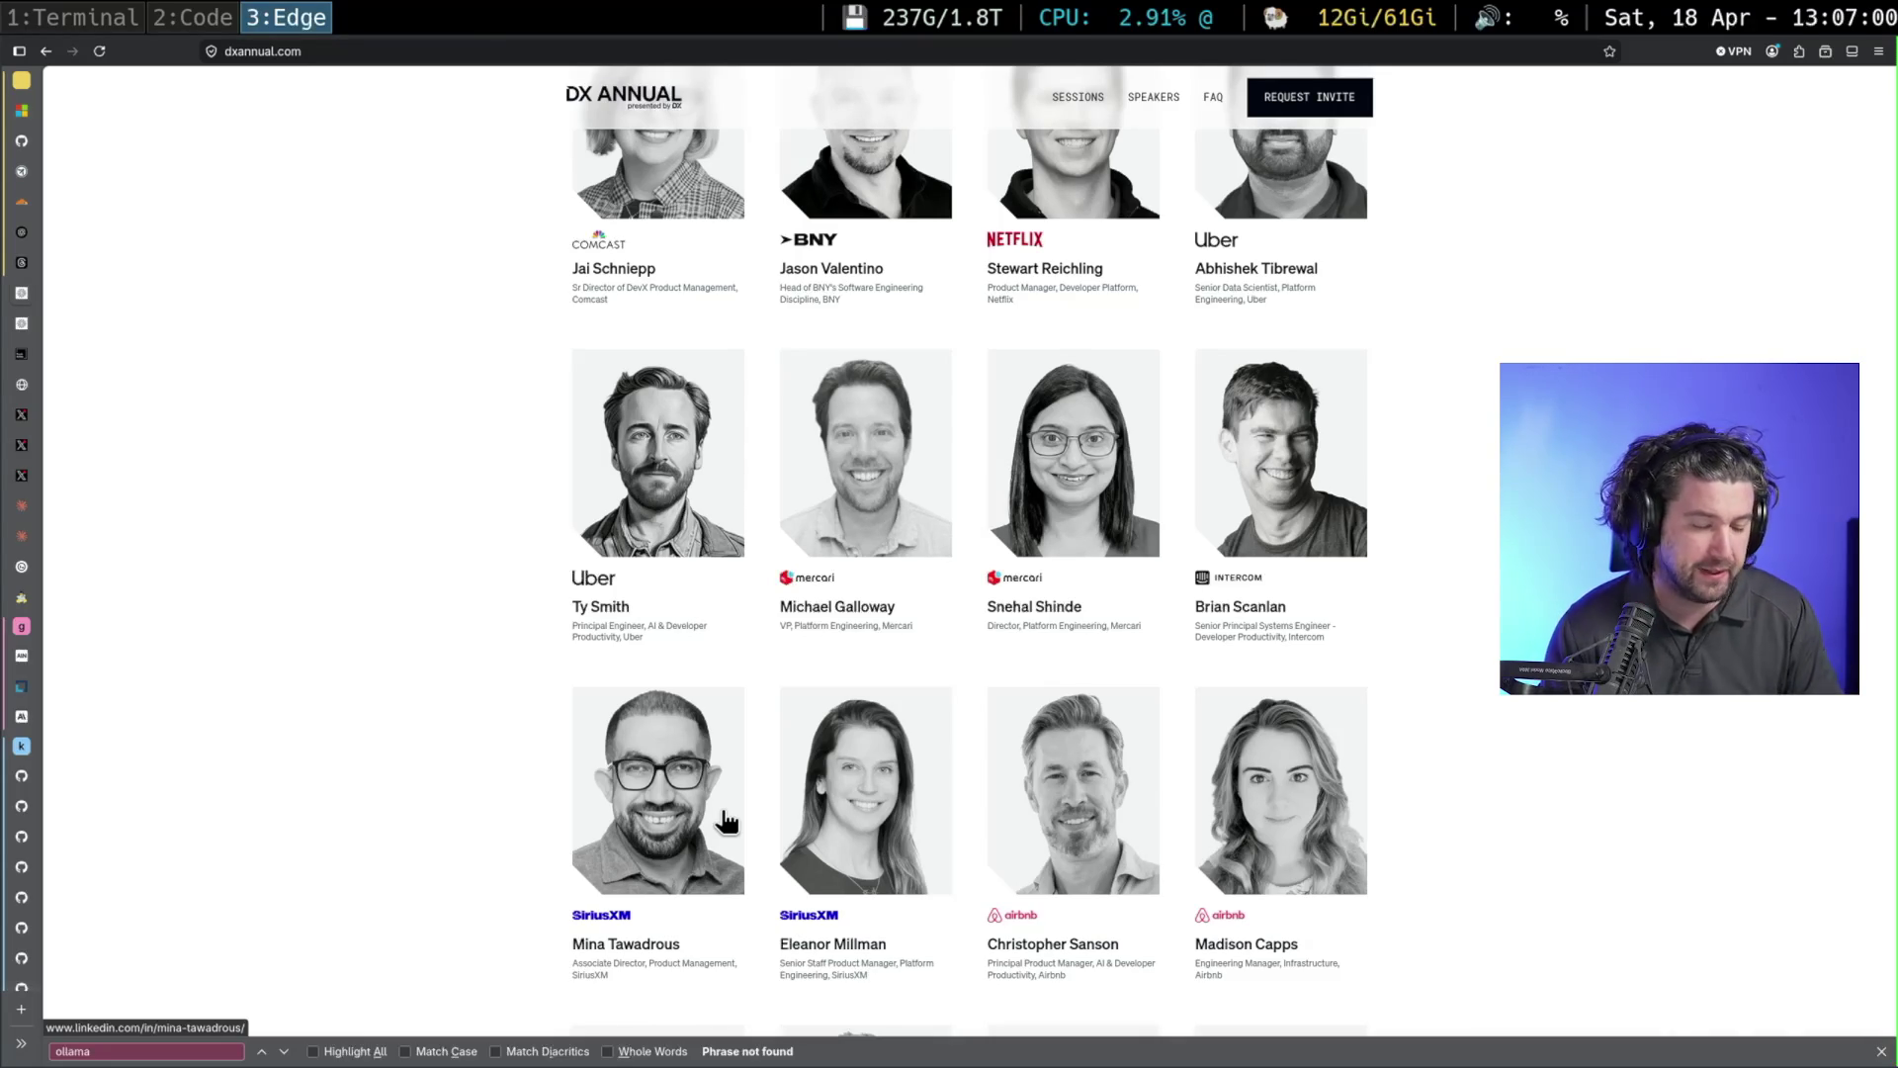
Switch from the Edge speakers page to empty workspace 4
{"action": "key", "text": "super+4"}
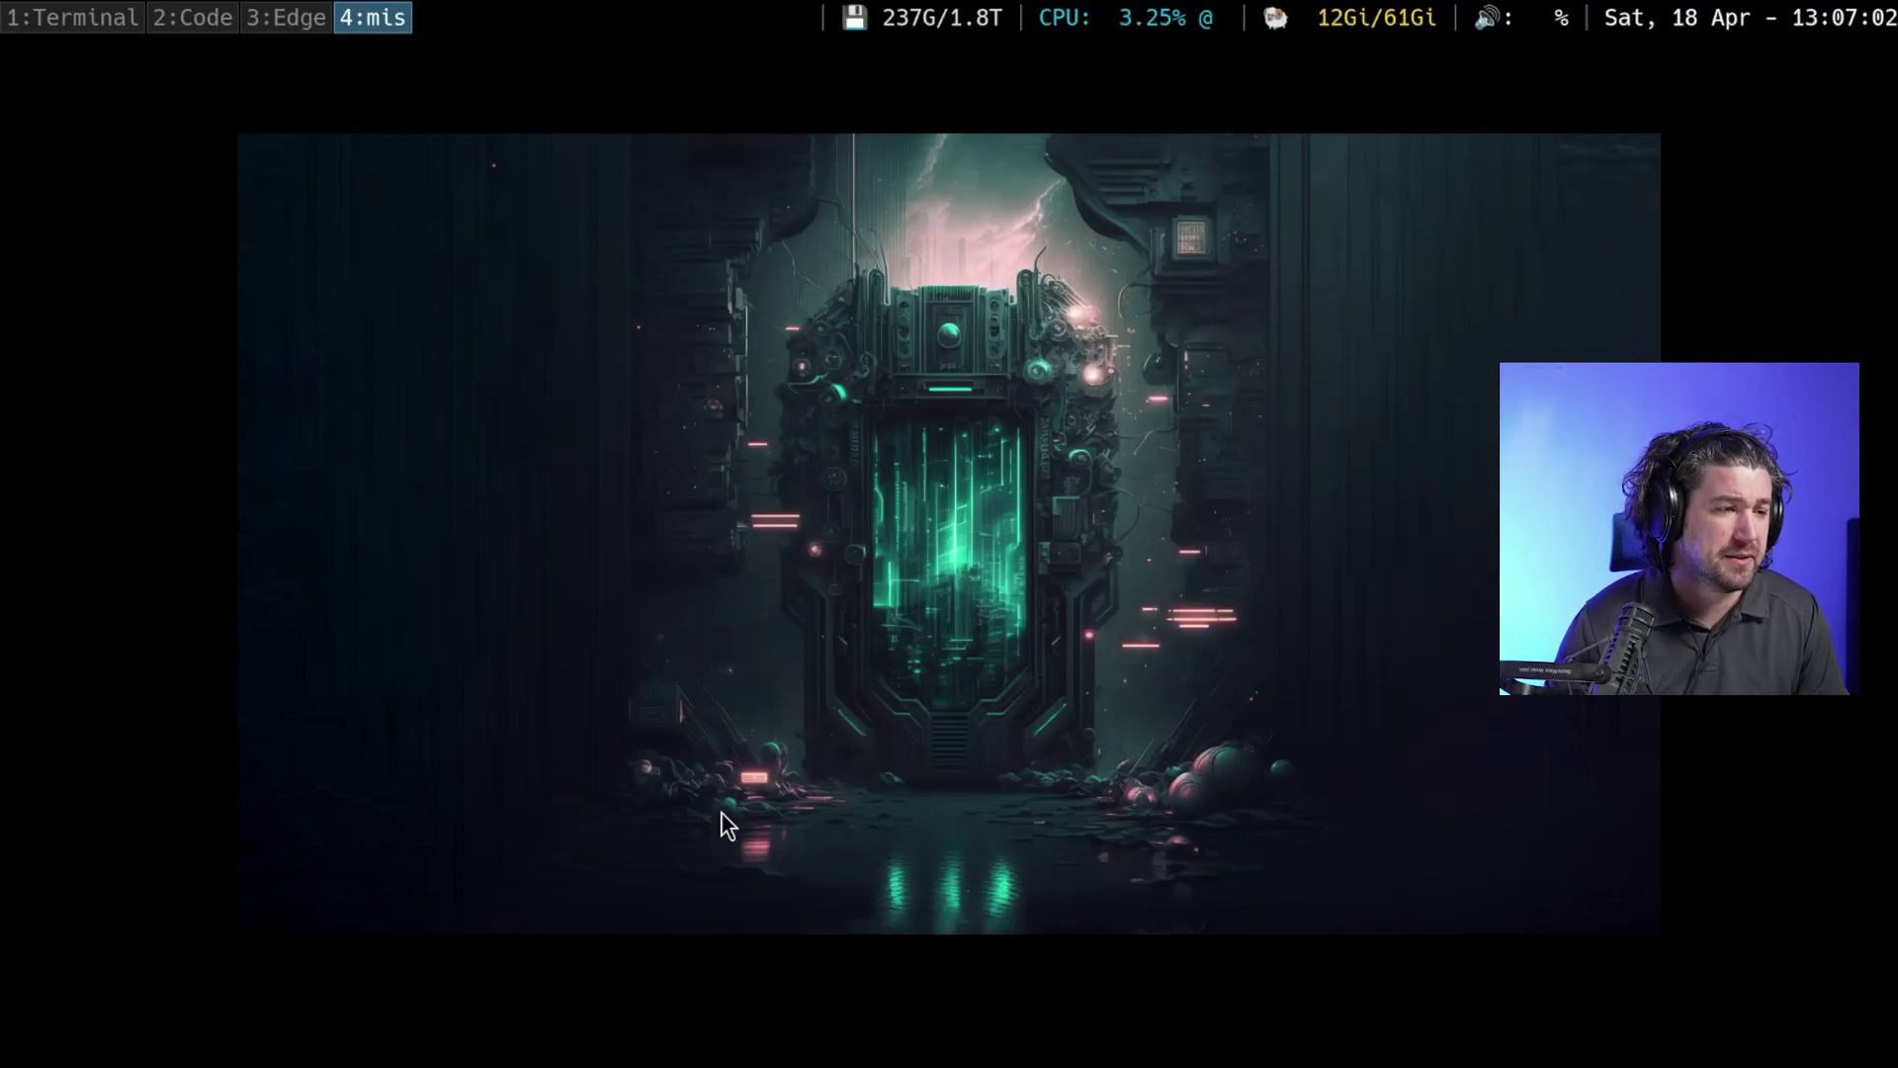
Launch Obsidian from rofi ('ob') and open a vault from the chooser
{"action": "key", "text": "super+d"}
{"action": "type", "text": "o"}
{"action": "key", "text": "BackSpace"}
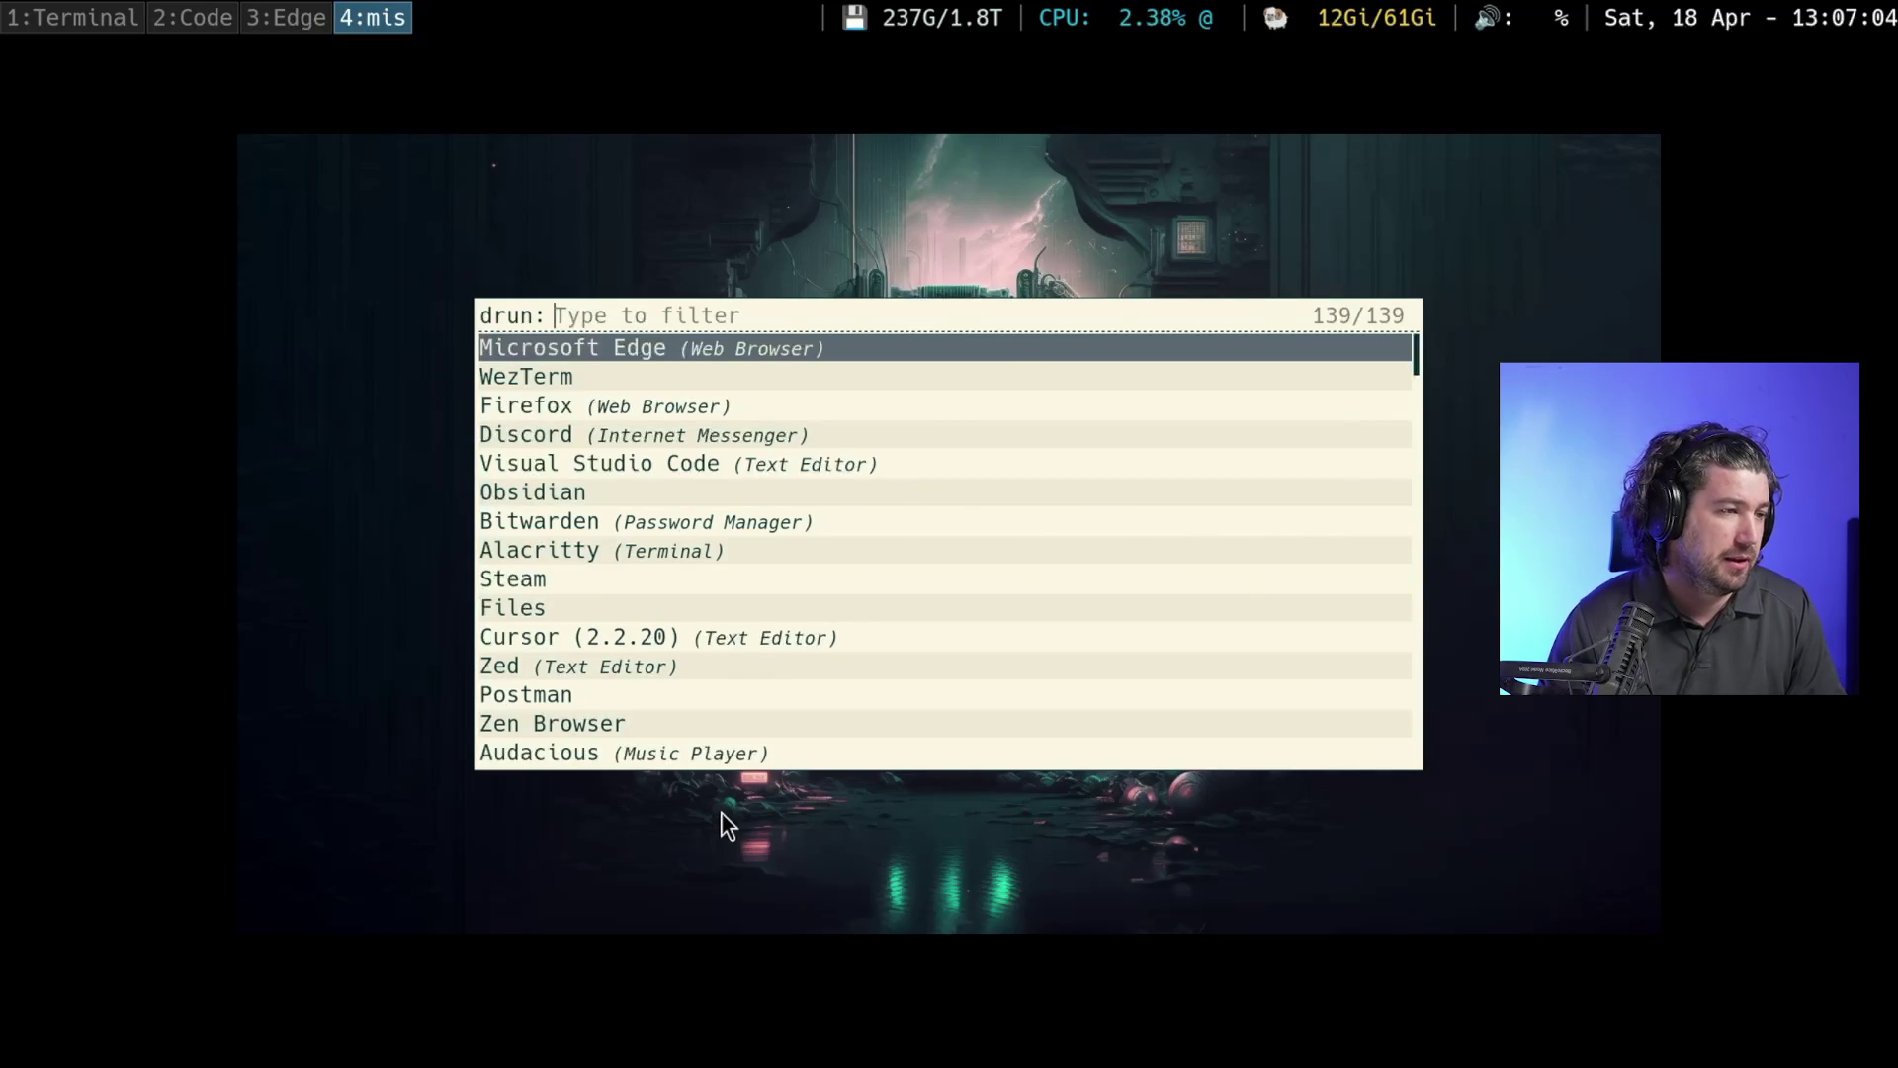
{"action": "type", "text": "ob"}
{"action": "key", "text": "Return"}
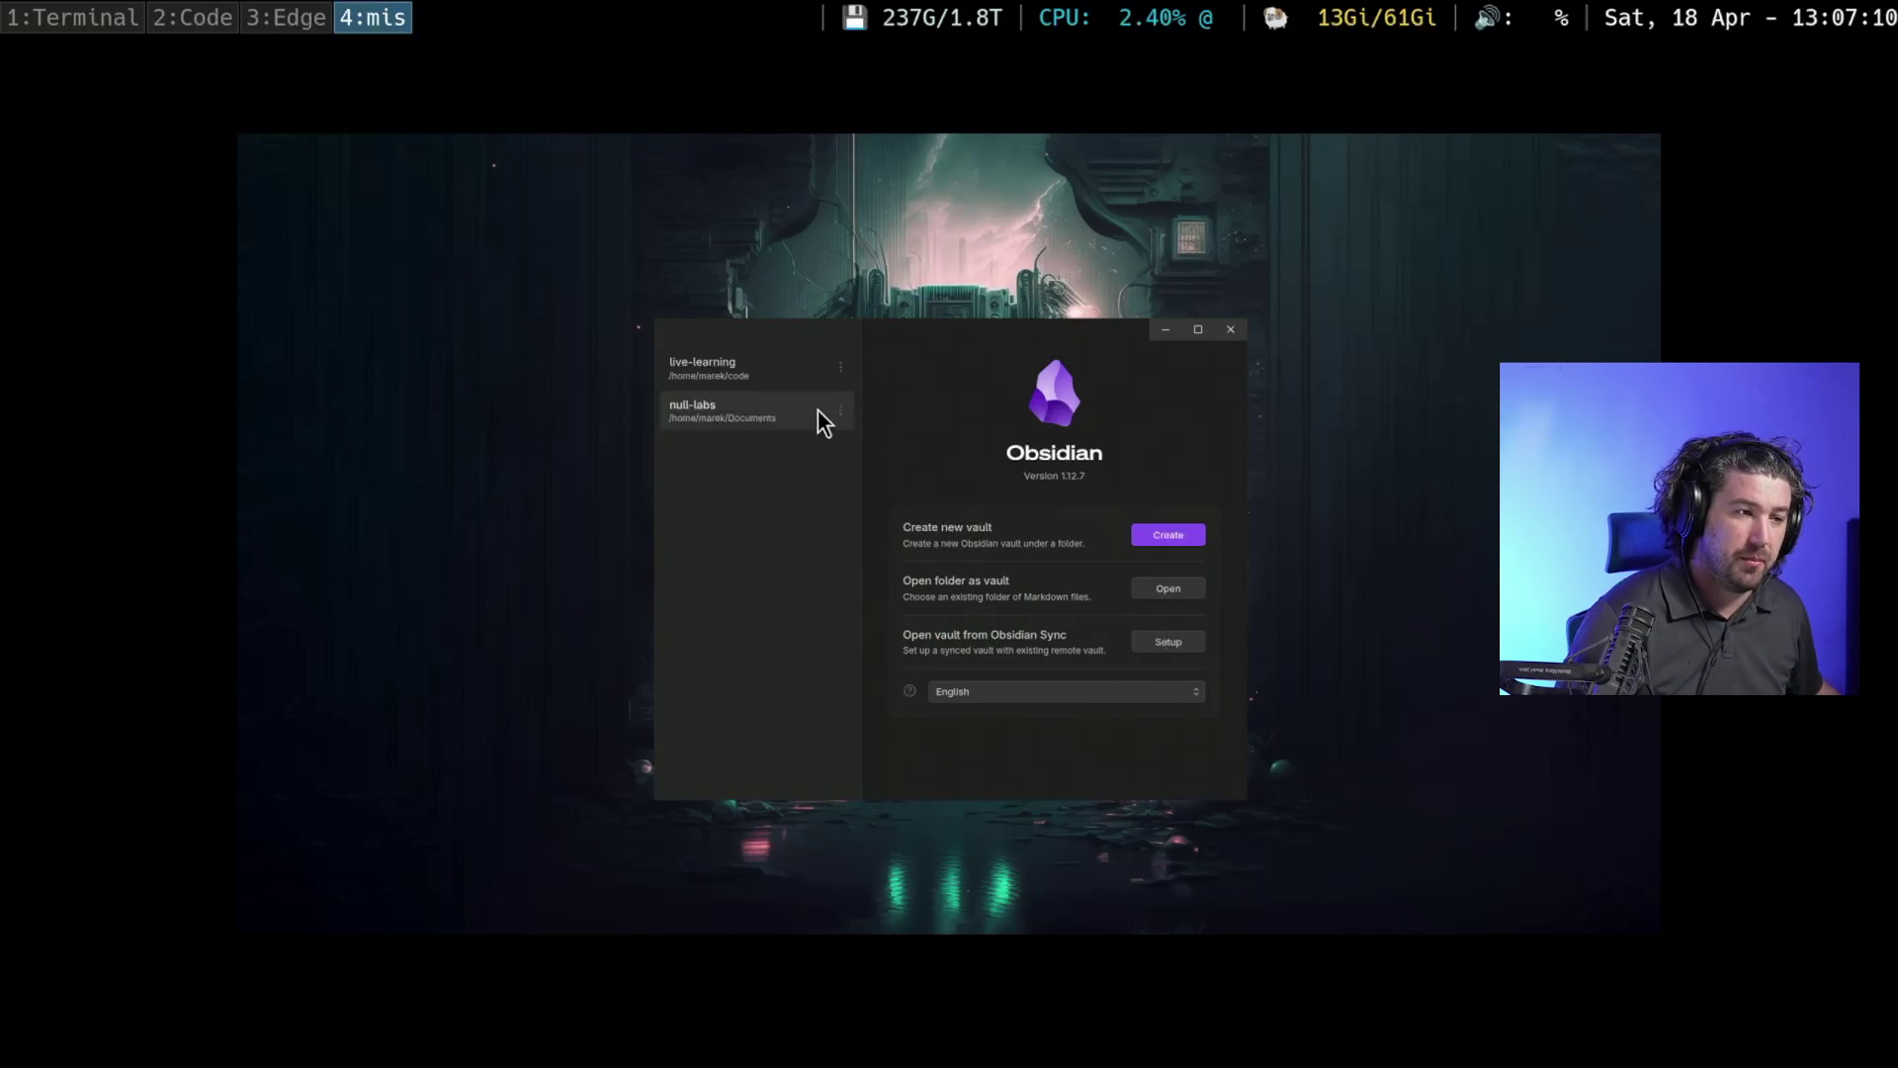
{"action": "left_click", "coordinate": [756, 364]}
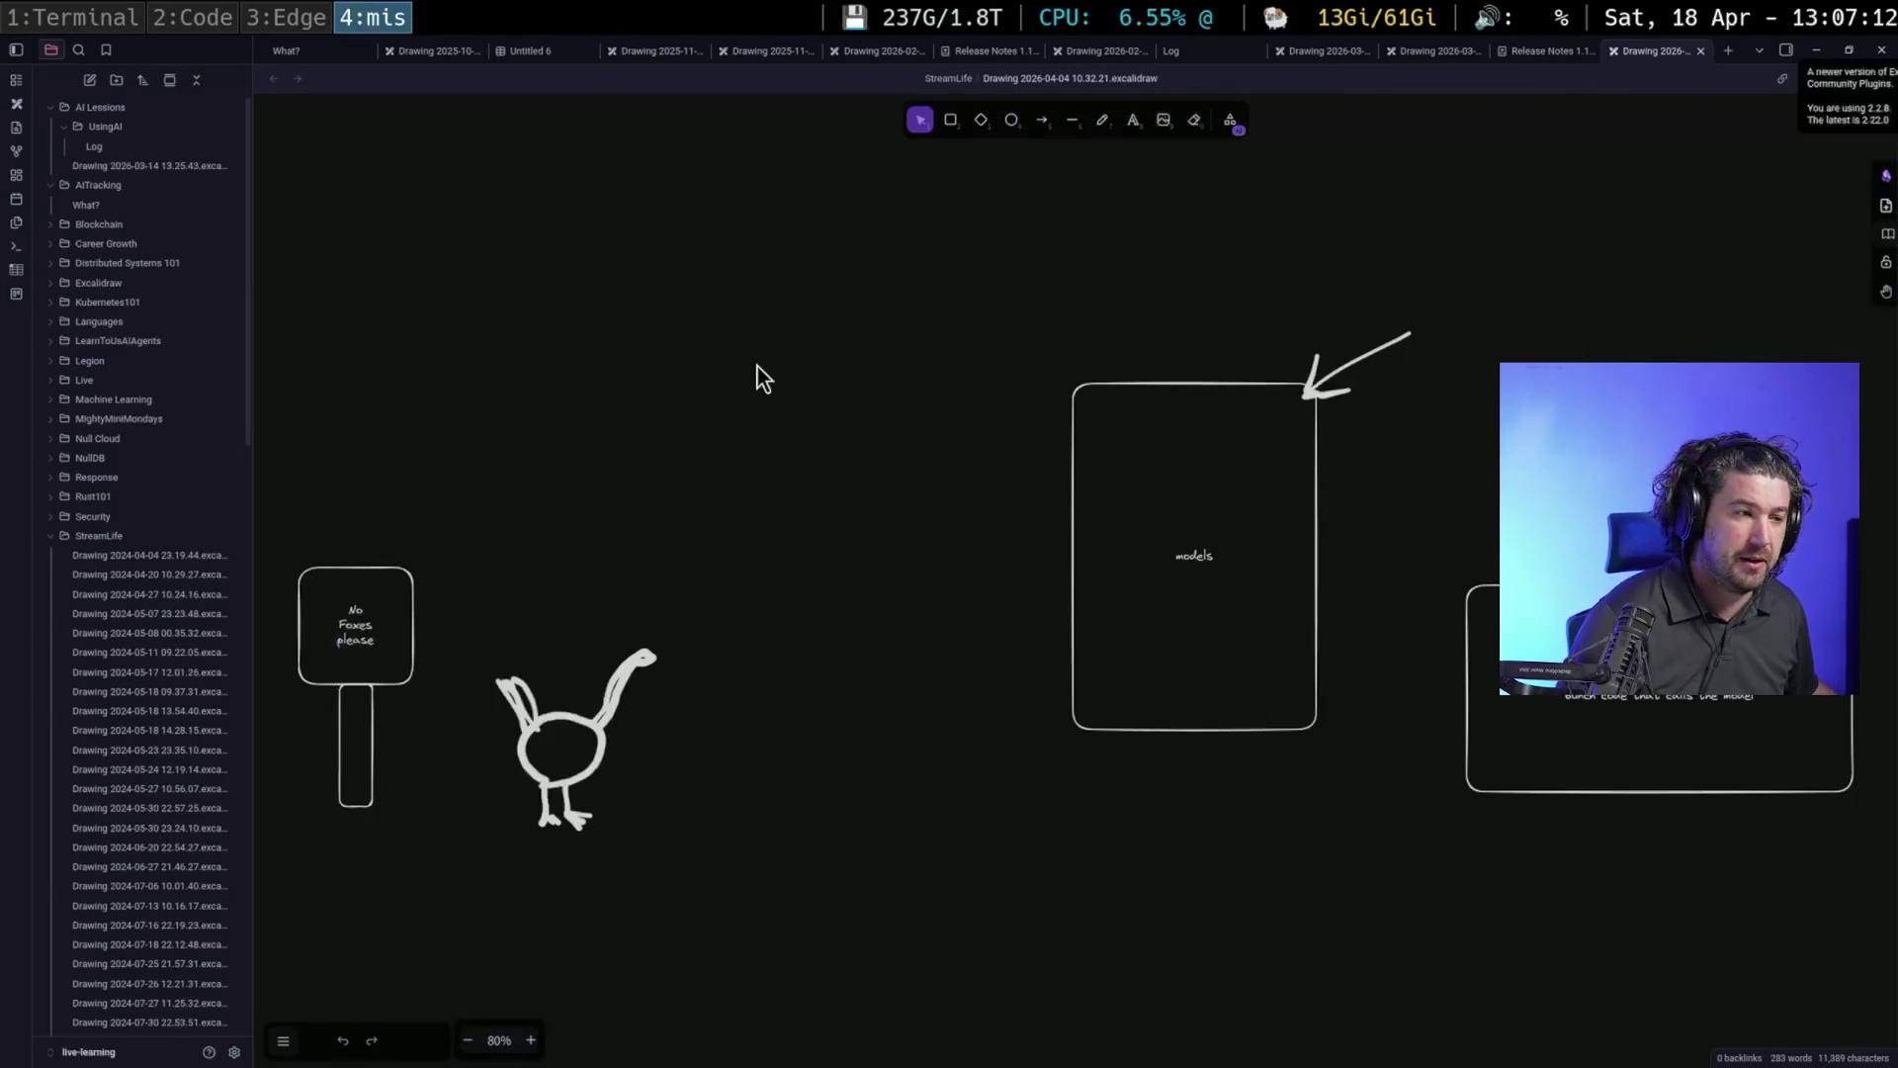
Create a new Excalidraw drawing from the StreamLife folder's context menu
{"action": "right_click", "coordinate": [130, 538]}
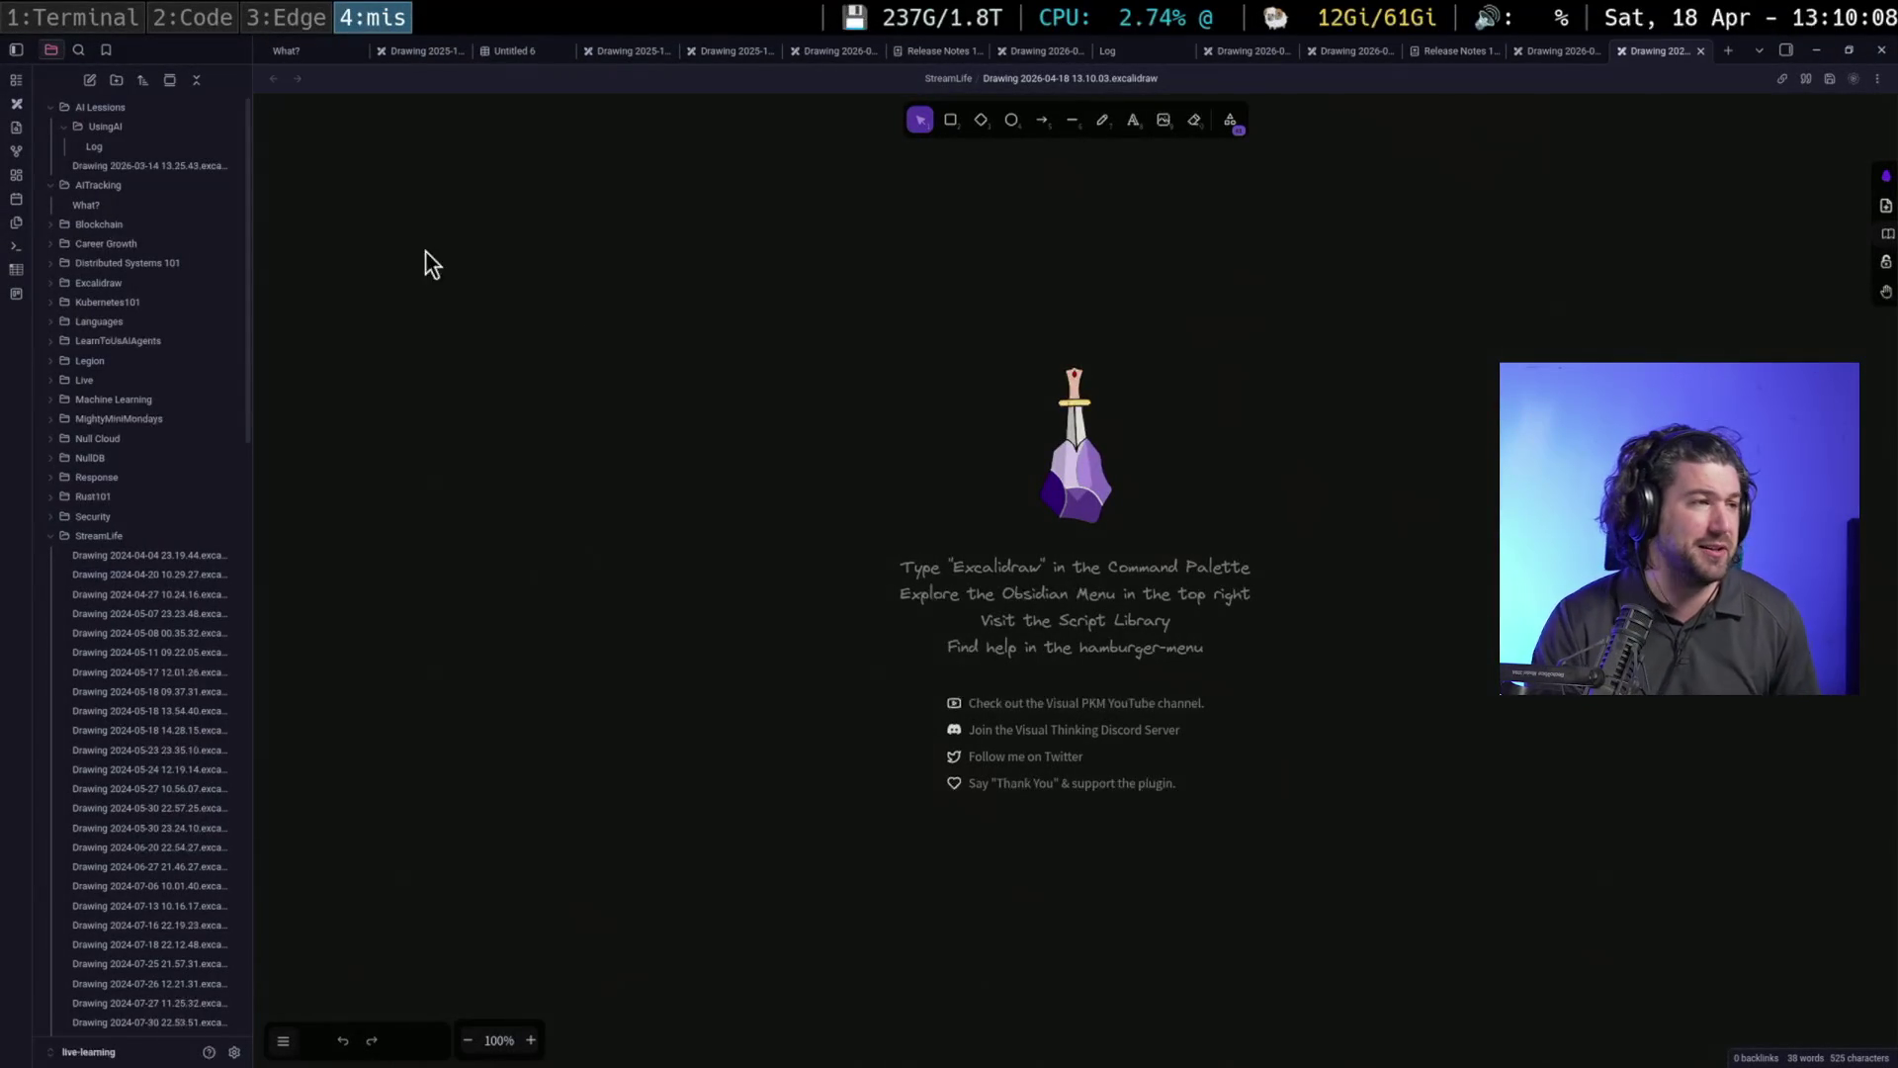
Hide the file list and draw a tall rectangle labelled 'task 1'
{"action": "left_click", "coordinate": [17, 50]}
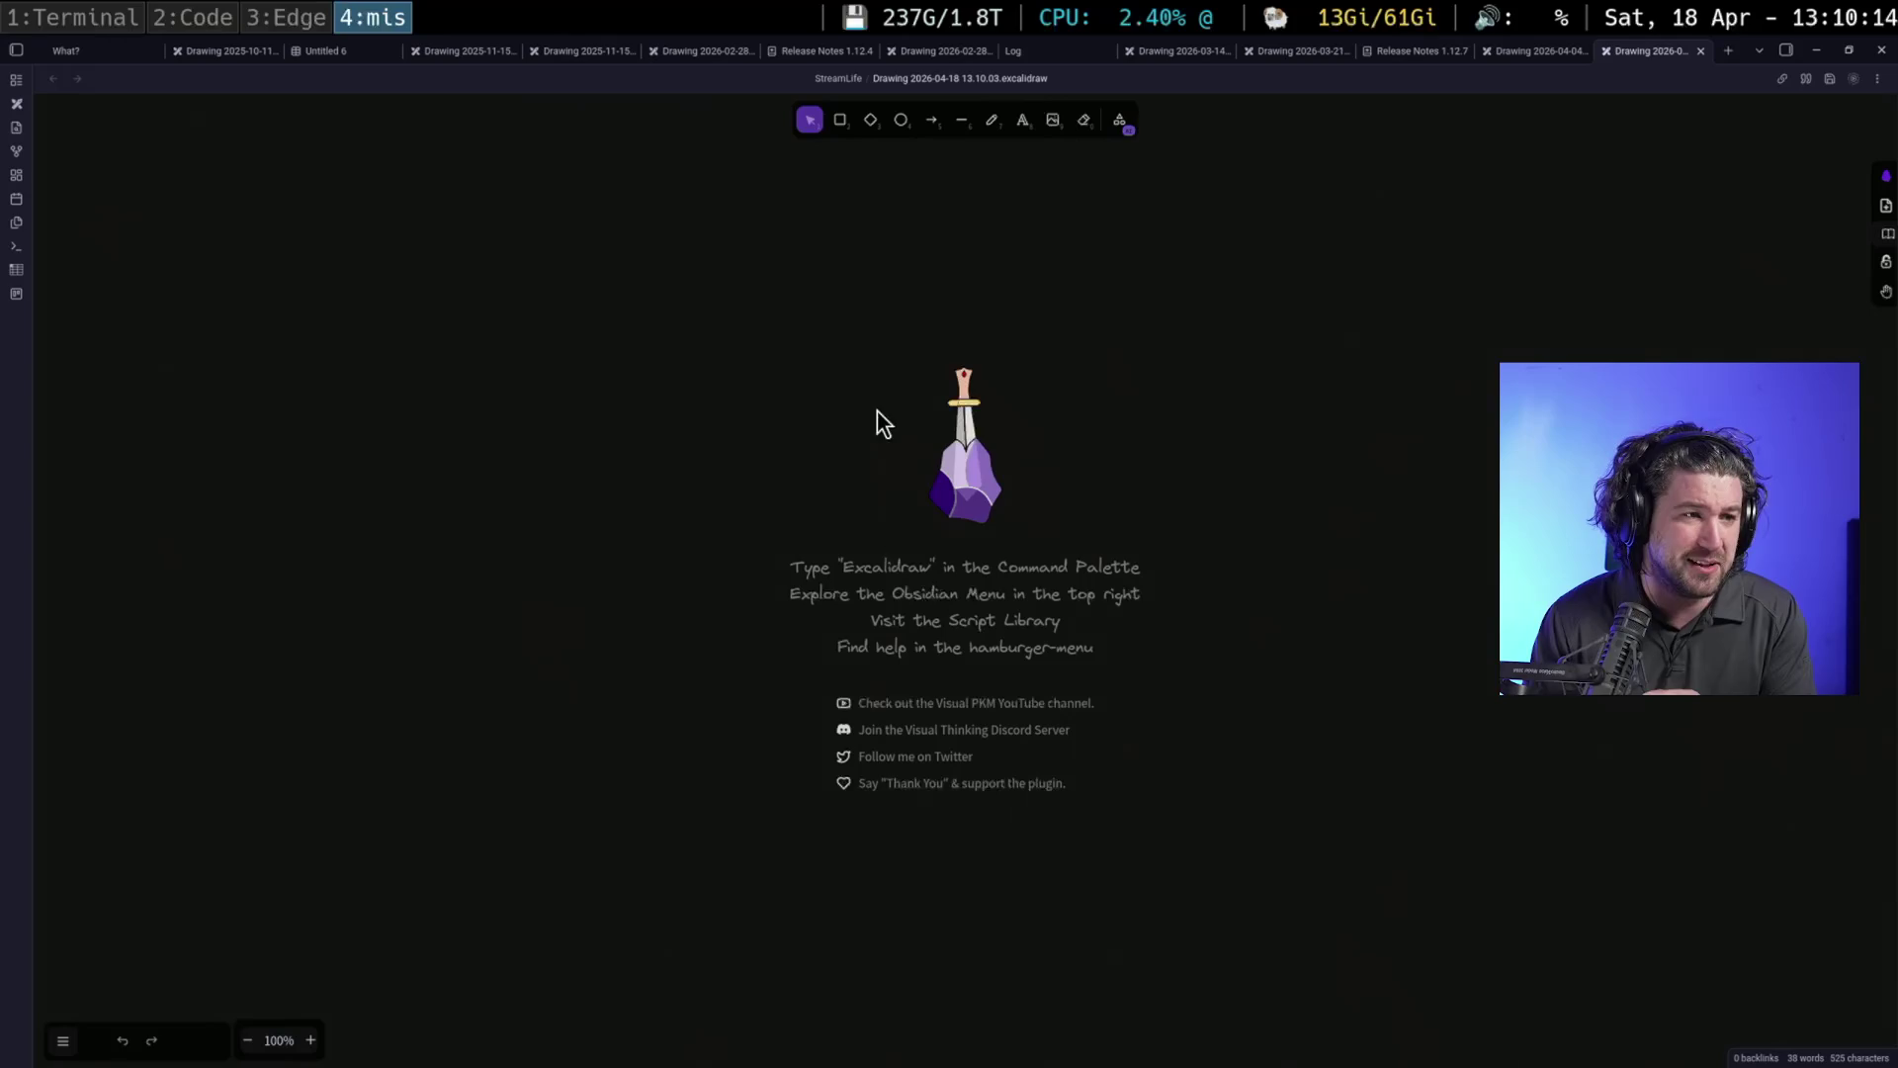
{"action": "left_click", "coordinate": [839, 126]}
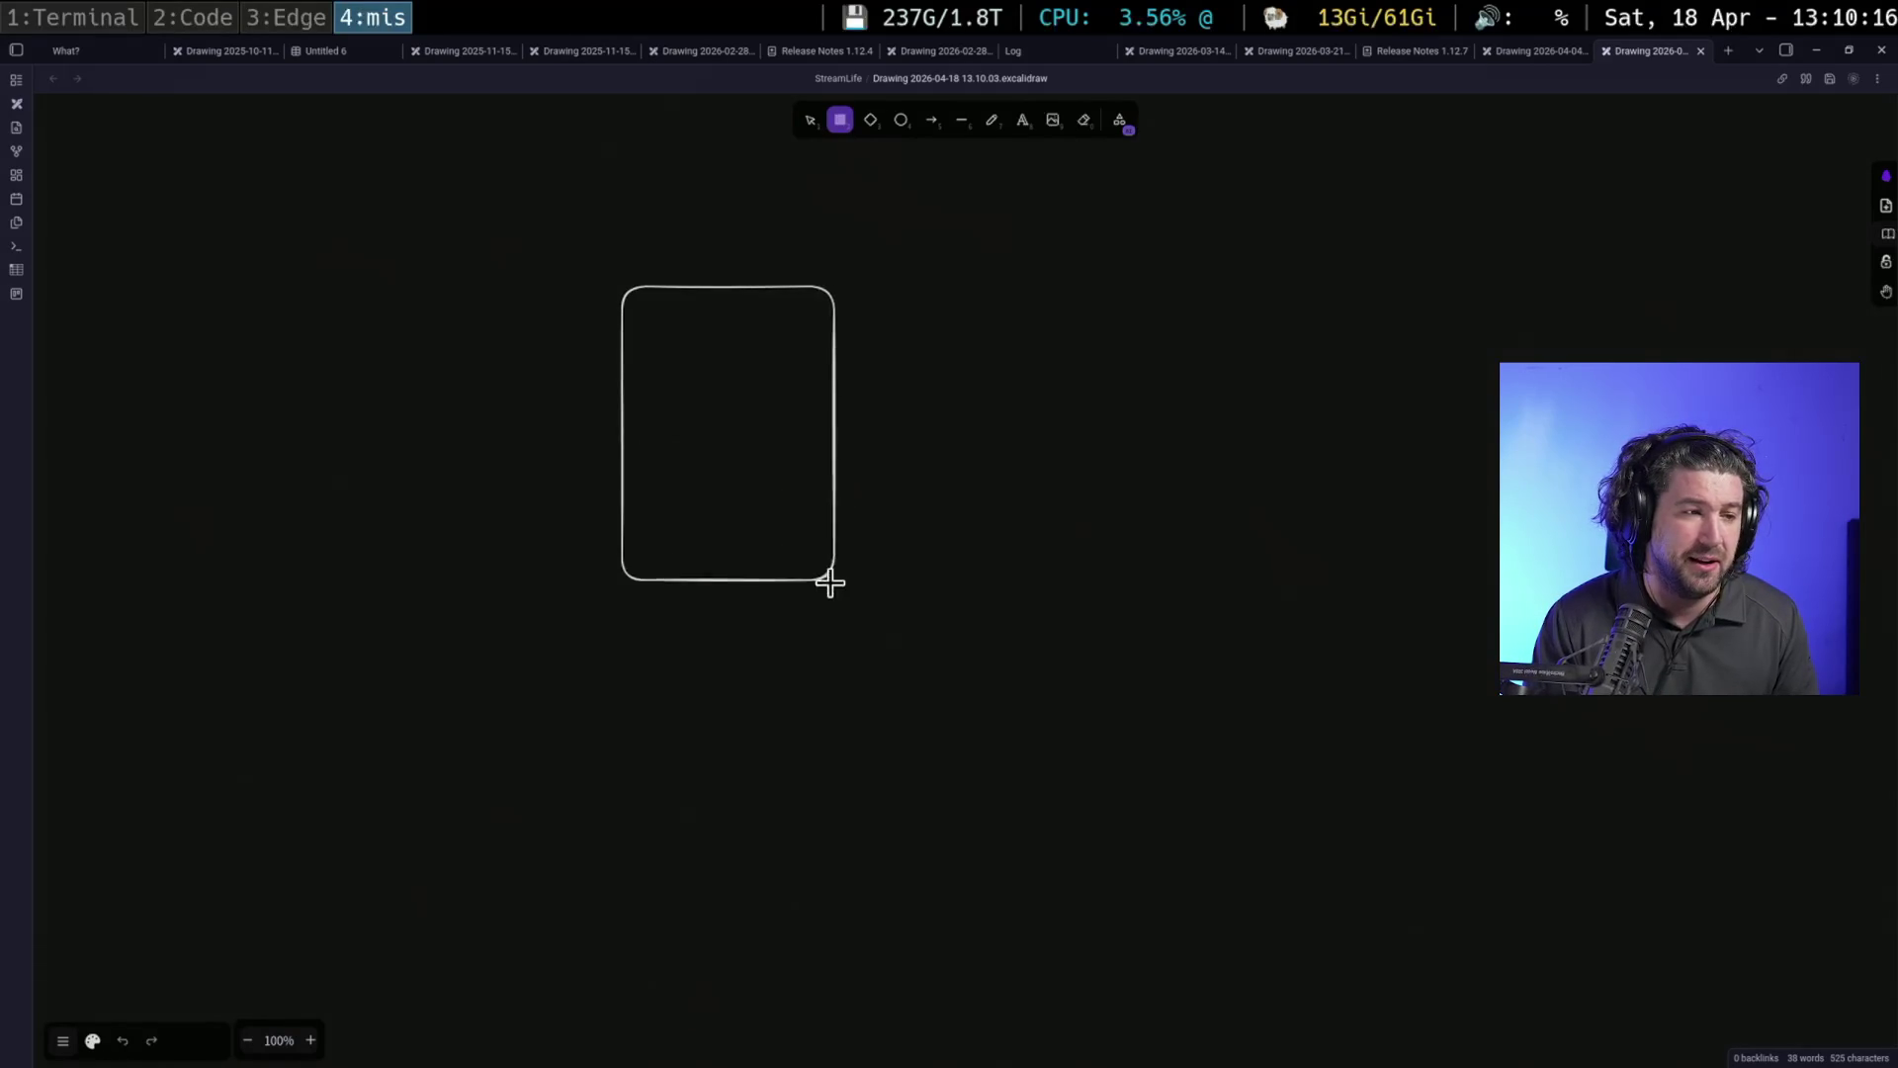
{"action": "left_click_drag", "start_coordinate": [829, 581], "coordinate": [797, 610]}
{"action": "key", "text": "Return"}
{"action": "type", "text": "task"}
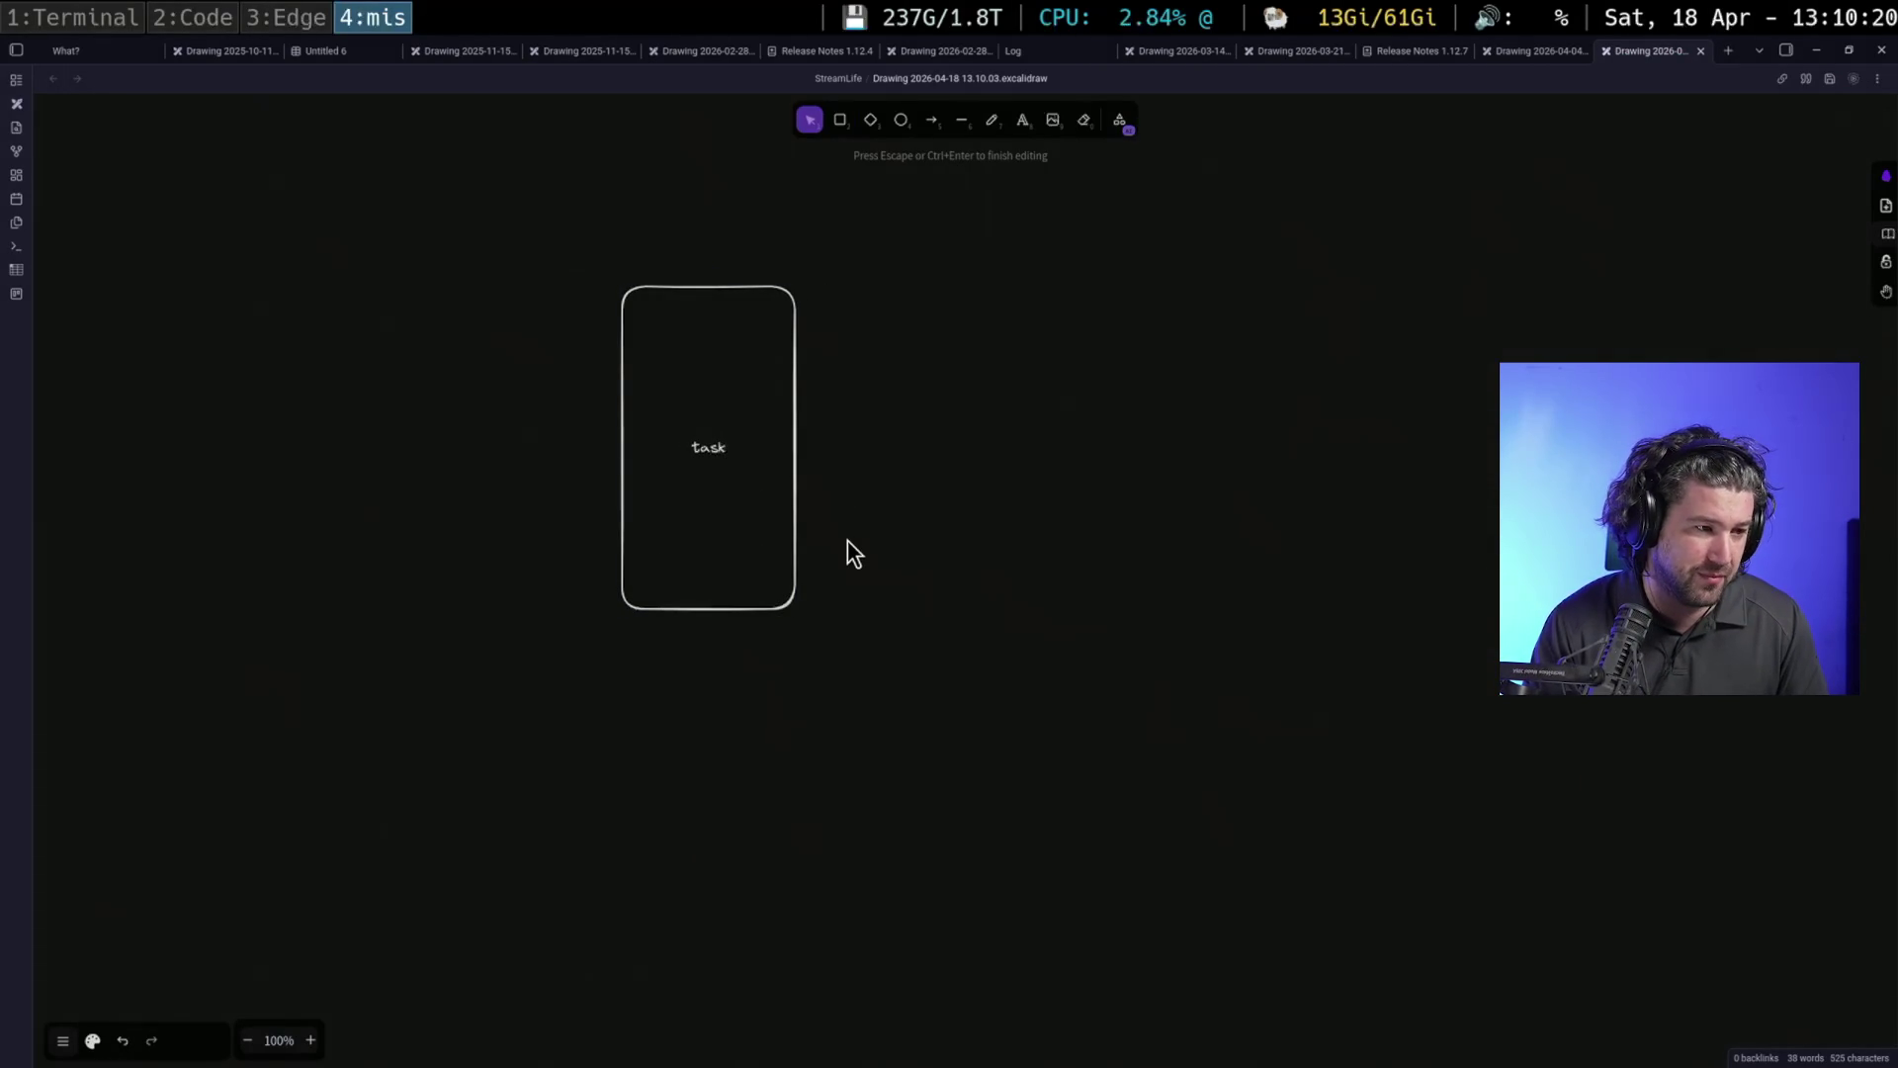
{"action": "type", "text": " 1"}
{"action": "key", "text": "Escape"}
Duplicate the task 1 box and relabel the copies as task 2 through task 4
{"action": "key", "text": "ctrl+c"}
{"action": "key", "text": "ctrl+v"}
{"action": "key", "text": "ctrl+v"}
{"action": "key", "text": "ctrl+v"}
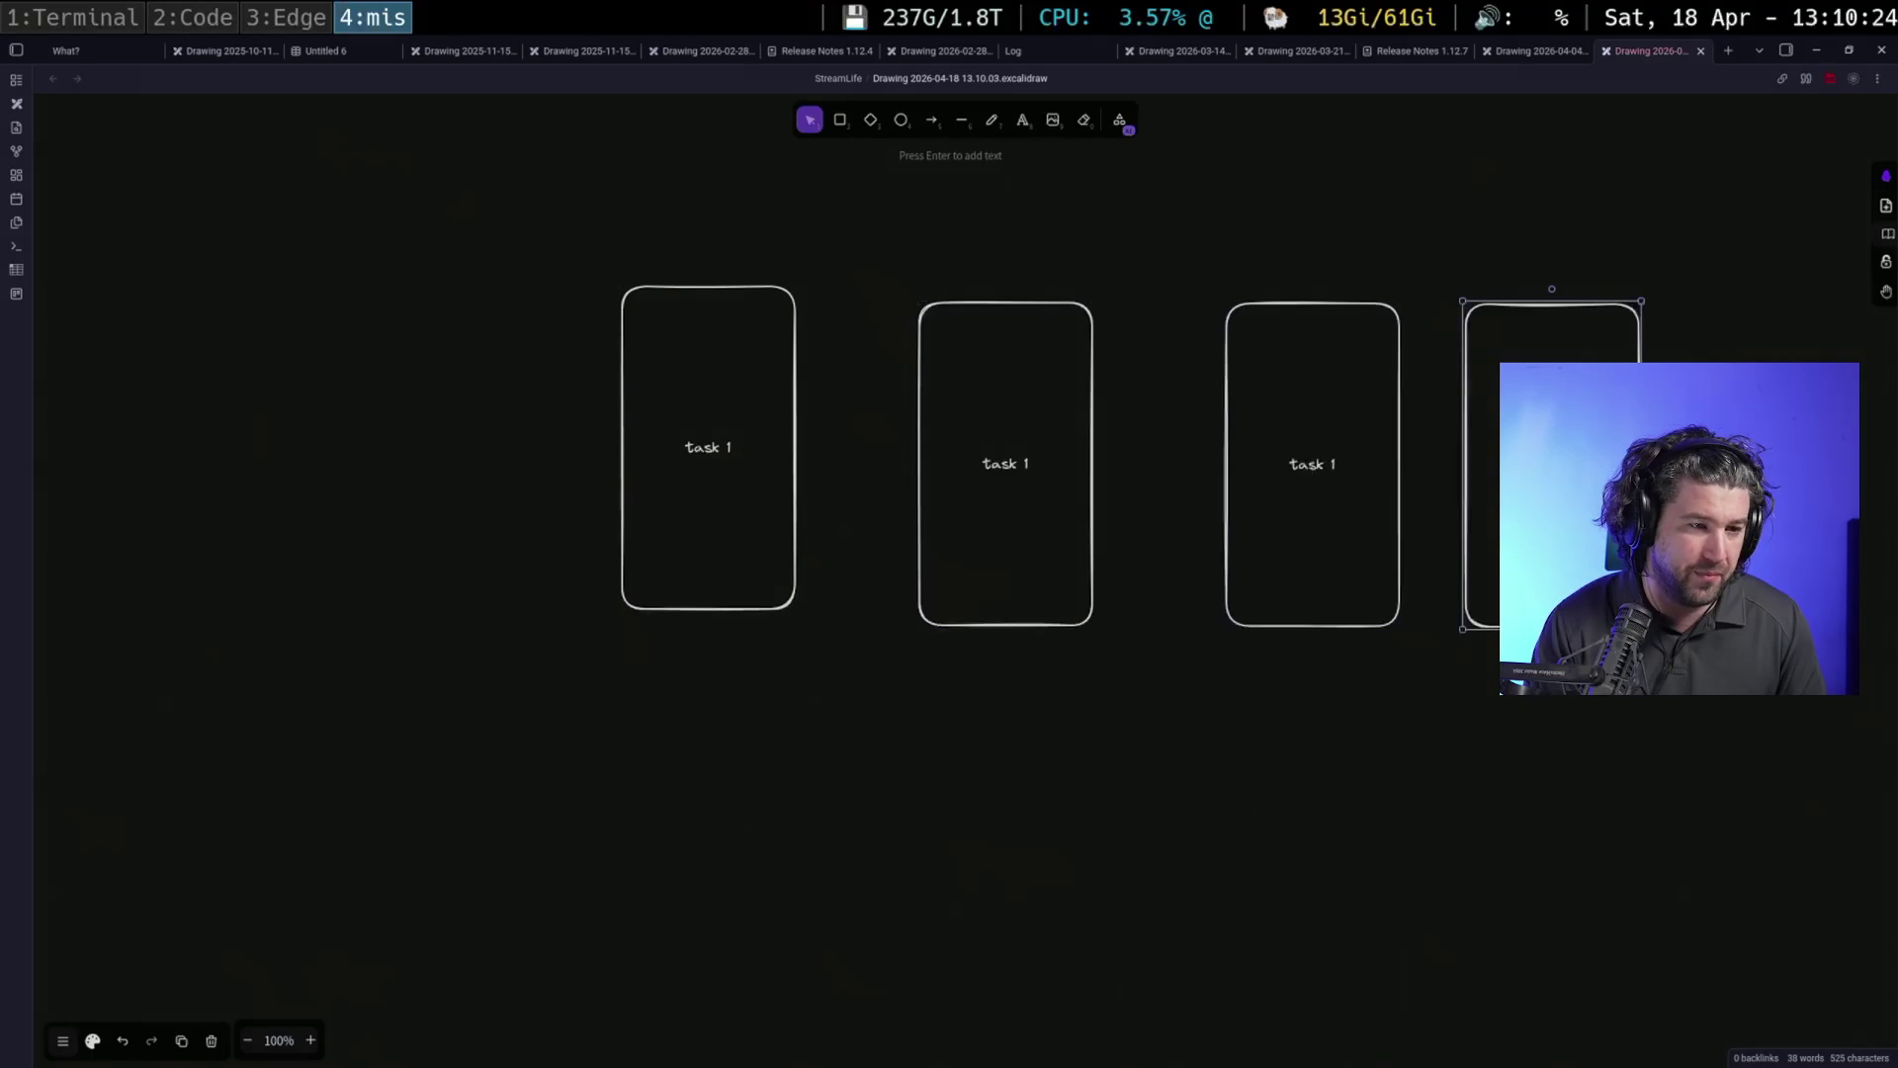
{"action": "left_click", "coordinate": [1095, 463]}
{"action": "left_click_drag", "start_coordinate": [1038, 463], "coordinate": [1035, 463]}
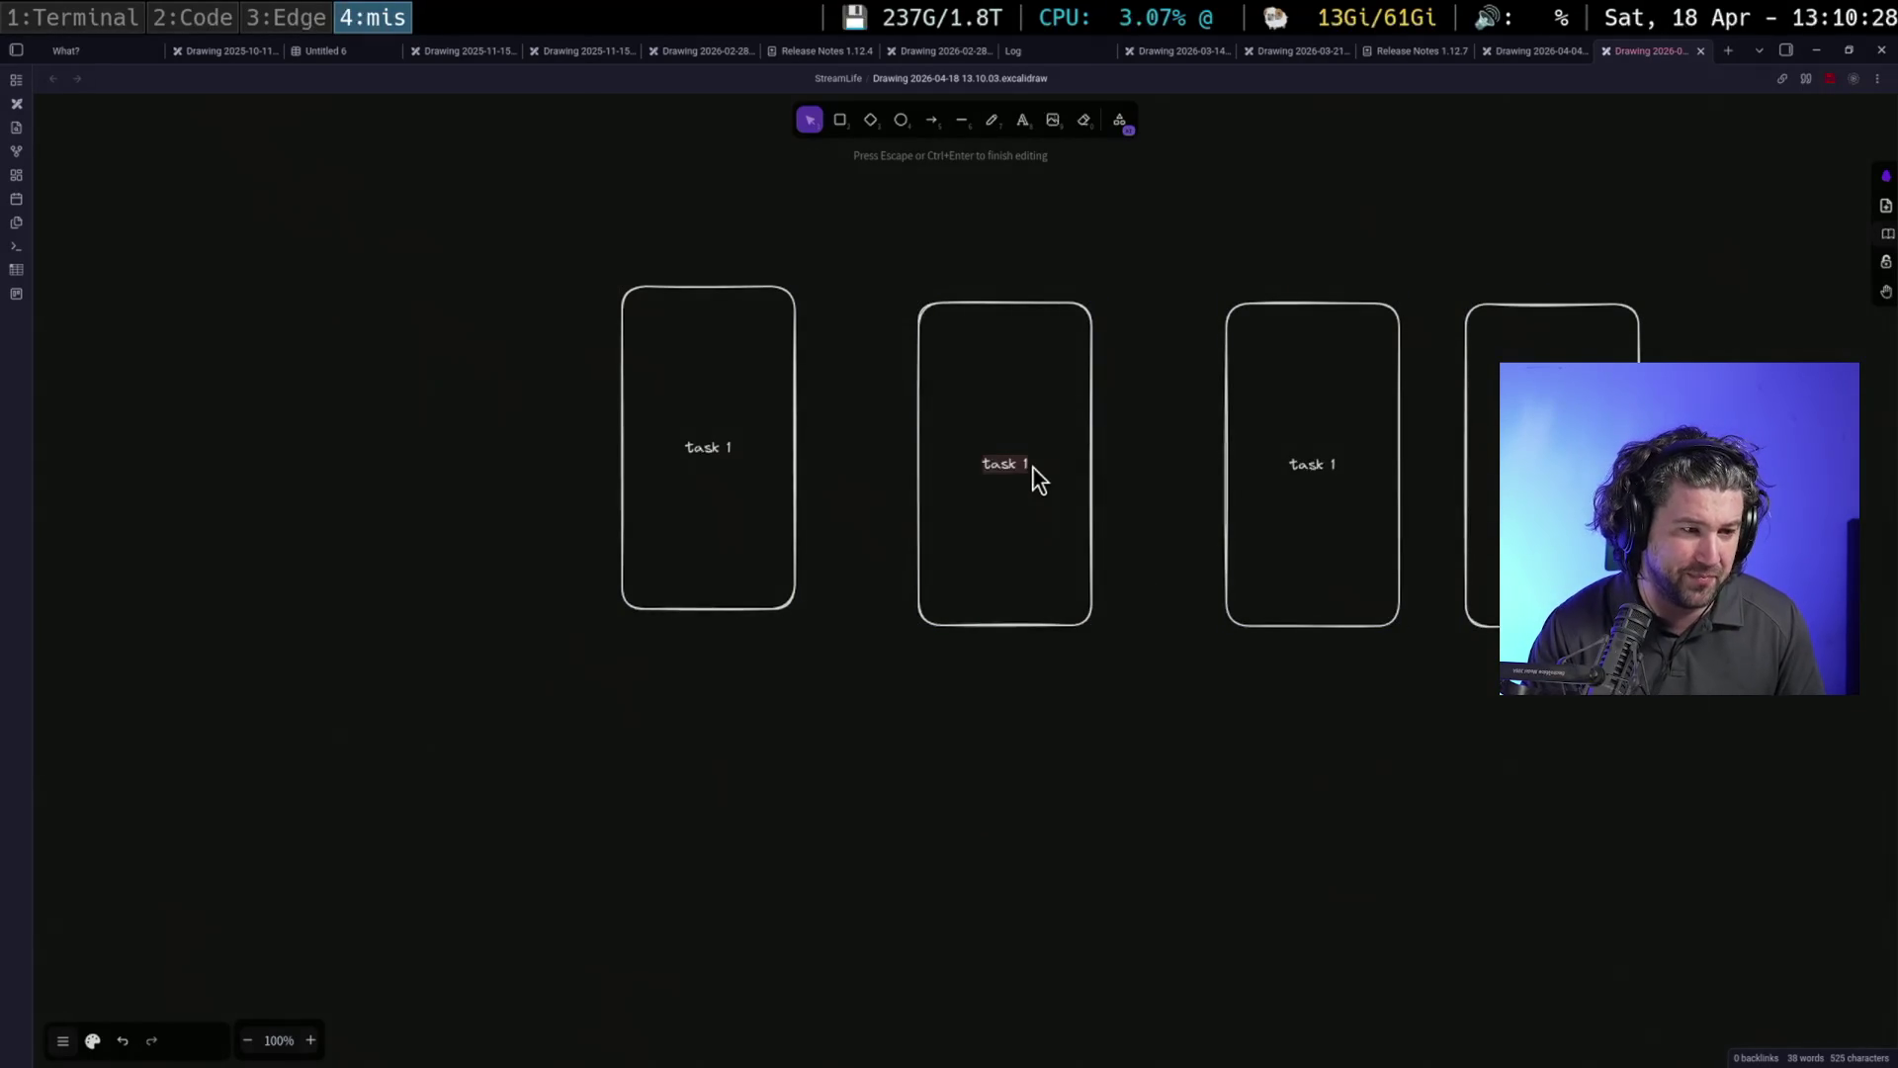
{"action": "type", "text": "2"}
{"action": "left_click", "coordinate": [1351, 454]}
{"action": "double_click", "coordinate": [1323, 464]}
{"action": "type", "text": "3"}
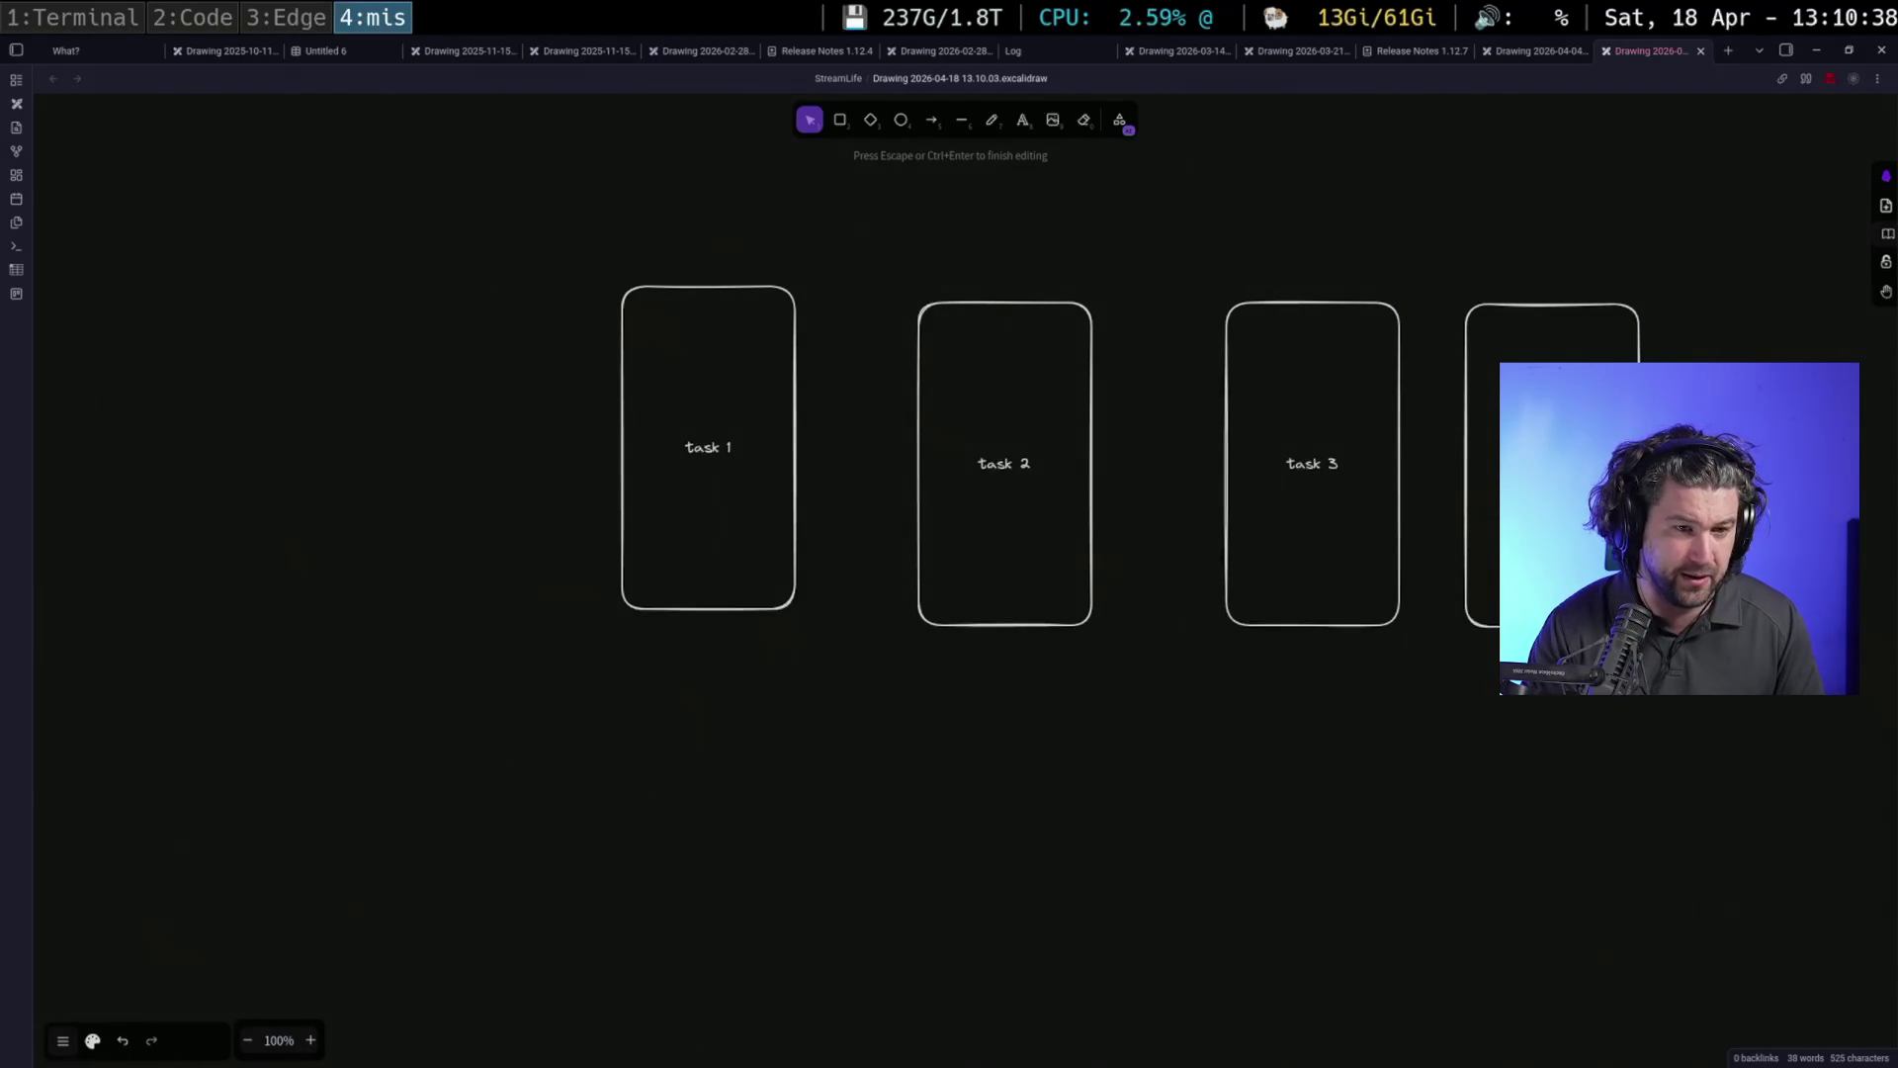
Move tasks 2, 3 and 4 left into a row next to task 1 and select all four
{"action": "left_click_drag", "start_coordinate": [1148, 215], "coordinate": [1569, 624]}
{"action": "left_click_drag", "start_coordinate": [1163, 231], "coordinate": [1687, 646]}
{"action": "left_click_drag", "start_coordinate": [1337, 456], "coordinate": [1233, 449]}
{"action": "left_click_drag", "start_coordinate": [839, 208], "coordinate": [1577, 585]}
{"action": "left_click_drag", "start_coordinate": [901, 243], "coordinate": [1542, 635]}
{"action": "left_click_drag", "start_coordinate": [1186, 430], "coordinate": [1089, 412]}
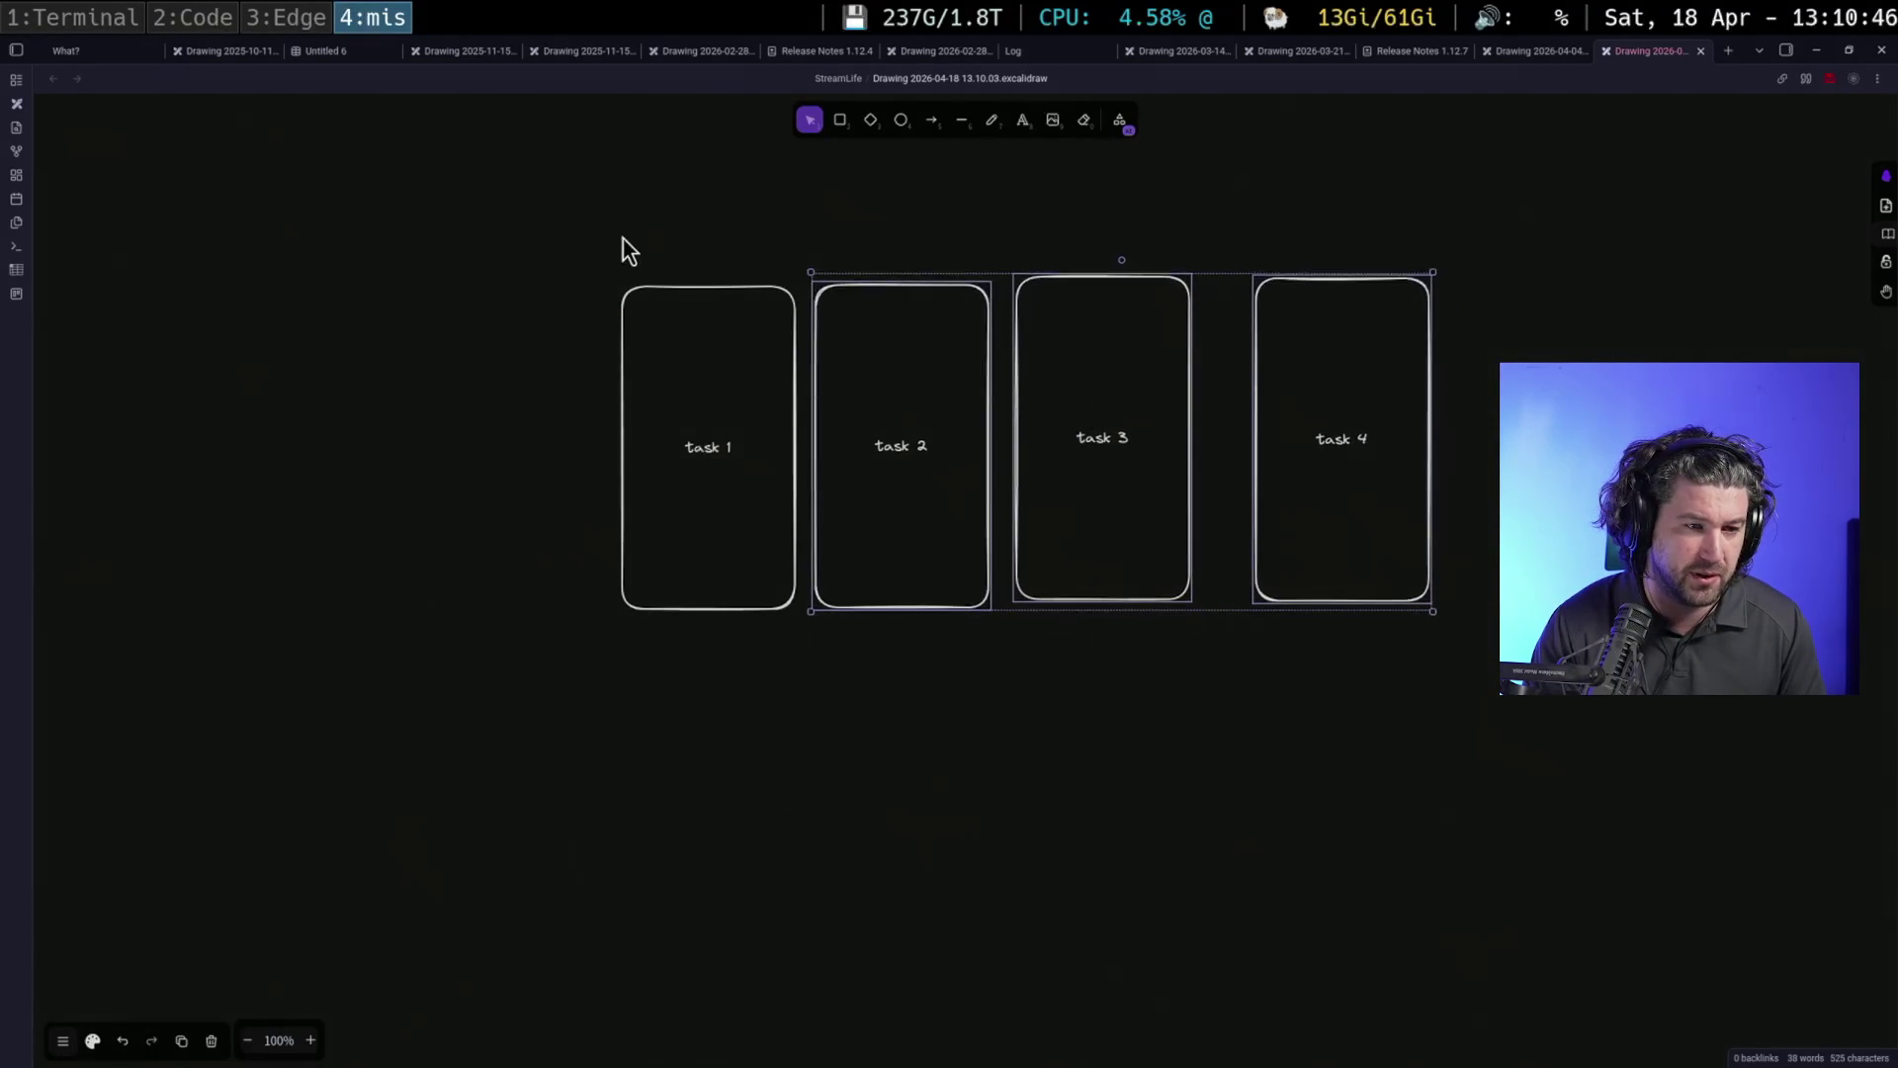
{"action": "left_click_drag", "start_coordinate": [538, 205], "coordinate": [1571, 623]}
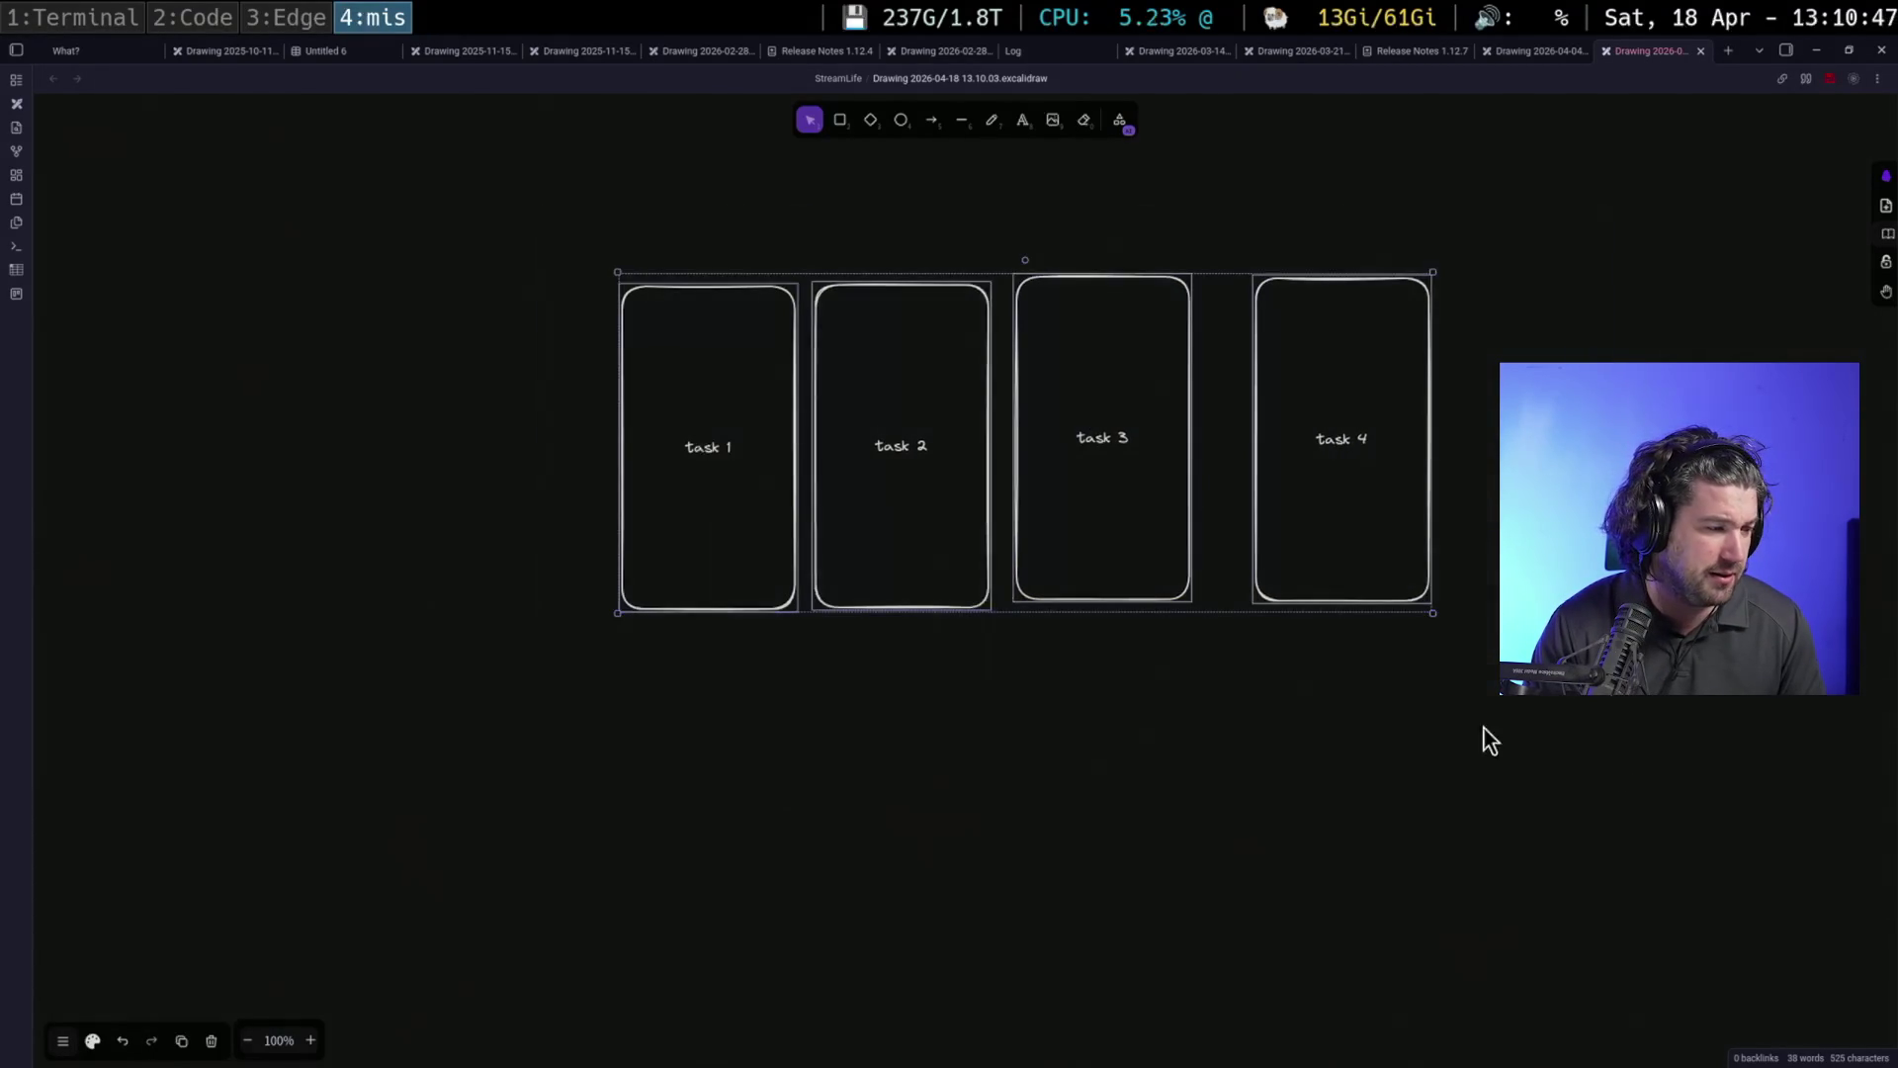
Center the four boxes vertically, distribute them horizontally and shrink them into short cards
{"action": "left_click", "coordinate": [94, 1042]}
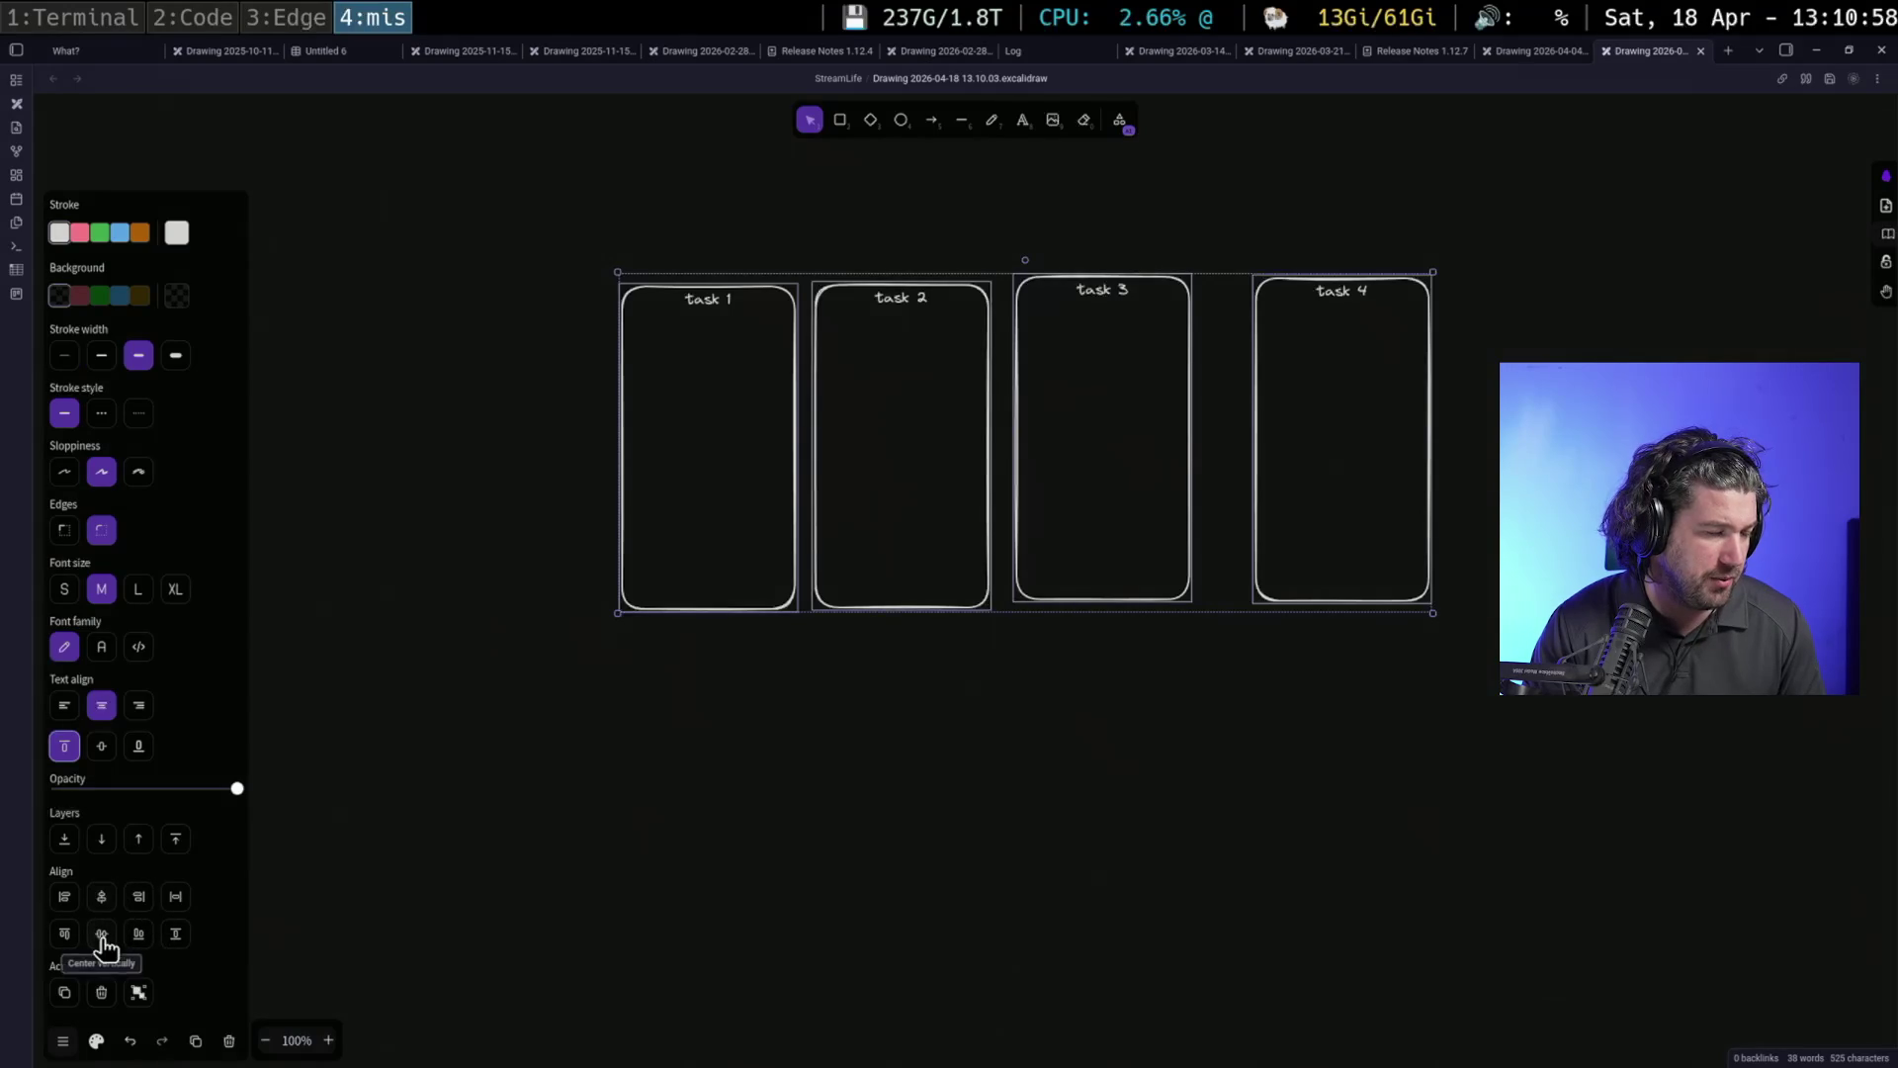
{"action": "left_click", "coordinate": [100, 935]}
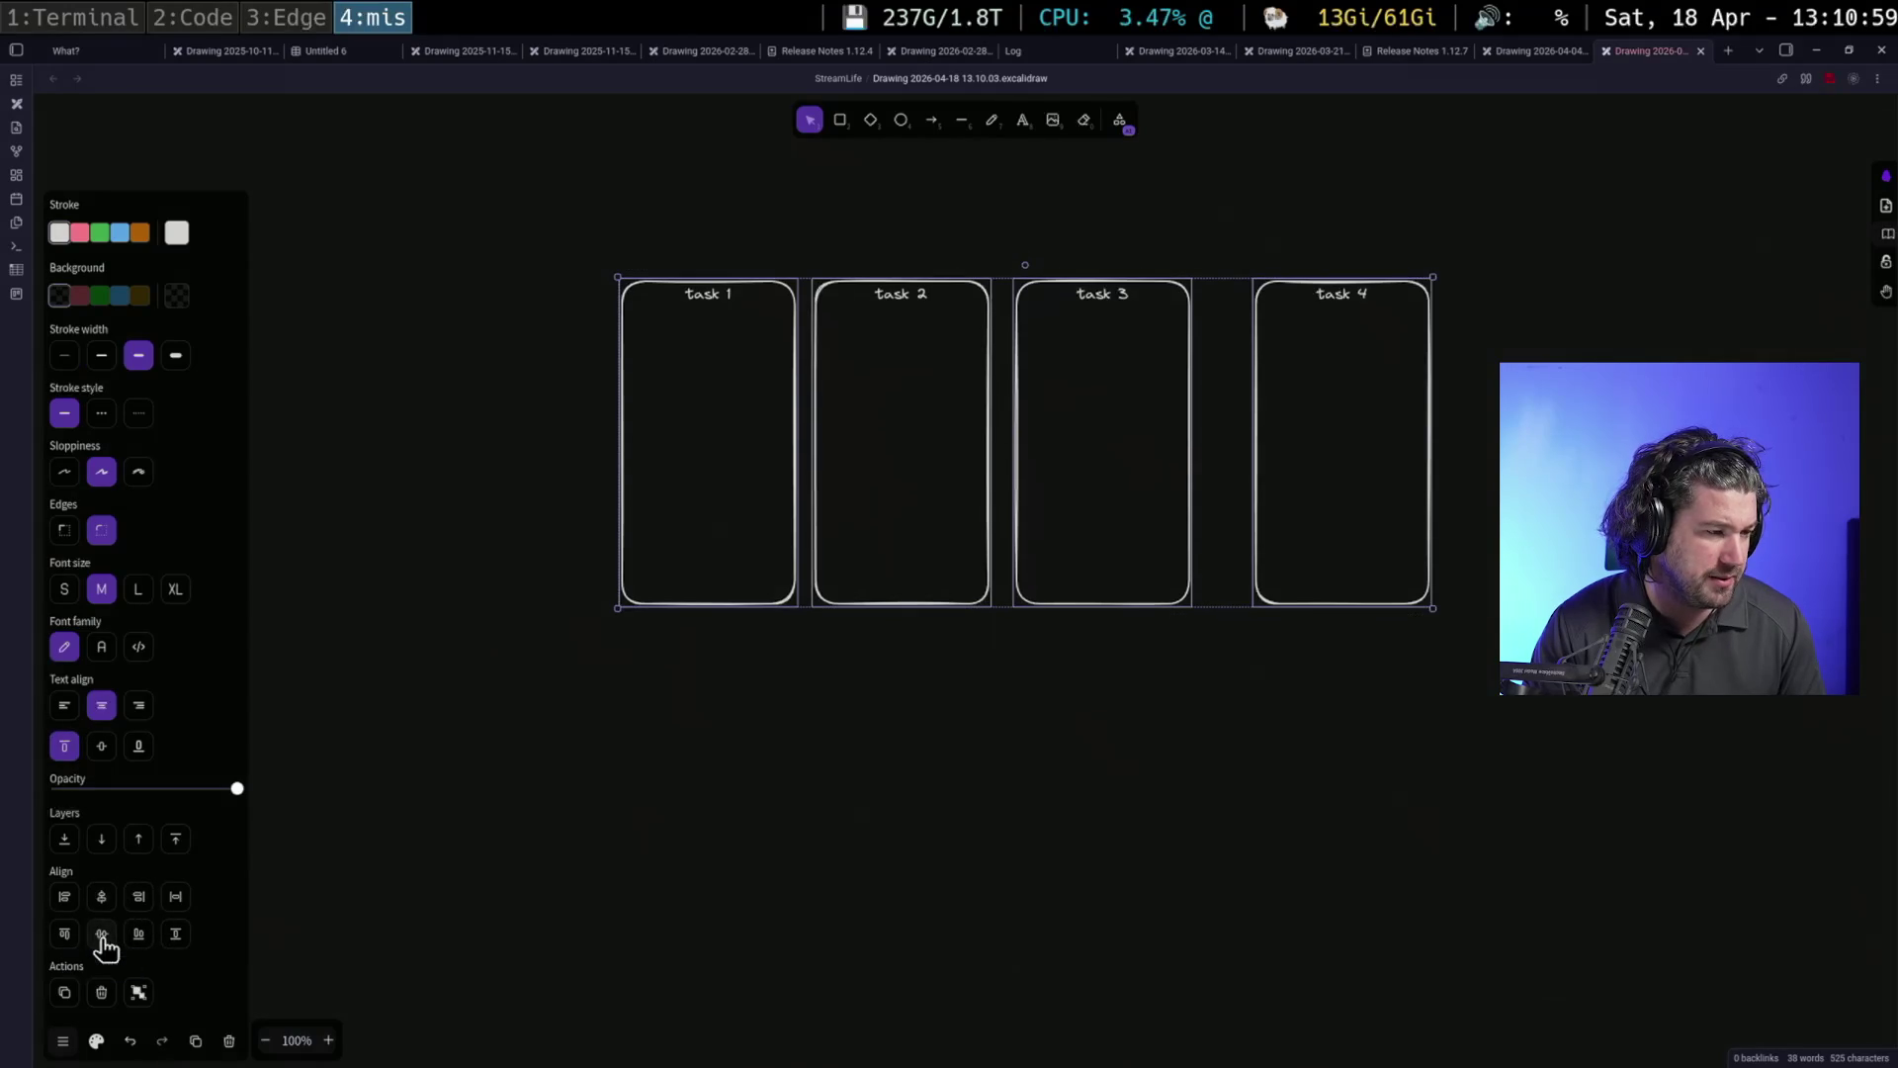
{"action": "left_click", "coordinate": [174, 900]}
{"action": "left_click_drag", "start_coordinate": [752, 602], "coordinate": [742, 343]}
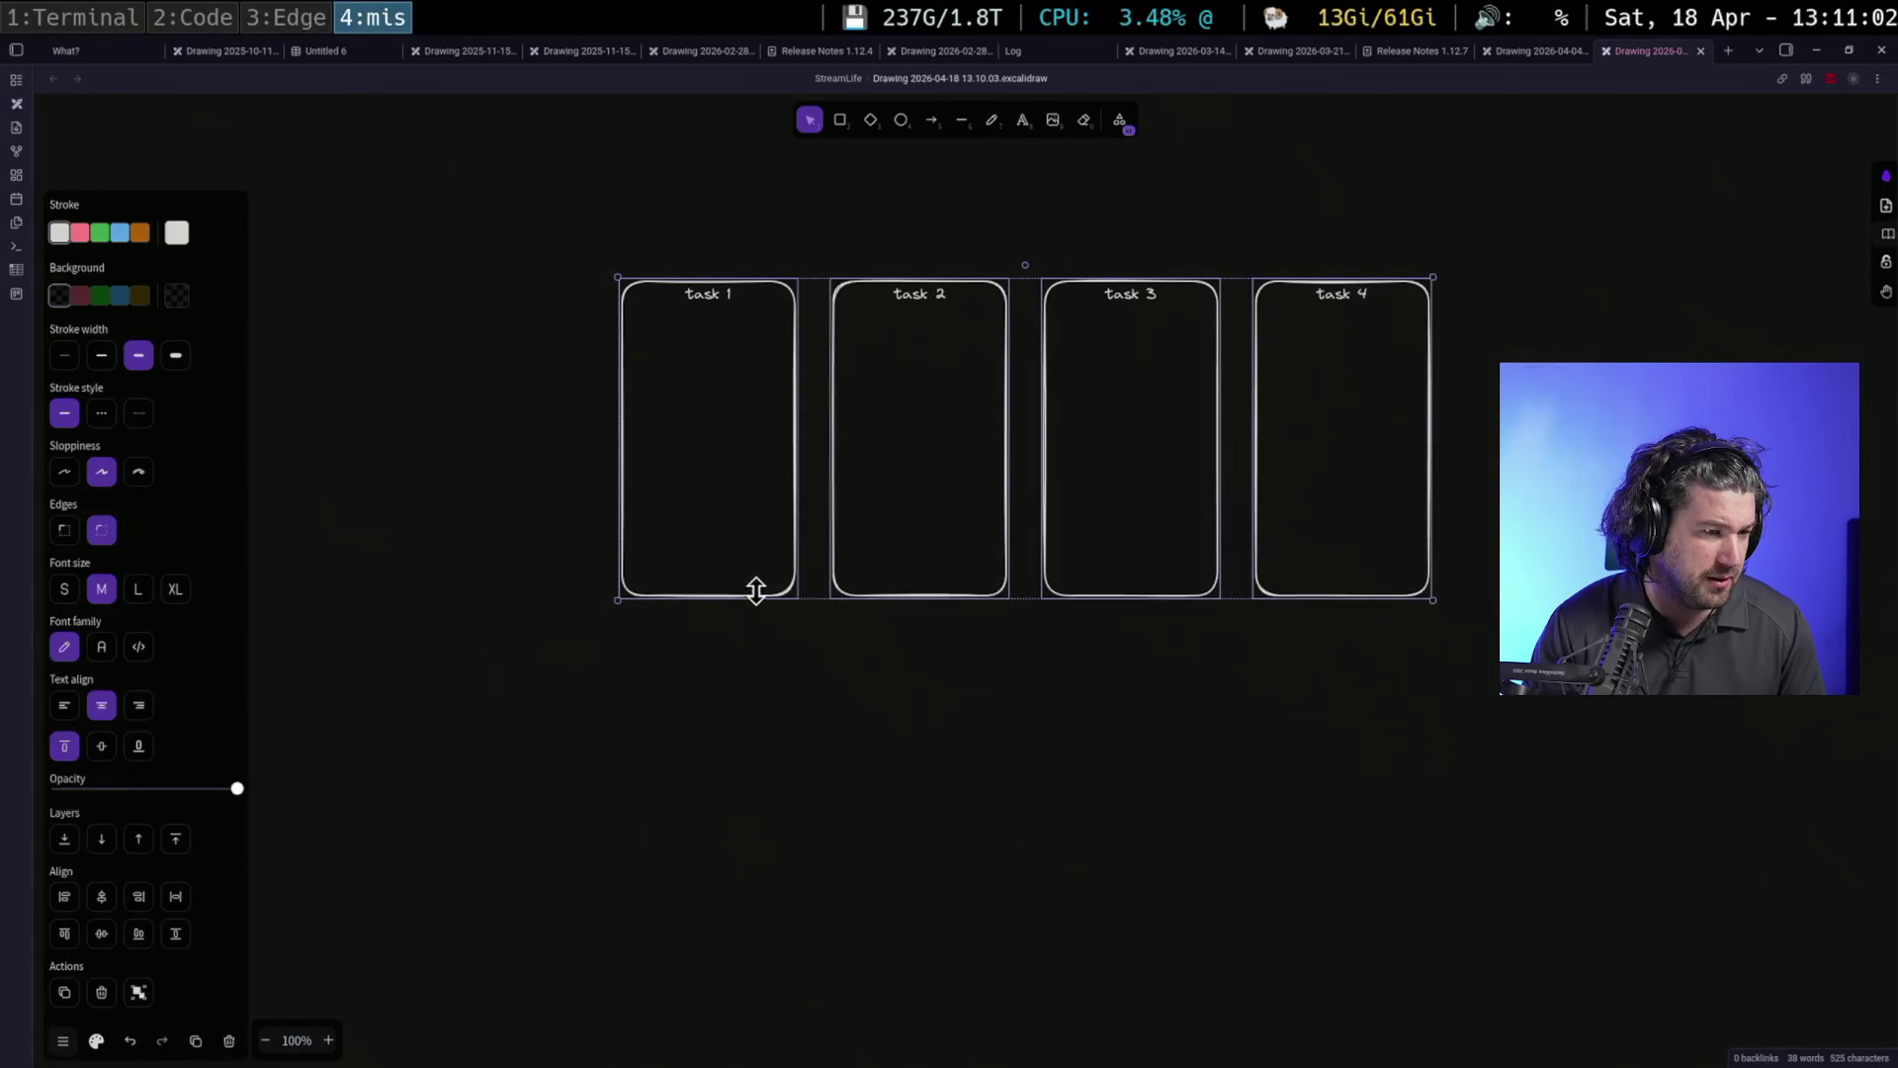
{"action": "left_click", "coordinate": [1022, 517]}
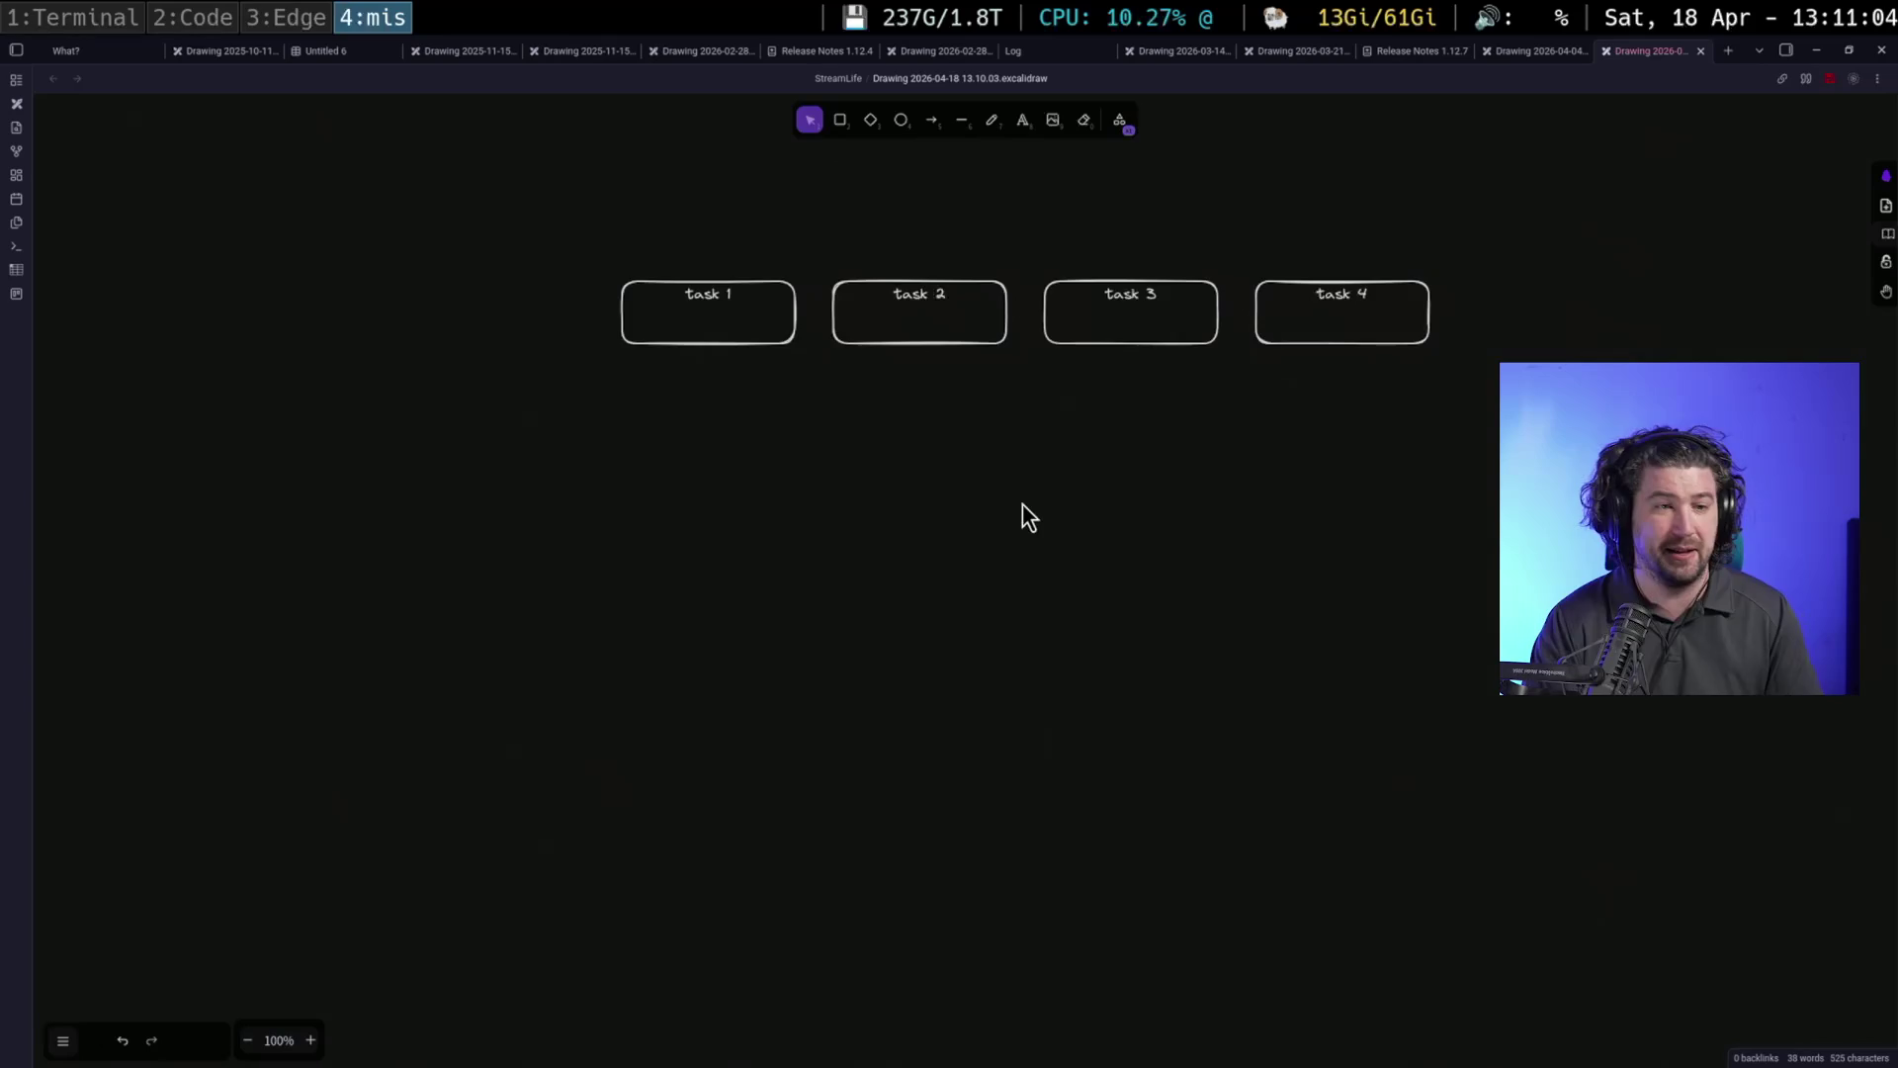
{"action": "mouse_move", "coordinate": [1022, 518]}
{"action": "left_mouse_down"}
{"action": "mouse_move", "coordinate": [1166, 696]}
{"action": "mouse_move", "coordinate": [963, 700]}
{"action": "left_mouse_up"}
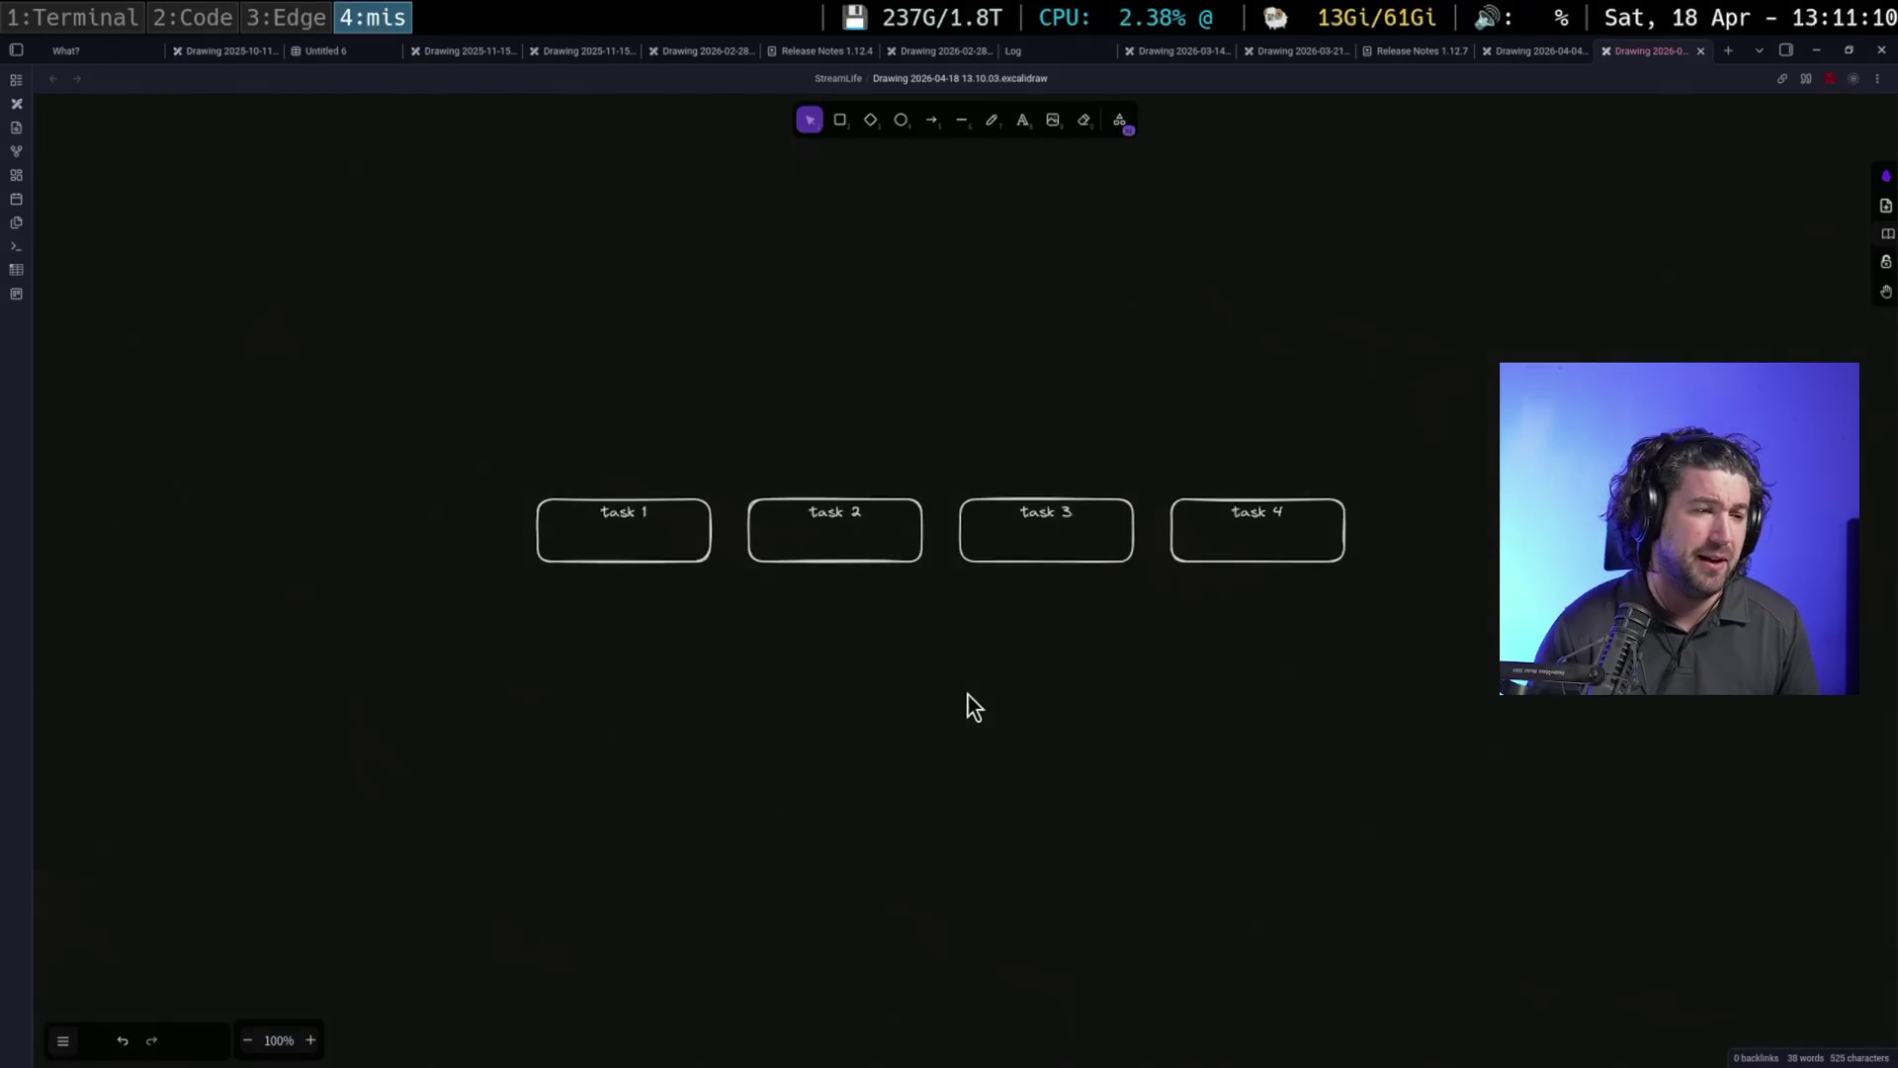
Draw a 'Team A' container around tasks 1 and 2
{"action": "left_click", "coordinate": [840, 123]}
{"action": "mouse_move", "coordinate": [482, 398]}
{"action": "left_mouse_down"}
{"action": "mouse_move", "coordinate": [902, 639]}
{"action": "mouse_move", "coordinate": [947, 583]}
{"action": "left_mouse_up"}
{"action": "key", "text": "Return"}
{"action": "type", "text": "Team A"}
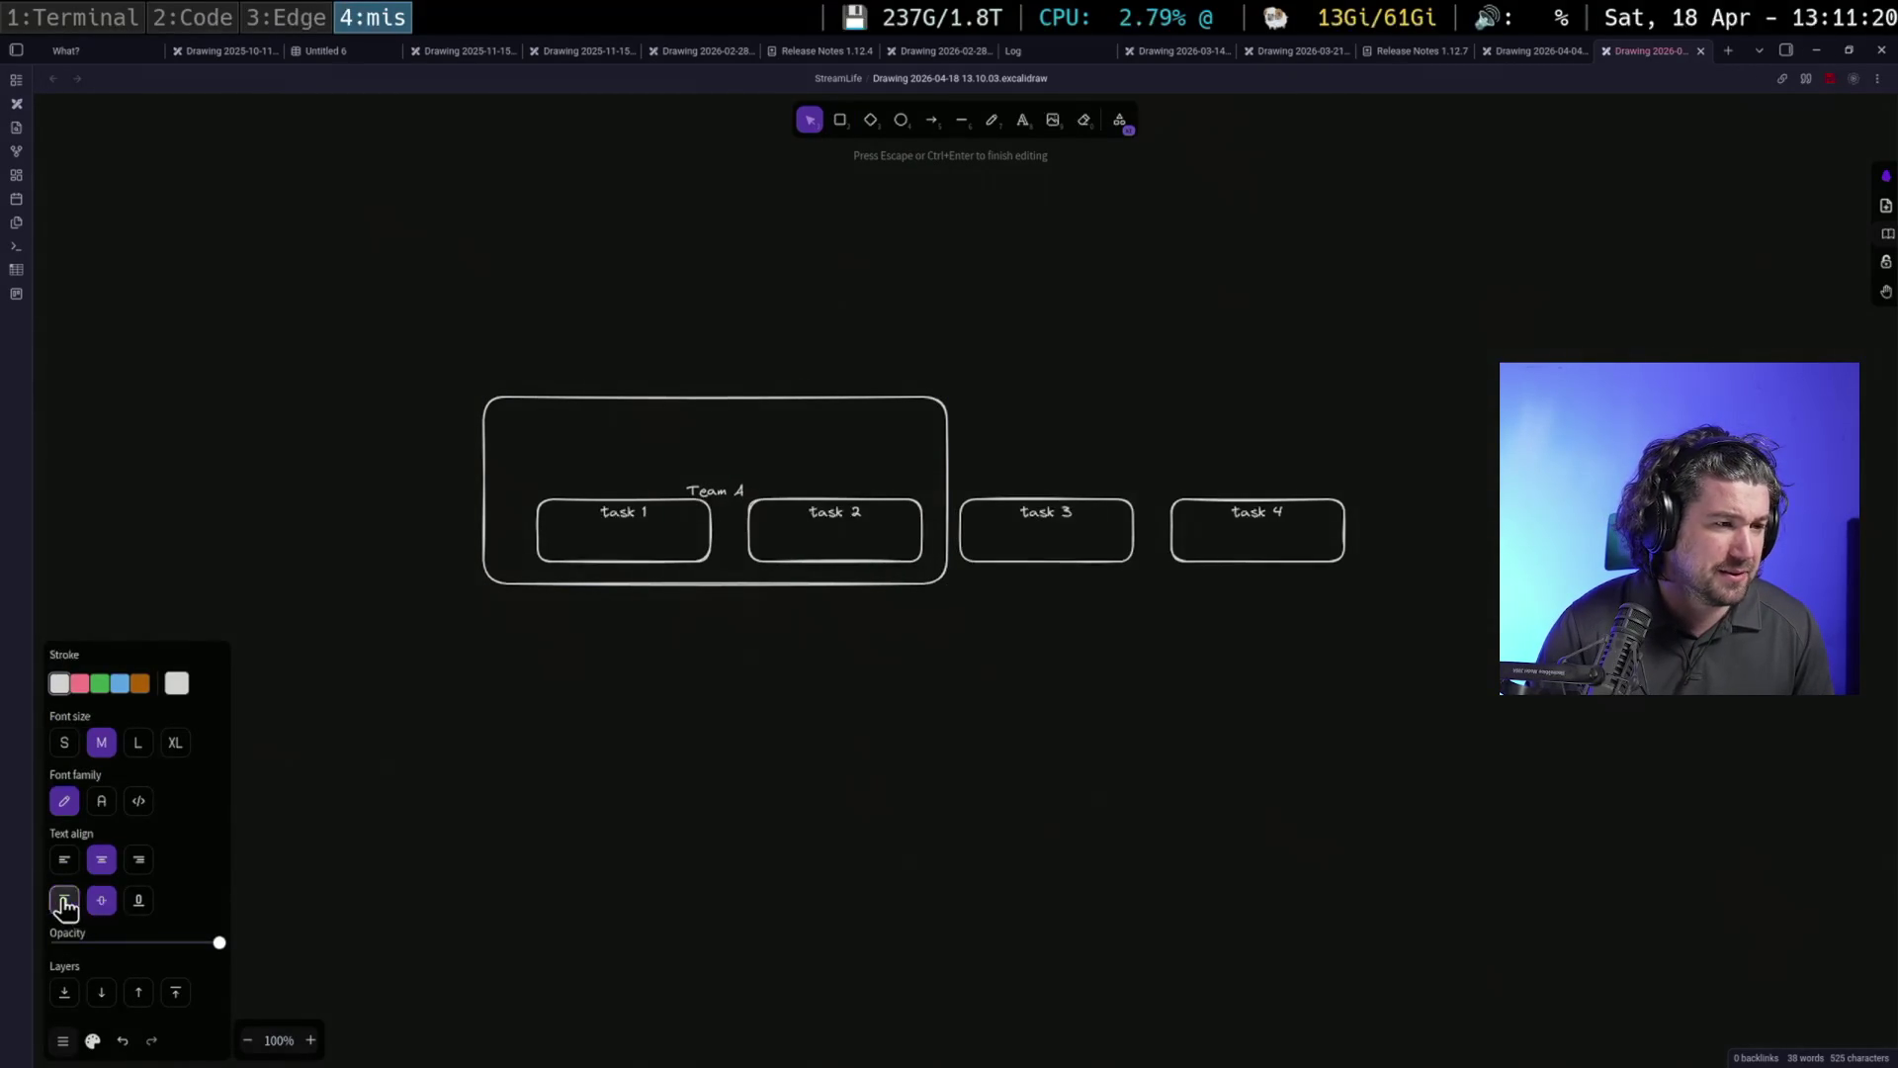
{"action": "left_click", "coordinate": [830, 630]}
Copy the container over task 3, narrow it and rename it 'Team B'
{"action": "left_click", "coordinate": [866, 581]}
{"action": "mouse_move", "coordinate": [864, 579]}
{"action": "left_mouse_down", "text": "alt"}
{"action": "mouse_move", "coordinate": [1209, 548]}
{"action": "mouse_move", "coordinate": [1246, 524]}
{"action": "left_mouse_up", "text": "alt"}
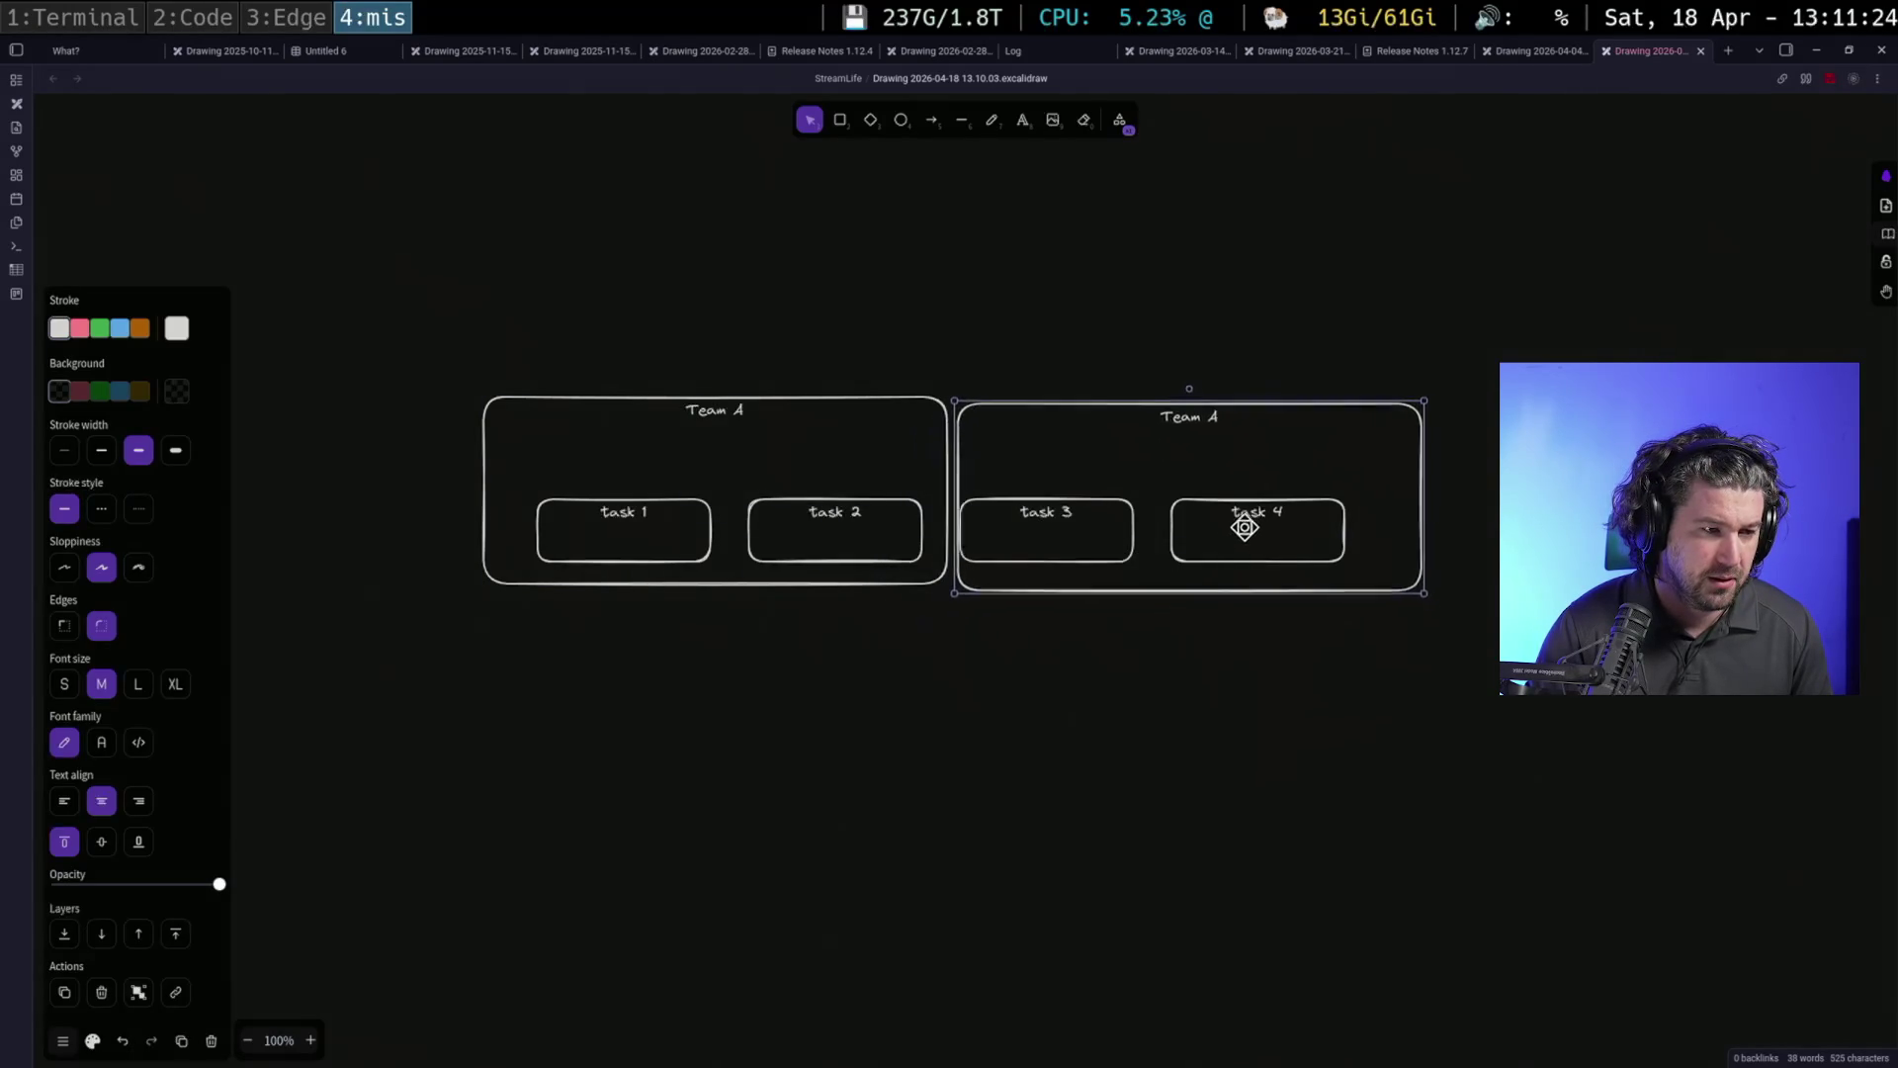
{"action": "left_click_drag", "start_coordinate": [1431, 504], "coordinate": [1155, 502]}
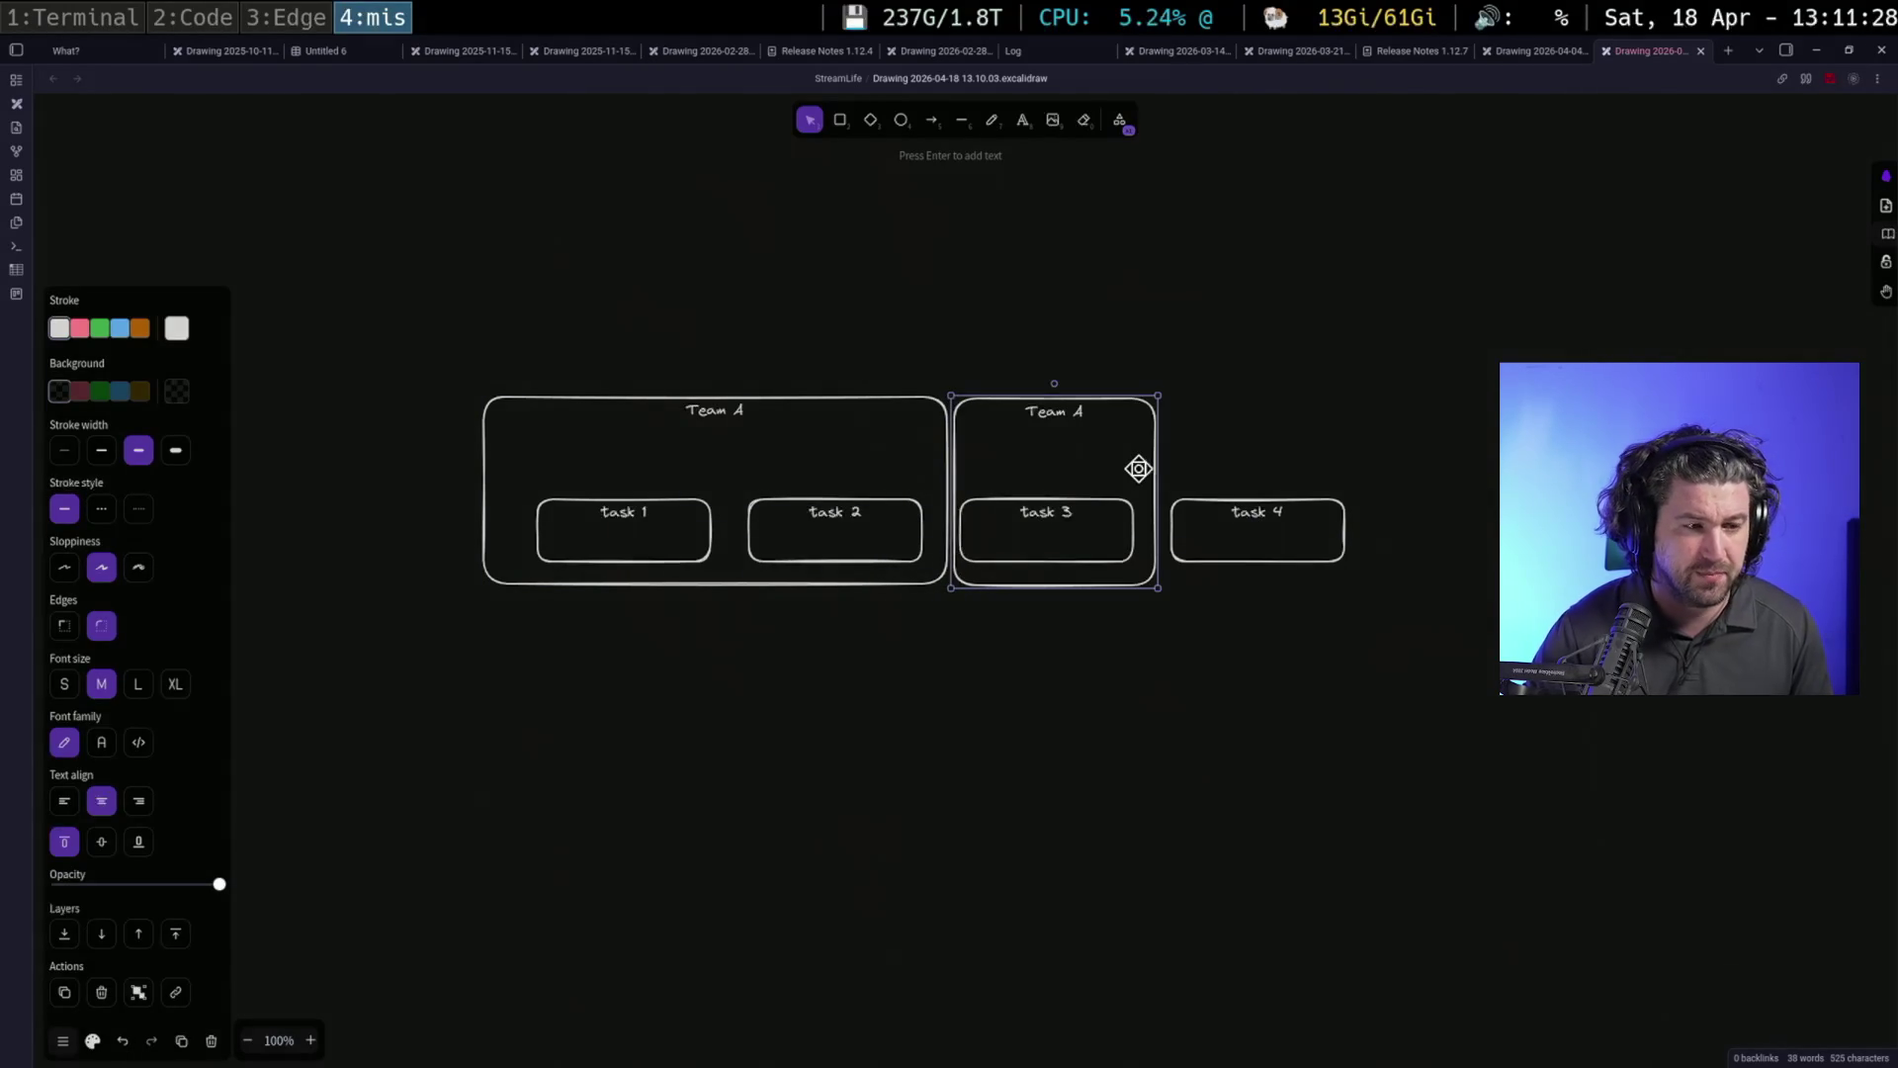
{"action": "double_click", "coordinate": [1138, 468]}
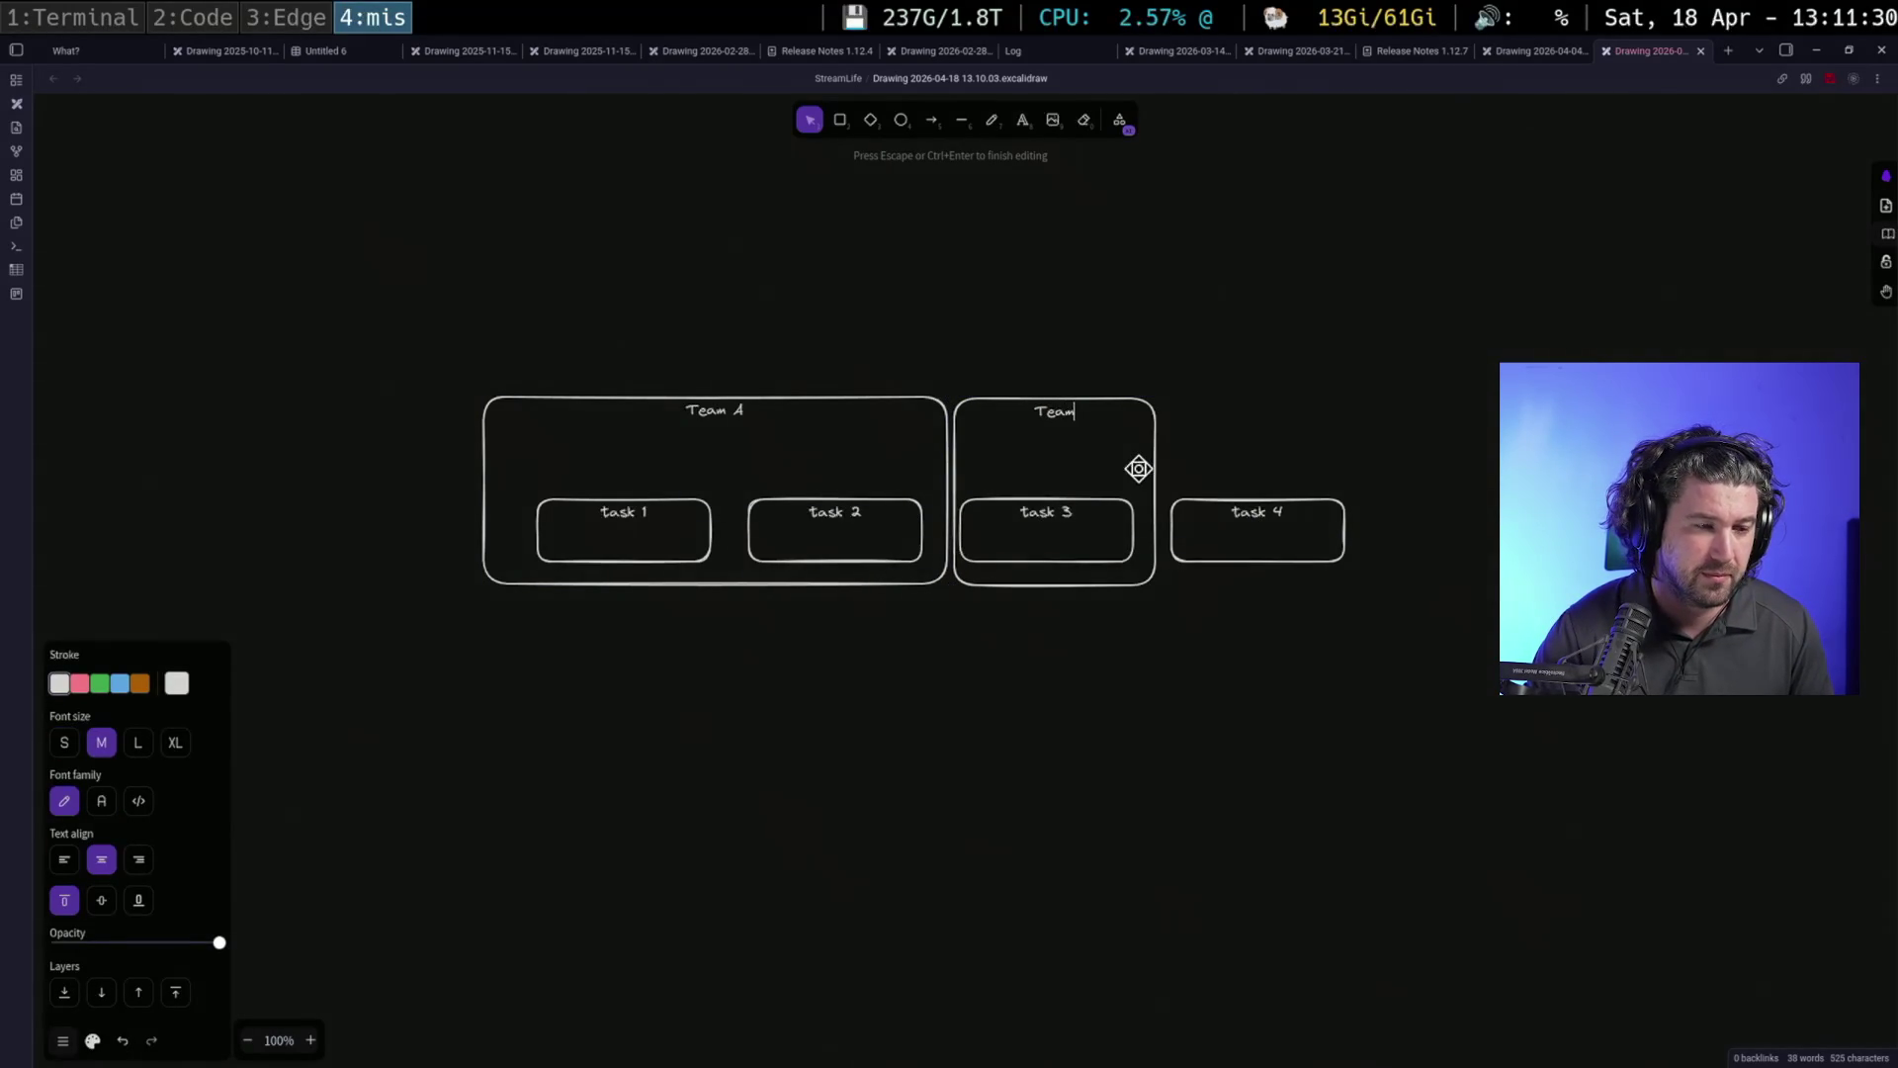
{"action": "left_click", "coordinate": [1053, 410]}
{"action": "type", "text": "B"}
{"action": "key", "text": "Escape"}
Copy Team B over task 4 and rename it 'Team C'
{"action": "mouse_move", "coordinate": [1145, 438]}
{"action": "left_mouse_down", "text": "alt"}
{"action": "mouse_move", "coordinate": [1254, 430]}
{"action": "mouse_move", "coordinate": [1290, 485]}
{"action": "left_mouse_up", "text": "alt"}
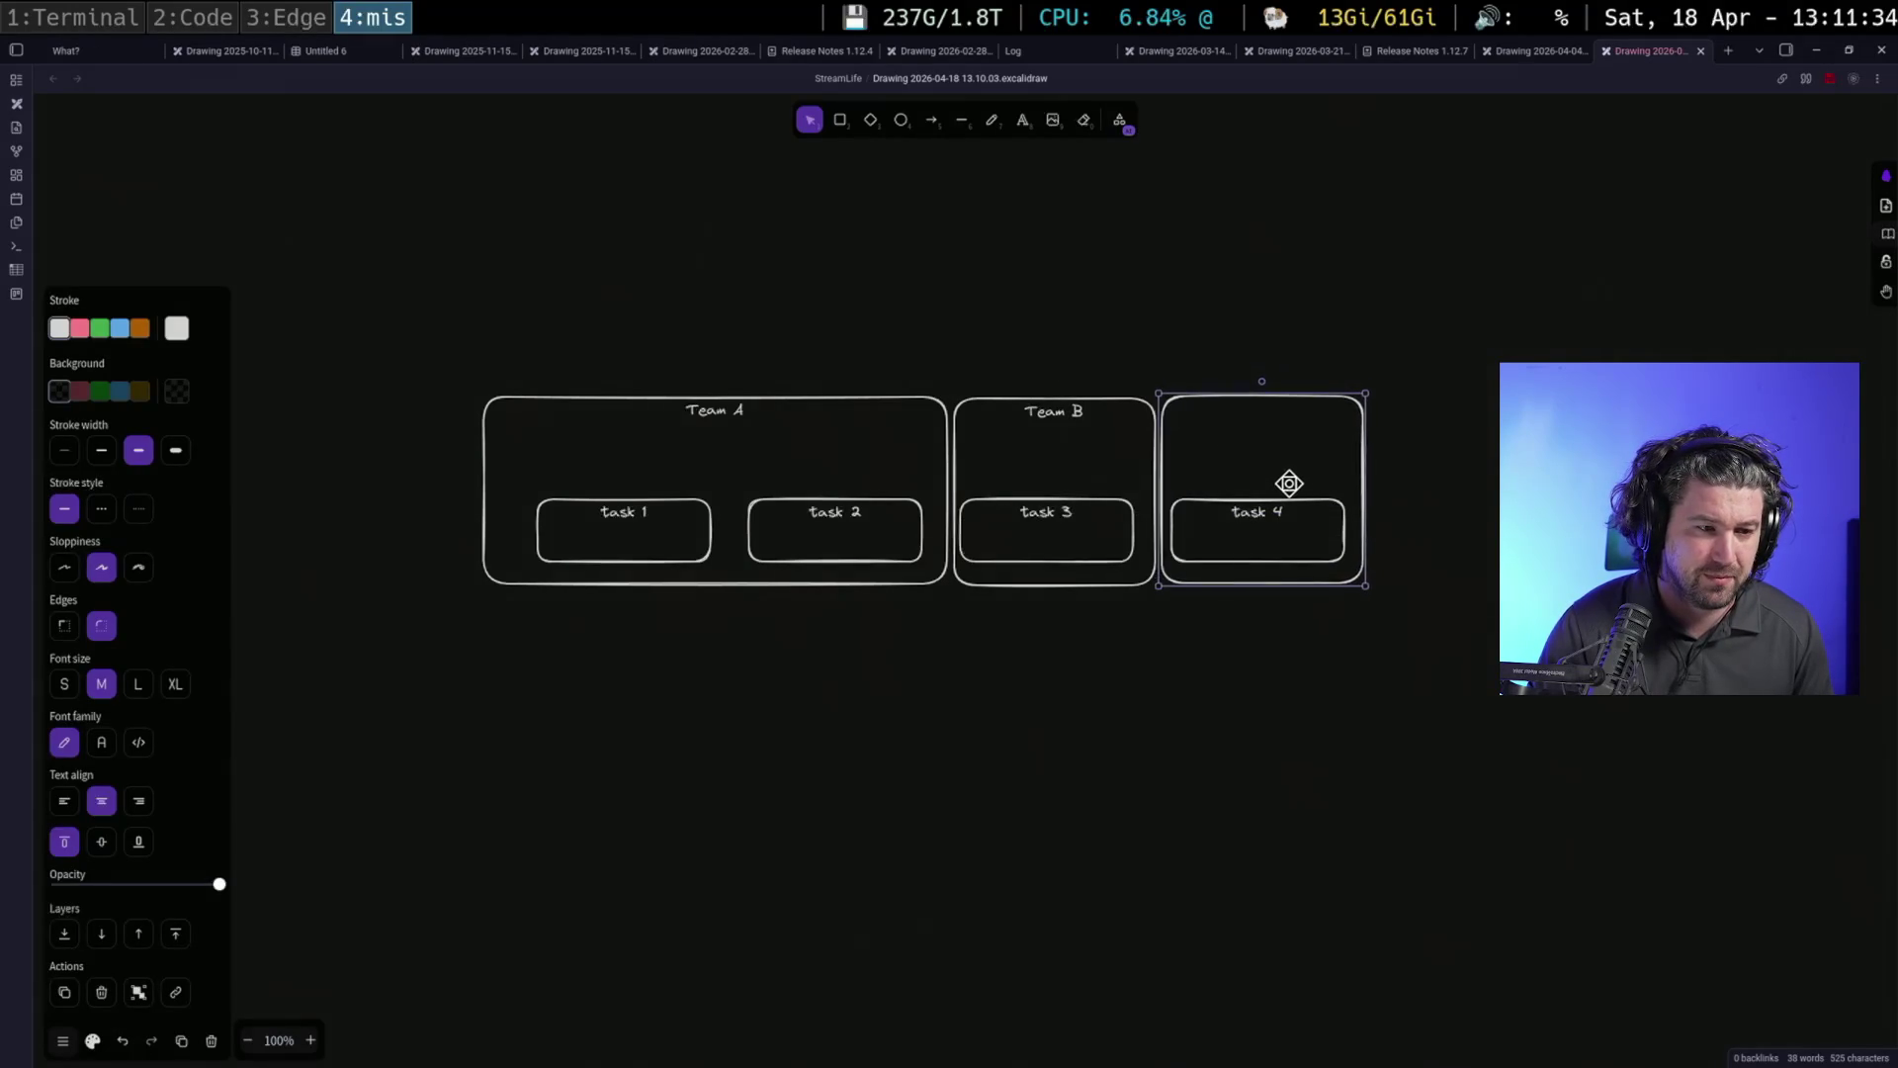
{"action": "left_click", "coordinate": [1439, 461]}
{"action": "double_click", "coordinate": [1368, 458]}
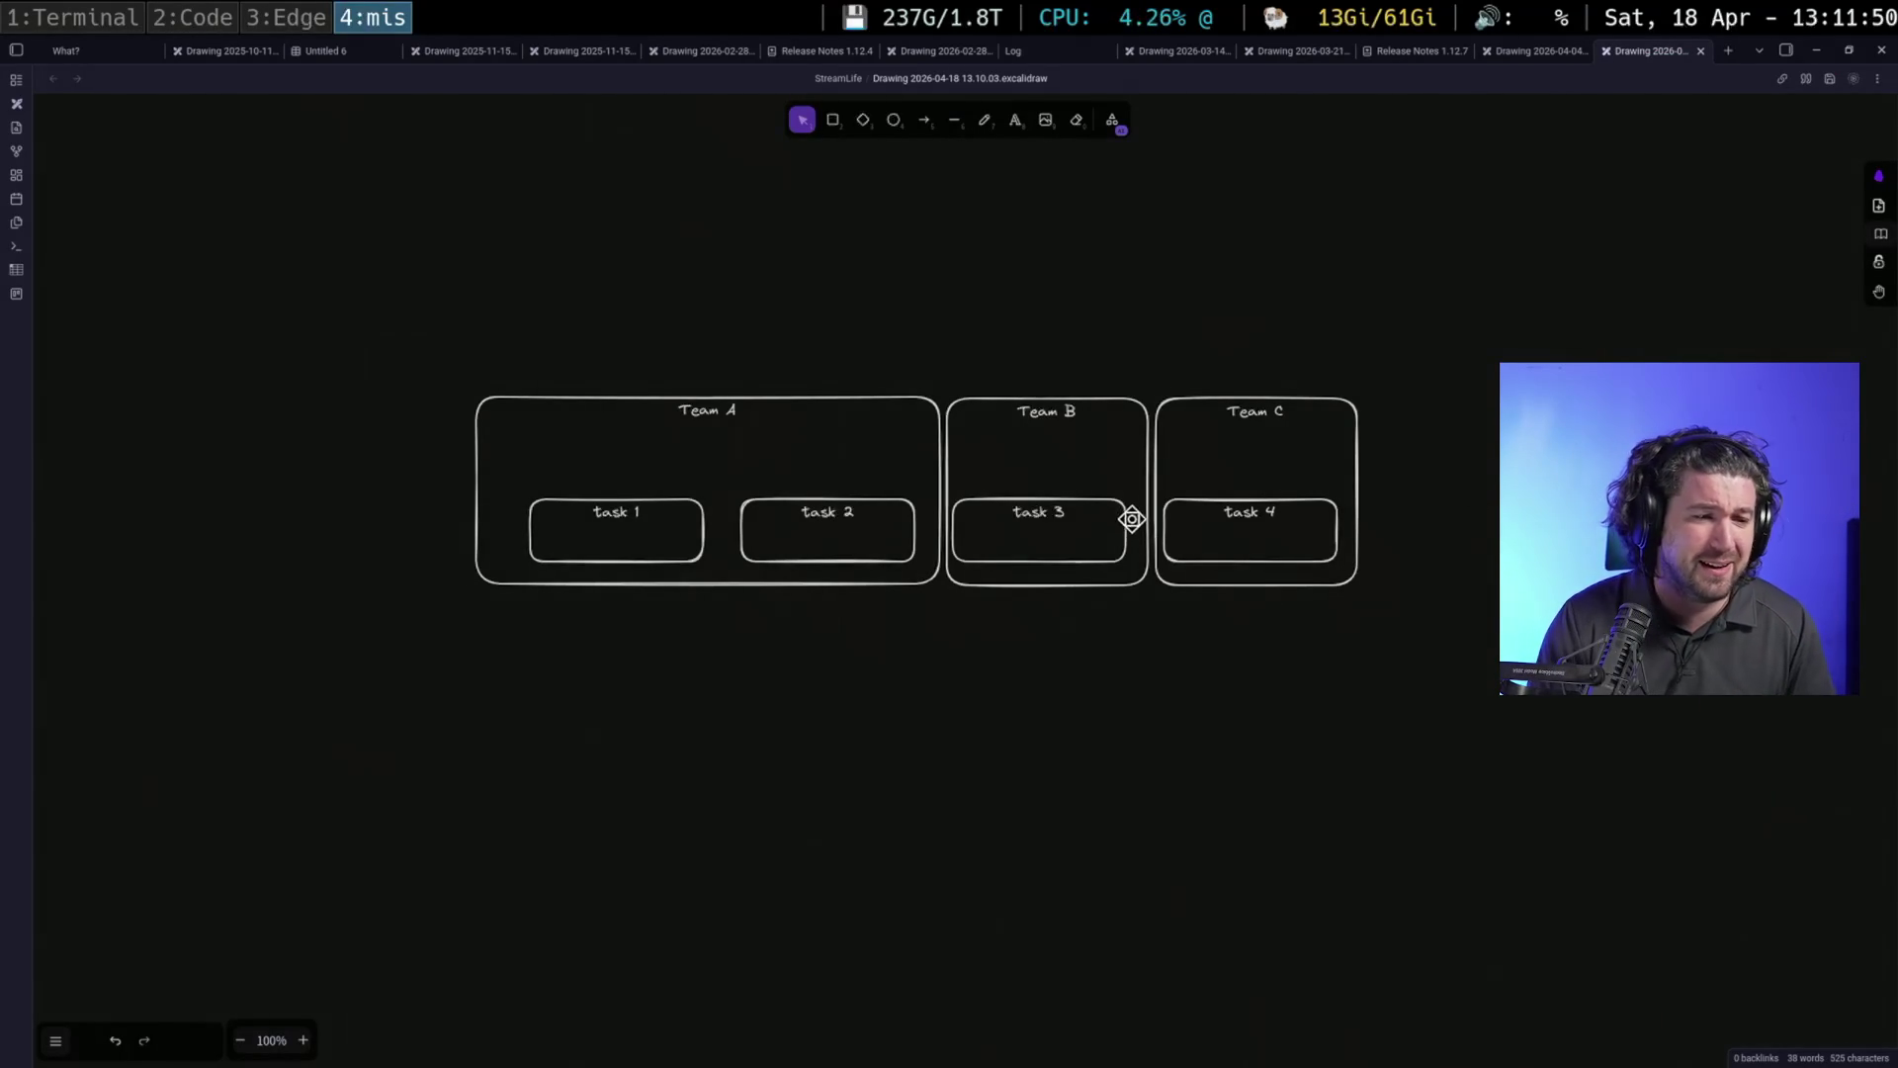
Duplicate task 3 above itself in Team B and relabel the copy 'task 5'
{"action": "left_click", "coordinate": [1130, 519]}
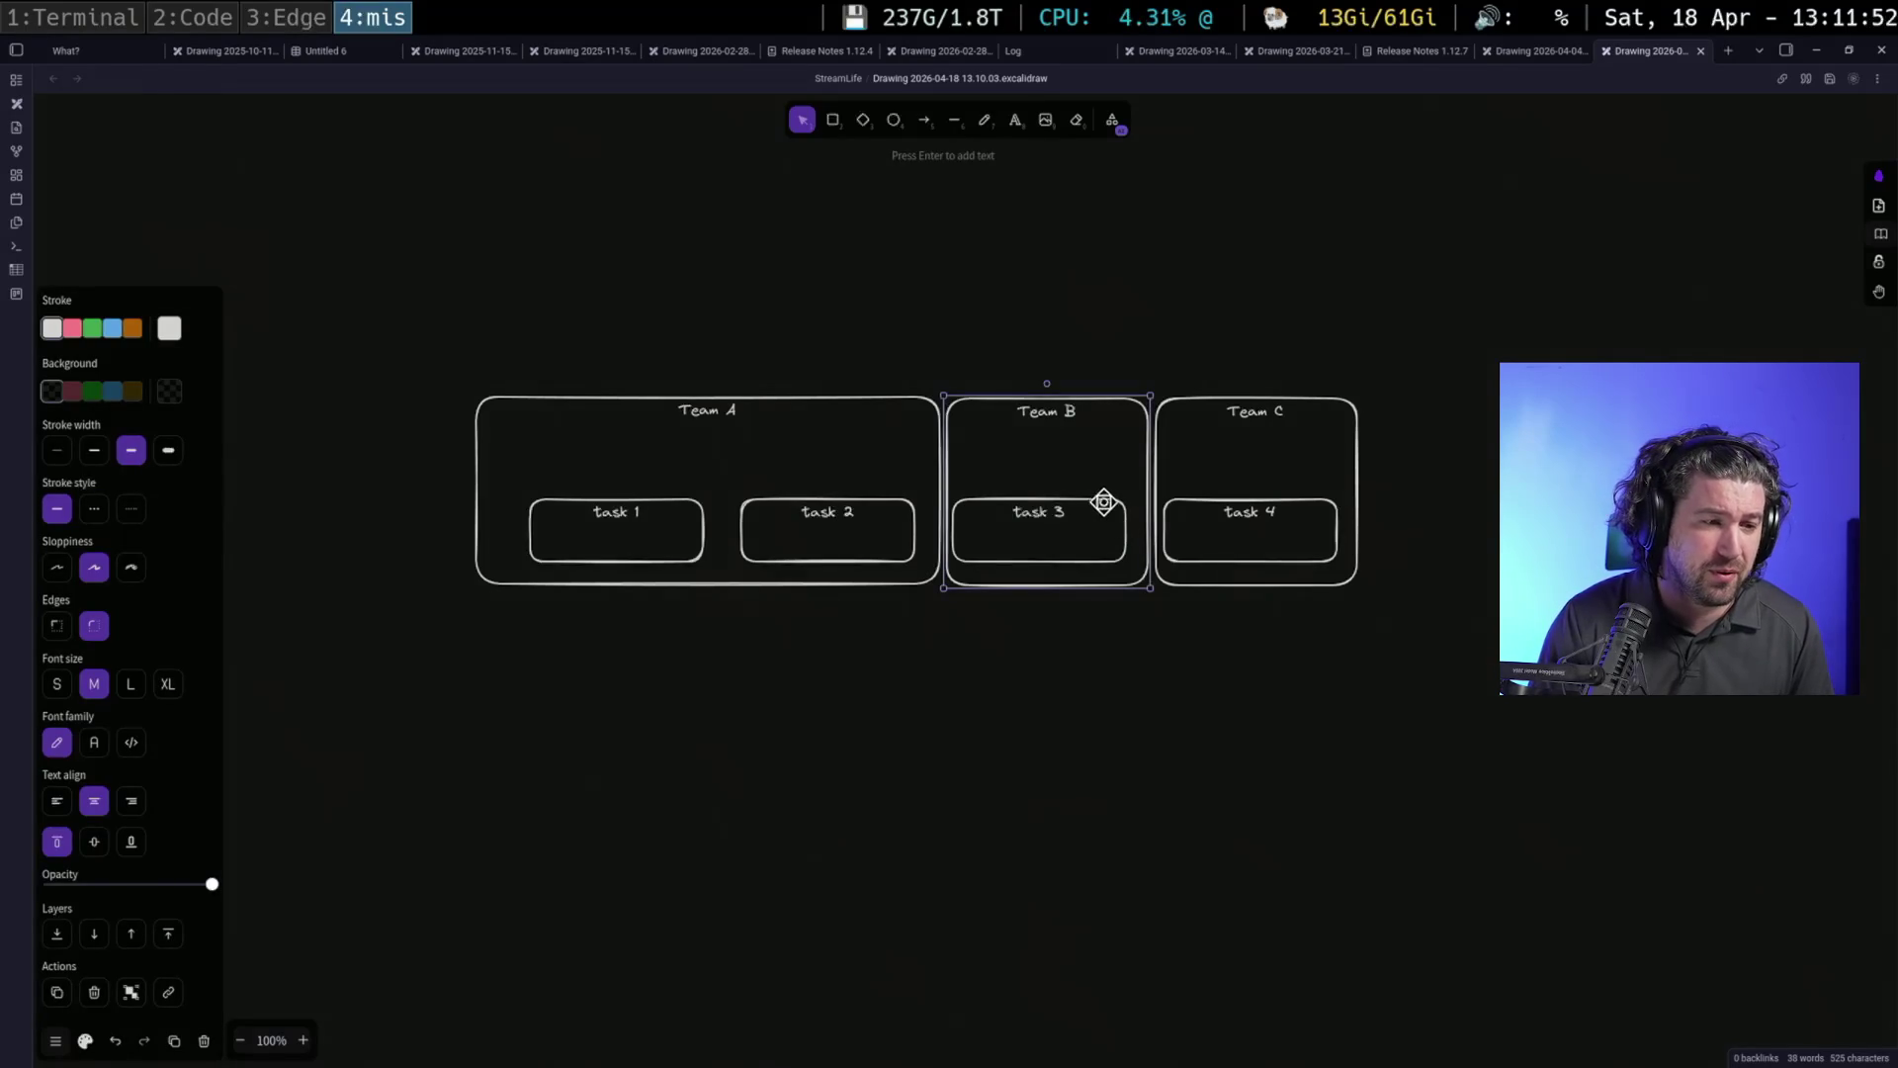
{"action": "right_click", "coordinate": [1110, 482]}
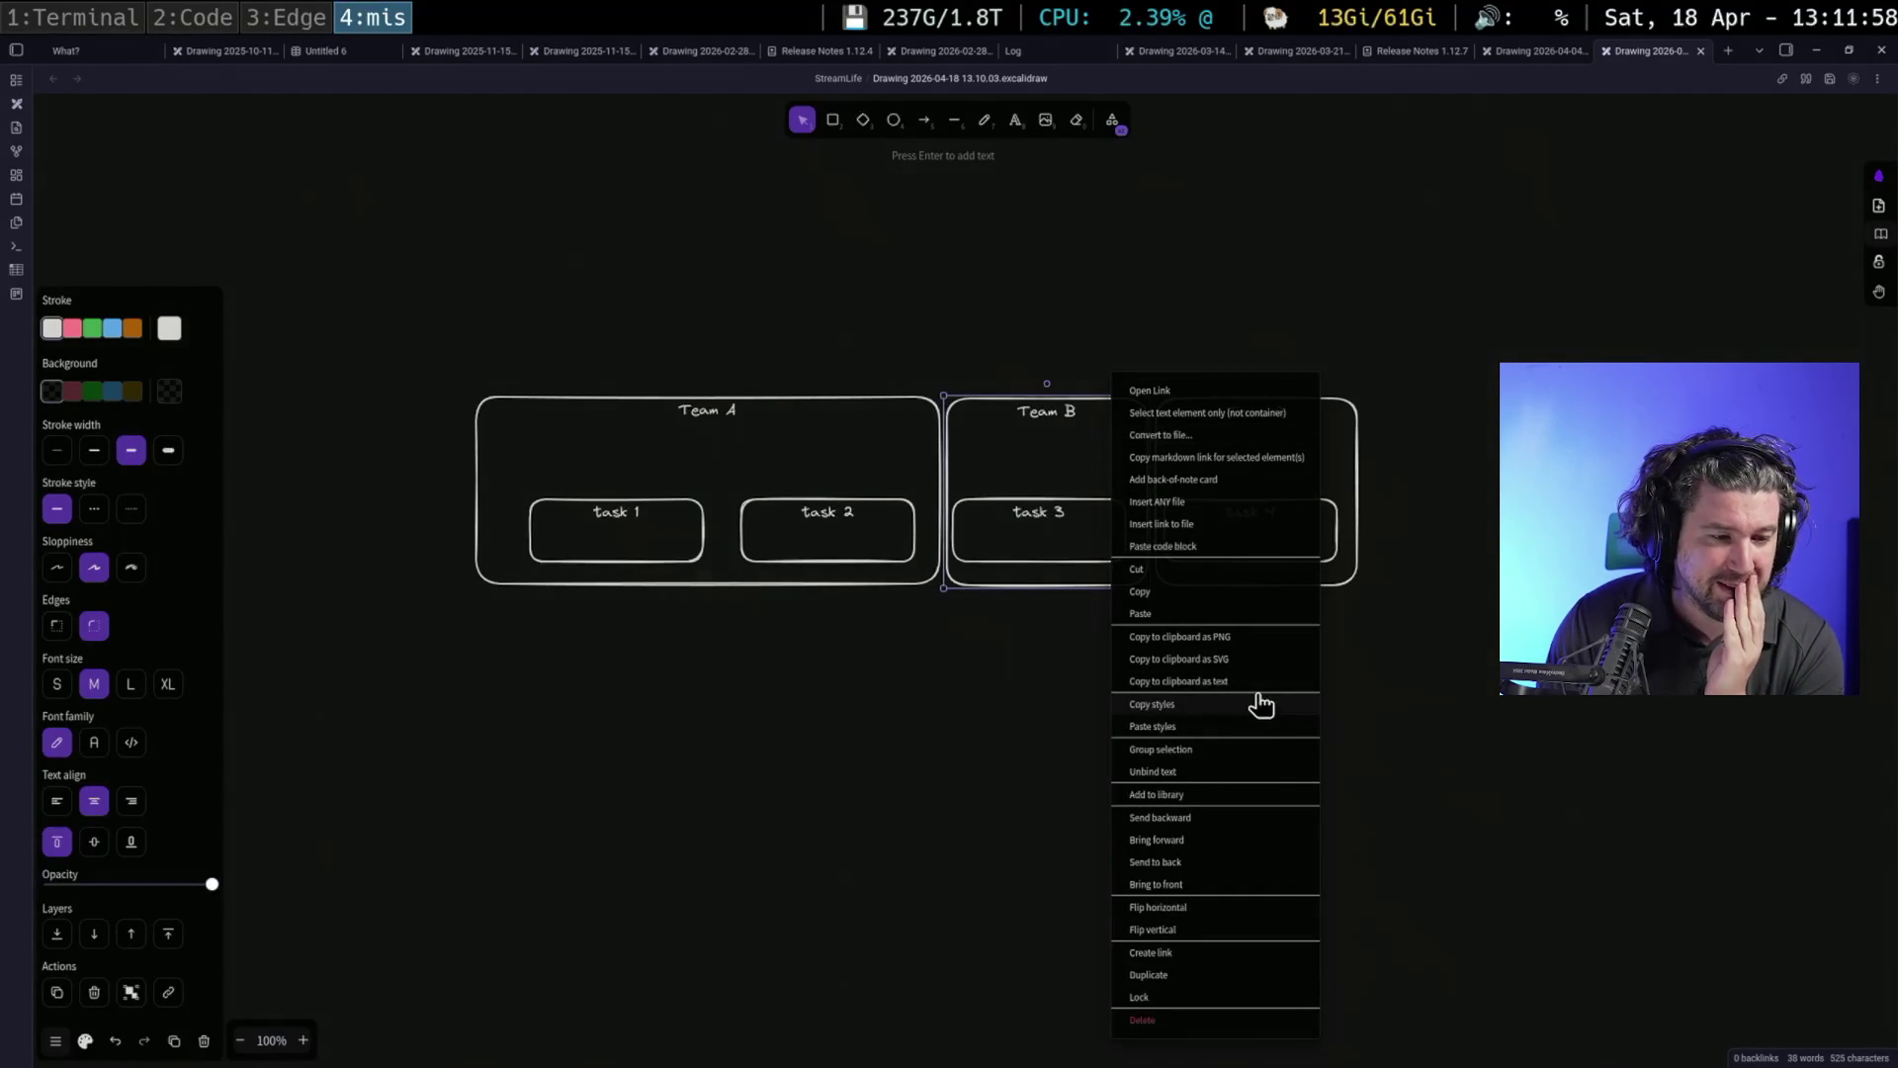
{"action": "left_click", "coordinate": [1172, 884]}
{"action": "left_click", "coordinate": [1069, 501]}
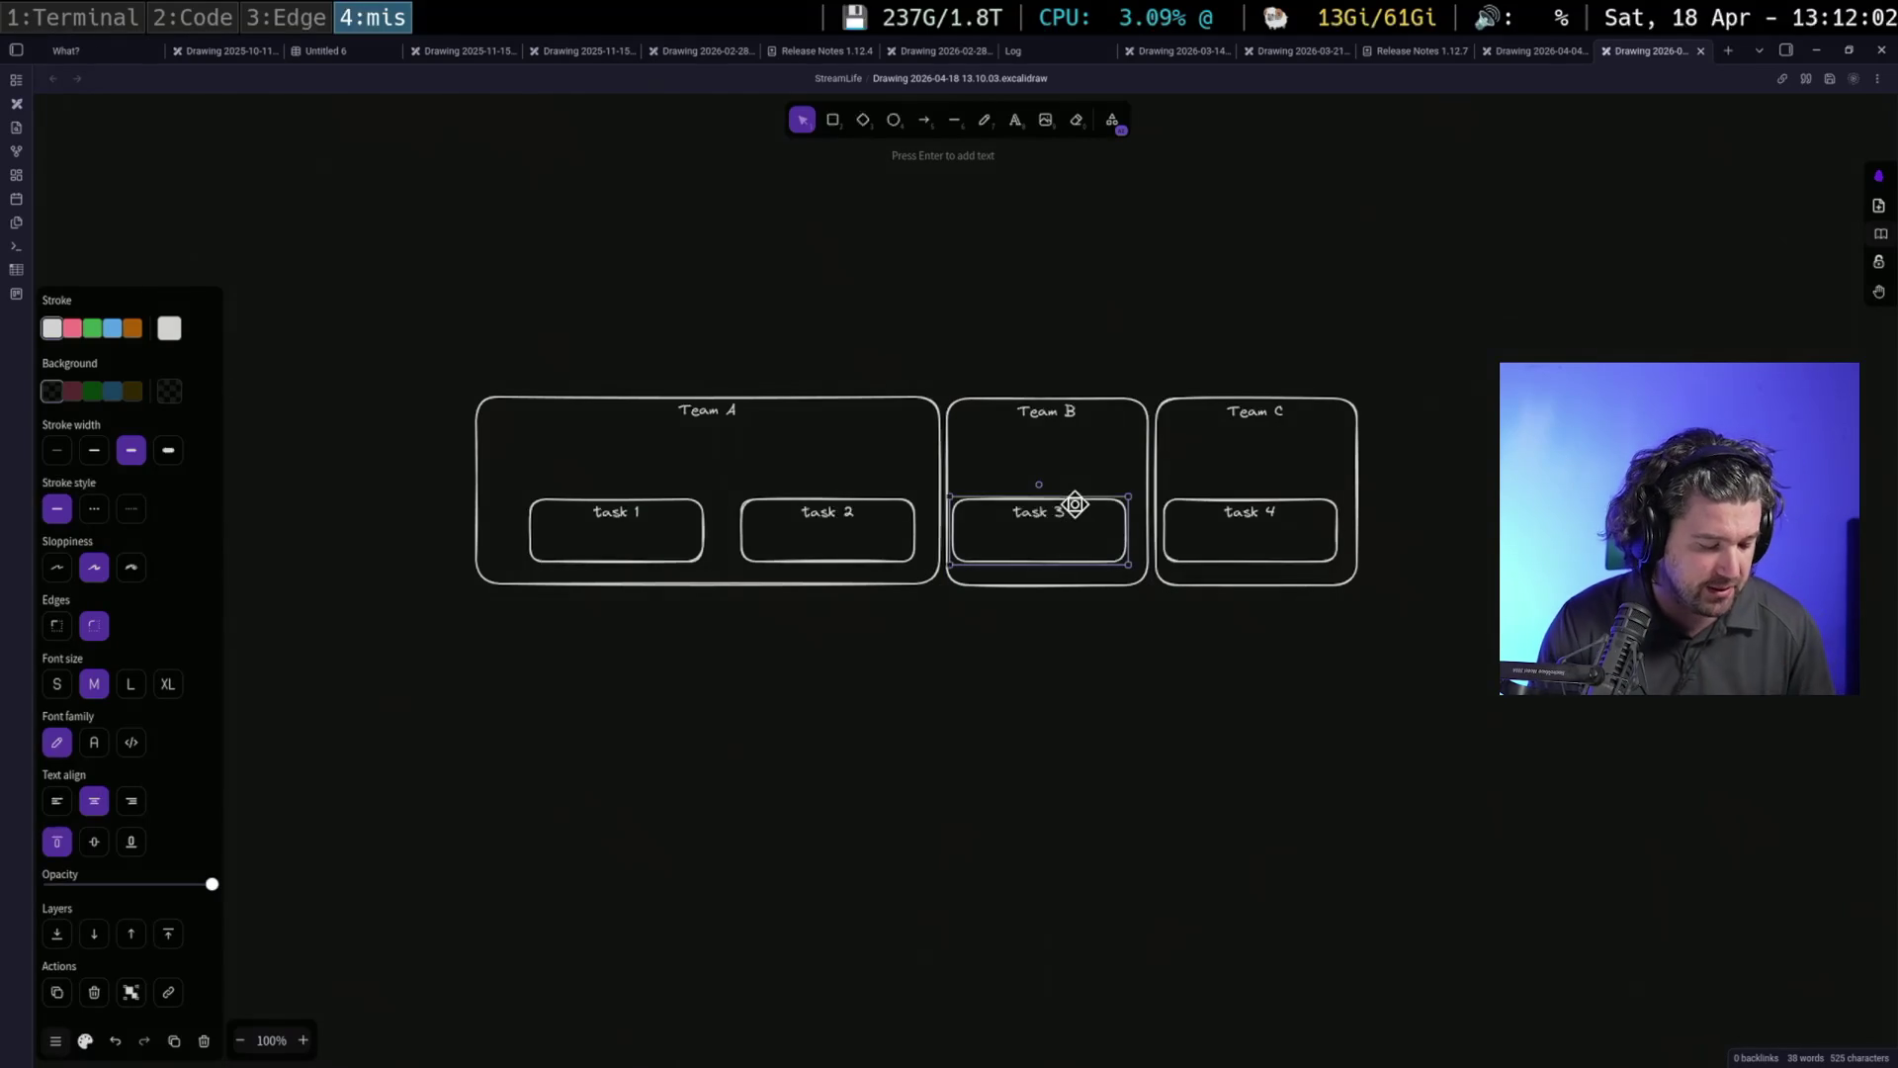
{"action": "left_click_drag", "start_coordinate": [1073, 506], "coordinate": [1079, 456], "text": "alt"}
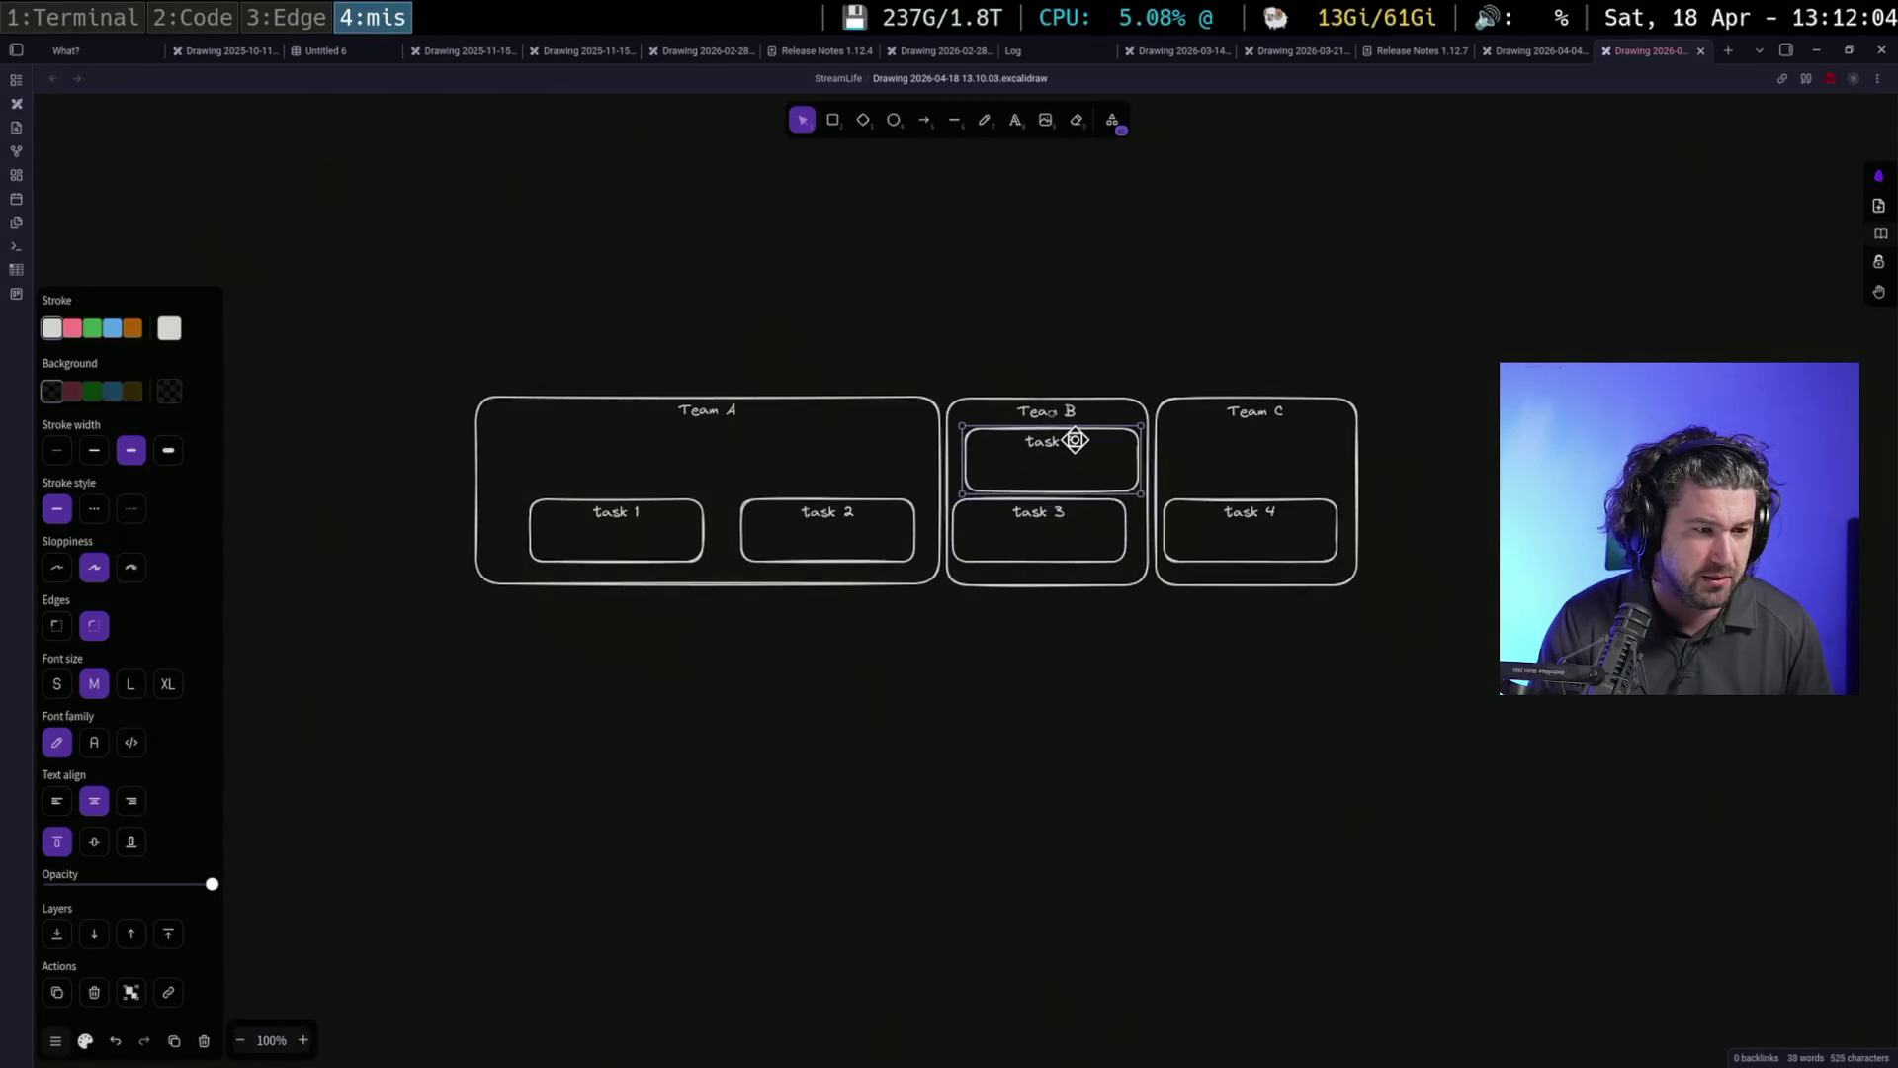
{"action": "double_click", "coordinate": [1073, 442]}
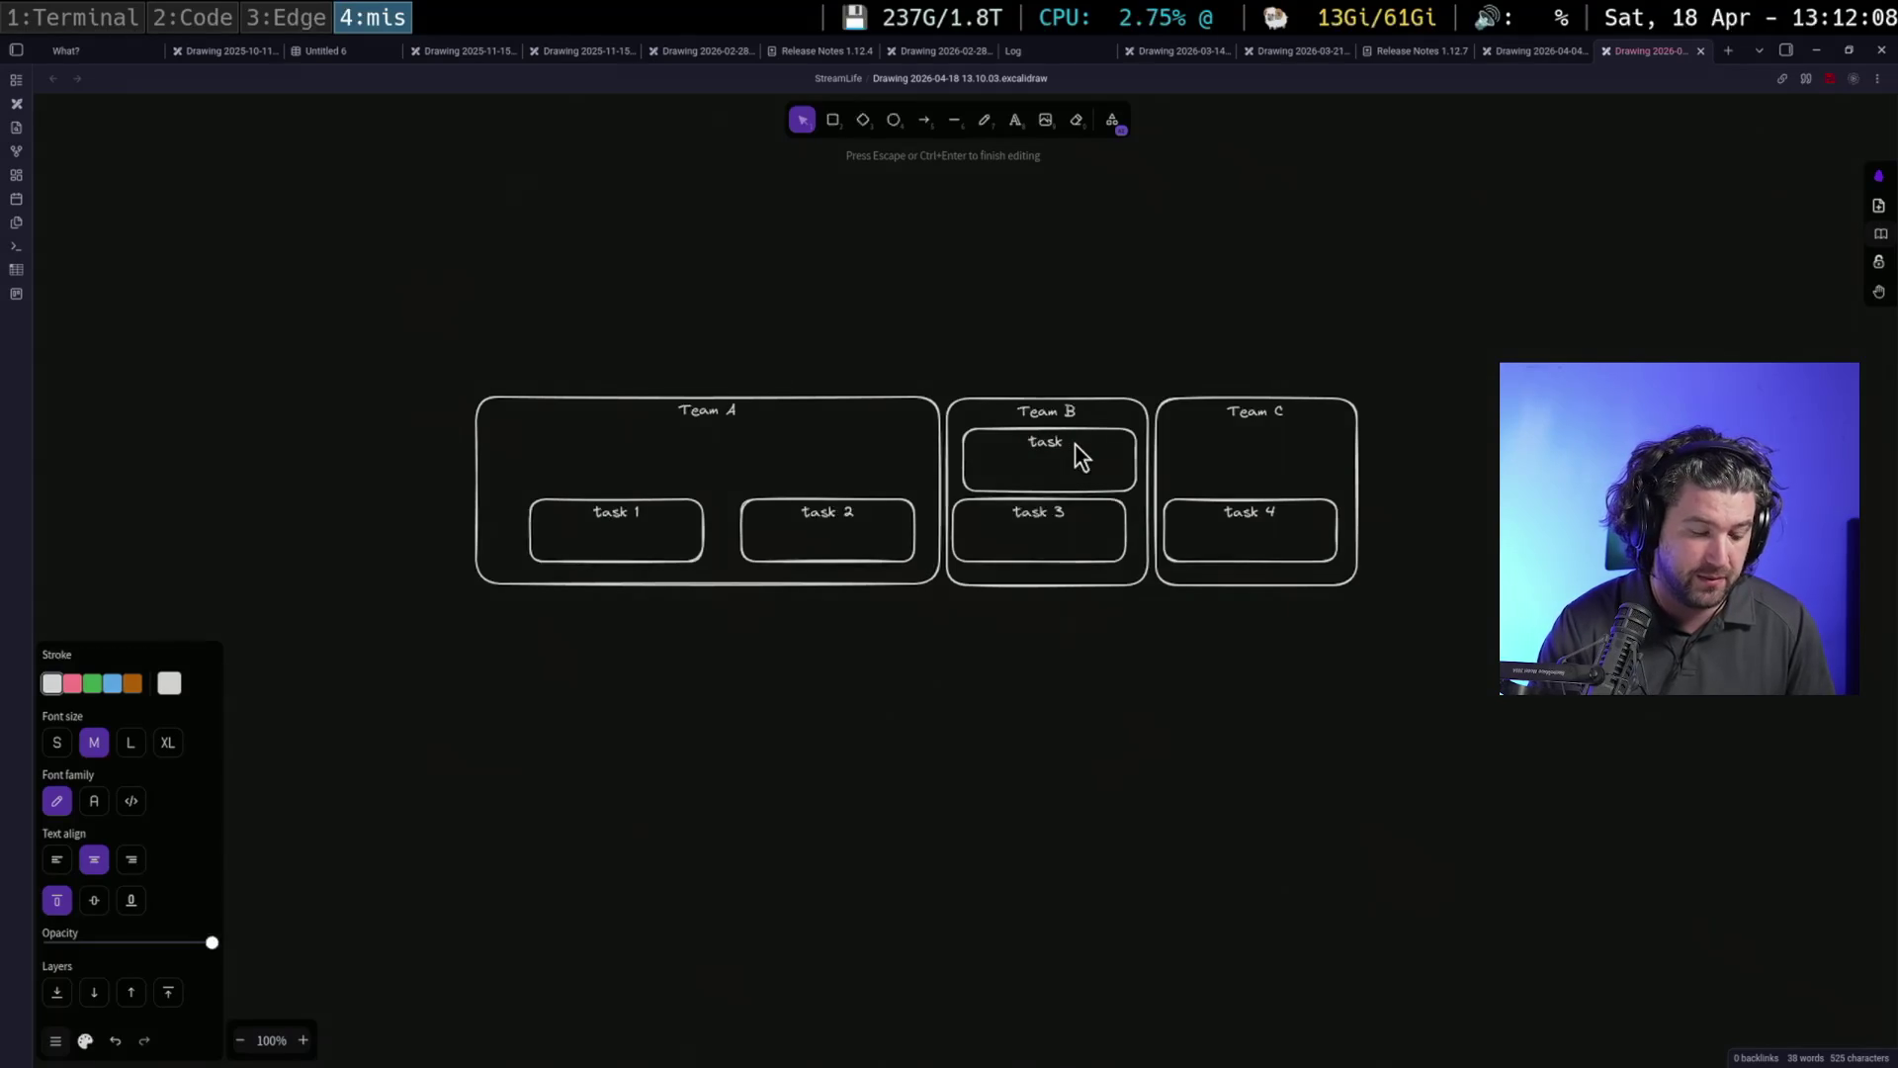
{"action": "type", "text": "5"}
{"action": "left_click", "coordinate": [1022, 544]}
{"action": "left_click_drag", "start_coordinate": [1034, 544], "coordinate": [1042, 545]}
Bring Team C forward, copy task 4 to its top and relabel it 'task 6'
{"action": "left_click", "coordinate": [1288, 522]}
{"action": "right_click", "coordinate": [1307, 487]}
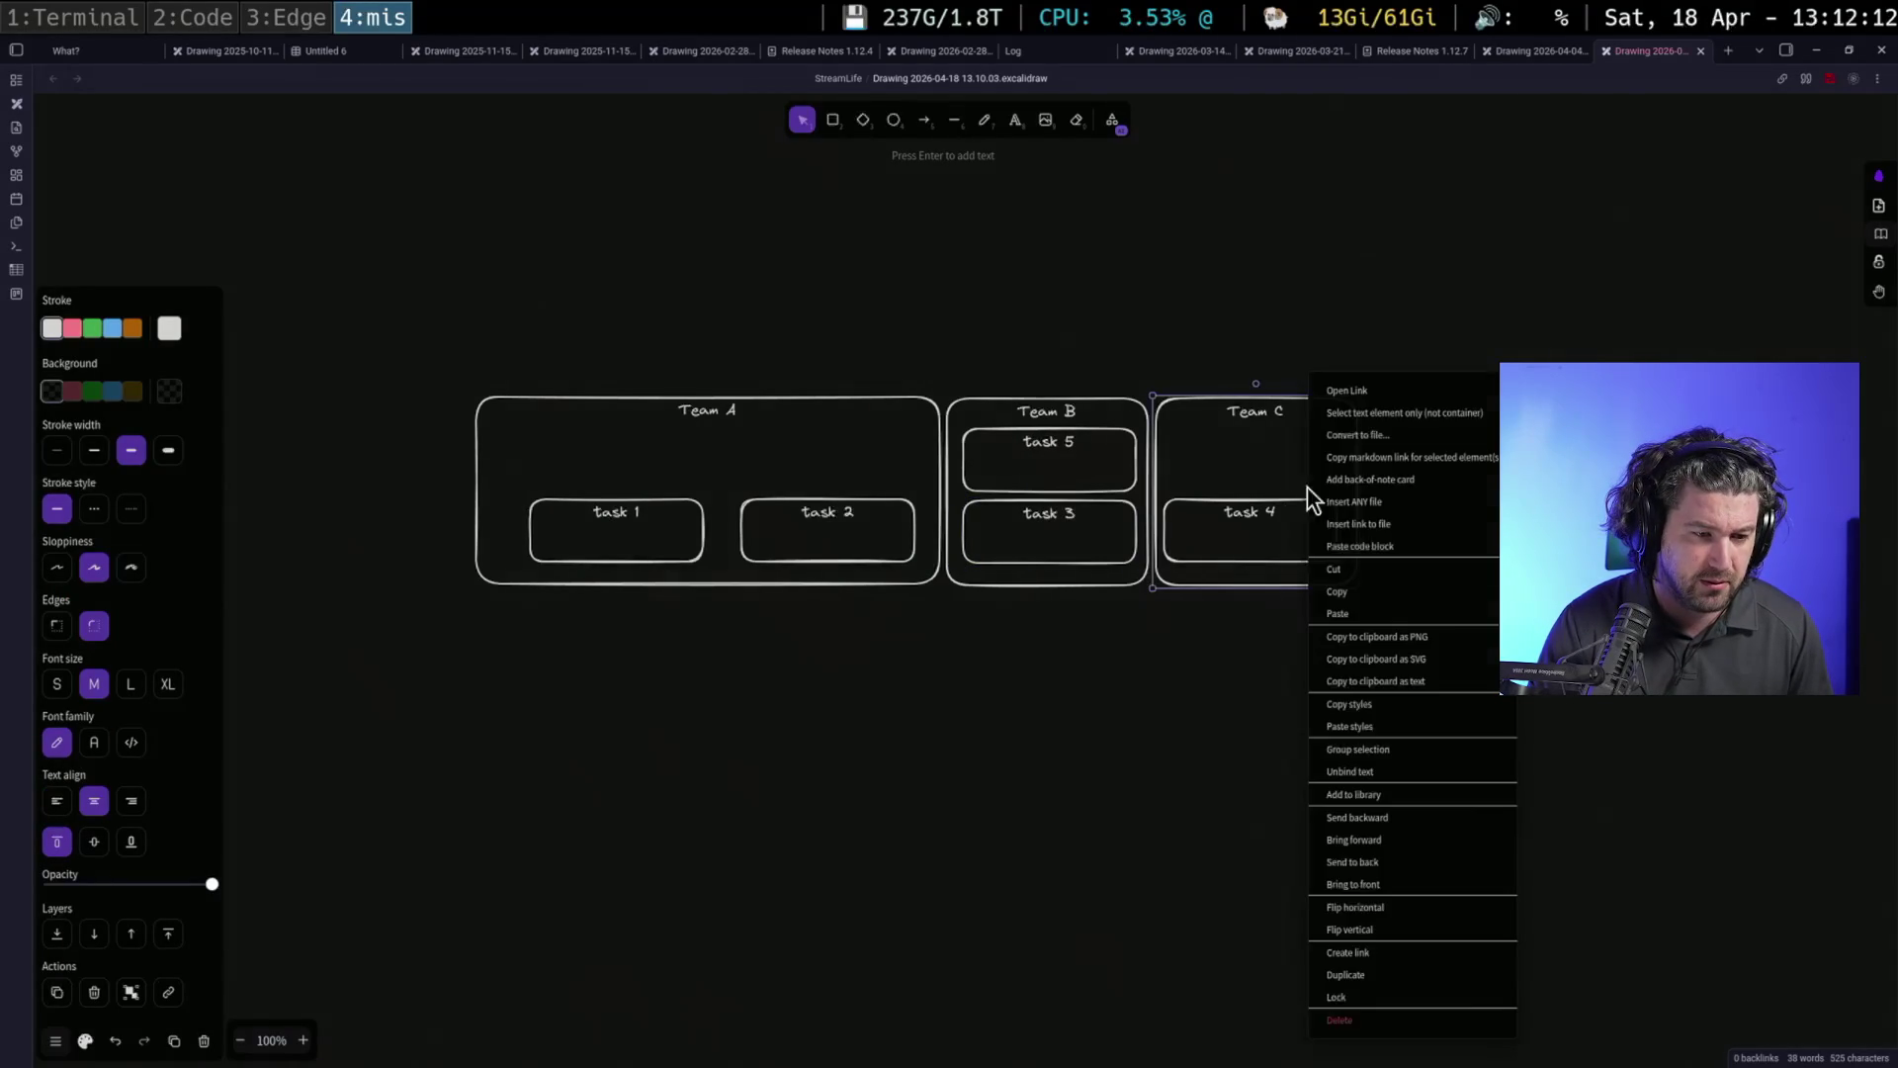
{"action": "left_click", "coordinate": [1373, 881]}
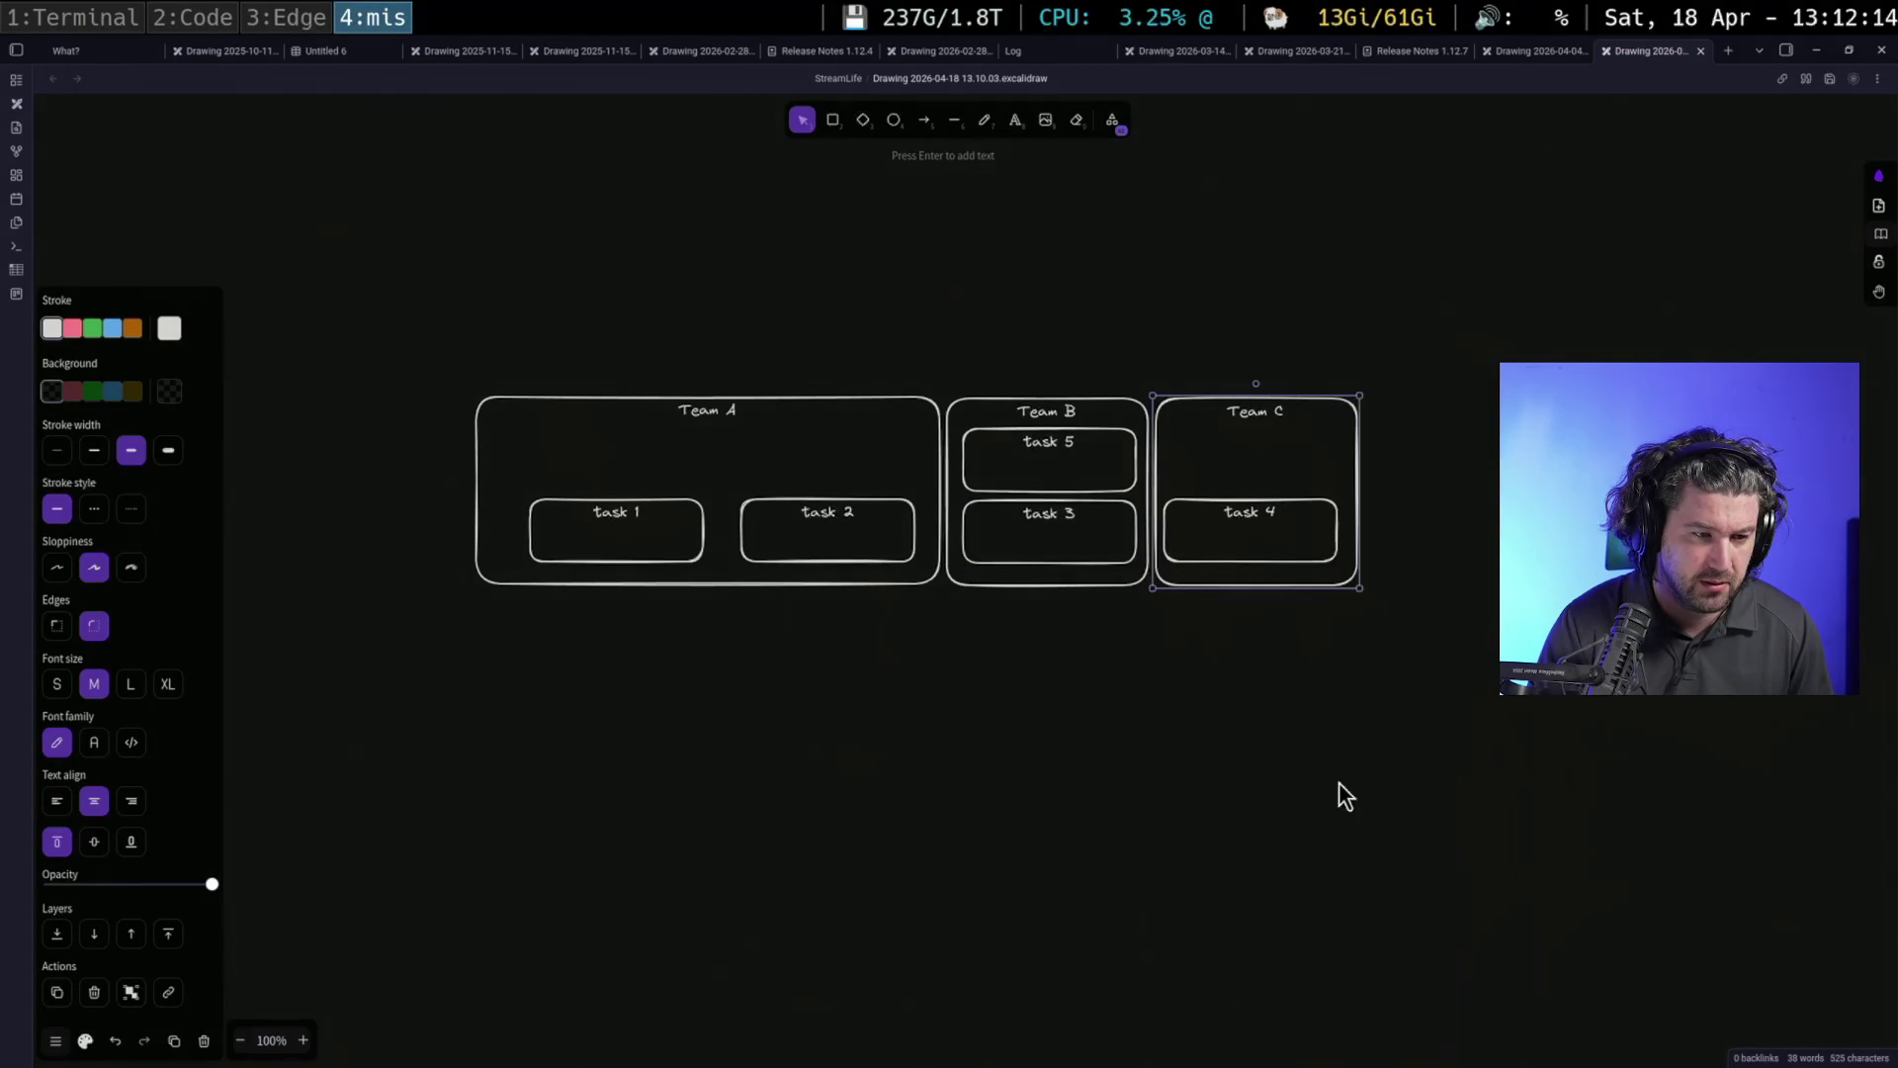
{"action": "left_click", "coordinate": [1270, 512]}
{"action": "left_click_drag", "start_coordinate": [1289, 490], "coordinate": [1299, 427]}
{"action": "double_click", "coordinate": [1265, 454]}
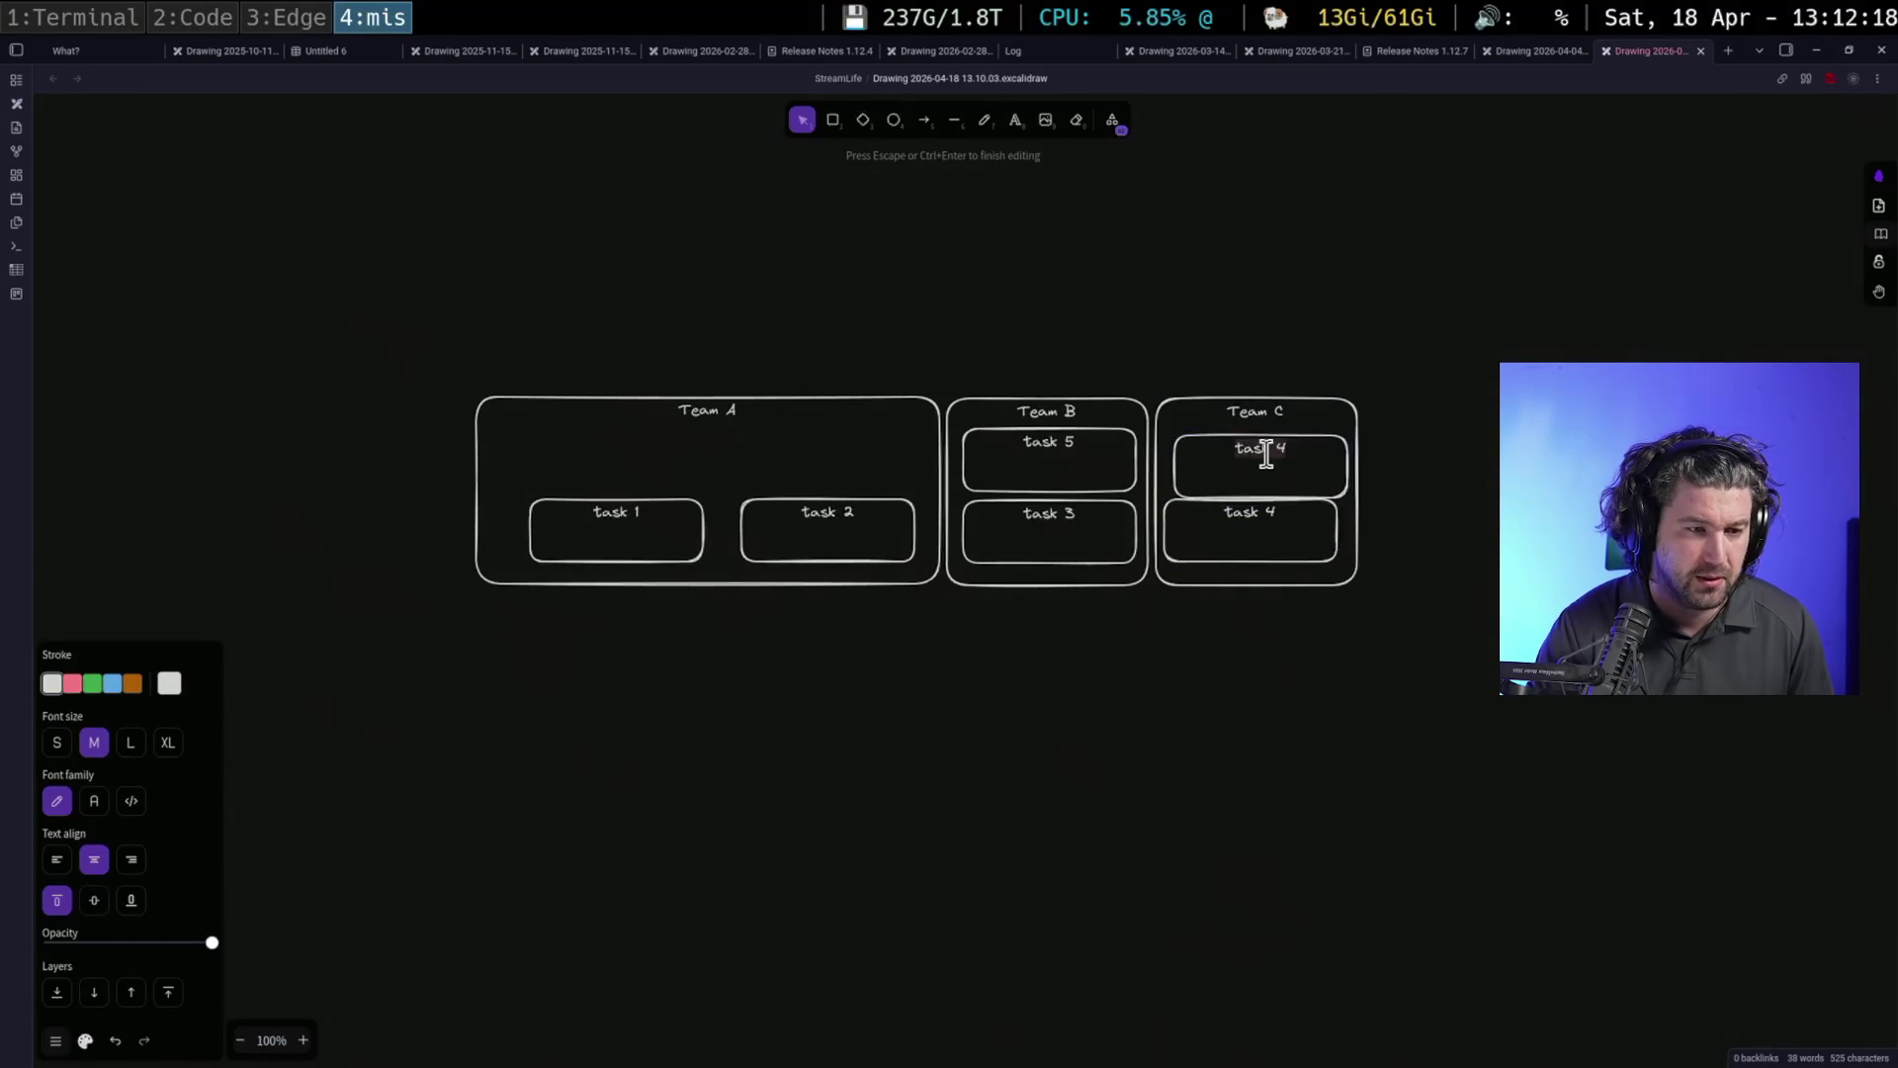
{"action": "type", "text": "sk 6"}
{"action": "left_click", "coordinate": [1247, 551]}
{"action": "left_click_drag", "start_coordinate": [1245, 552], "coordinate": [1254, 558]}
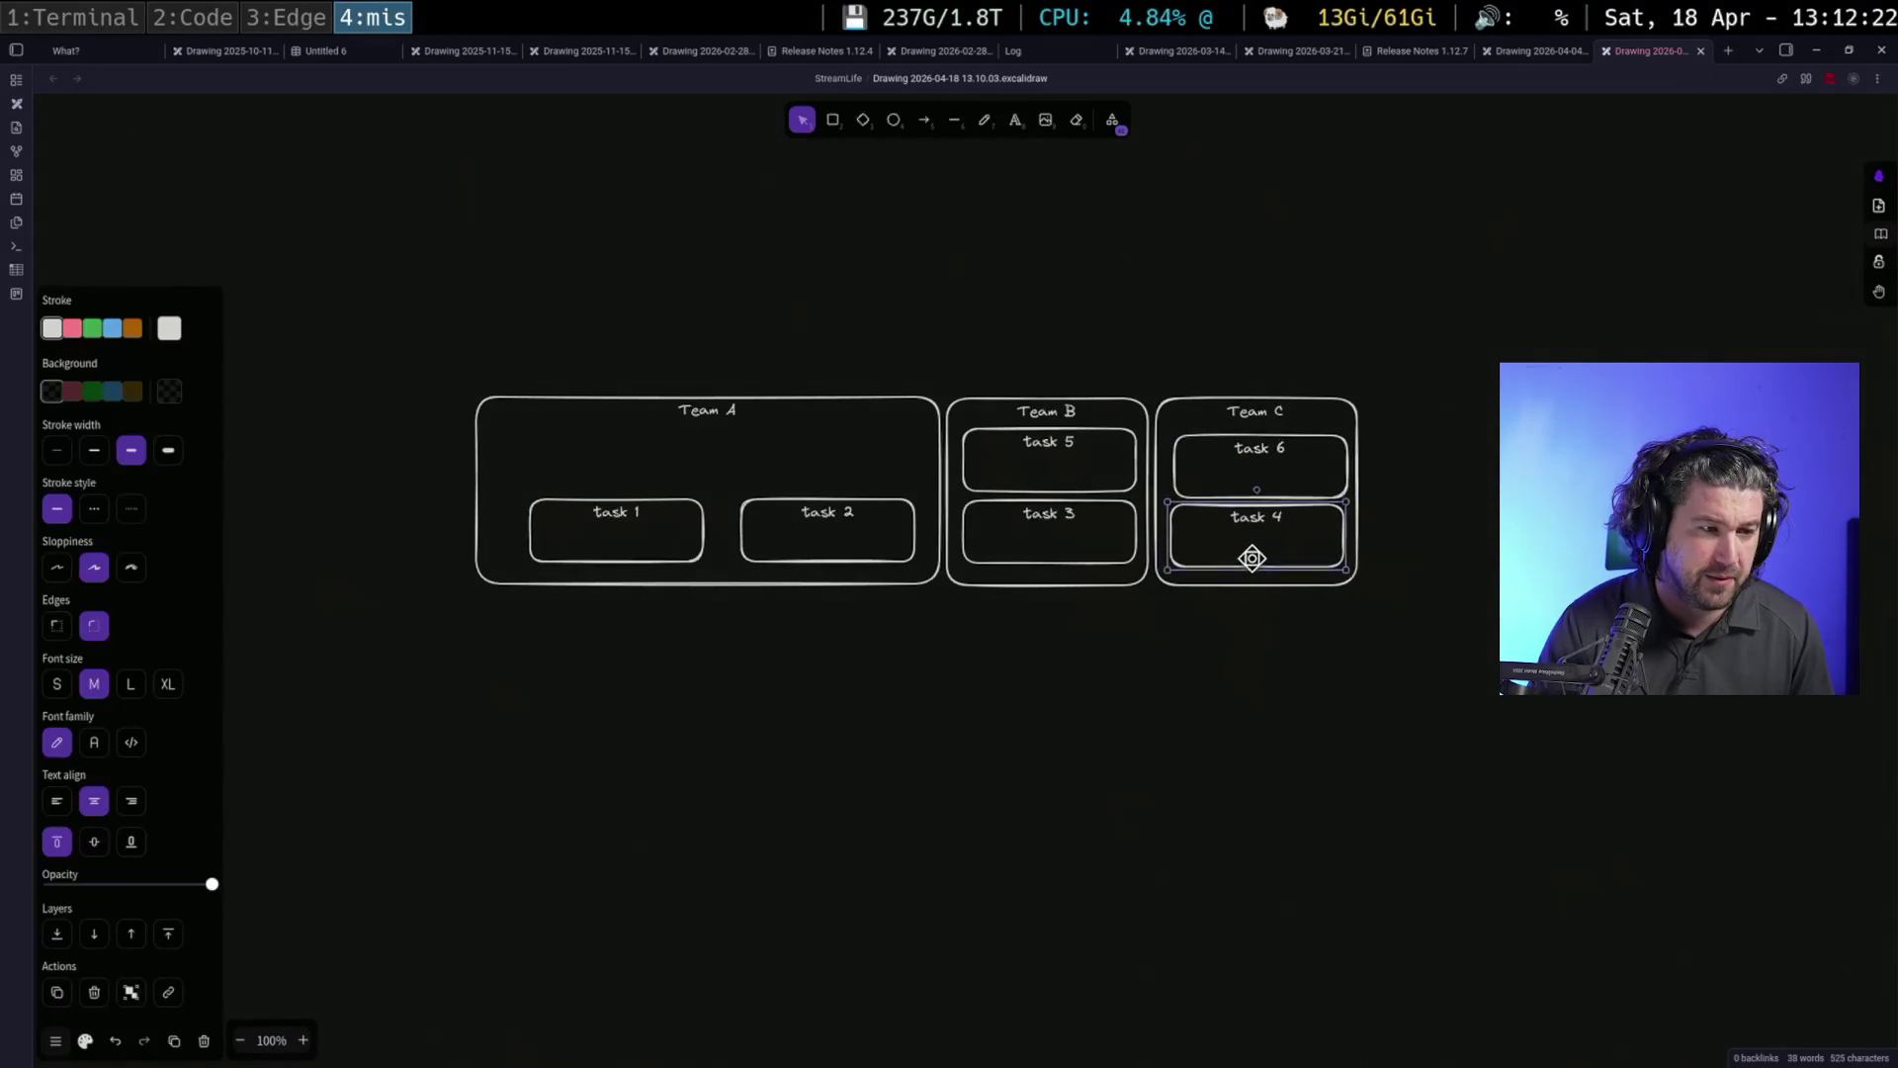
Review the context actions for the Team A container and the task 2 box
{"action": "left_click", "coordinate": [825, 536]}
{"action": "right_click", "coordinate": [848, 469]}
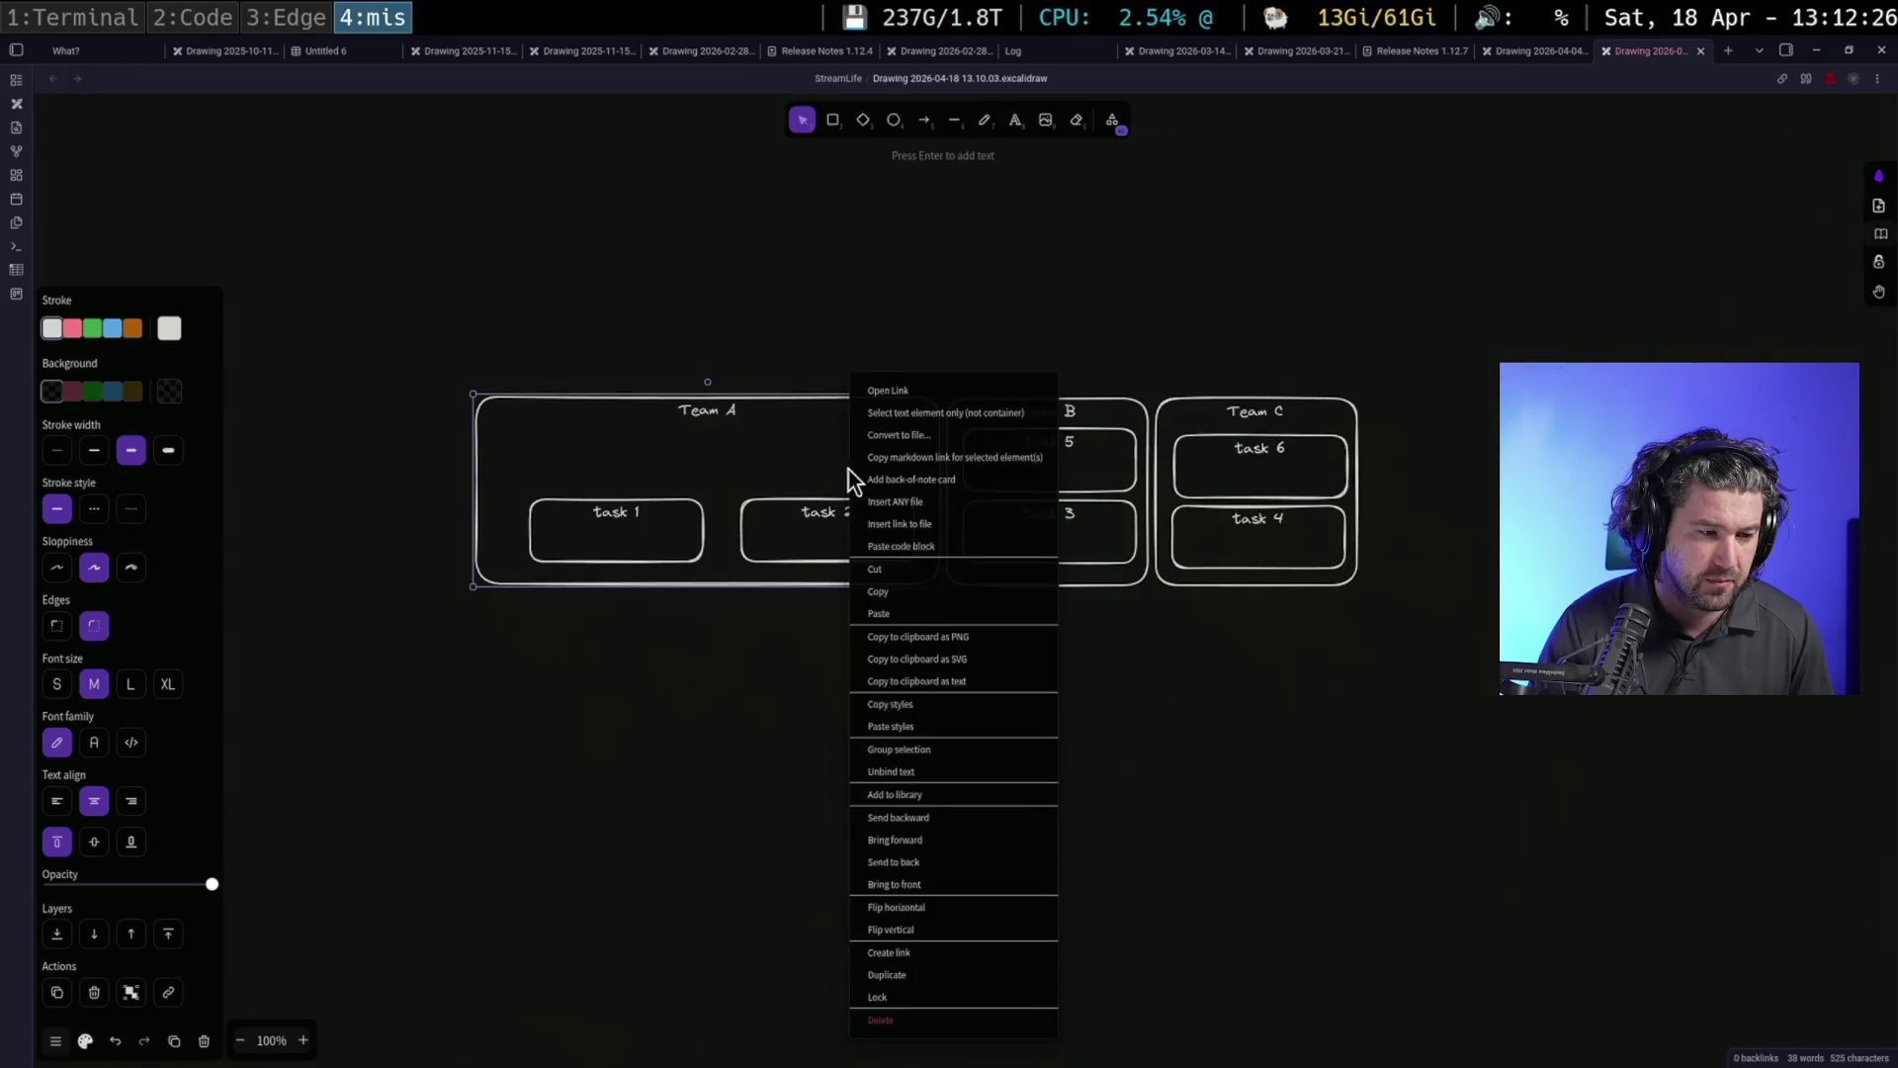
{"action": "left_click", "coordinate": [945, 831]}
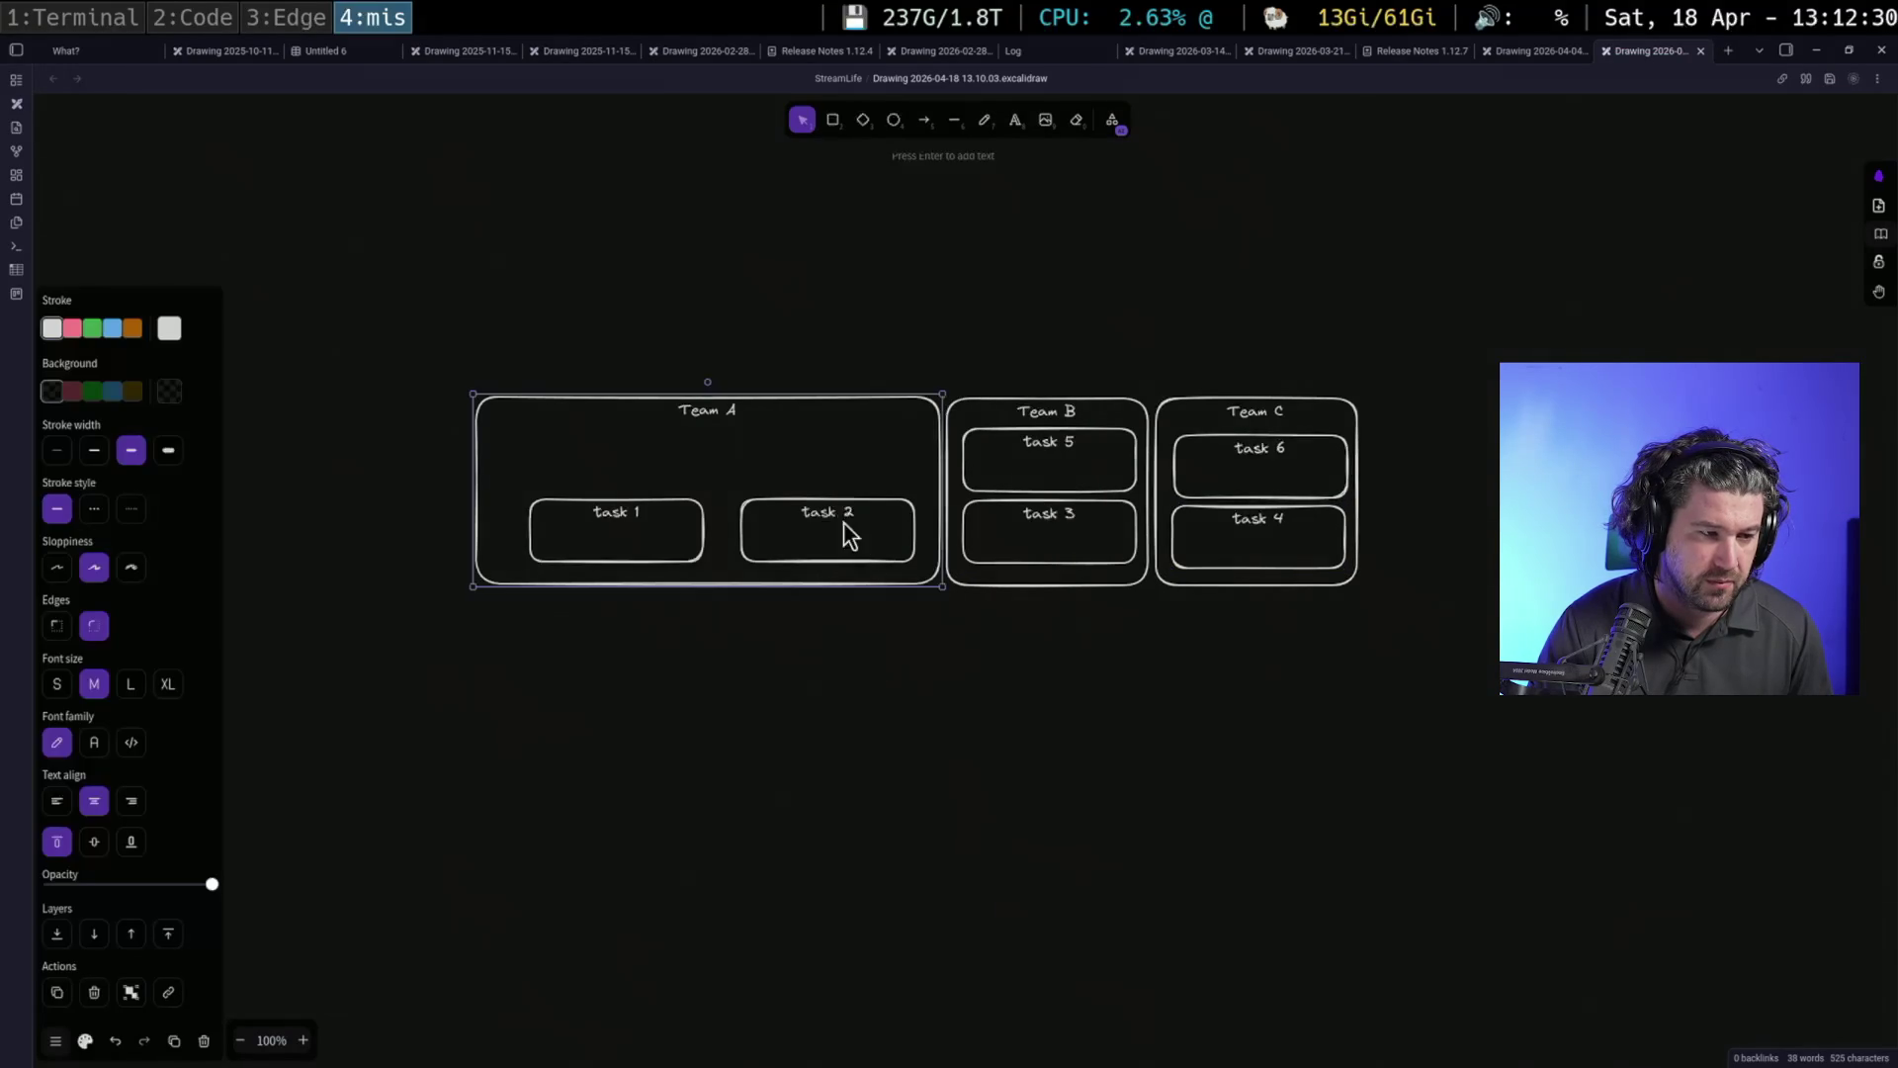
{"action": "right_click", "coordinate": [857, 546]}
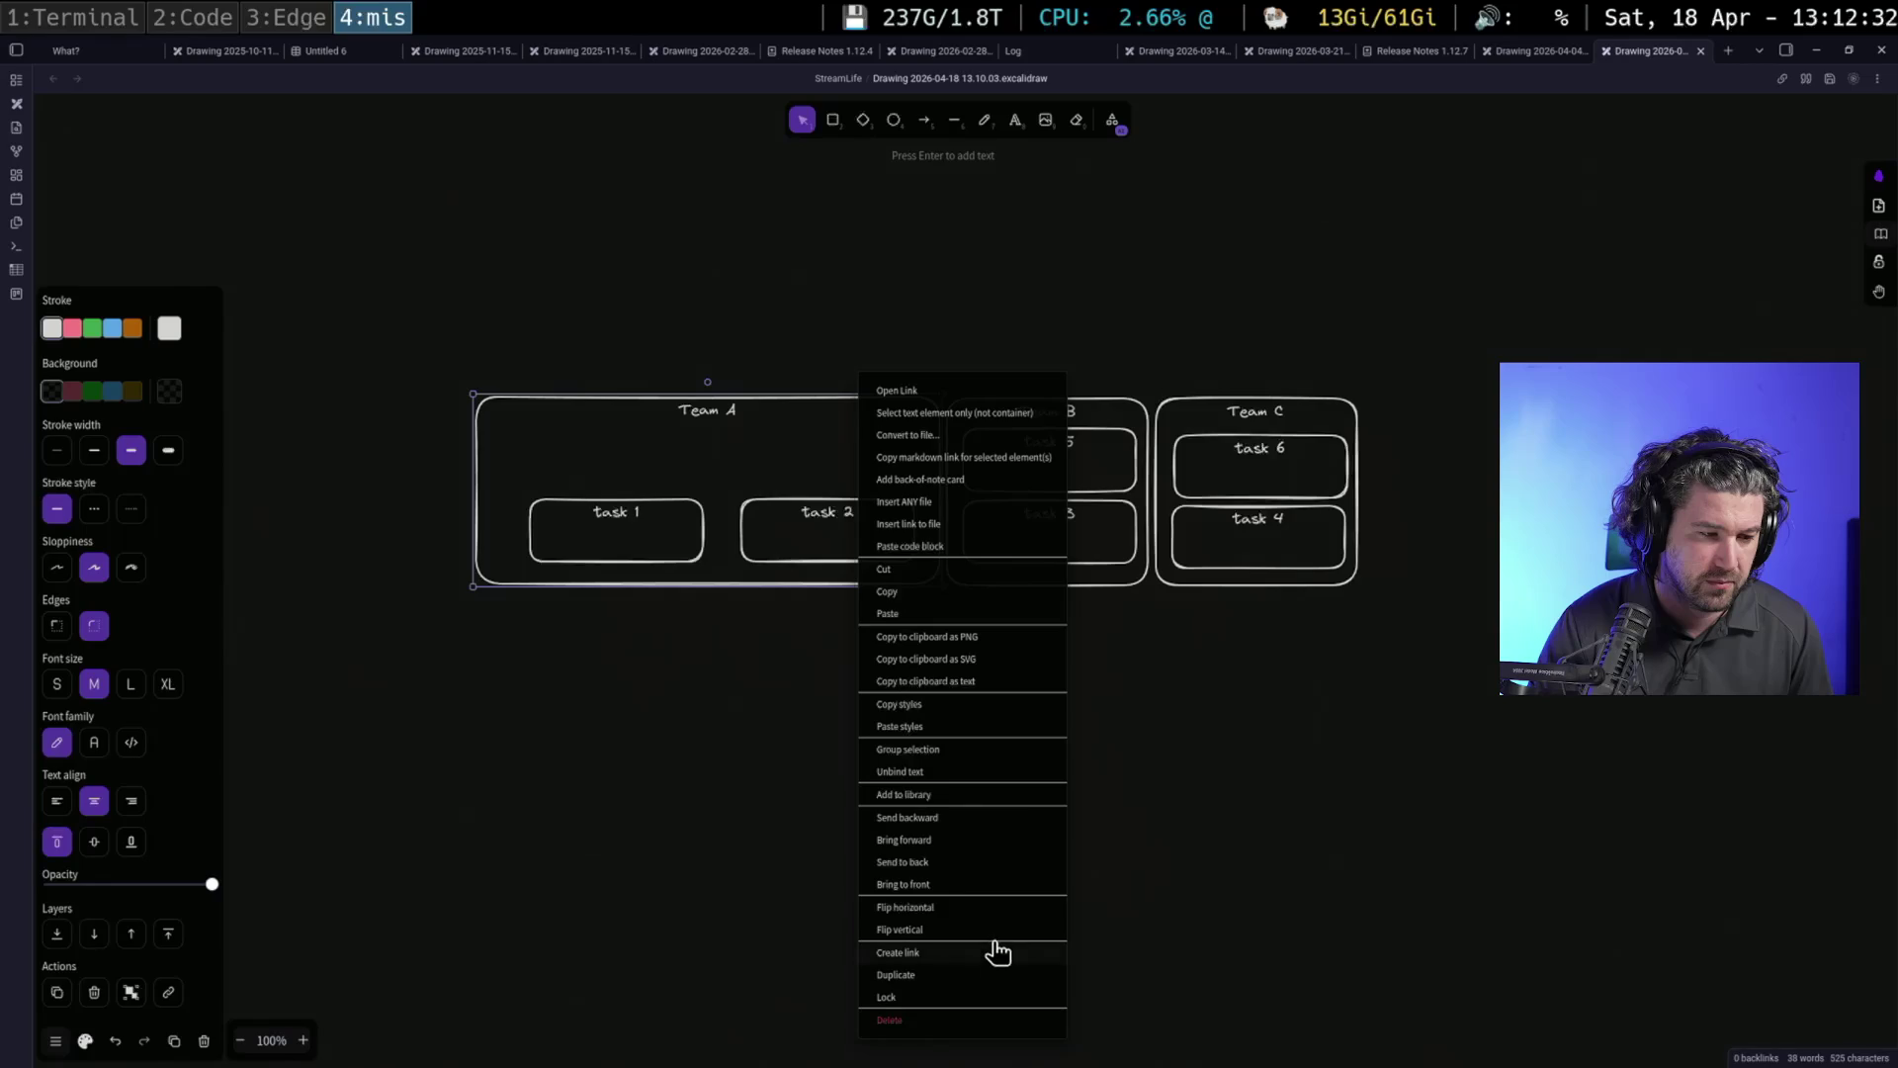
{"action": "left_click", "coordinate": [916, 865]}
{"action": "left_click", "coordinate": [855, 554]}
{"action": "left_click", "coordinate": [856, 513]}
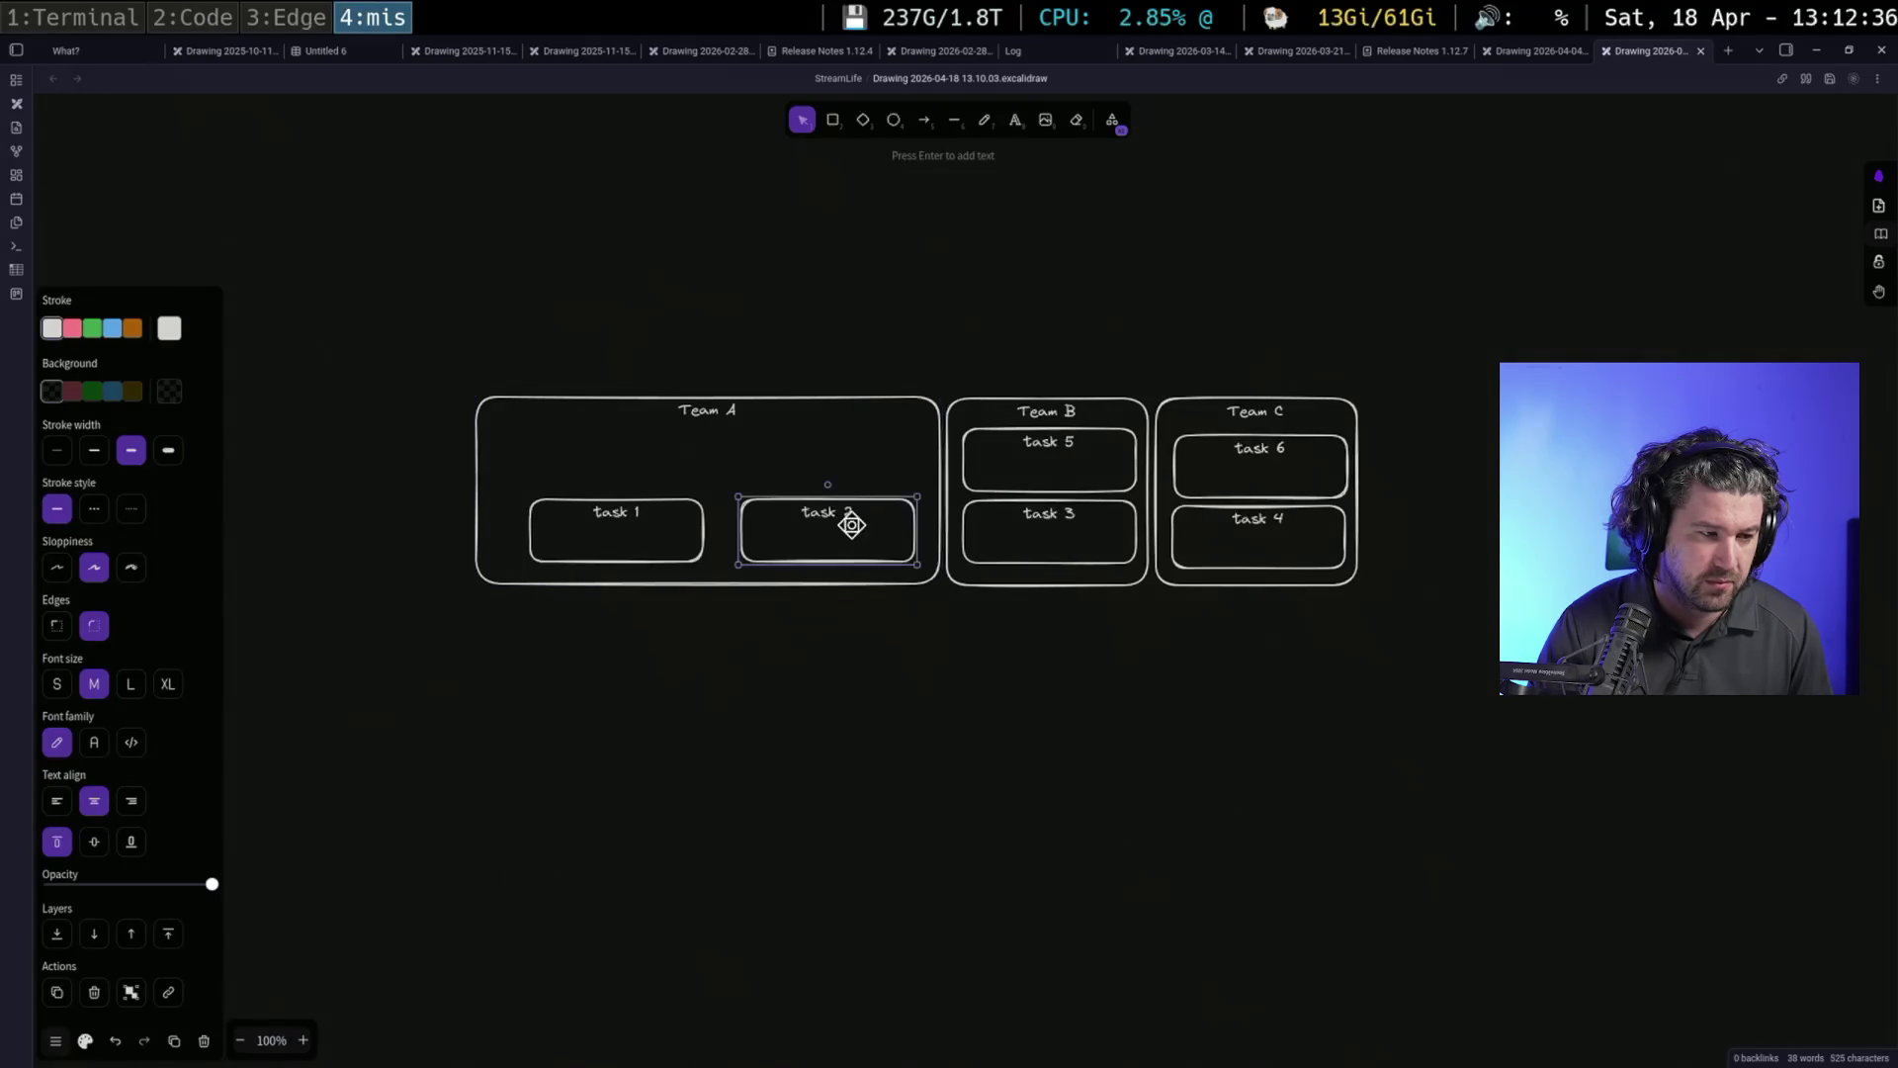
Duplicate task 2 twice into the top of Team A as 'task 7' and 'task 8'
{"action": "left_click_drag", "start_coordinate": [851, 546], "coordinate": [856, 476], "text": "alt"}
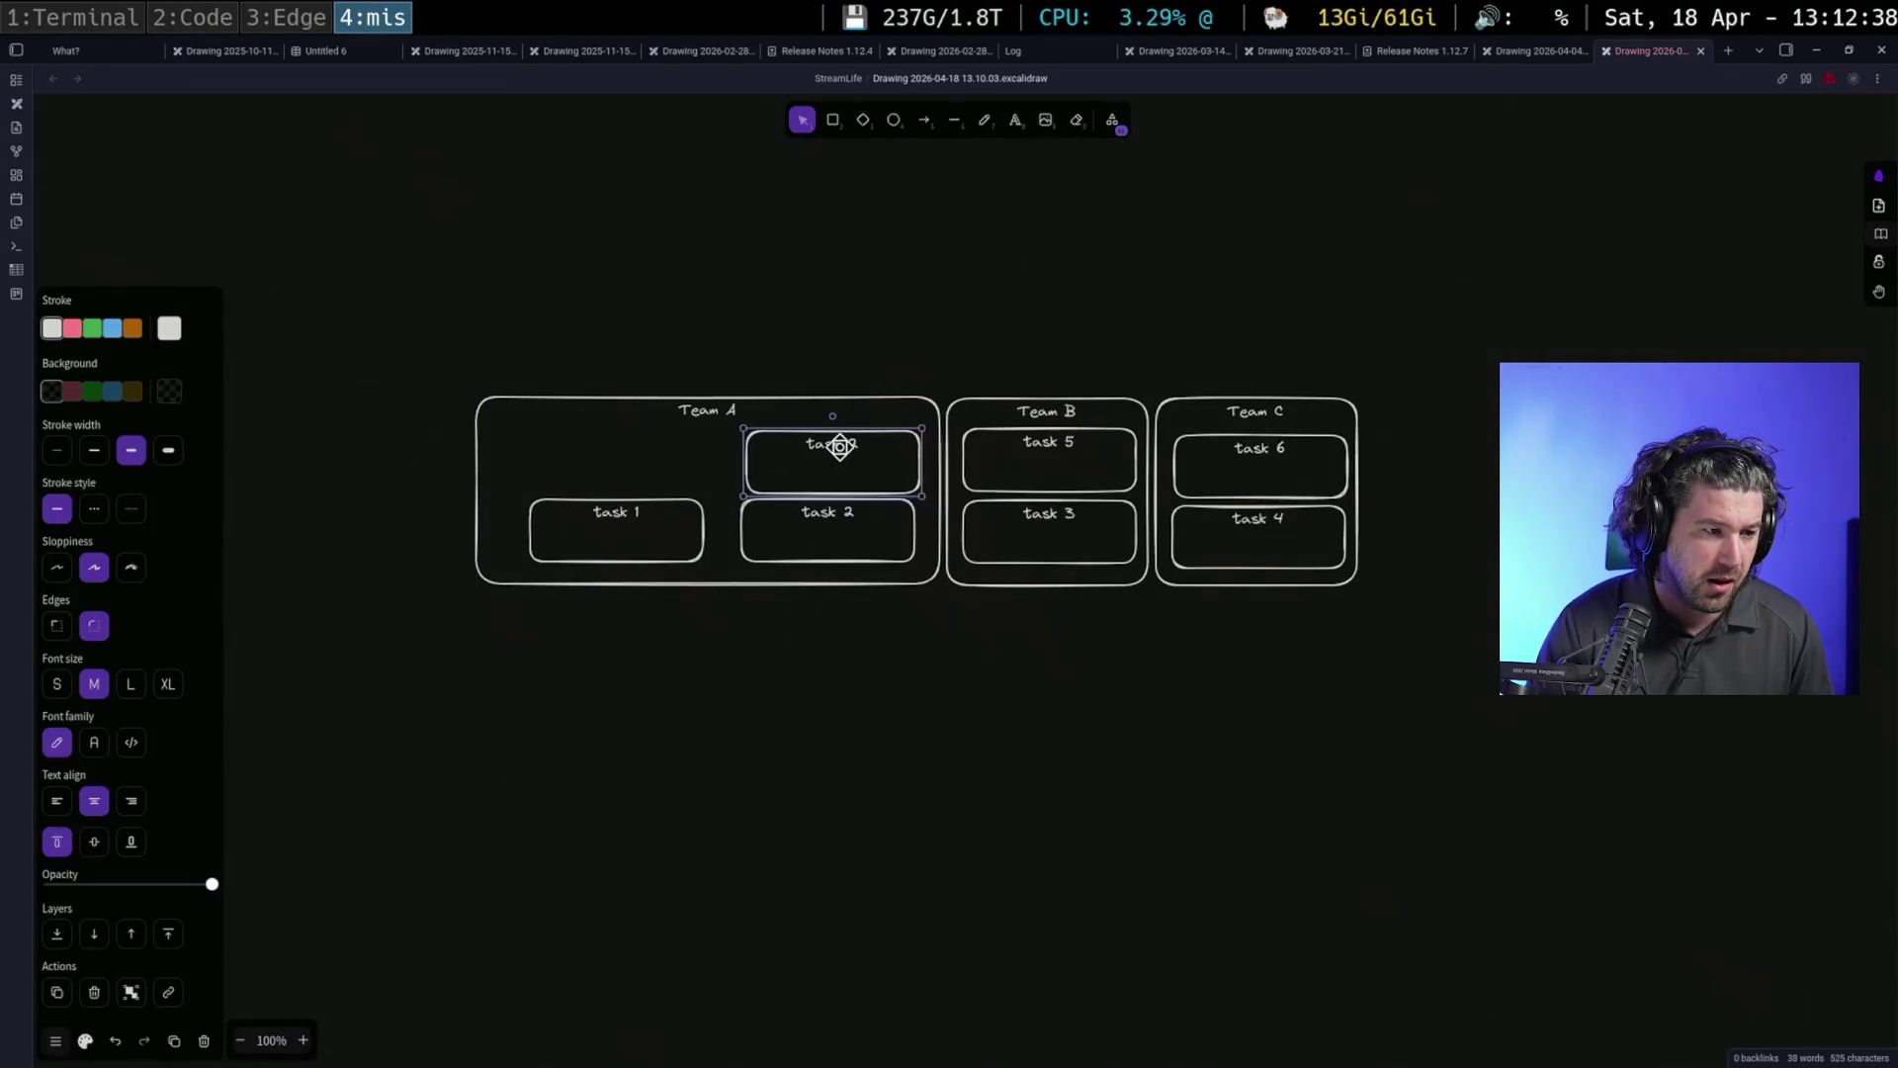
{"action": "left_click_drag", "start_coordinate": [607, 458], "coordinate": [633, 478]}
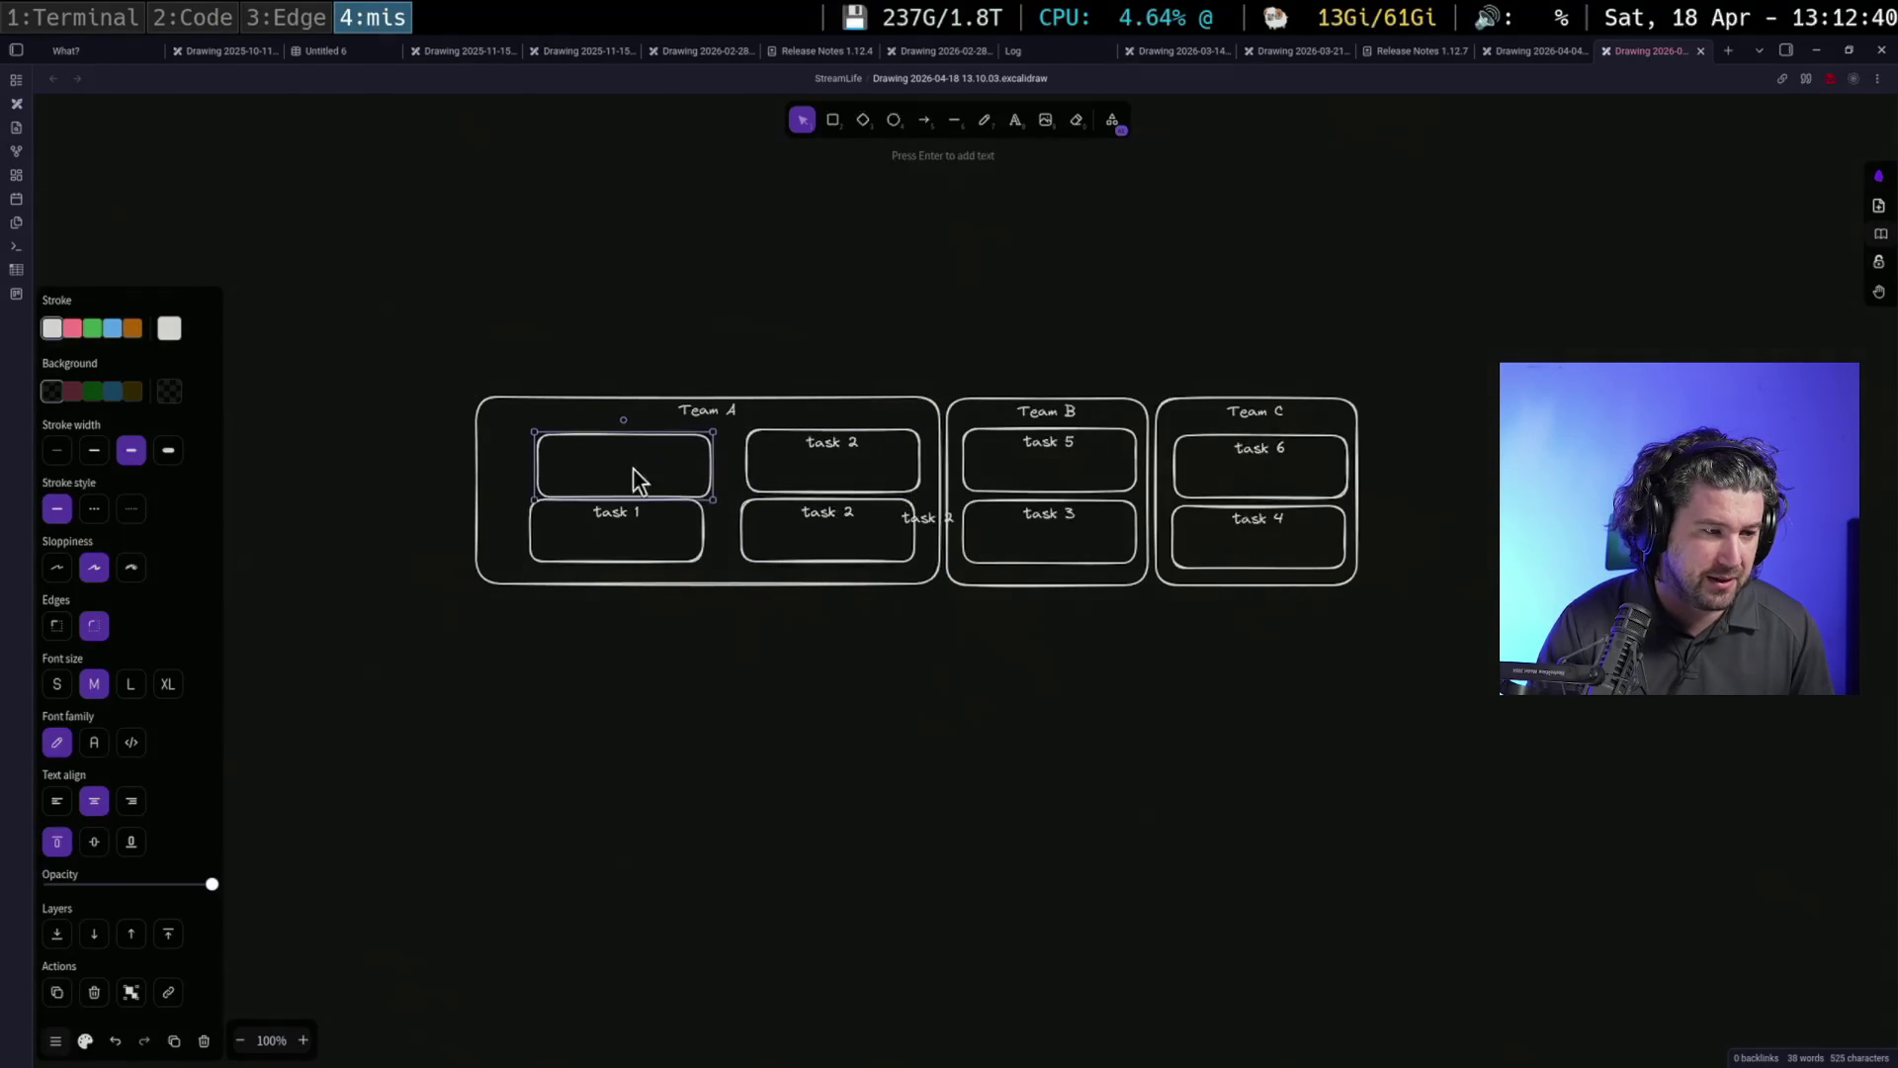
{"action": "double_click", "coordinate": [795, 451]}
{"action": "type", "text": "task "}
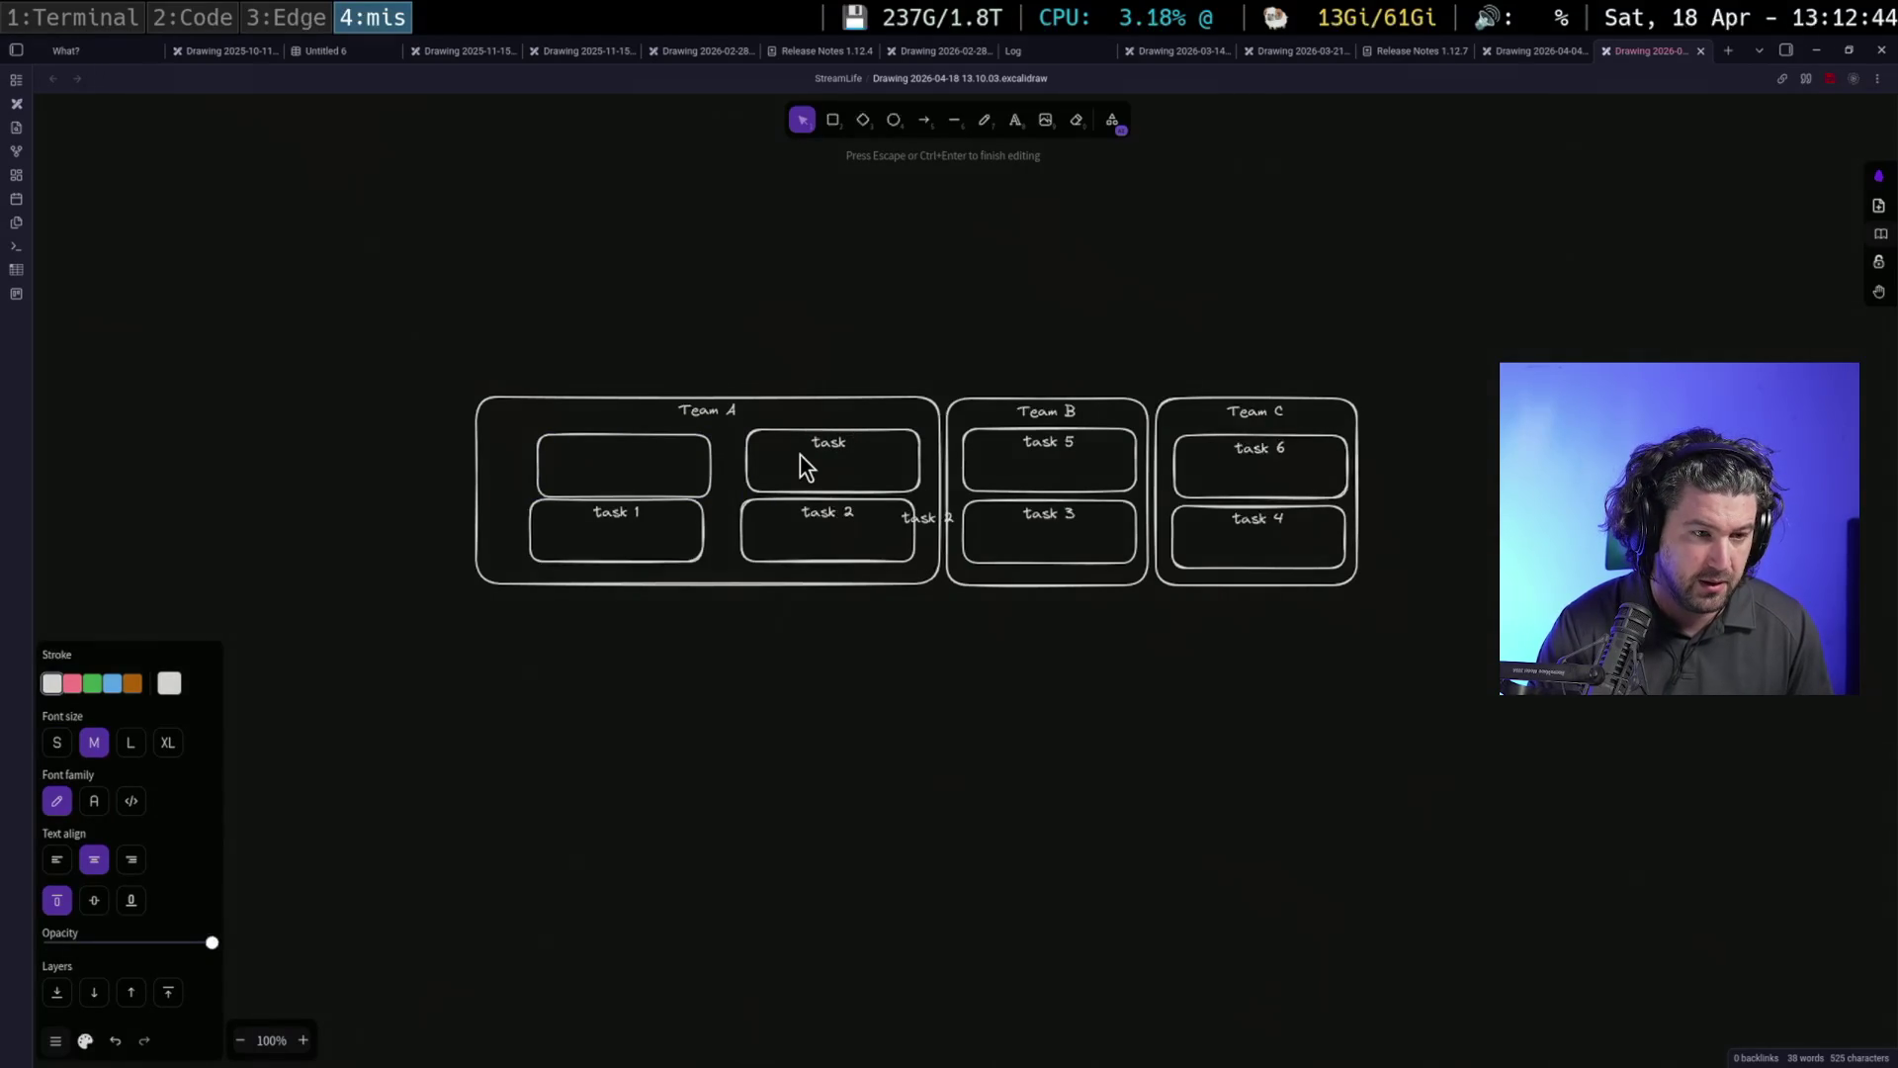
{"action": "type", "text": "7"}
{"action": "left_click", "coordinate": [712, 467]}
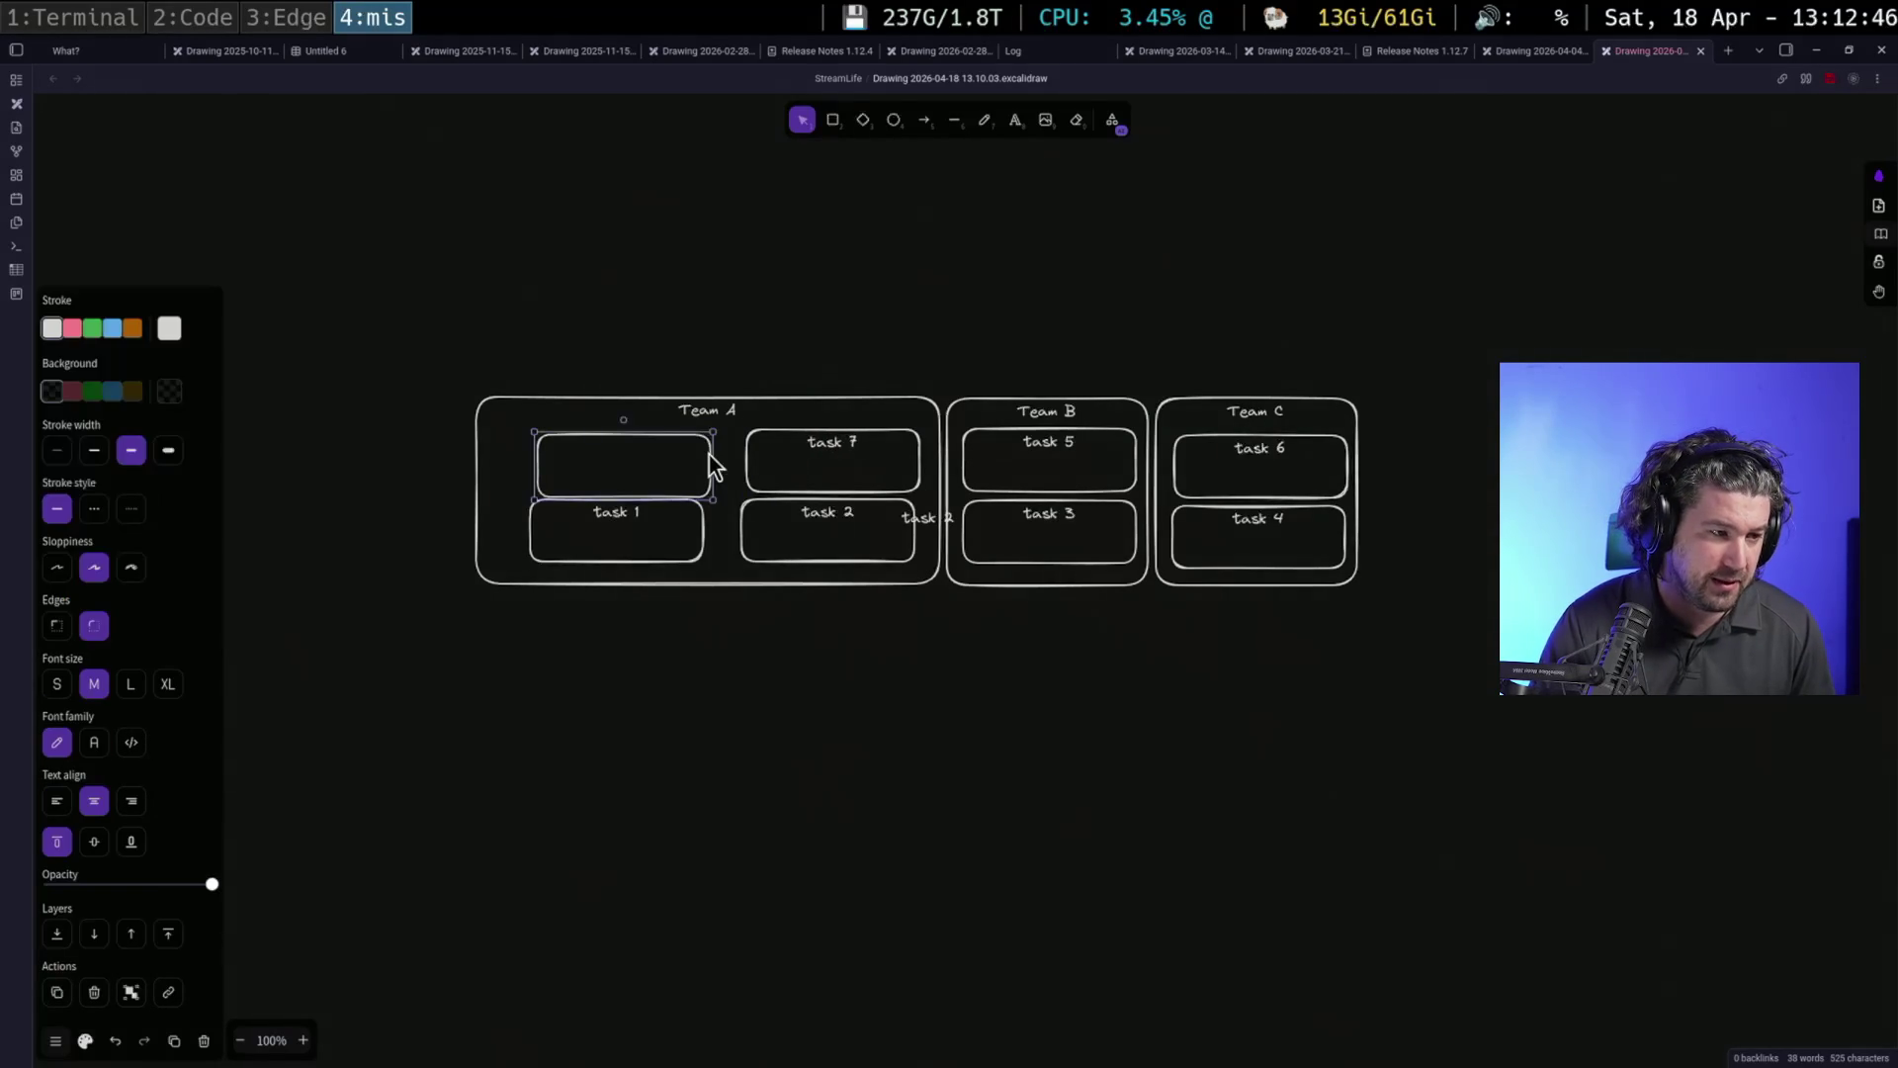
{"action": "key", "text": "Return"}
{"action": "type", "text": "task 8"}
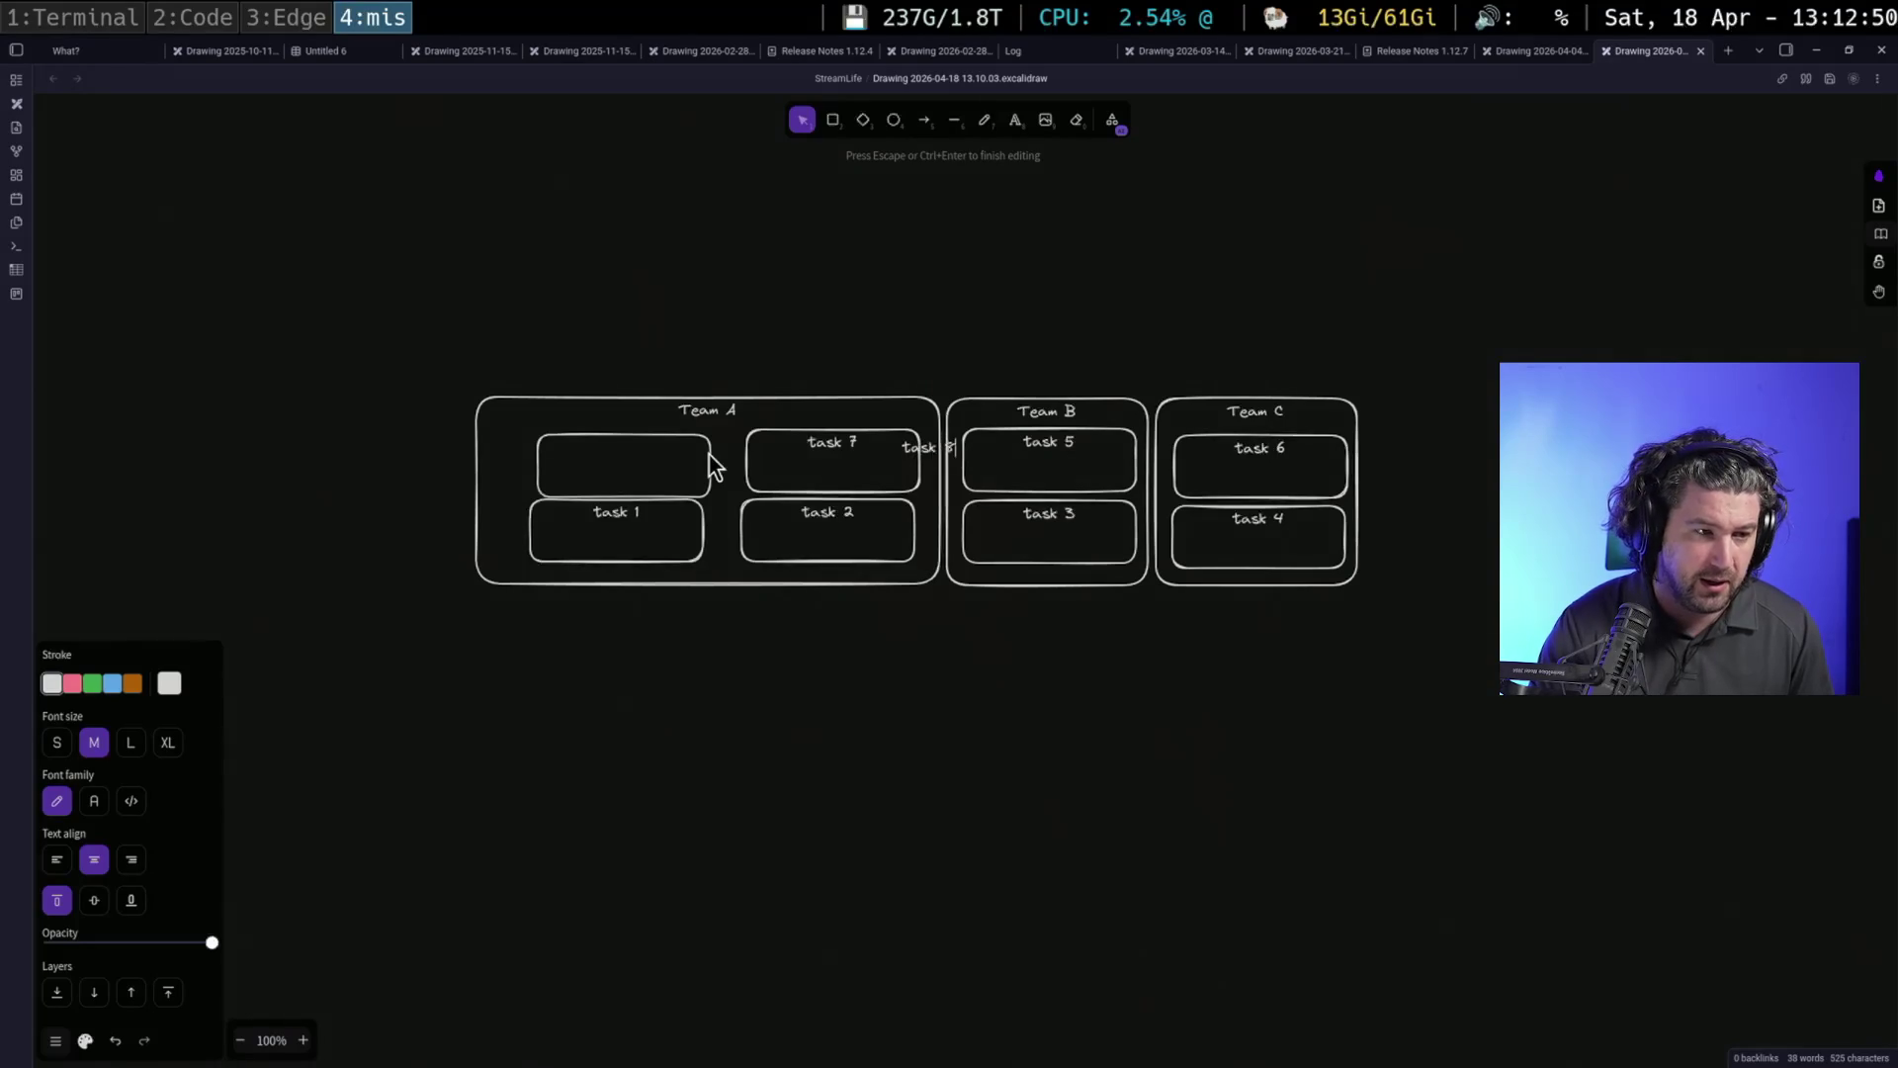
{"action": "left_click", "coordinate": [894, 783]}
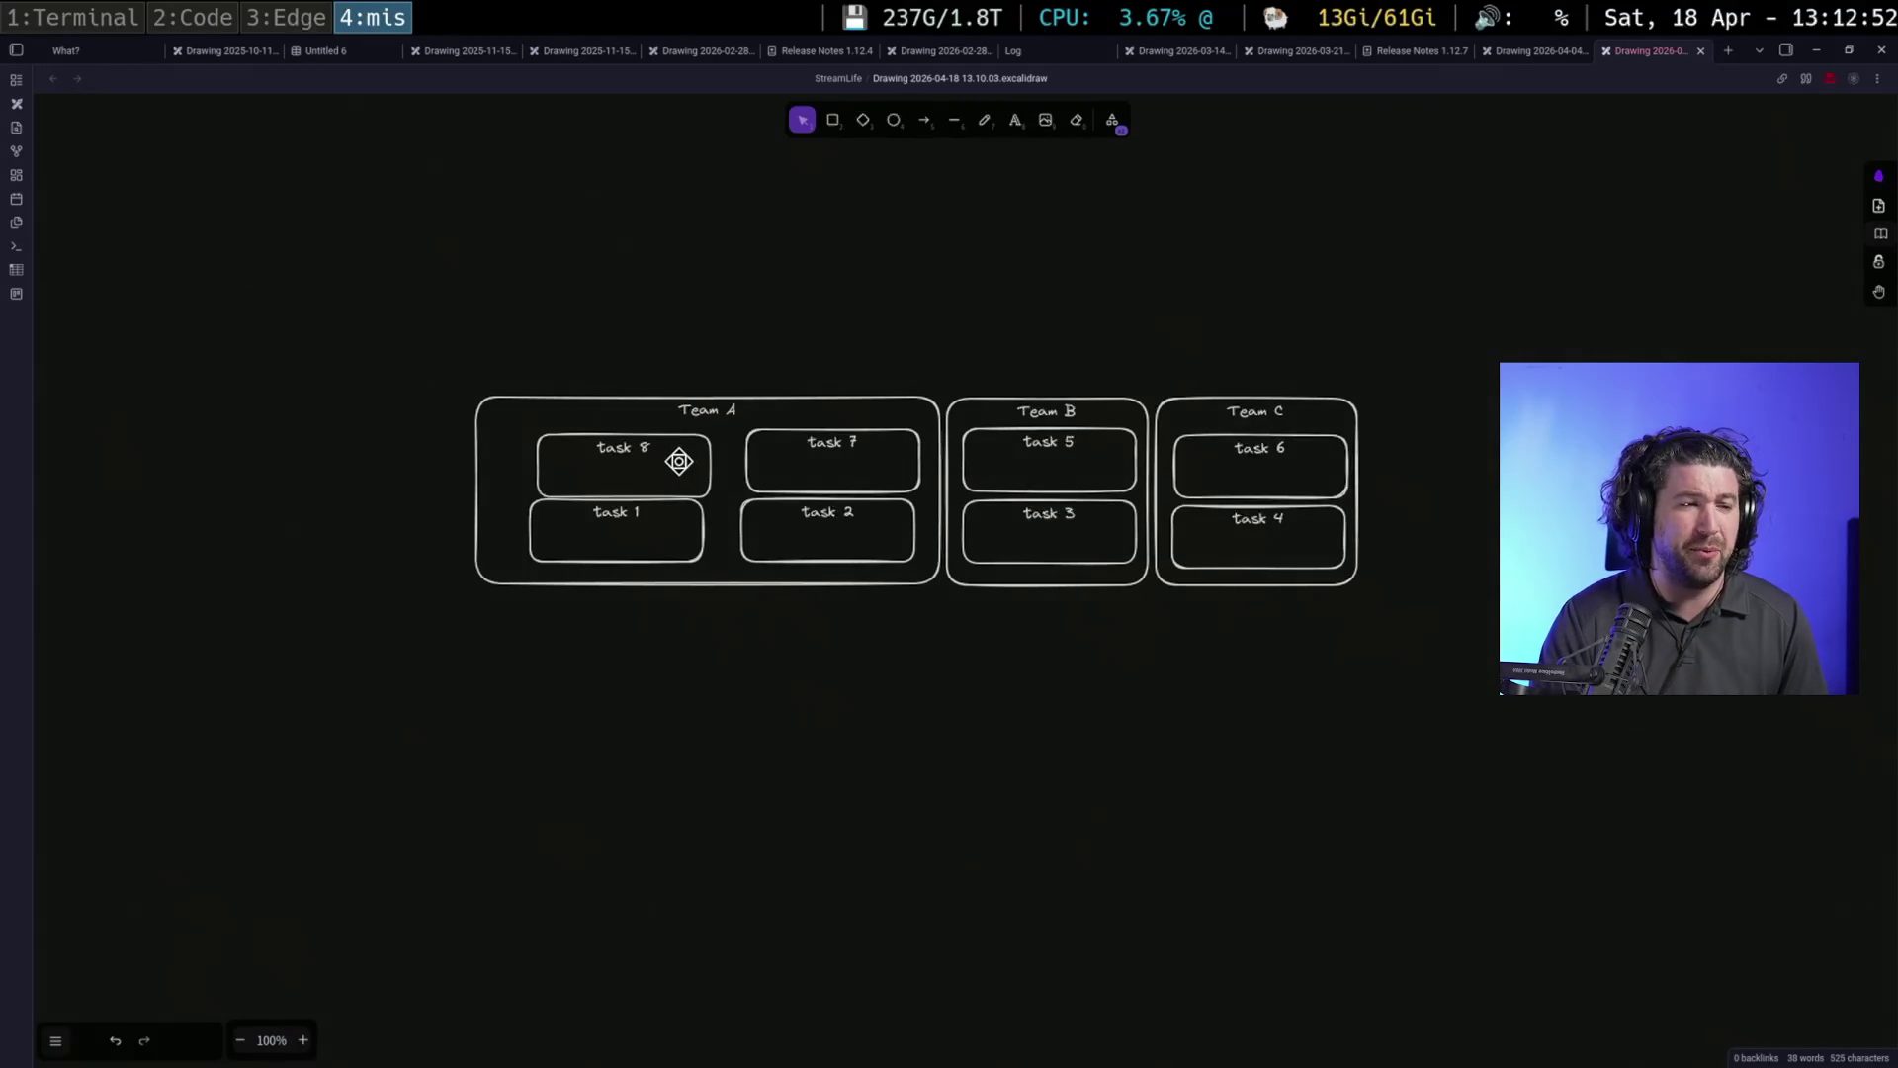
{"action": "left_click_drag", "start_coordinate": [695, 459], "coordinate": [690, 451]}
Give the task 1 box a red outline
{"action": "left_click", "coordinate": [819, 433]}
{"action": "left_click", "coordinate": [1107, 766]}
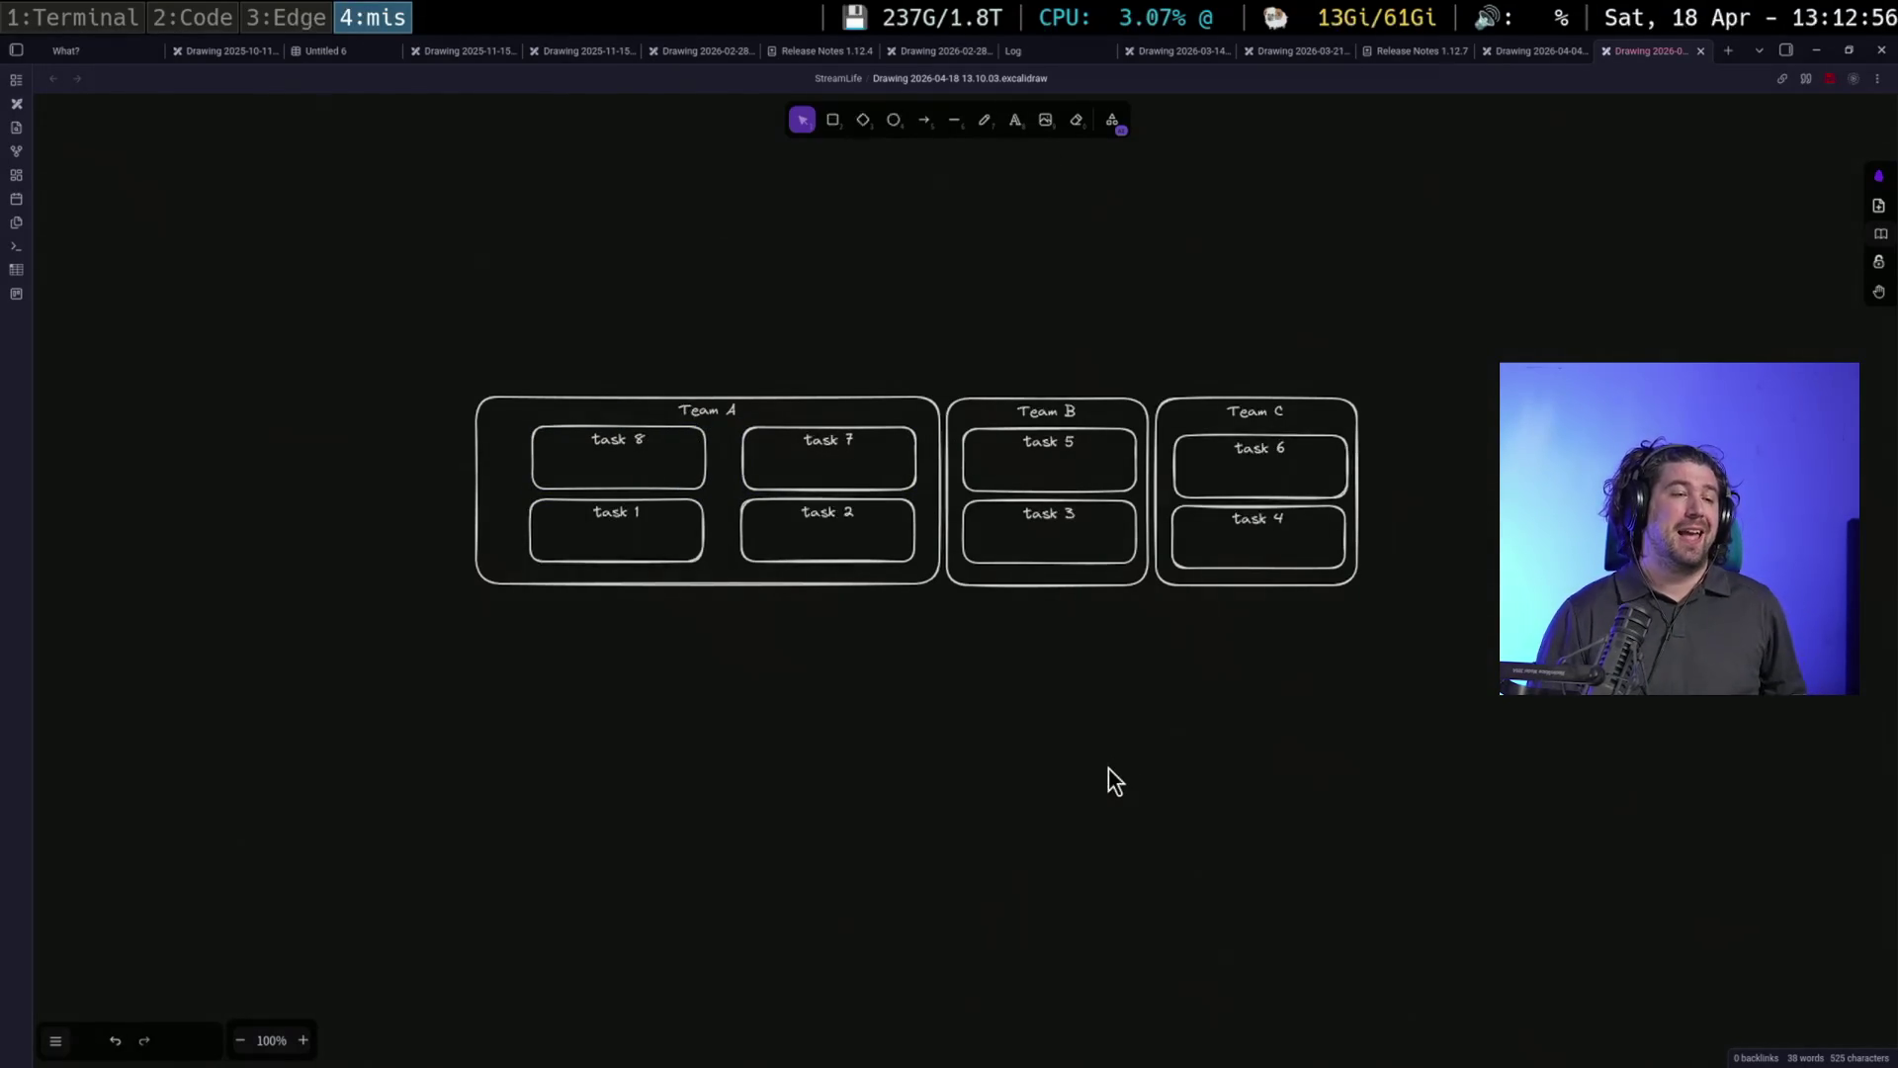
{"action": "left_click", "coordinate": [704, 514]}
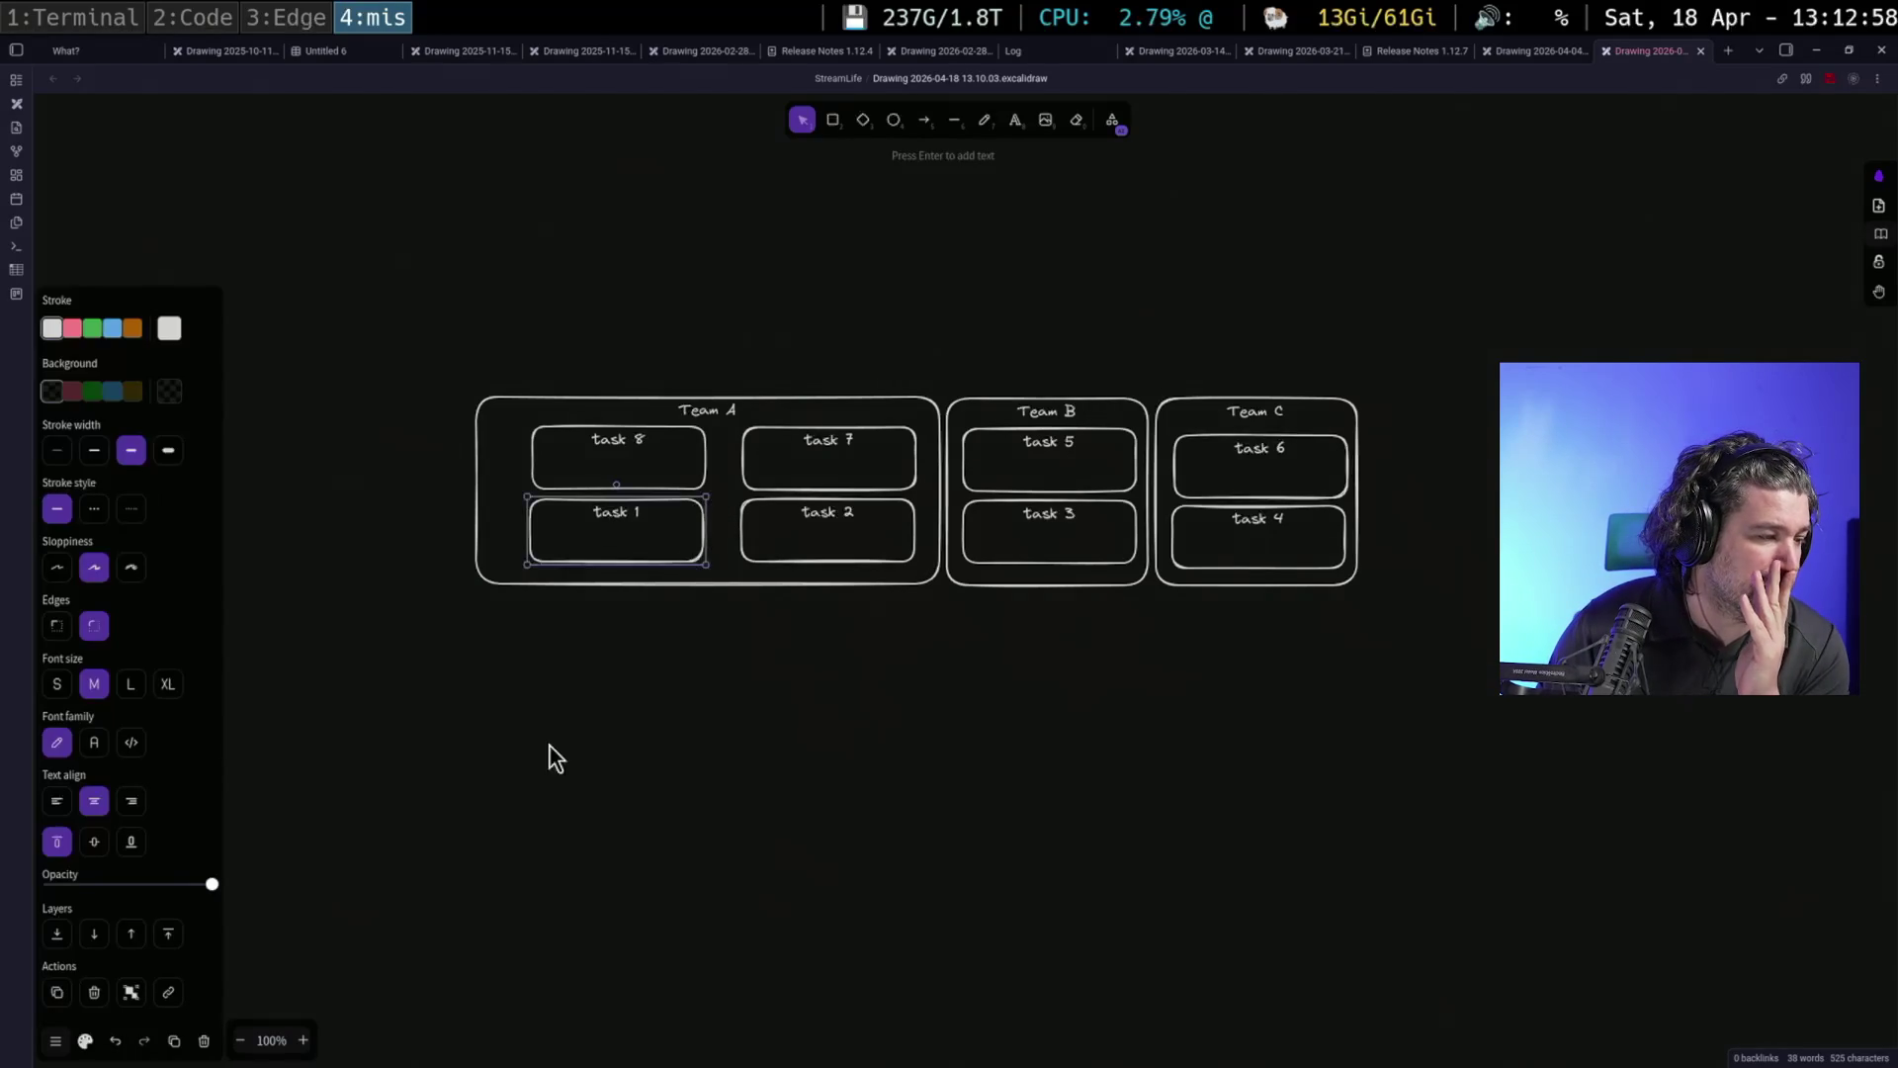
{"action": "left_click", "coordinate": [71, 327]}
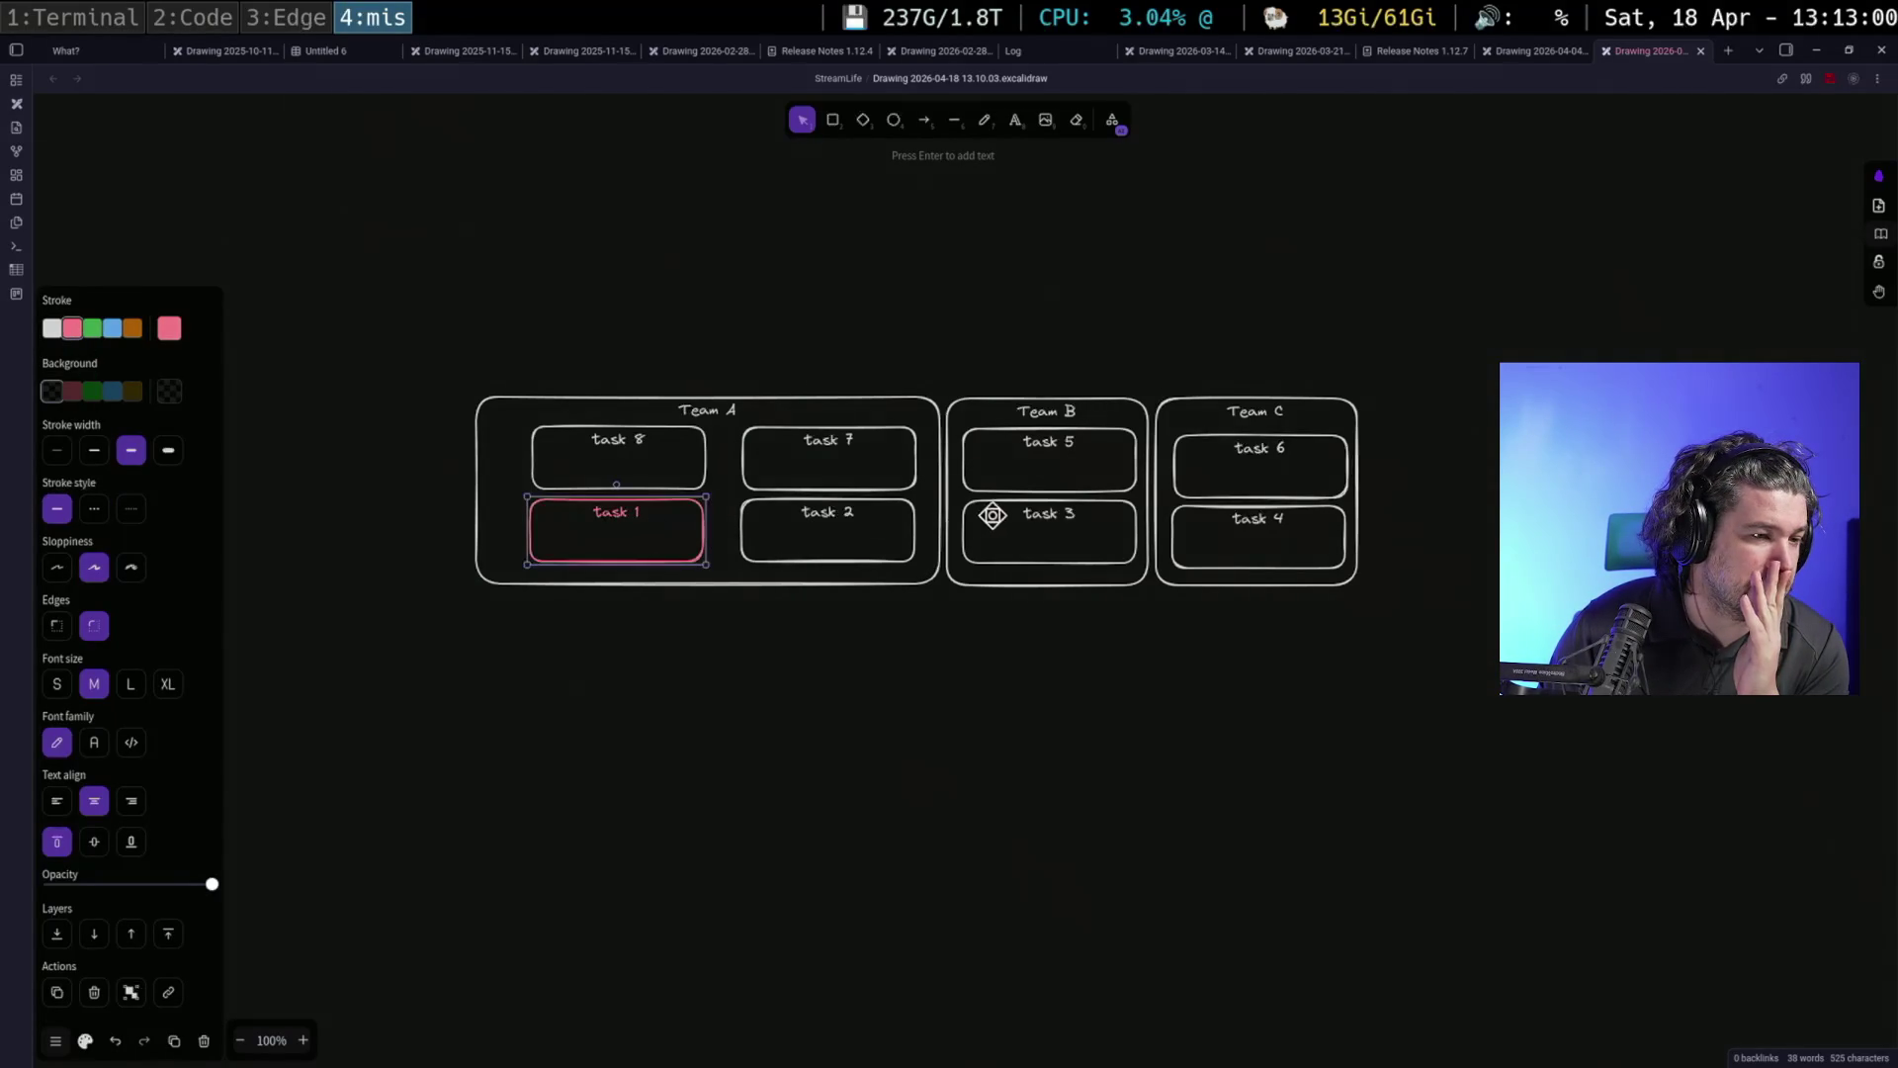
Outline tasks 3 and 6 in red and tasks 2 and 4 in green
{"action": "left_click", "coordinate": [1018, 501]}
{"action": "left_click", "coordinate": [73, 329]}
{"action": "left_click", "coordinate": [1253, 442]}
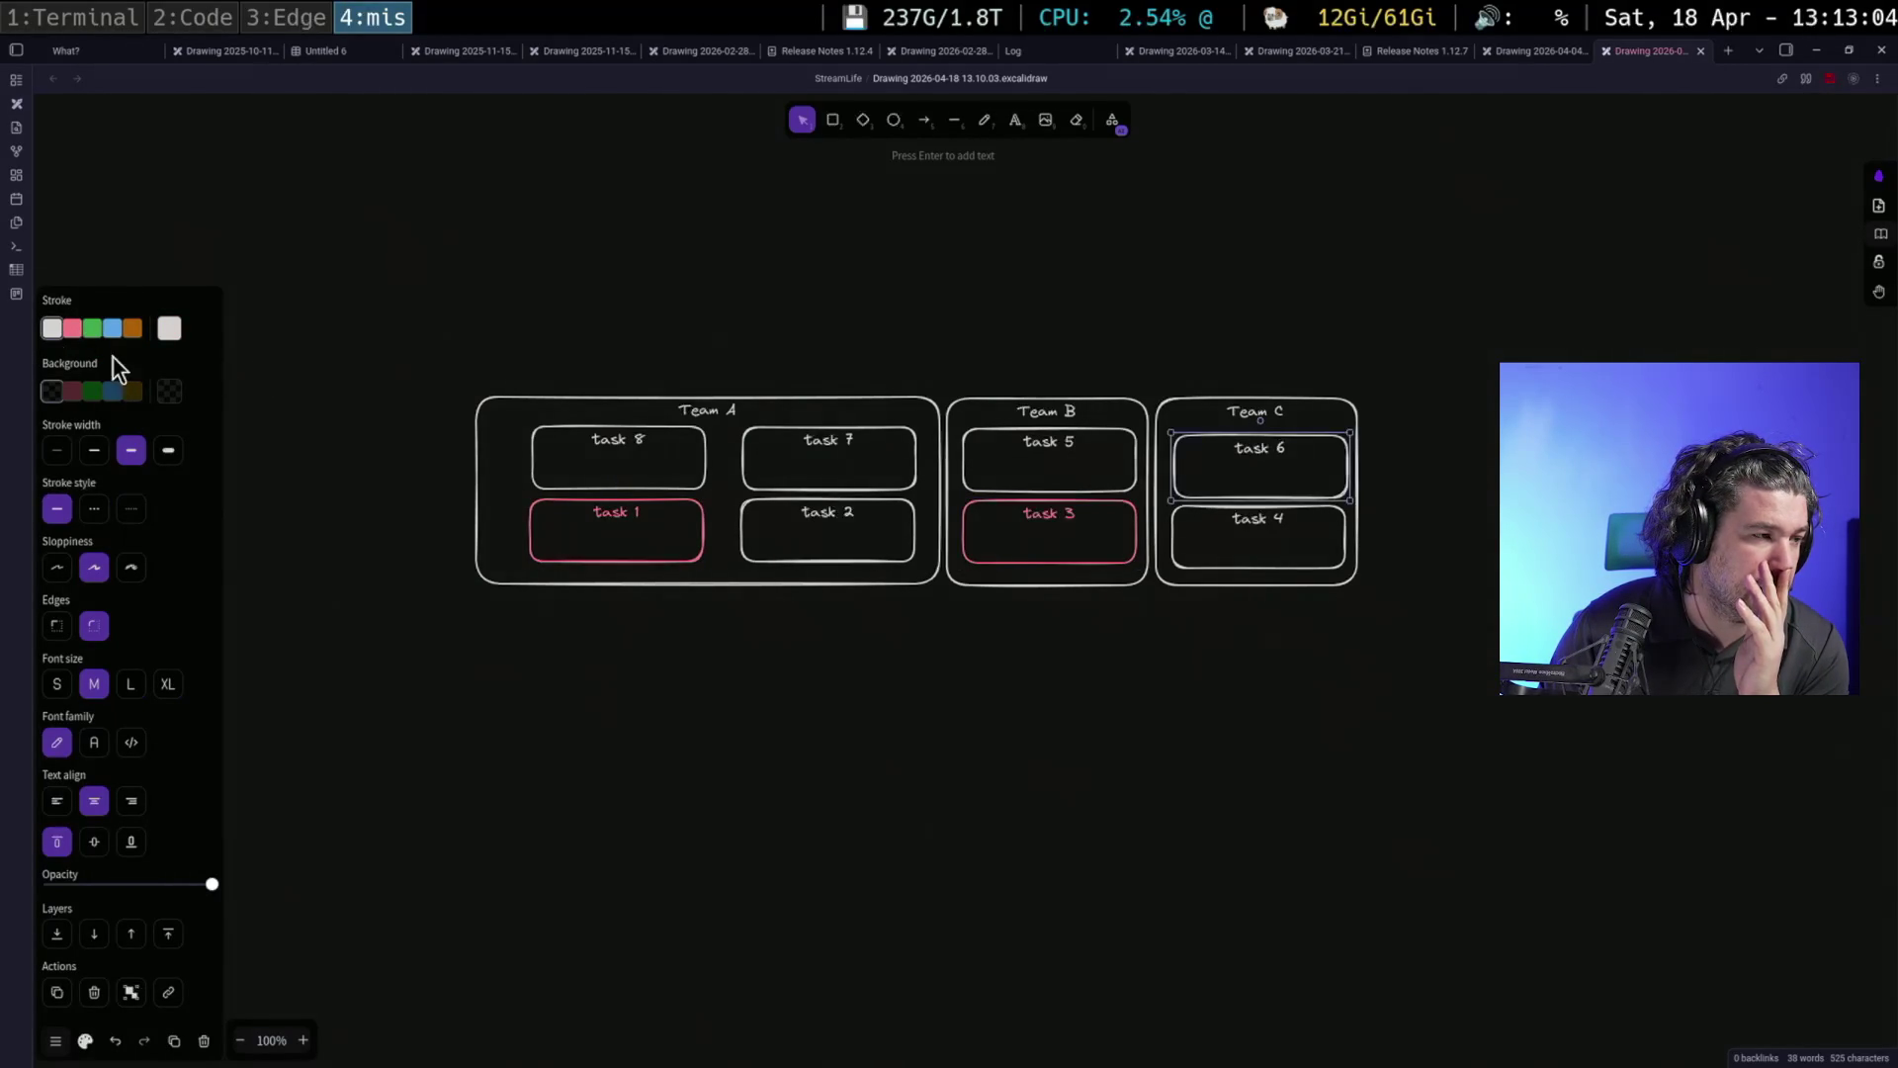
{"action": "left_click", "coordinate": [73, 329]}
{"action": "left_click", "coordinate": [817, 513]}
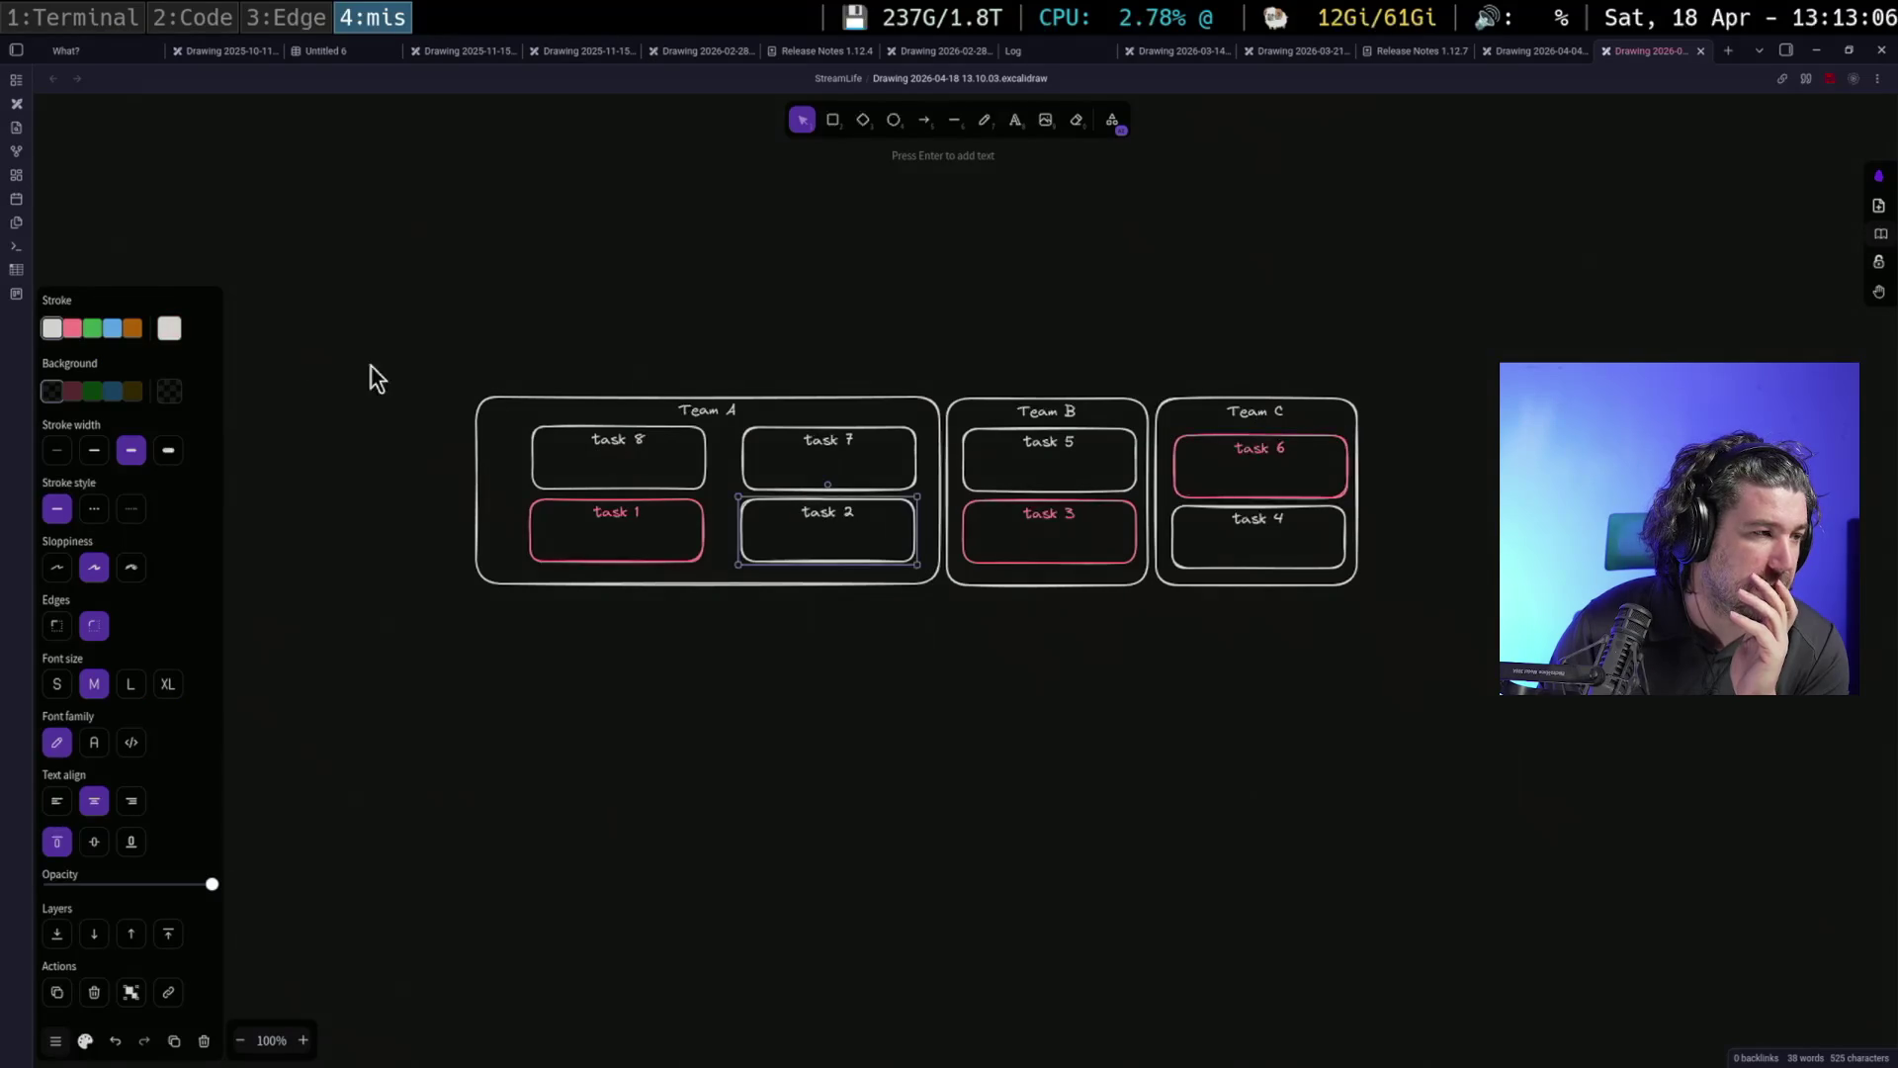
{"action": "left_click", "coordinate": [91, 328]}
{"action": "left_click", "coordinate": [1211, 506]}
{"action": "left_click", "coordinate": [99, 329]}
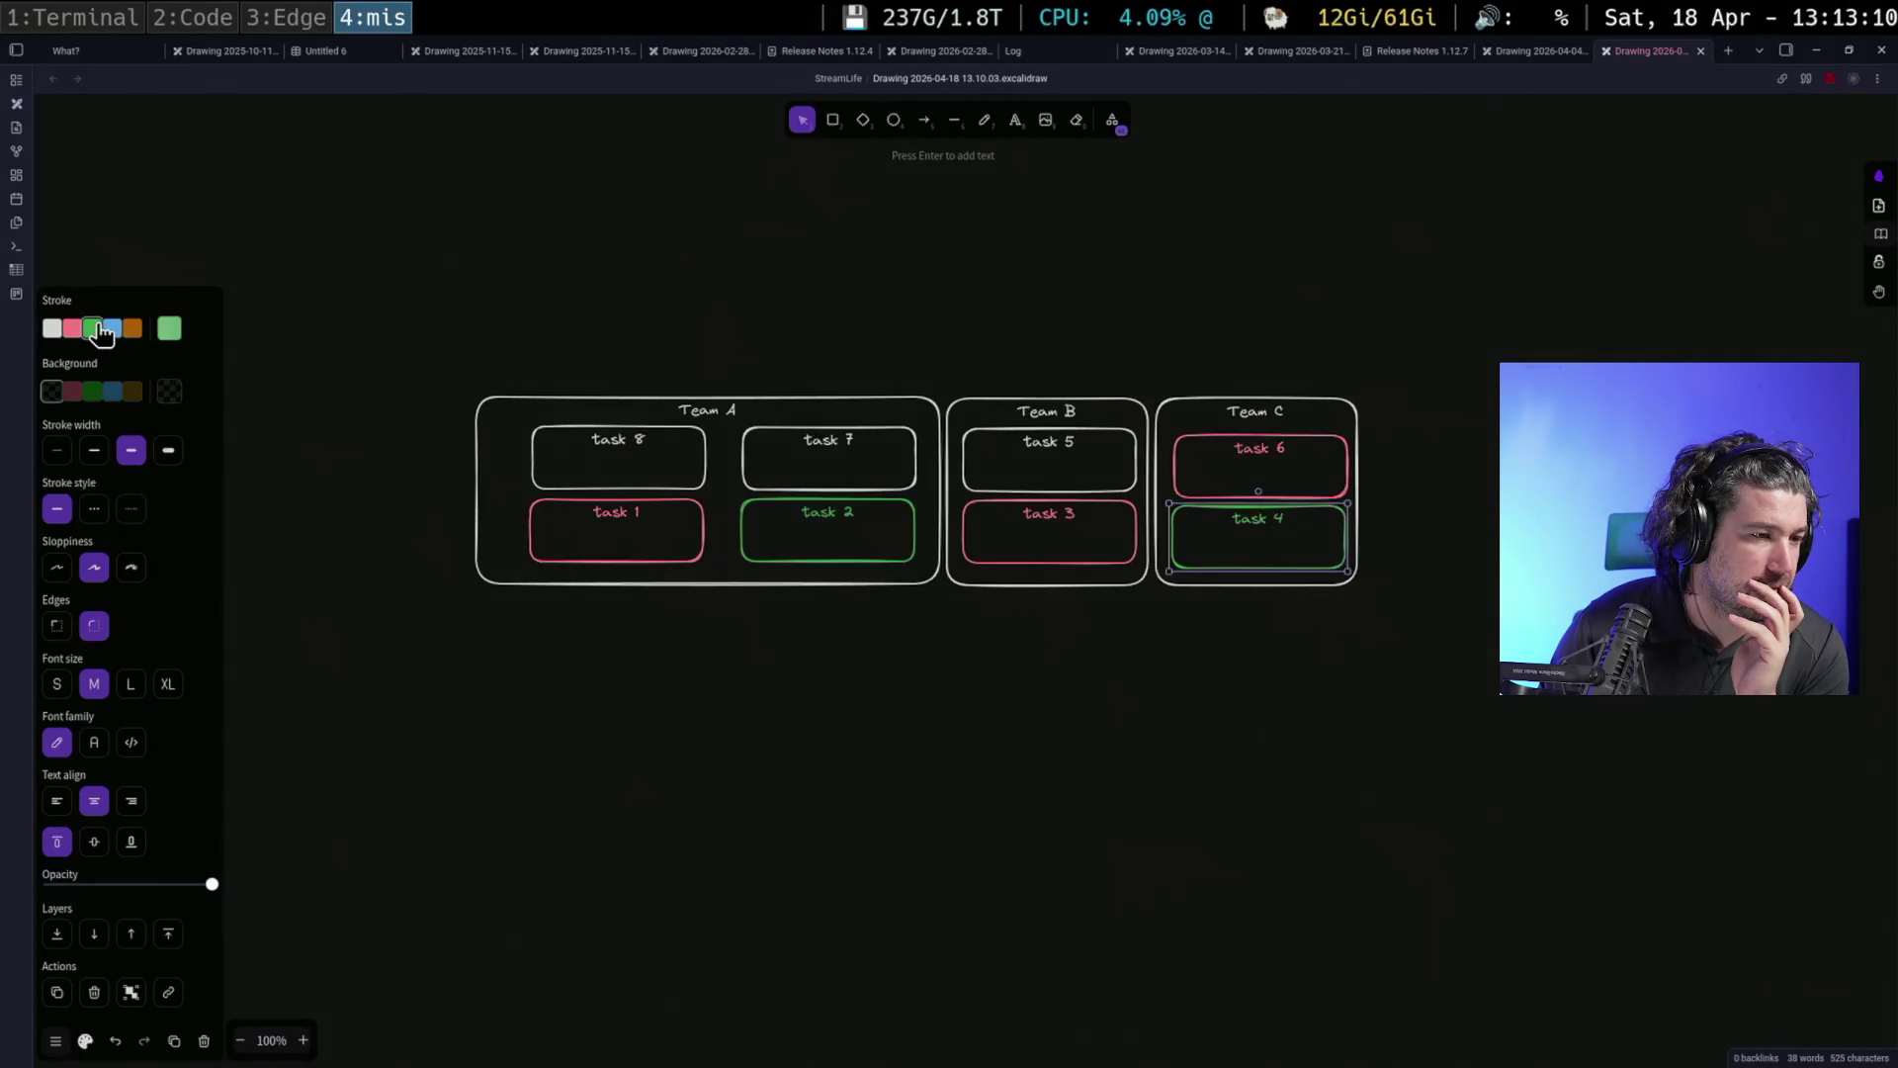
Outline tasks 8, 5 and 7 in blue and check task 2's colour
{"action": "left_click", "coordinate": [670, 448]}
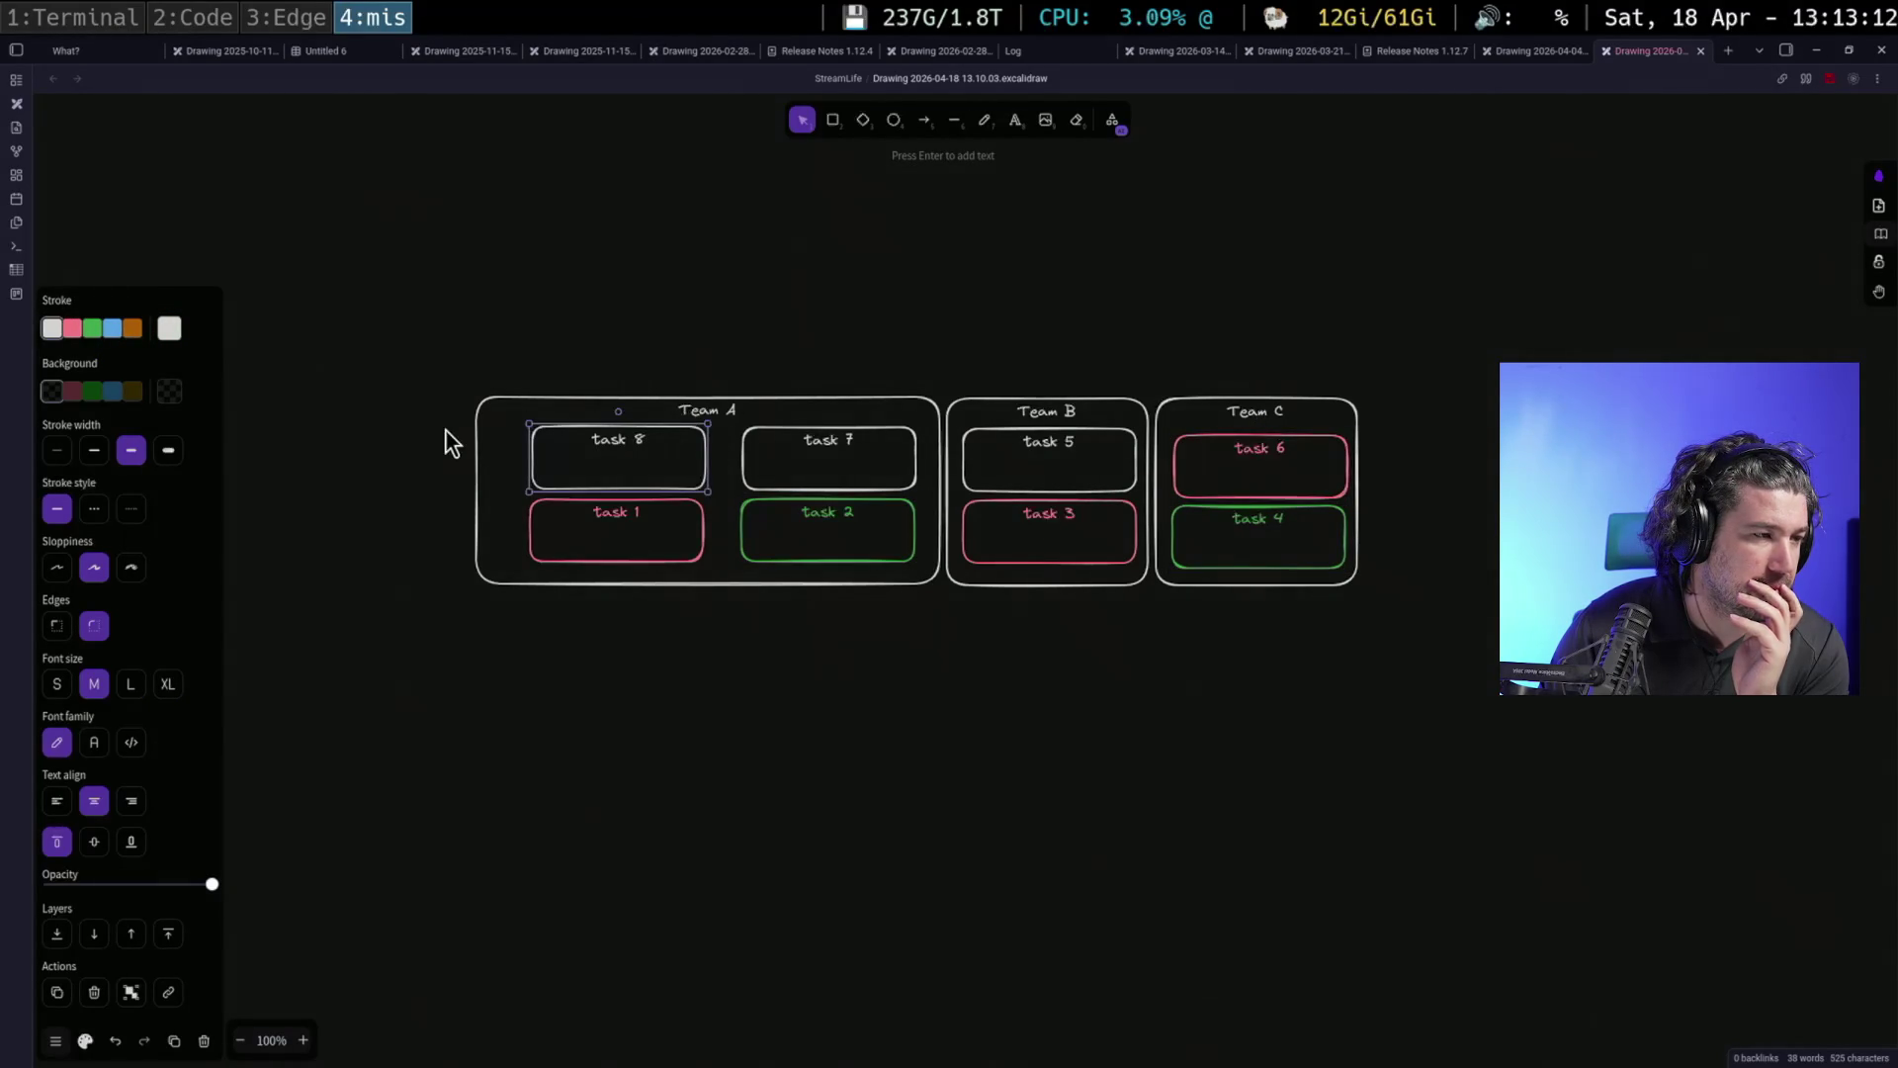
{"action": "left_click", "coordinate": [113, 328]}
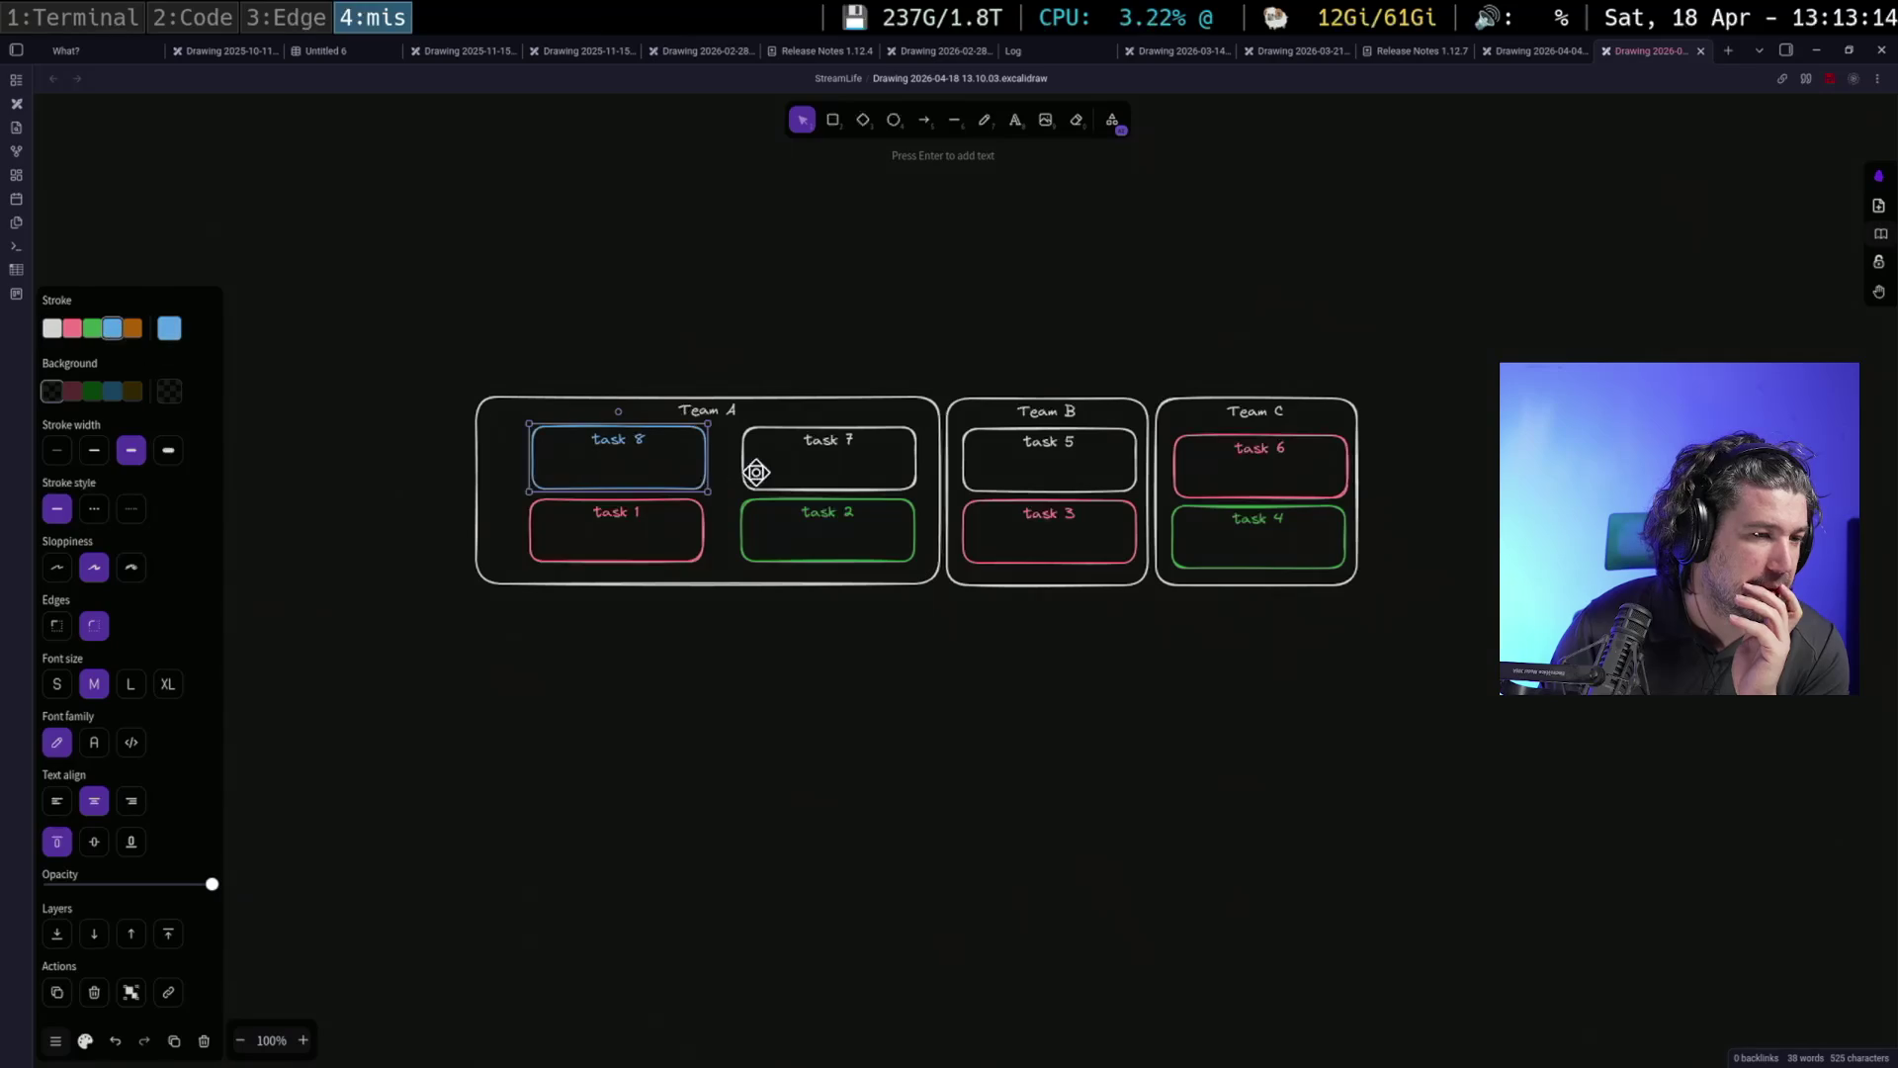
{"action": "left_click", "coordinate": [1025, 442]}
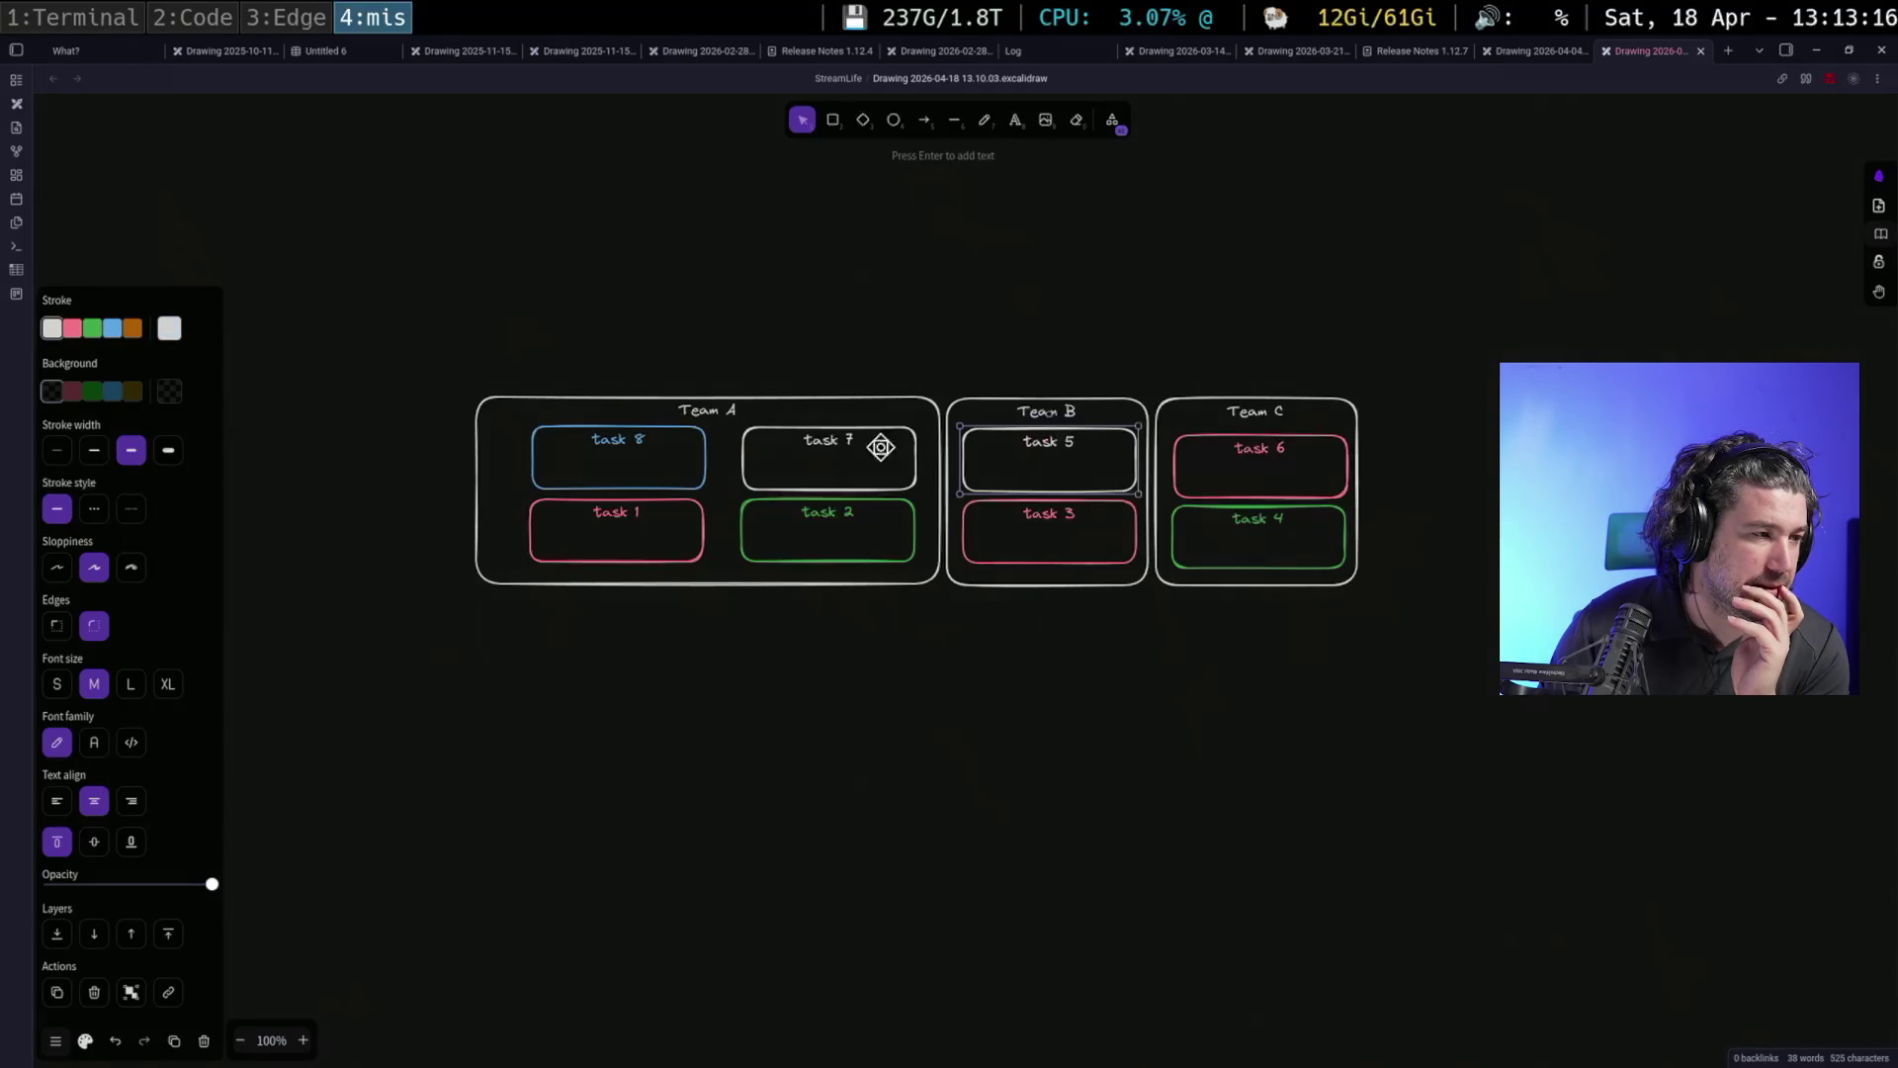
{"action": "left_click", "coordinate": [115, 329]}
{"action": "left_click", "coordinate": [802, 437]}
{"action": "left_click", "coordinate": [113, 327]}
{"action": "left_click", "coordinate": [989, 480]}
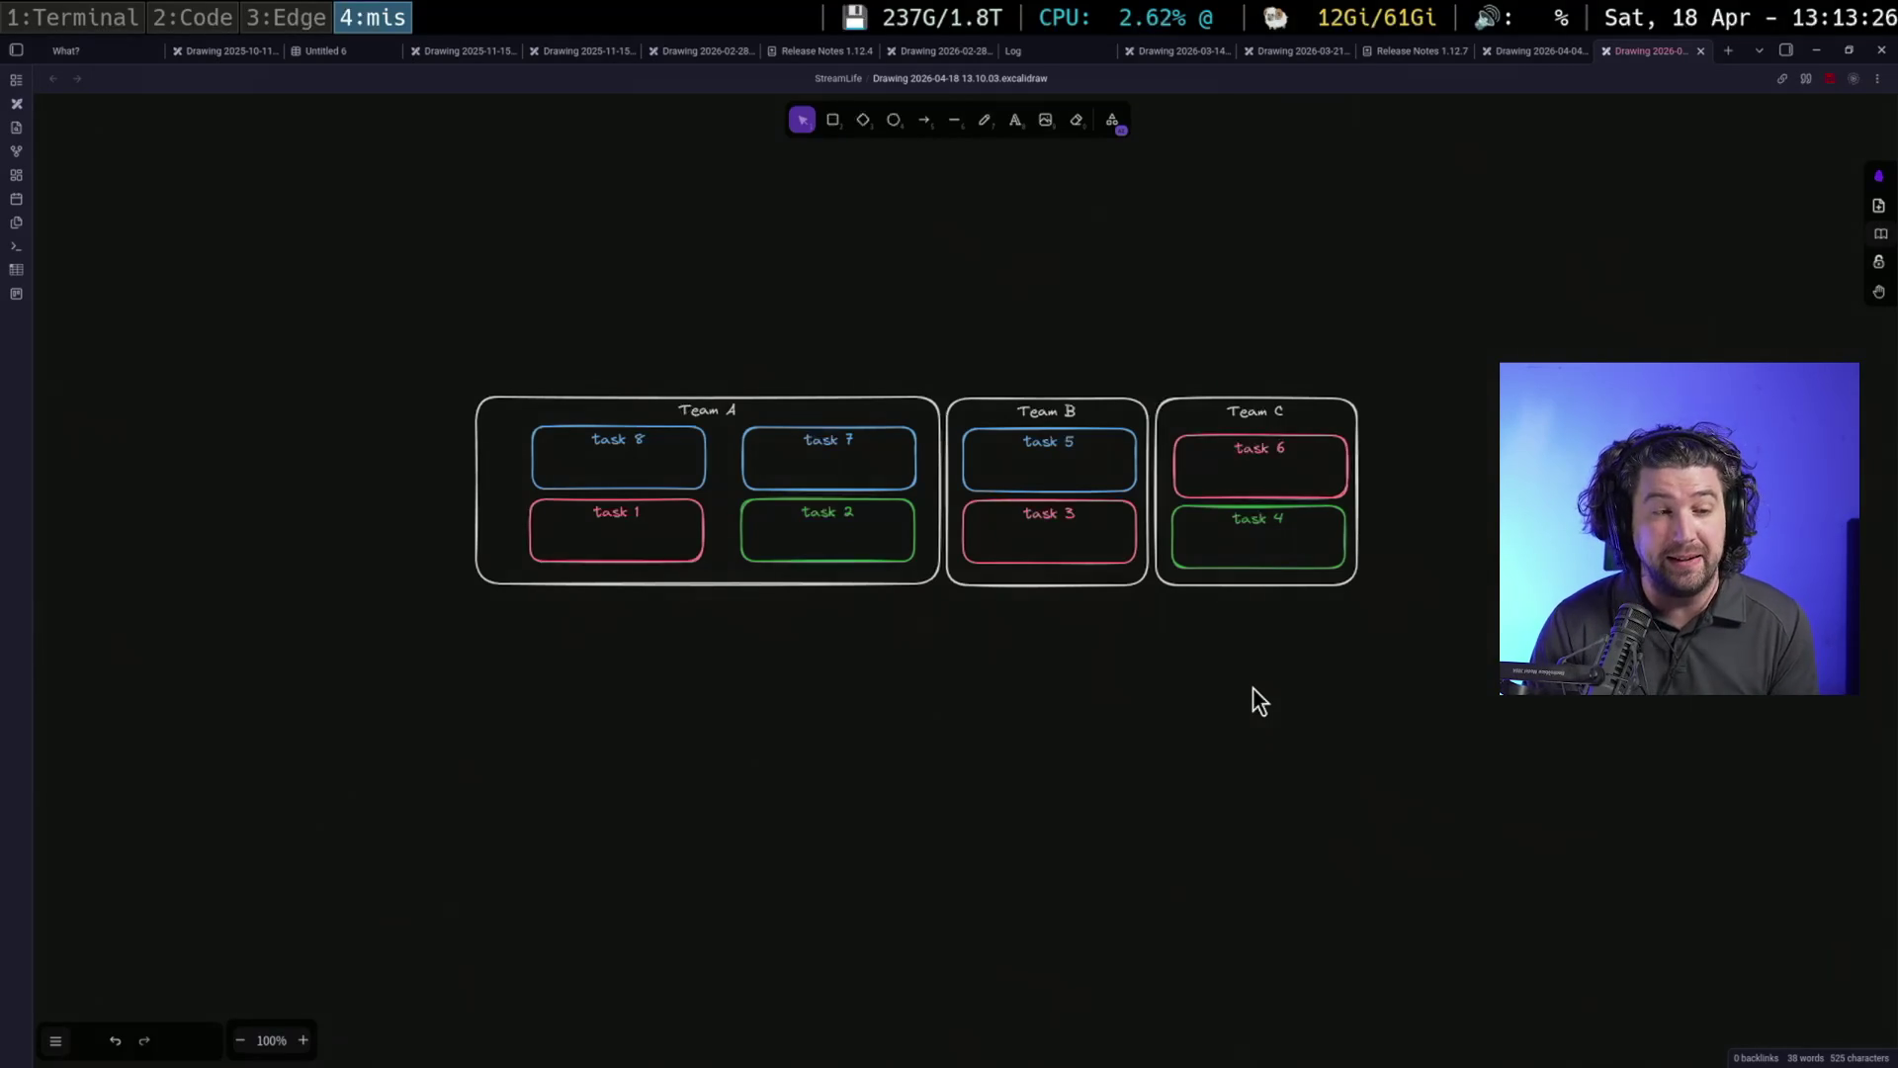
{"action": "left_click", "coordinate": [818, 514]}
{"action": "left_click", "coordinate": [1306, 537]}
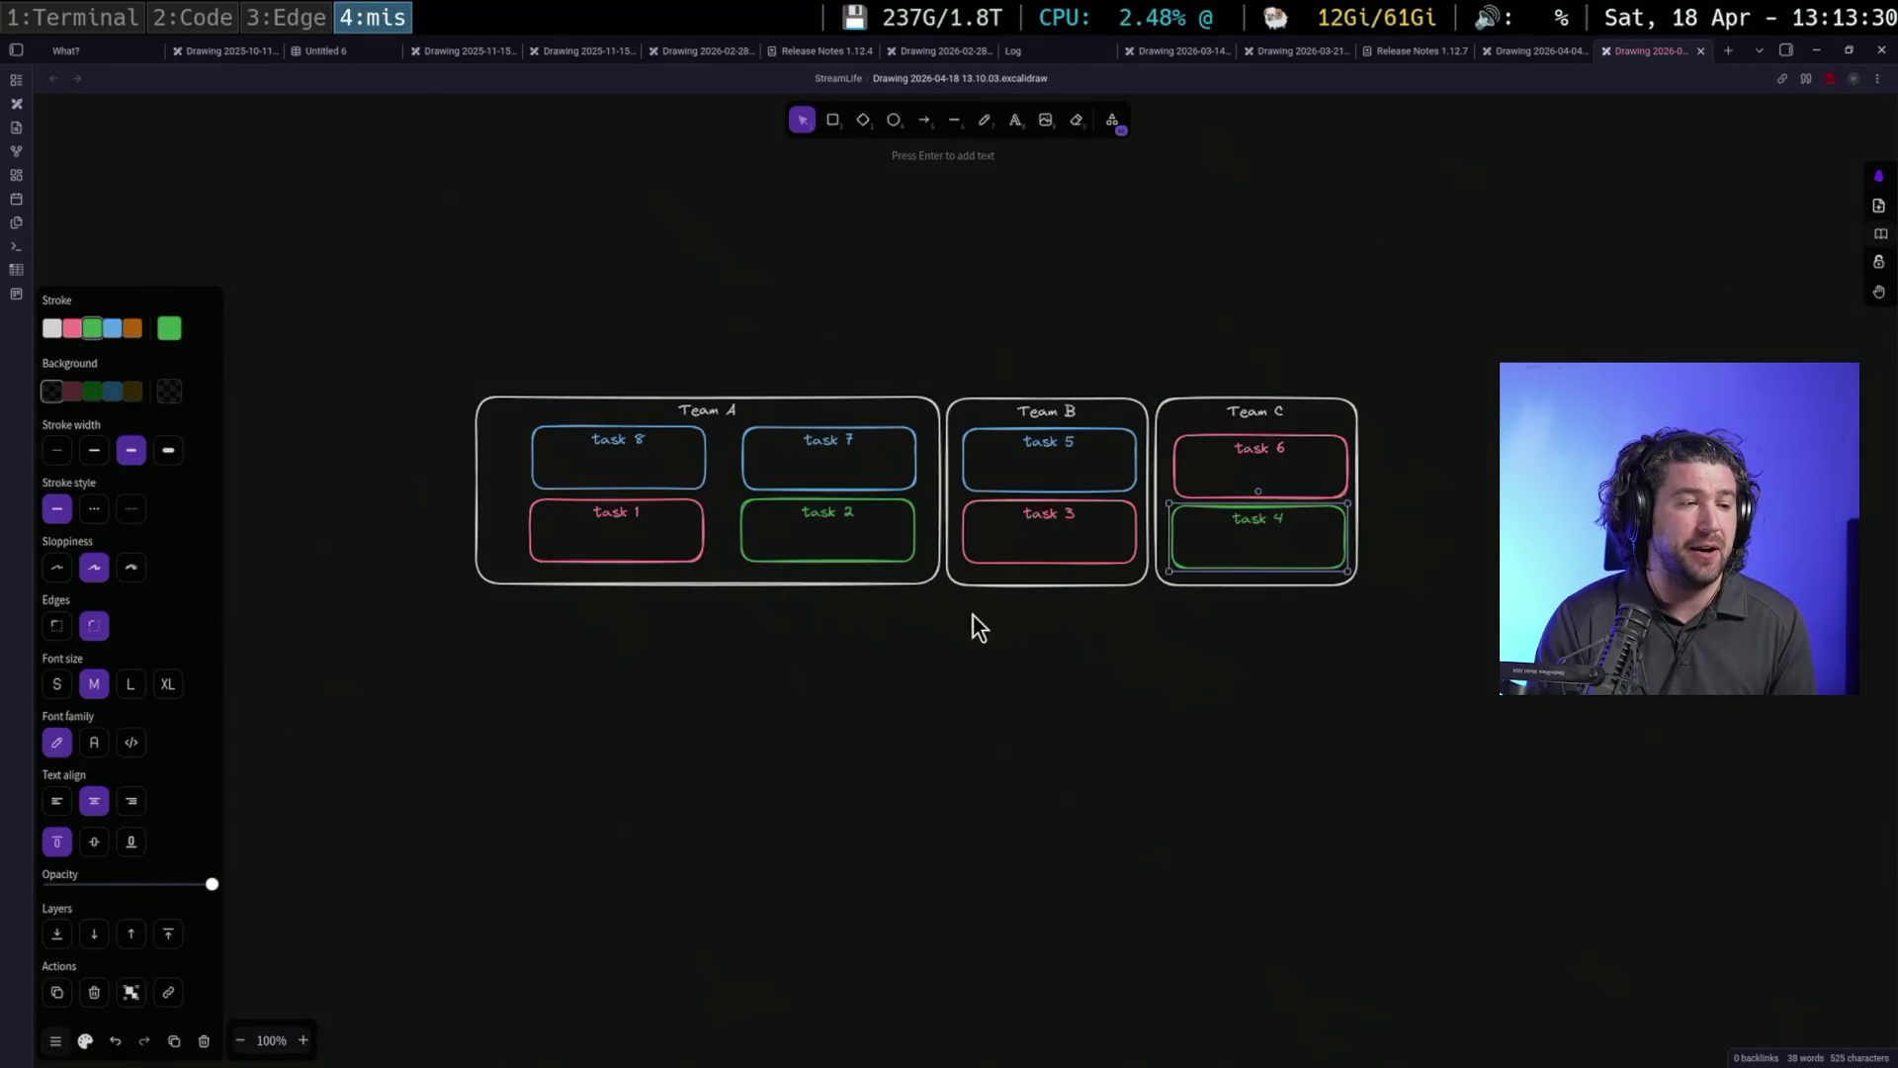
{"action": "left_click", "coordinate": [678, 536]}
{"action": "left_click", "coordinate": [1053, 549]}
{"action": "left_click", "coordinate": [1220, 482]}
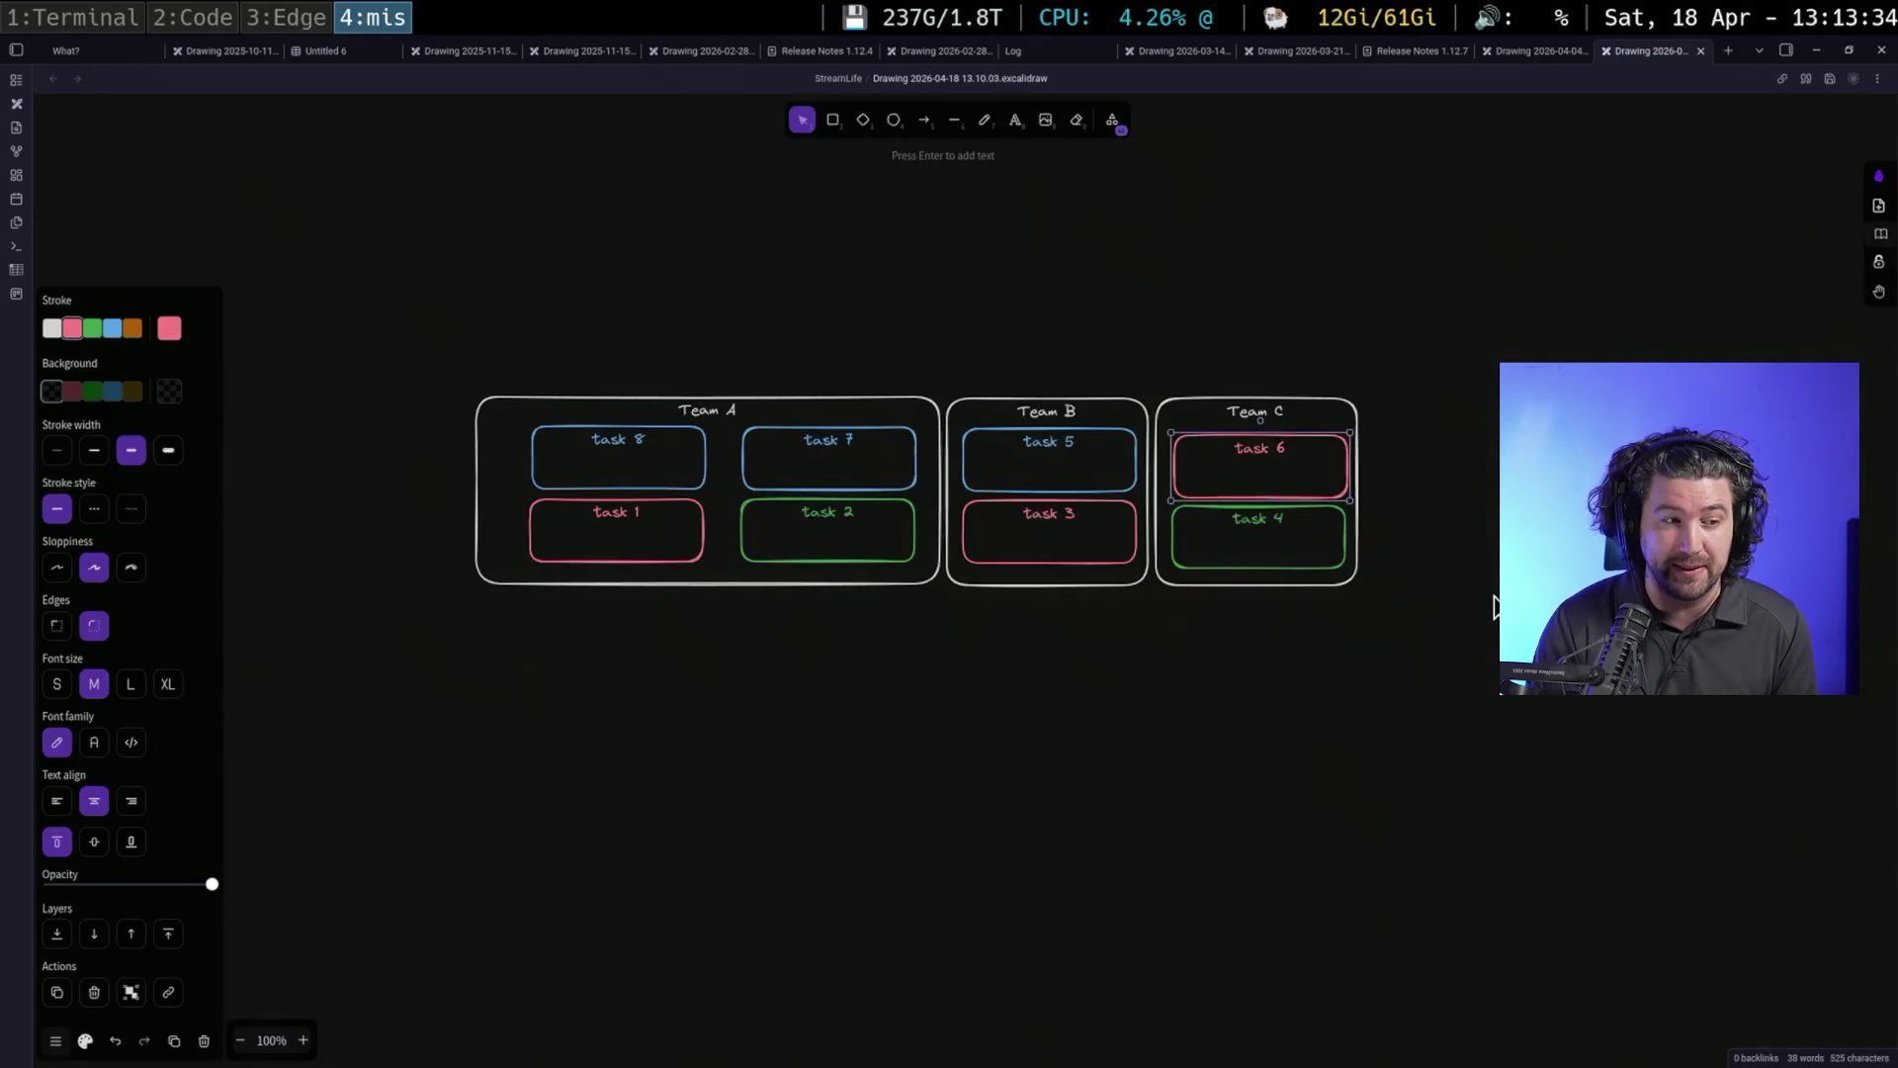
{"action": "left_click", "coordinate": [1035, 449]}
{"action": "left_click", "coordinate": [775, 458]}
{"action": "left_click", "coordinate": [625, 462]}
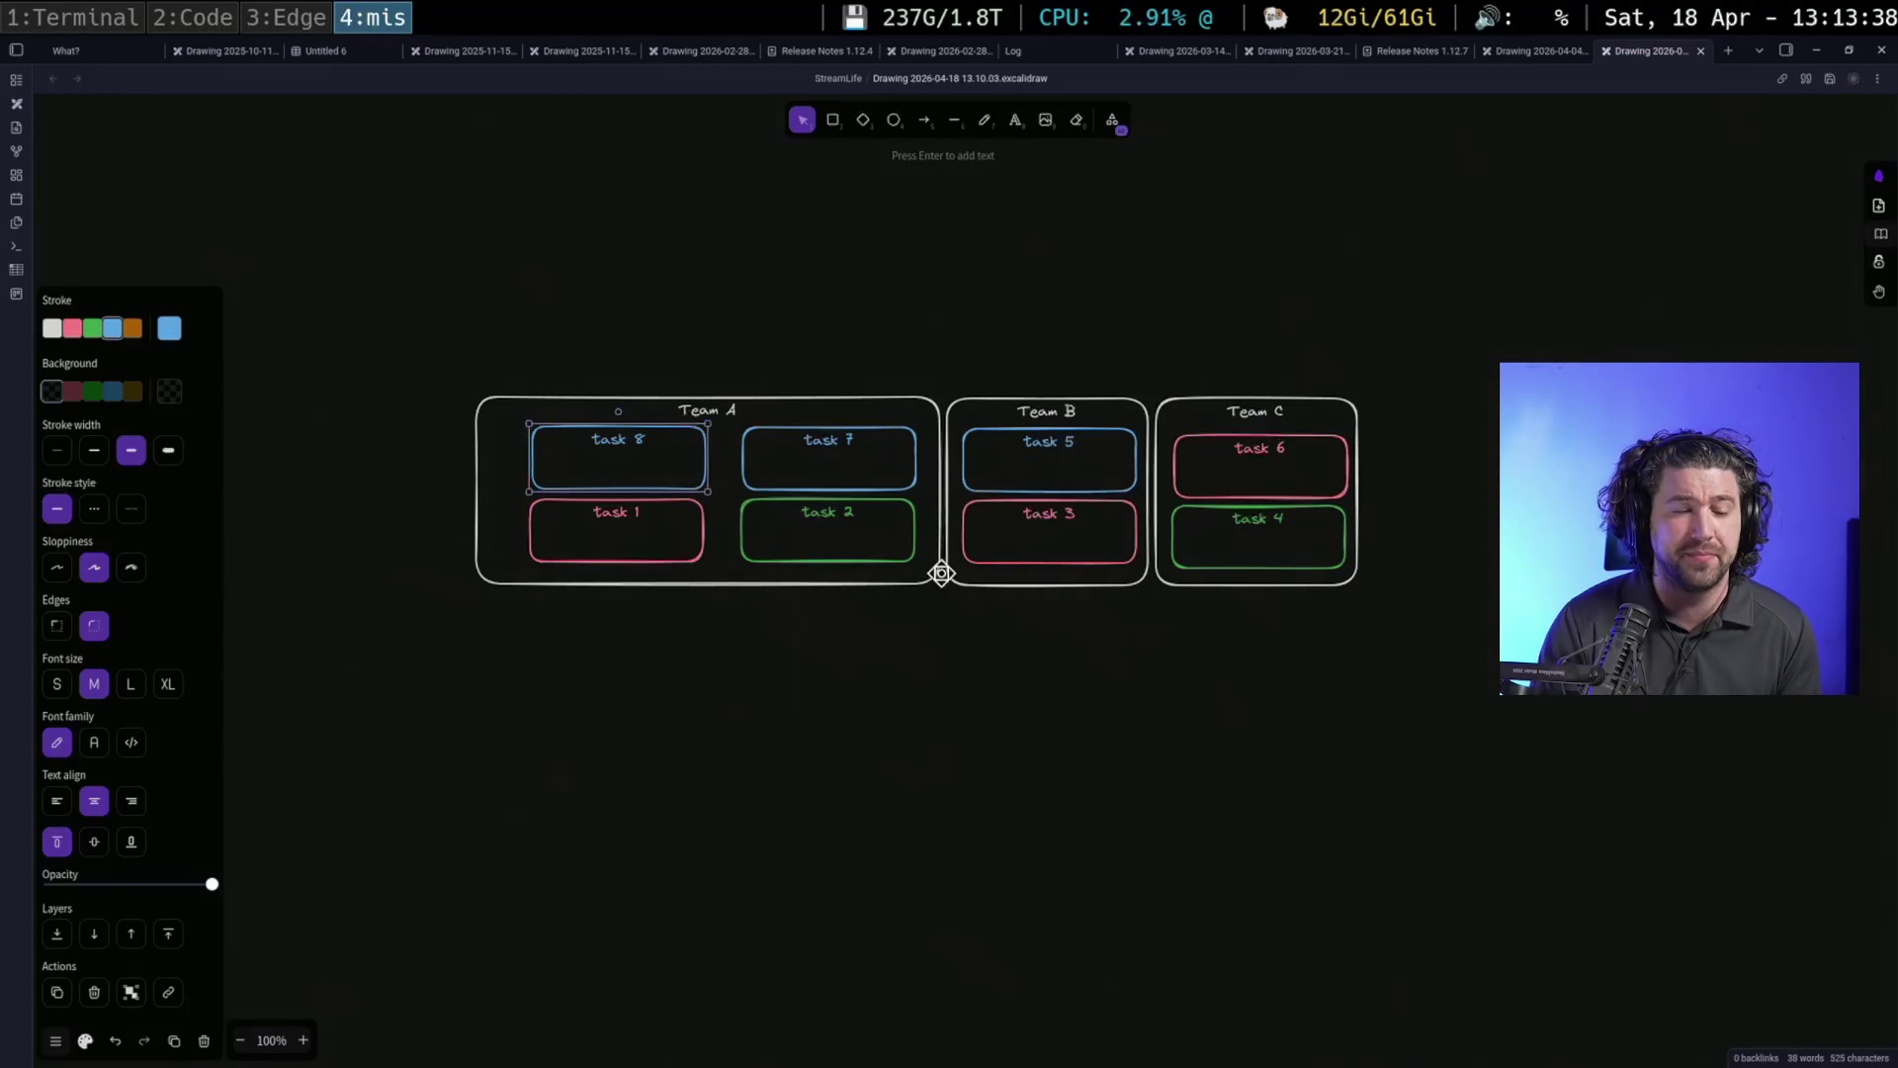
{"action": "left_click", "coordinate": [1259, 699]}
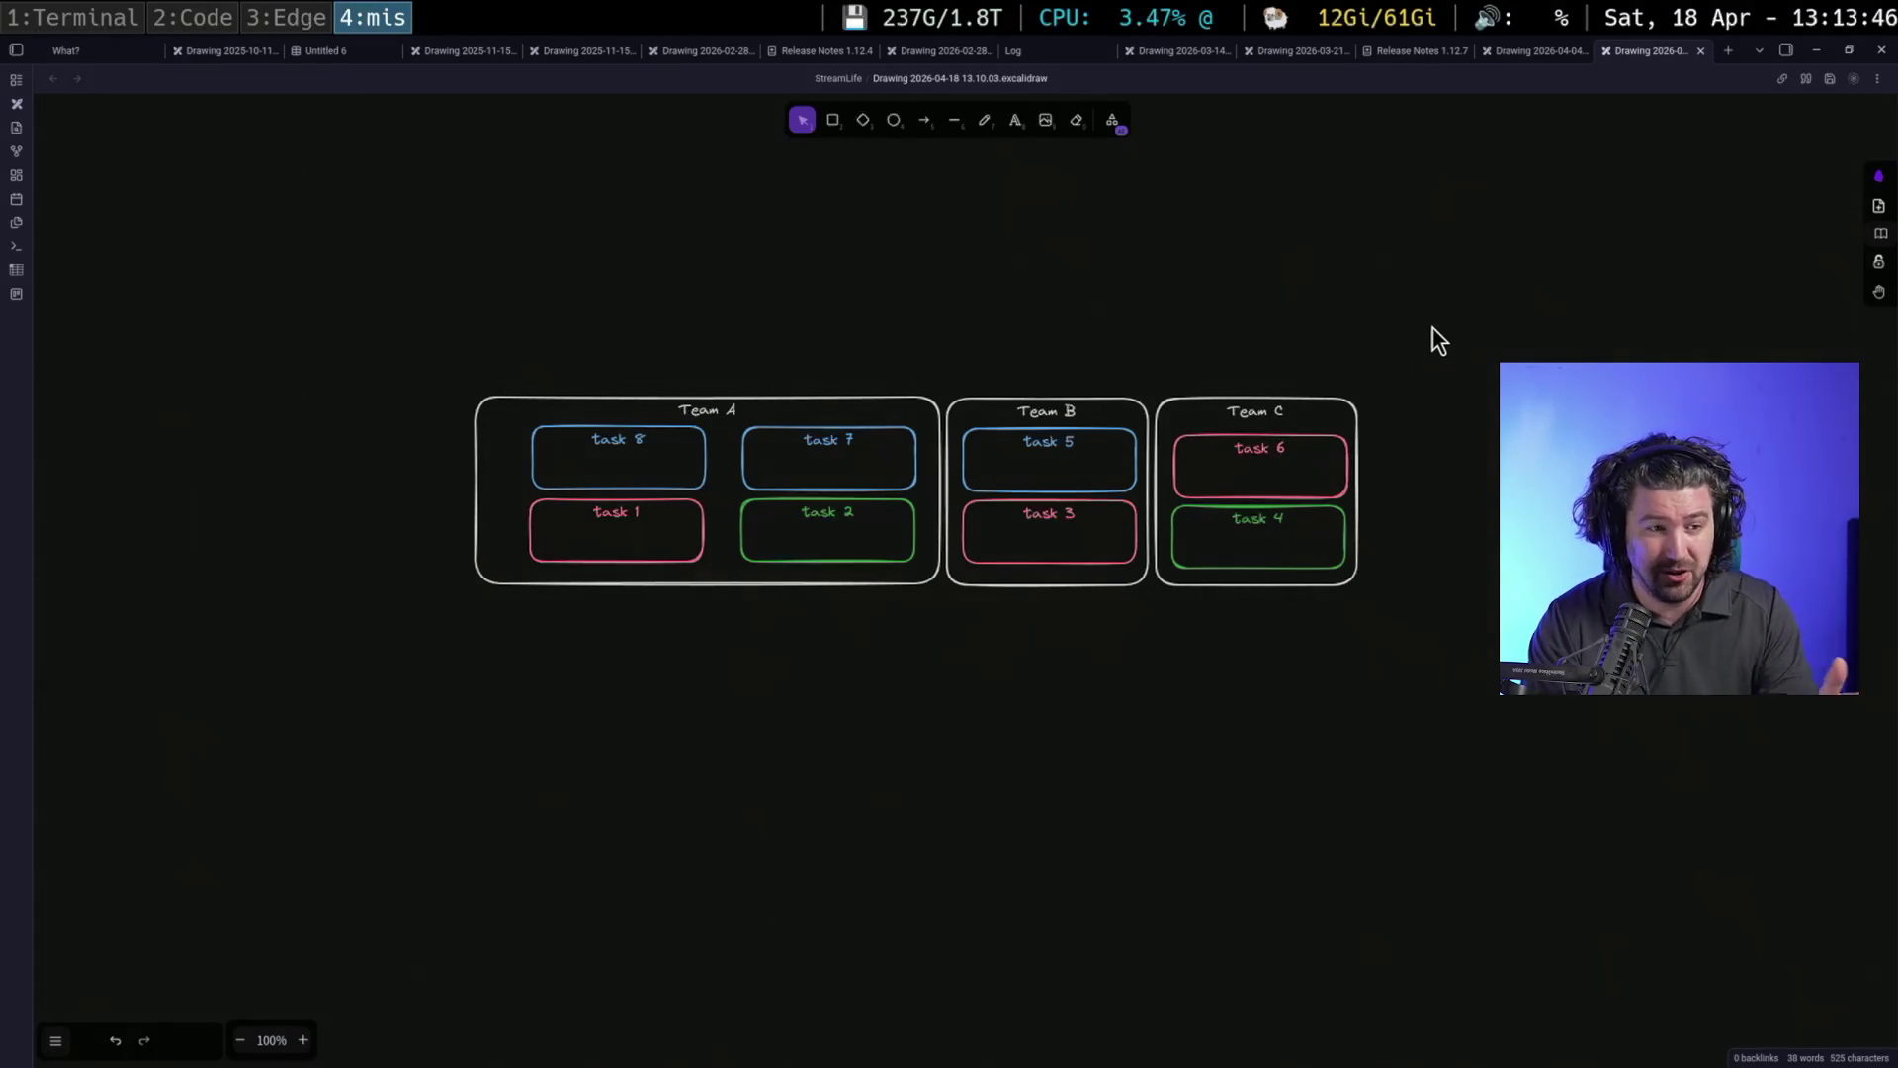
{"action": "left_click_drag", "start_coordinate": [1437, 335], "coordinate": [1410, 390]}
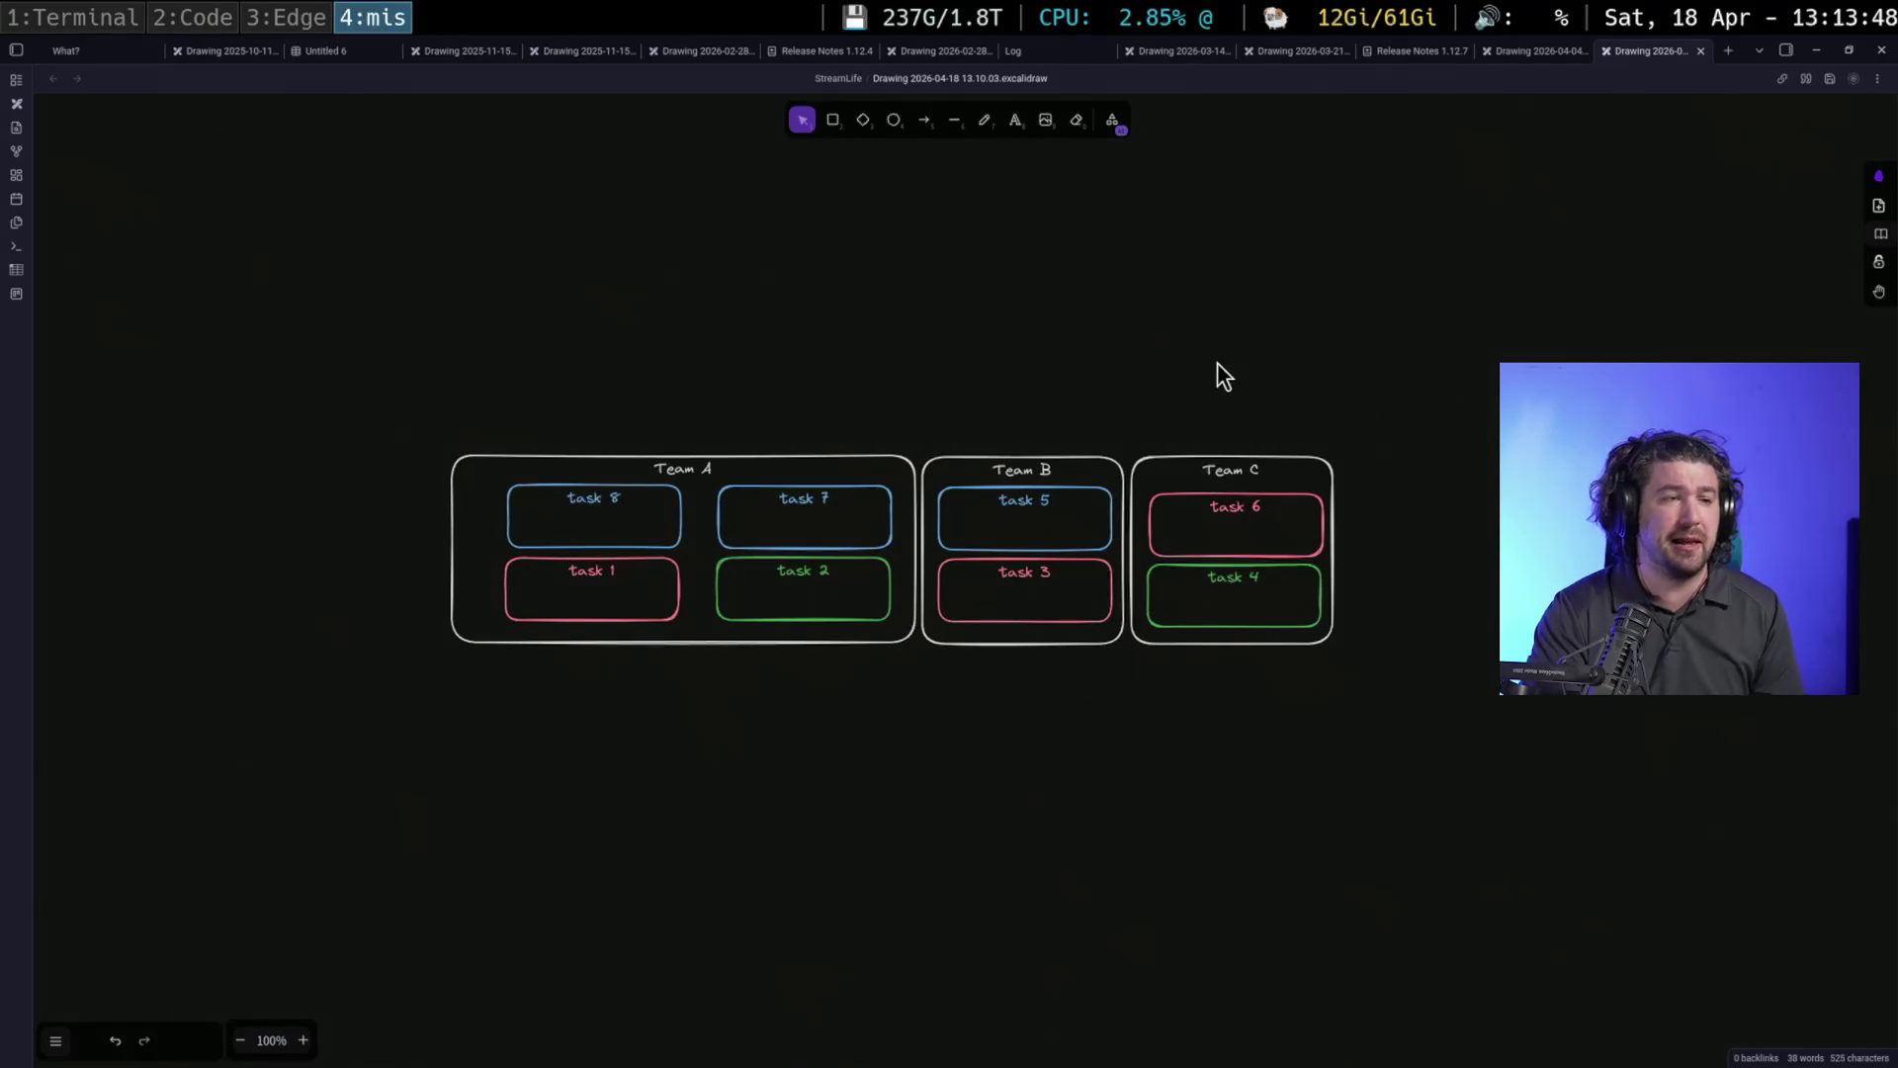
Draw an 'Engineering' box above the team containers
{"action": "left_click", "coordinate": [831, 121]}
{"action": "left_click_drag", "start_coordinate": [784, 277], "coordinate": [1101, 354]}
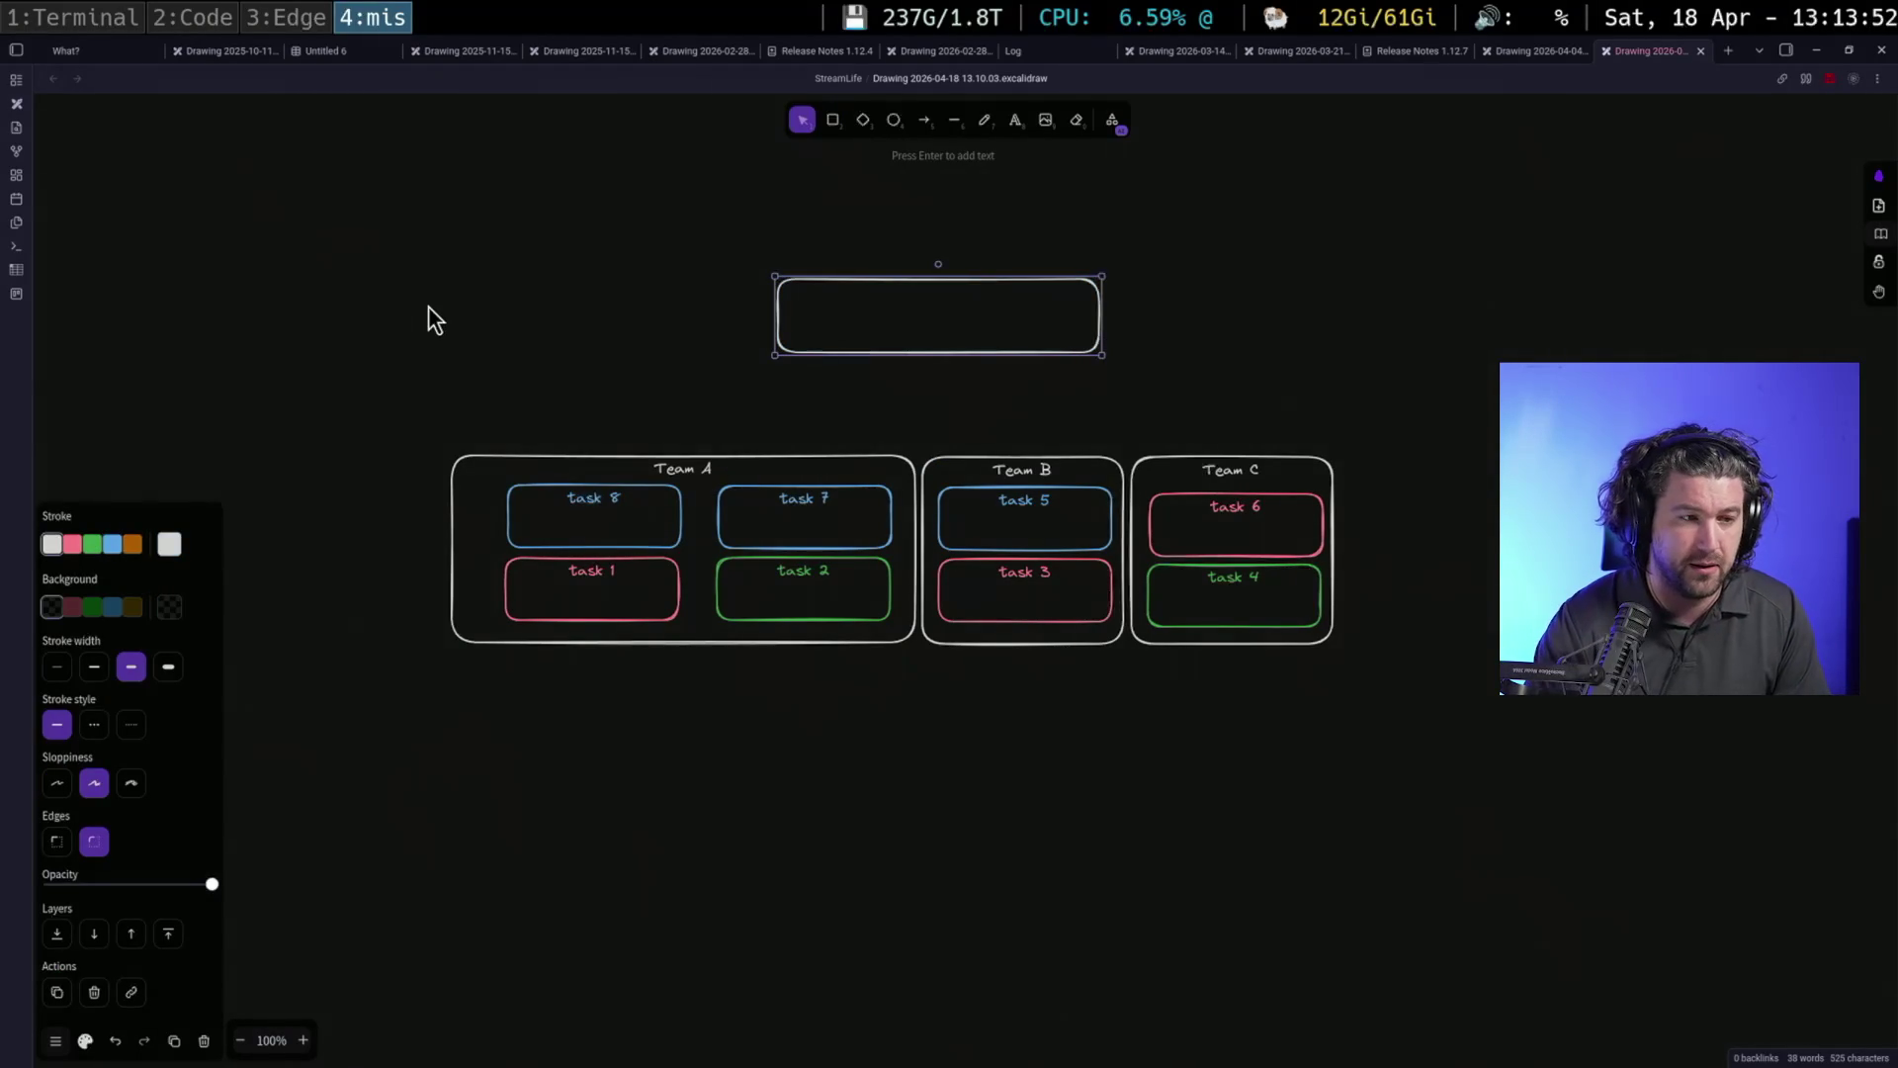
{"action": "key", "text": "Return"}
{"action": "type", "text": "Engineering"}
{"action": "key", "text": "Escape"}
Paste a copy to the right, rename it 'Marketing' and nudge it into place
{"action": "key", "text": "ctrl+v"}
{"action": "left_click_drag", "start_coordinate": [1664, 312], "coordinate": [1673, 334]}
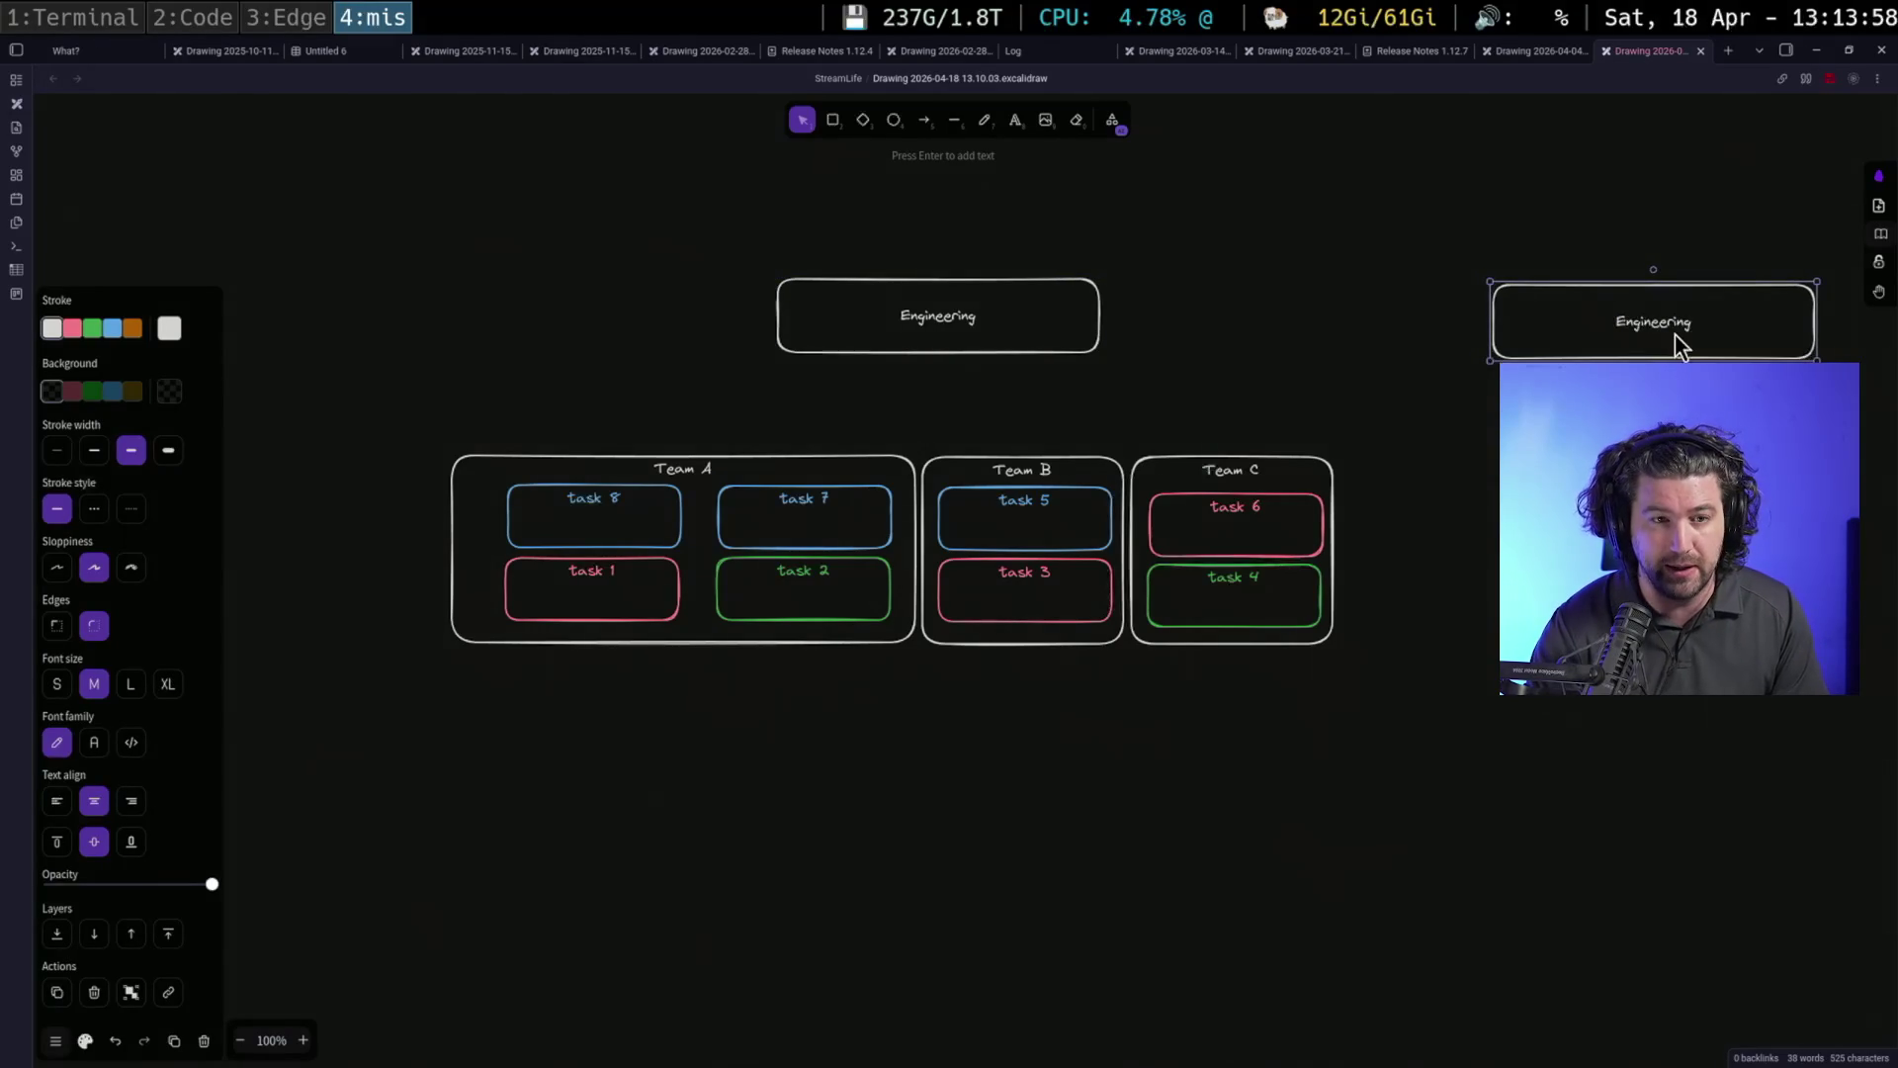
{"action": "key", "text": "Return"}
{"action": "type", "text": "Marketing"}
{"action": "key", "text": "Escape"}
{"action": "left_click_drag", "start_coordinate": [1616, 361], "coordinate": [1652, 345]}
{"action": "key", "text": "Escape"}
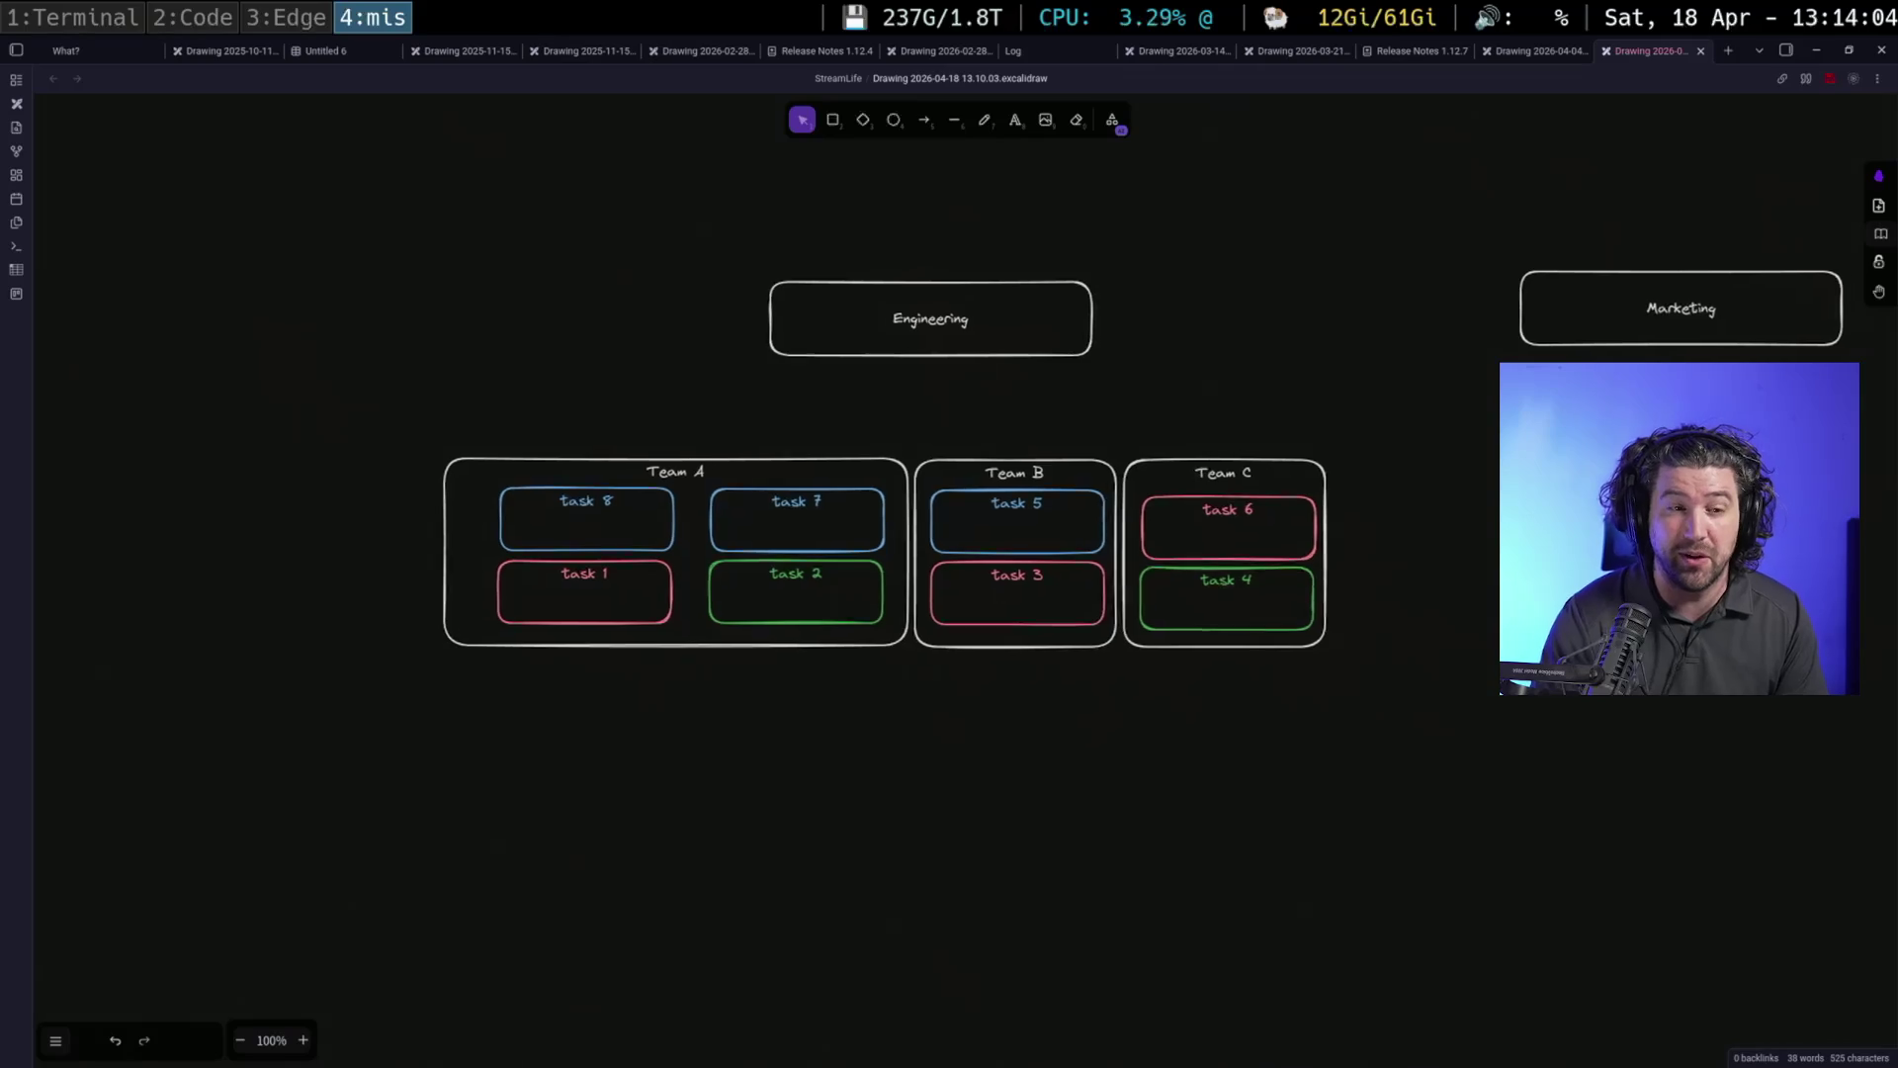
{"action": "scroll", "coordinate": [1492, 436], "scroll_direction": "left", "scroll_amount": 3}
{"action": "left_click_drag", "start_coordinate": [1494, 317], "coordinate": [1502, 324]}
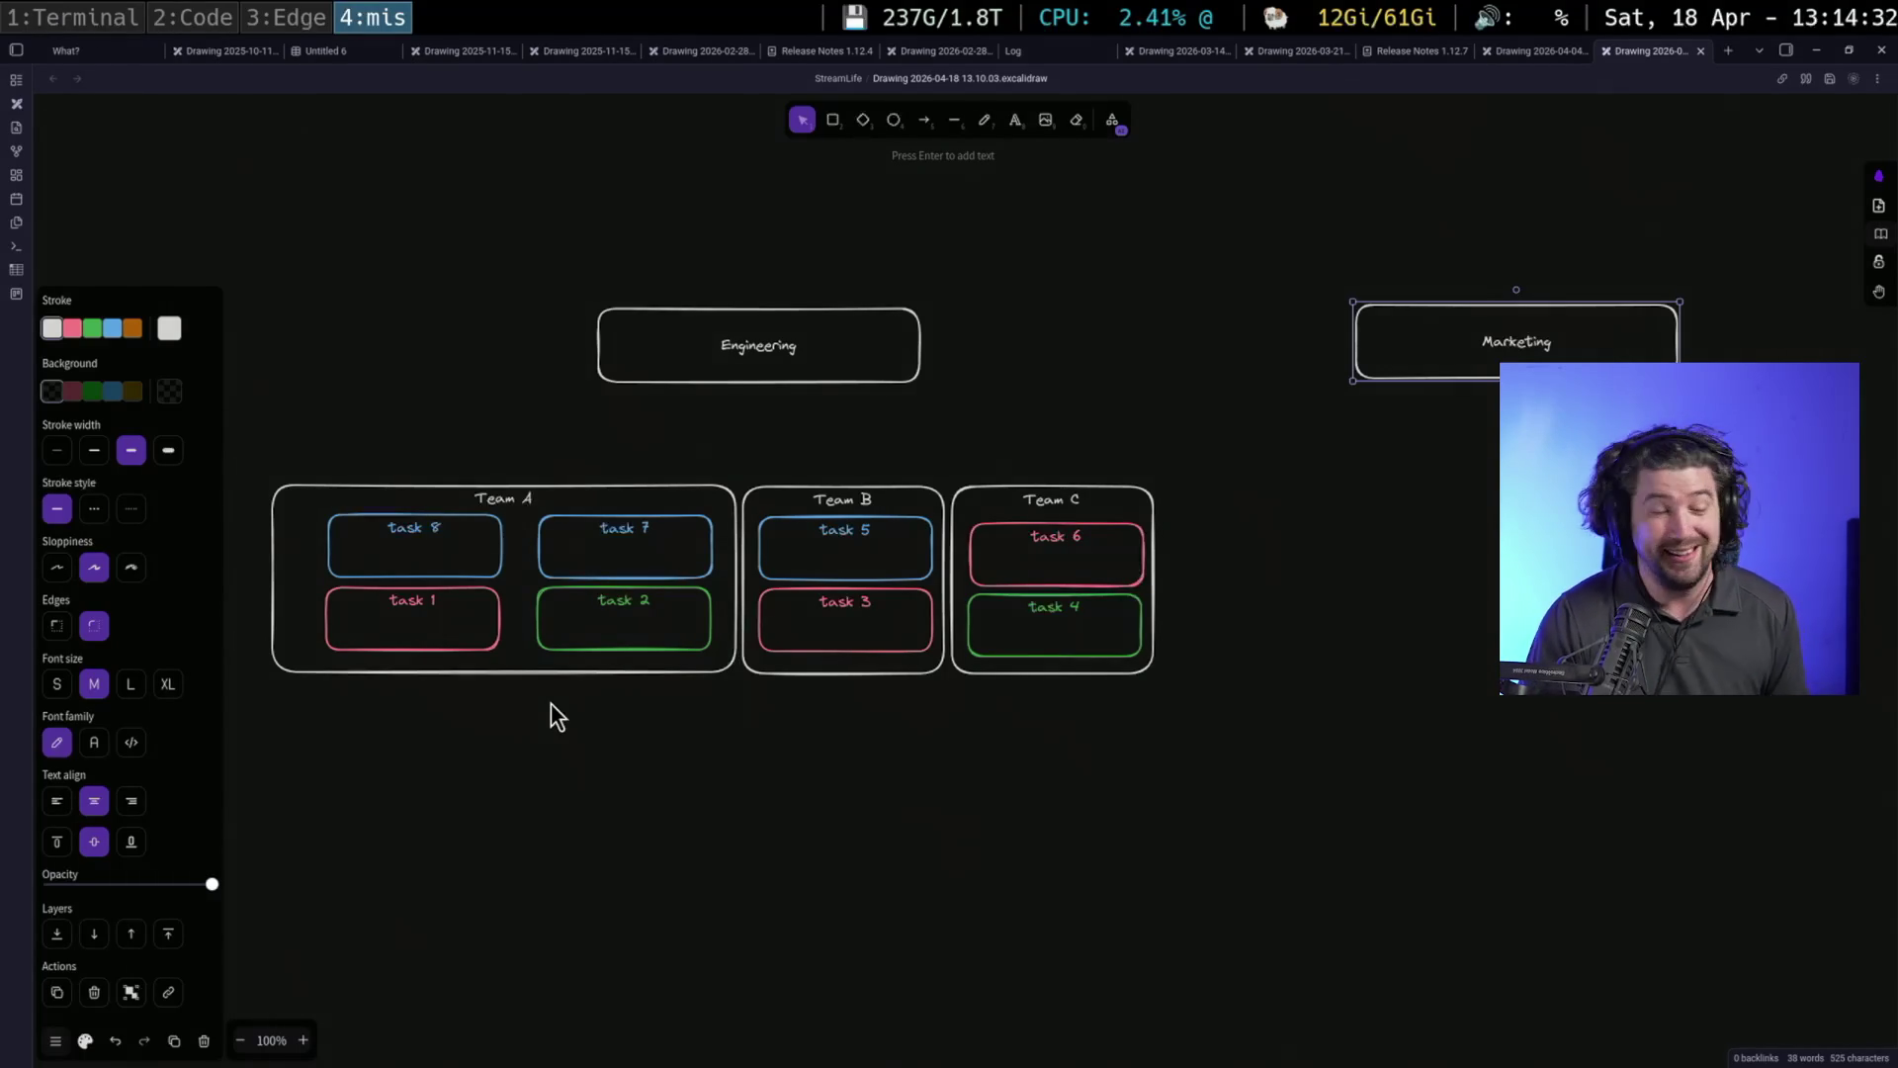
Inspect the task 1, 3, 6 boxes and the Team B frame by selecting each
{"action": "left_click", "coordinate": [895, 628]}
{"action": "left_click", "coordinate": [986, 582]}
{"action": "left_click", "coordinate": [378, 634]}
{"action": "left_click", "coordinate": [428, 770]}
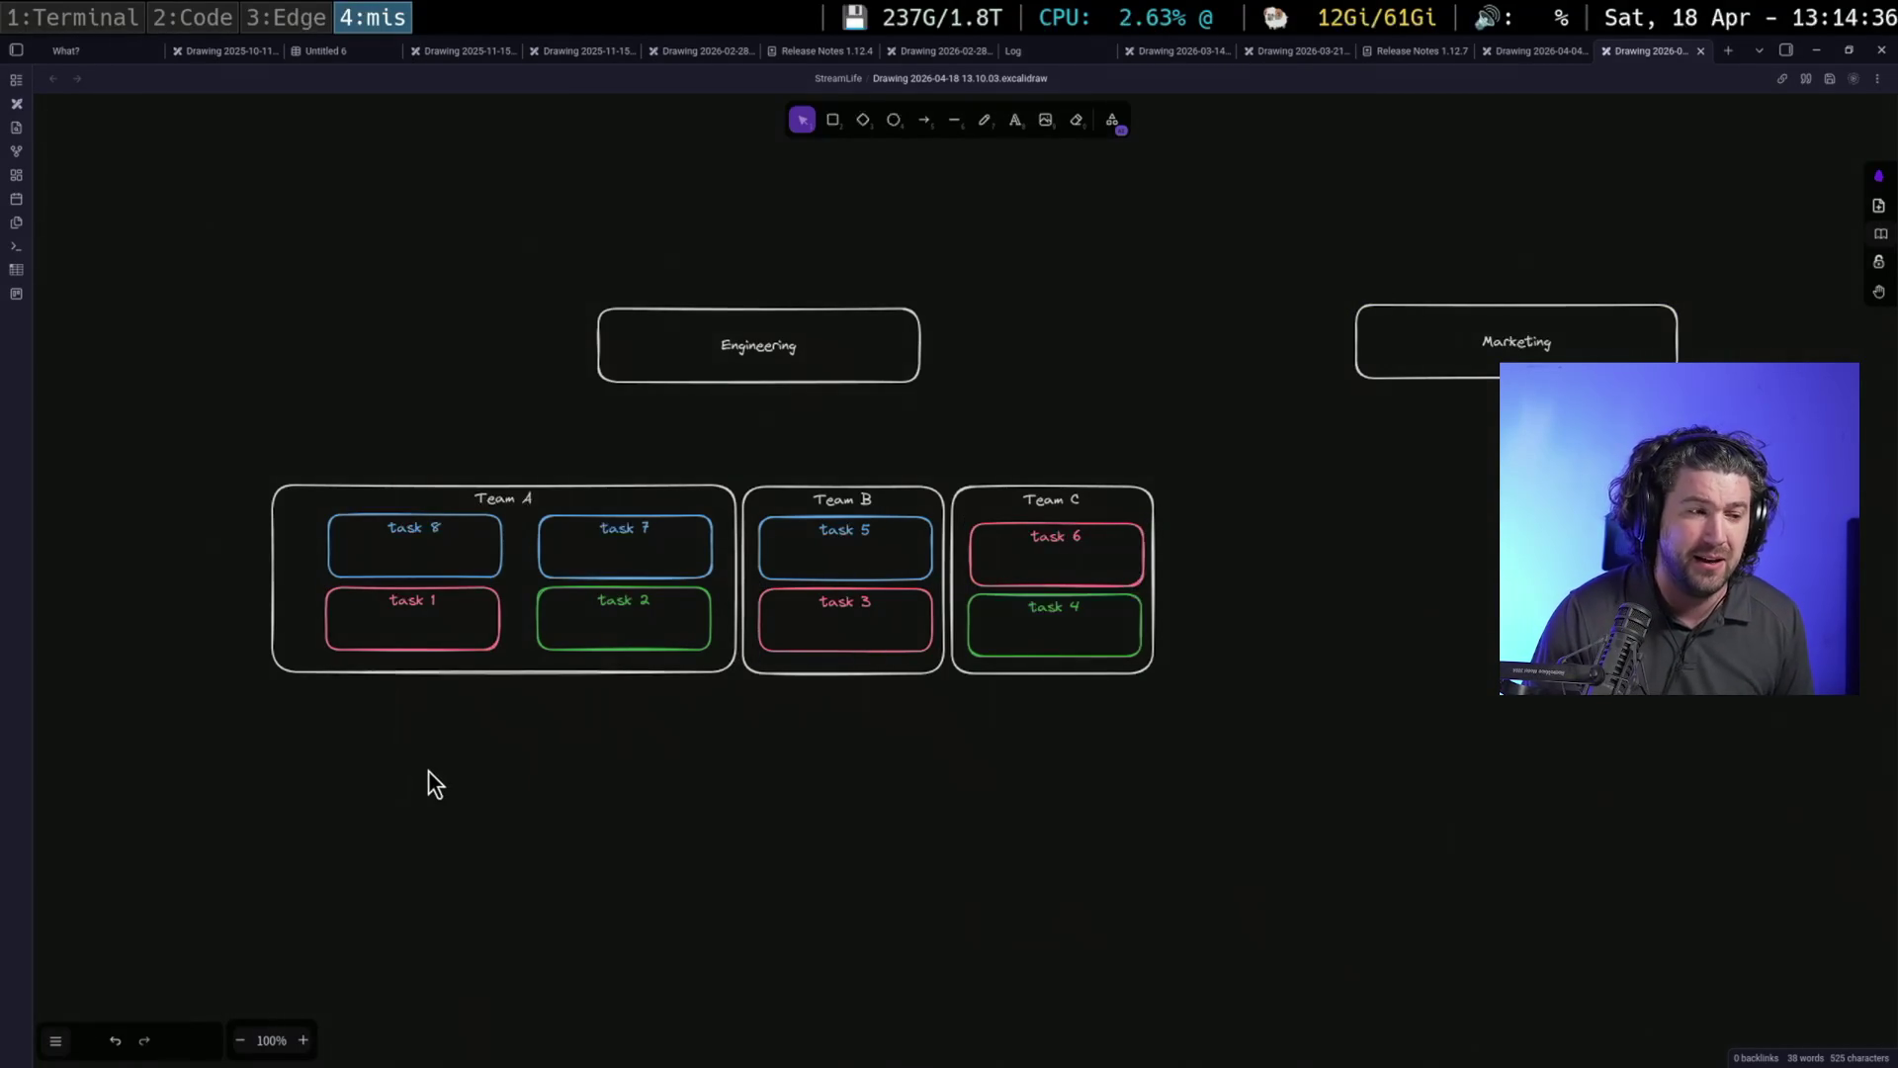
{"action": "left_click", "coordinate": [416, 624]}
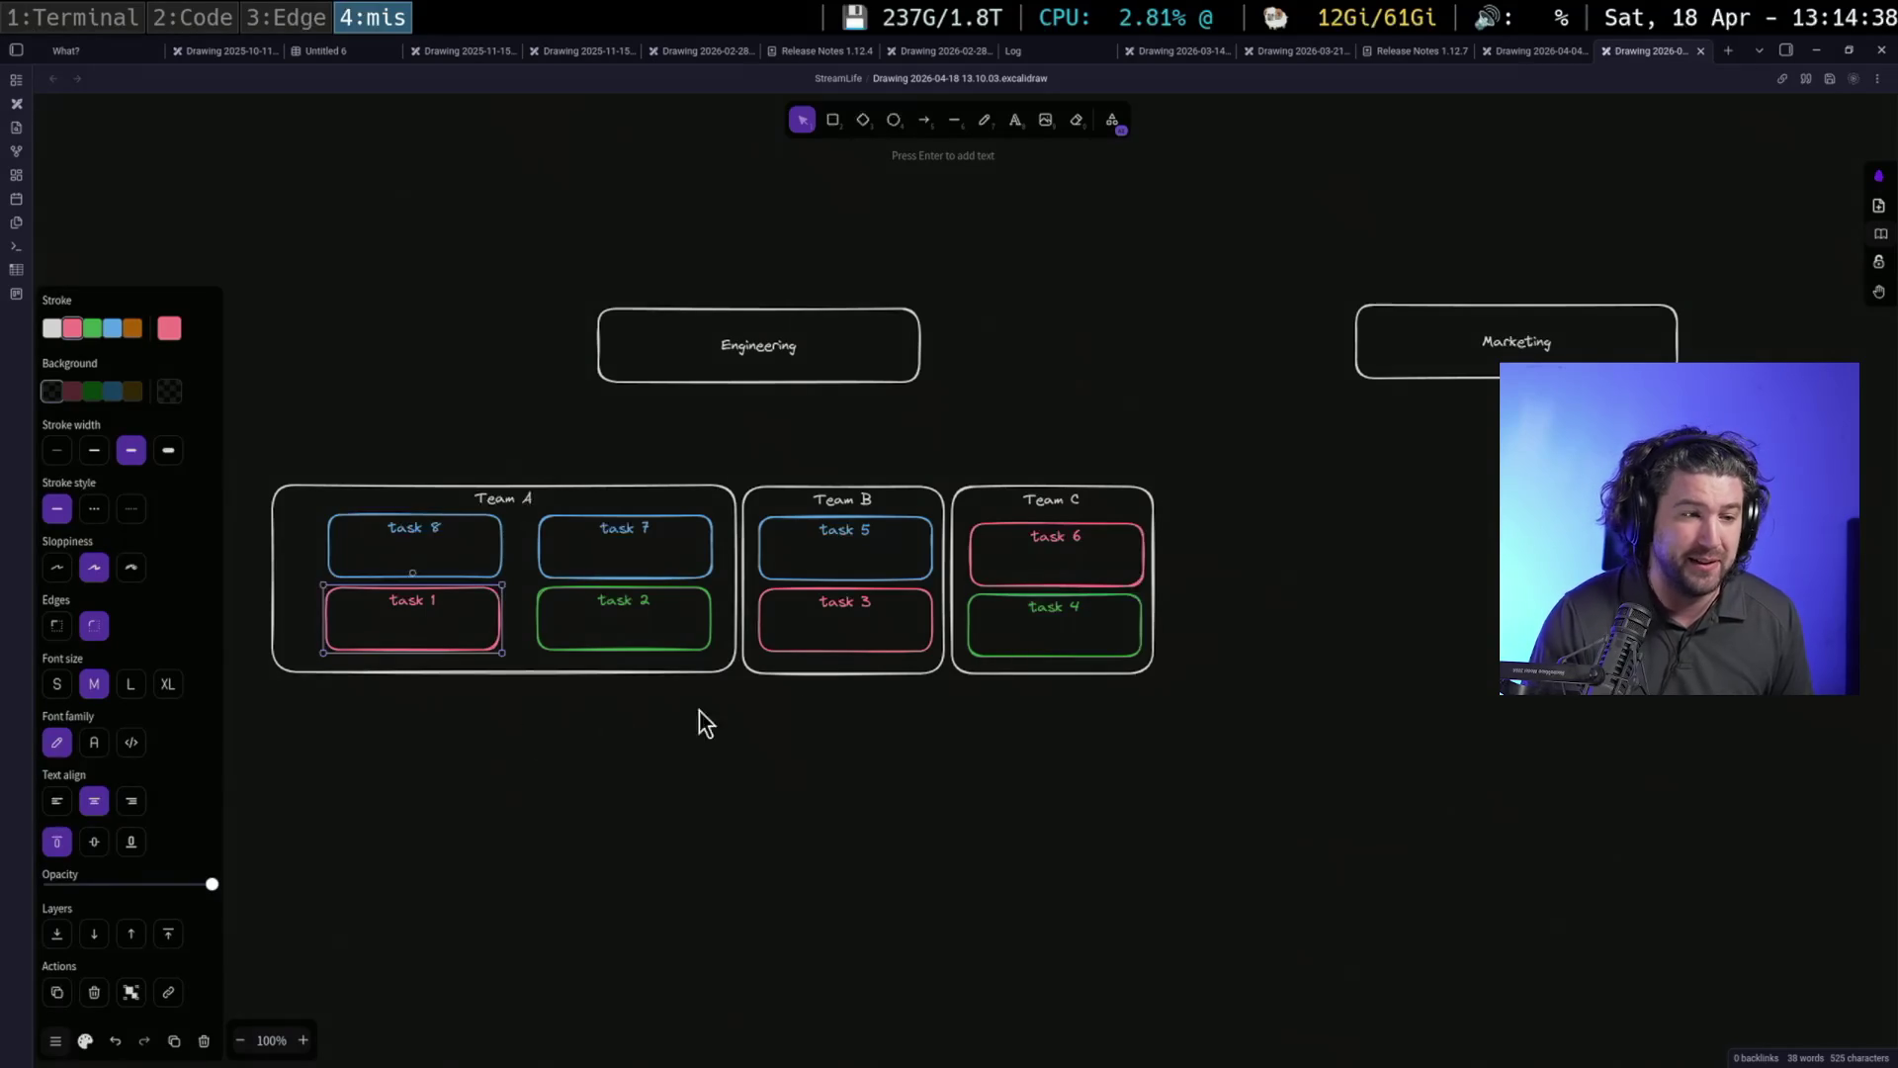
{"action": "left_click", "coordinate": [822, 669]}
{"action": "left_click", "coordinate": [1128, 584]}
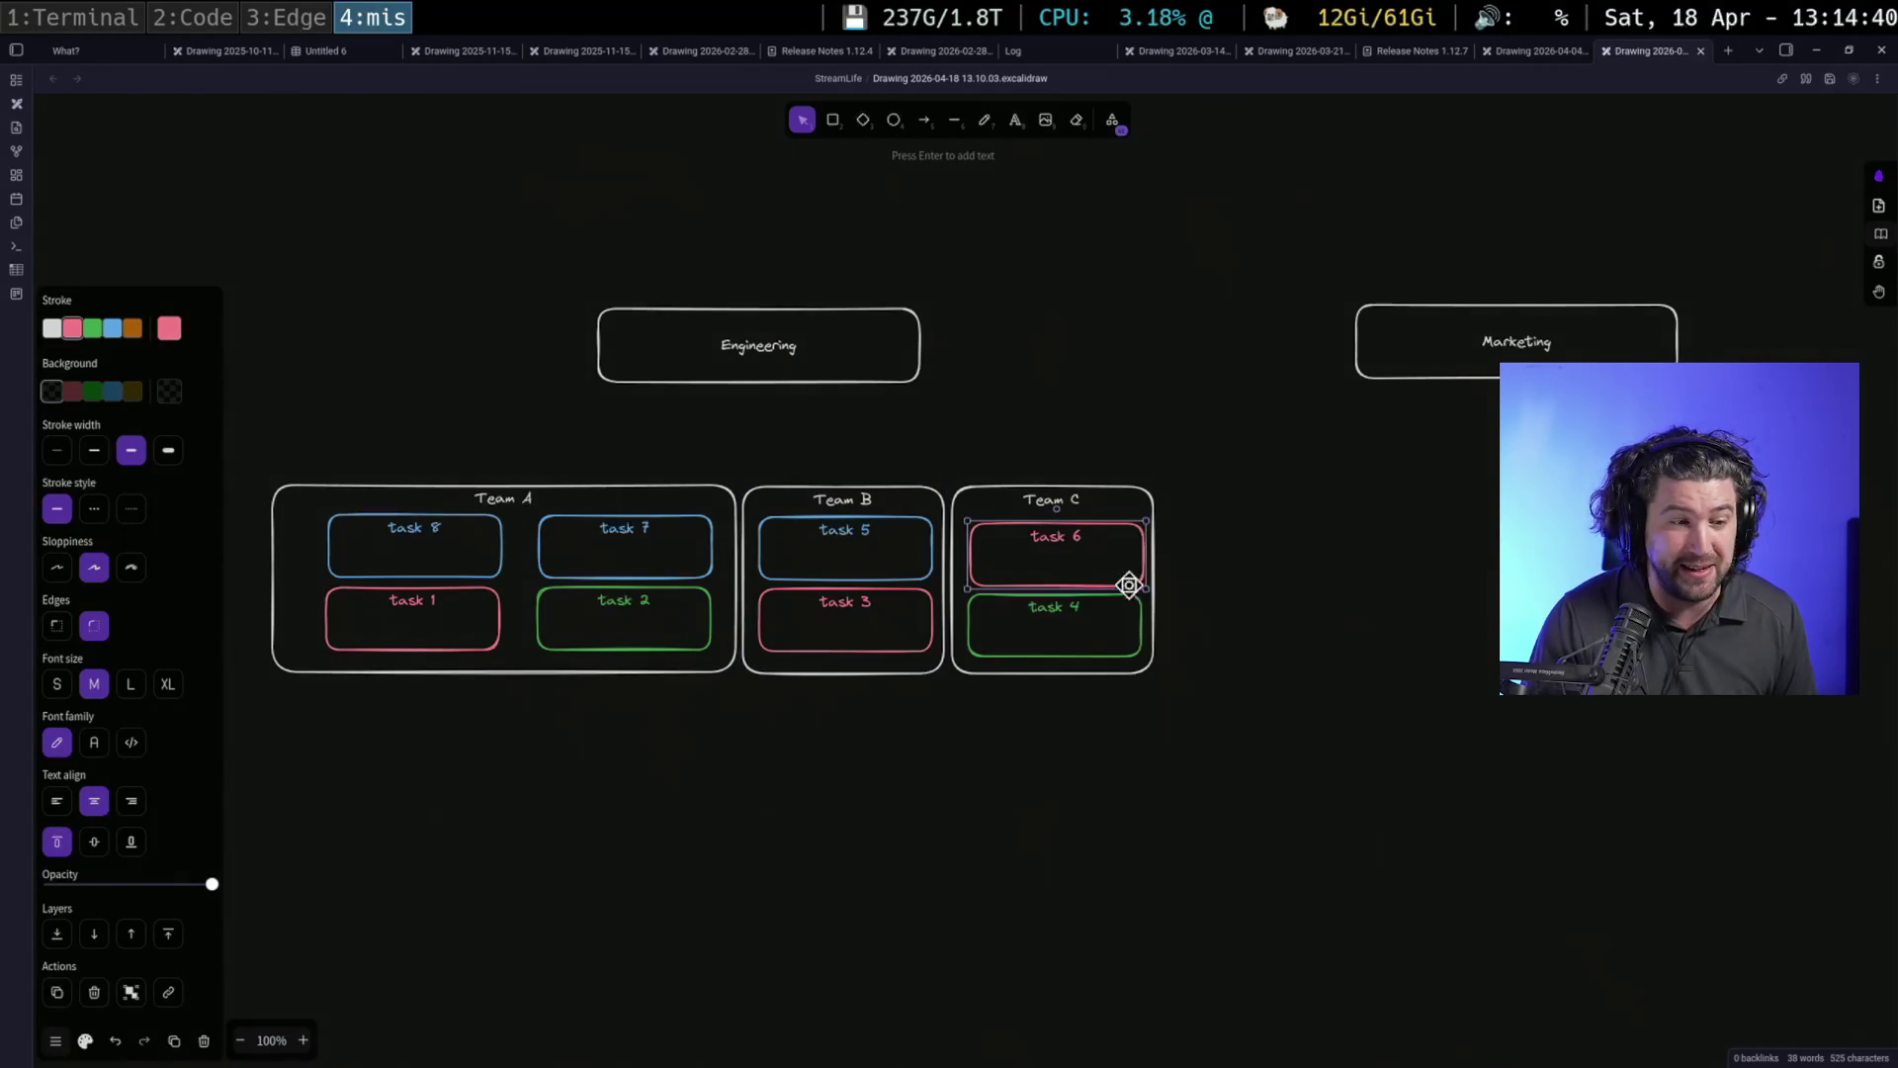
{"action": "left_click", "coordinate": [884, 645]}
{"action": "left_click", "coordinate": [1029, 570]}
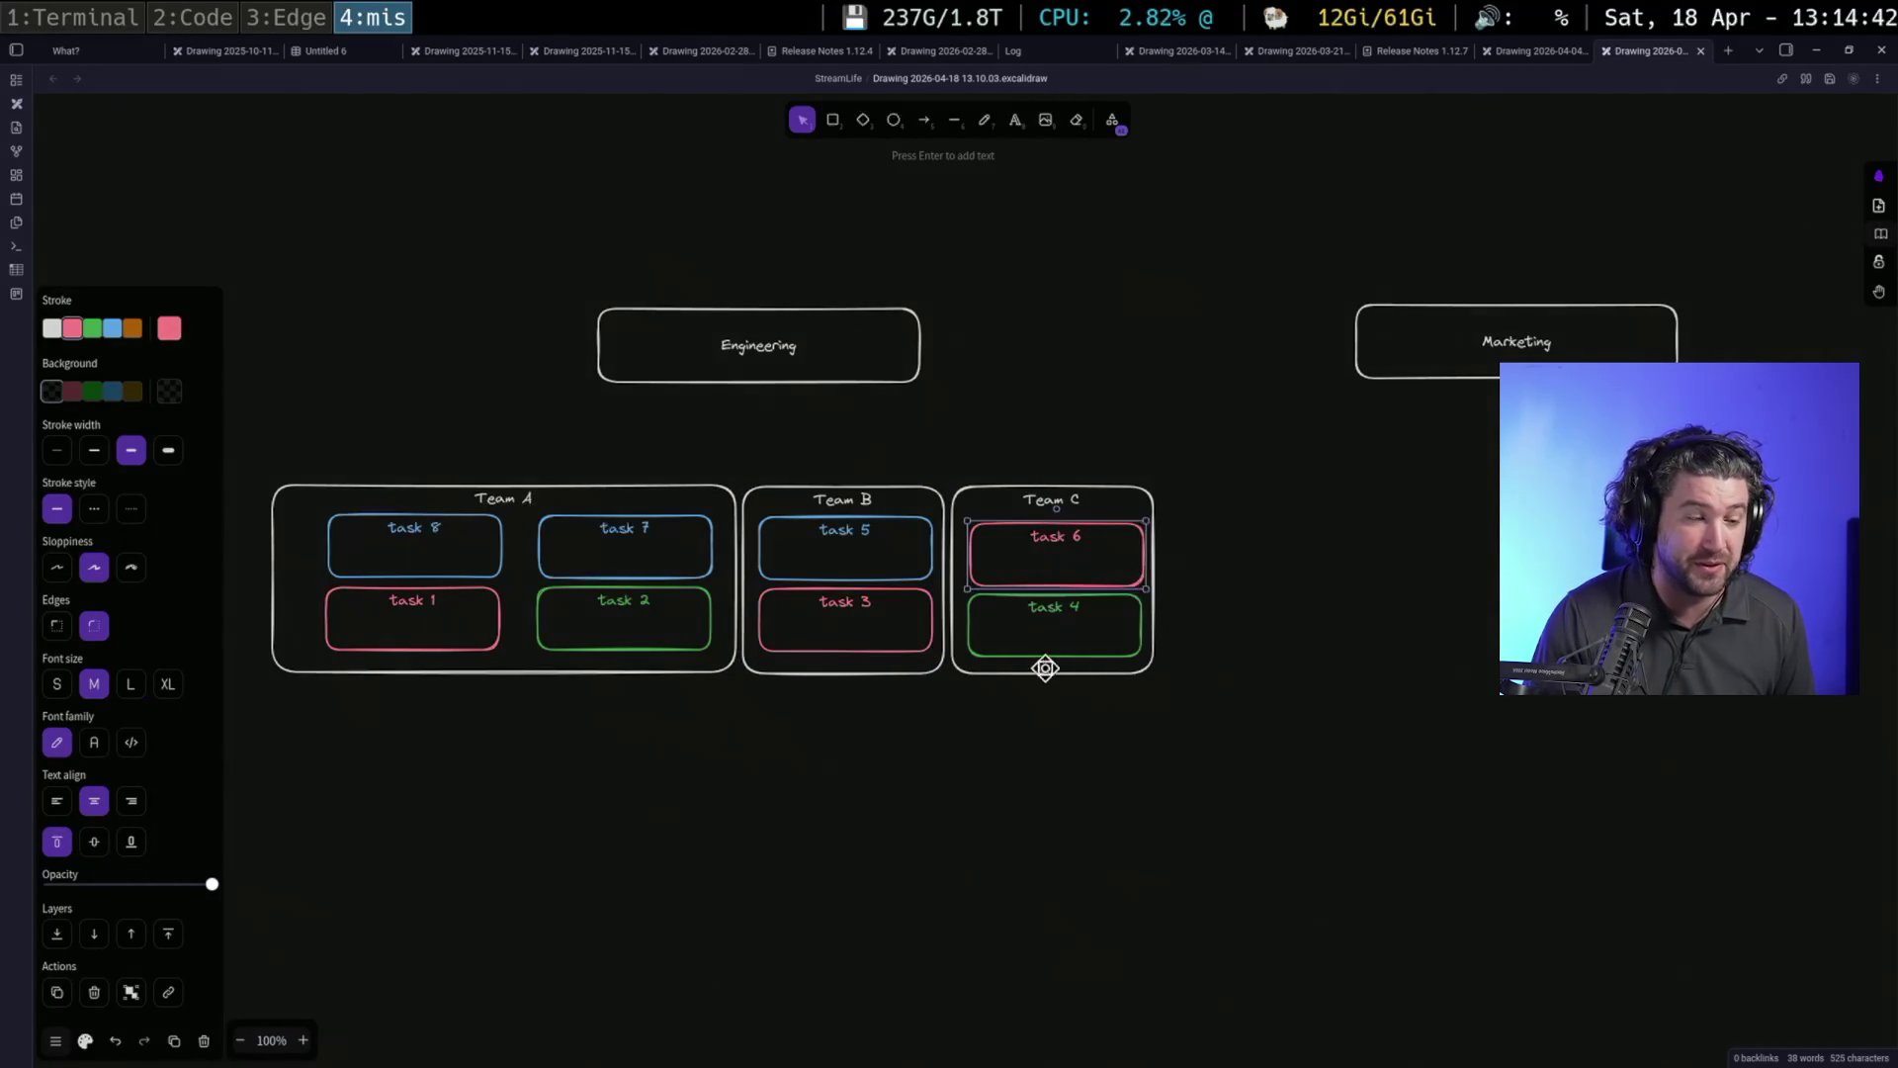
Change the task 7 box's outline to orange
{"action": "left_click", "coordinate": [594, 510]}
{"action": "left_click", "coordinate": [133, 328]}
{"action": "key", "text": "Escape"}
{"action": "left_click", "coordinate": [682, 543]}
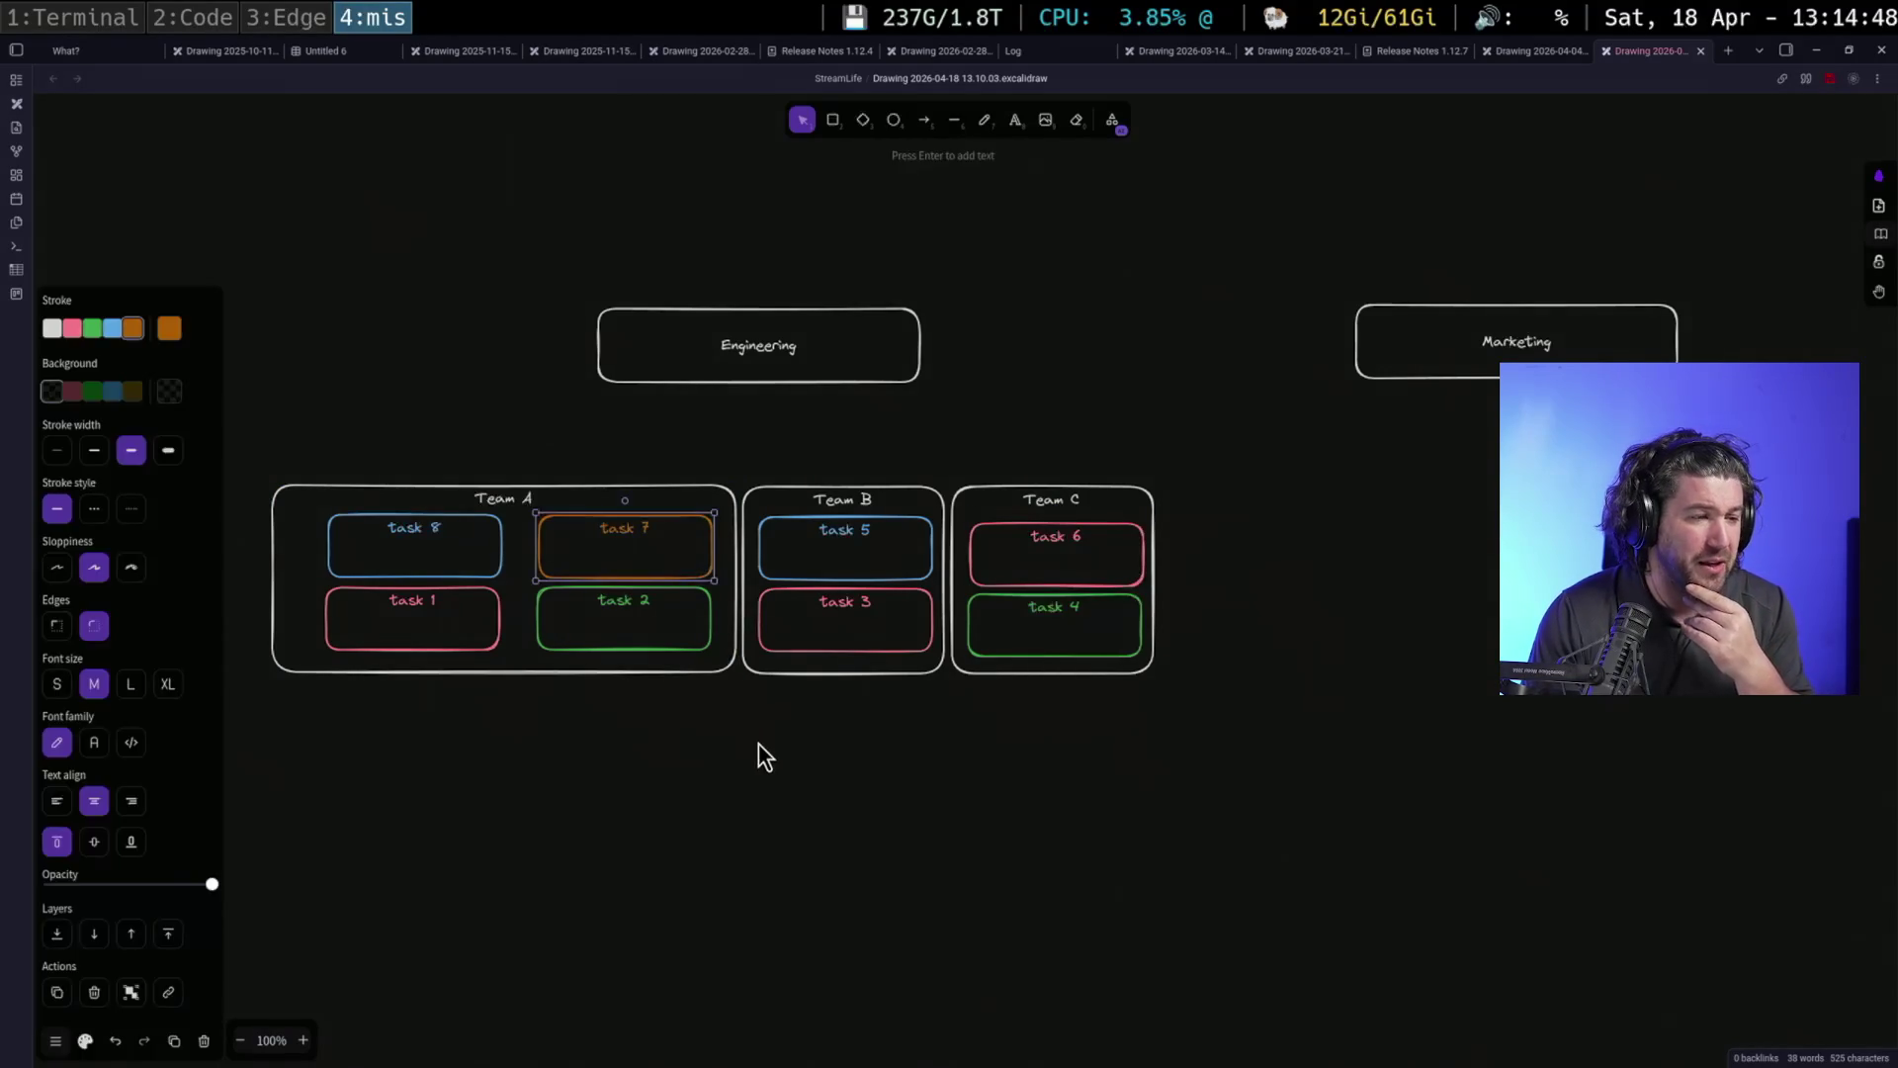
{"action": "left_click", "coordinate": [757, 743]}
Check tasks 2, 4 and 8, then move task 5 out of Team B above Team A
{"action": "left_click", "coordinate": [682, 645]}
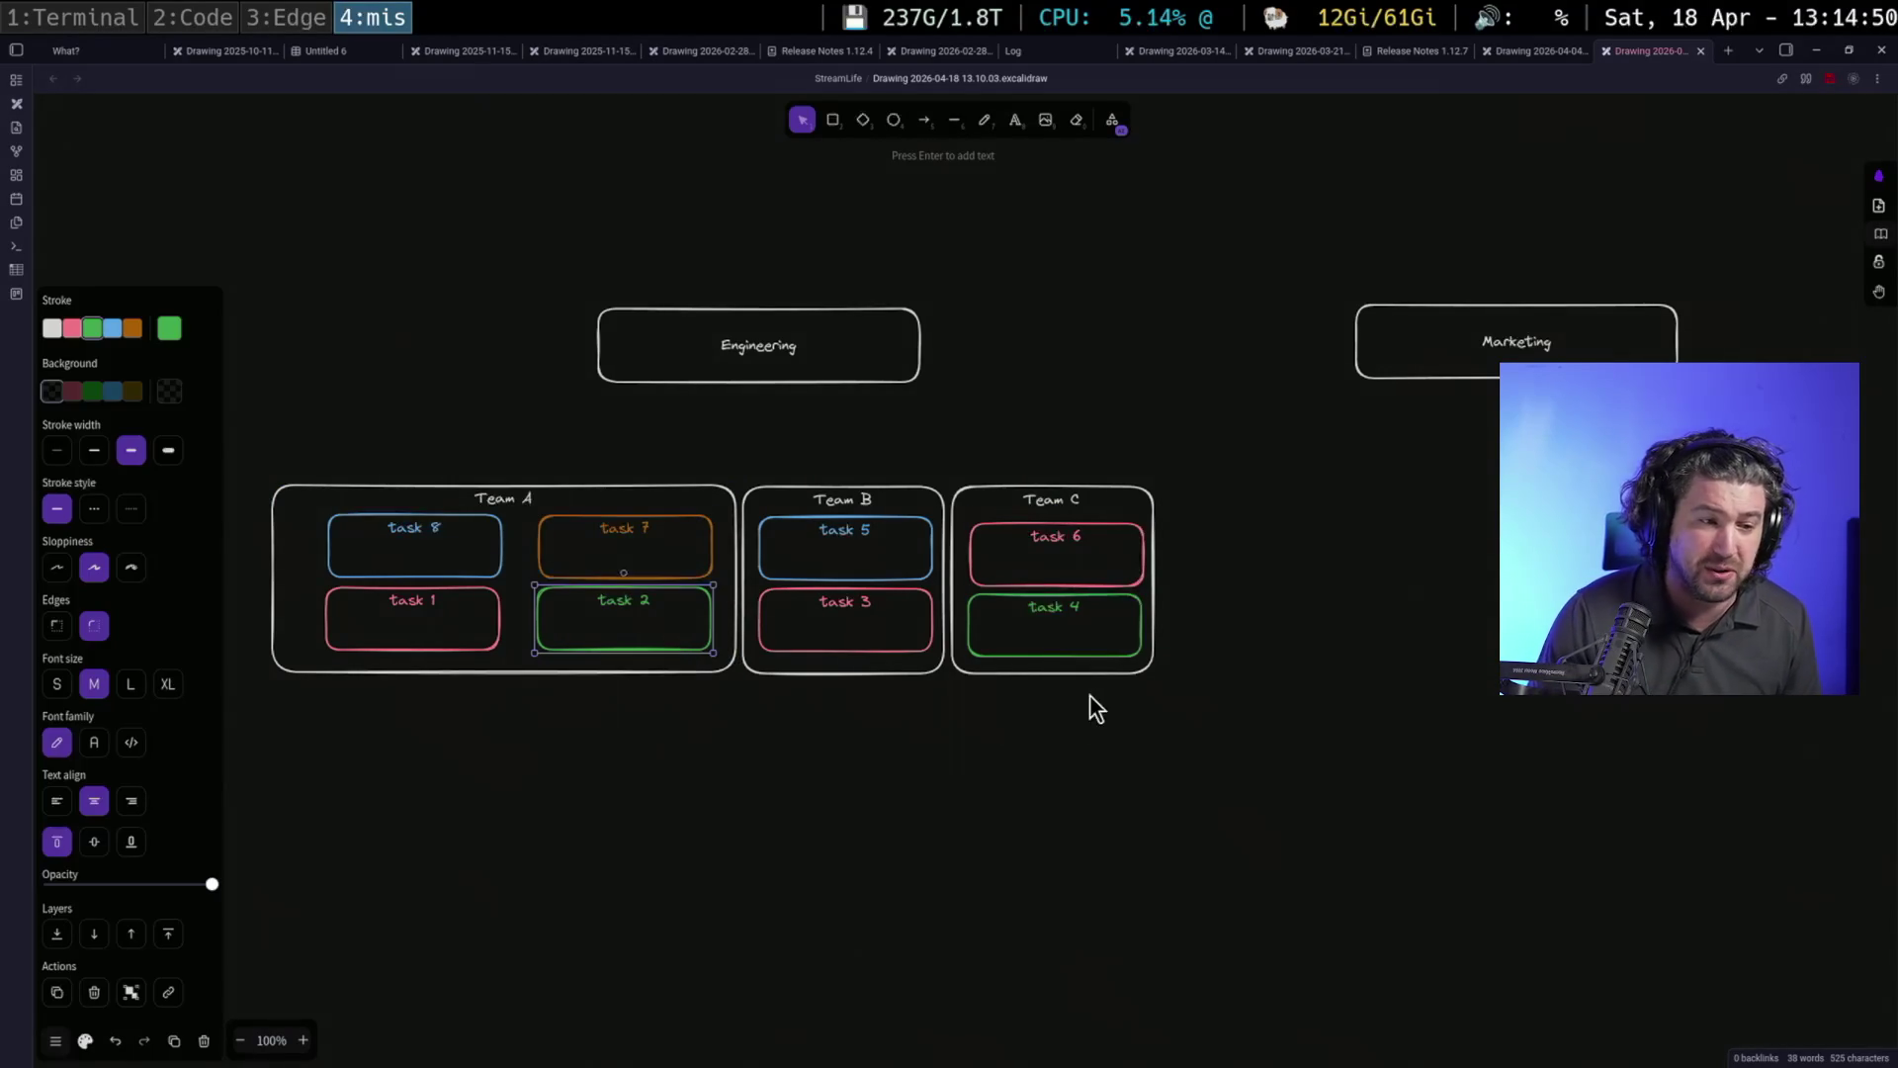
{"action": "left_click", "coordinate": [1098, 641]}
{"action": "left_click", "coordinate": [453, 552]}
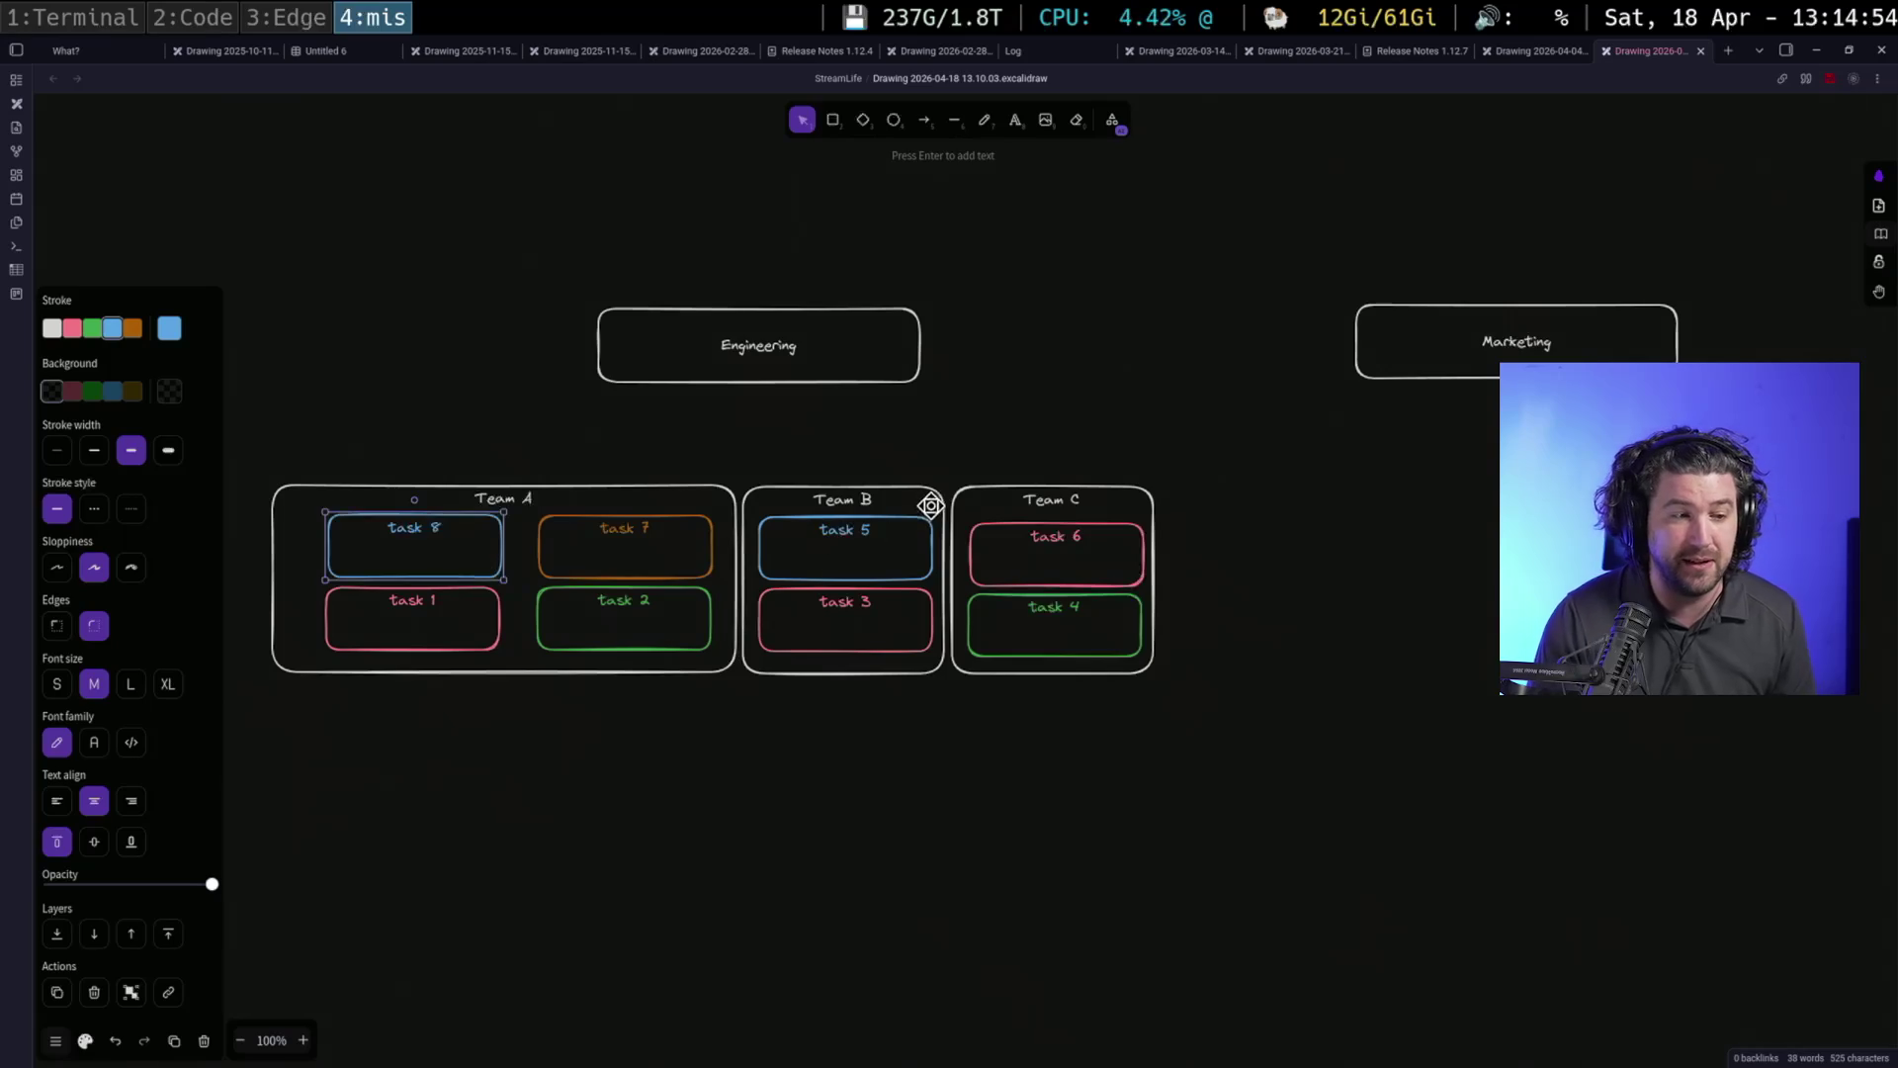
{"action": "left_click", "coordinate": [888, 530]}
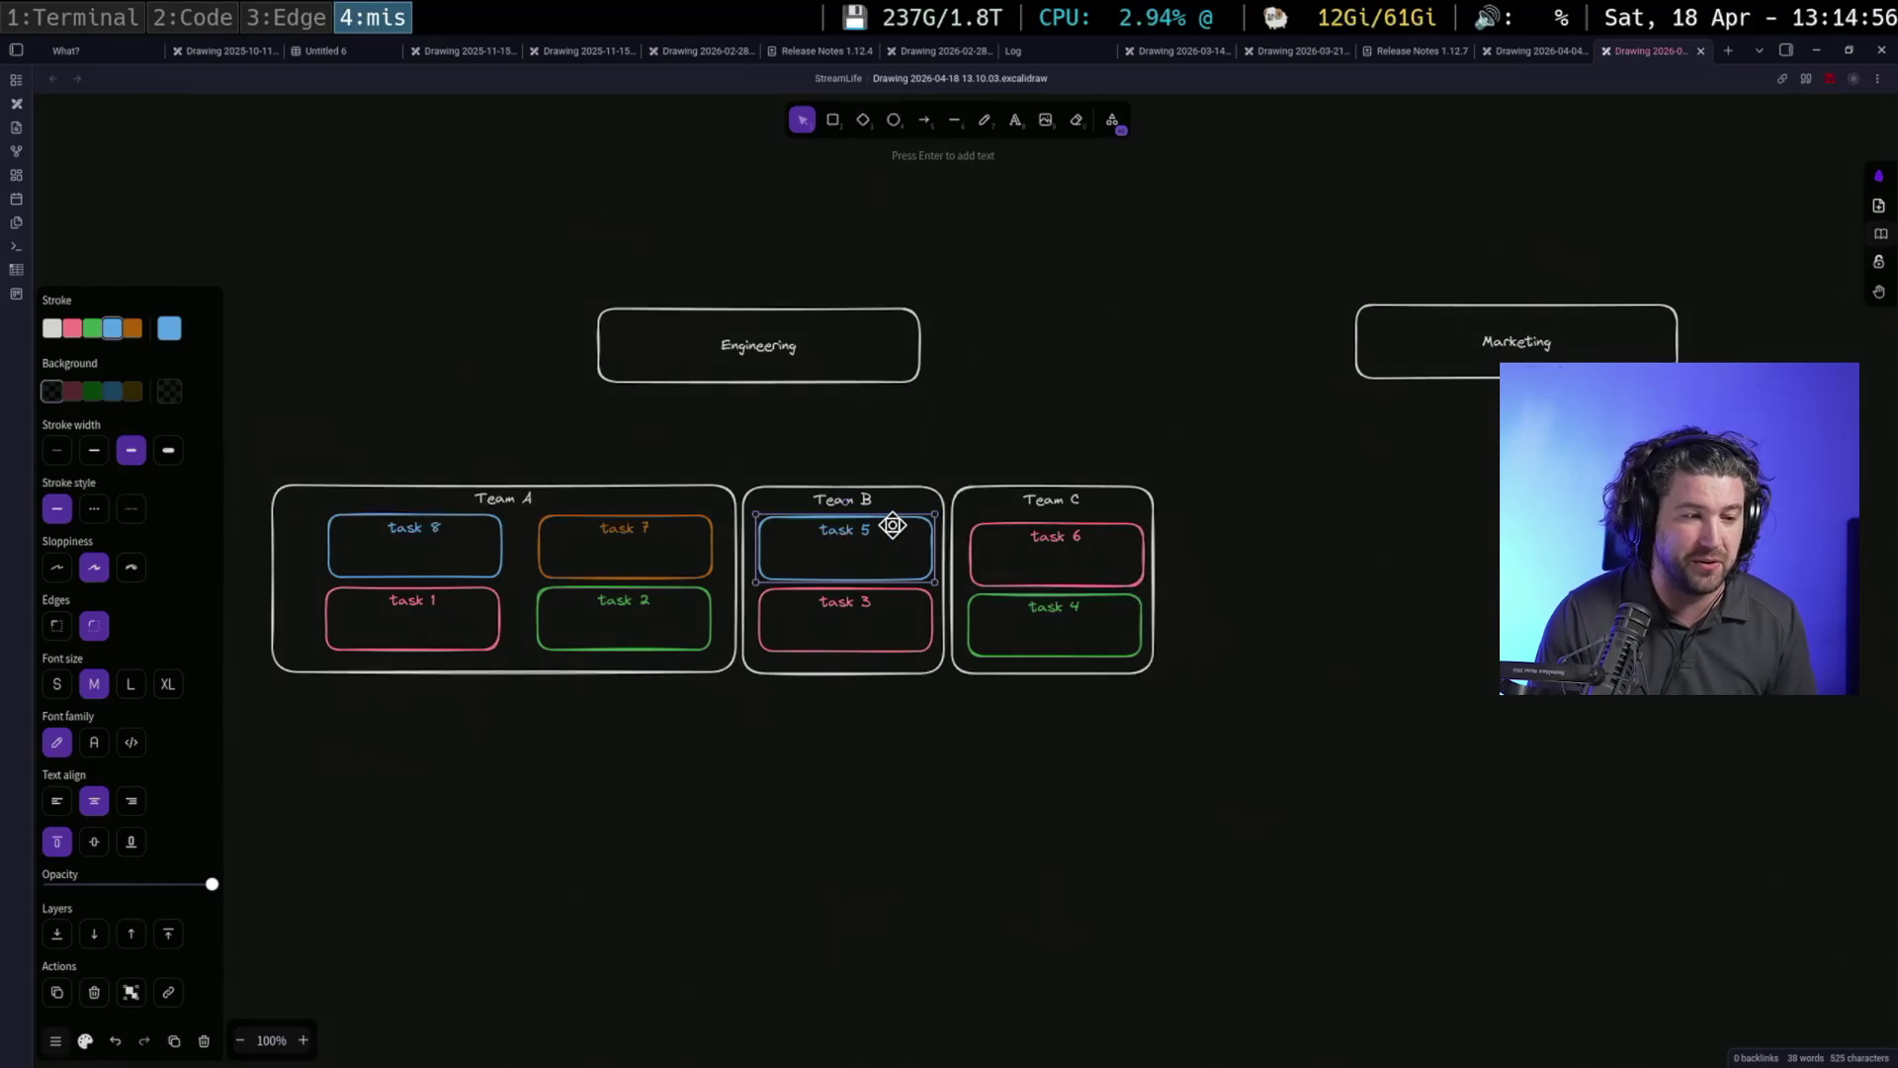
{"action": "left_click_drag", "start_coordinate": [889, 530], "coordinate": [398, 404]}
Move task 8 into Team B's top slot and task 5 into Team A's top-left slot
{"action": "left_click_drag", "start_coordinate": [457, 521], "coordinate": [884, 520]}
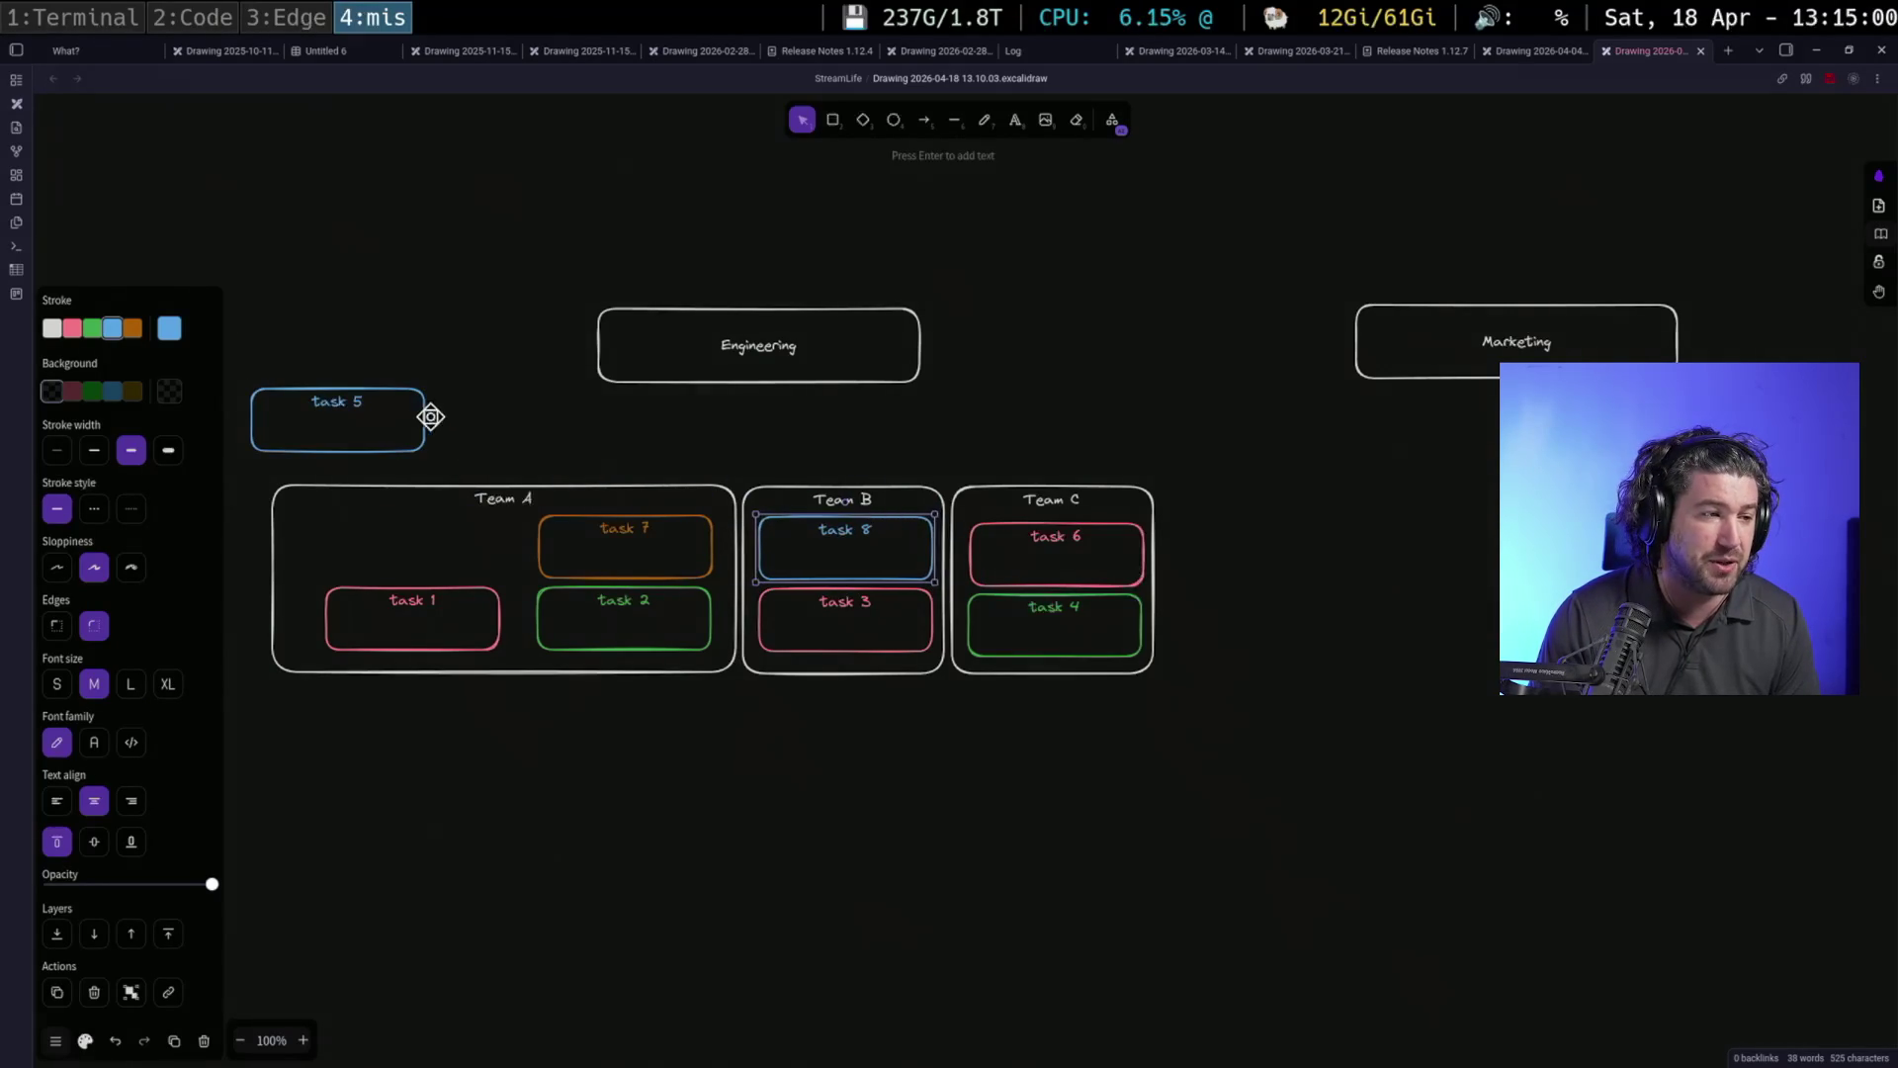
{"action": "left_click_drag", "start_coordinate": [422, 412], "coordinate": [475, 534]}
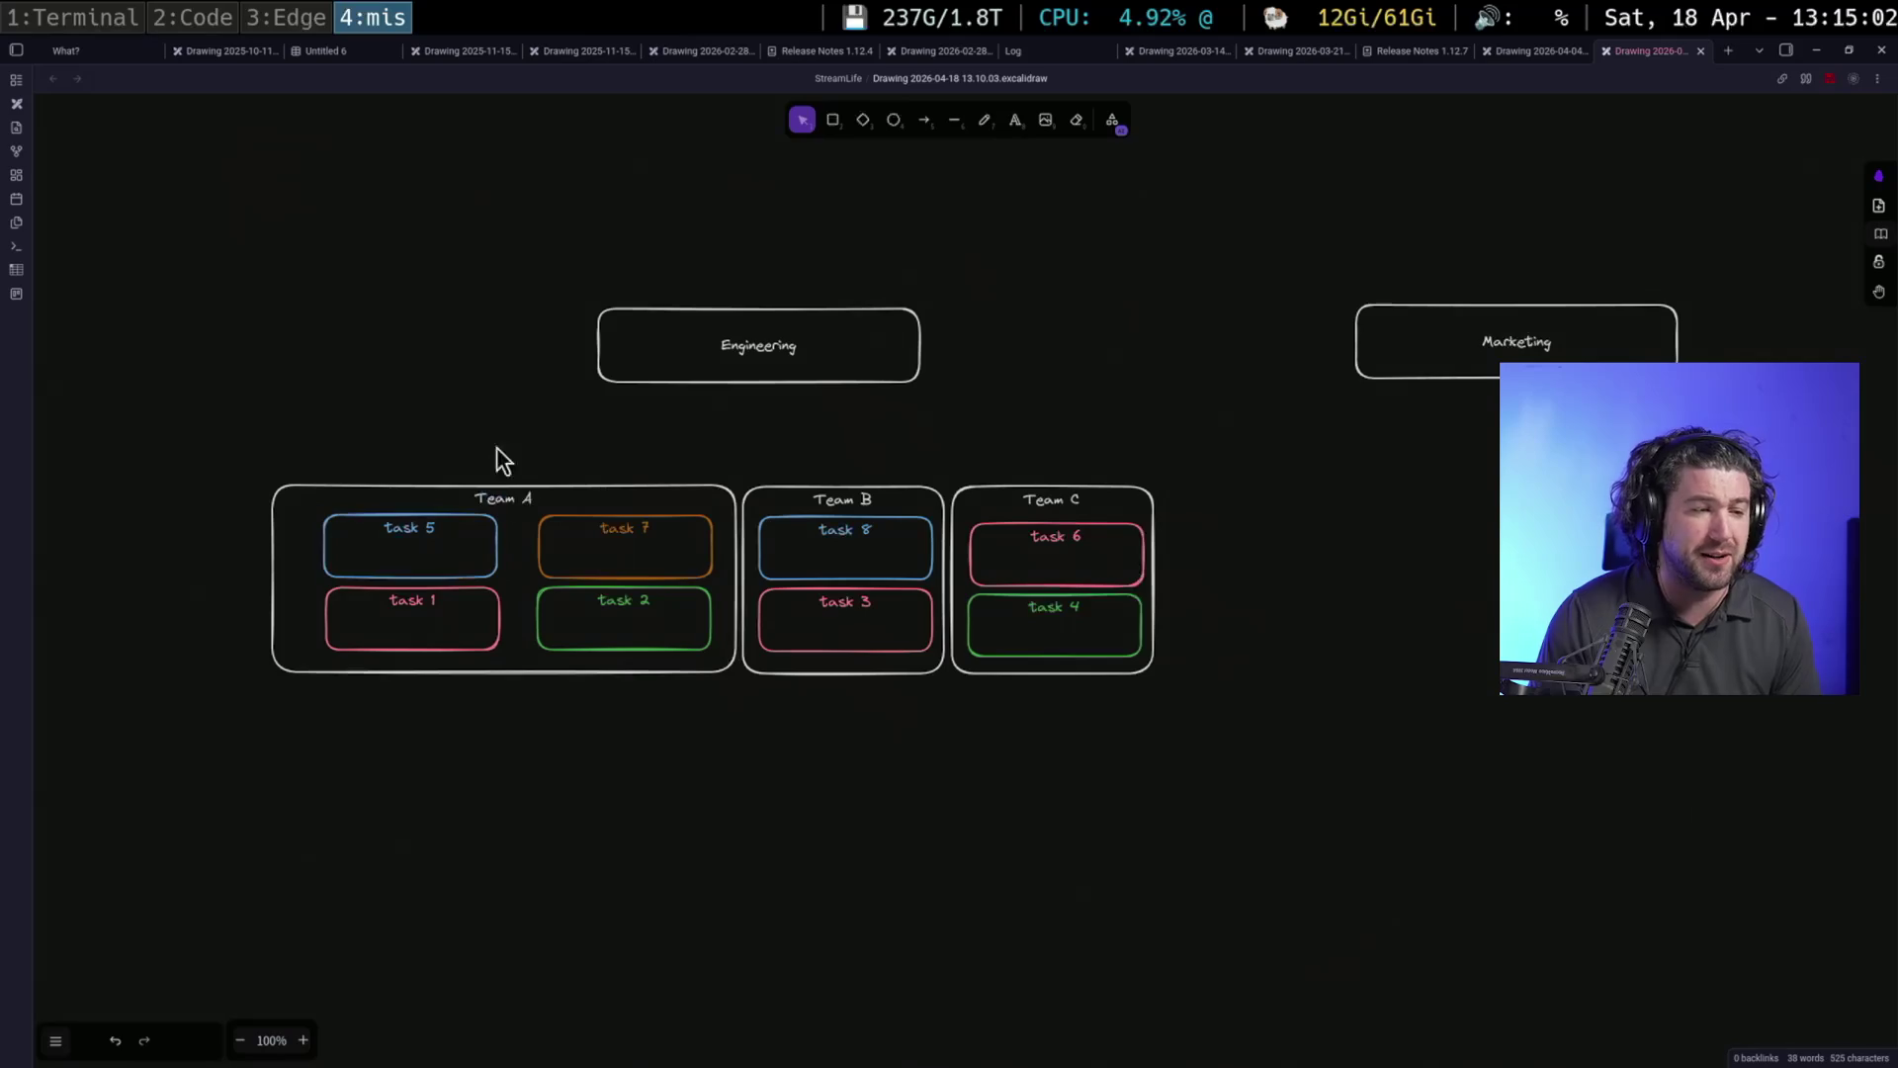
{"action": "left_click", "coordinate": [845, 571]}
{"action": "left_click", "coordinate": [1201, 723]}
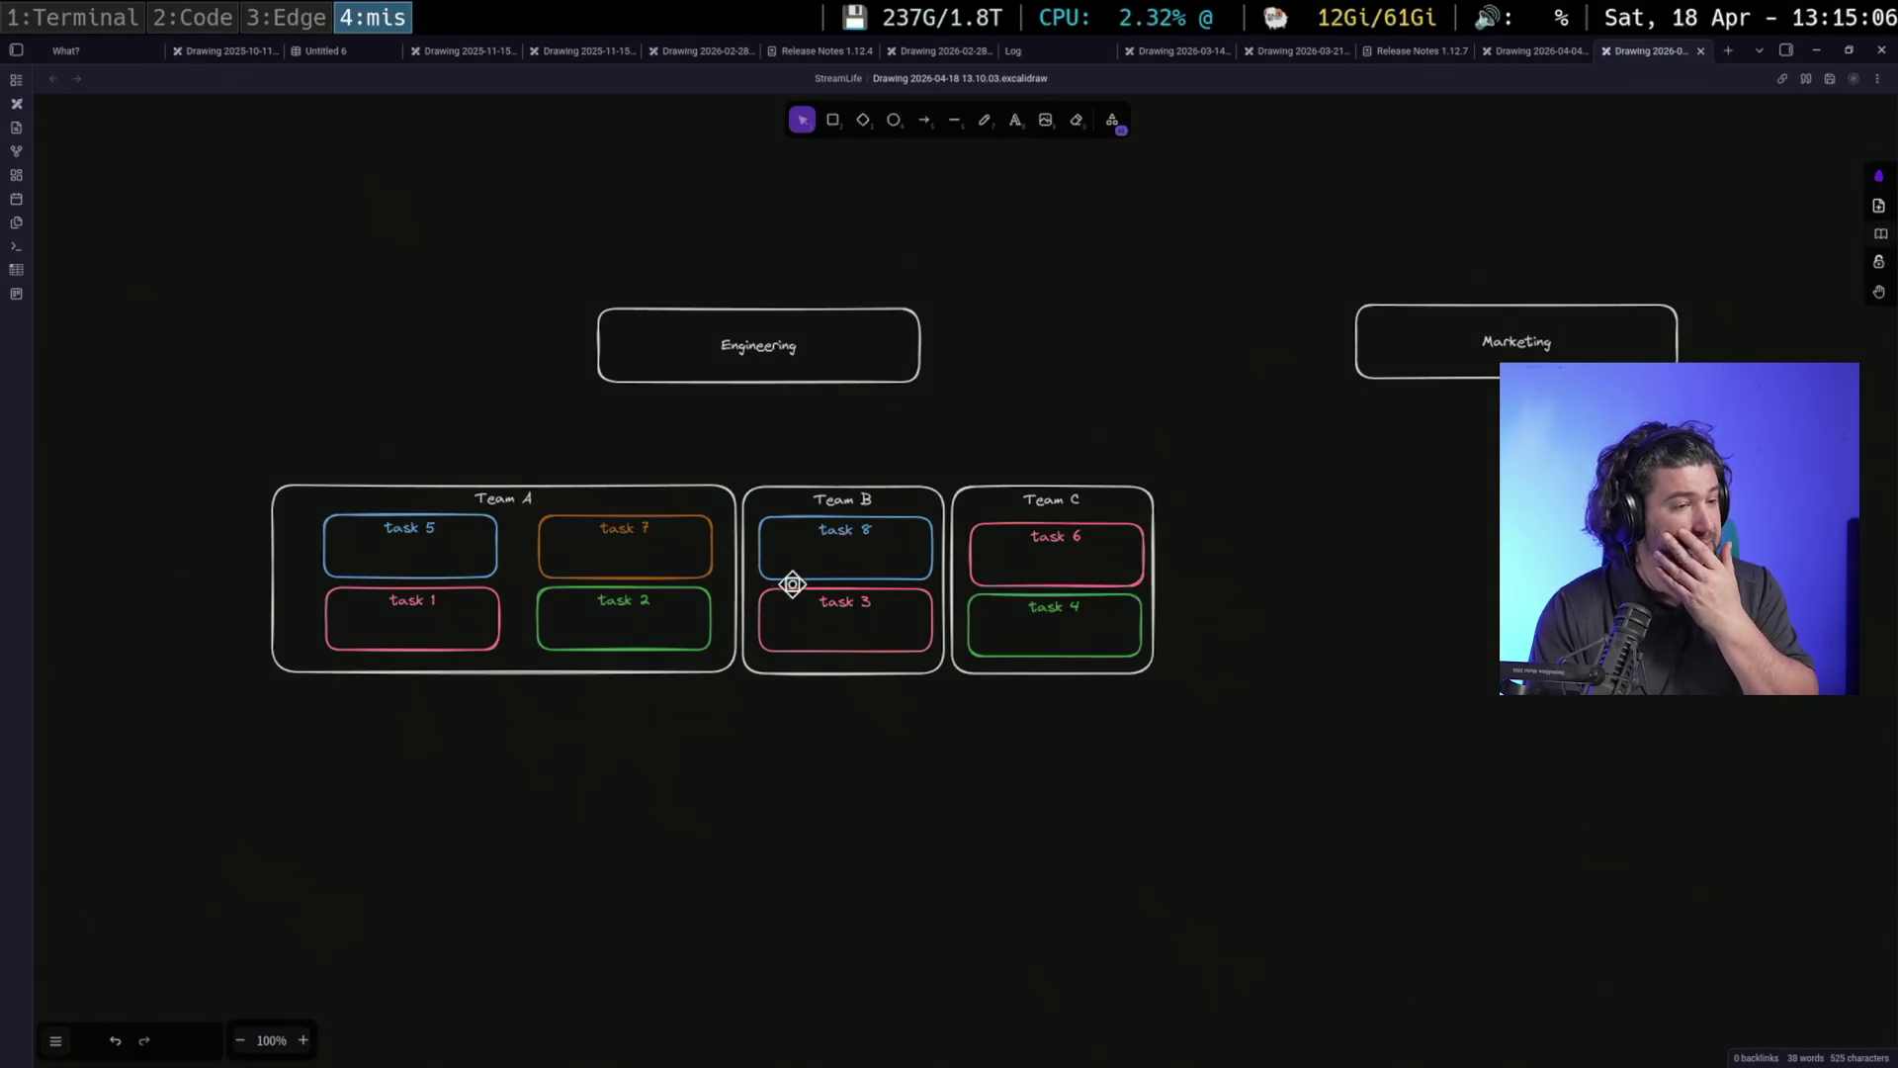
{"action": "left_click", "coordinate": [700, 547]}
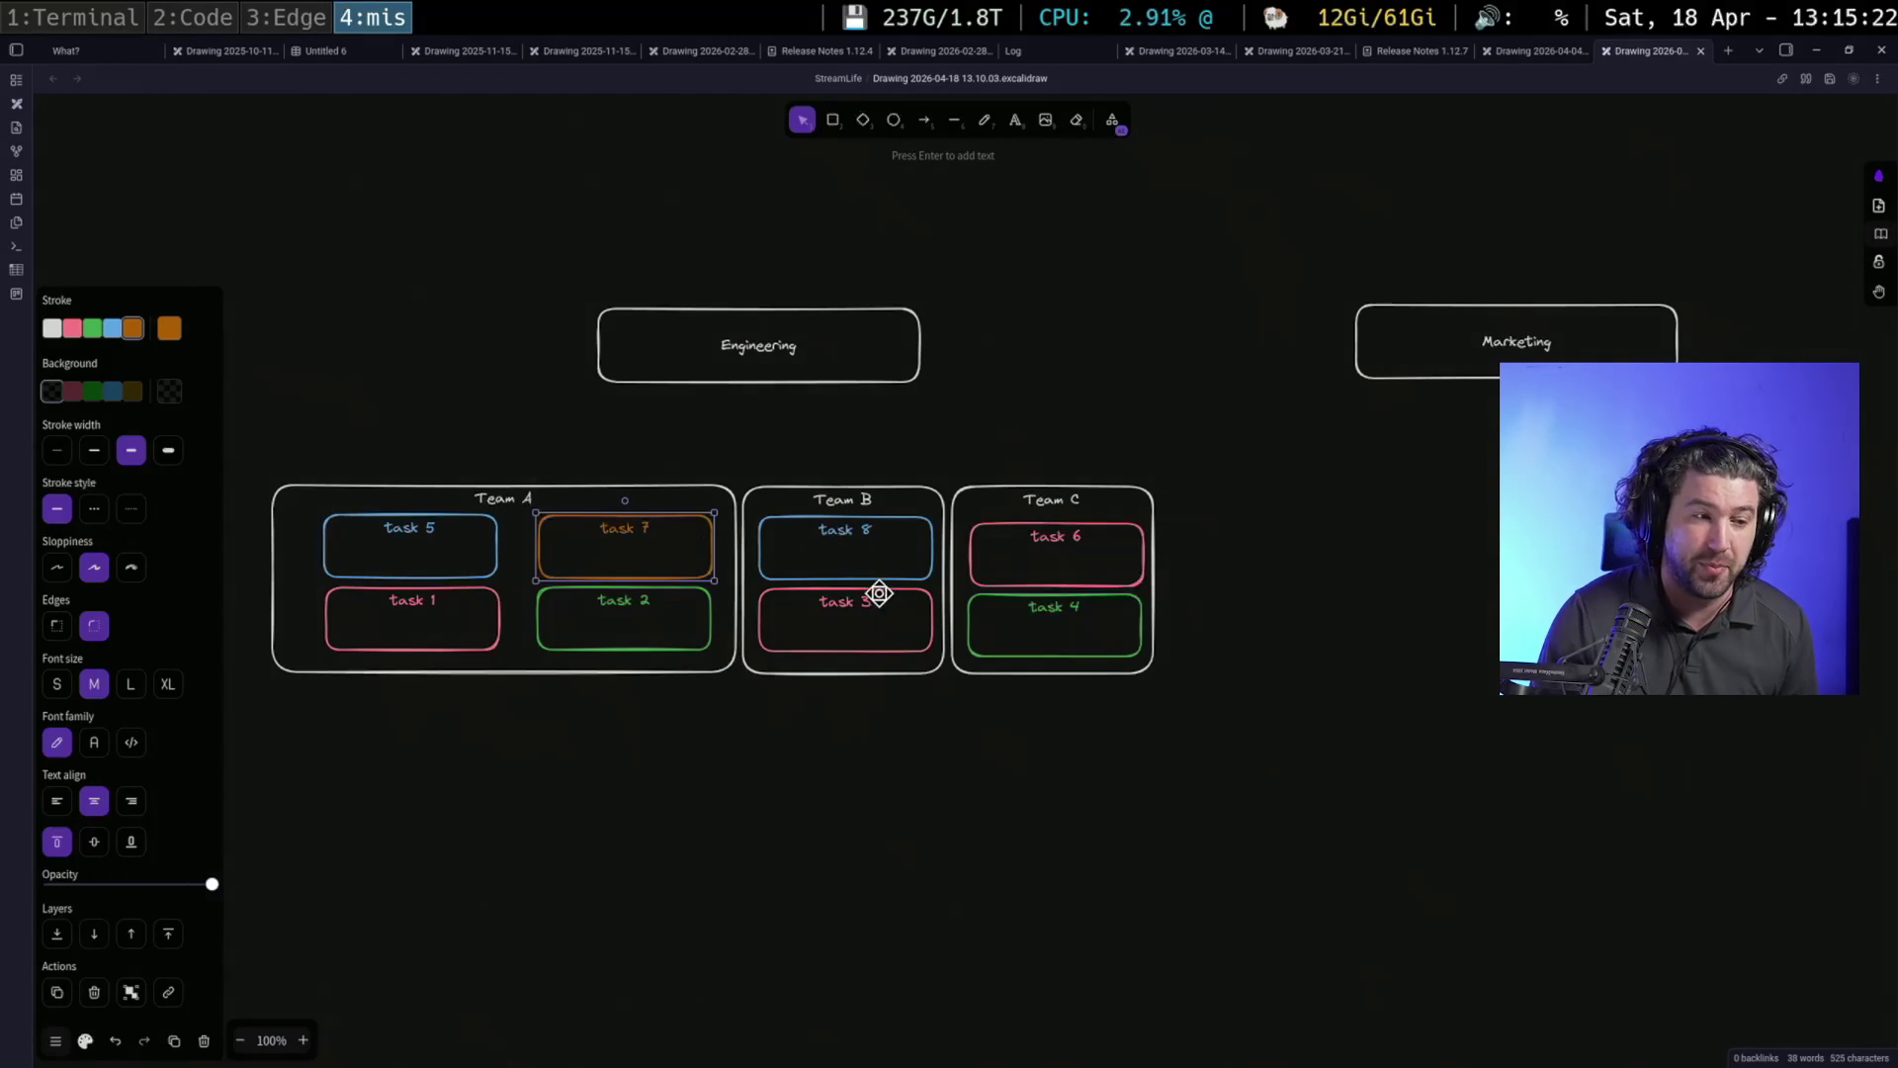
{"action": "left_click", "coordinate": [940, 727]}
Add the line 'makes platforms move 50% faster' under task 7's label
{"action": "left_click", "coordinate": [694, 536]}
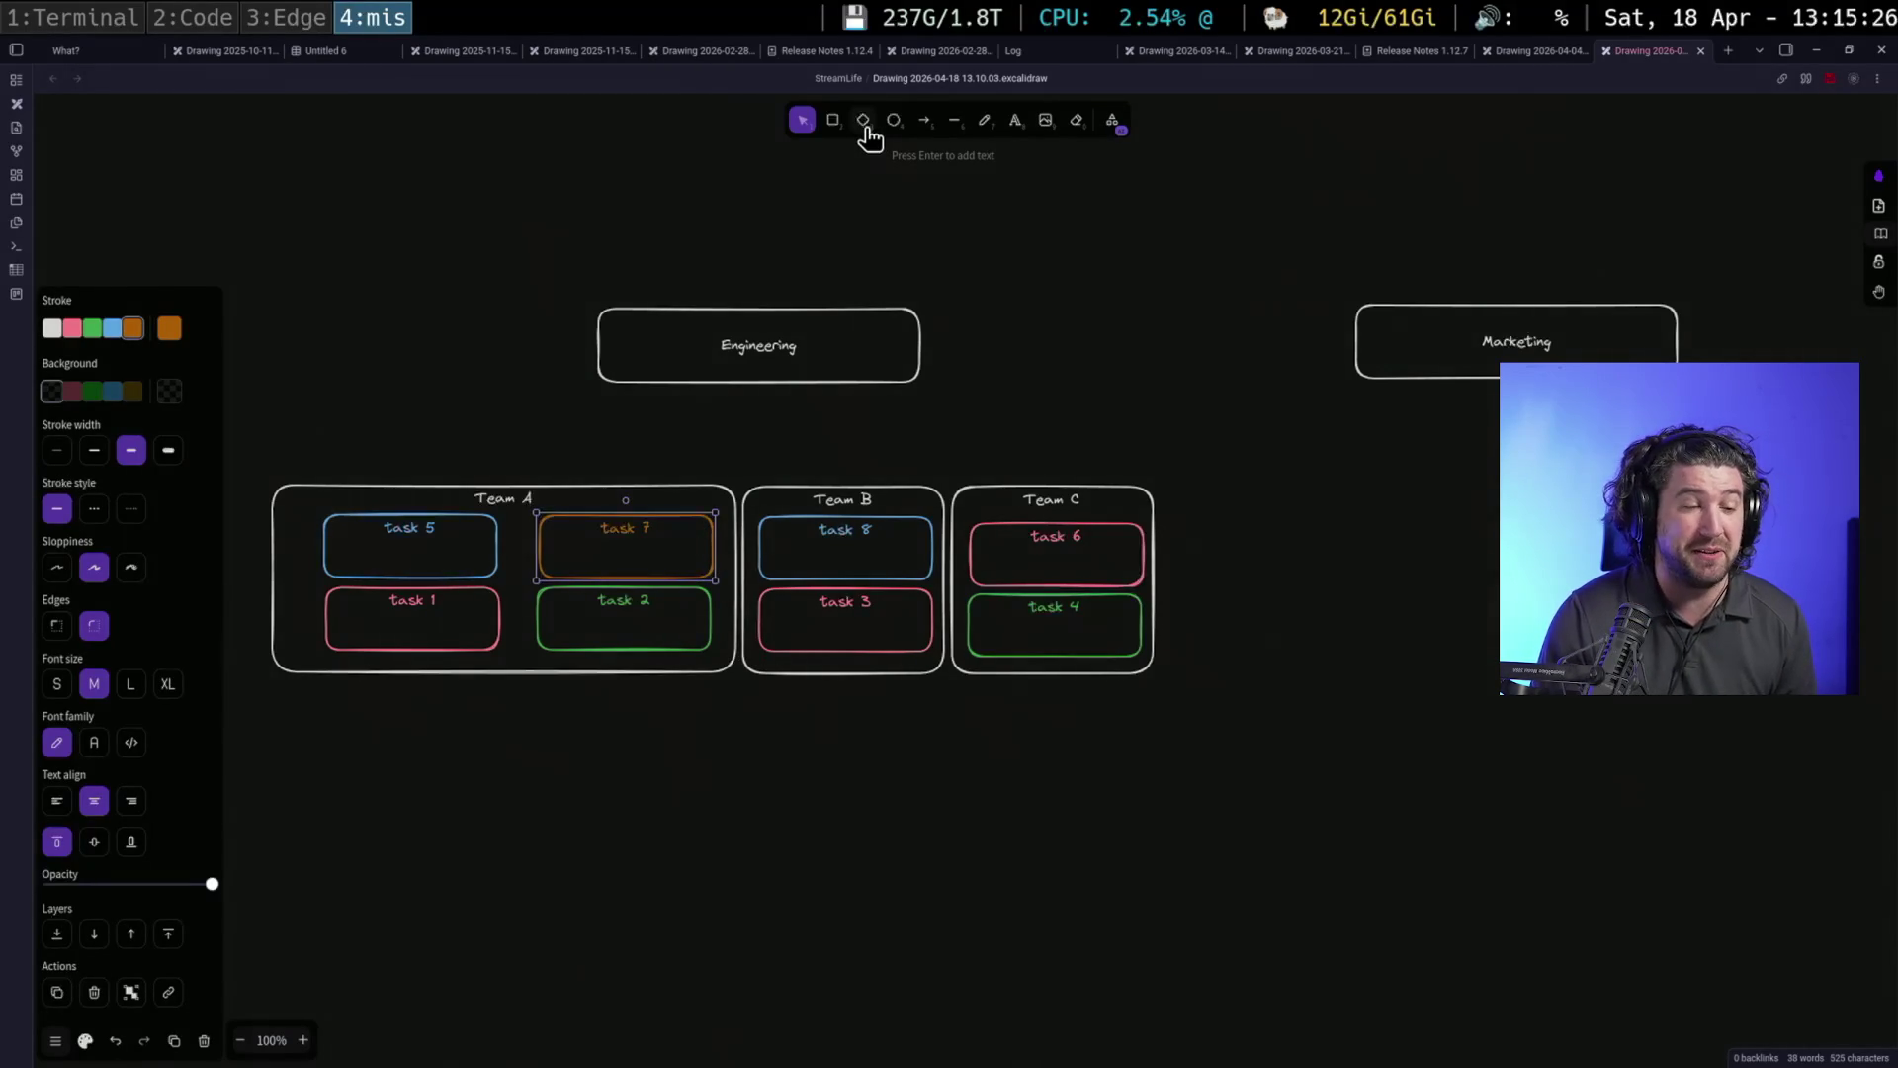
{"action": "double_click", "coordinate": [699, 540]}
{"action": "type", "text": "makes"}
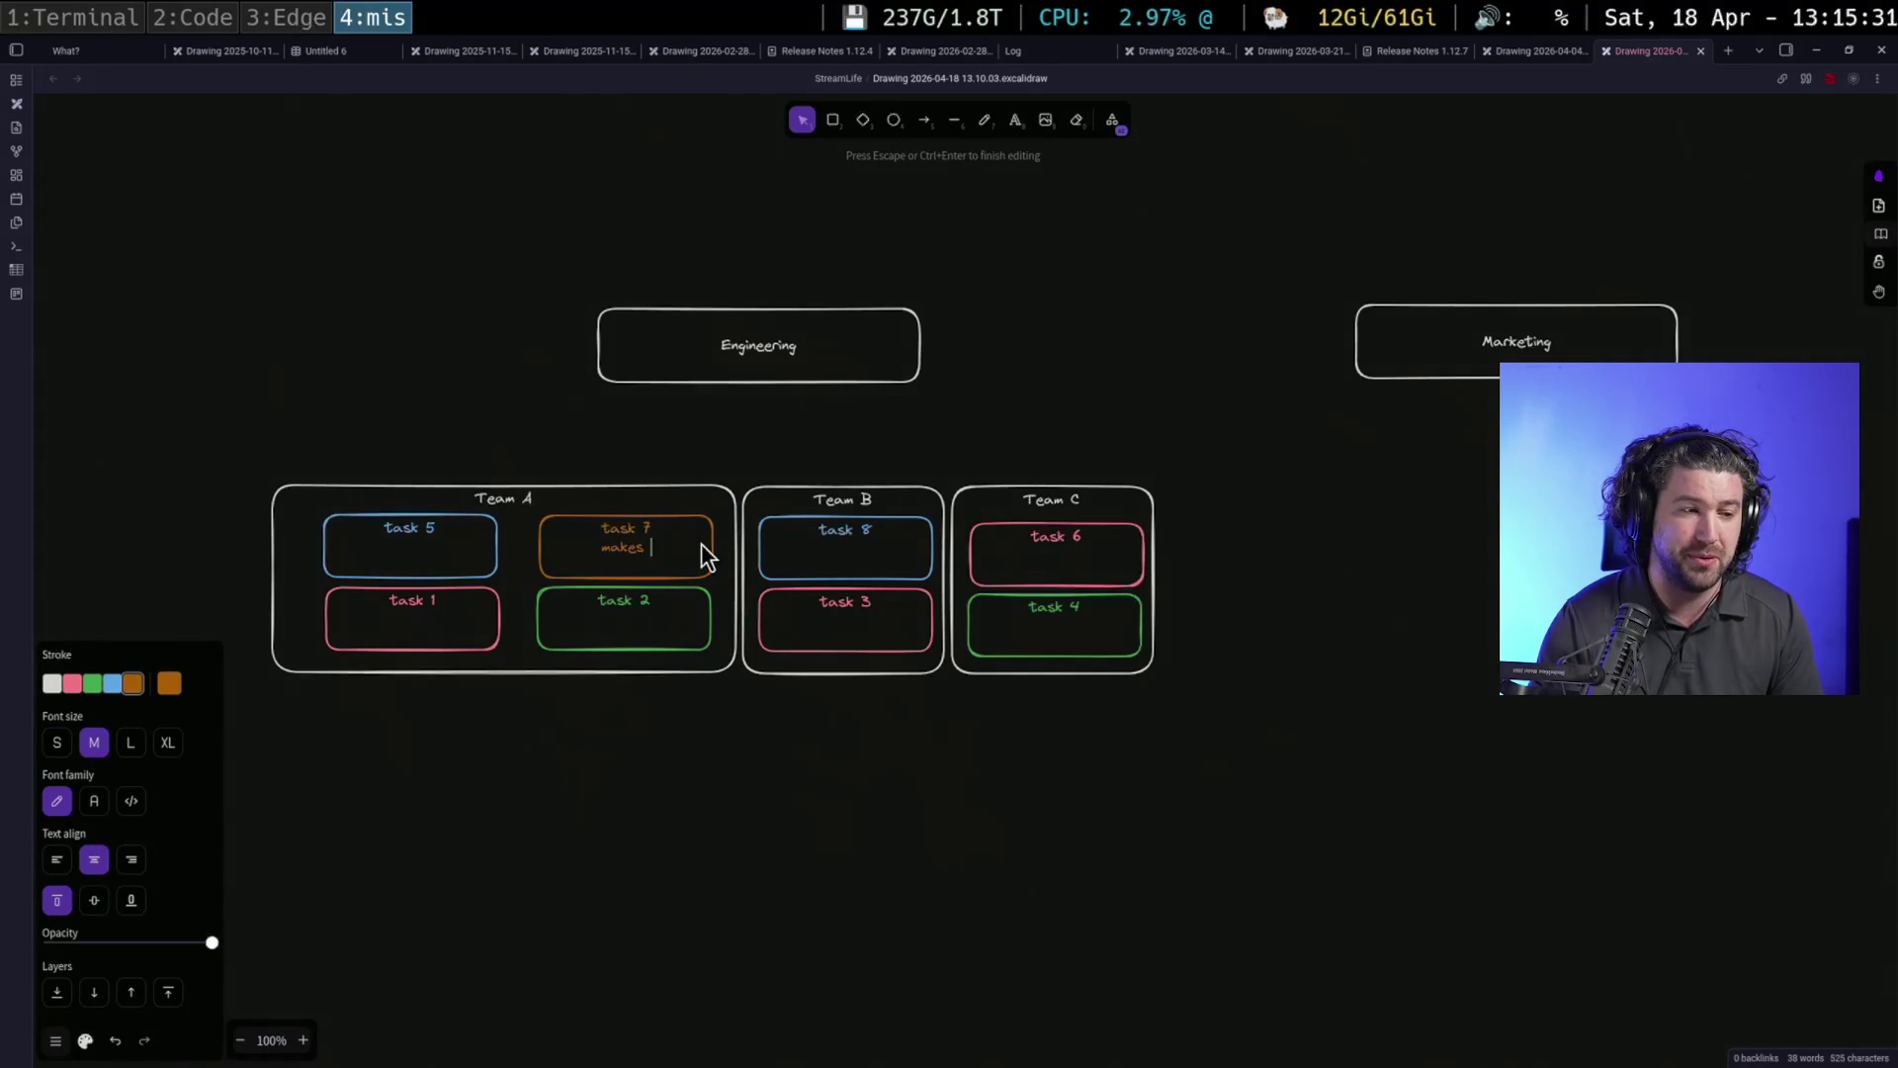
{"action": "type", "text": "platforms mo"}
{"action": "type", "text": "ve 50"}
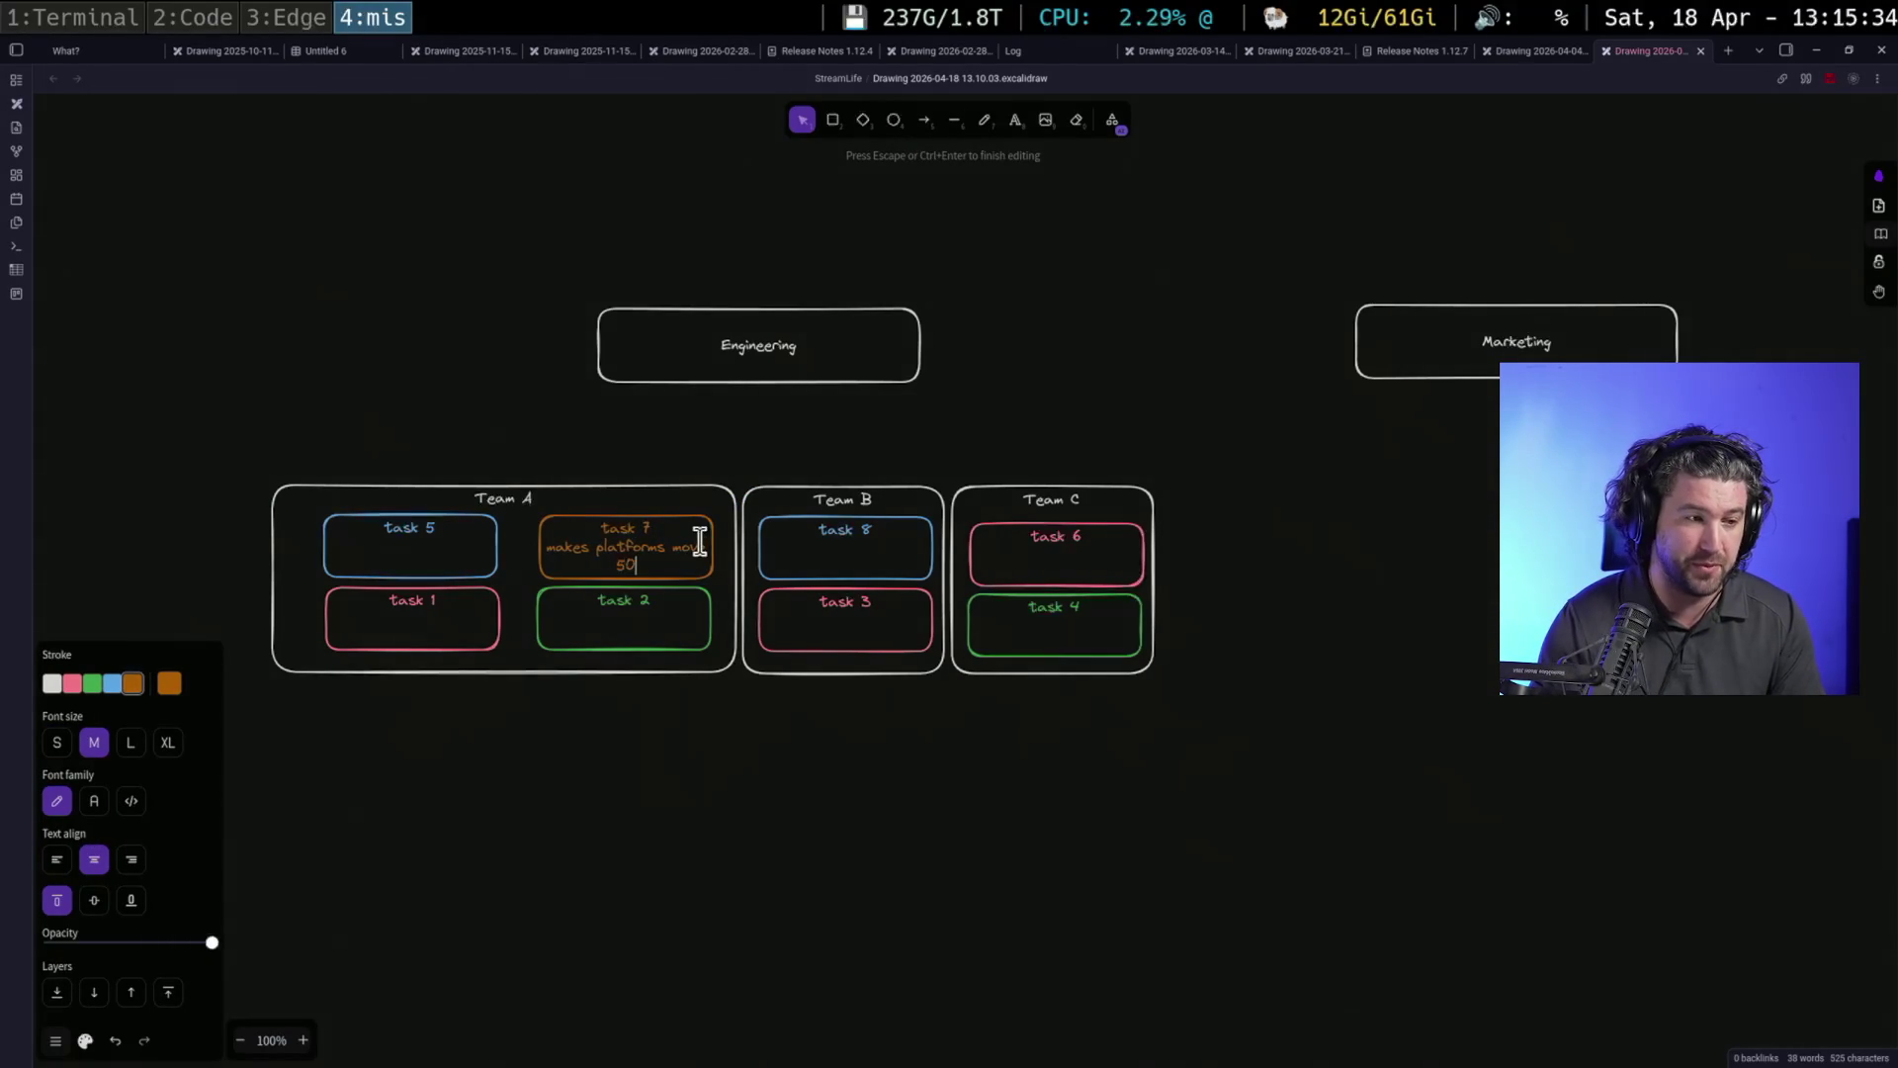
{"action": "type", "text": " asfaster"}
{"action": "right_click", "coordinate": [912, 762]}
{"action": "left_click", "coordinate": [722, 818]}
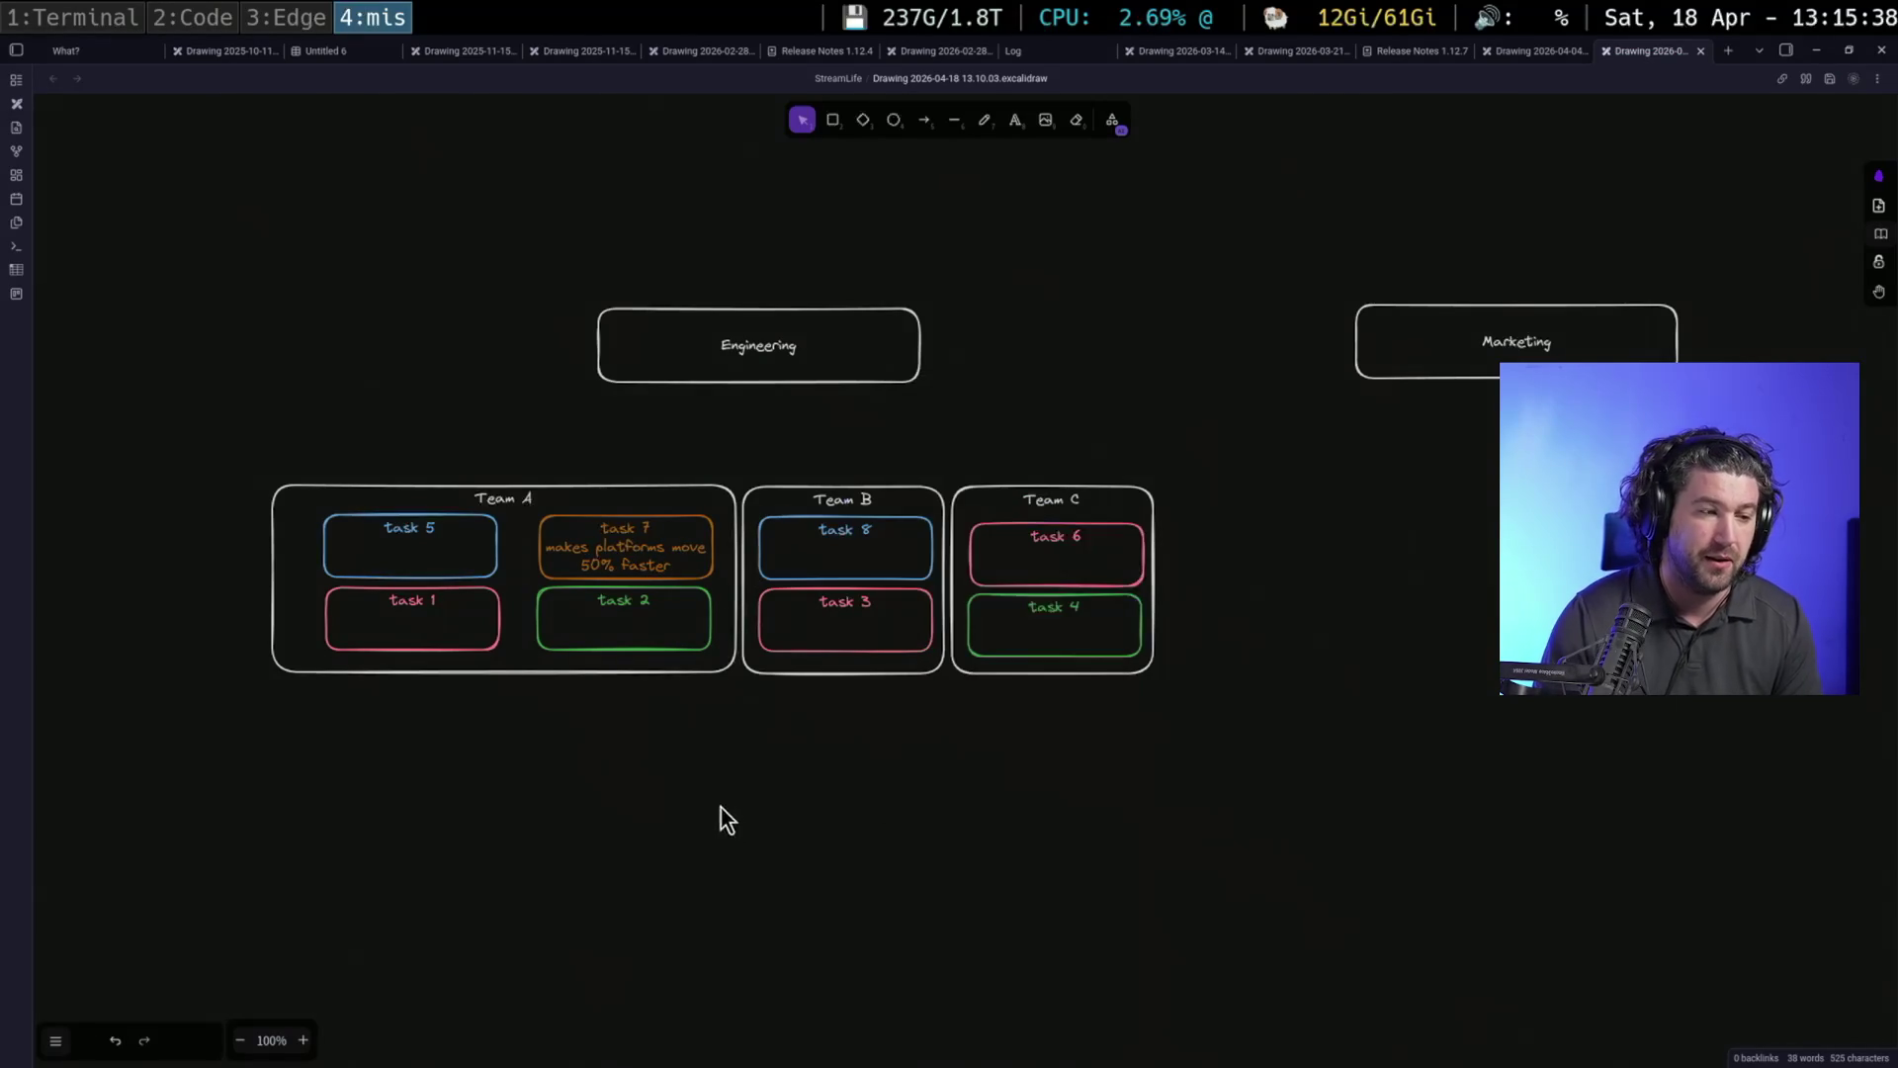
Review the chart by selecting task 7, Teams B and C with tasks, and the Team A frame
{"action": "left_click", "coordinate": [627, 542]}
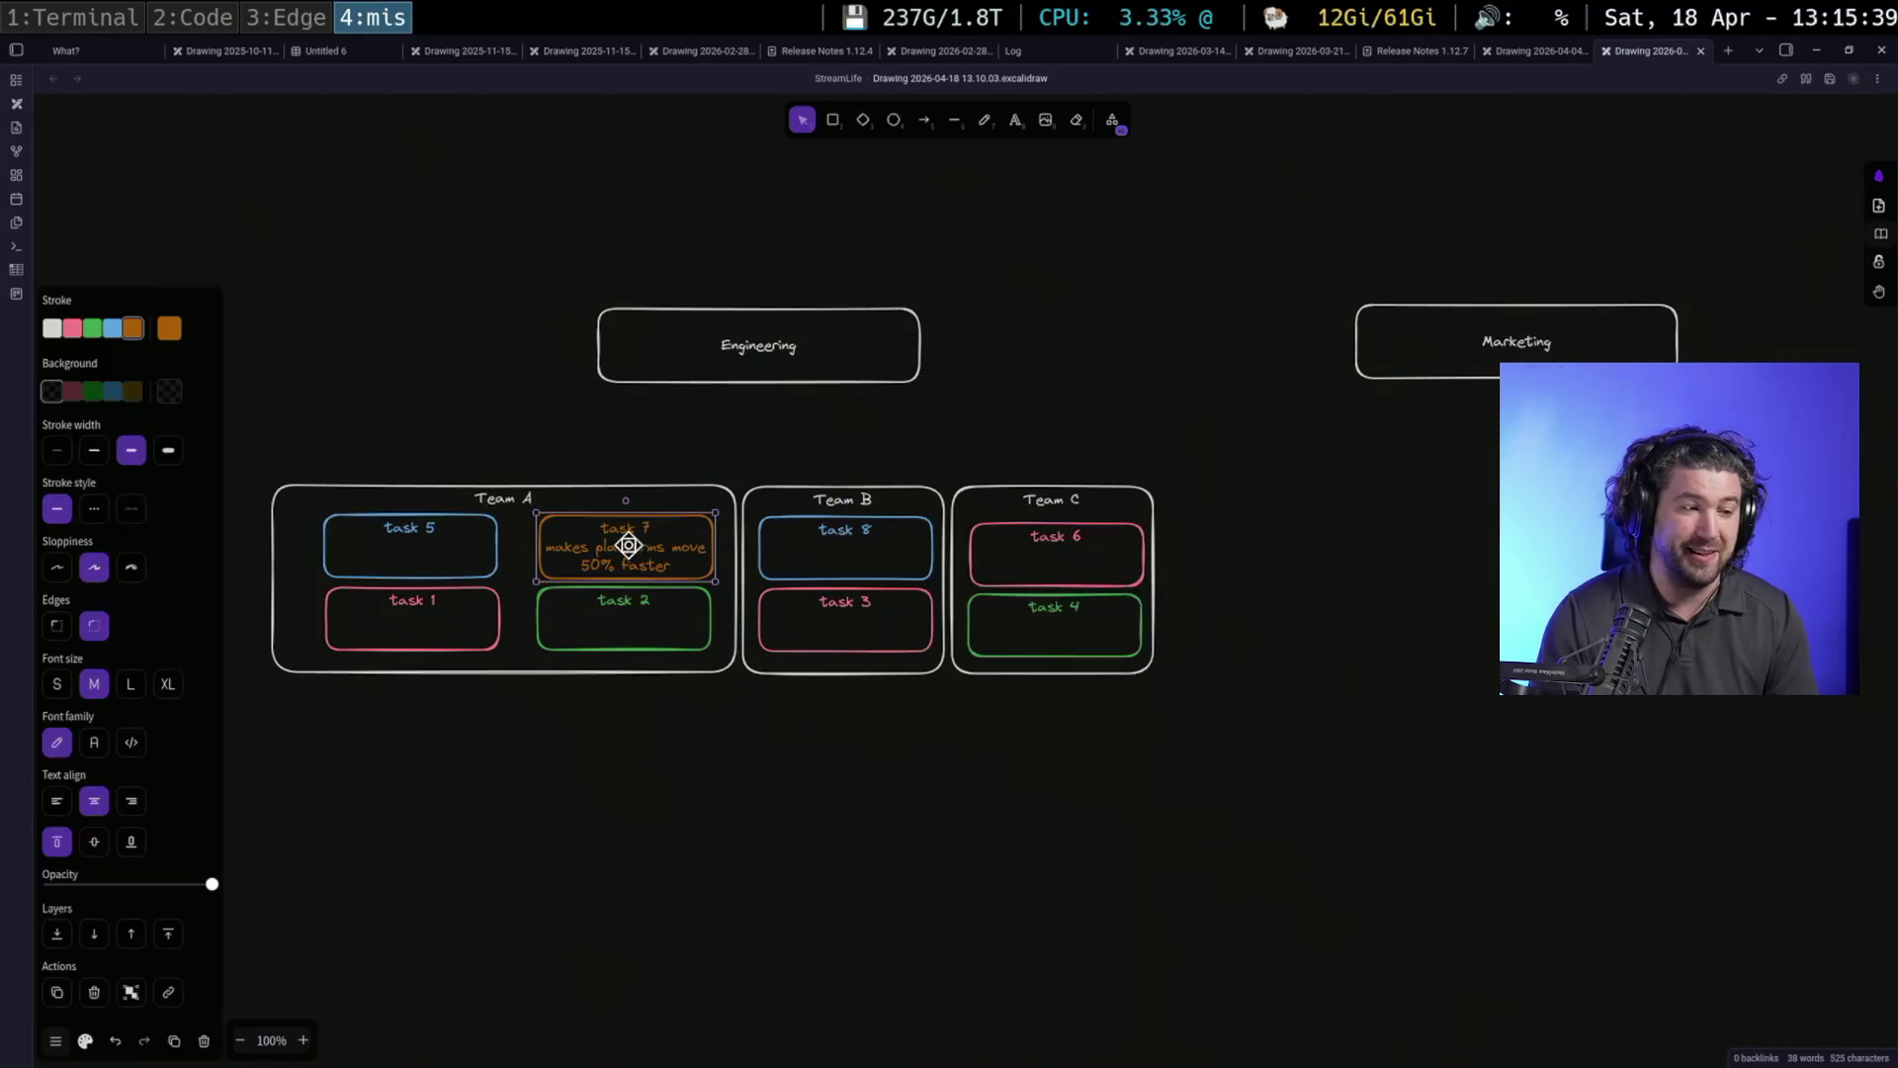
{"action": "left_click", "coordinate": [807, 711]}
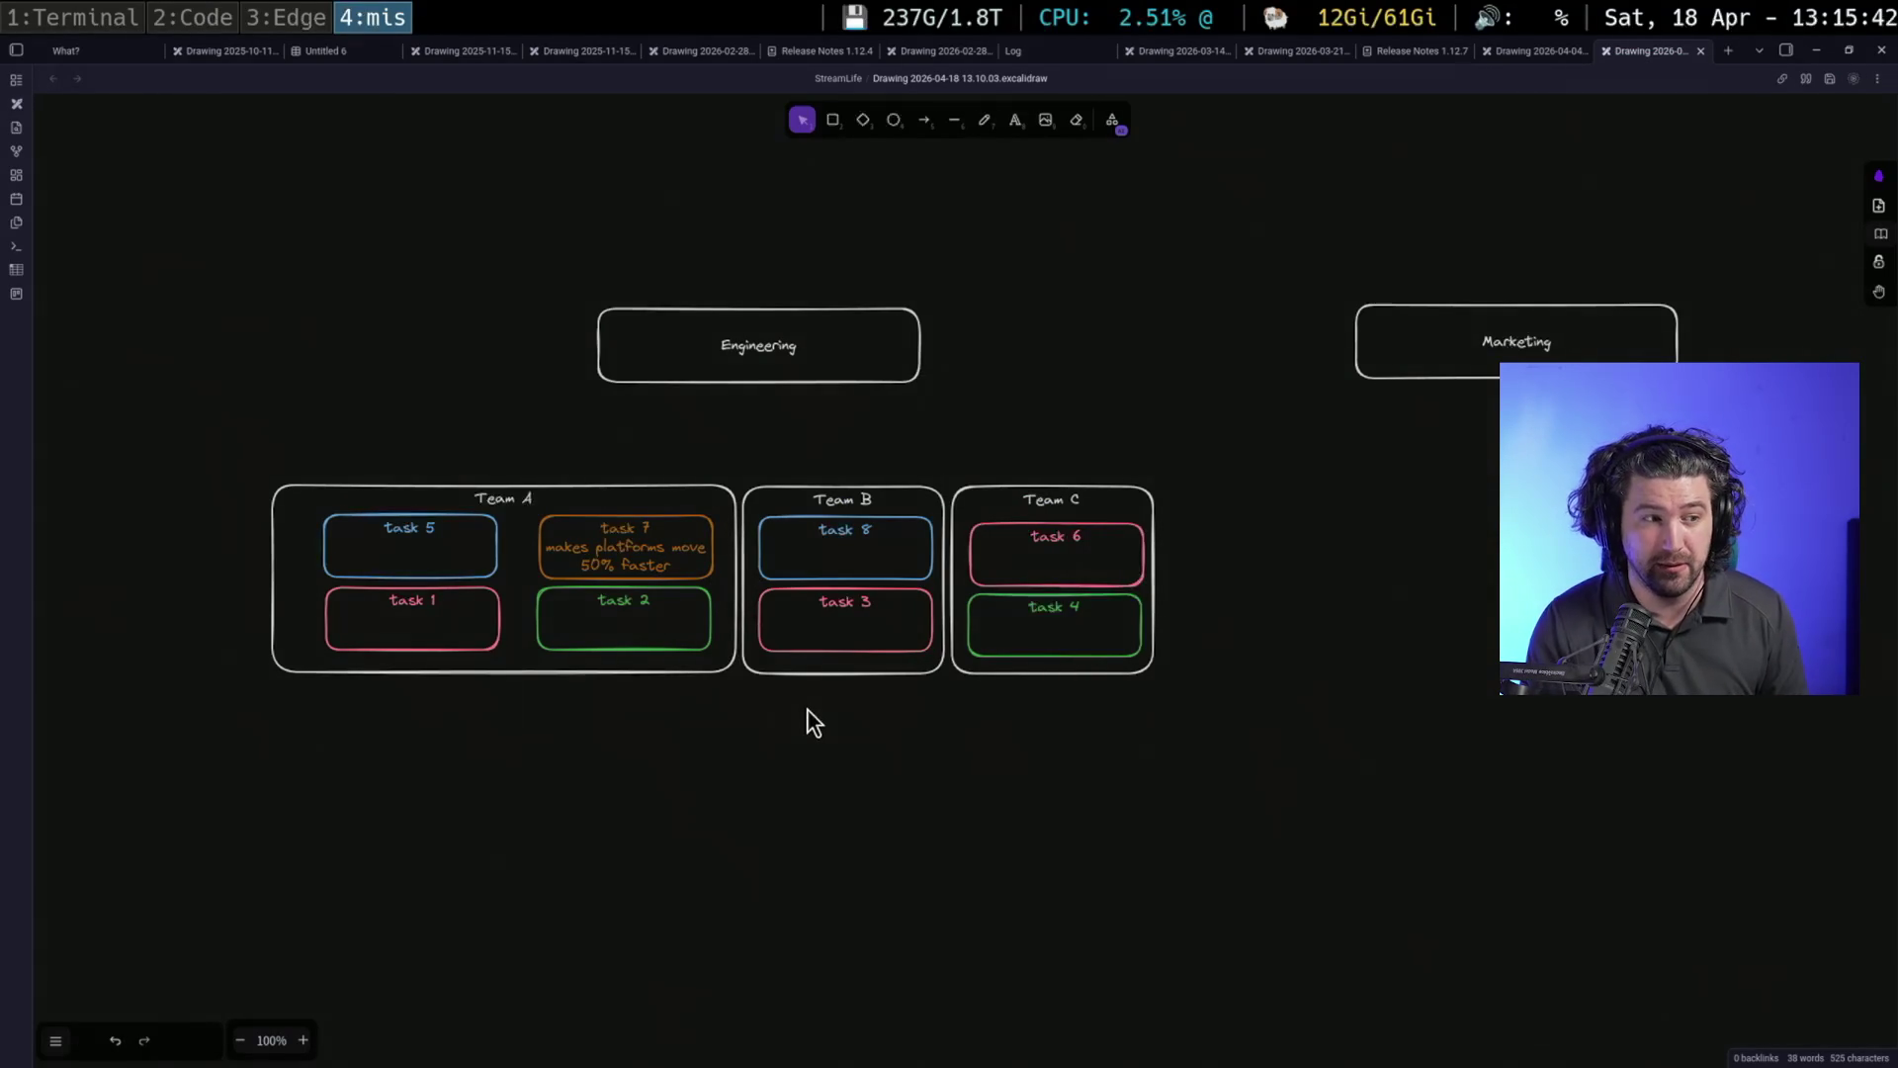
{"action": "left_click", "coordinate": [675, 532]}
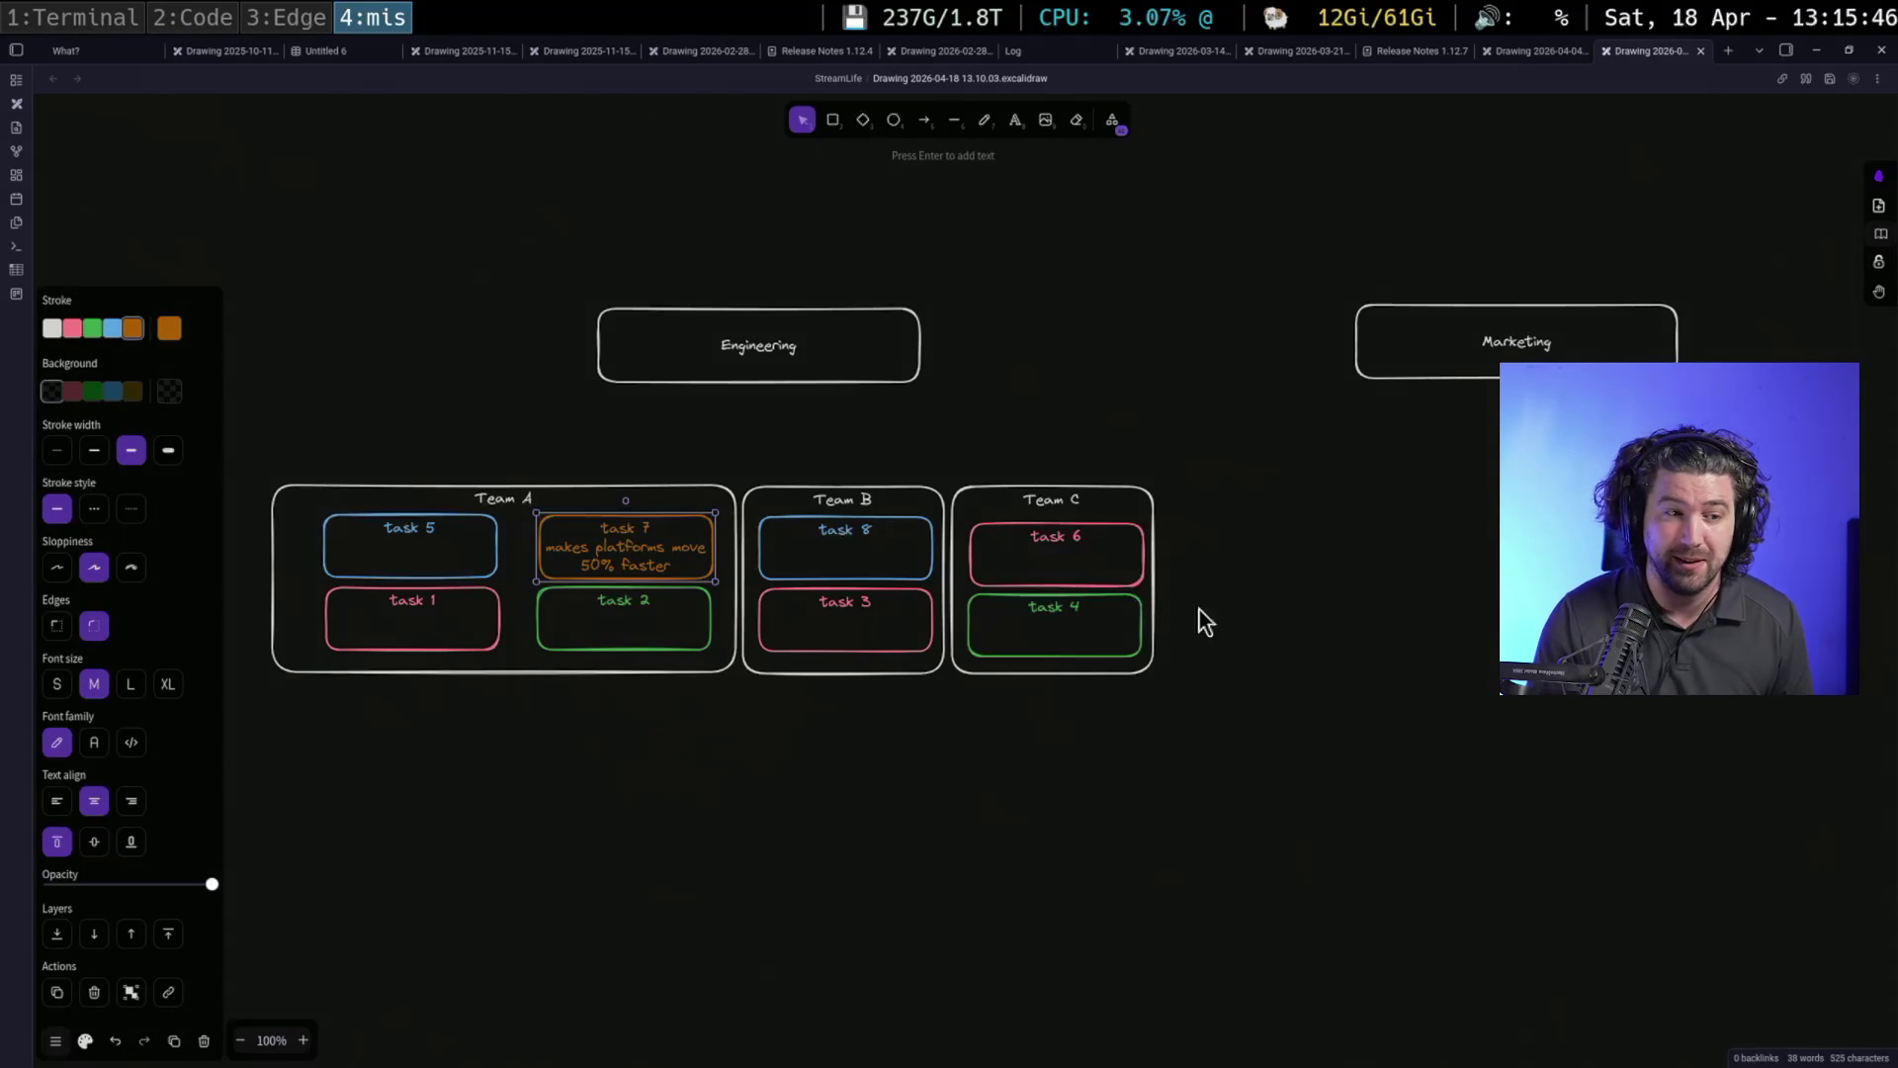
{"action": "left_click_drag", "start_coordinate": [1193, 444], "coordinate": [717, 770]}
{"action": "left_click", "coordinate": [732, 773]}
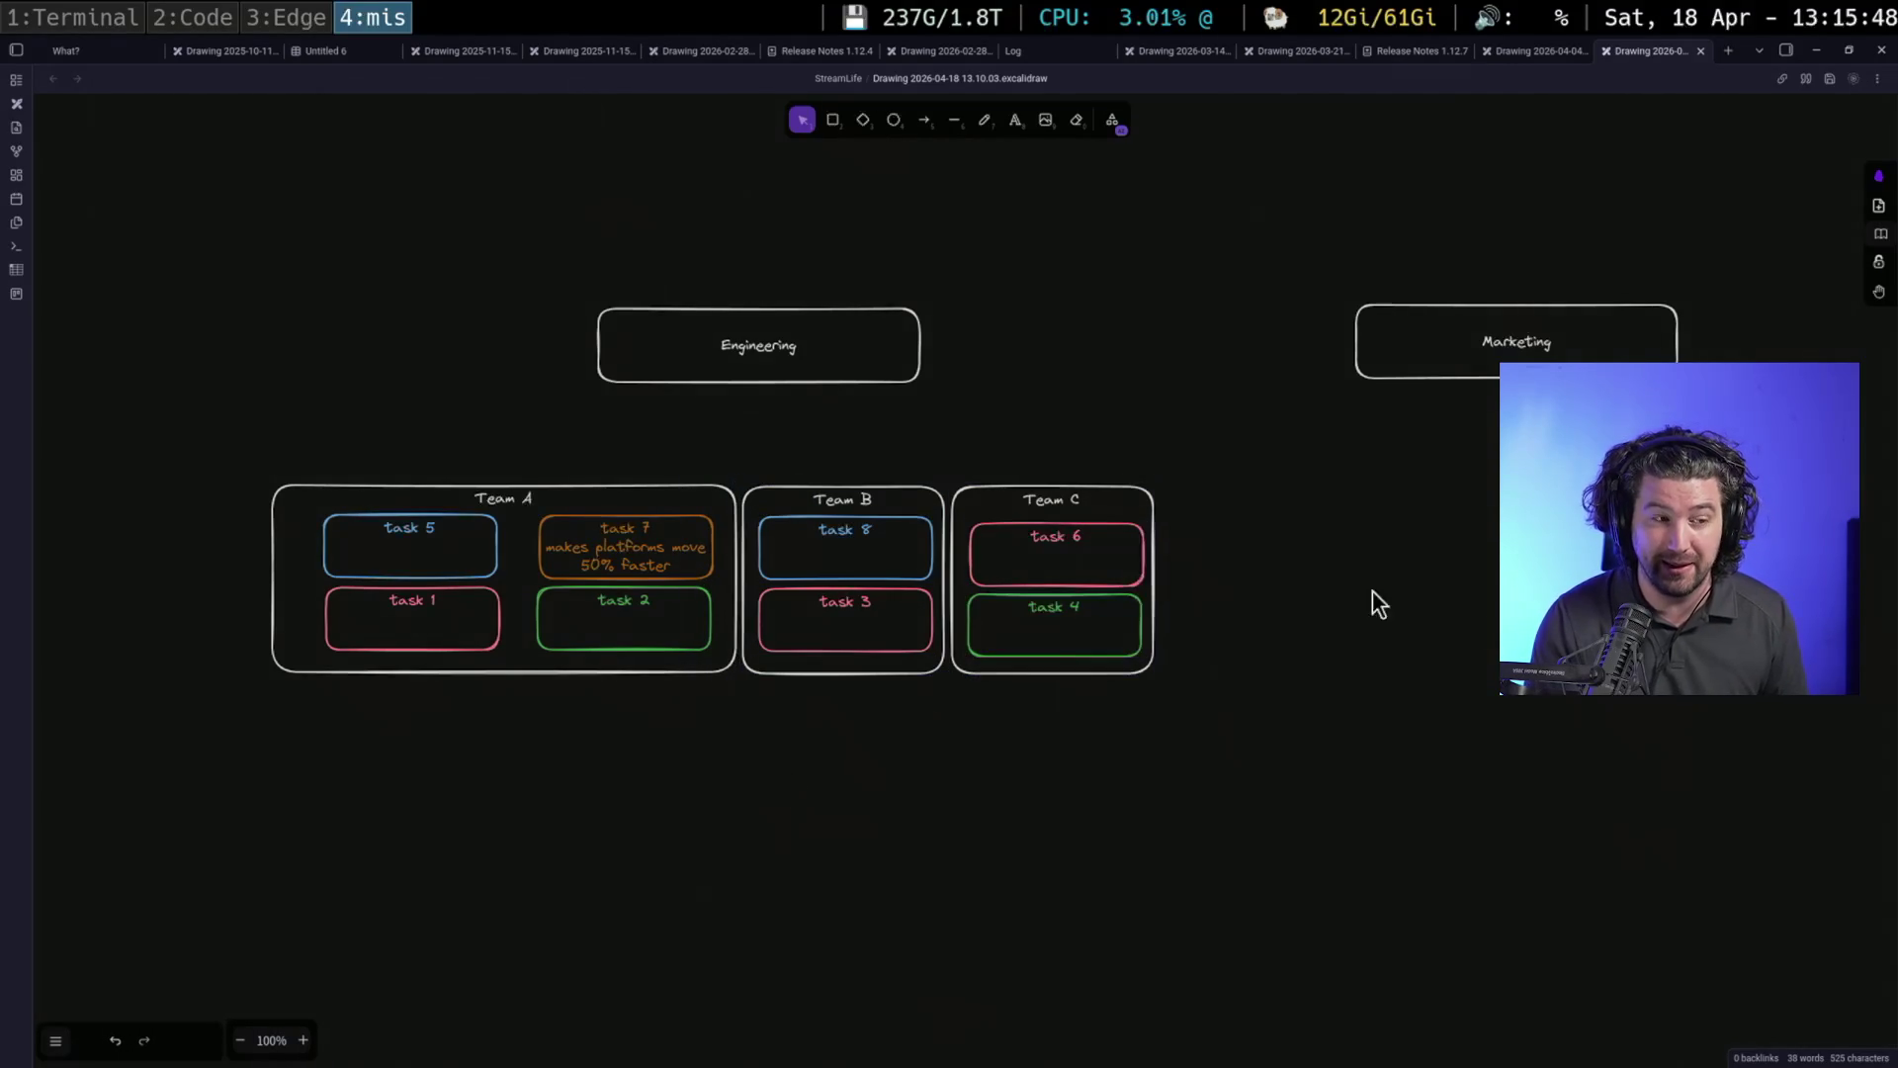
{"action": "left_click", "coordinate": [699, 569]}
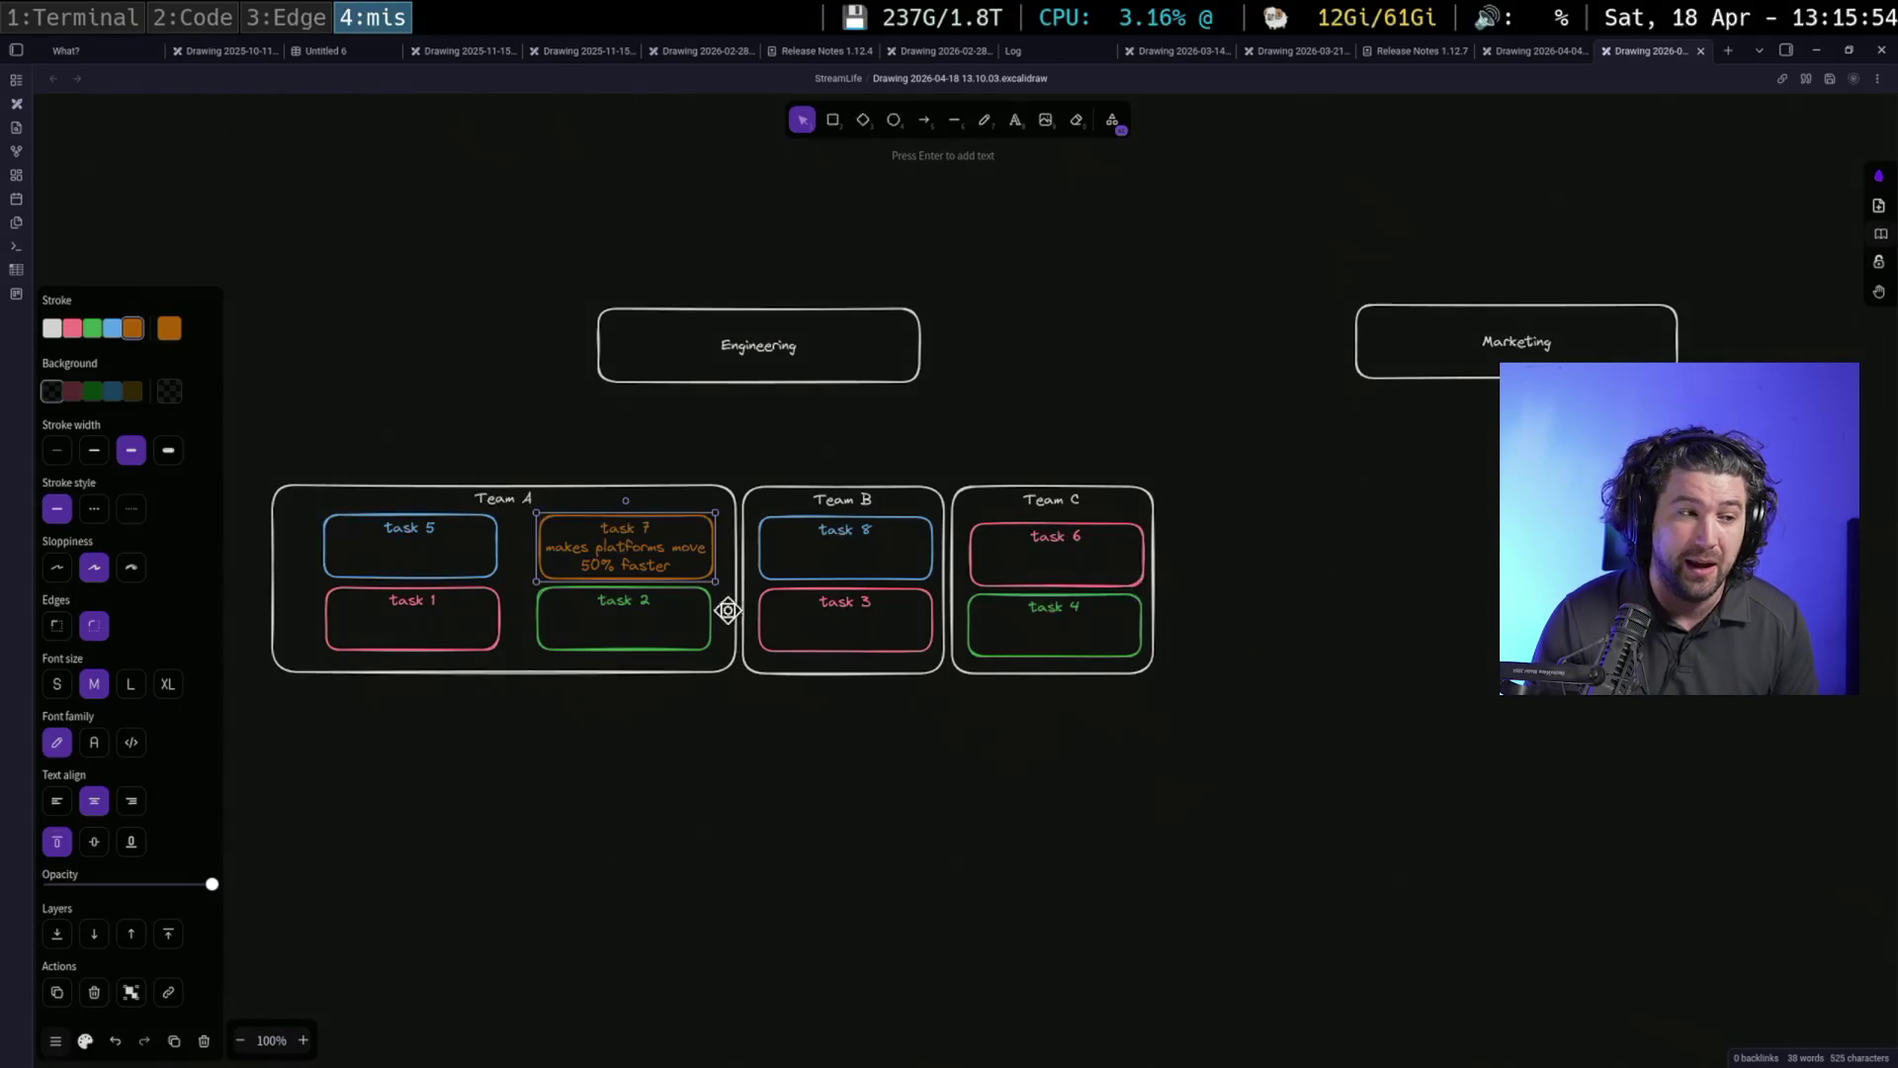
{"action": "key", "text": "Escape"}
{"action": "left_click", "coordinate": [623, 480]}
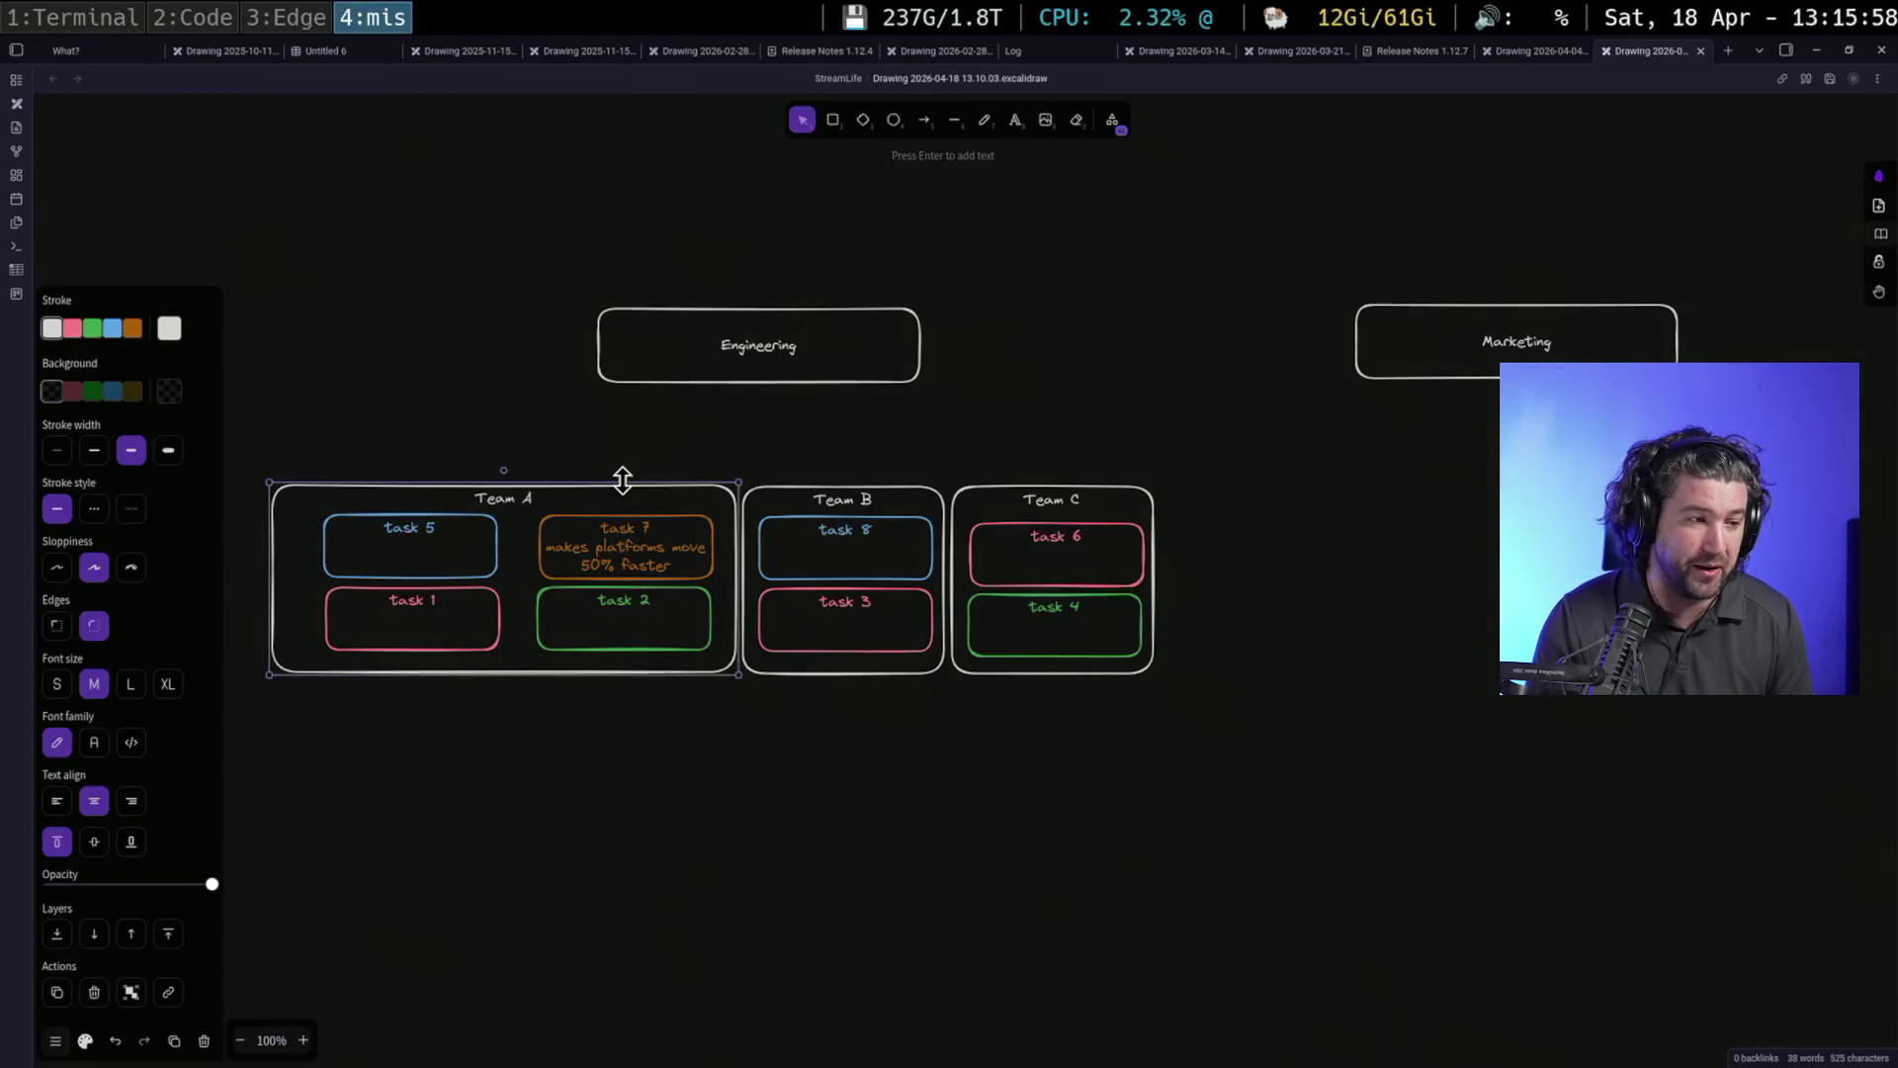
Paste a copy of the Team A frame and position it below Team A
{"action": "key", "text": "ctrl+v"}
{"action": "left_click_drag", "start_coordinate": [551, 799], "coordinate": [535, 797]}
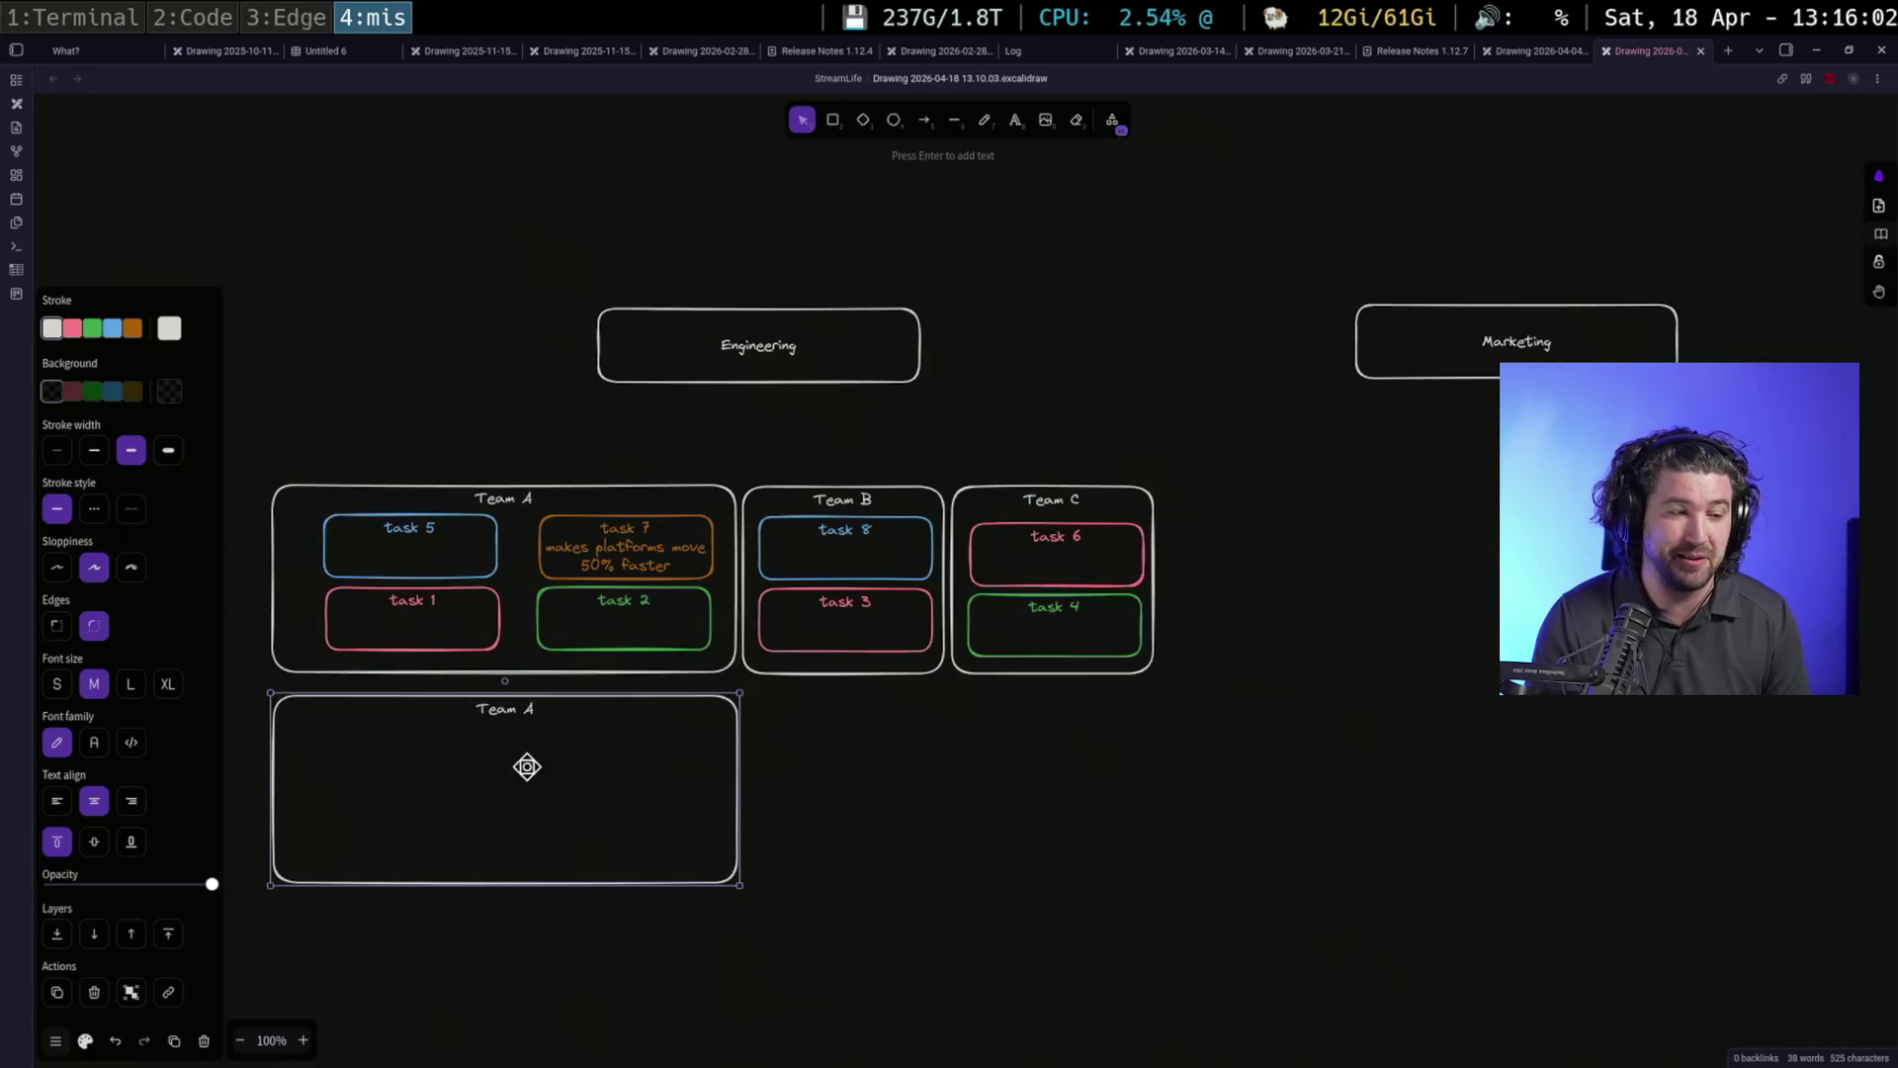
{"action": "left_click_drag", "start_coordinate": [586, 750], "coordinate": [602, 786]}
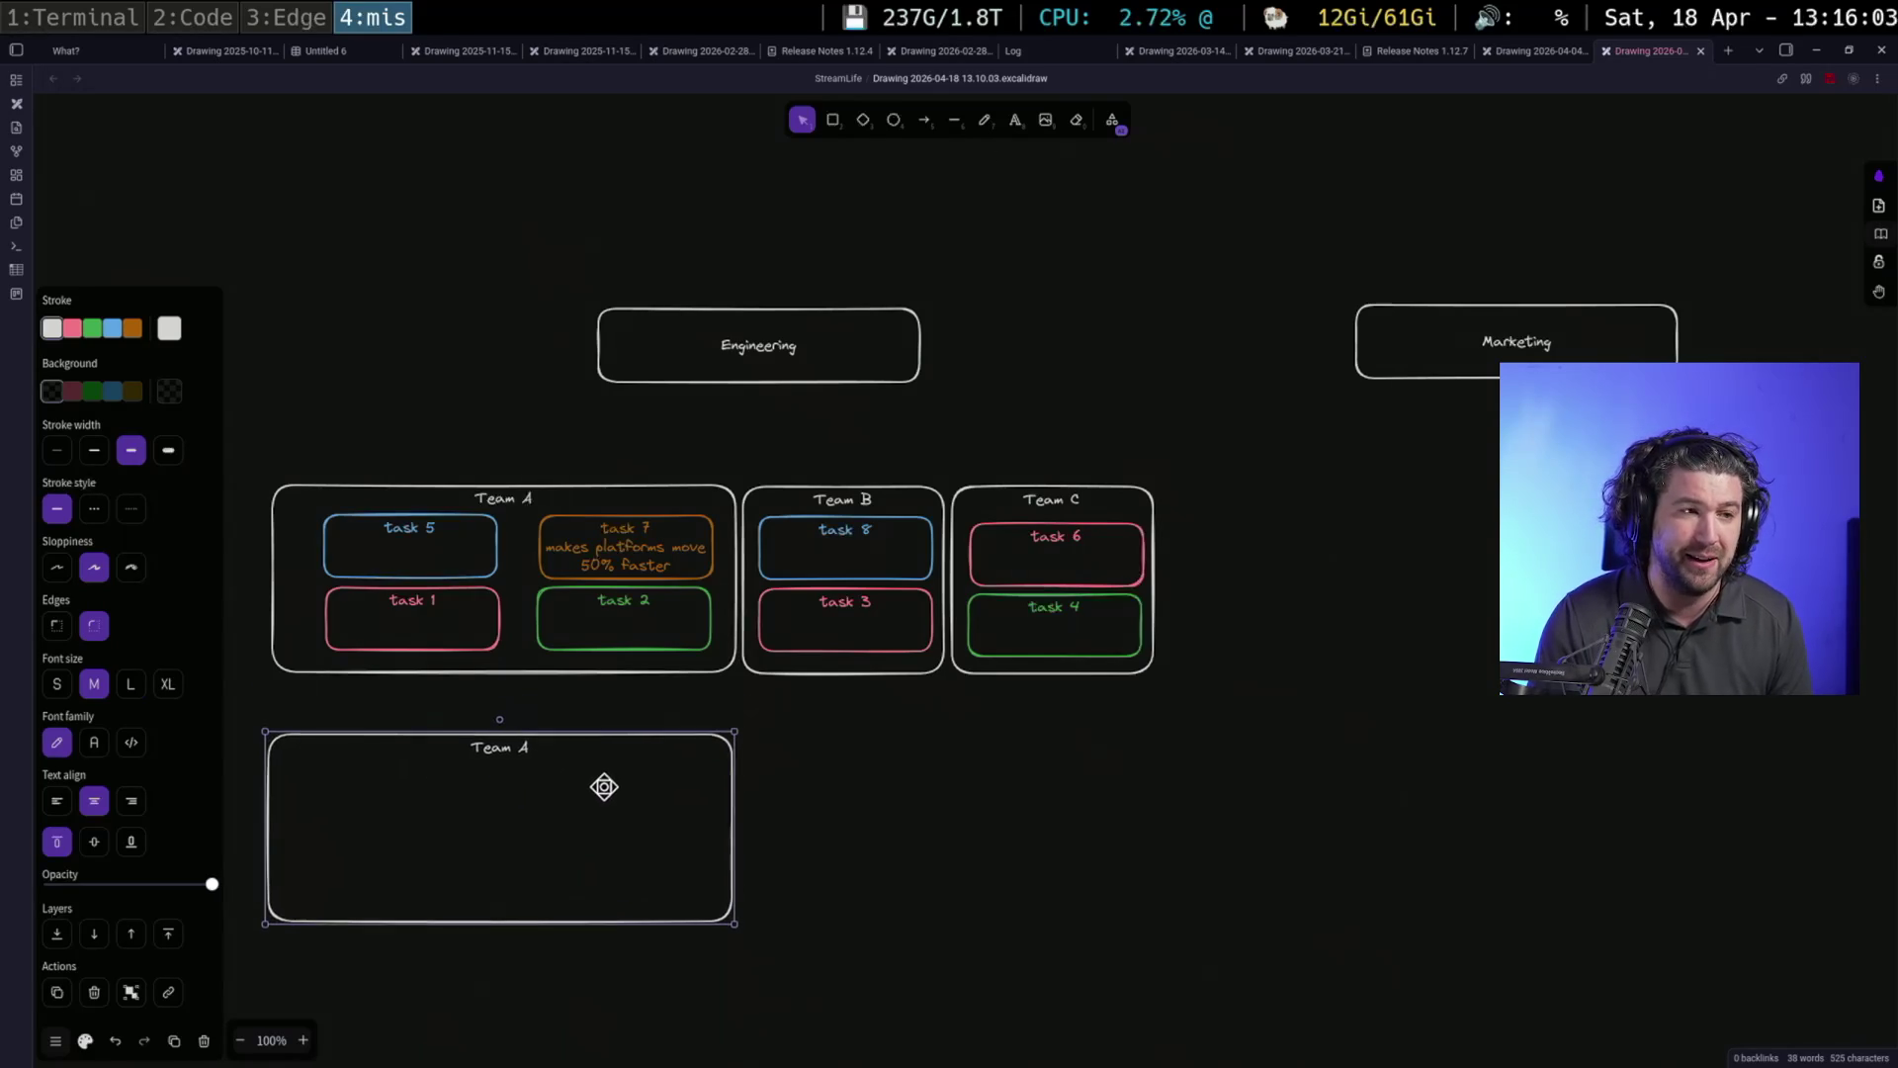
Connect Team A down to the copy with a white arrow
{"action": "left_click", "coordinate": [924, 120]}
{"action": "left_click_drag", "start_coordinate": [507, 672], "coordinate": [509, 733]}
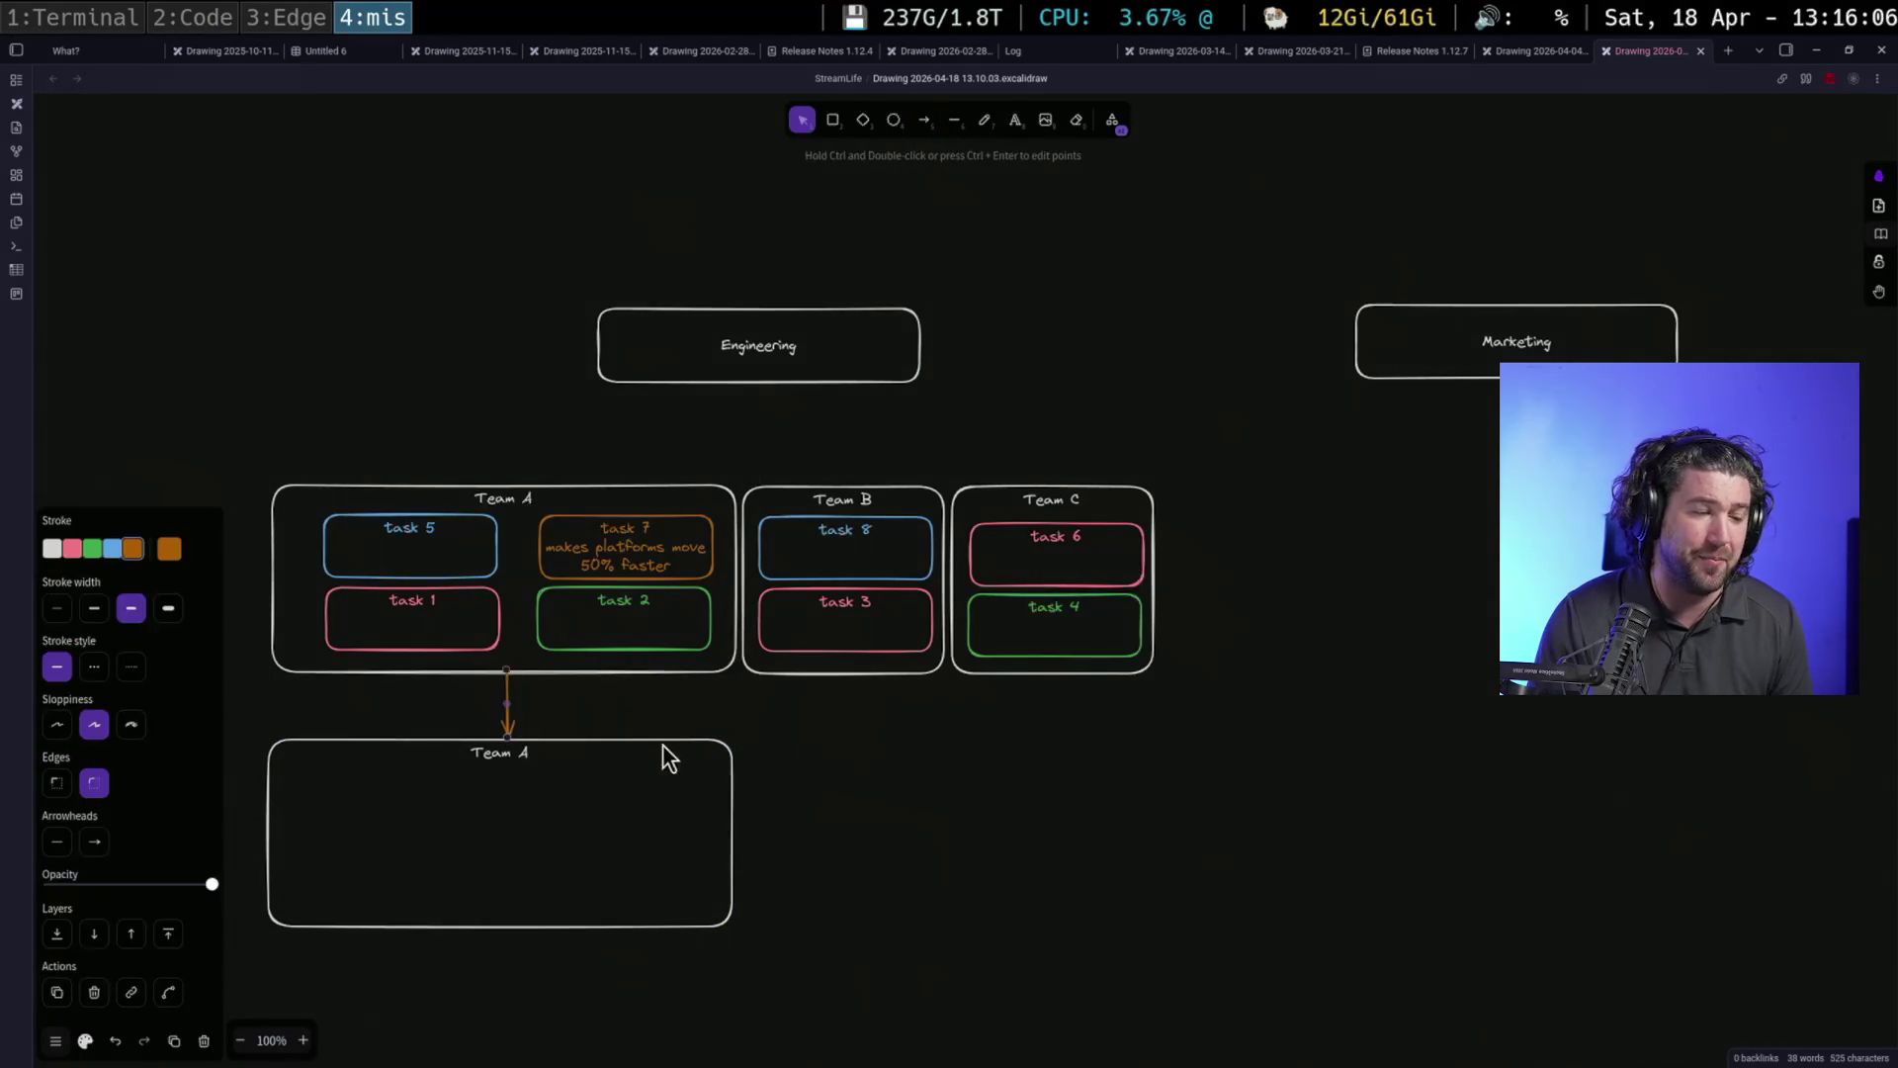
{"action": "left_click", "coordinate": [693, 713]}
{"action": "left_click", "coordinate": [506, 730]}
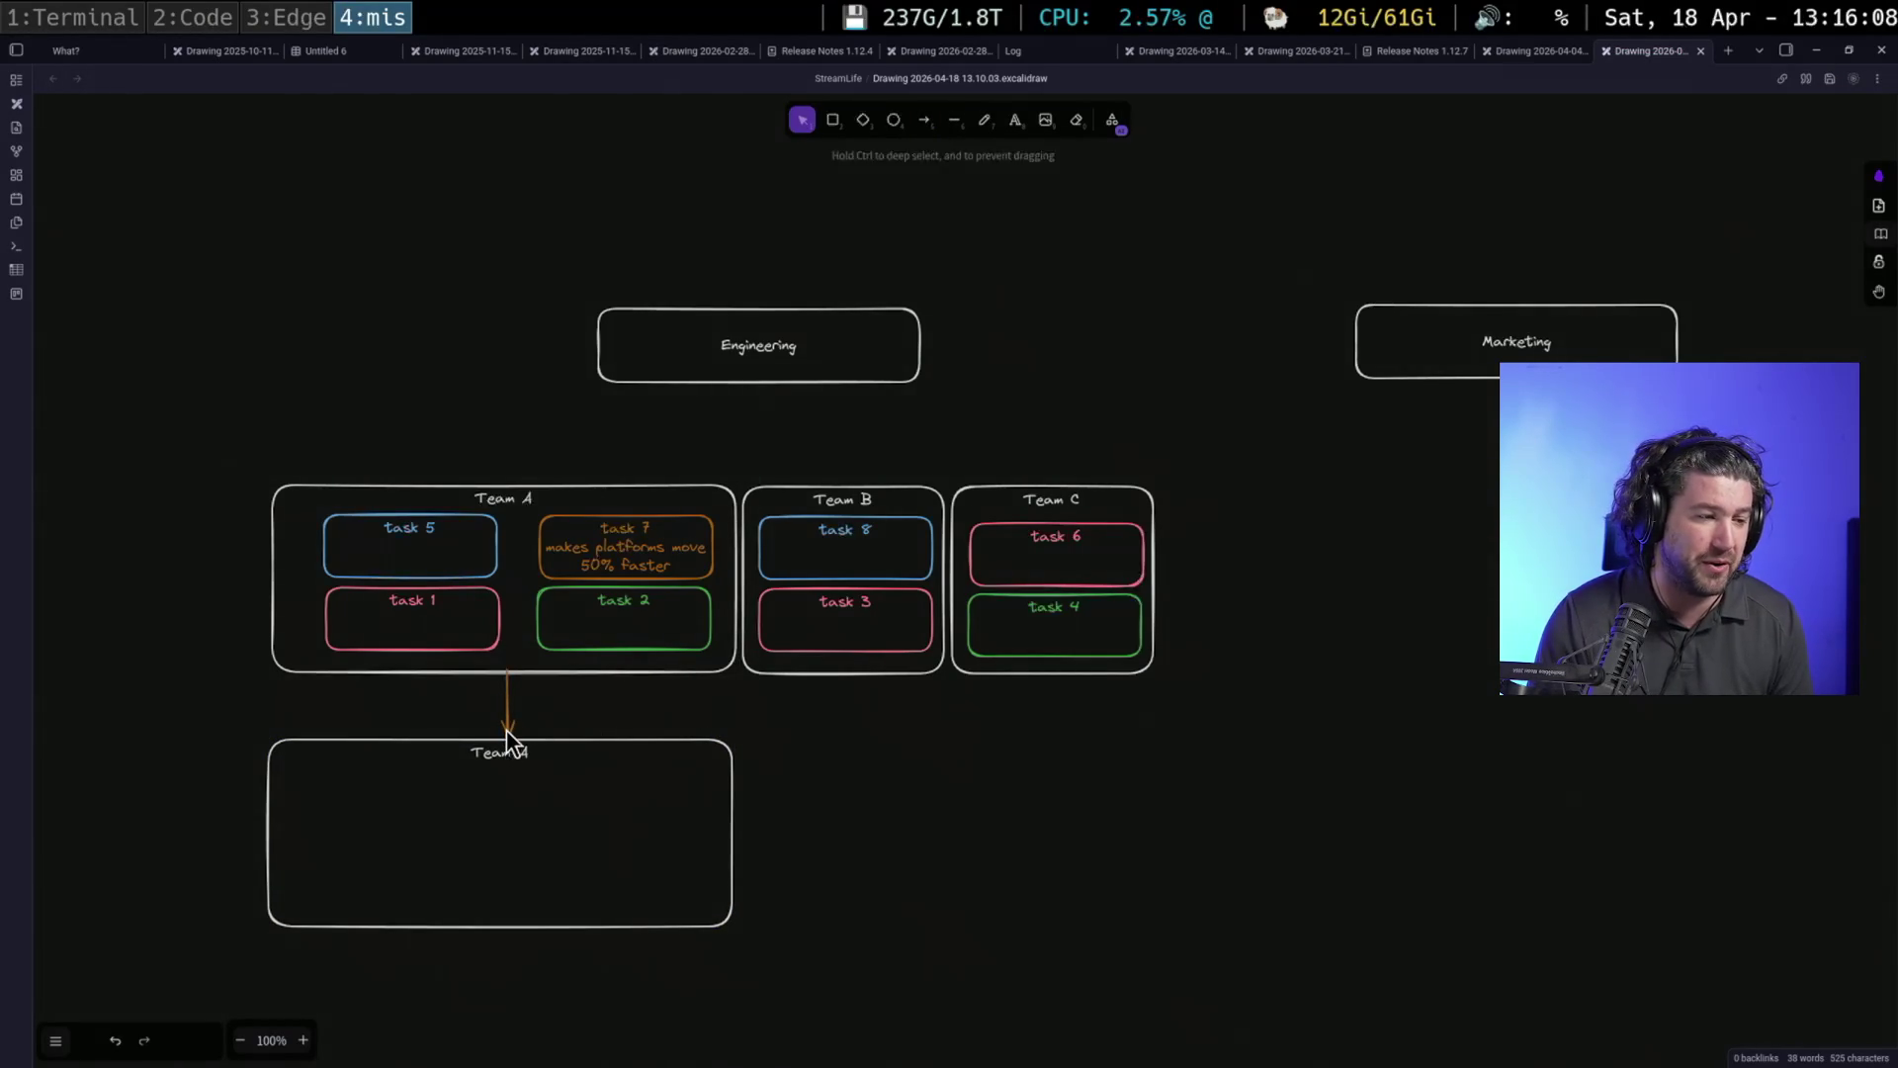
{"action": "left_click_drag", "start_coordinate": [505, 713], "coordinate": [509, 721]}
{"action": "left_click", "coordinate": [479, 678]}
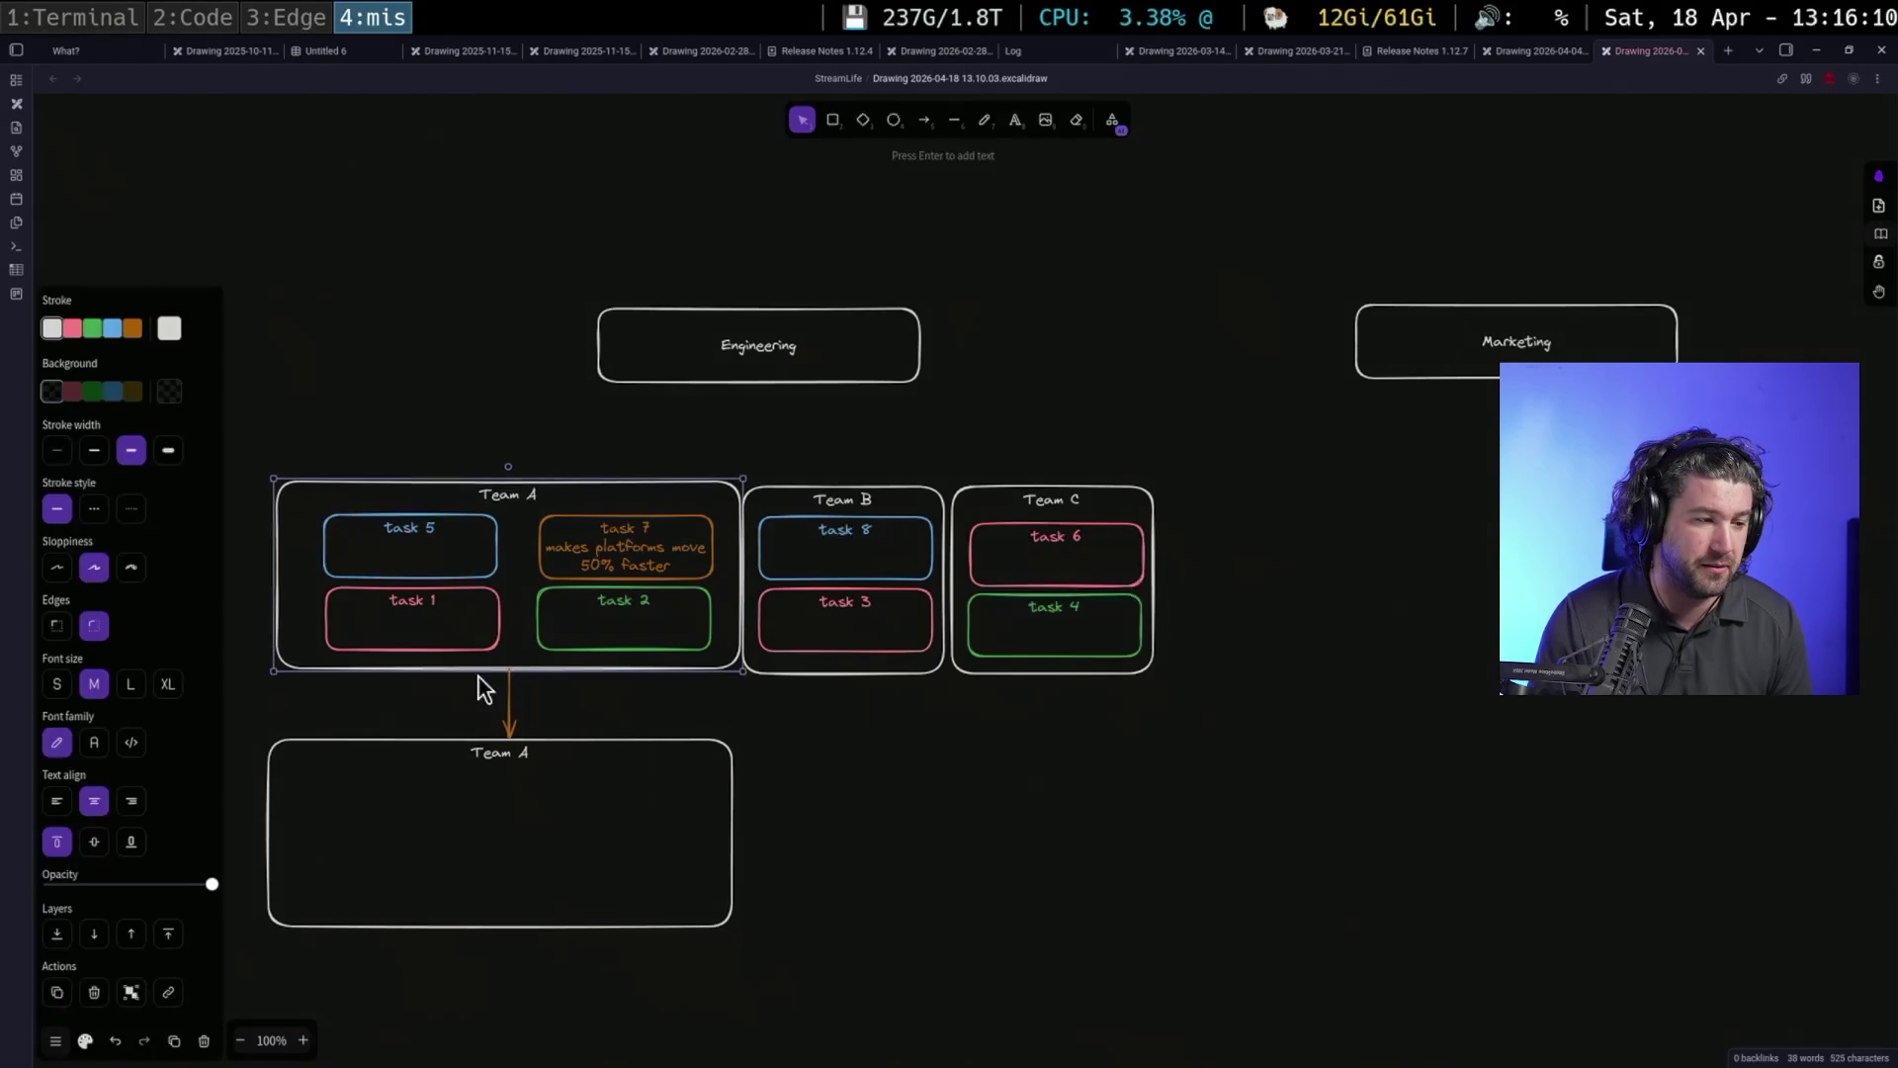
{"action": "left_click", "coordinate": [511, 705]}
{"action": "left_click", "coordinate": [52, 547]}
{"action": "left_click", "coordinate": [826, 757]}
Rename the lower box's label to 'Team Other'
{"action": "left_click", "coordinate": [536, 799]}
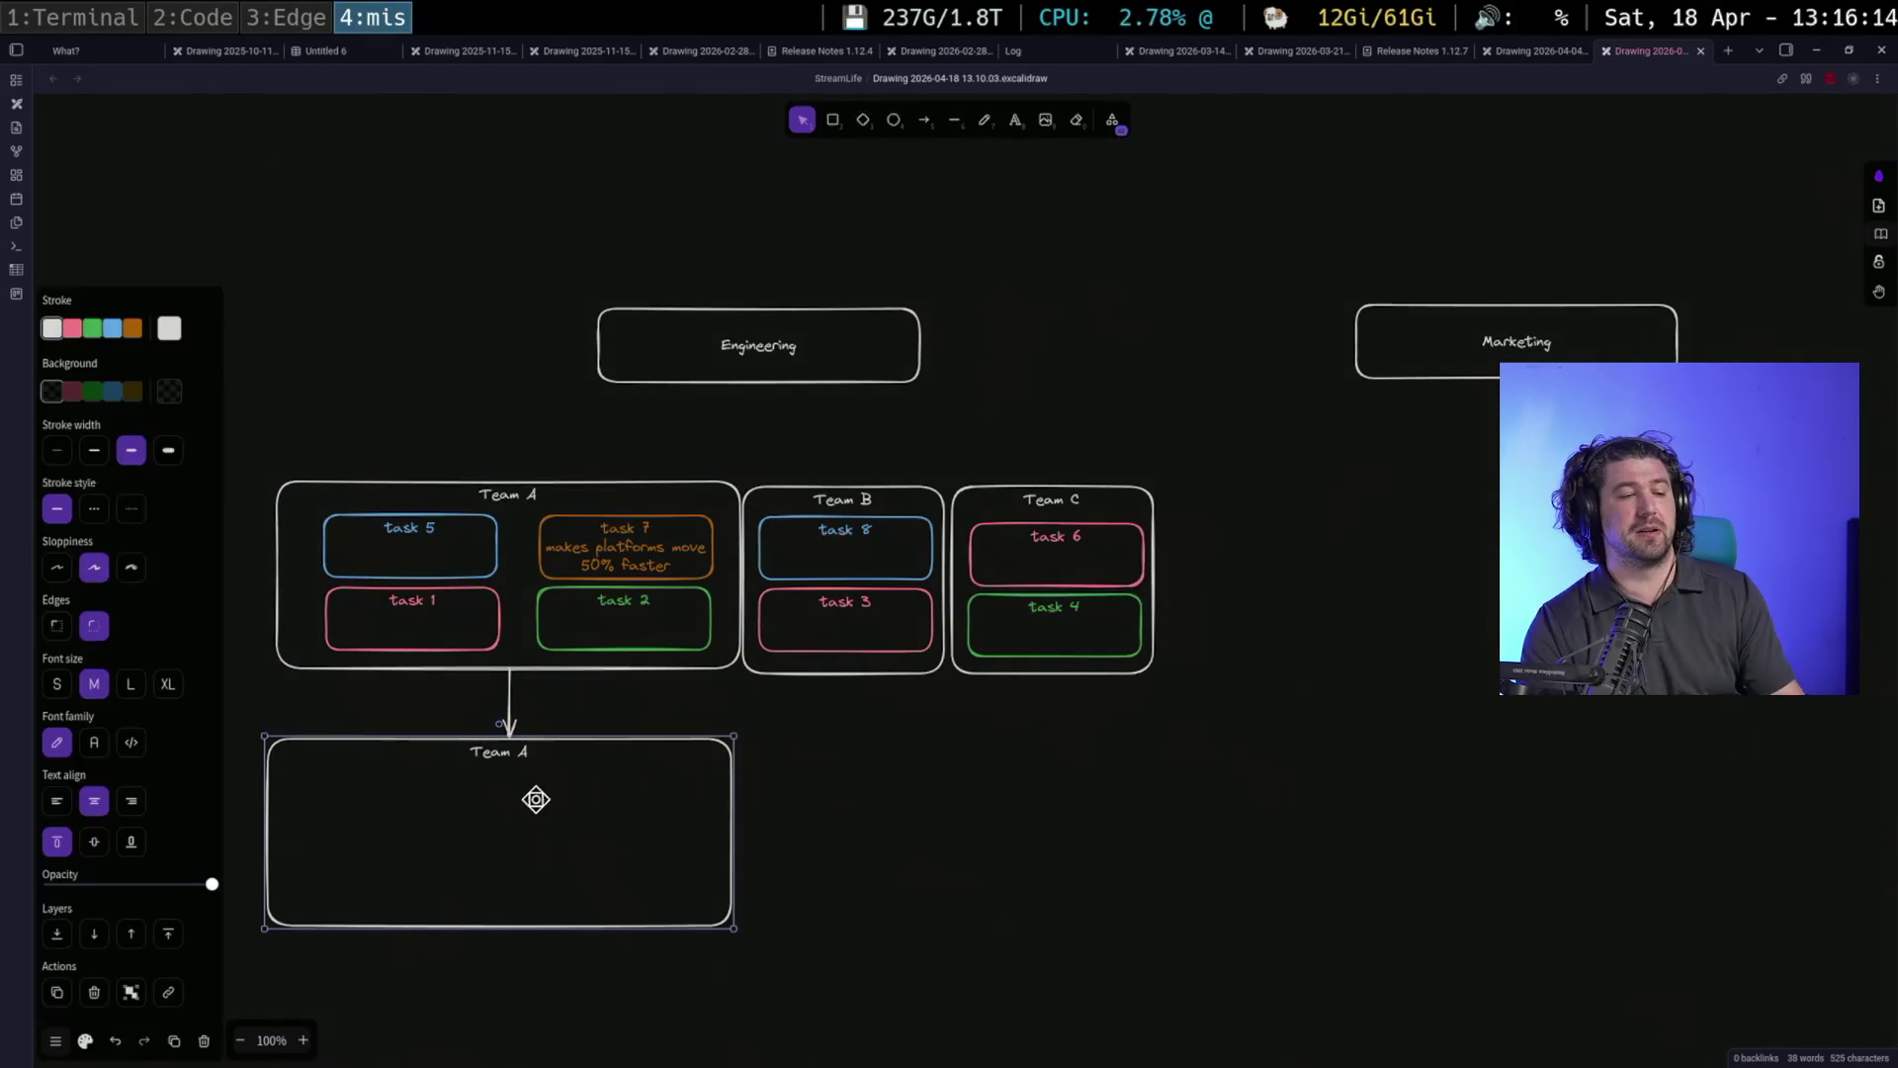
{"action": "double_click", "coordinate": [525, 751]}
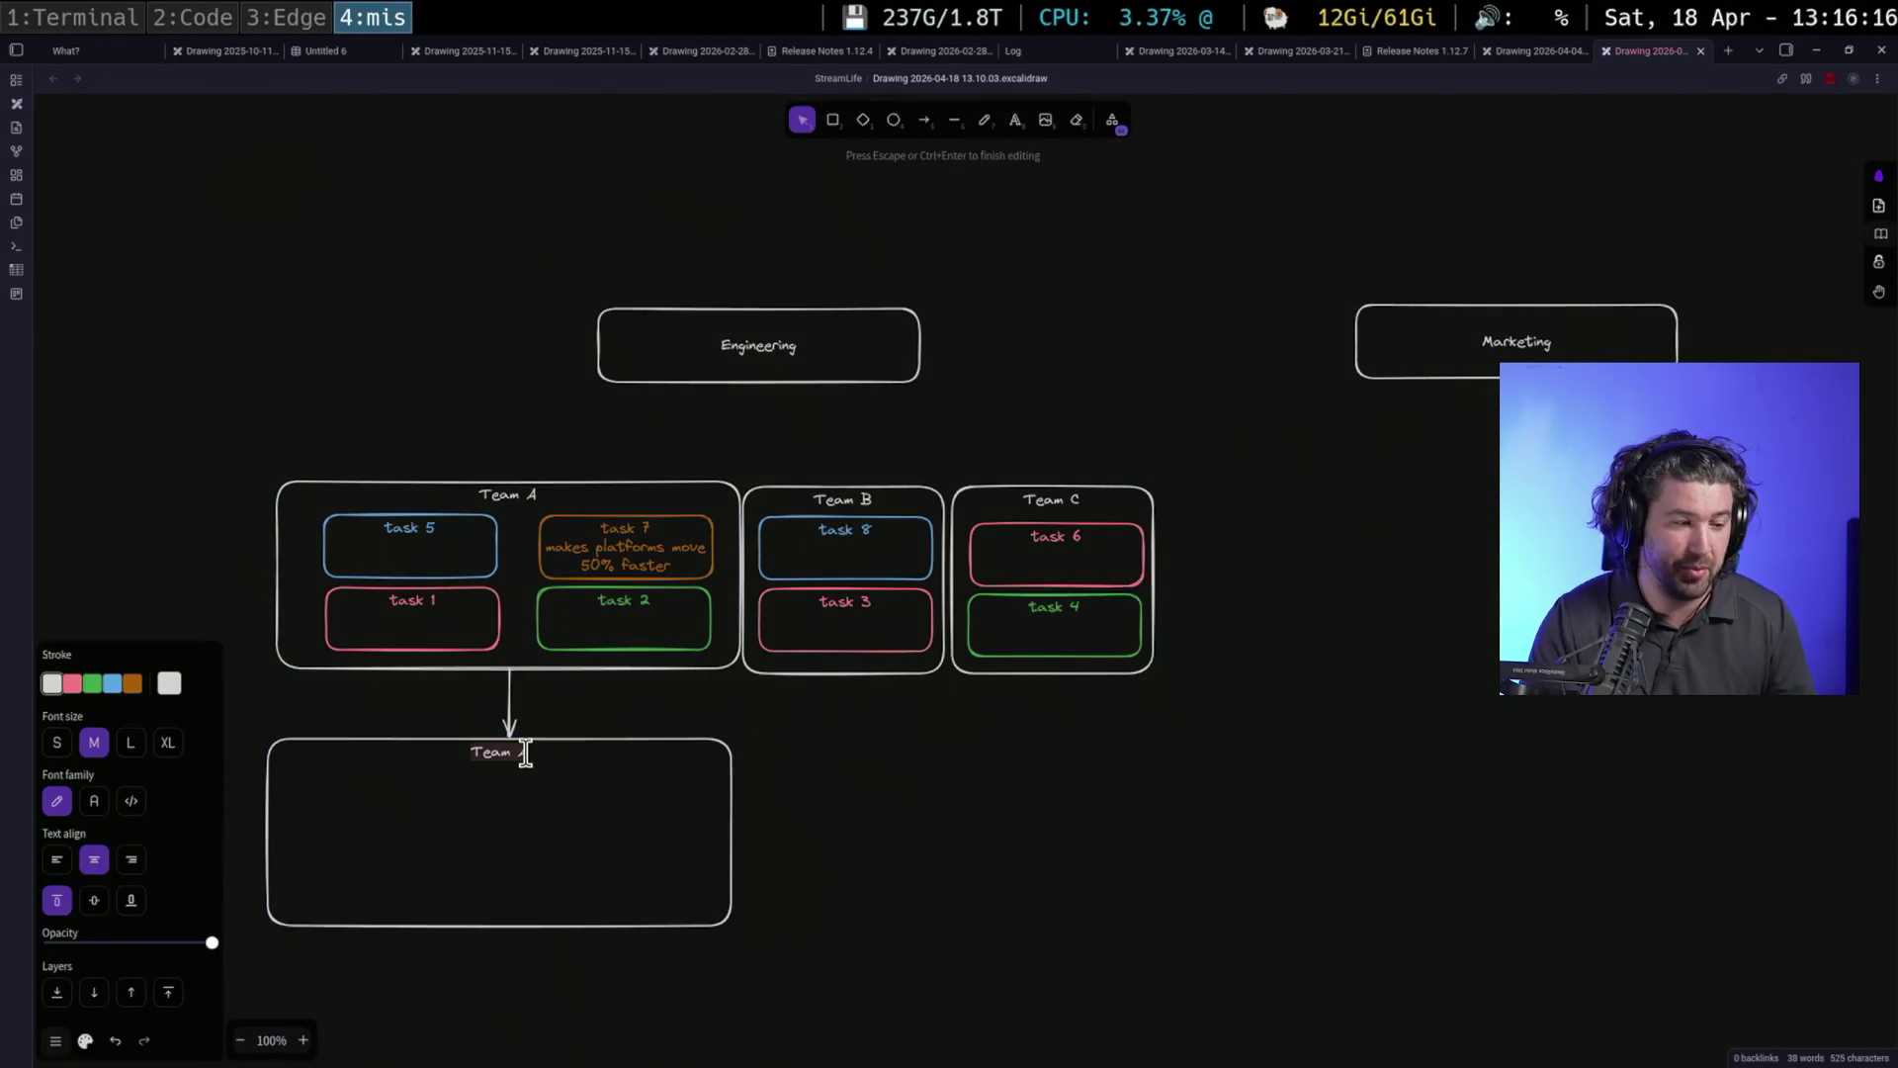
{"action": "left_click", "coordinate": [525, 752]}
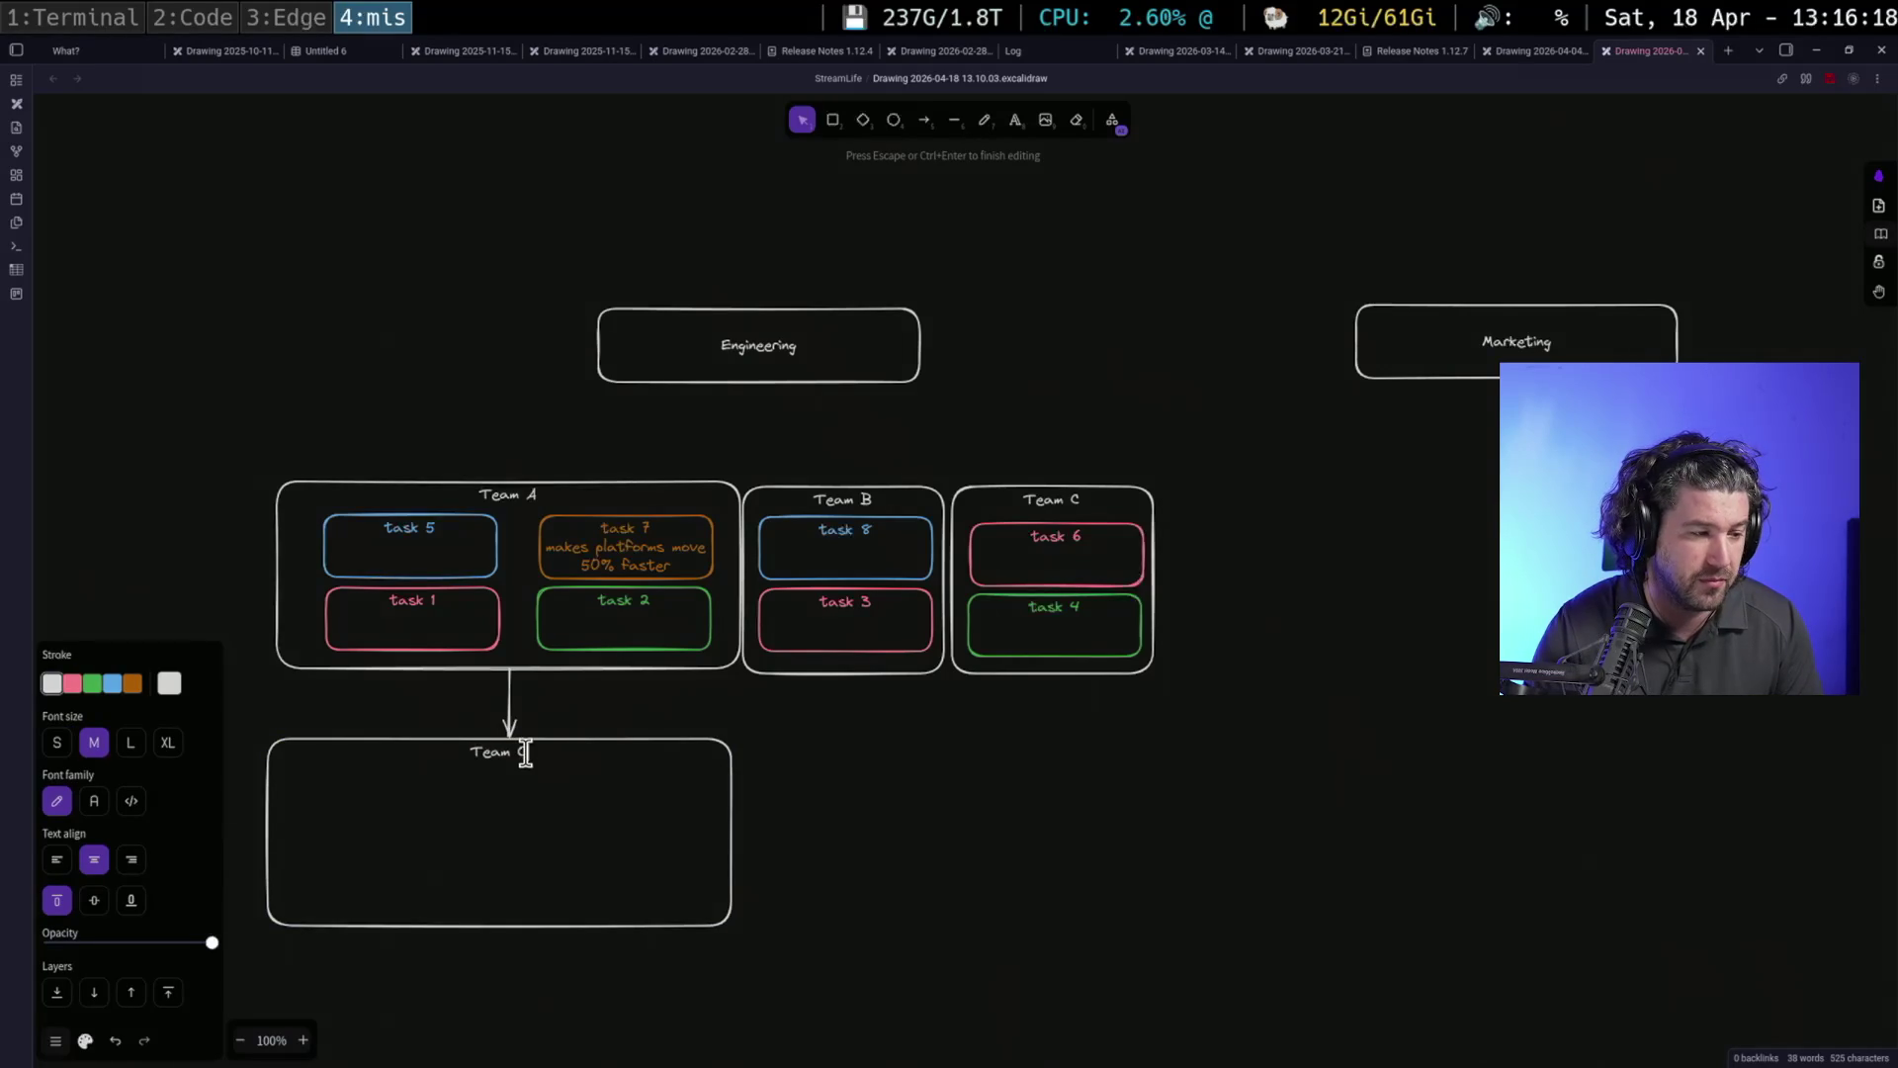
{"action": "type", "text": "COther"}
{"action": "left_click", "coordinate": [940, 750]}
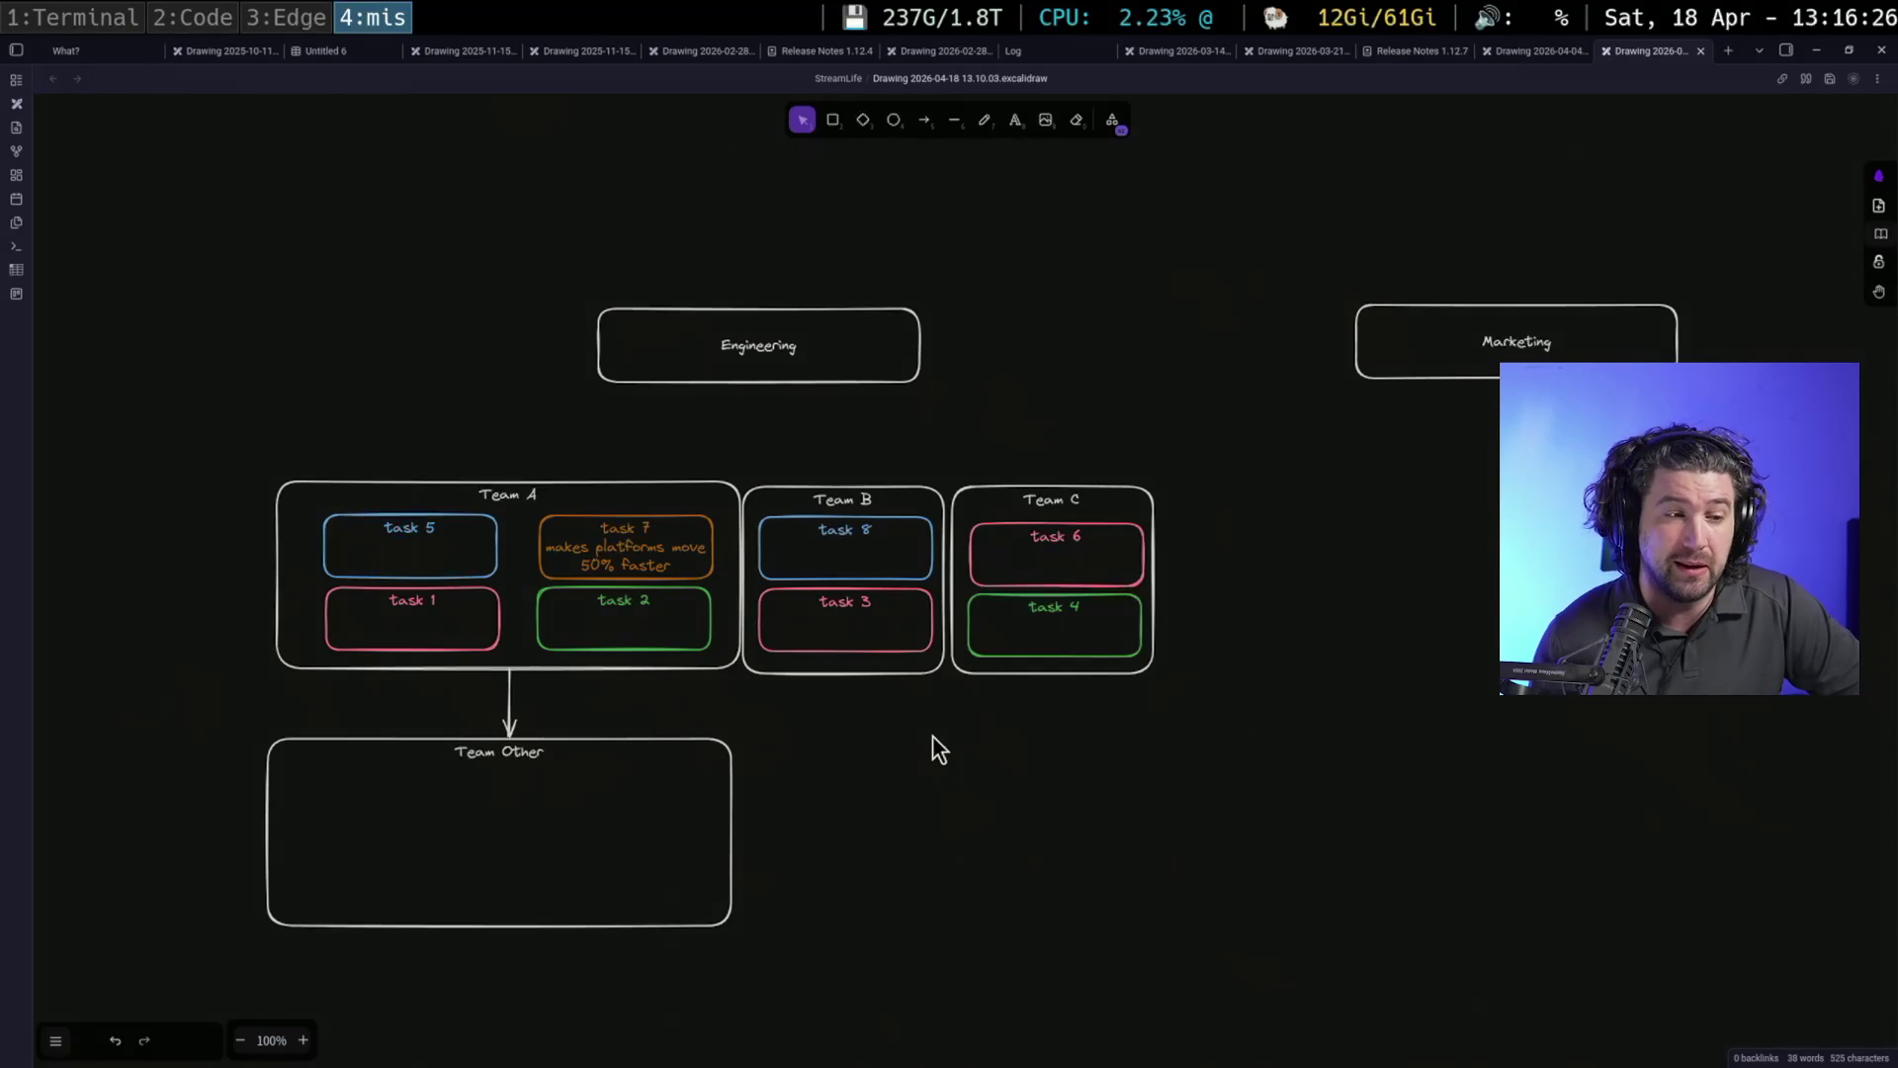
Select tasks 8, 5, 6, 1, 3 and 6 in turn across the team boxes
{"action": "left_click", "coordinate": [857, 525]}
{"action": "left_click", "coordinate": [499, 544]}
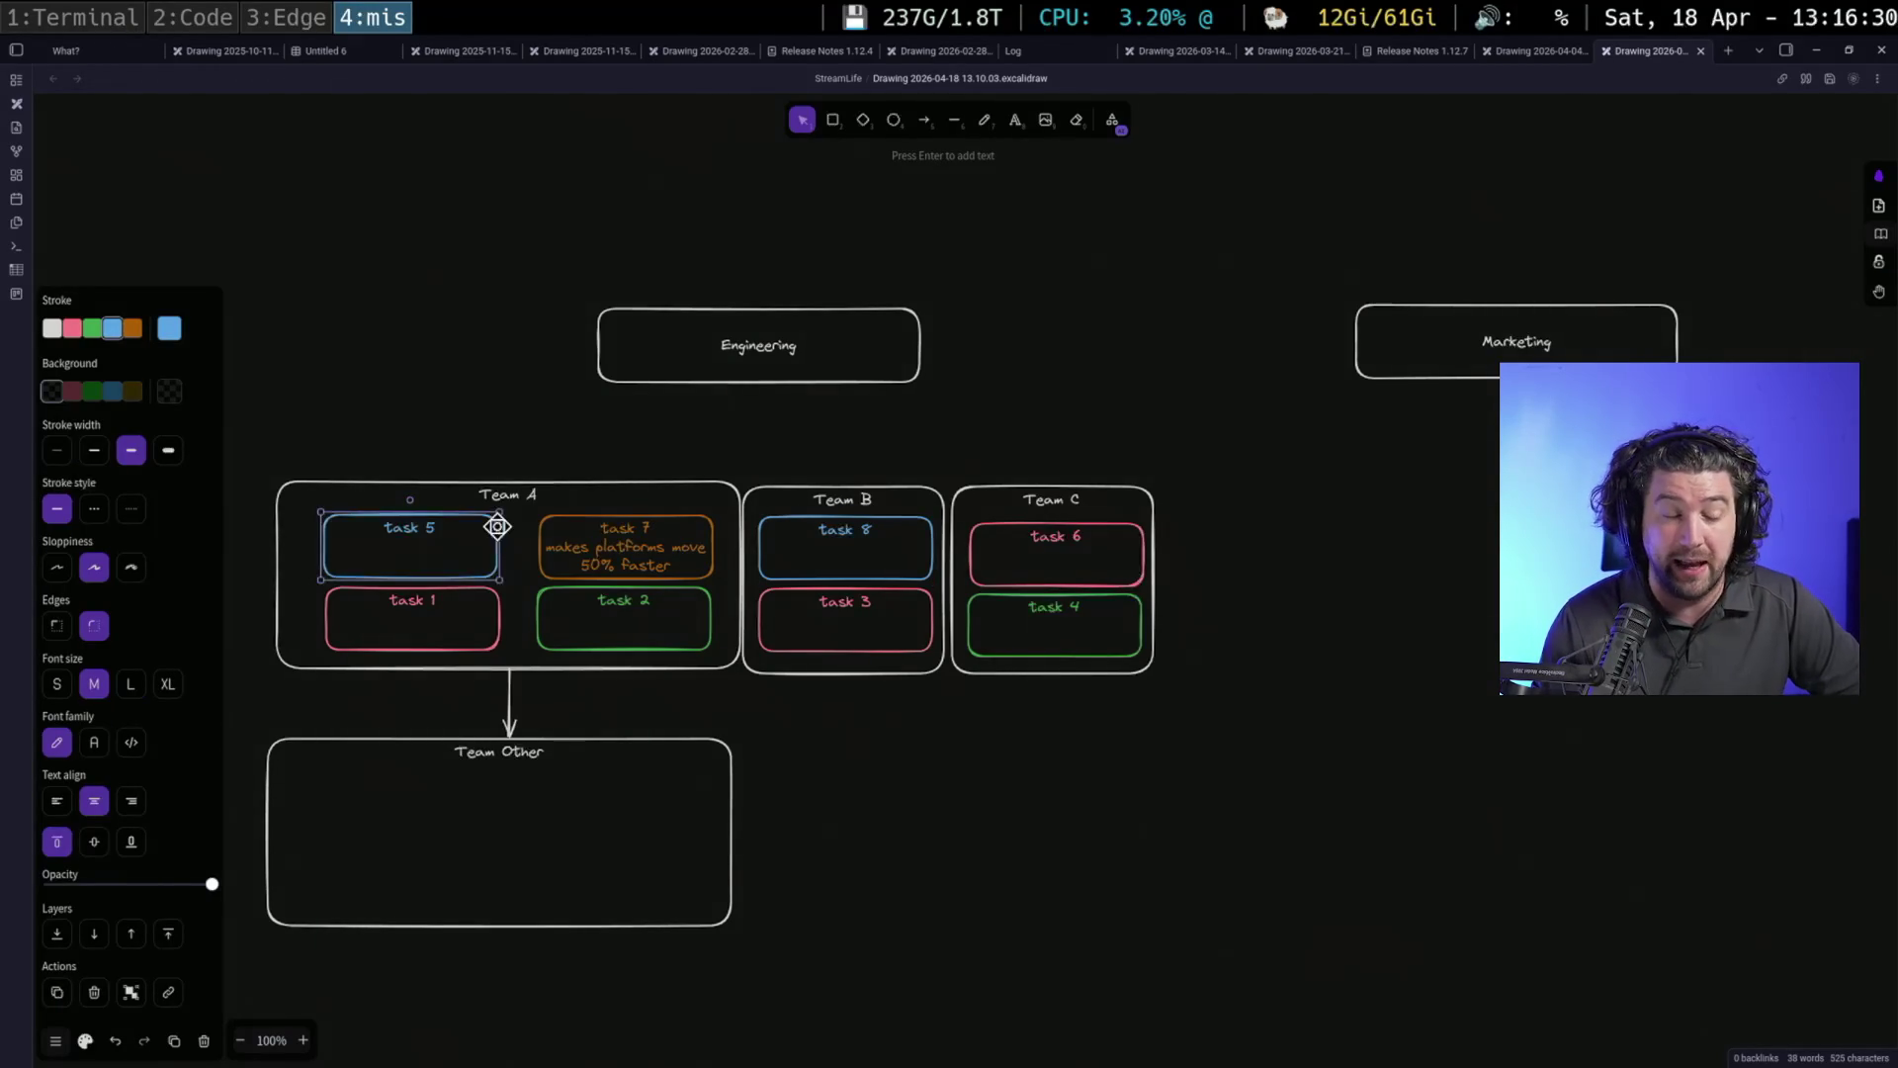
{"action": "left_click", "coordinate": [1039, 570]}
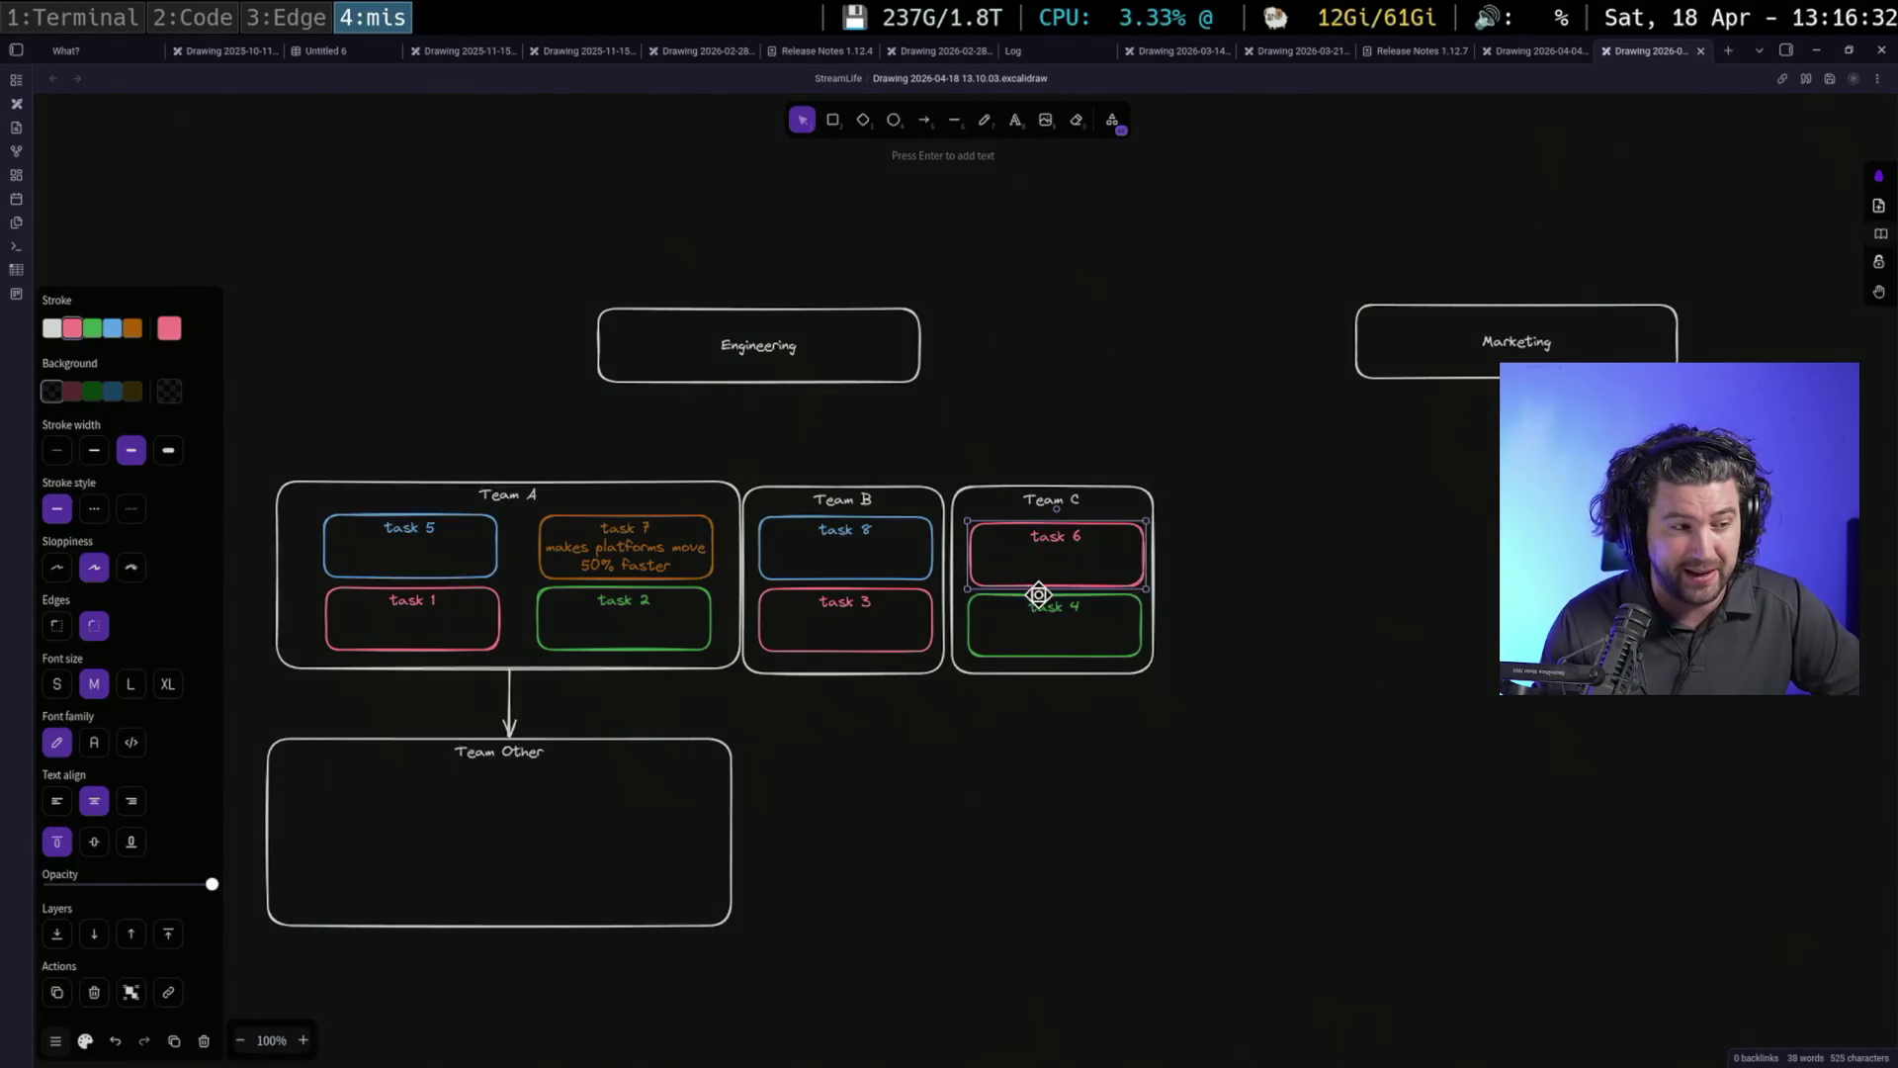
{"action": "left_click", "coordinate": [491, 636]}
{"action": "left_click", "coordinate": [885, 614]}
{"action": "left_click", "coordinate": [1054, 563]}
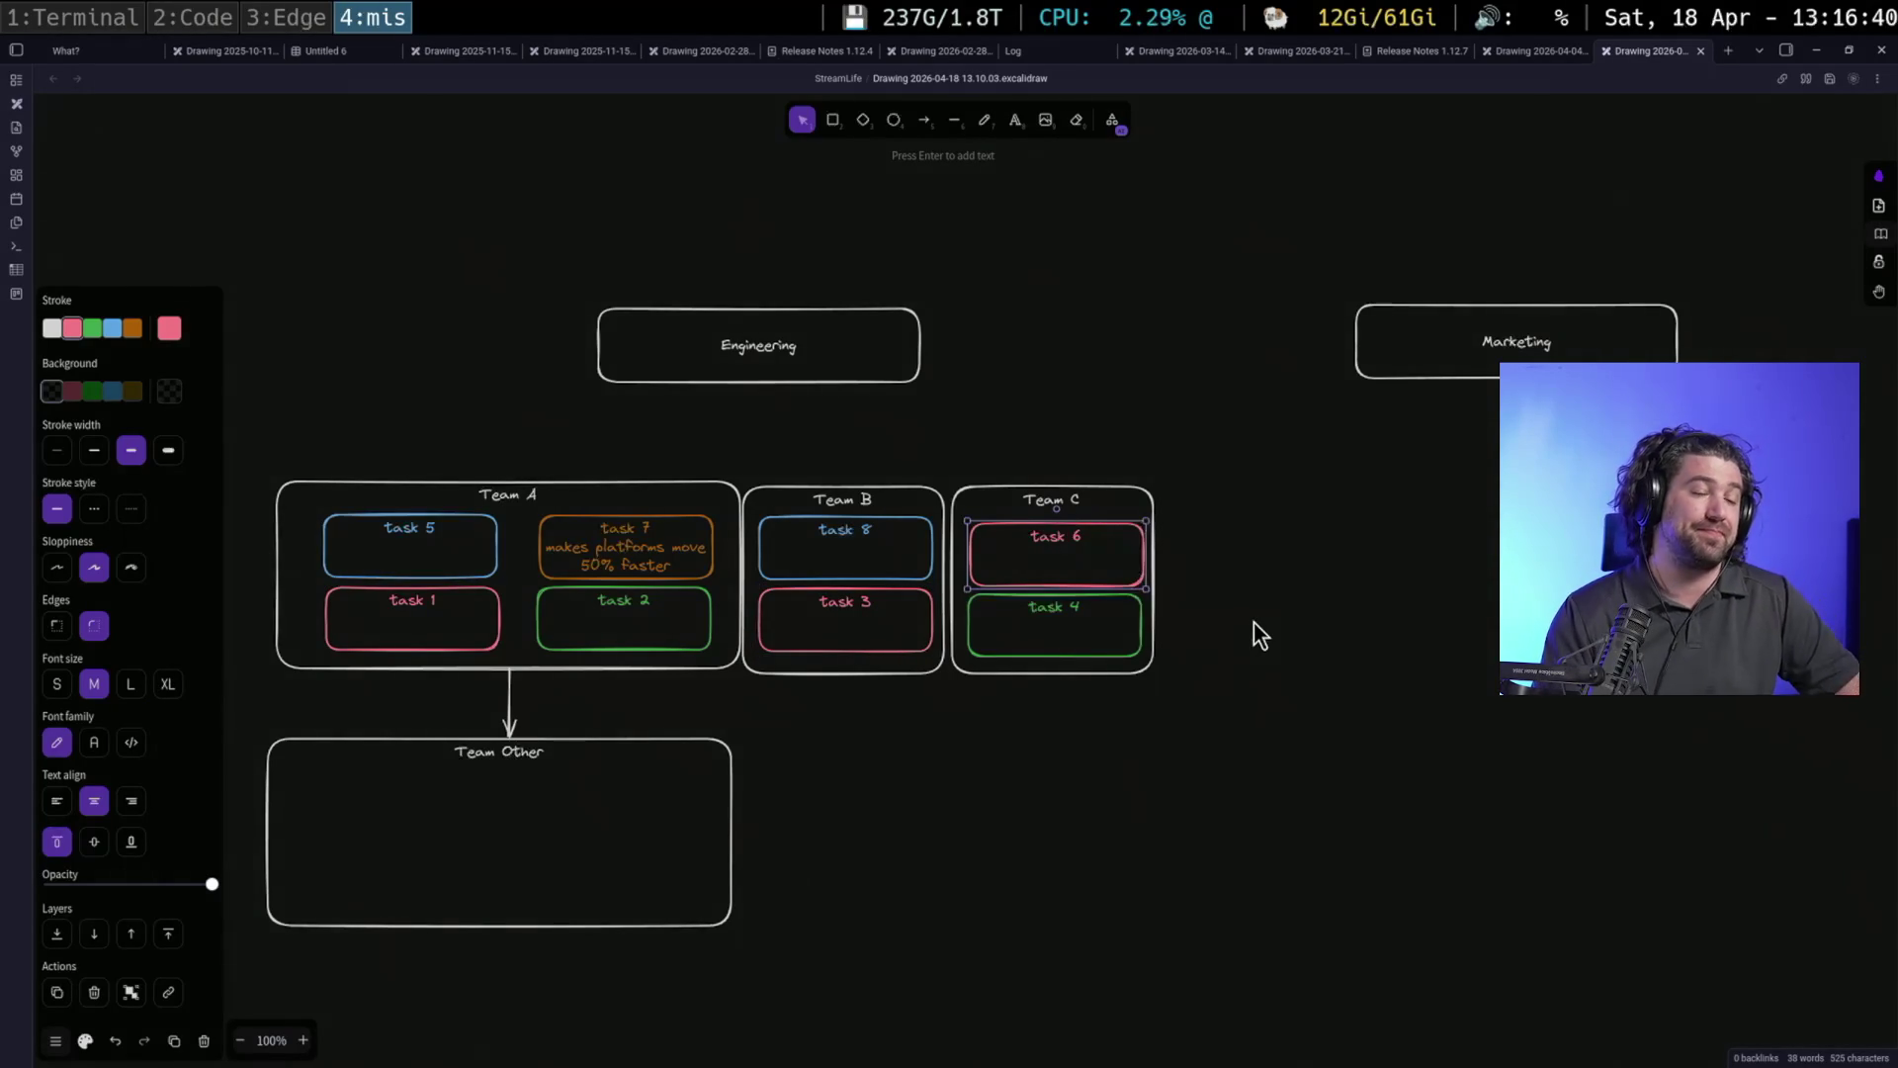
Switch to the laser pointer and trace trails over Team C and beneath Team A
{"action": "left_click", "coordinate": [984, 121]}
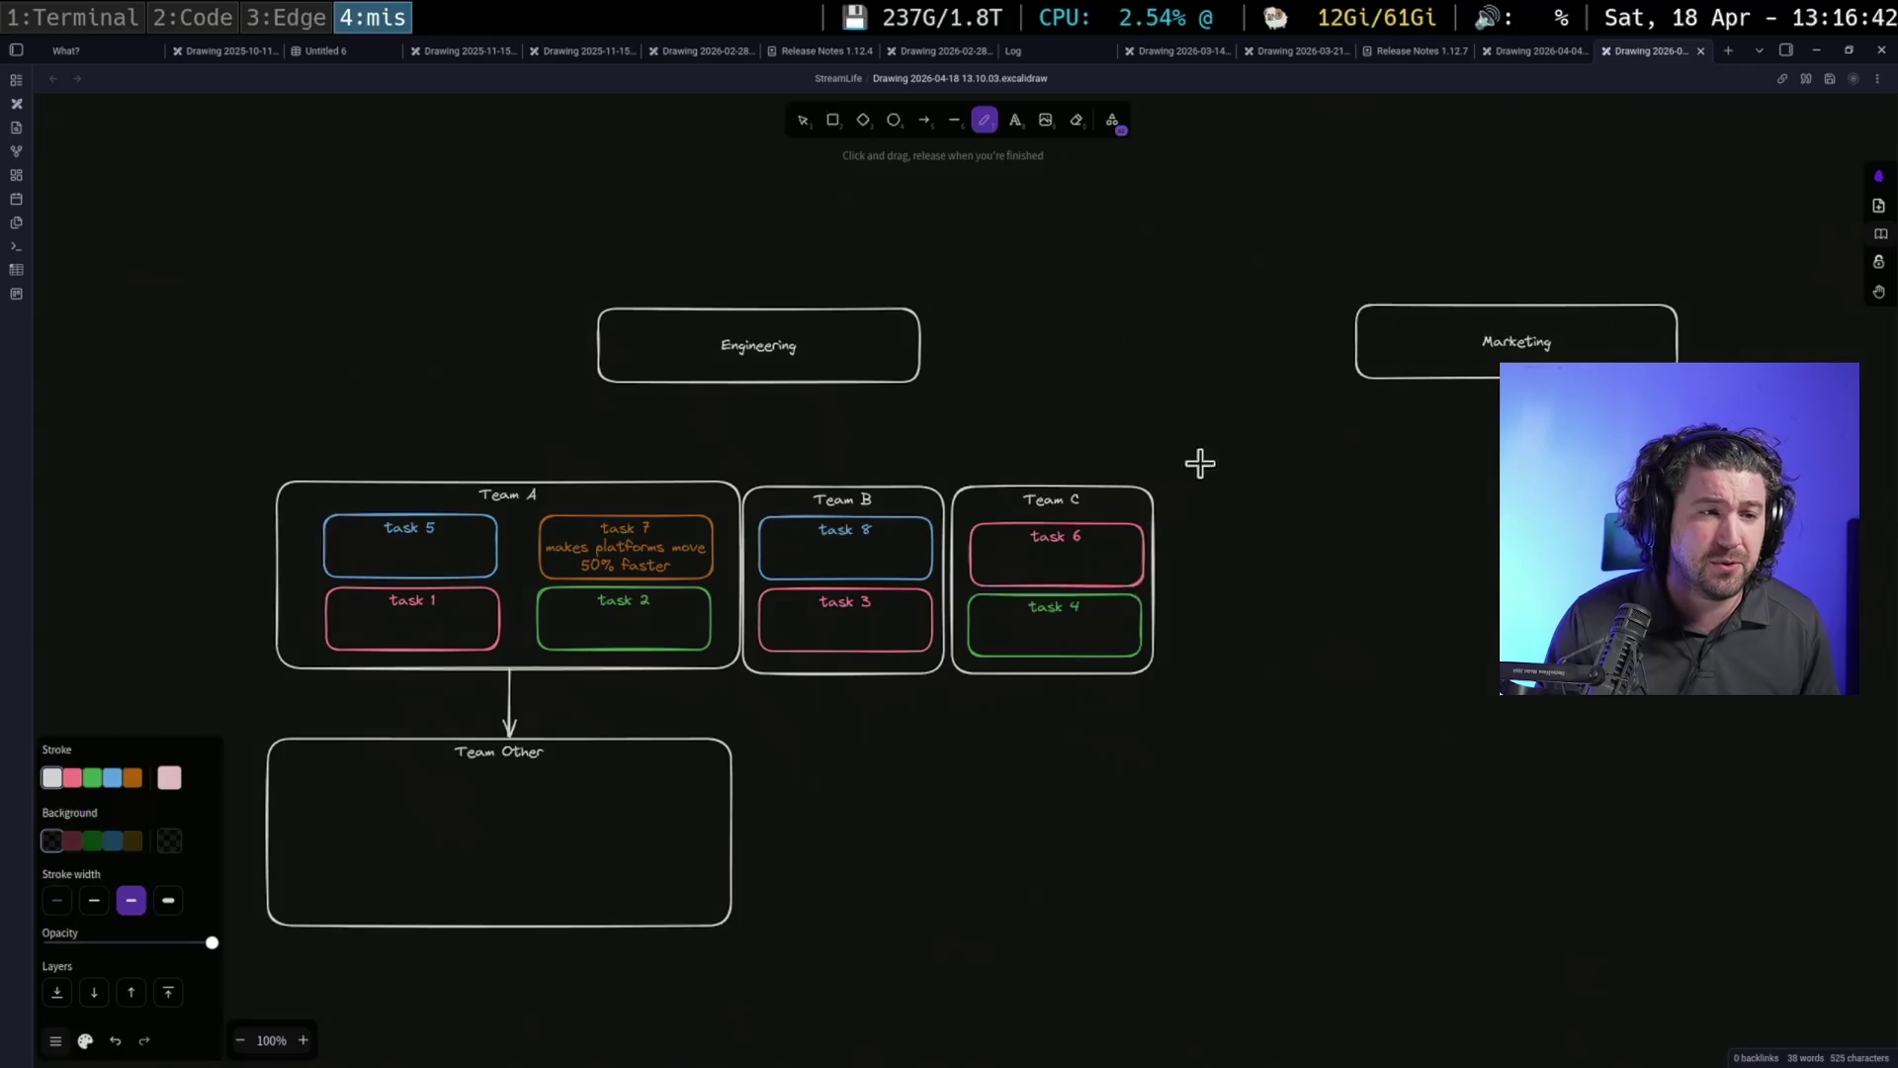
{"action": "left_click", "coordinate": [1113, 122]}
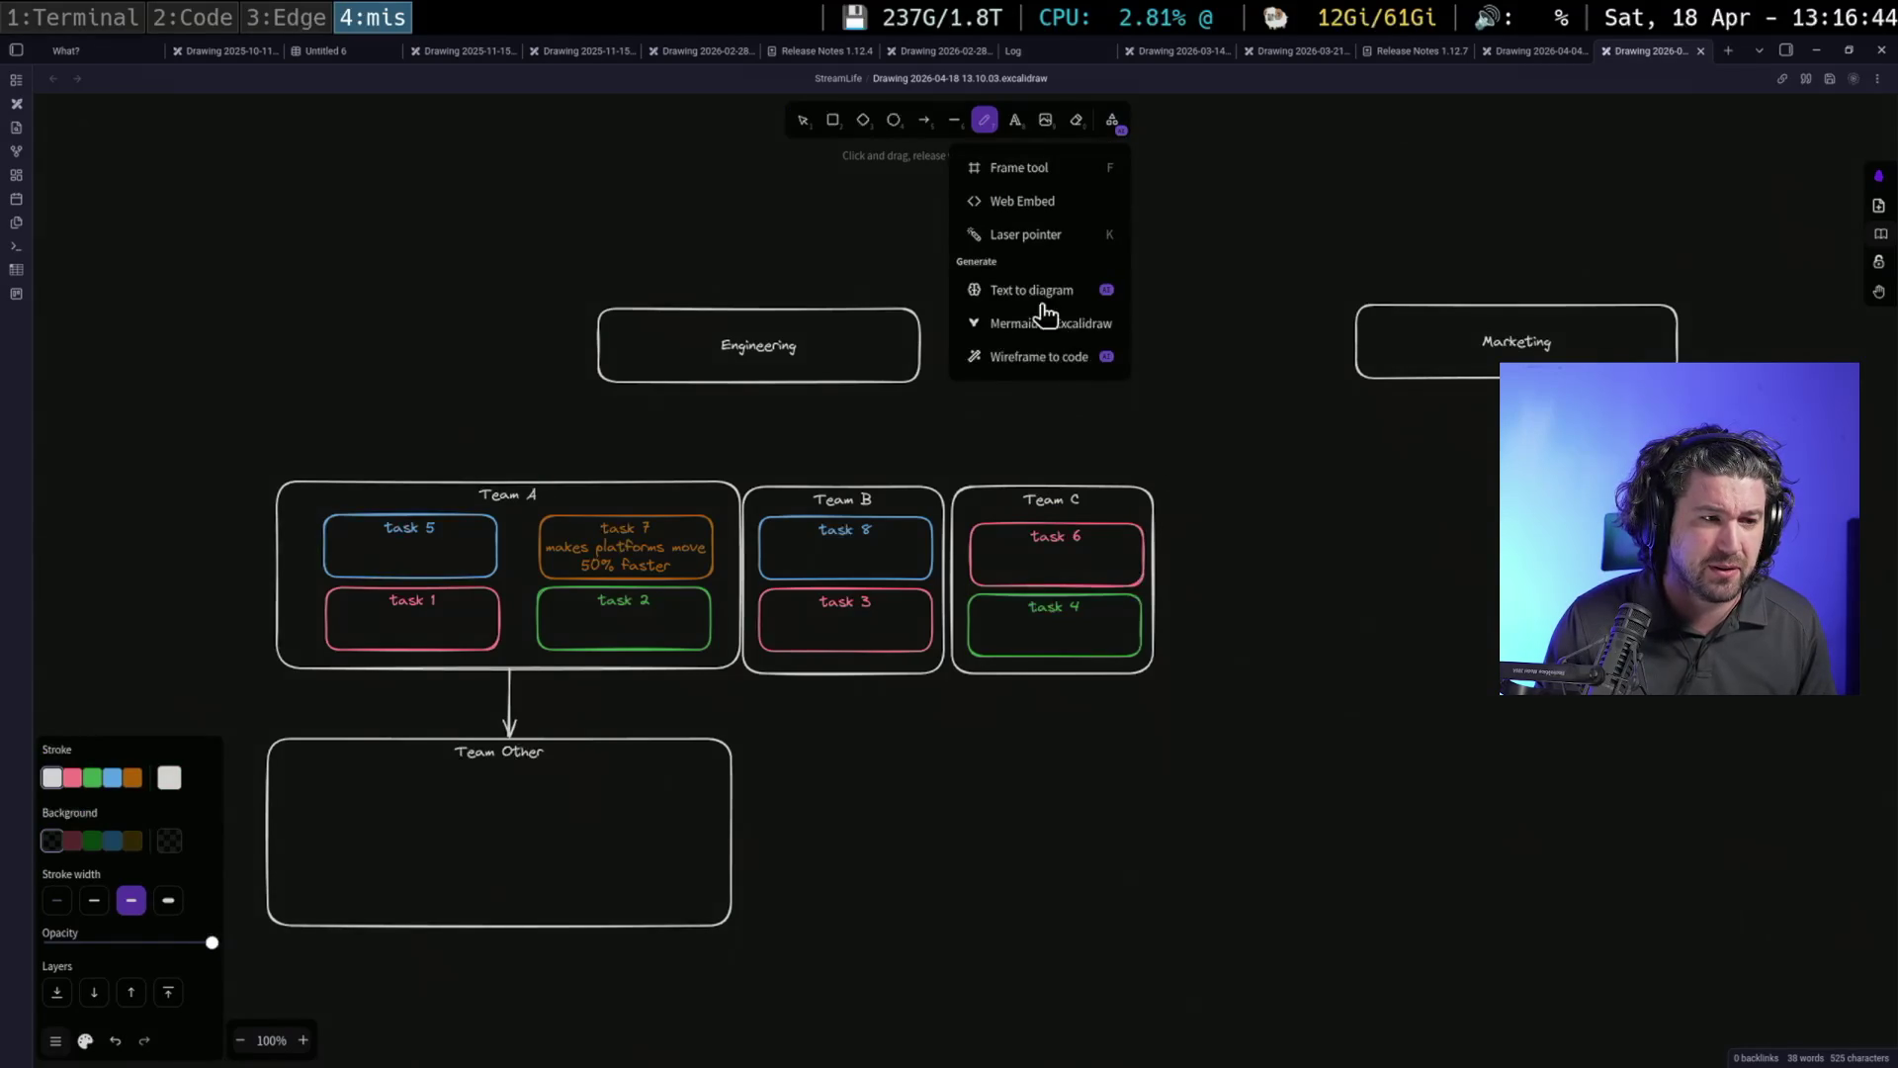
{"action": "left_click", "coordinate": [1025, 235]}
{"action": "left_click_drag", "start_coordinate": [1161, 327], "coordinate": [1178, 636]}
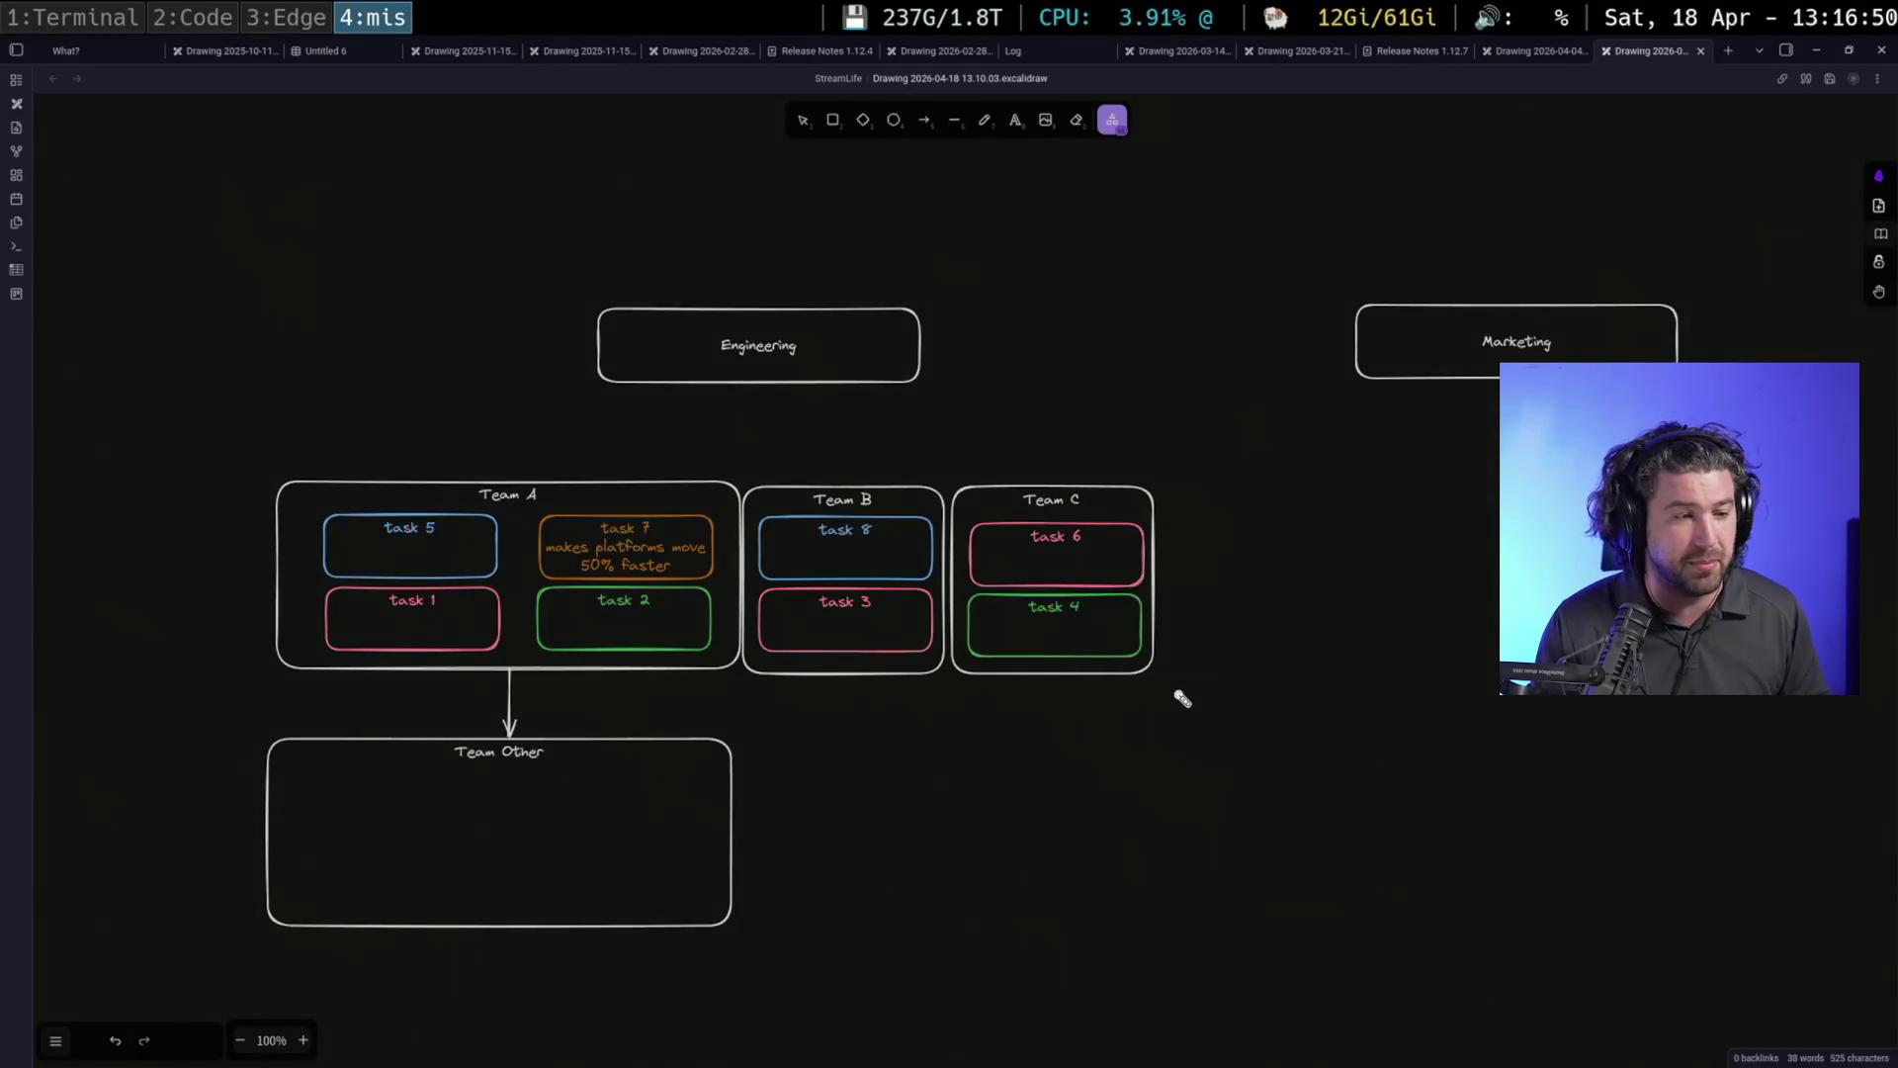
{"action": "left_click_drag", "start_coordinate": [753, 754], "coordinate": [699, 678]}
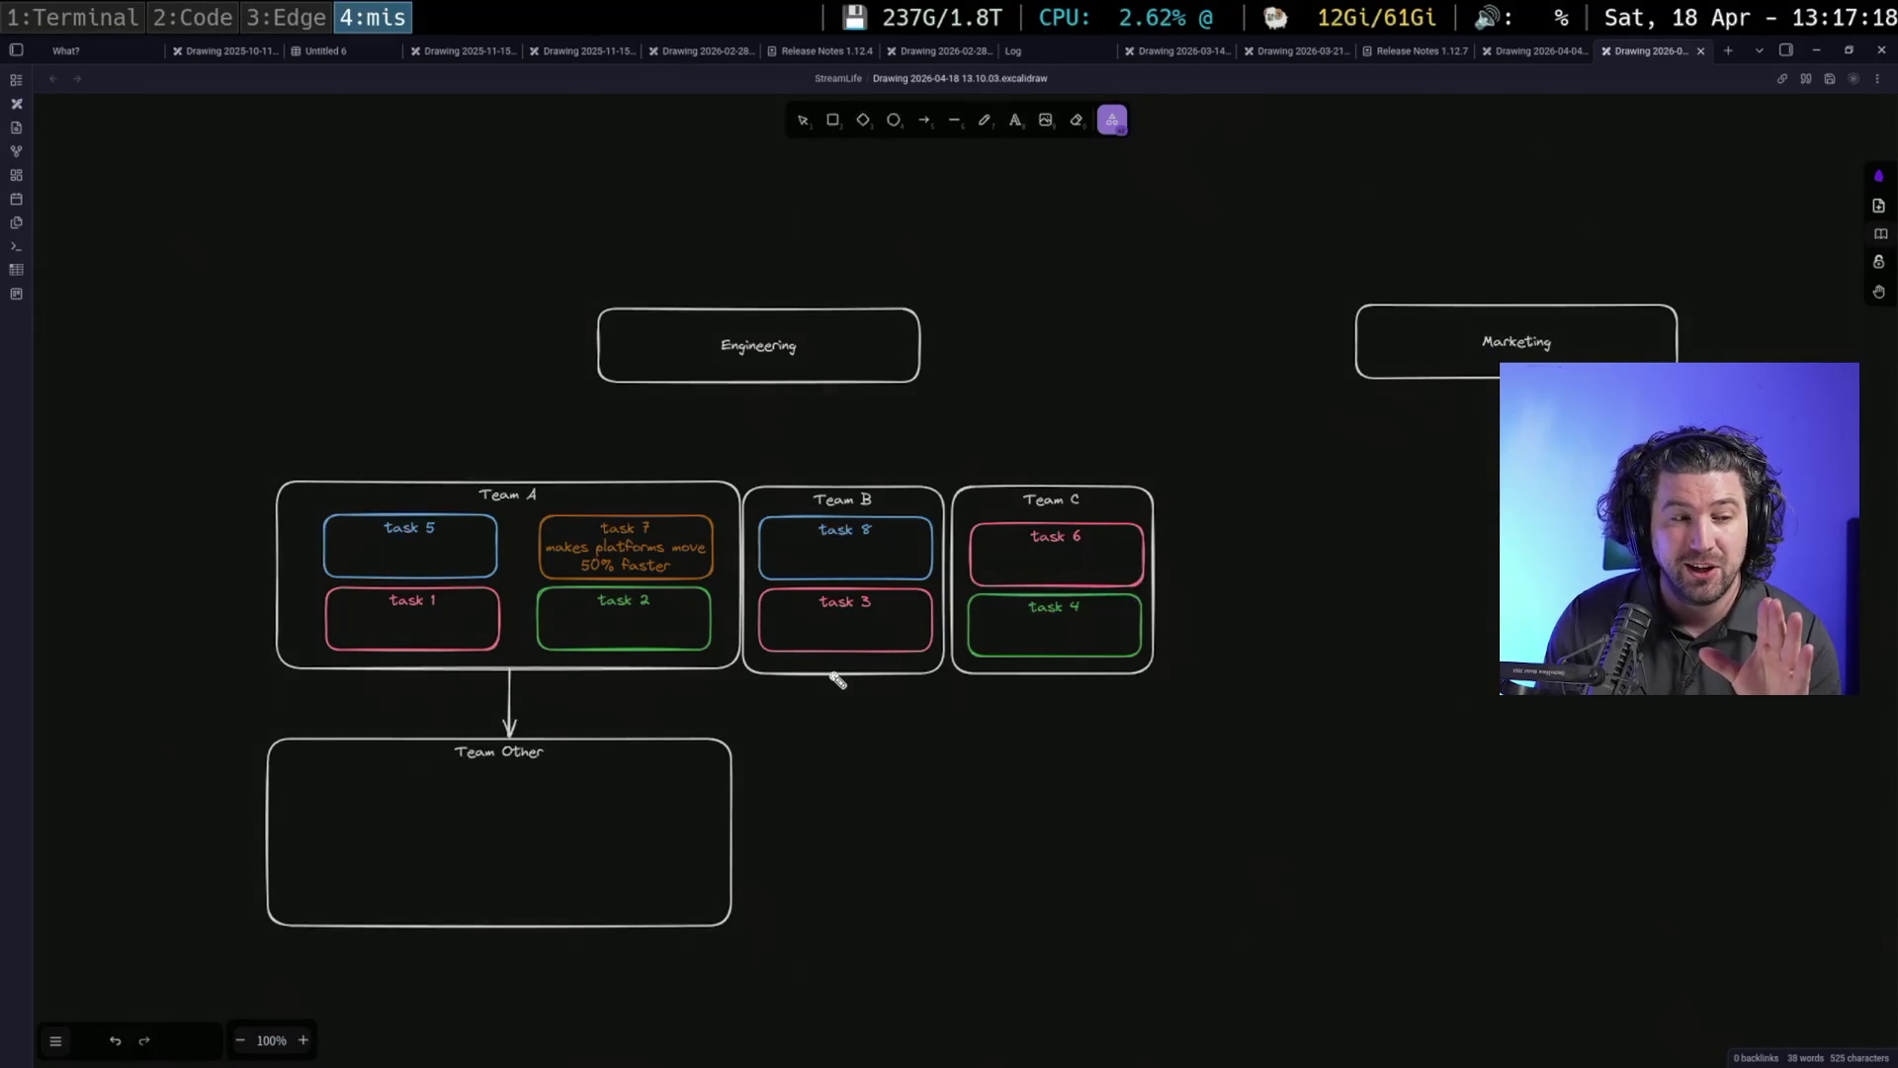
Nudge the Team A container a couple of pixels into line, then select task 7
{"action": "left_click", "coordinate": [803, 120]}
{"action": "left_click", "coordinate": [693, 482]}
{"action": "left_click_drag", "start_coordinate": [693, 482], "coordinate": [689, 485]}
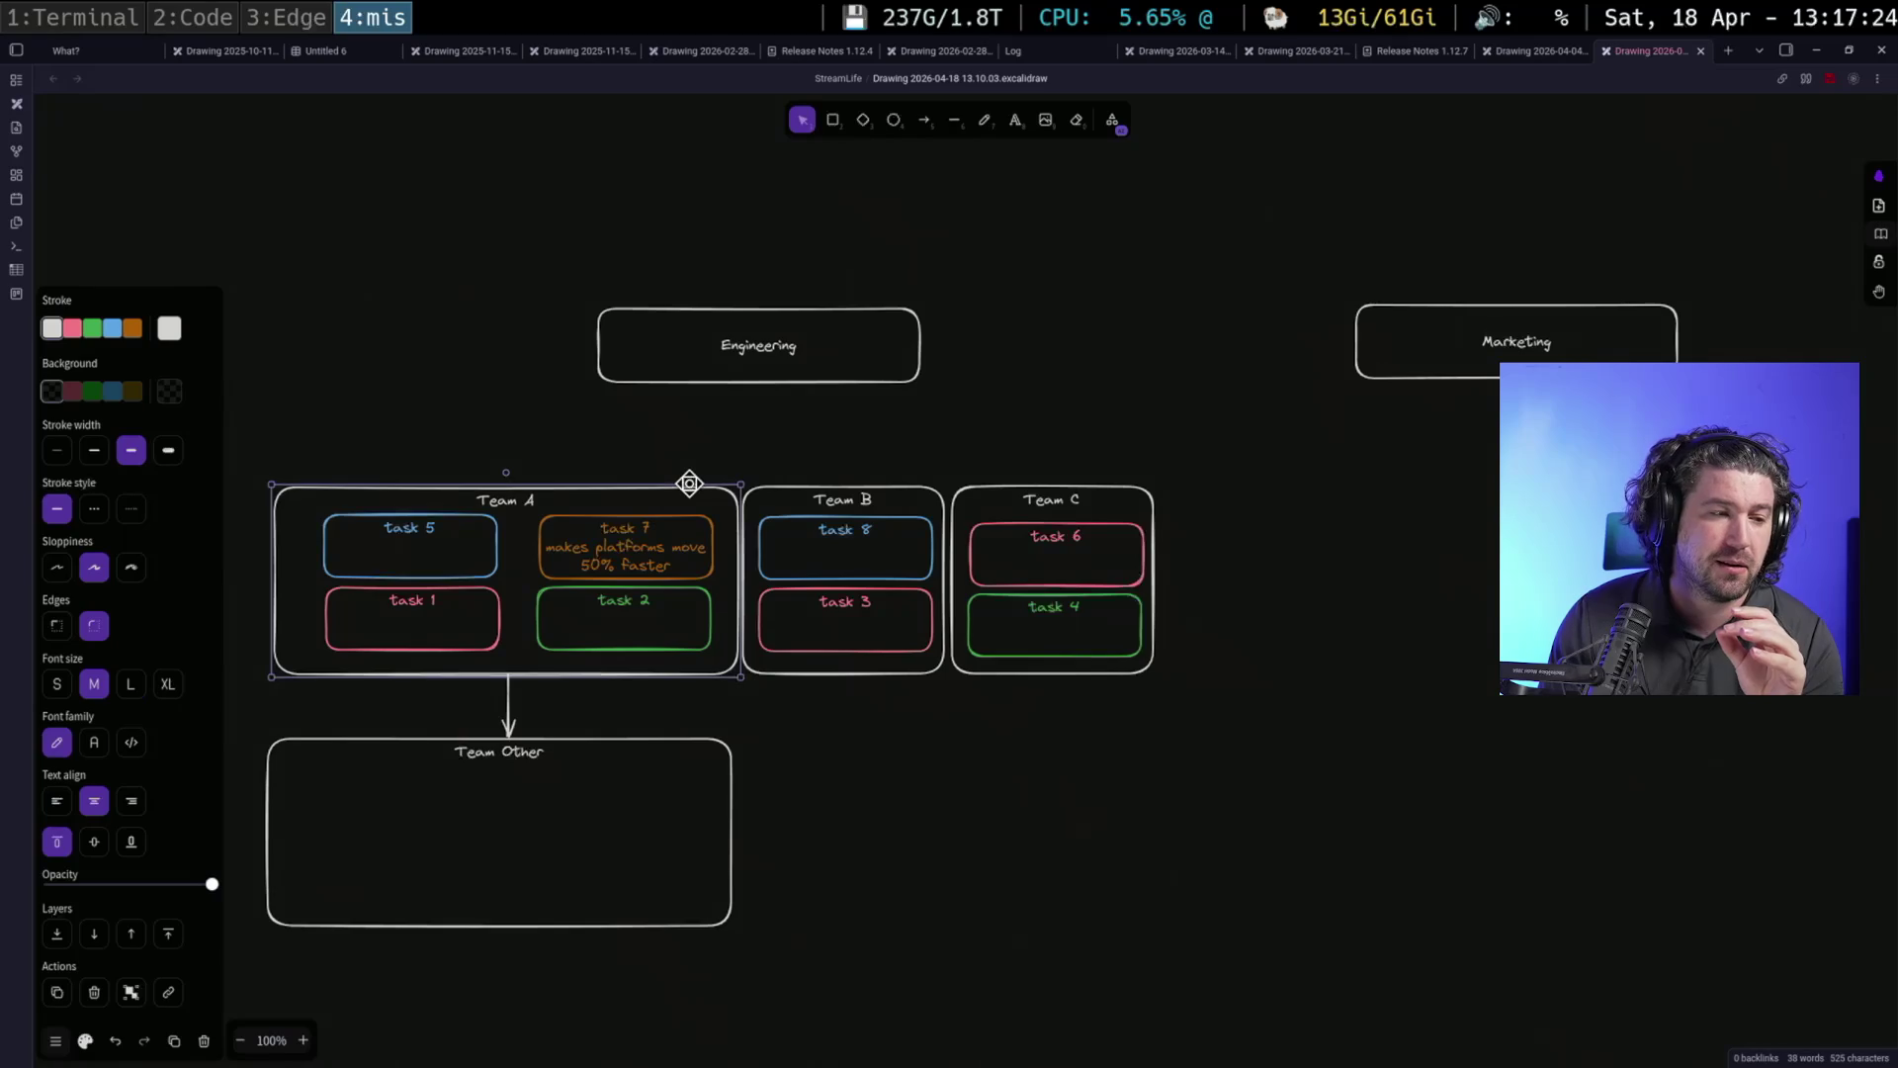
{"action": "left_click", "coordinate": [704, 517]}
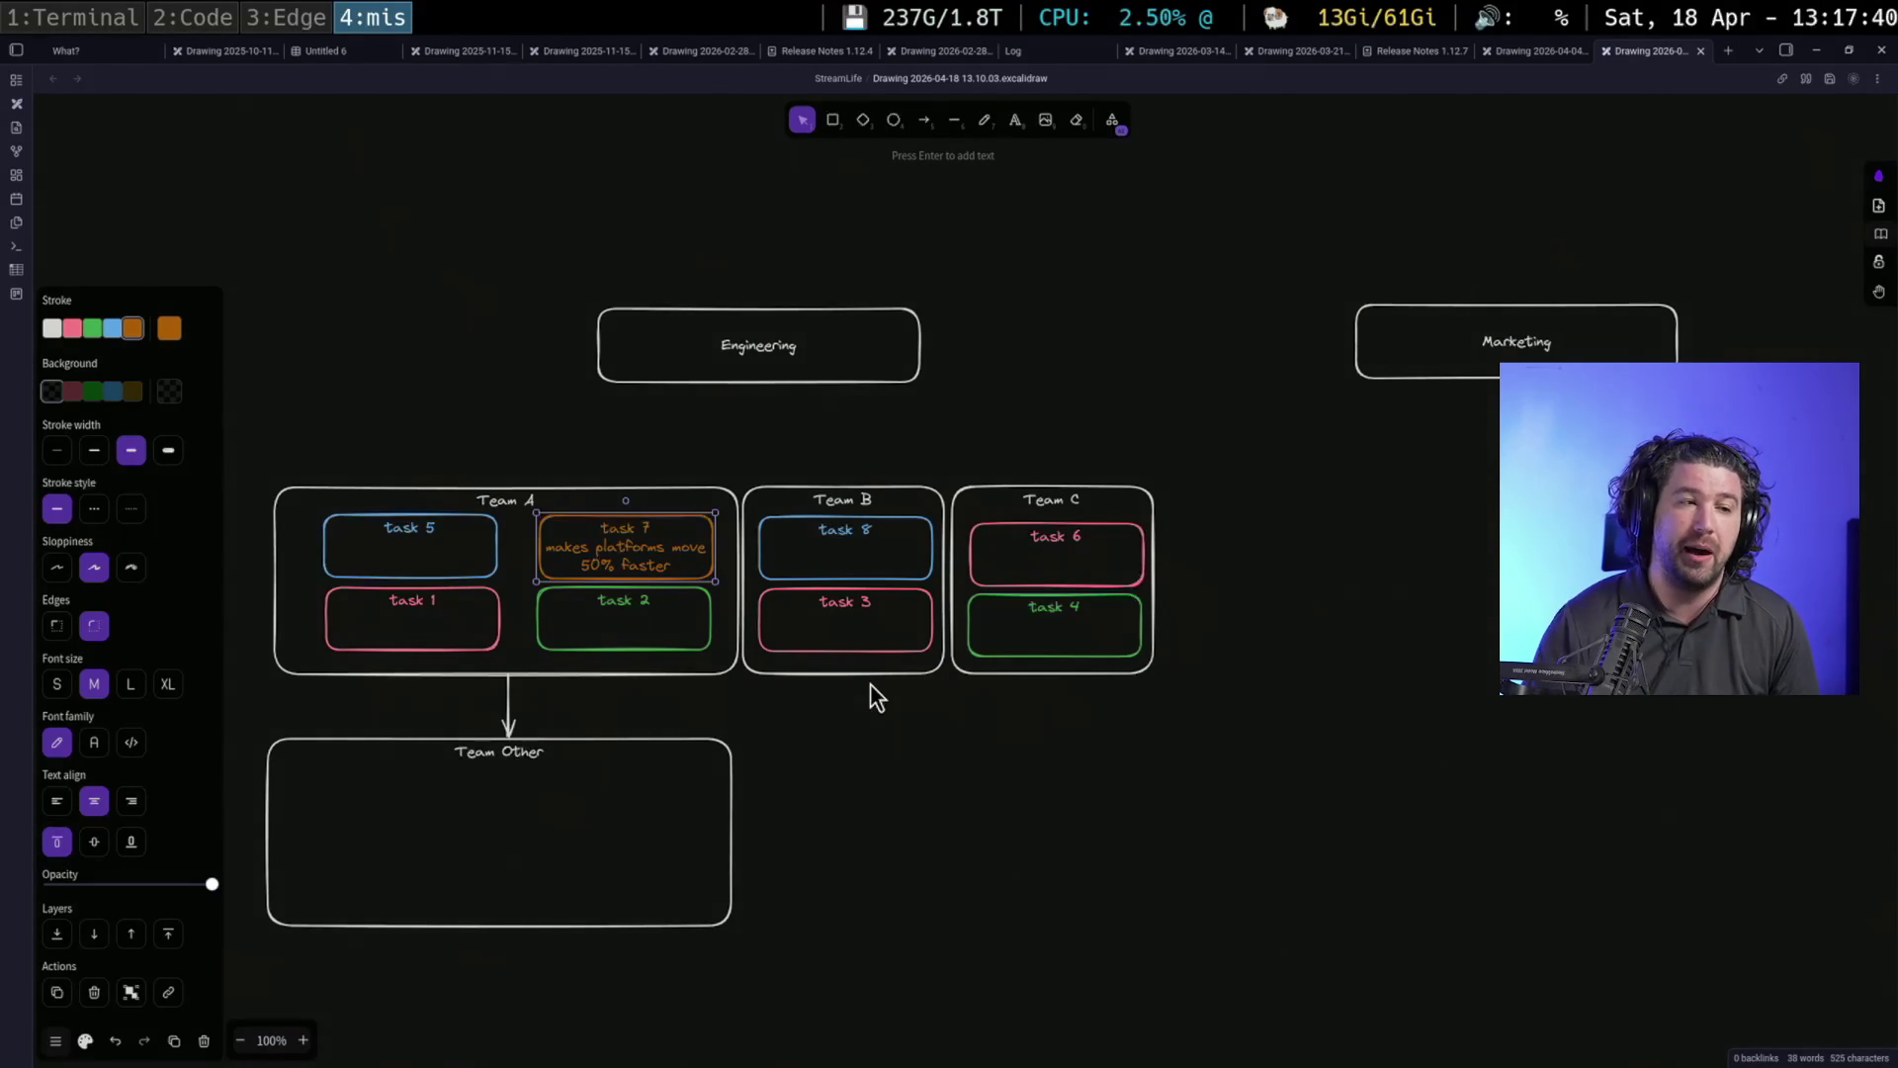
Draw a small box above Team A labelled 'PM'
{"action": "left_click", "coordinate": [833, 121]}
{"action": "left_click_drag", "start_coordinate": [500, 432], "coordinate": [629, 476]}
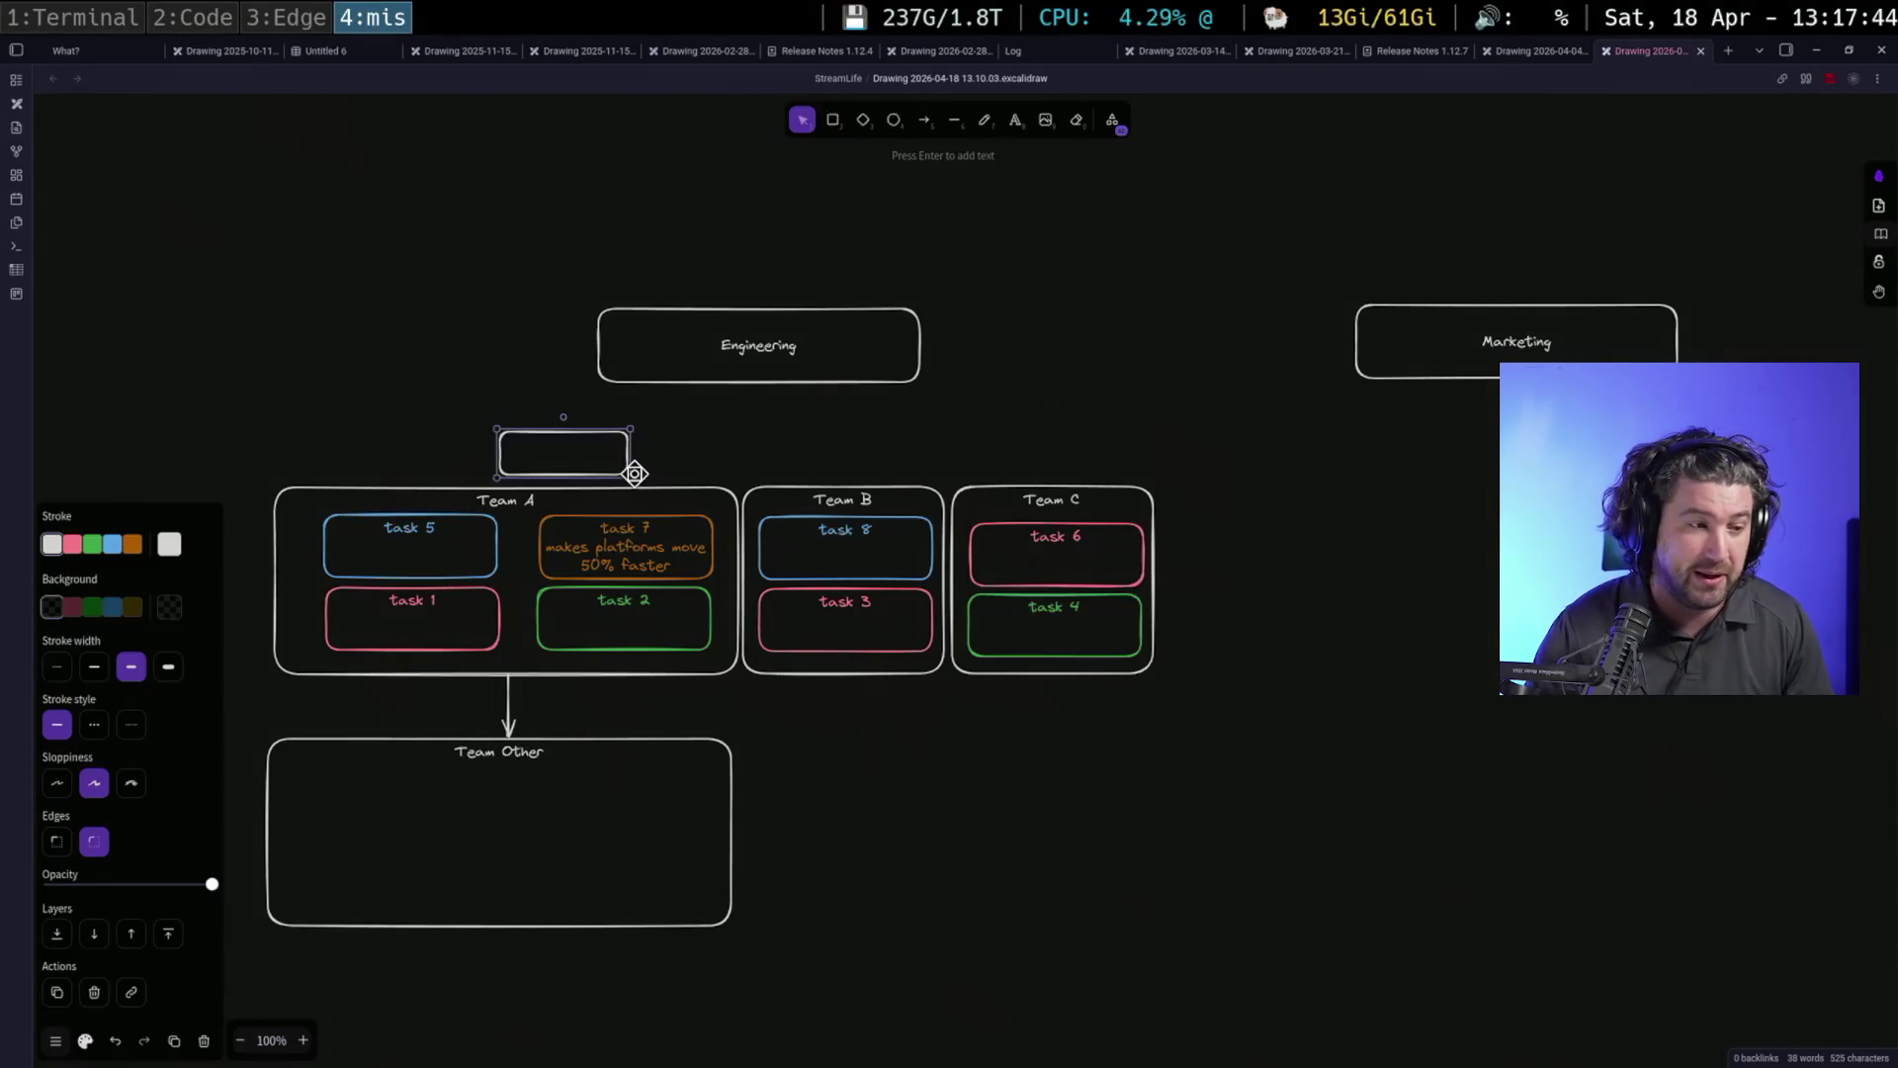
{"action": "key", "text": "Return"}
{"action": "type", "text": "PM"}
{"action": "key", "text": "Escape"}
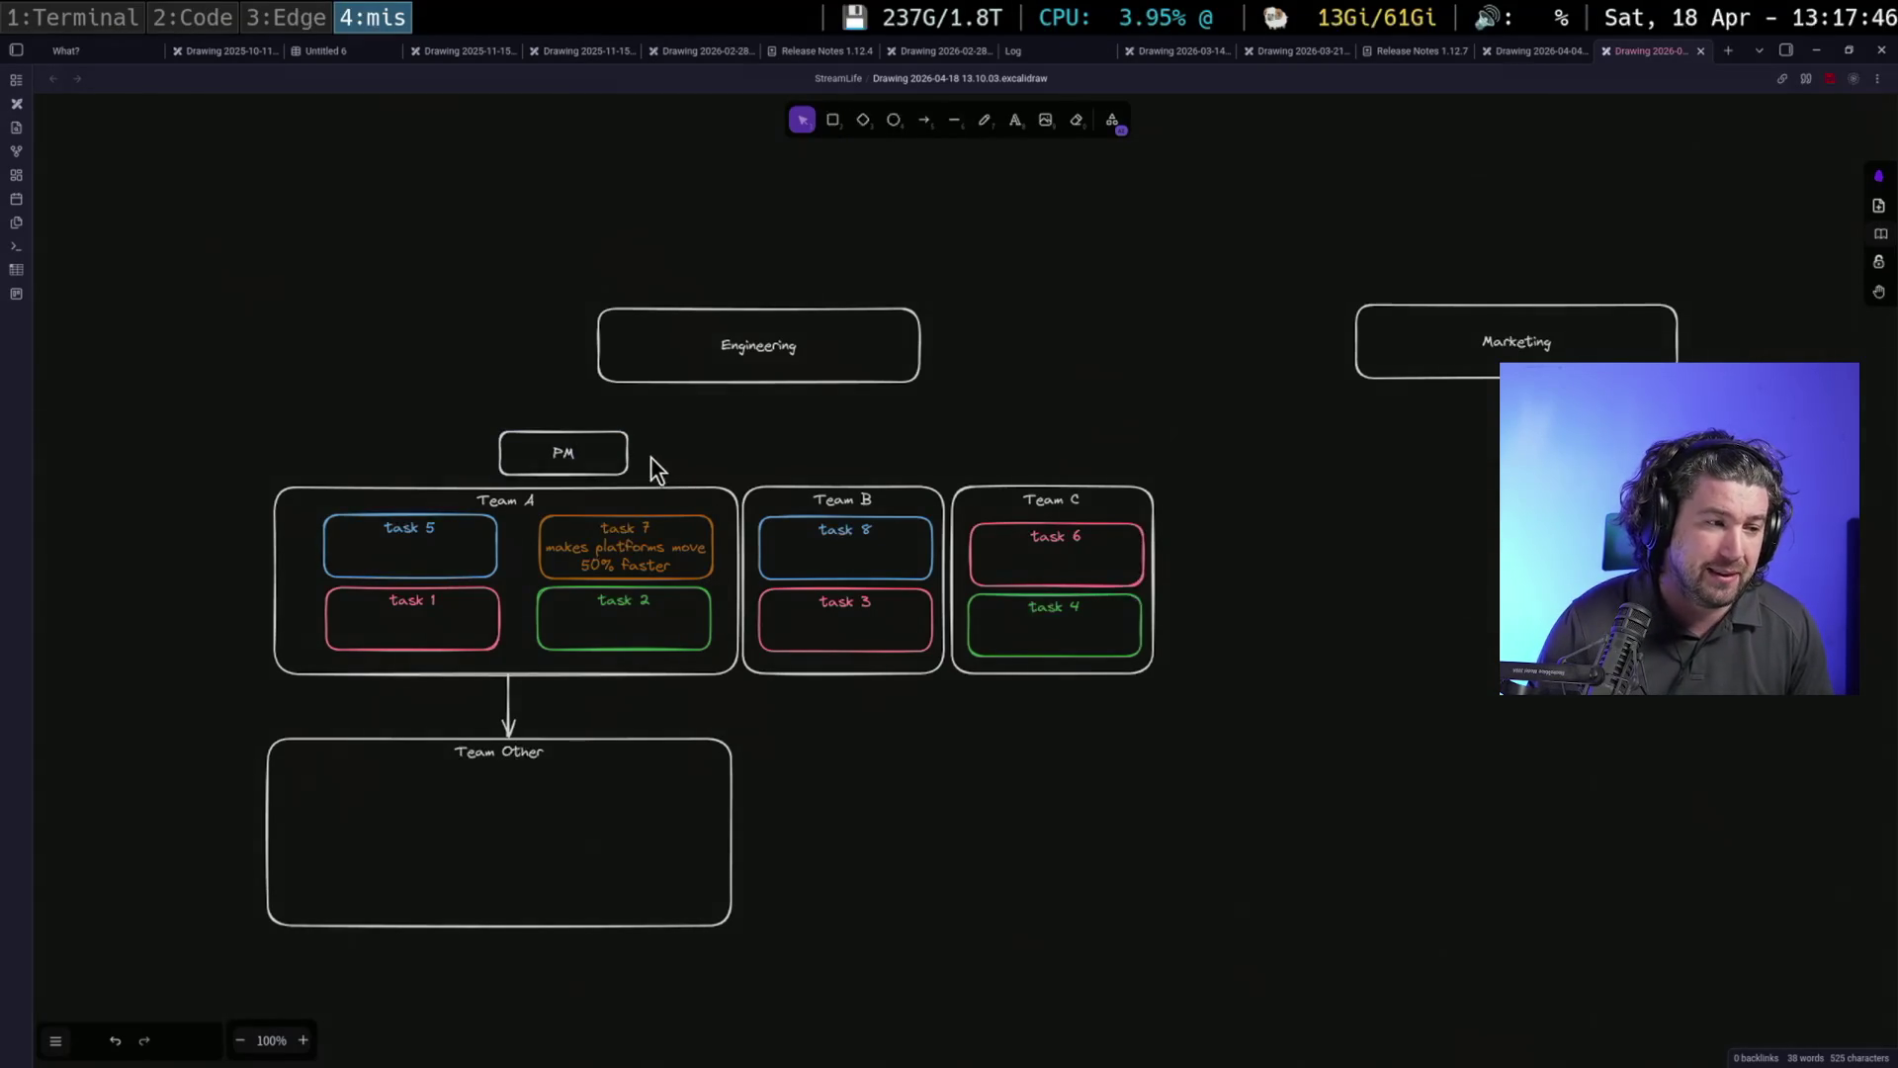
Paste PM box copies above Team B and Team C and line them up
{"action": "left_click", "coordinate": [633, 451]}
{"action": "key", "text": "ctrl+v"}
{"action": "left_click_drag", "start_coordinate": [860, 459], "coordinate": [889, 442]}
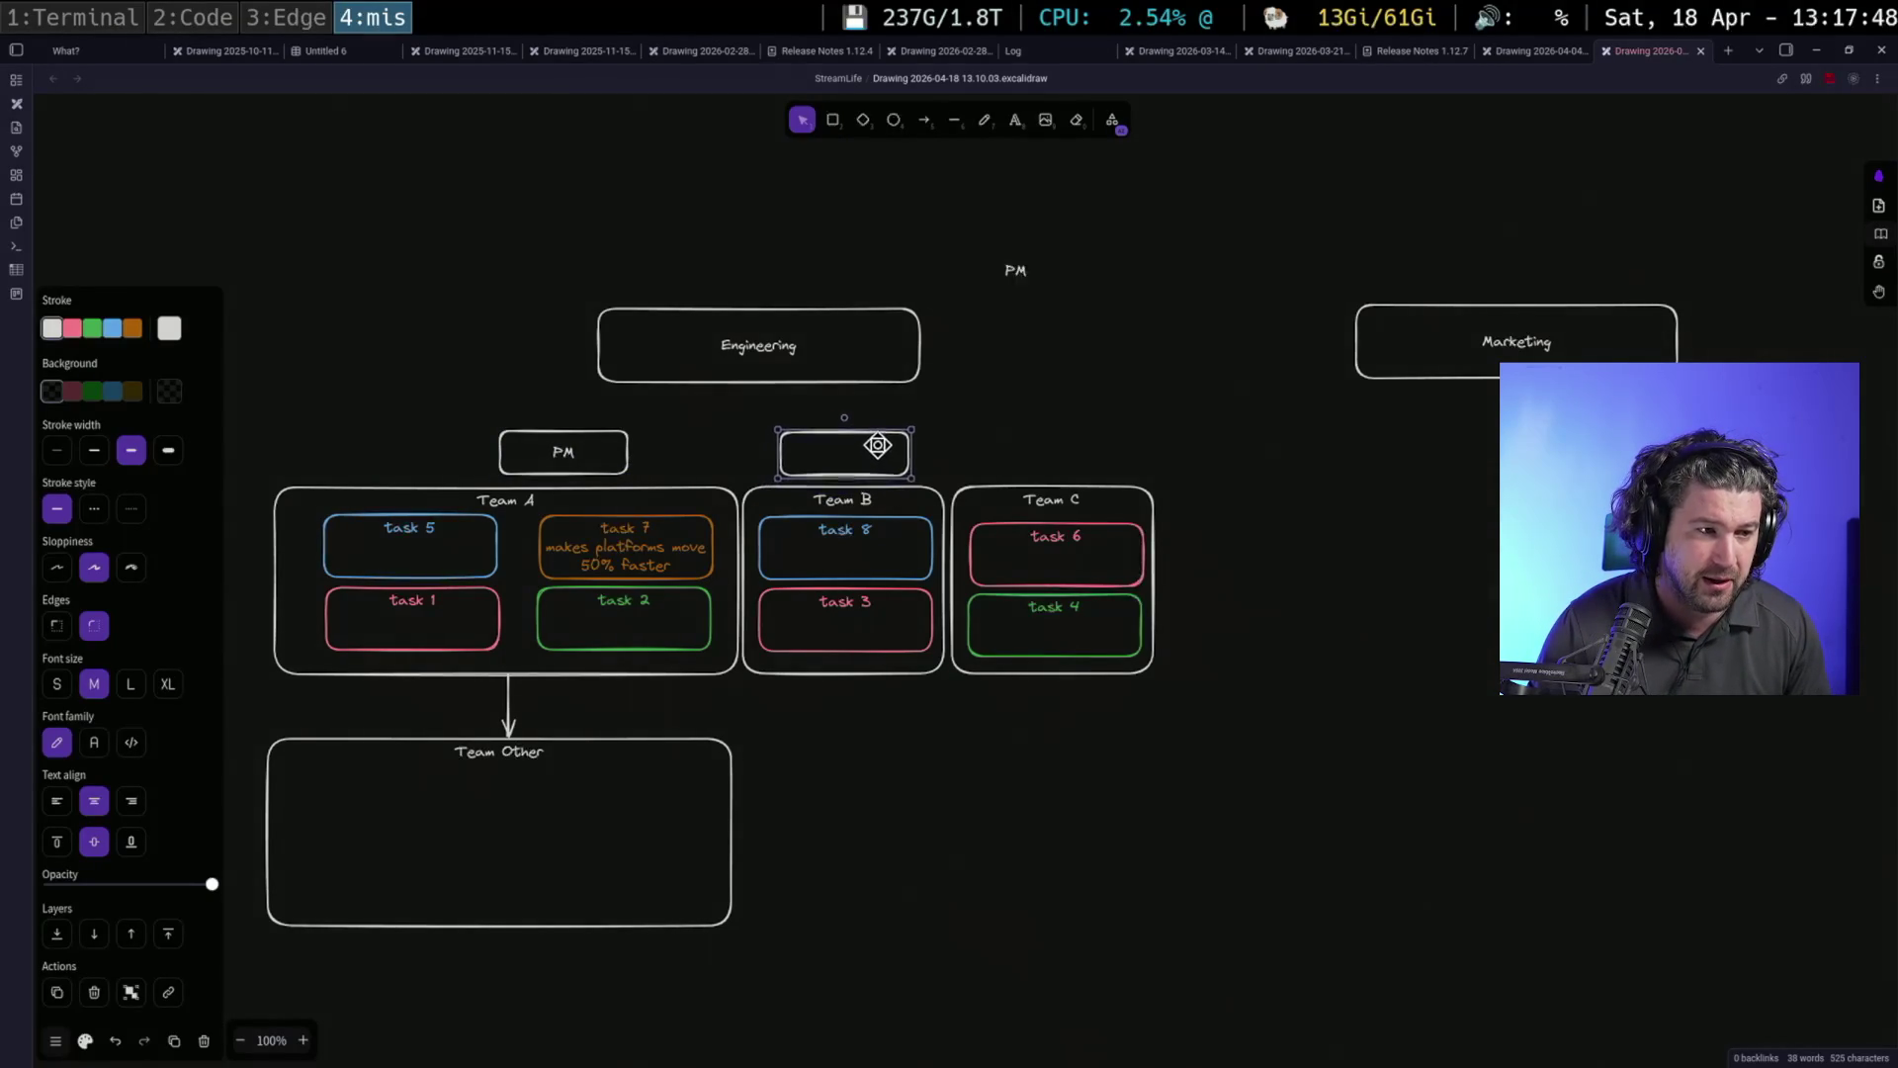
{"action": "key", "text": "ctrl+v"}
{"action": "left_click_drag", "start_coordinate": [1052, 433], "coordinate": [1057, 453]}
{"action": "left_click", "coordinate": [1326, 492]}
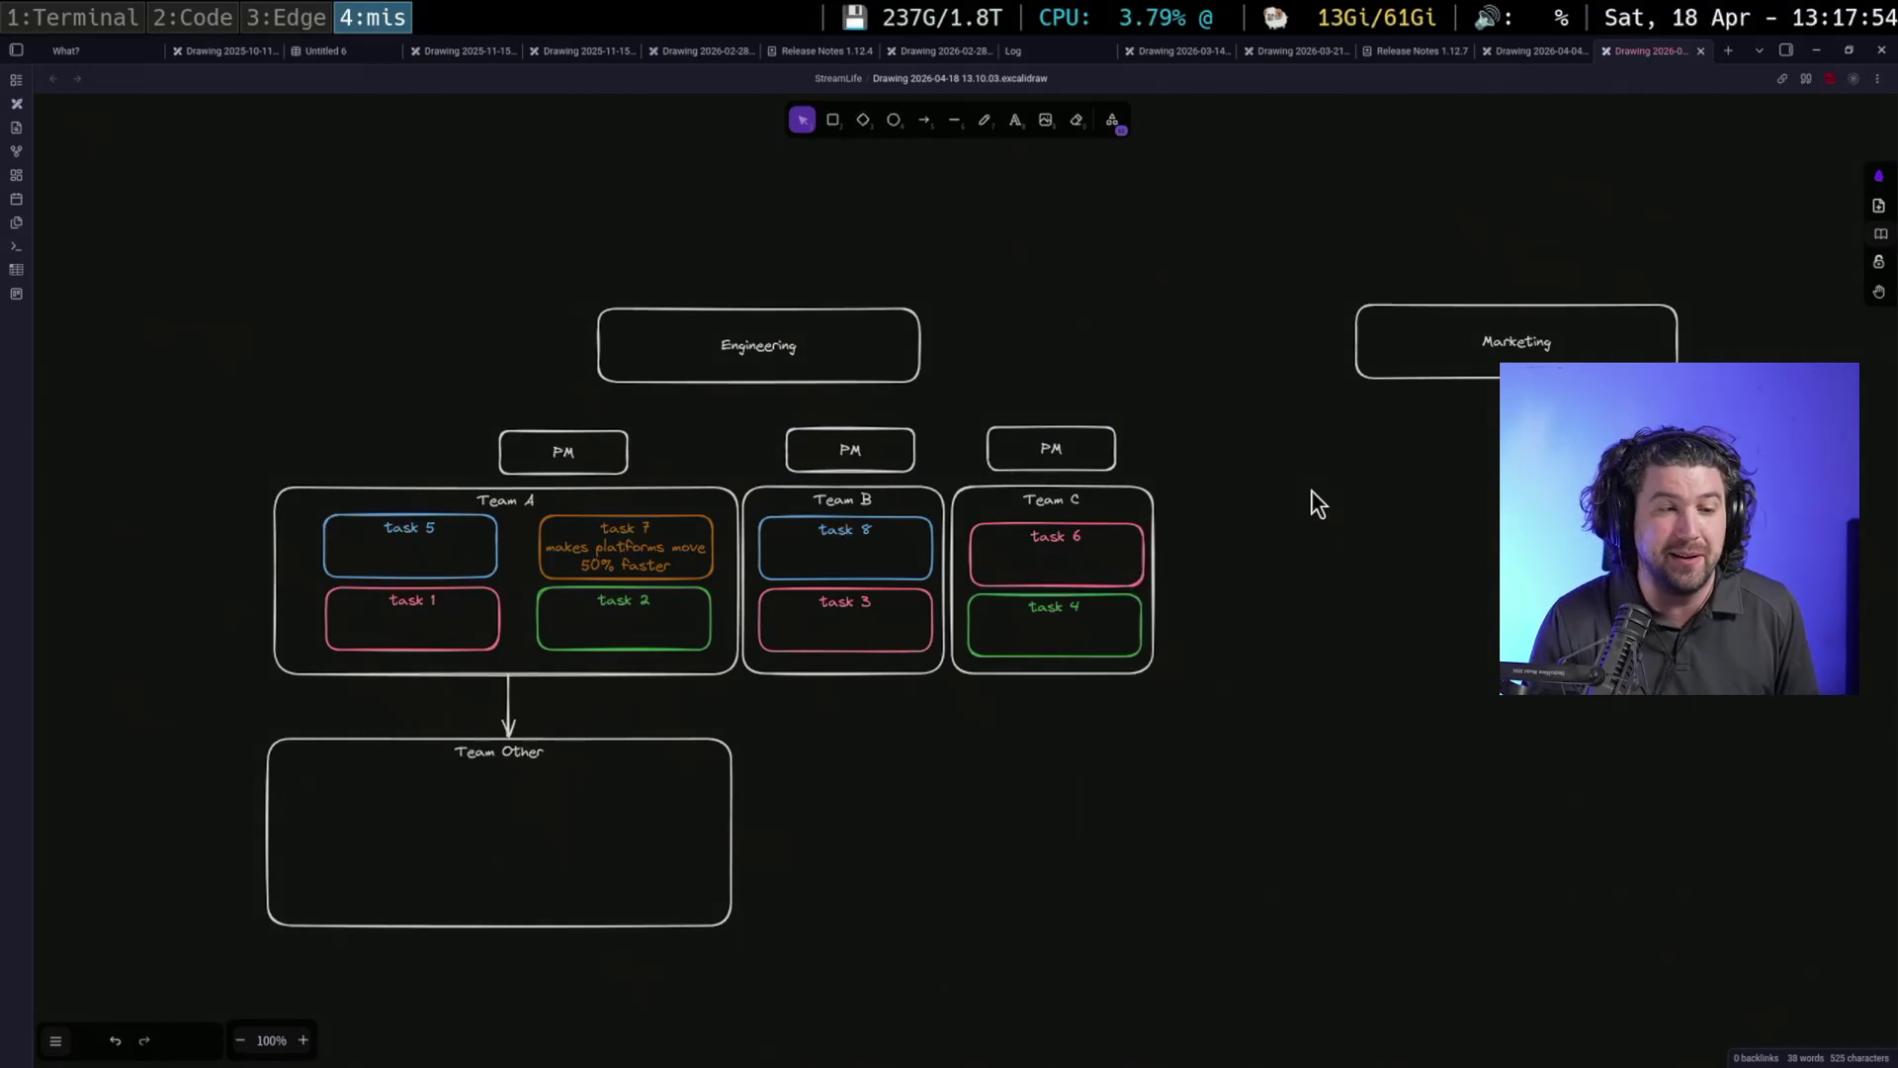
{"action": "left_click_drag", "start_coordinate": [1088, 446], "coordinate": [1094, 448]}
{"action": "left_click", "coordinate": [1261, 482]}
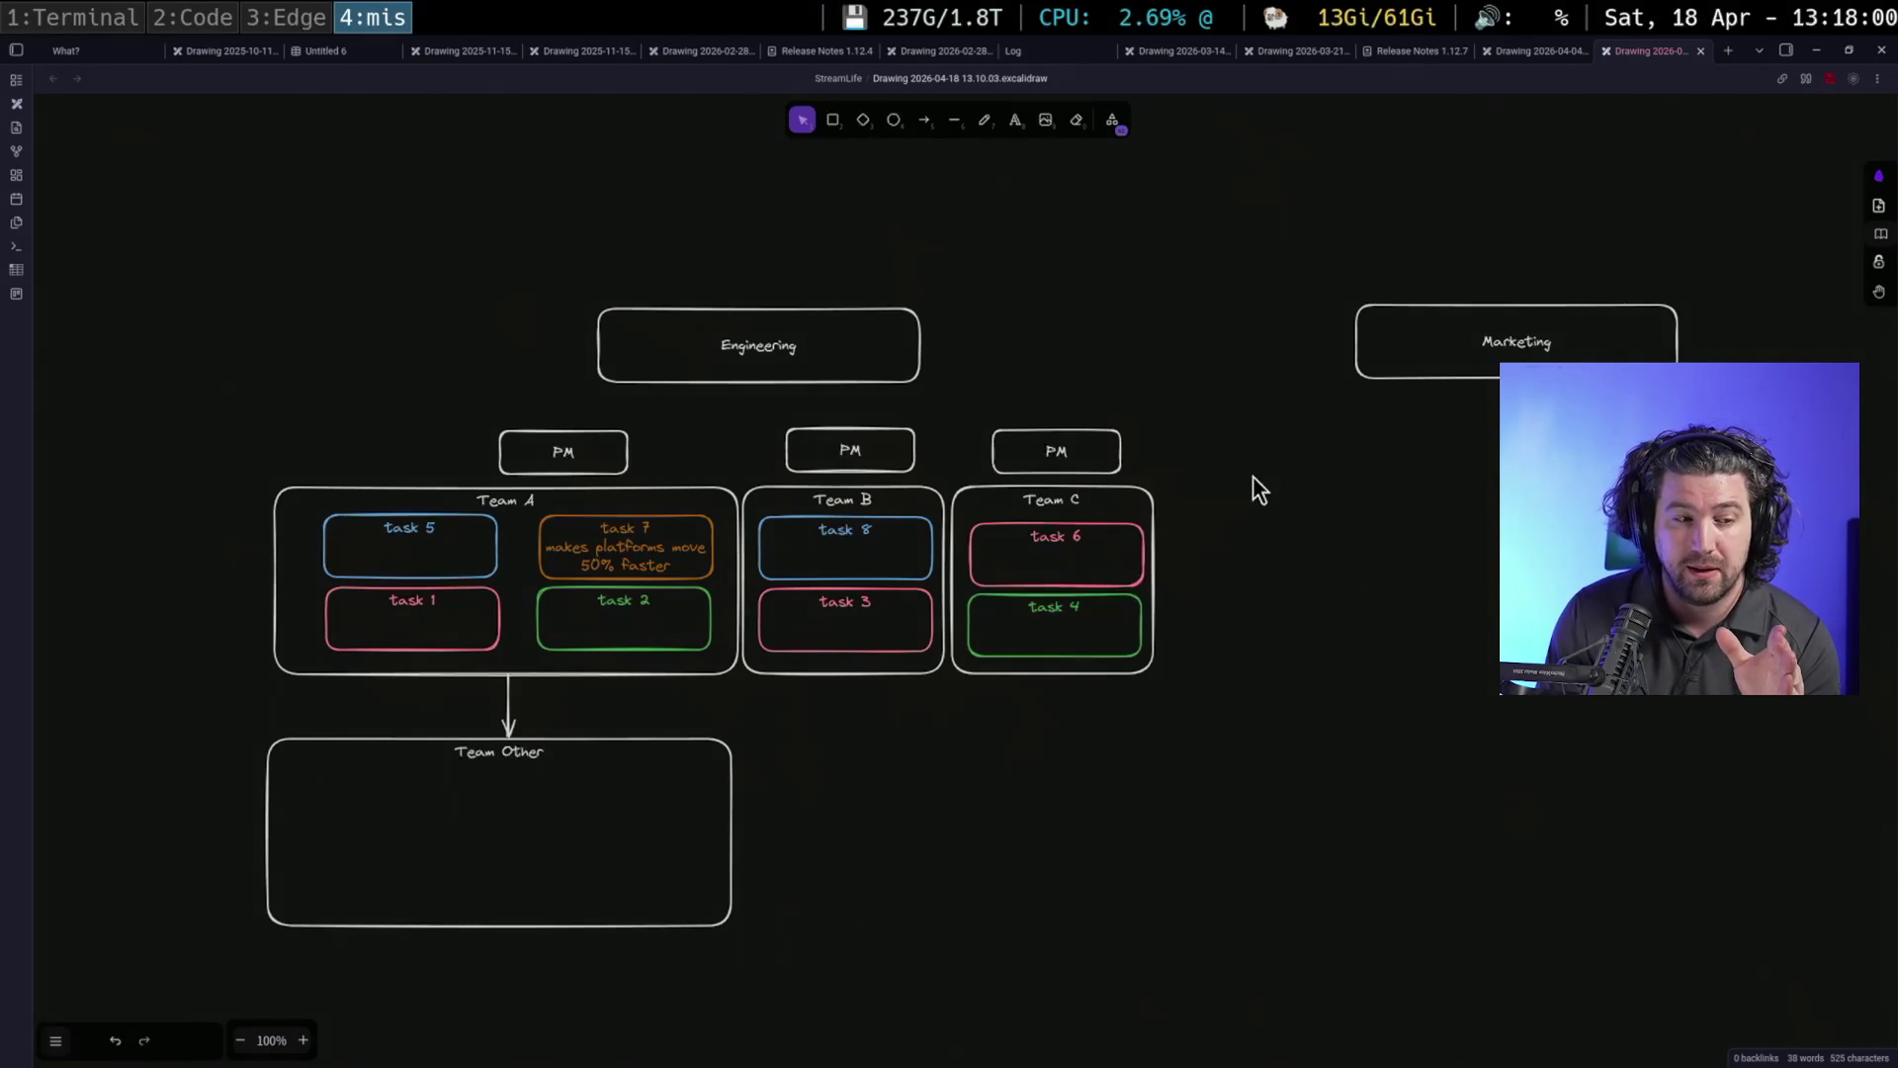
{"action": "left_click", "coordinate": [1086, 539]}
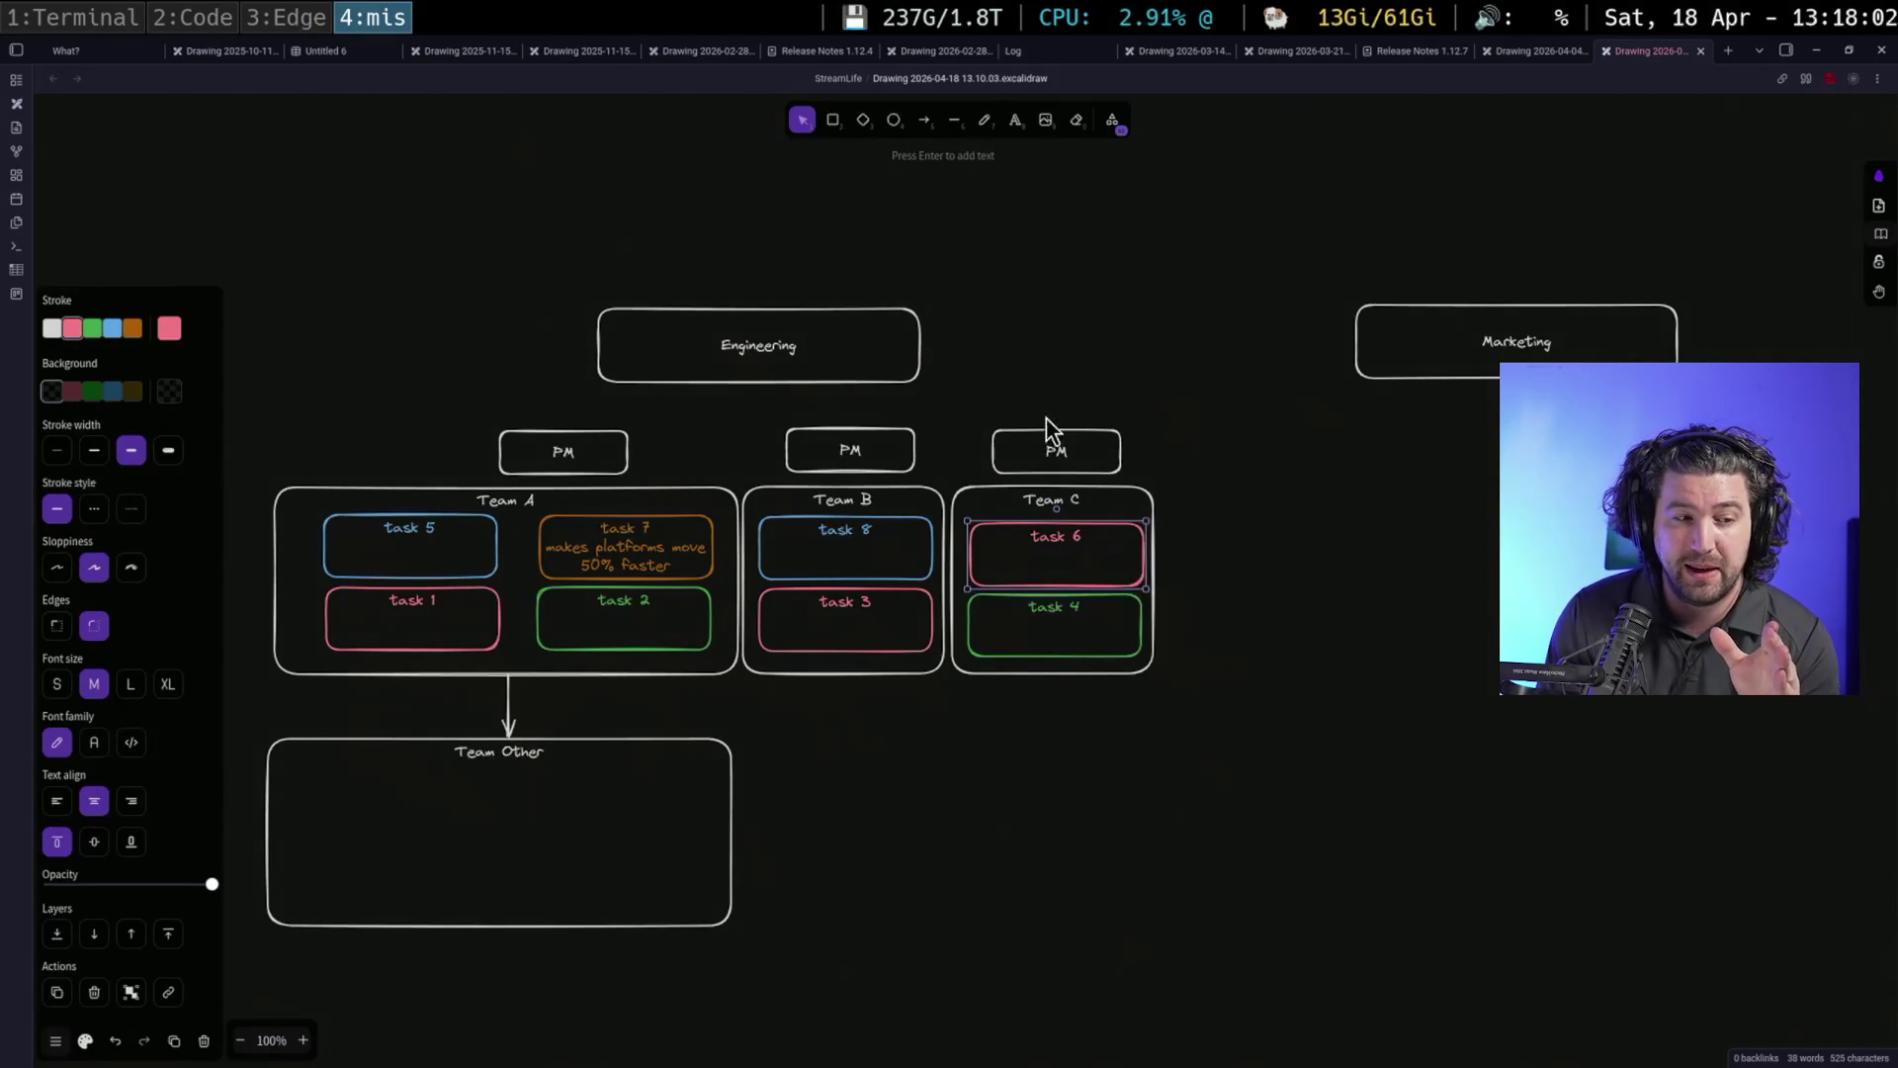
{"action": "left_click_drag", "start_coordinate": [933, 371], "coordinate": [1232, 789]}
{"action": "left_click", "coordinate": [1112, 555]}
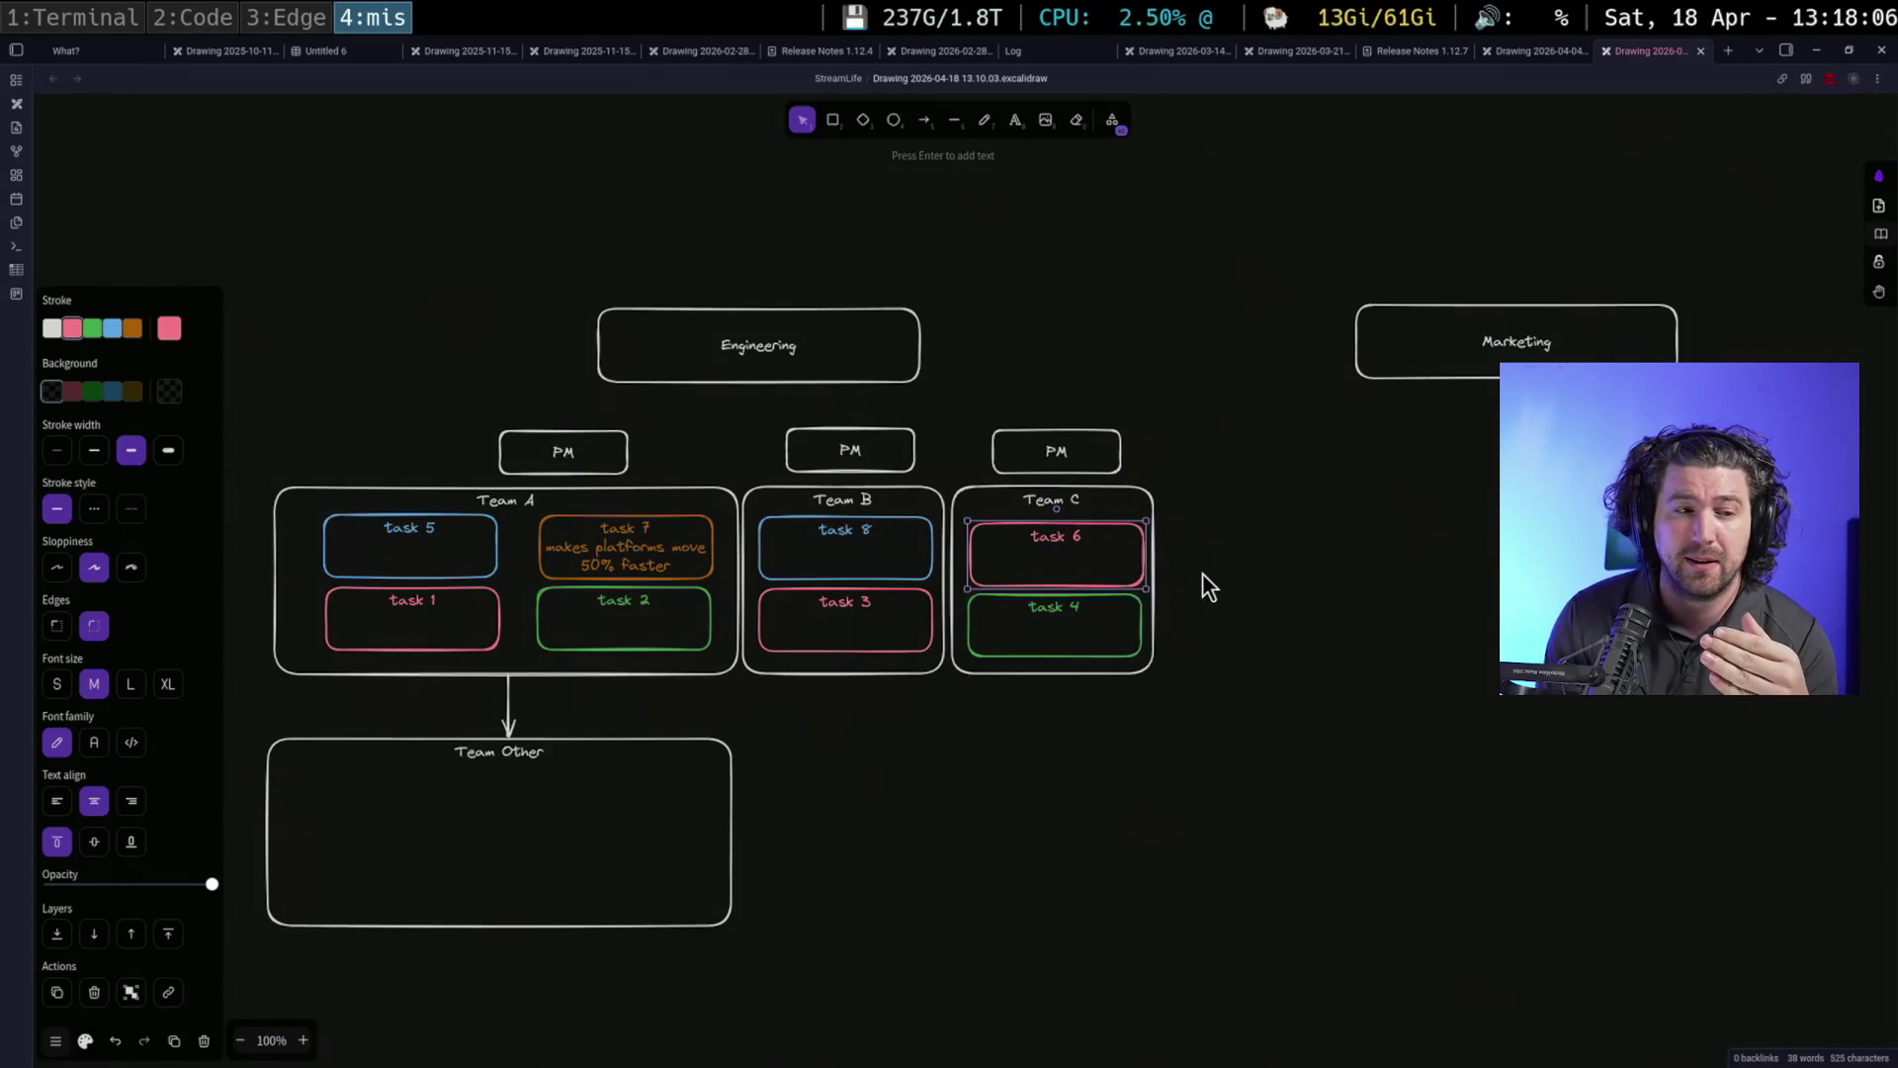
{"action": "left_click", "coordinate": [896, 540]}
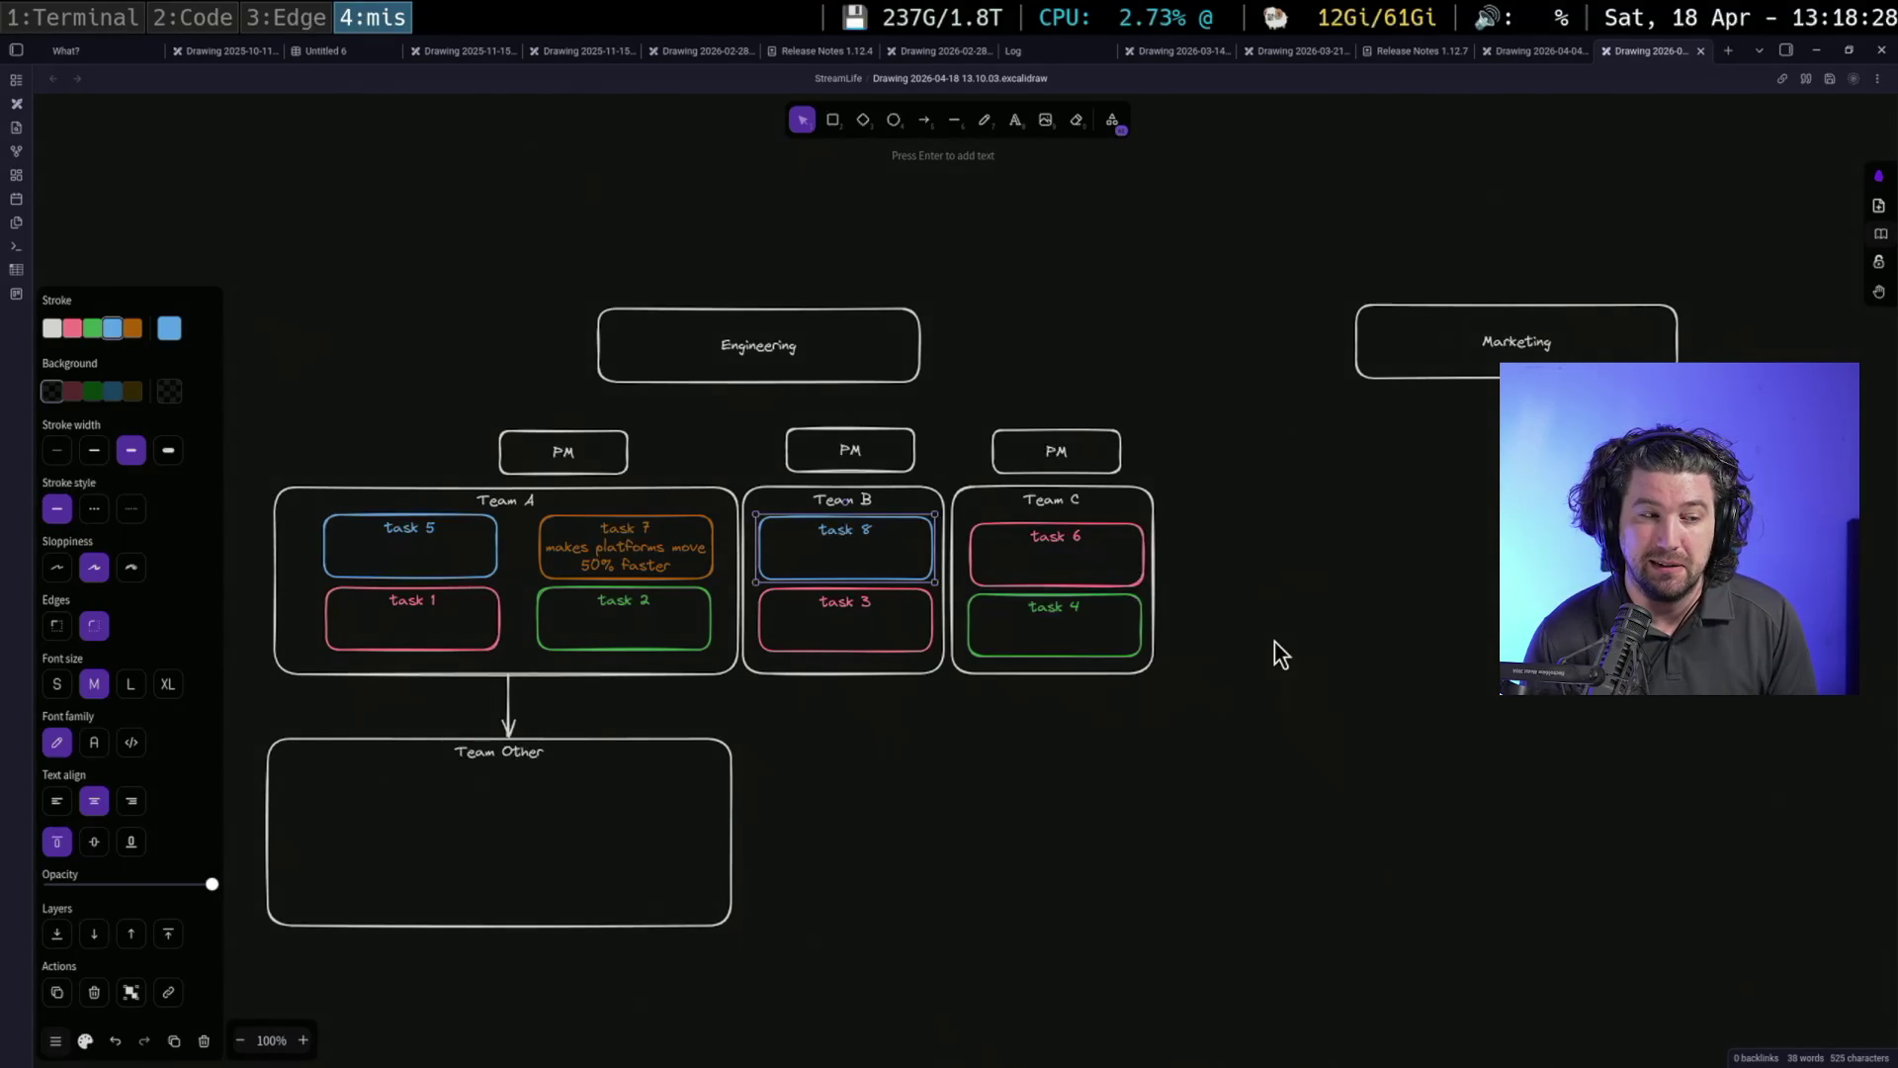
{"action": "left_click", "coordinate": [655, 559]}
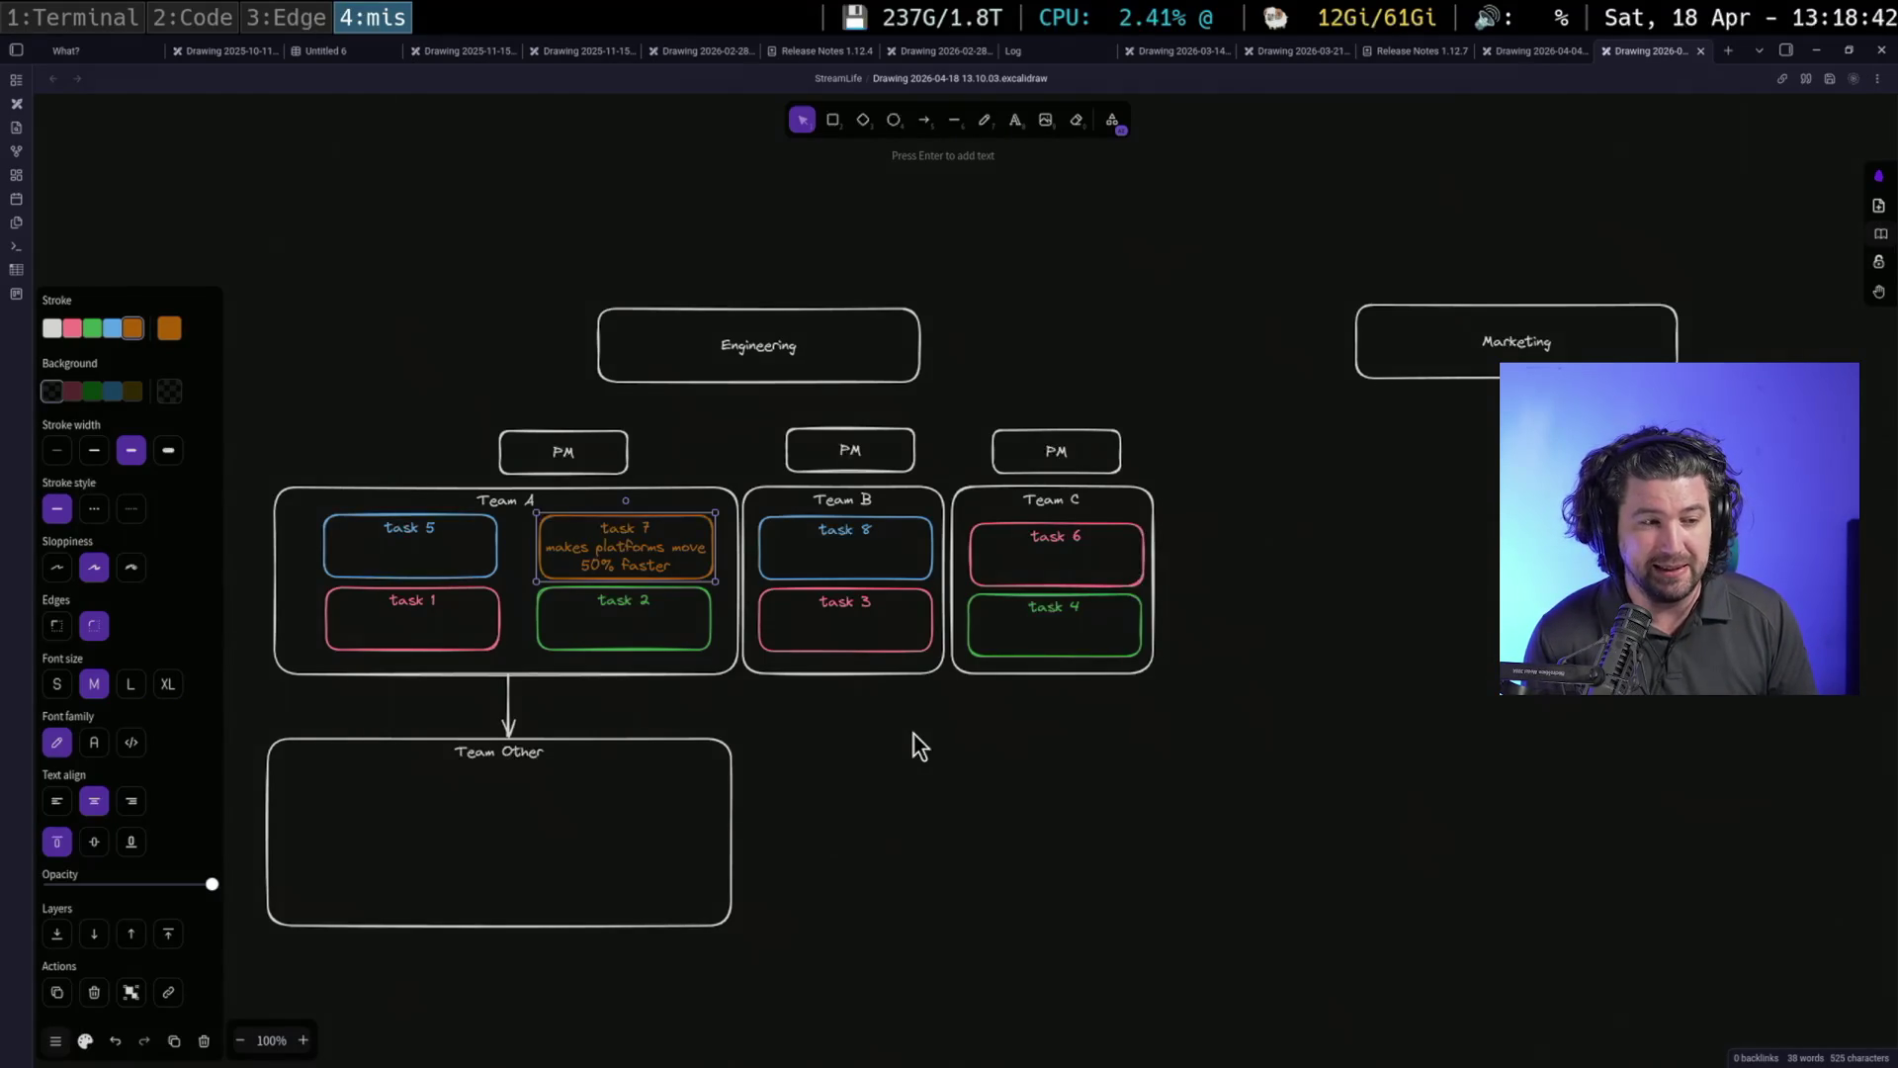
{"action": "left_click", "coordinate": [915, 529]}
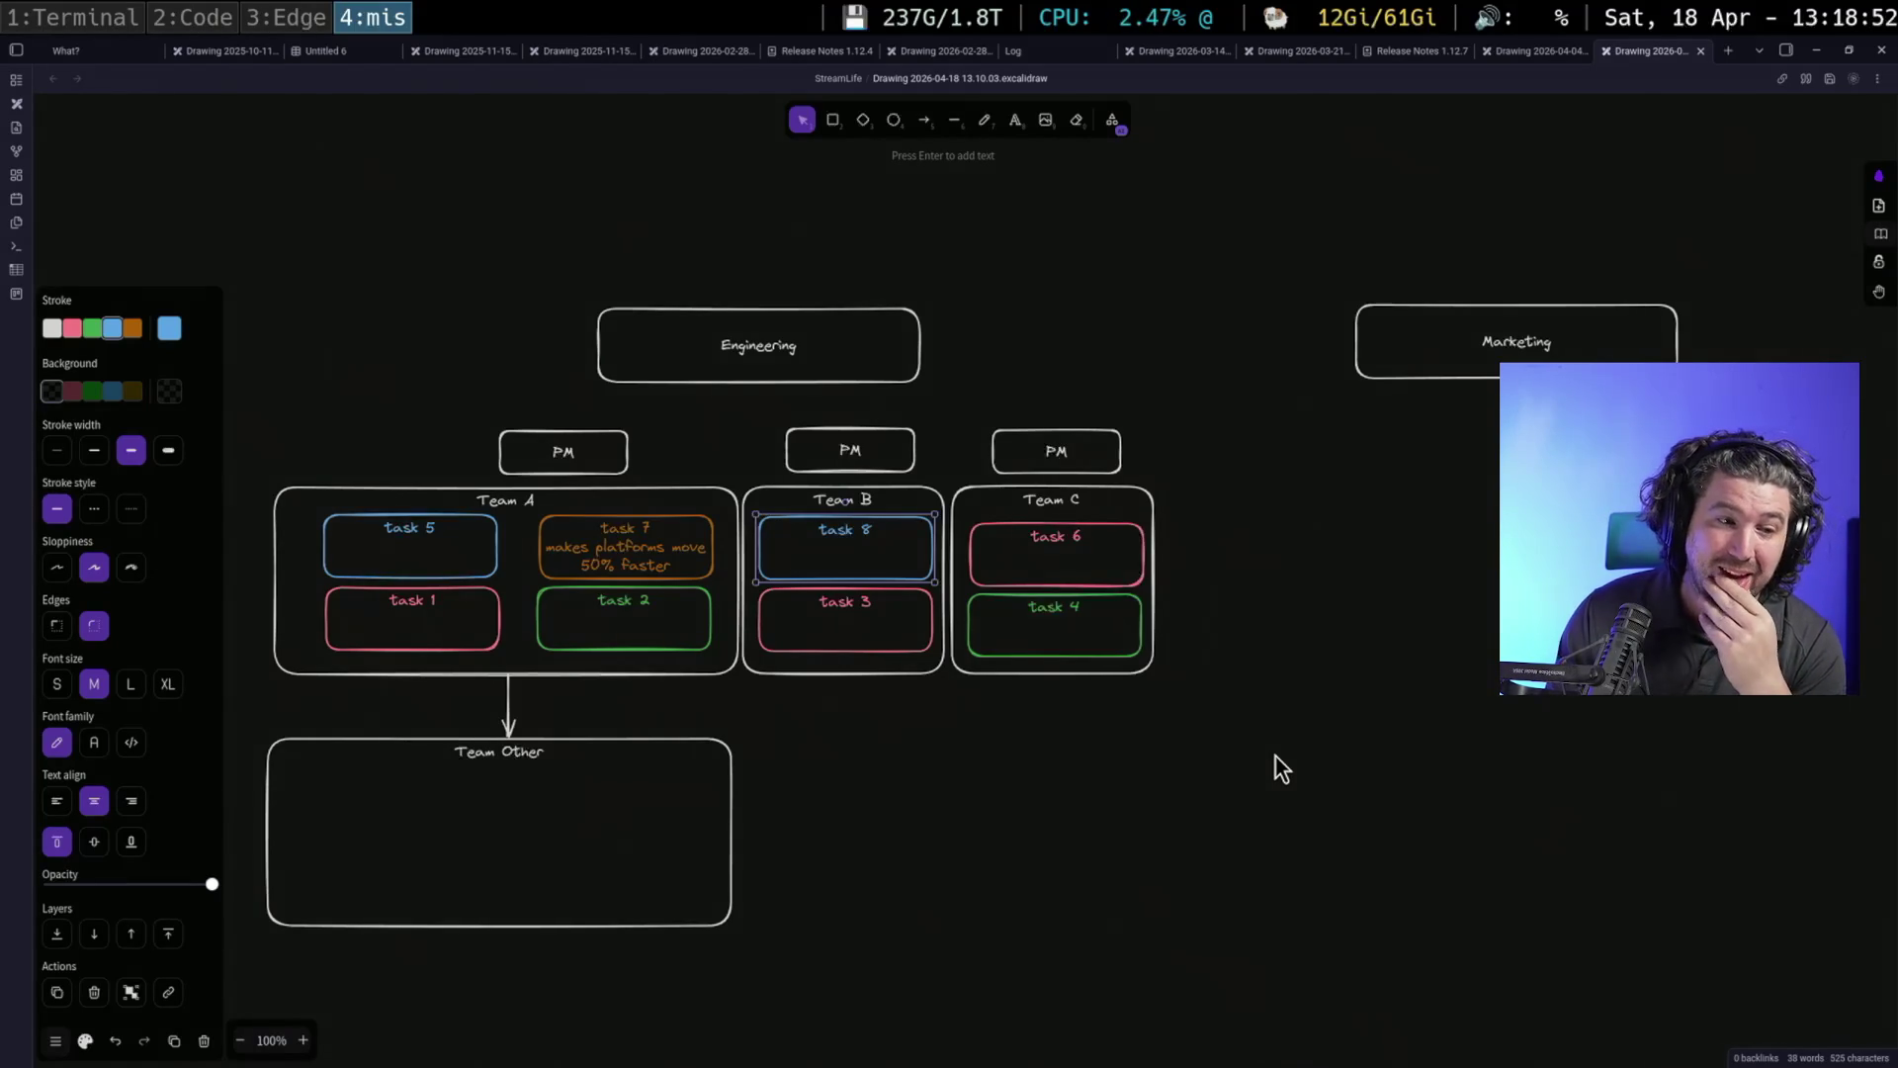
{"action": "left_click", "coordinate": [1087, 555]}
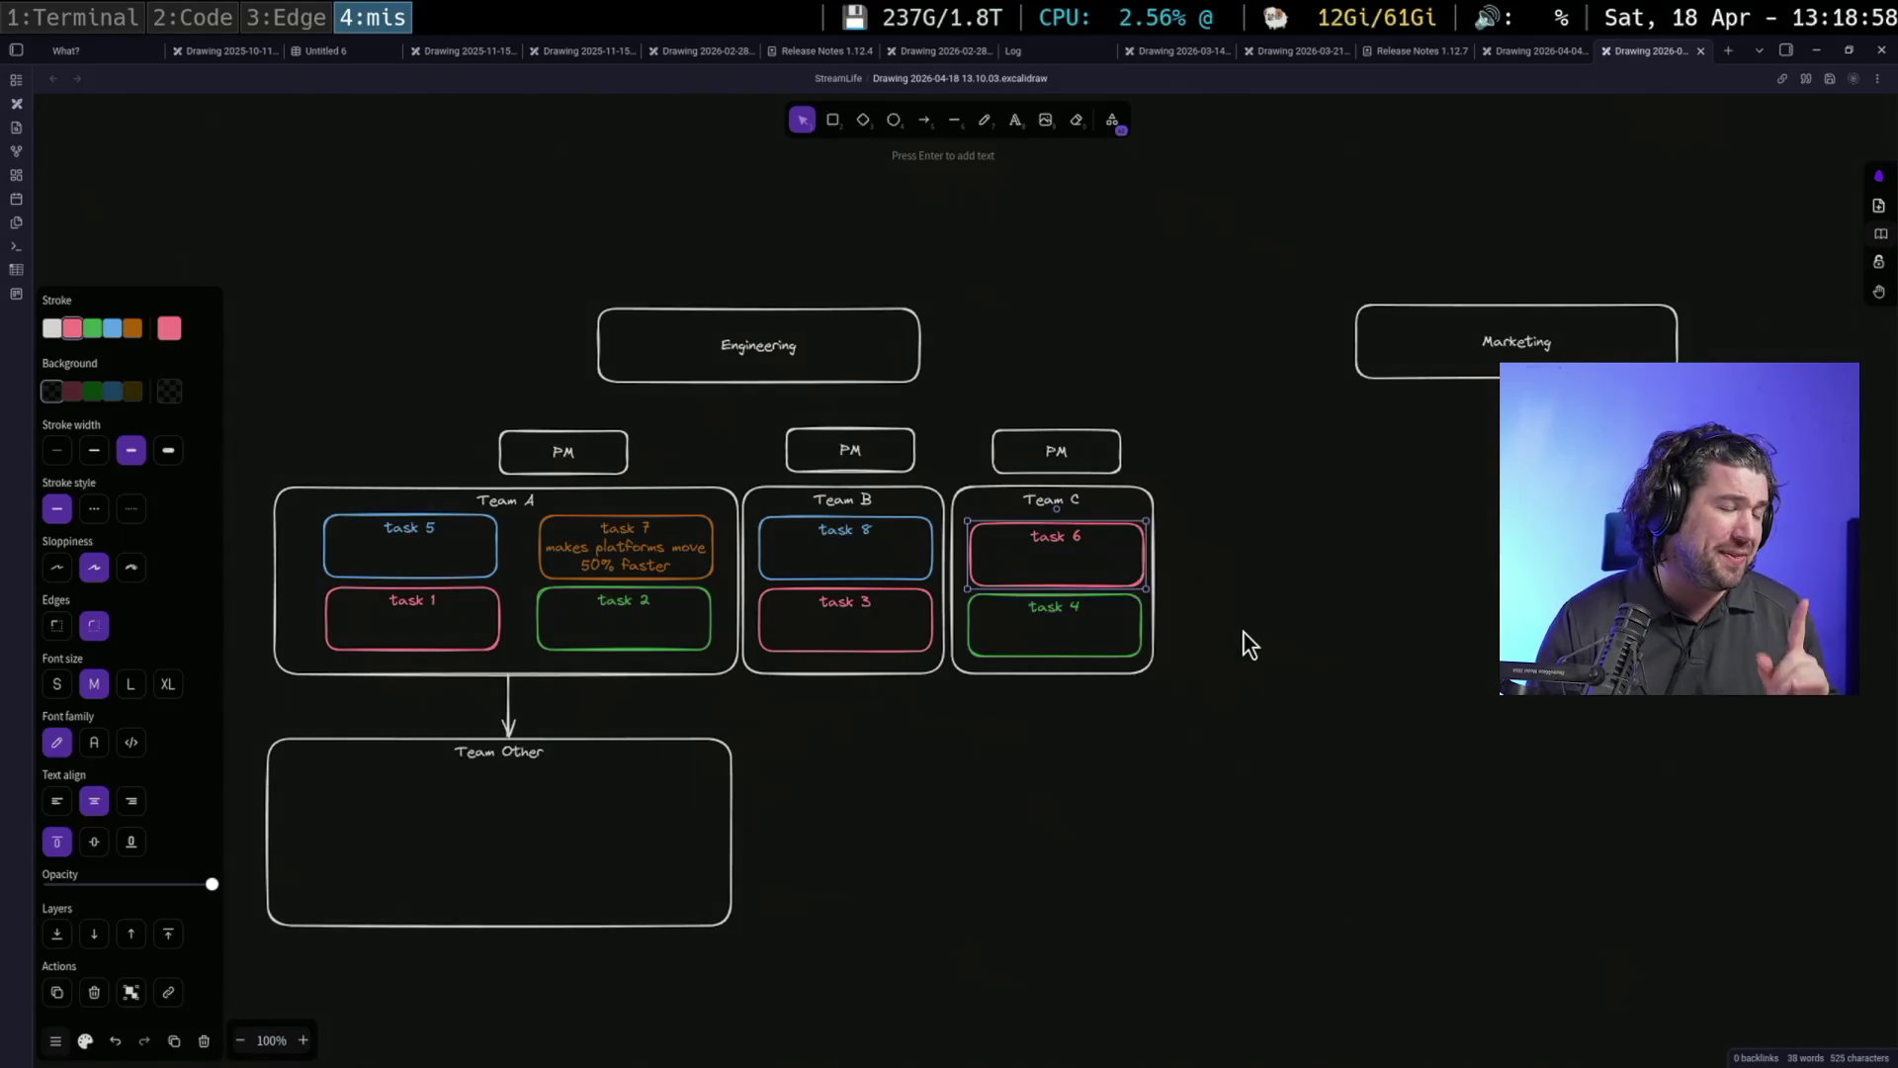
{"action": "left_click", "coordinate": [831, 120]}
Draw a large panel right of the chart with a horizontal line across it
{"action": "mouse_move", "coordinate": [1232, 518]}
{"action": "left_mouse_down"}
{"action": "mouse_move", "coordinate": [1067, 391]}
{"action": "mouse_move", "coordinate": [1571, 910]}
{"action": "mouse_move", "coordinate": [1724, 983]}
{"action": "left_mouse_up"}
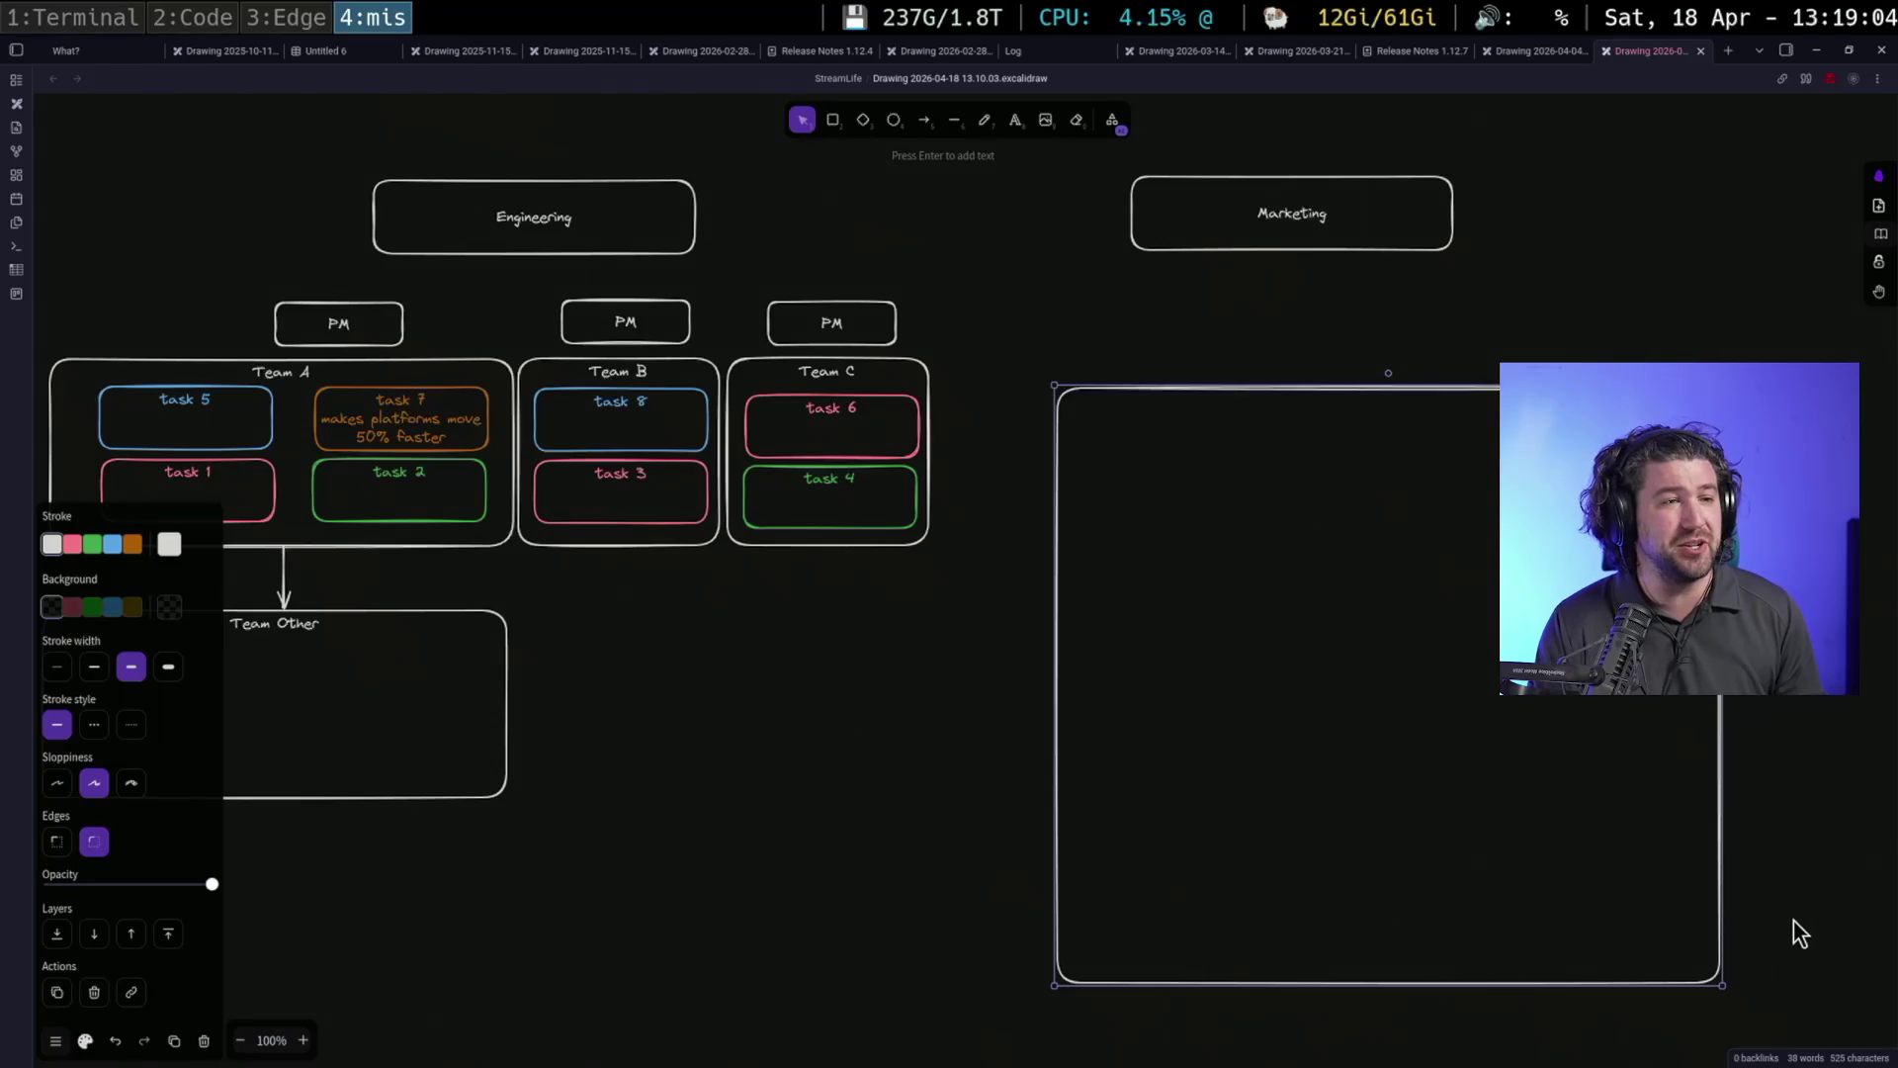
{"action": "left_click", "coordinate": [952, 120]}
{"action": "left_click_drag", "start_coordinate": [1030, 476], "coordinate": [1498, 476]}
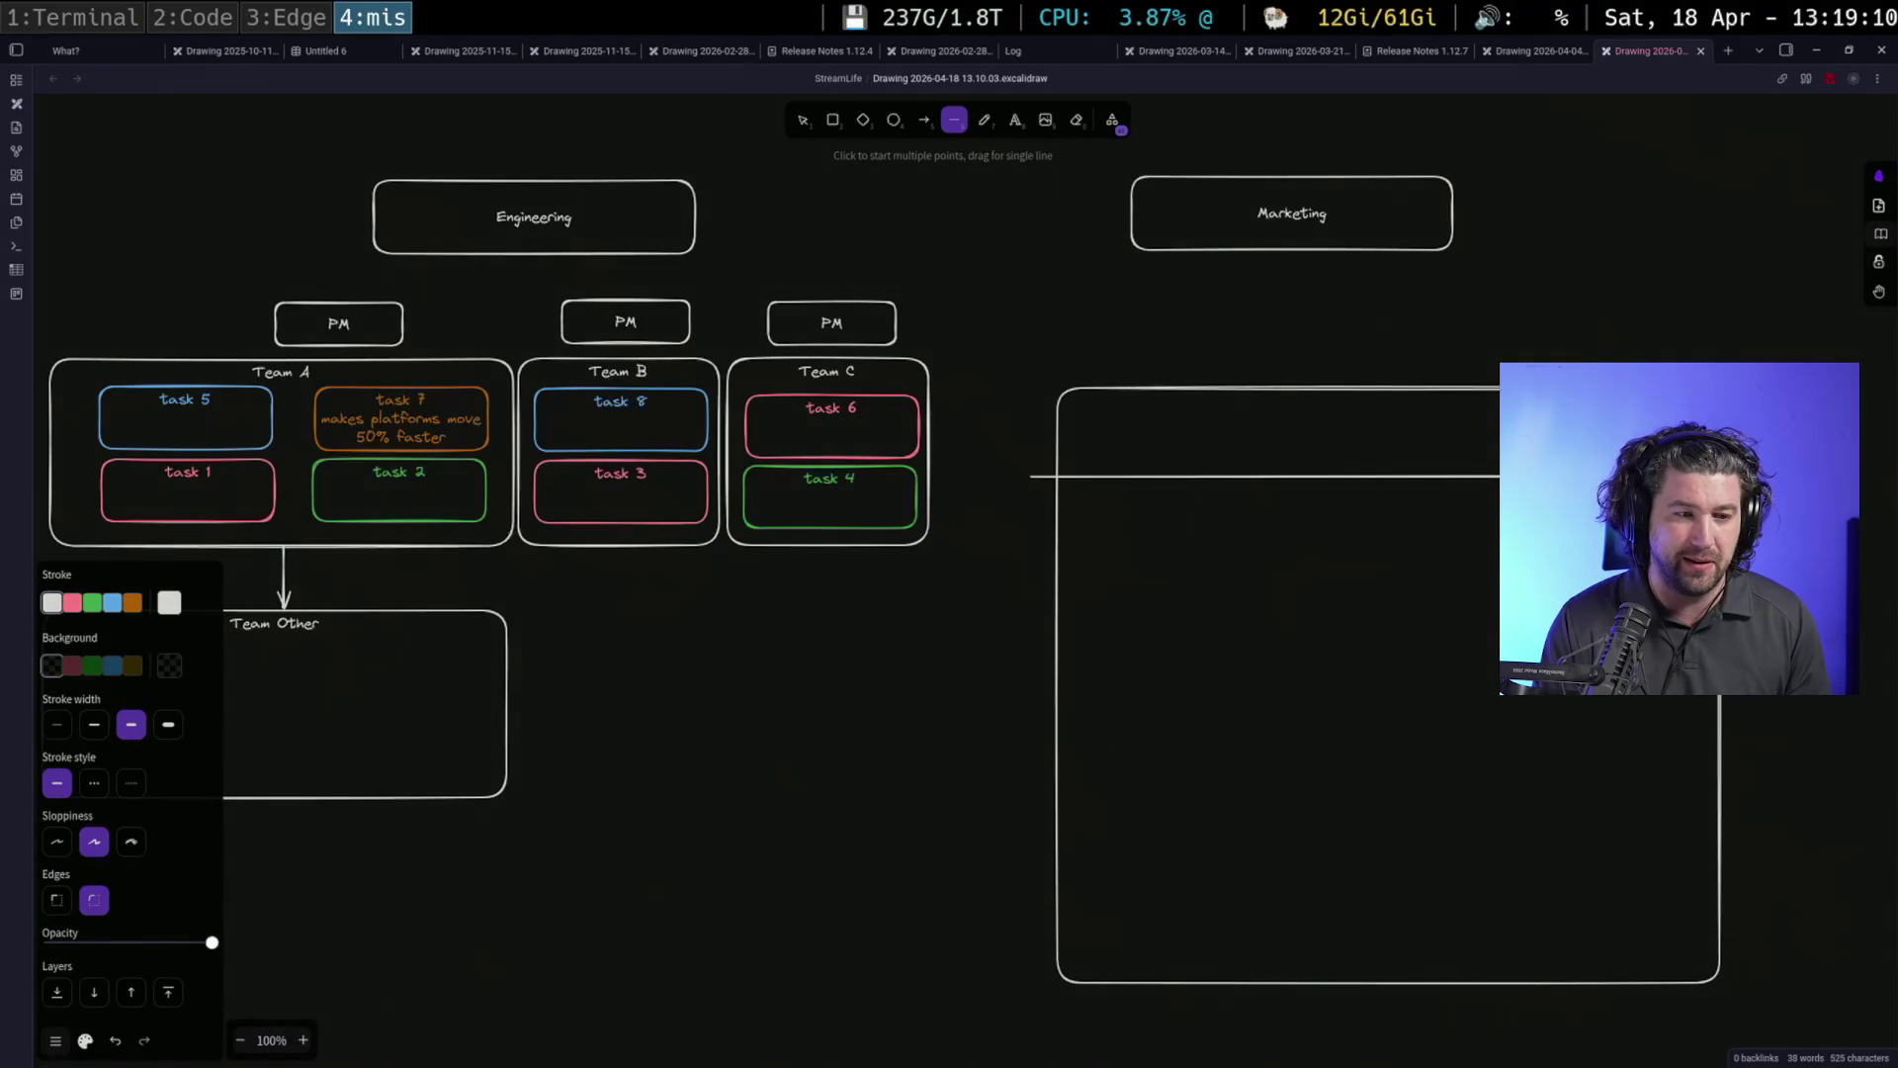
{"action": "key", "text": "Escape"}
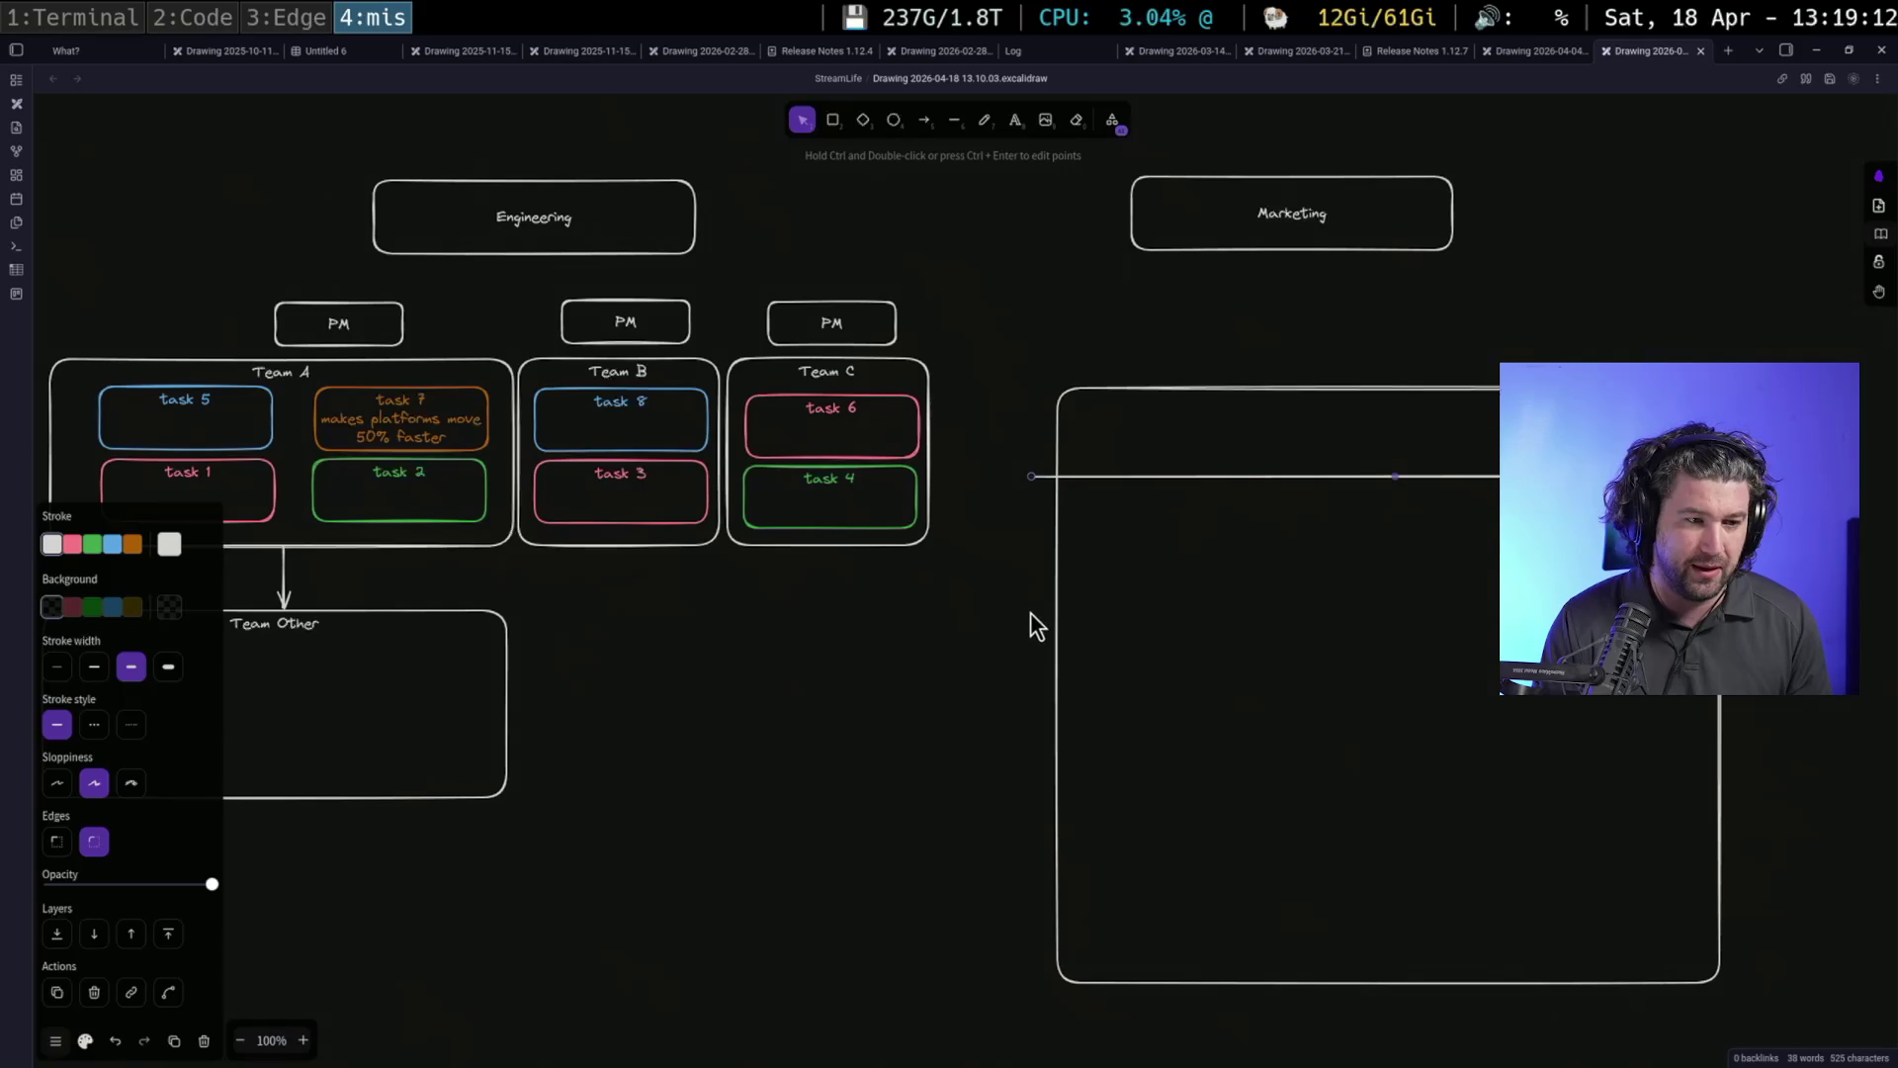
Paste copies of the horizontal line and move them into the panel as table rows
{"action": "key", "text": "ctrl+v"}
{"action": "key", "text": "ctrl+v"}
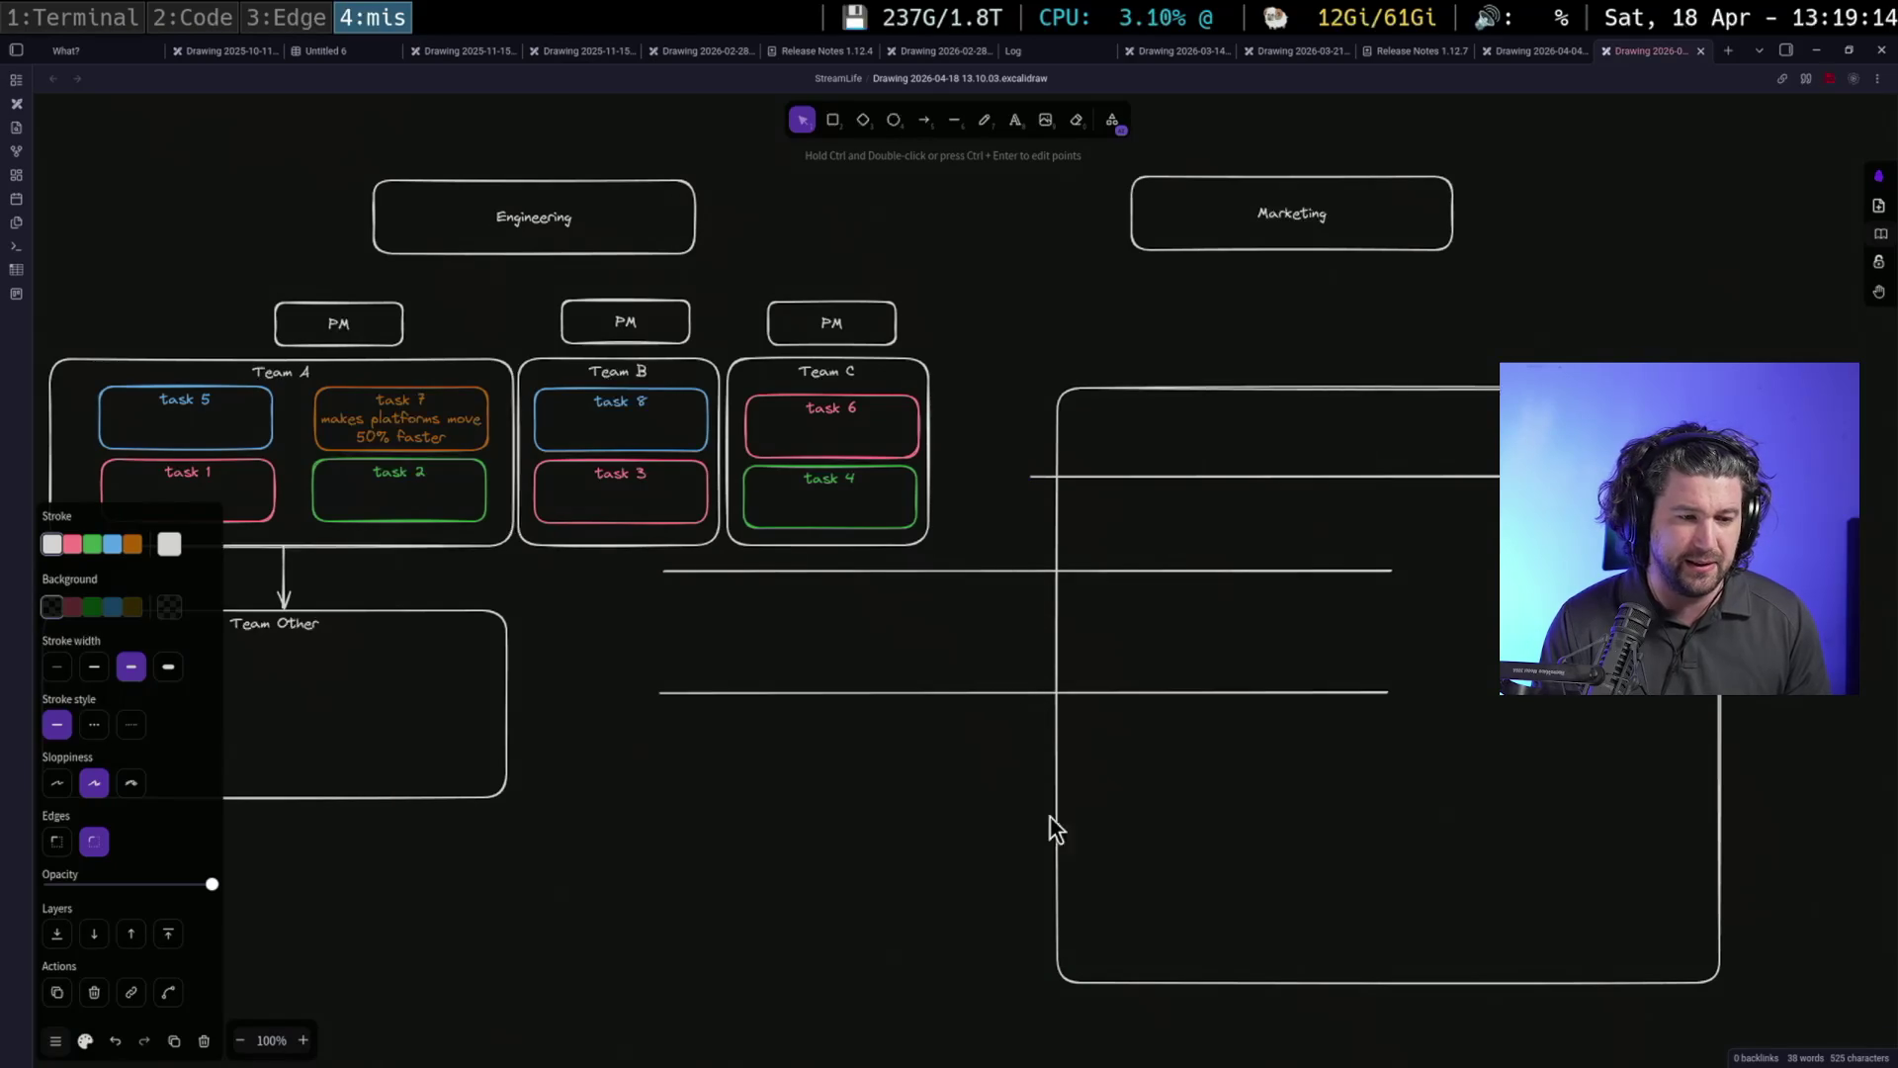
{"action": "key", "text": "ctrl+v"}
{"action": "key", "text": "ctrl+v"}
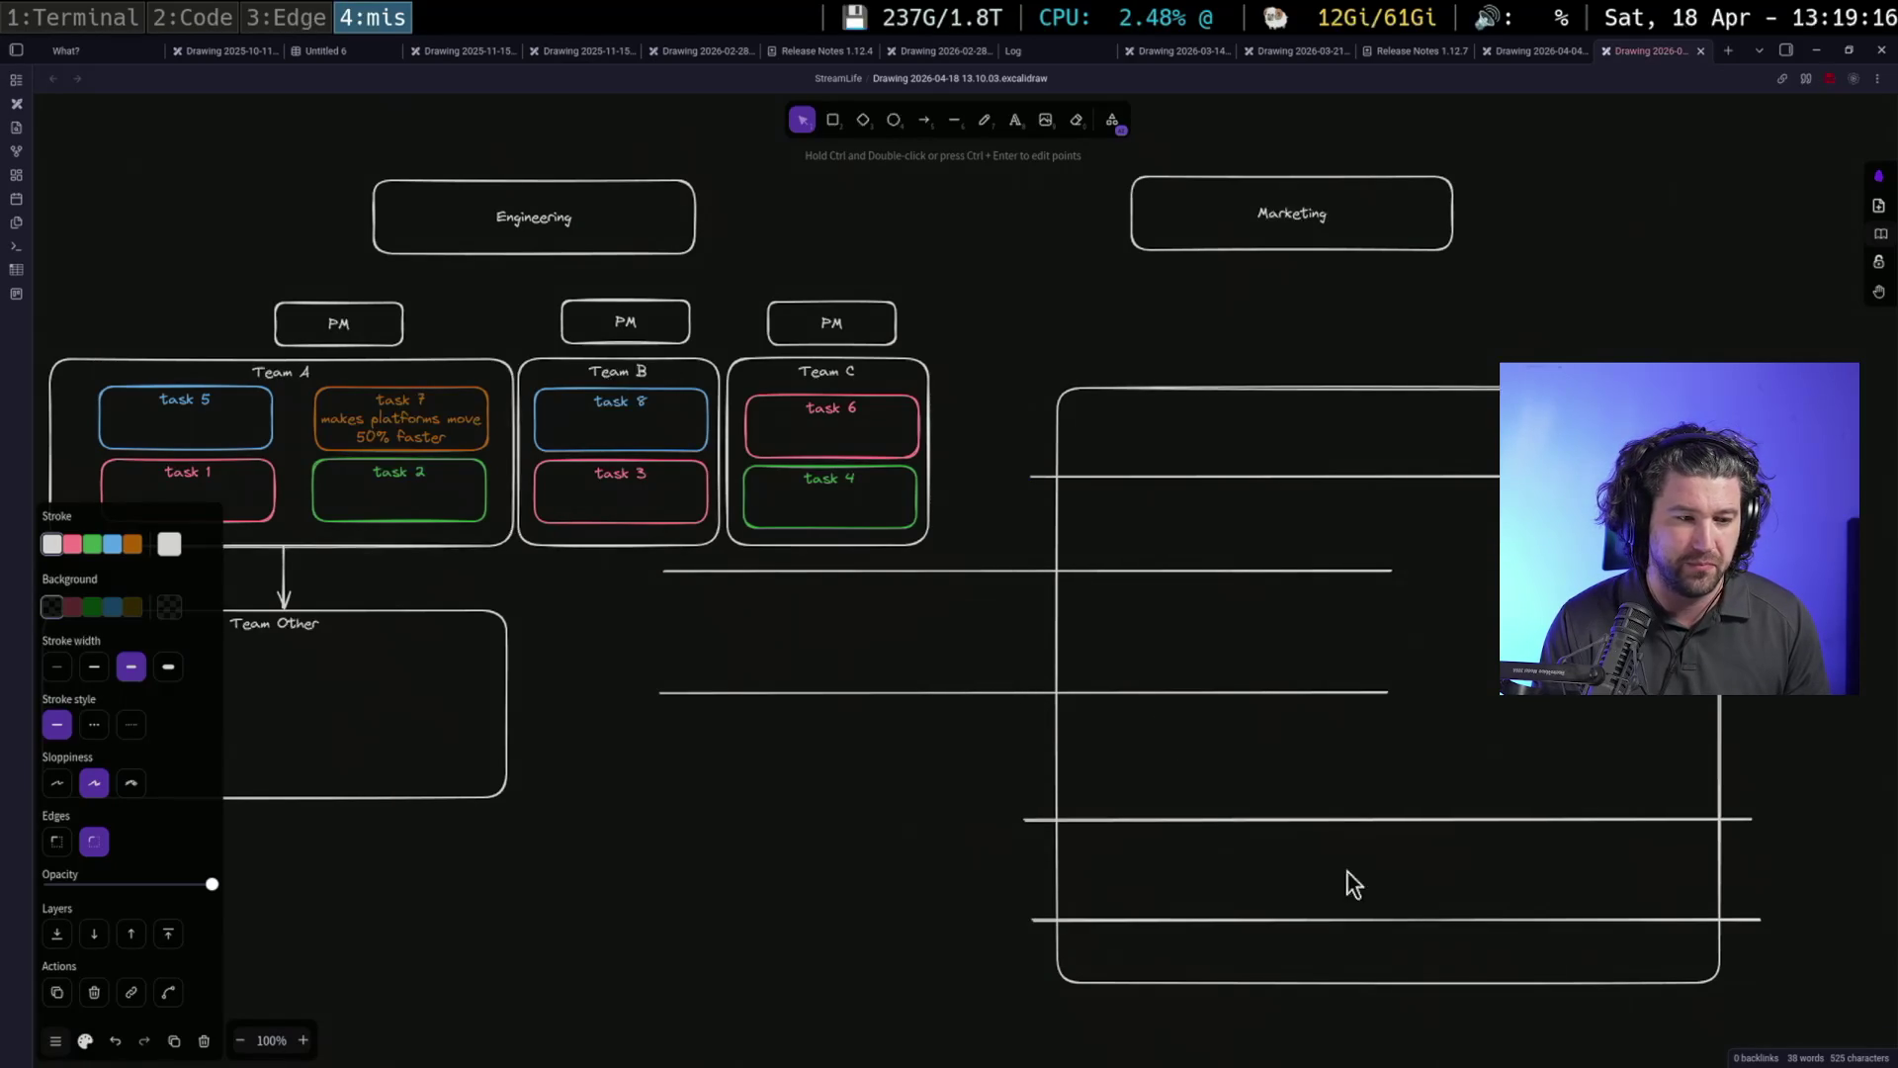
{"action": "left_click_drag", "start_coordinate": [1090, 692], "coordinate": [1444, 691]}
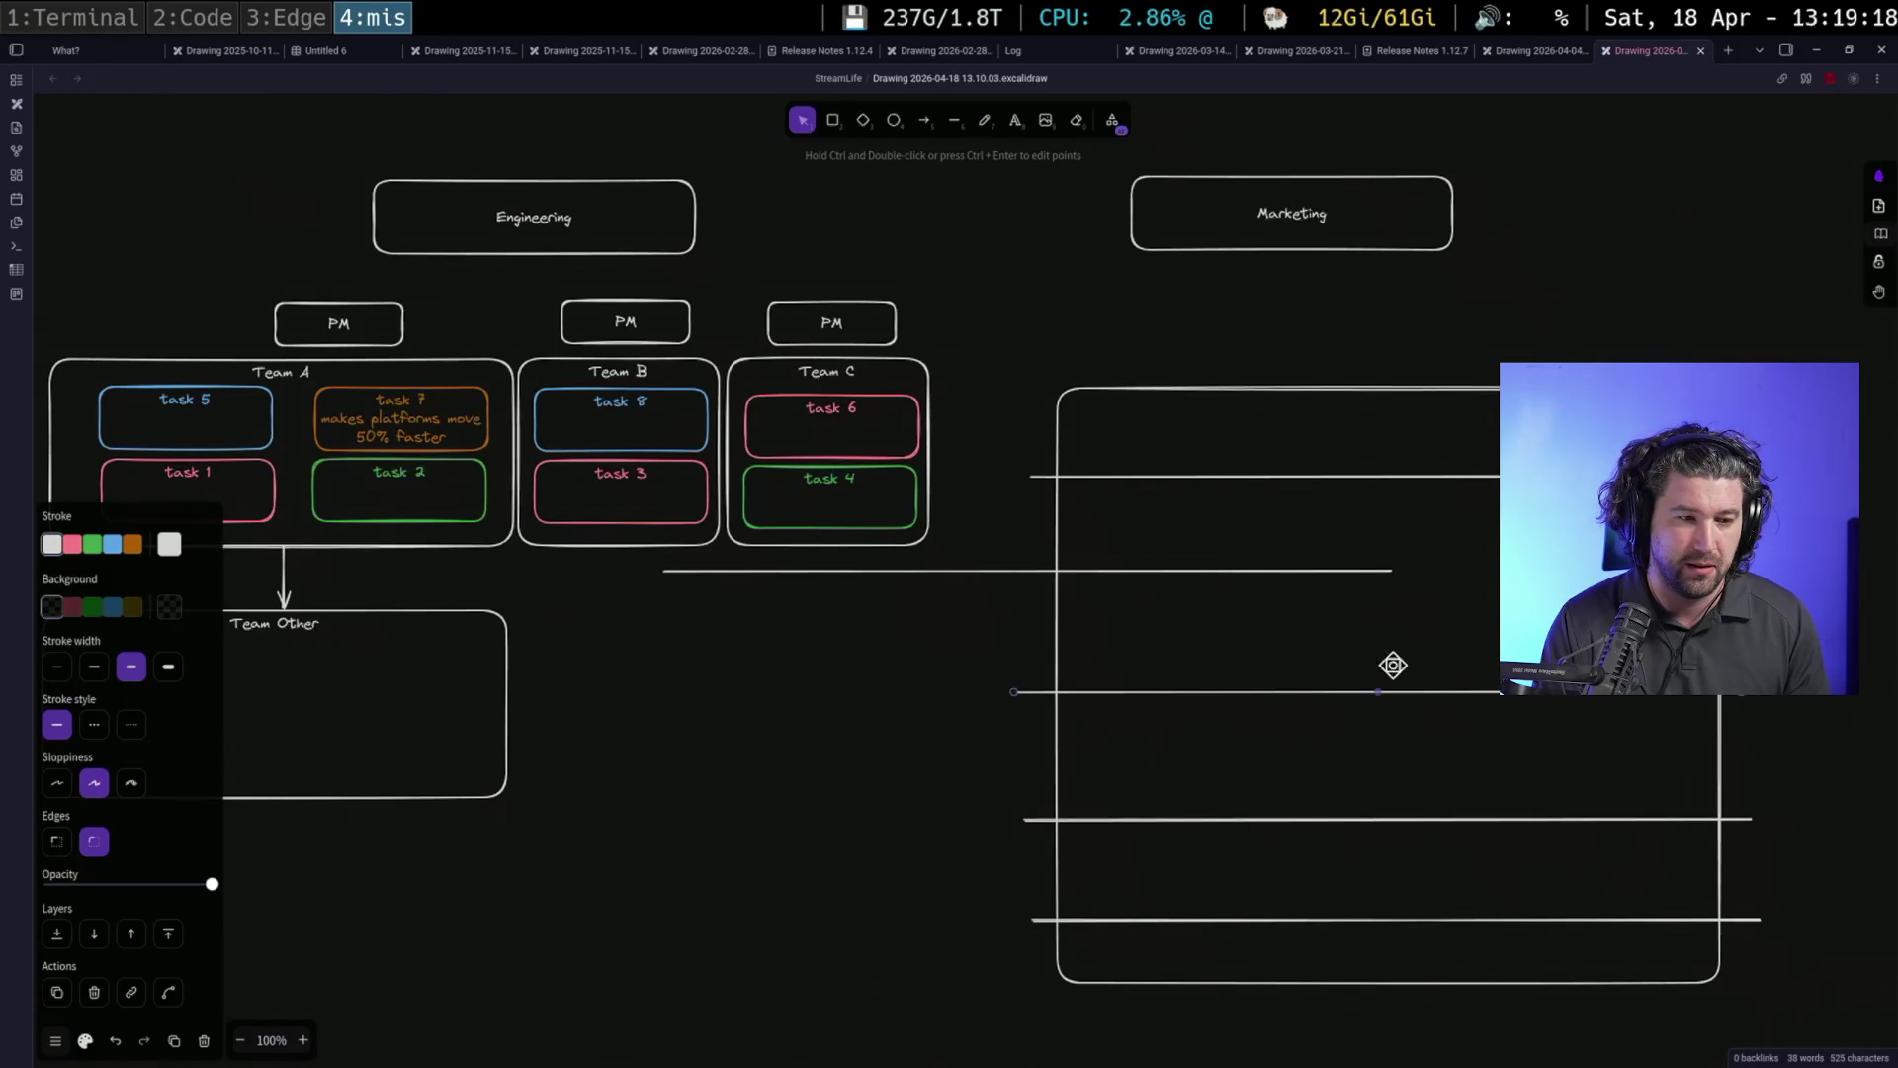
{"action": "left_click_drag", "start_coordinate": [1198, 569], "coordinate": [1562, 579]}
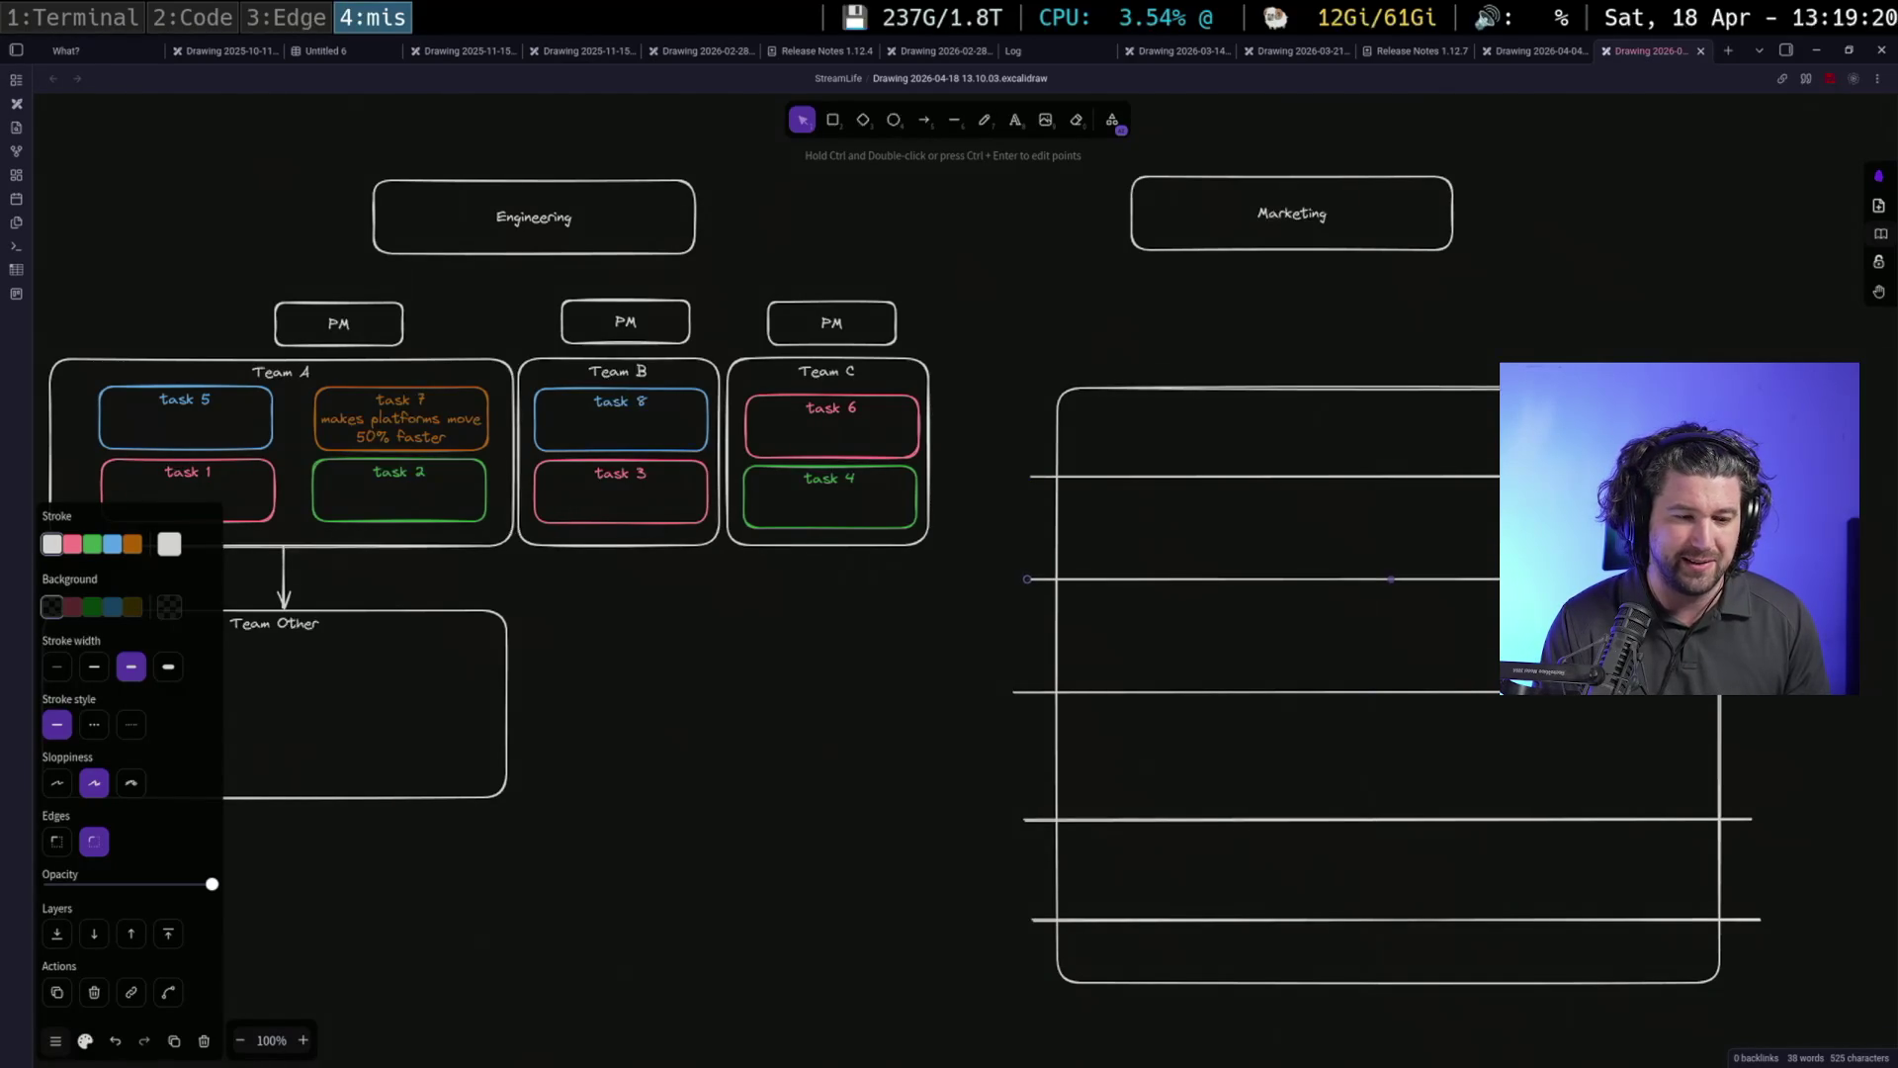
{"action": "left_click_drag", "start_coordinate": [1422, 919], "coordinate": [1417, 890]}
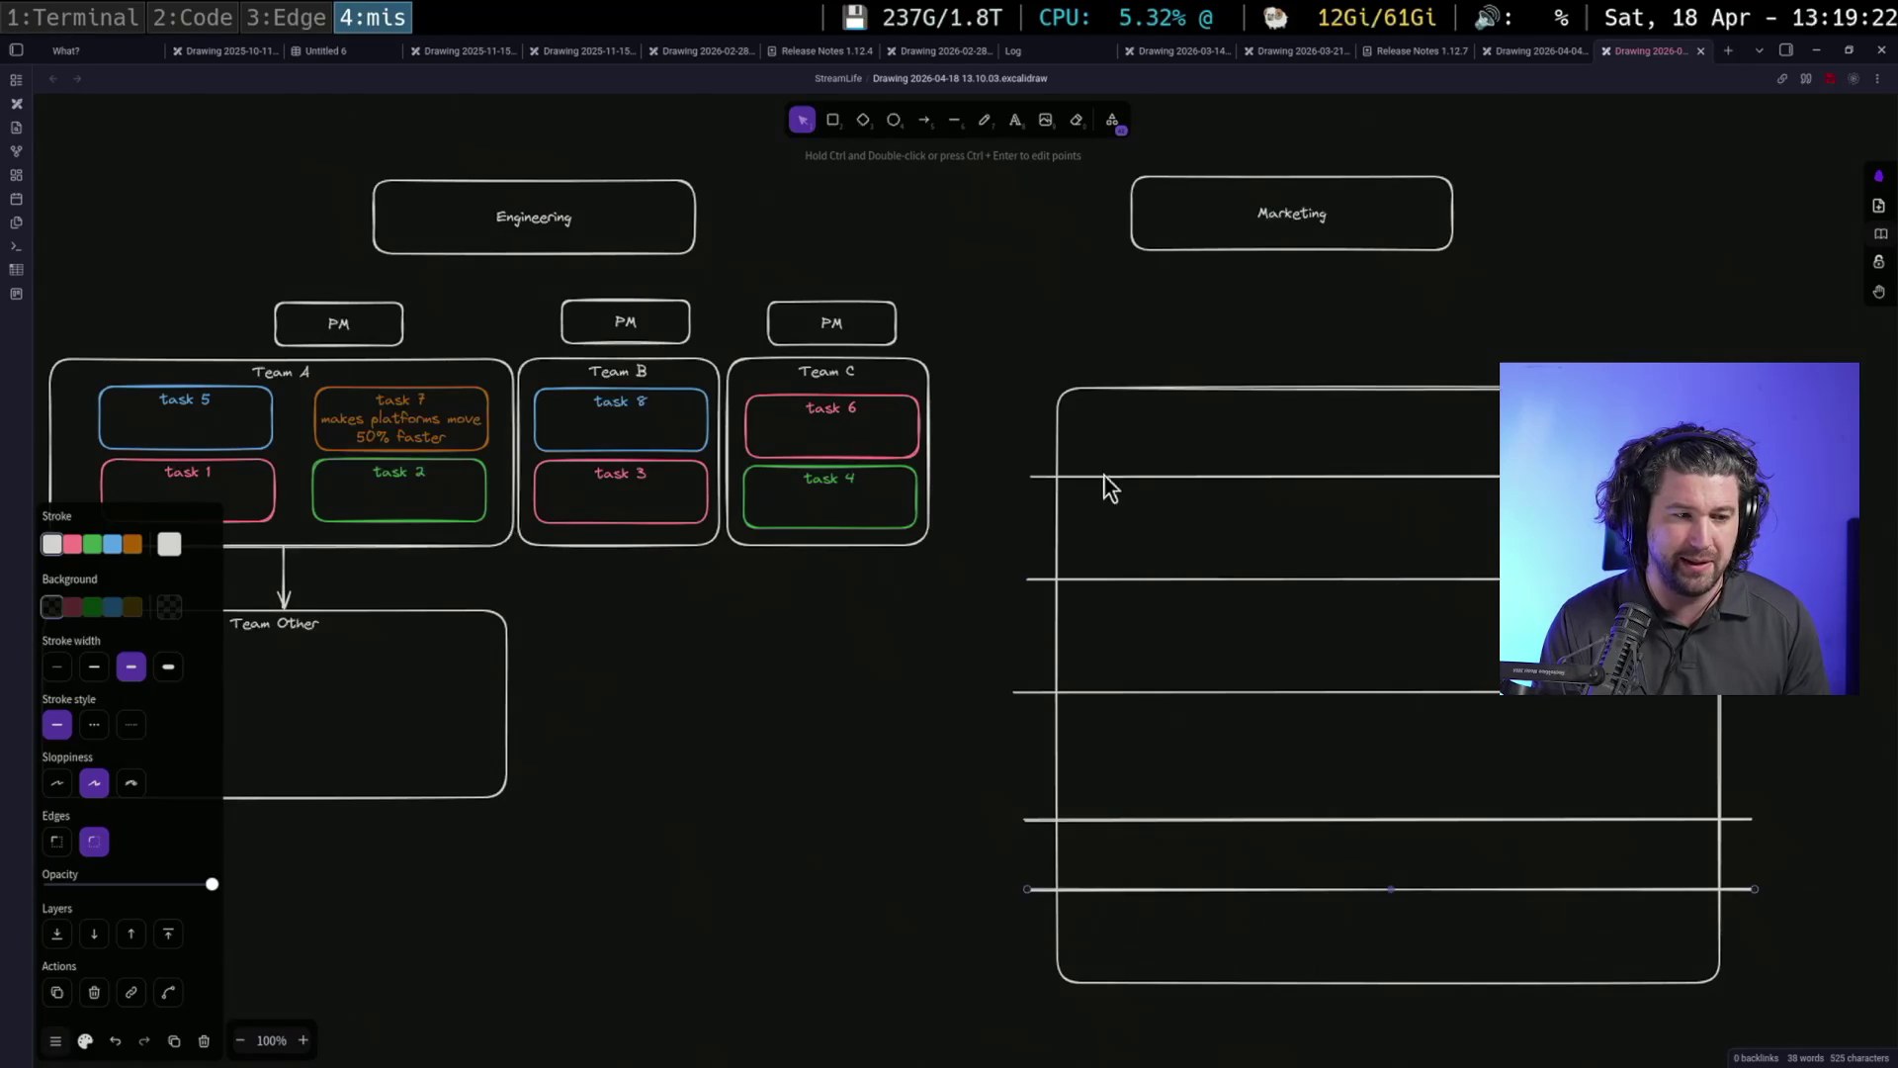
Centre the five row lines horizontally and distribute them evenly vertically
{"action": "left_click_drag", "start_coordinate": [995, 431], "coordinate": [1830, 924]}
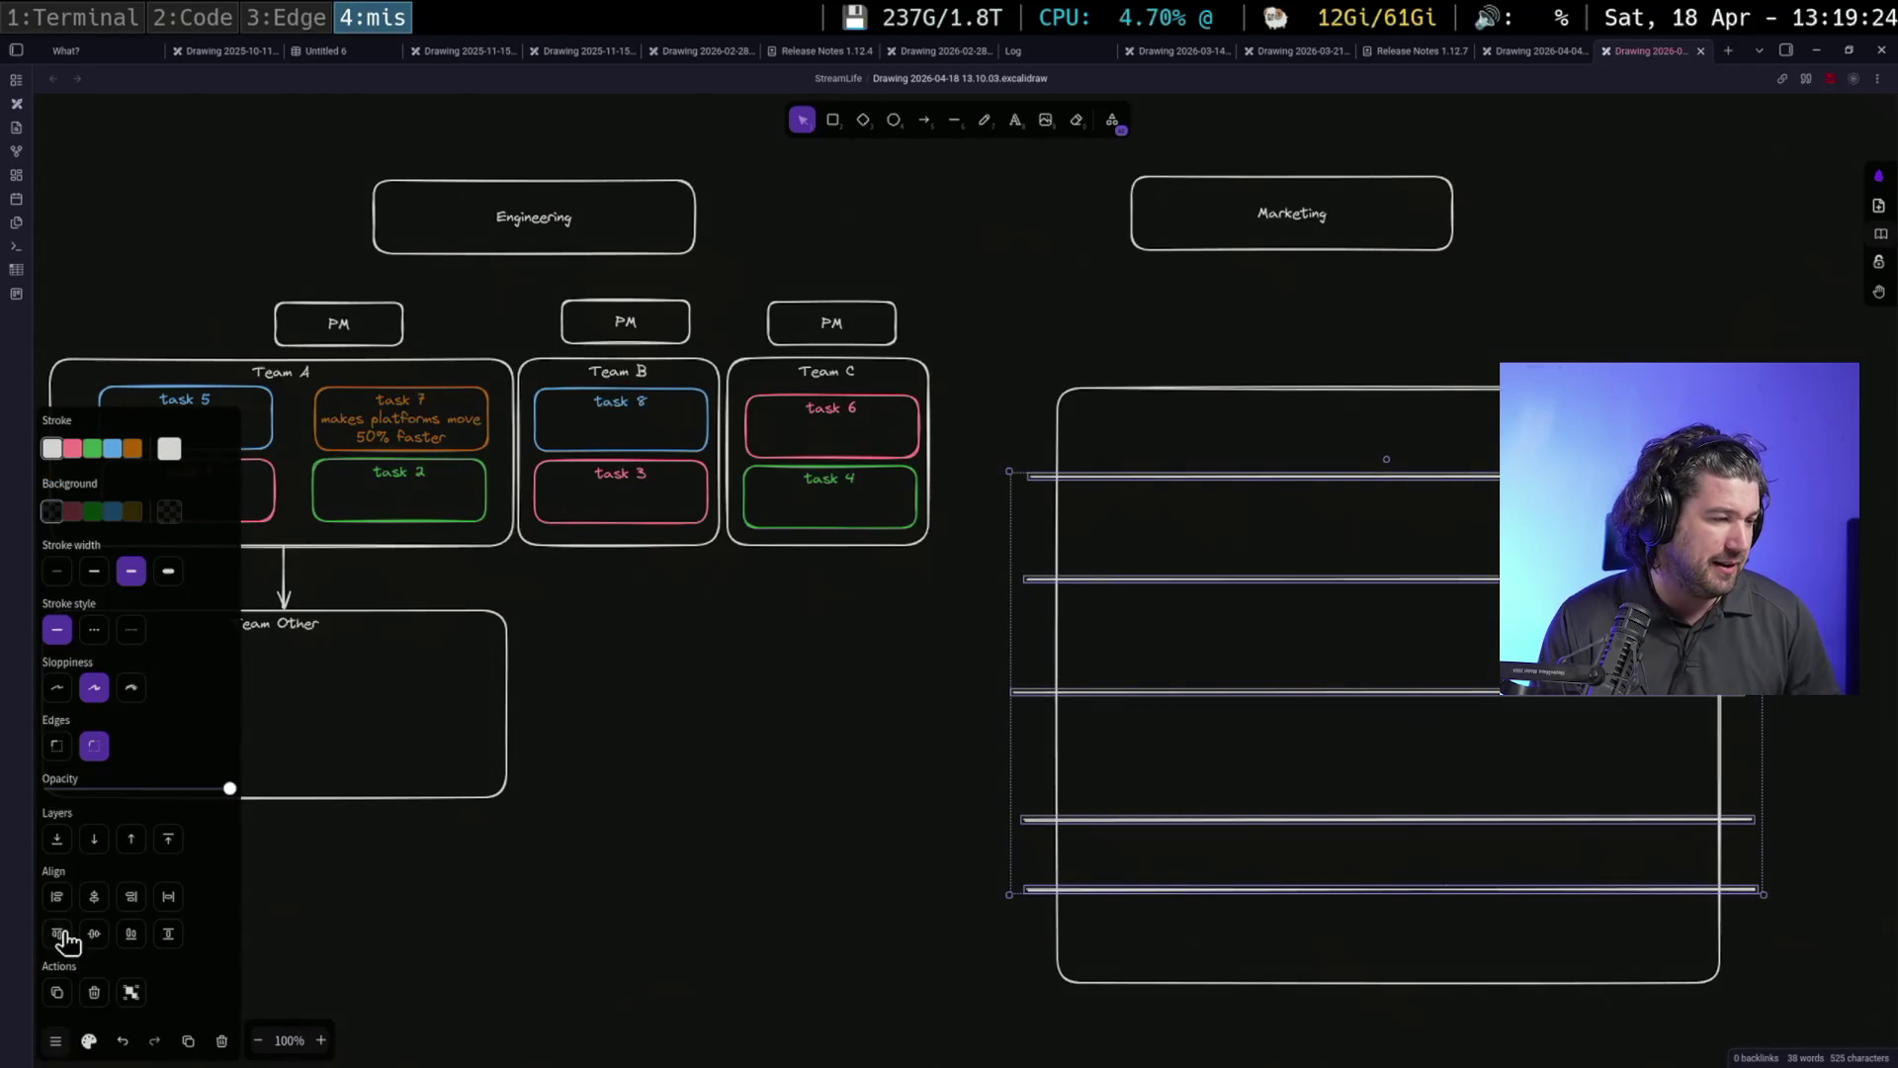
{"action": "left_click", "coordinate": [92, 900]}
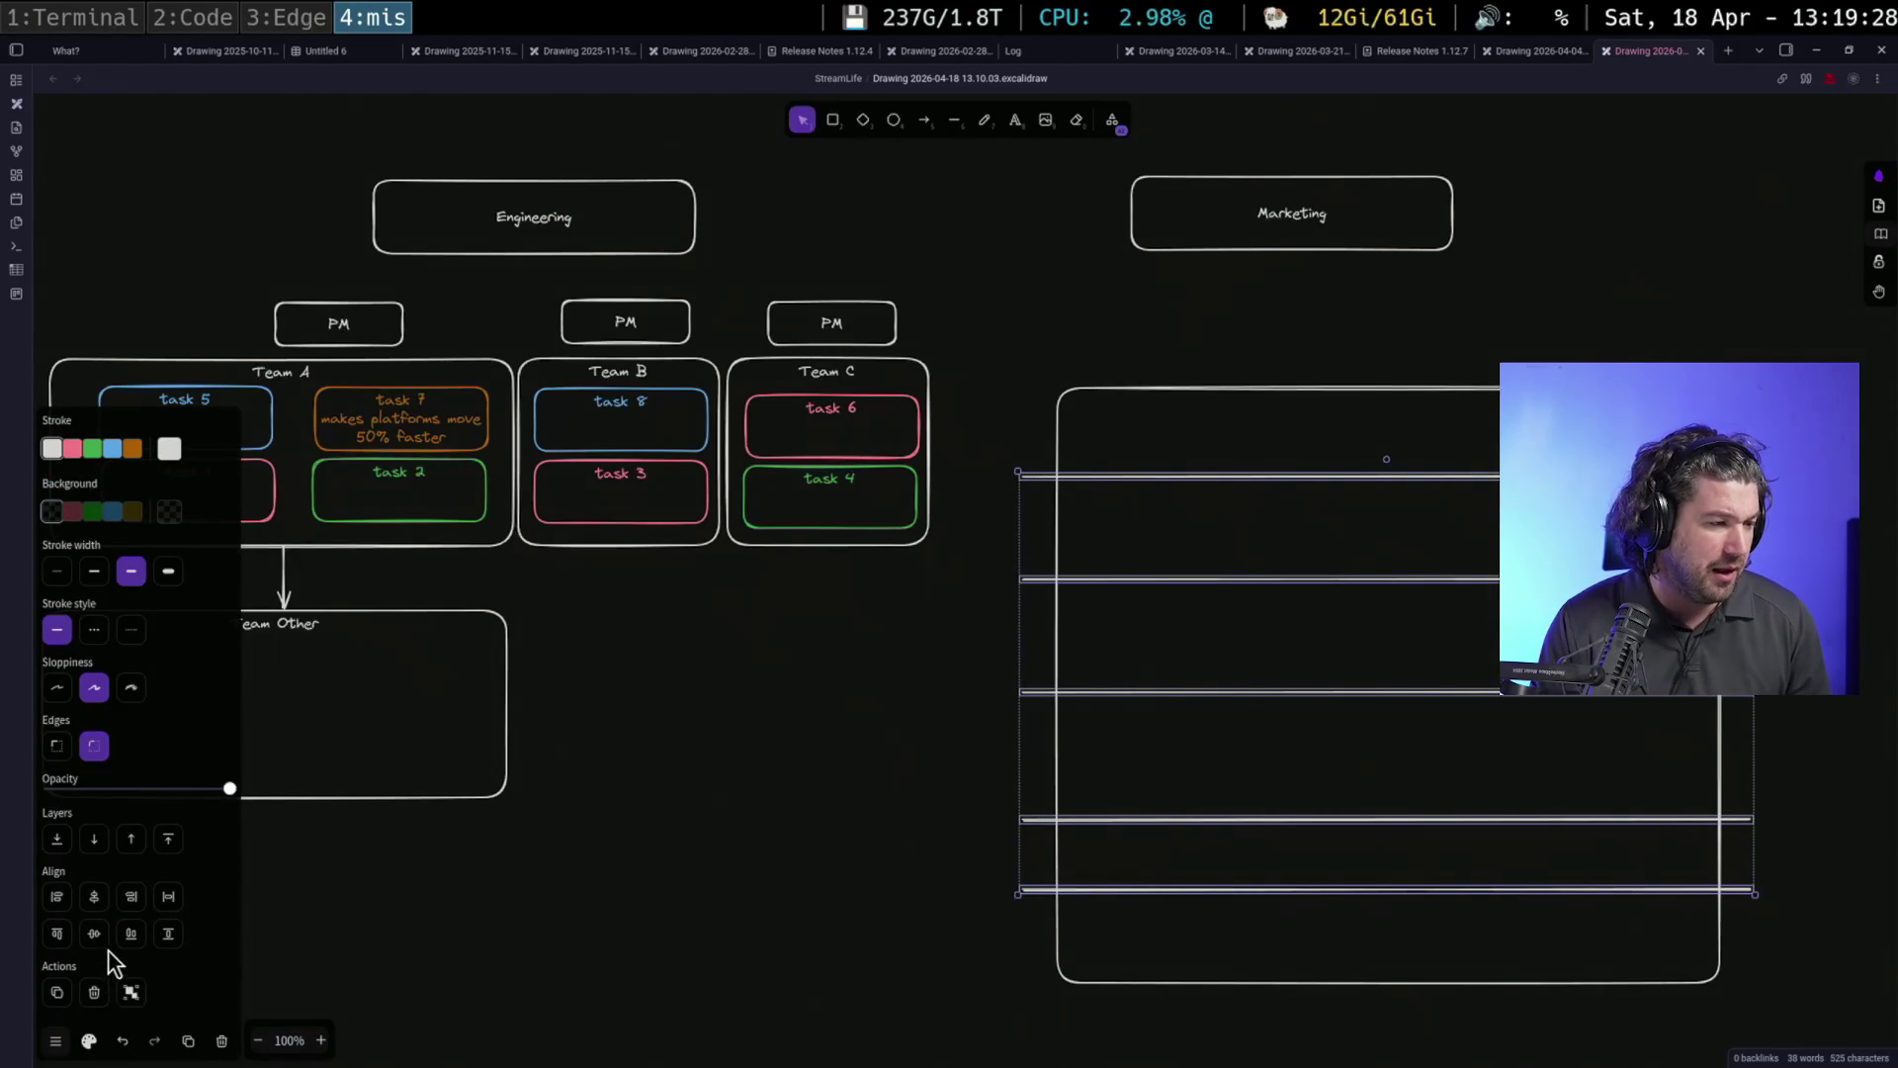
{"action": "left_click", "coordinate": [173, 940]}
{"action": "left_click", "coordinate": [752, 872]}
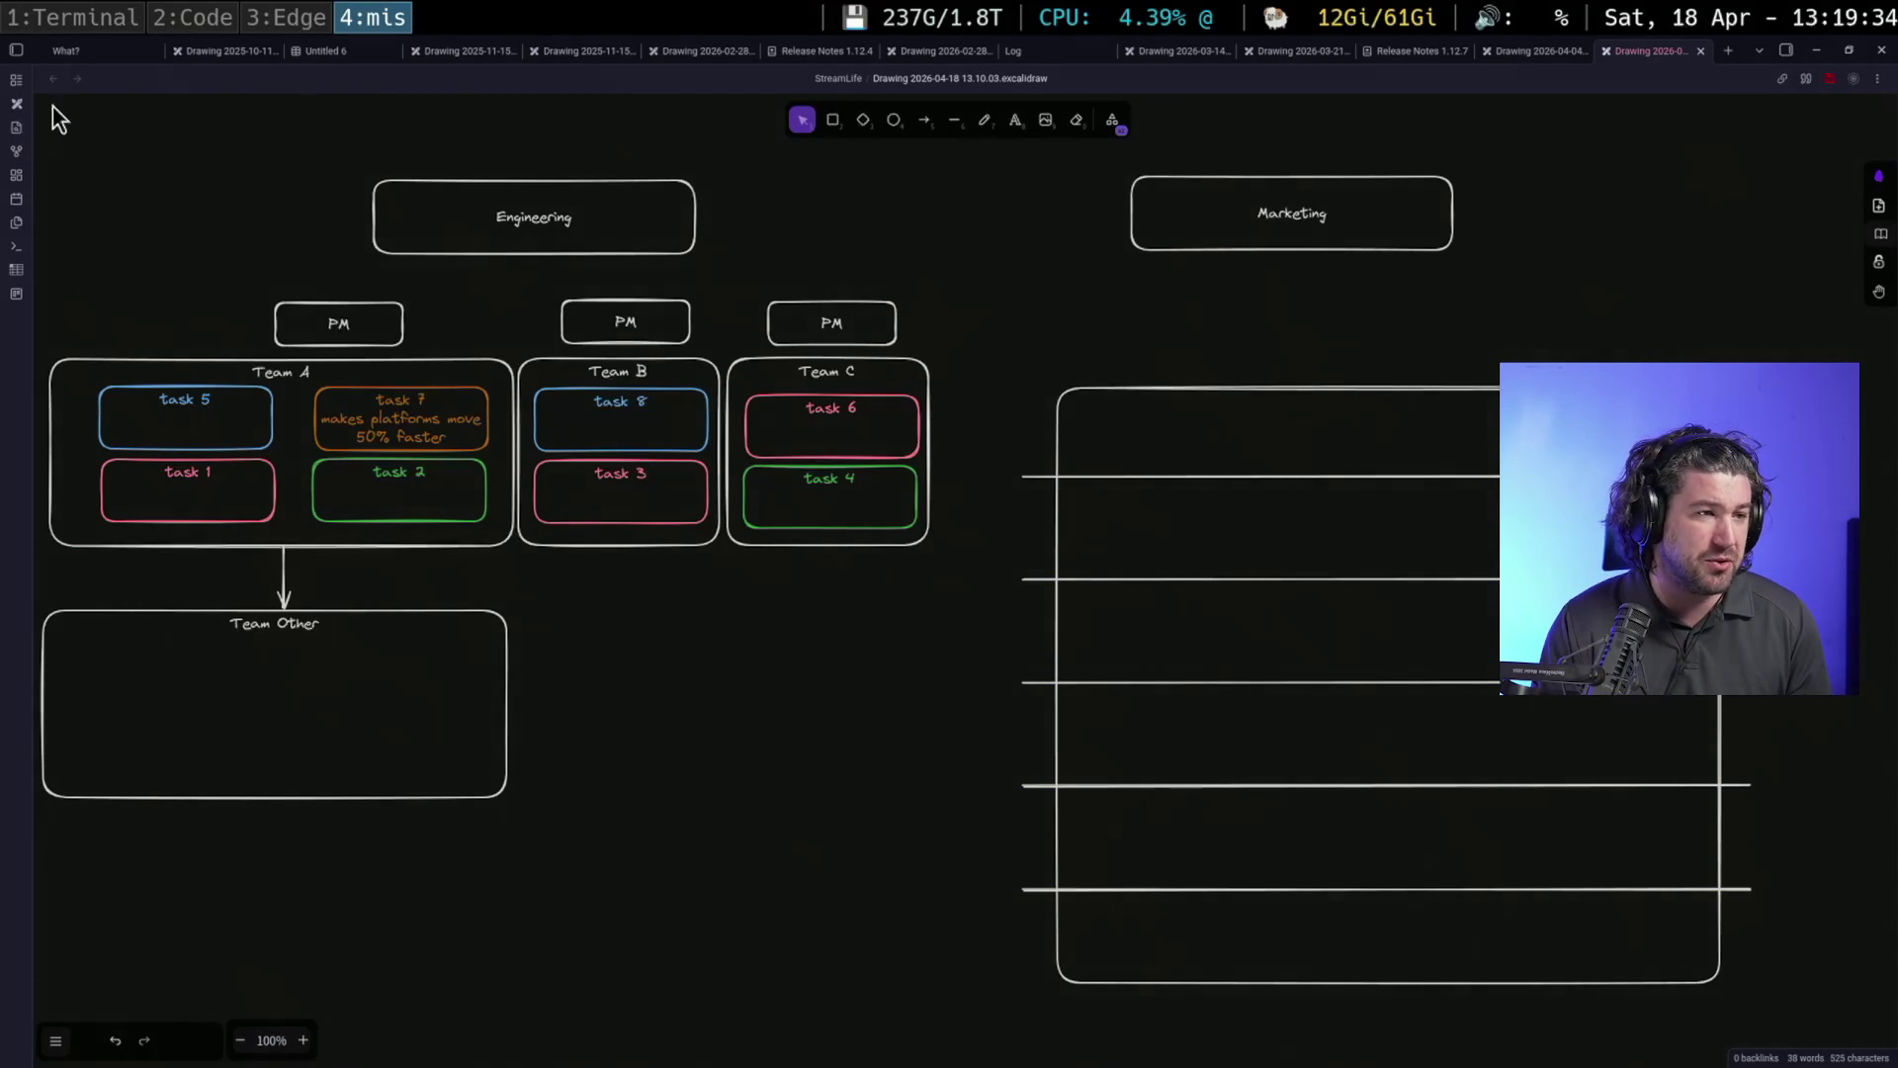
{"action": "left_click", "coordinate": [953, 120]}
Draw a vertical line through the table and paste three copies
{"action": "left_click", "coordinate": [1173, 358]}
{"action": "left_click", "coordinate": [1174, 1055]}
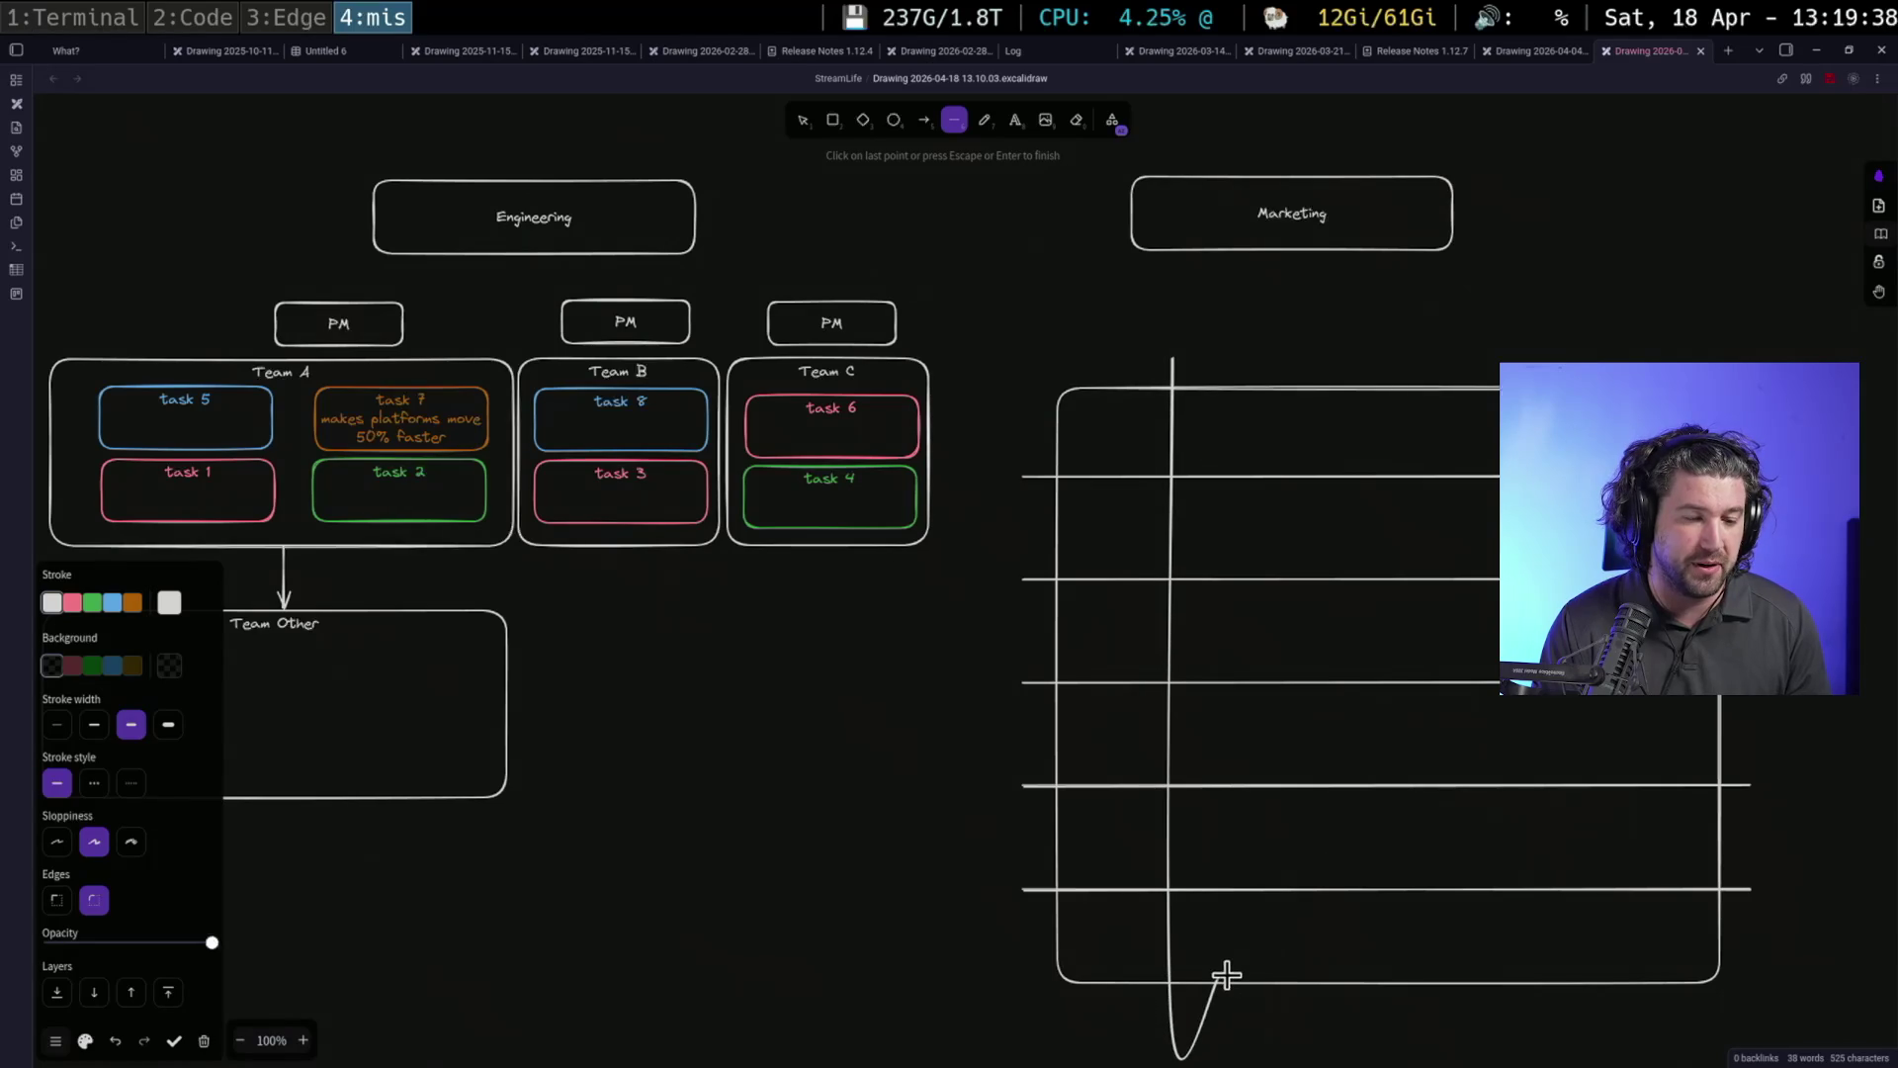
{"action": "key", "text": "Escape"}
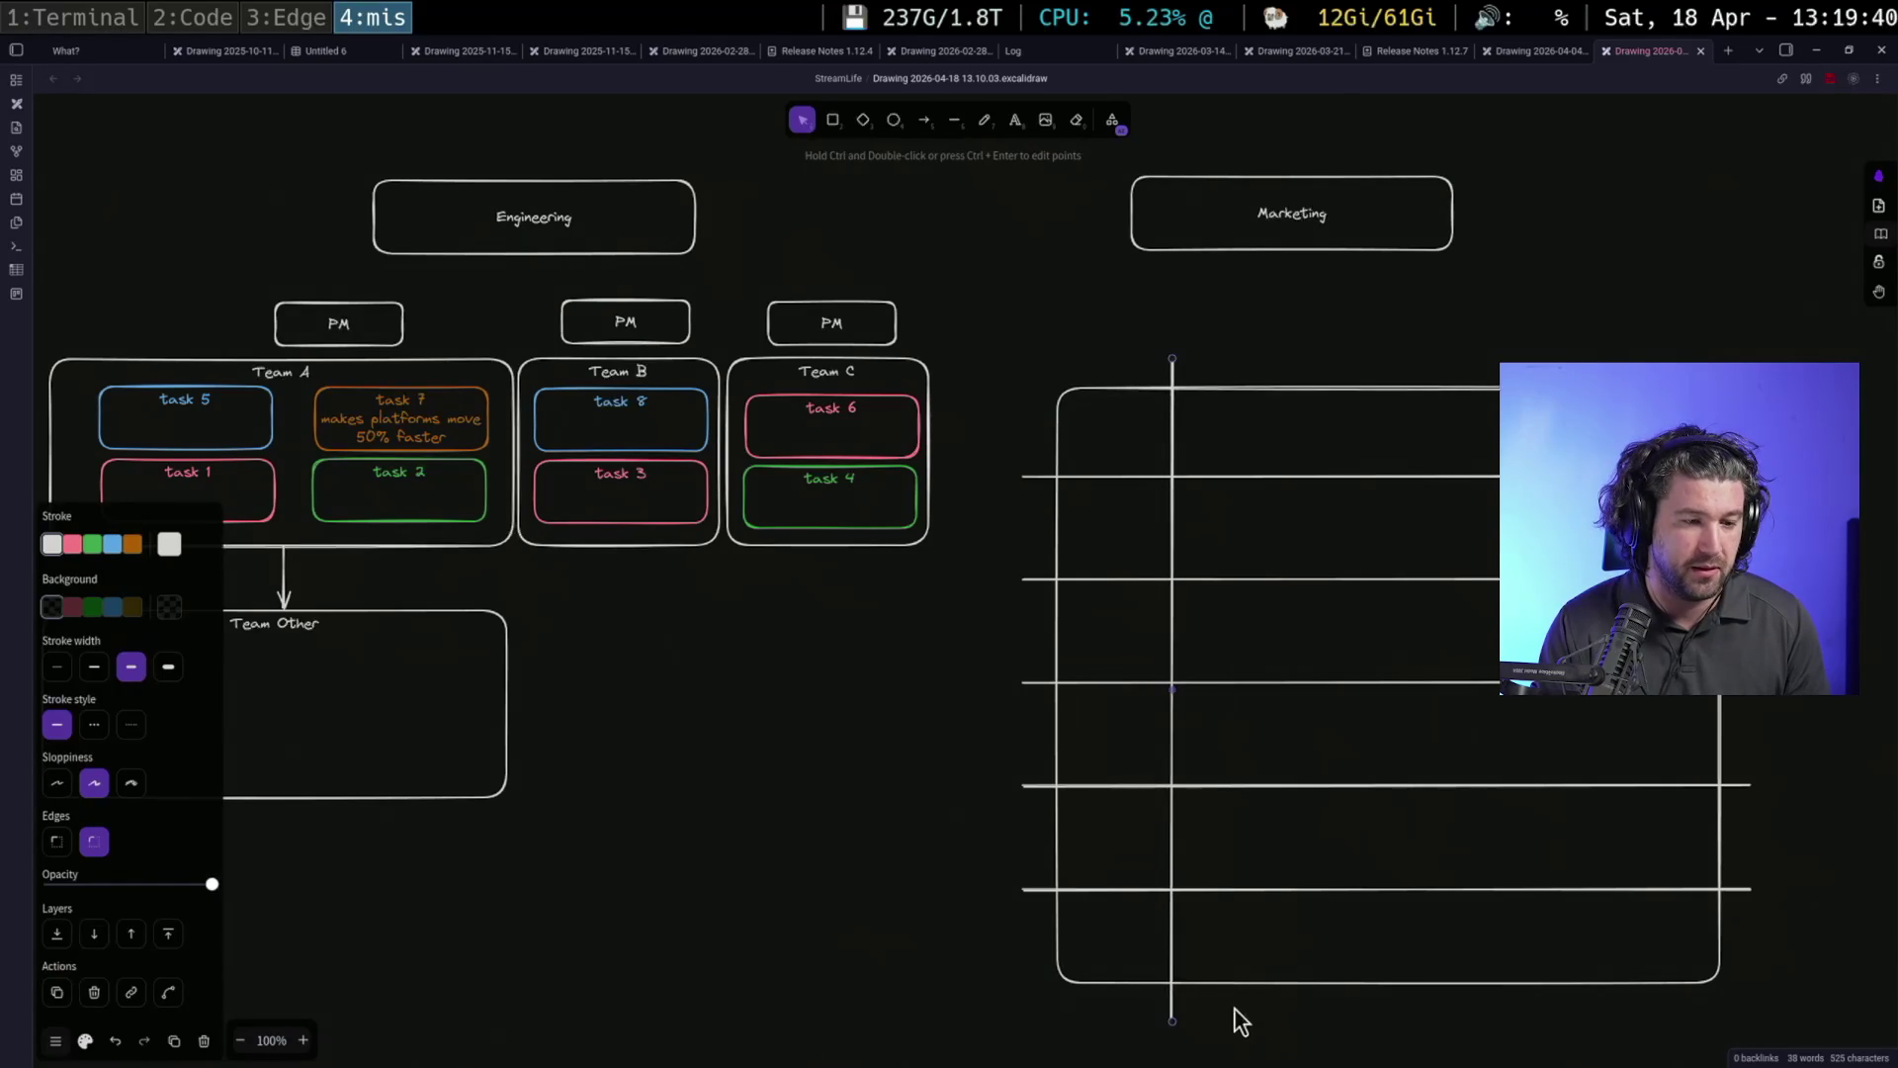
{"action": "key", "text": "ctrl+v"}
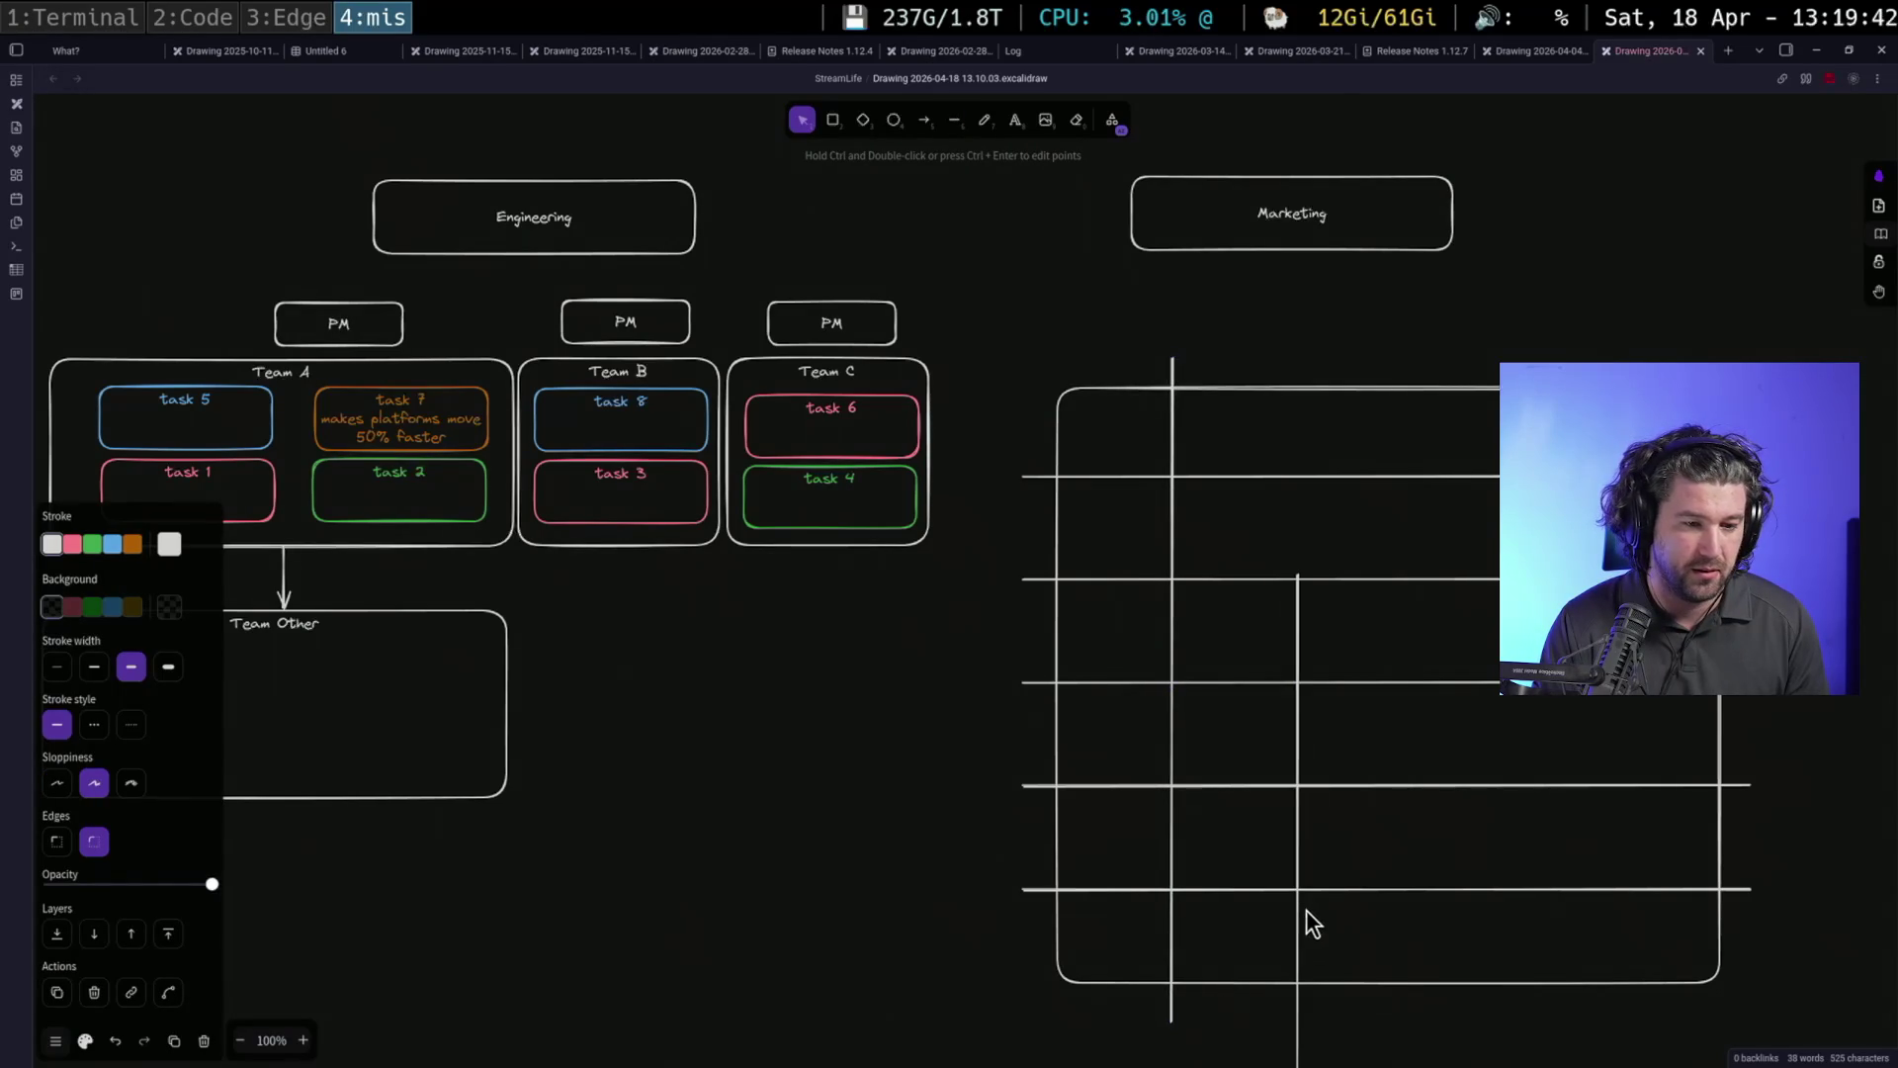
{"action": "key", "text": "ctrl+v"}
{"action": "key", "text": "ctrl+v"}
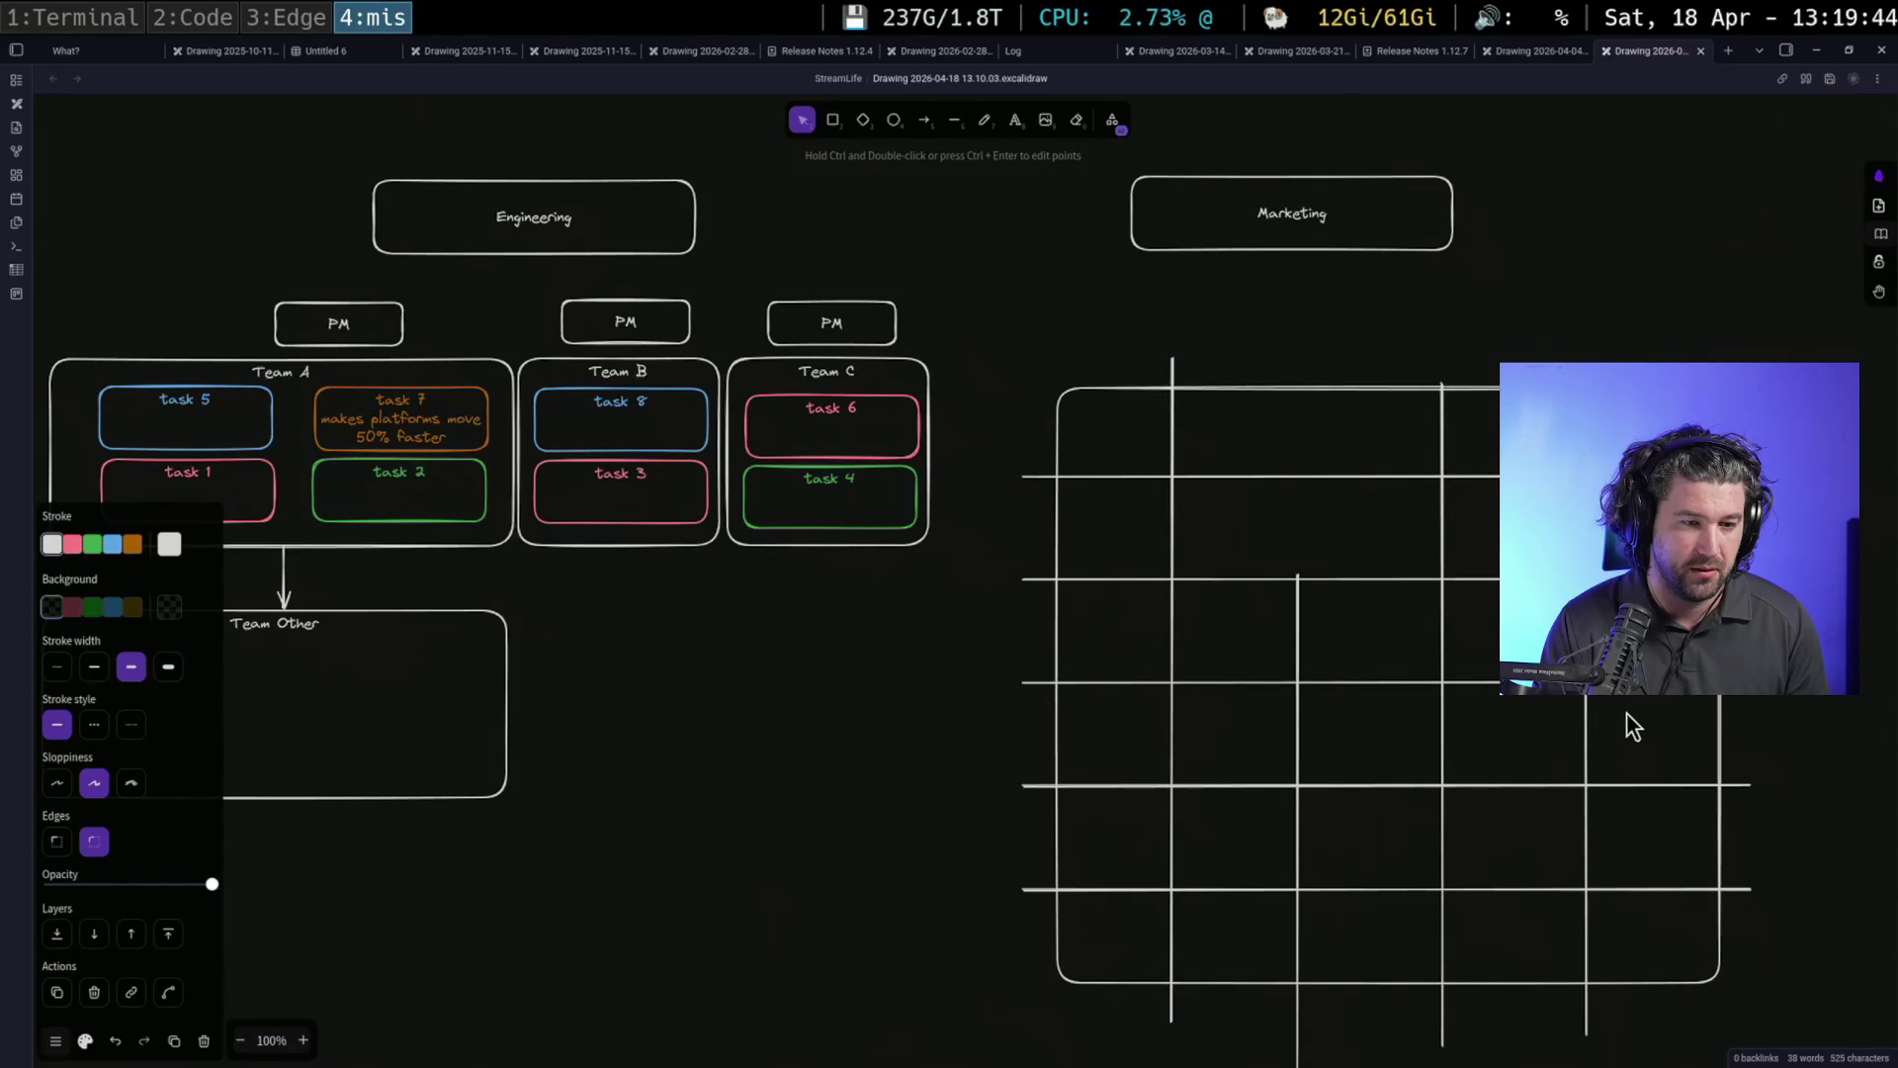
Align the four vertical lines' tops, distribute them horizontally and shift them slightly right
{"action": "left_click_drag", "start_coordinate": [1657, 312], "coordinate": [1116, 1062]}
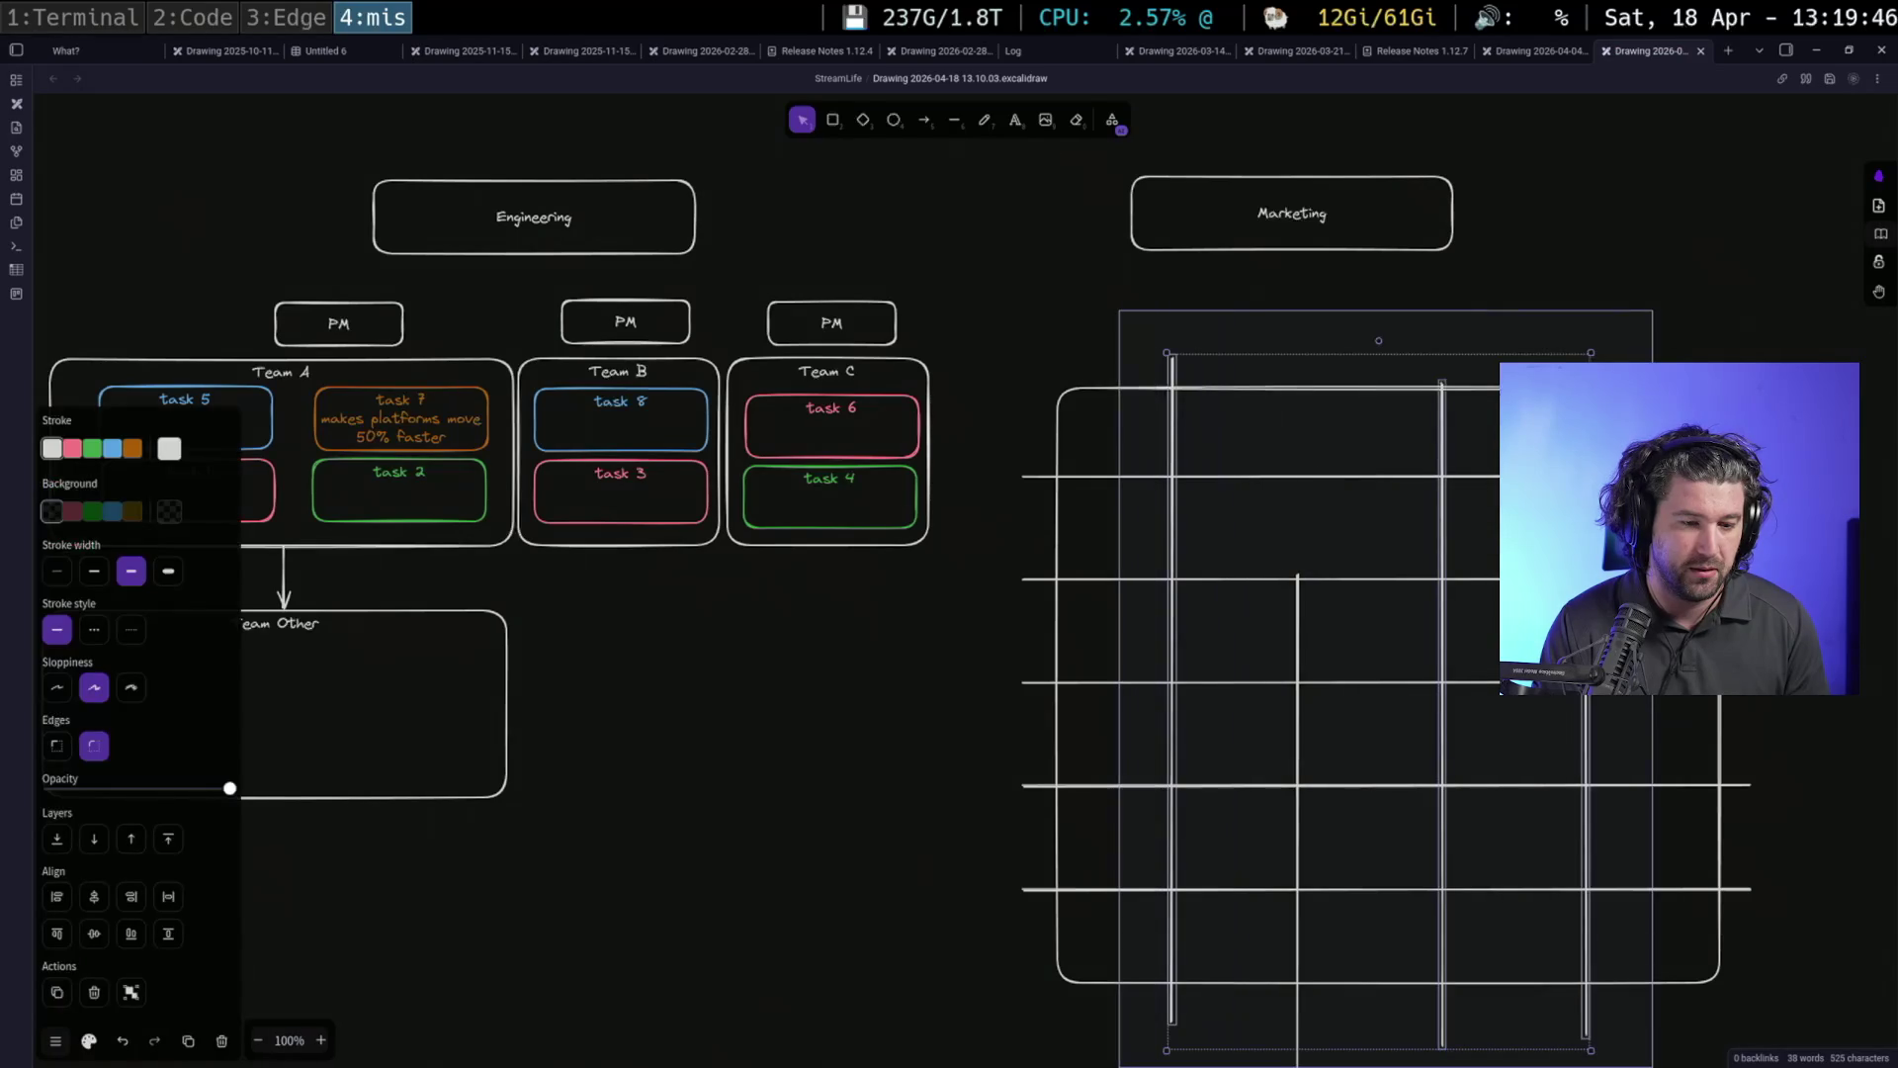
{"action": "scroll", "coordinate": [1208, 1000], "scroll_direction": "down", "scroll_amount": 1}
{"action": "scroll", "coordinate": [1292, 974], "scroll_direction": "down", "scroll_amount": 1}
{"action": "left_click", "coordinate": [1299, 974], "text": "shift"}
{"action": "scroll", "coordinate": [1399, 975], "scroll_direction": "up", "scroll_amount": 3}
{"action": "scroll", "coordinate": [1399, 975], "scroll_direction": "down", "scroll_amount": 2}
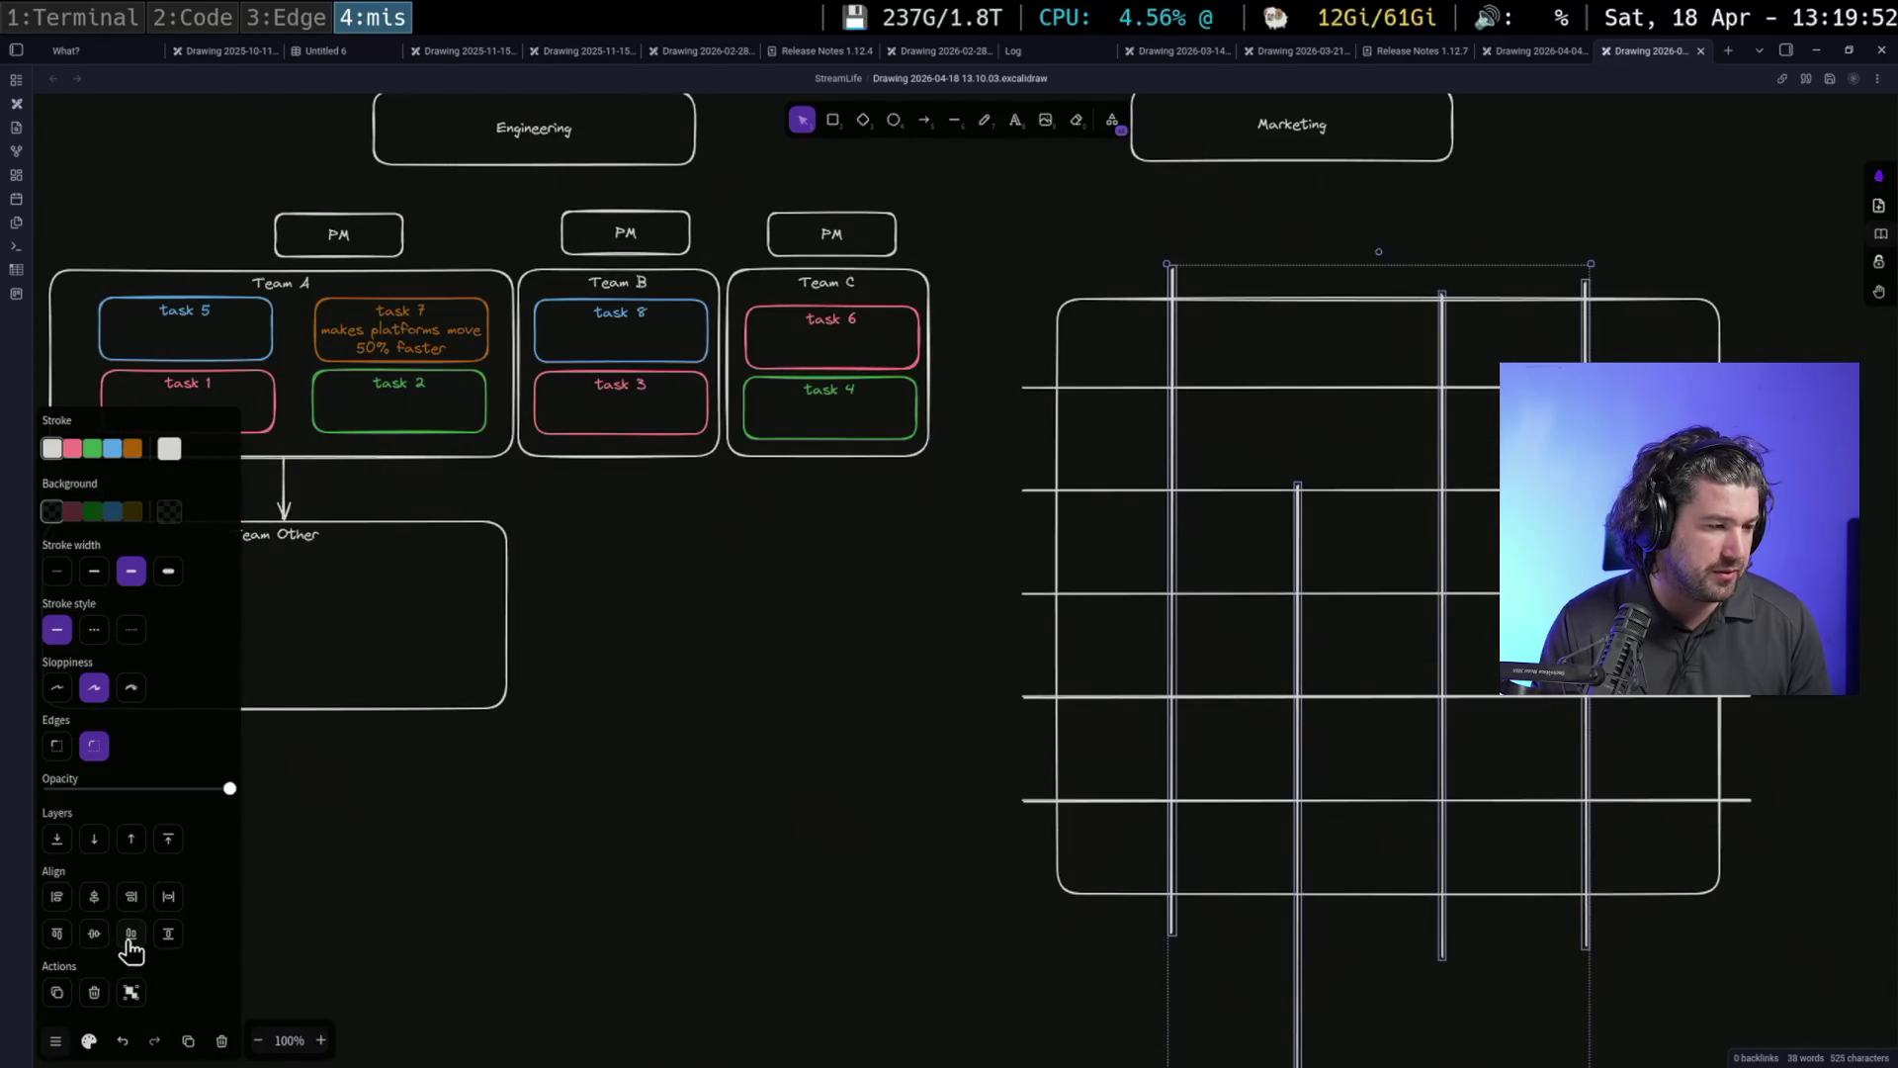
{"action": "left_click", "coordinate": [56, 933]}
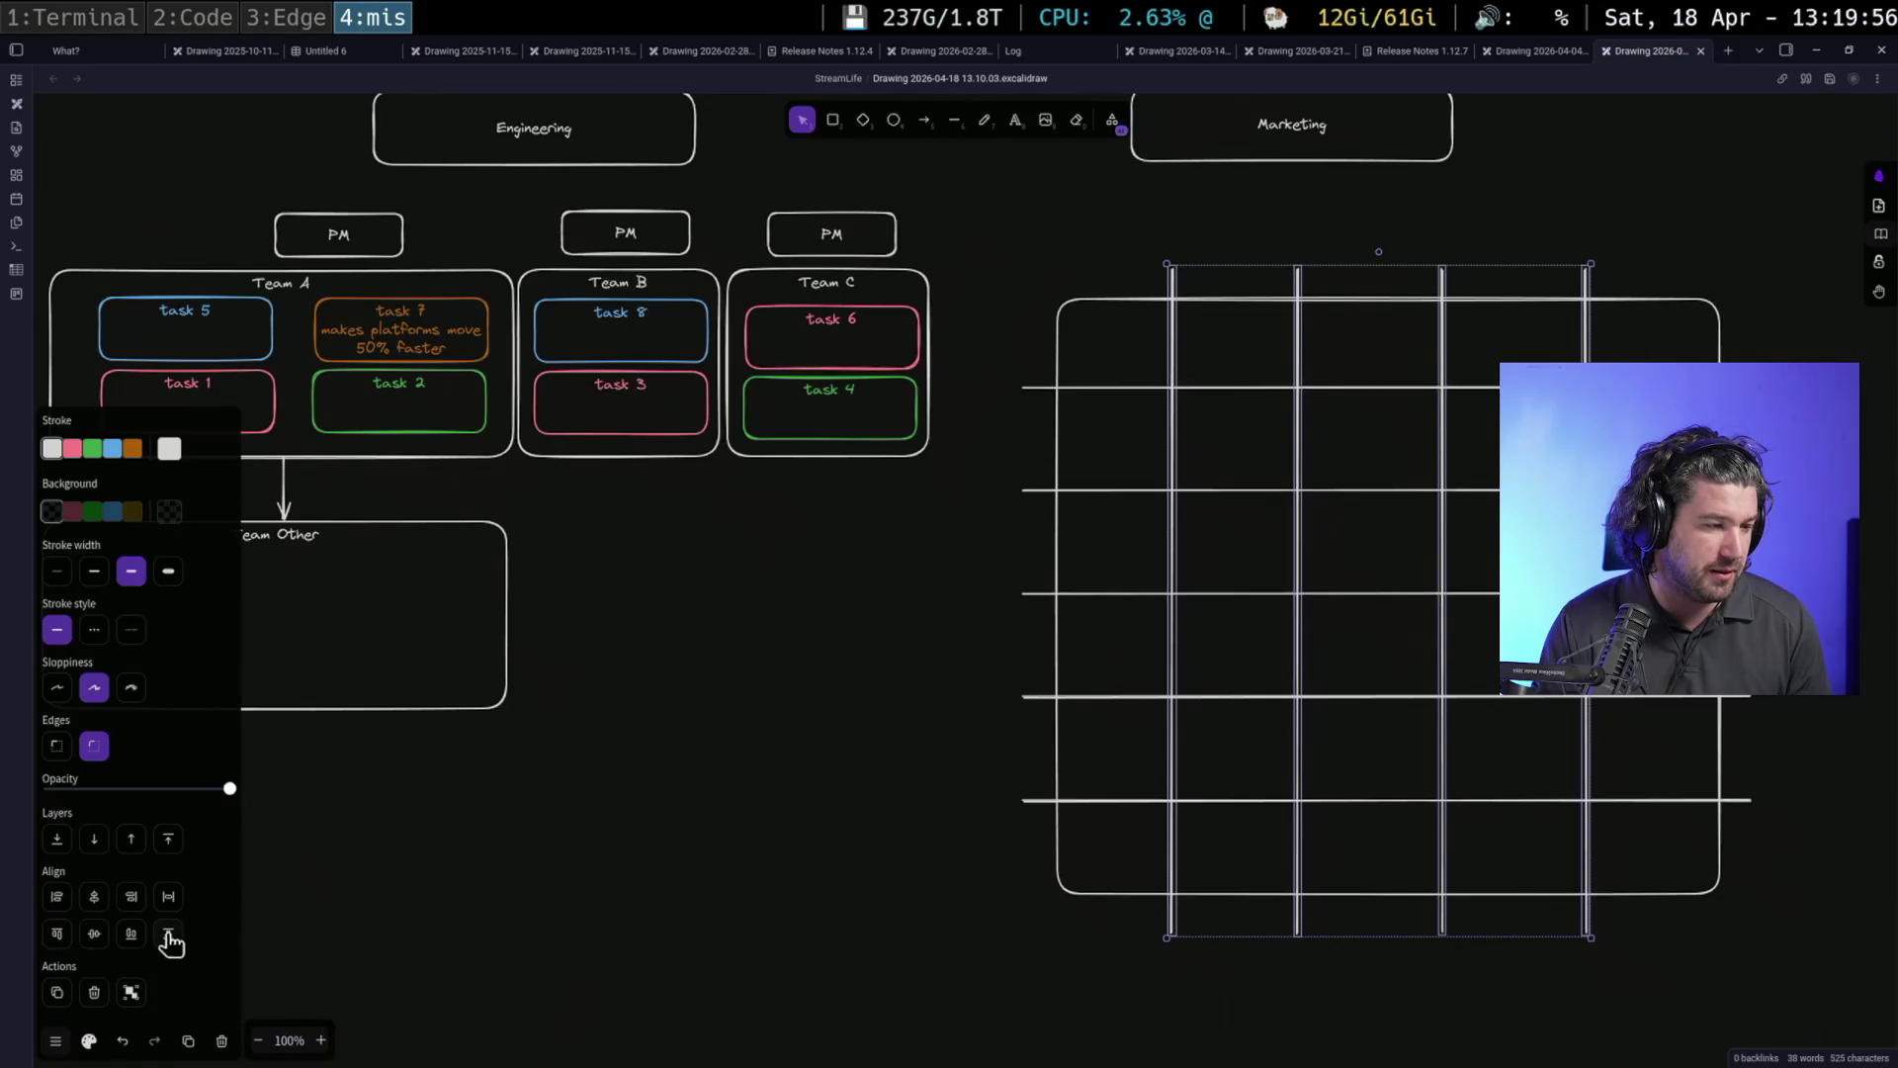
{"action": "left_click", "coordinate": [167, 896]}
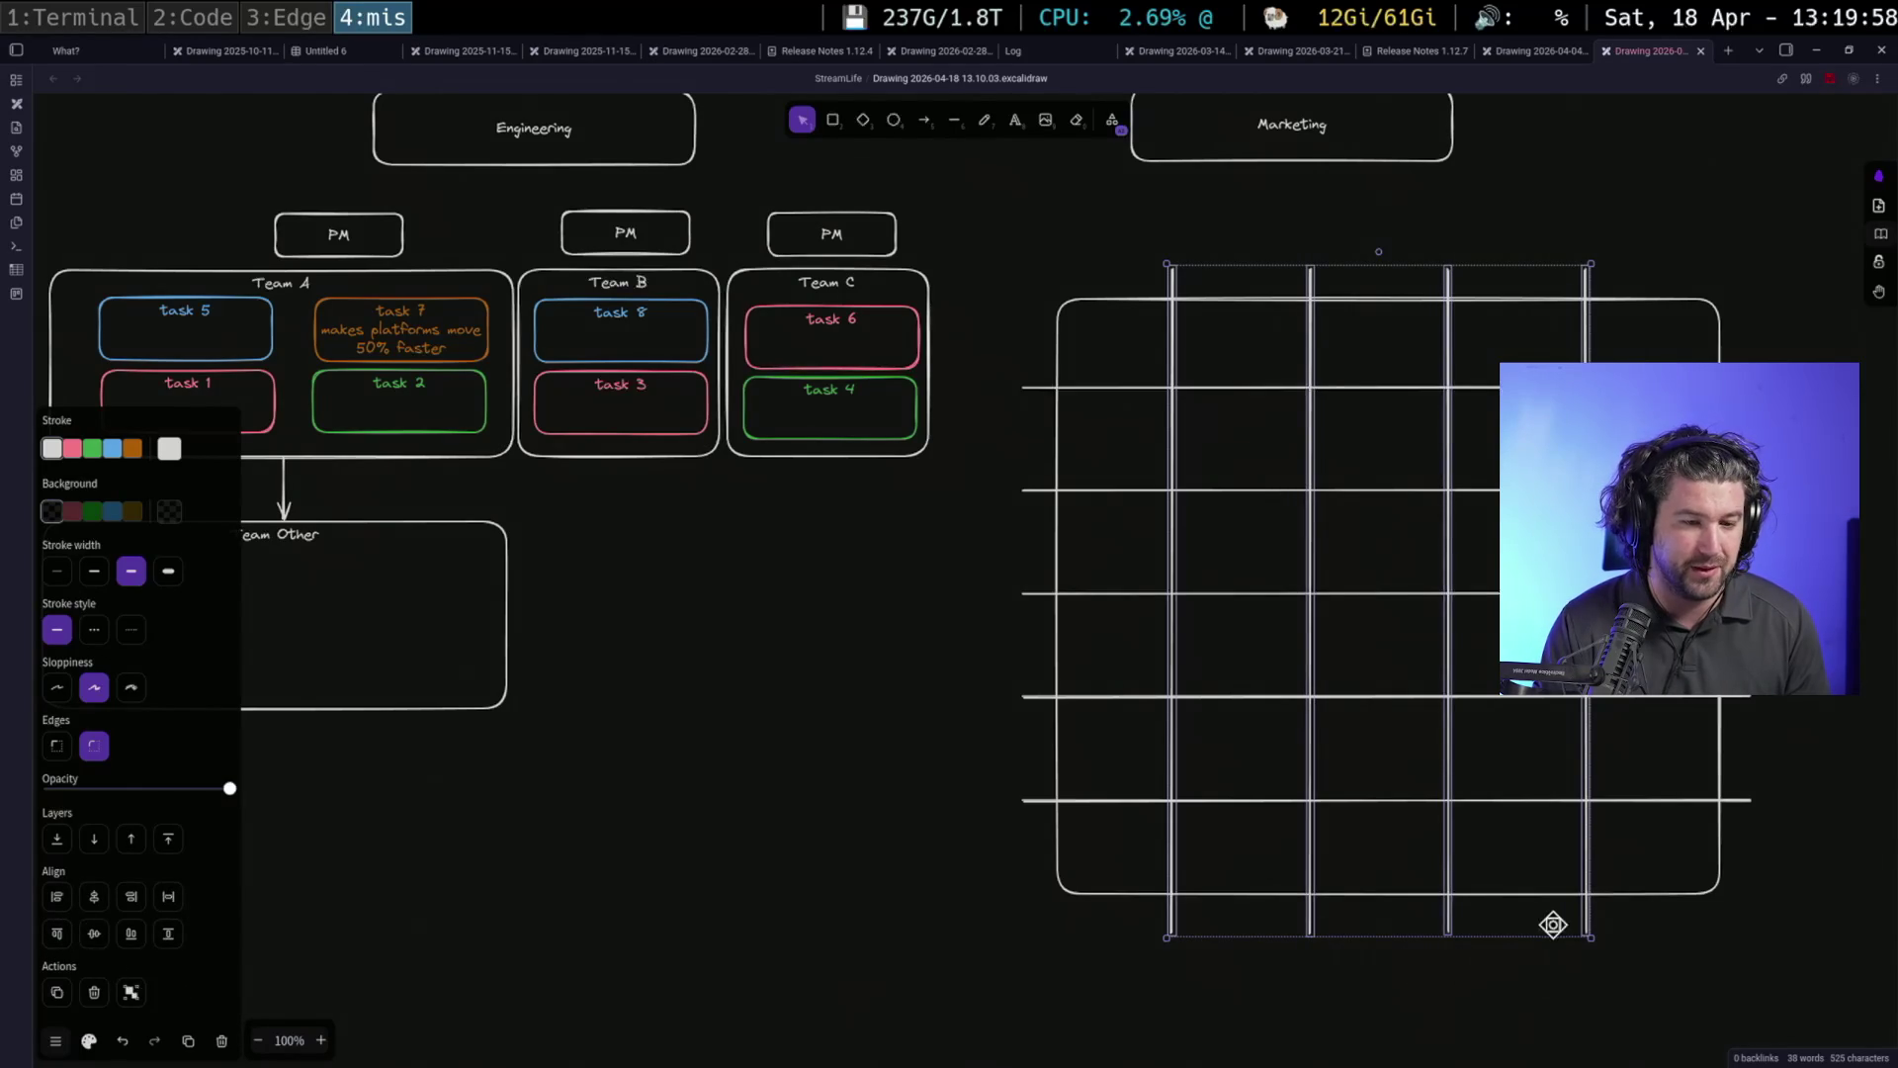
{"action": "left_click_drag", "start_coordinate": [1577, 917], "coordinate": [1590, 921]}
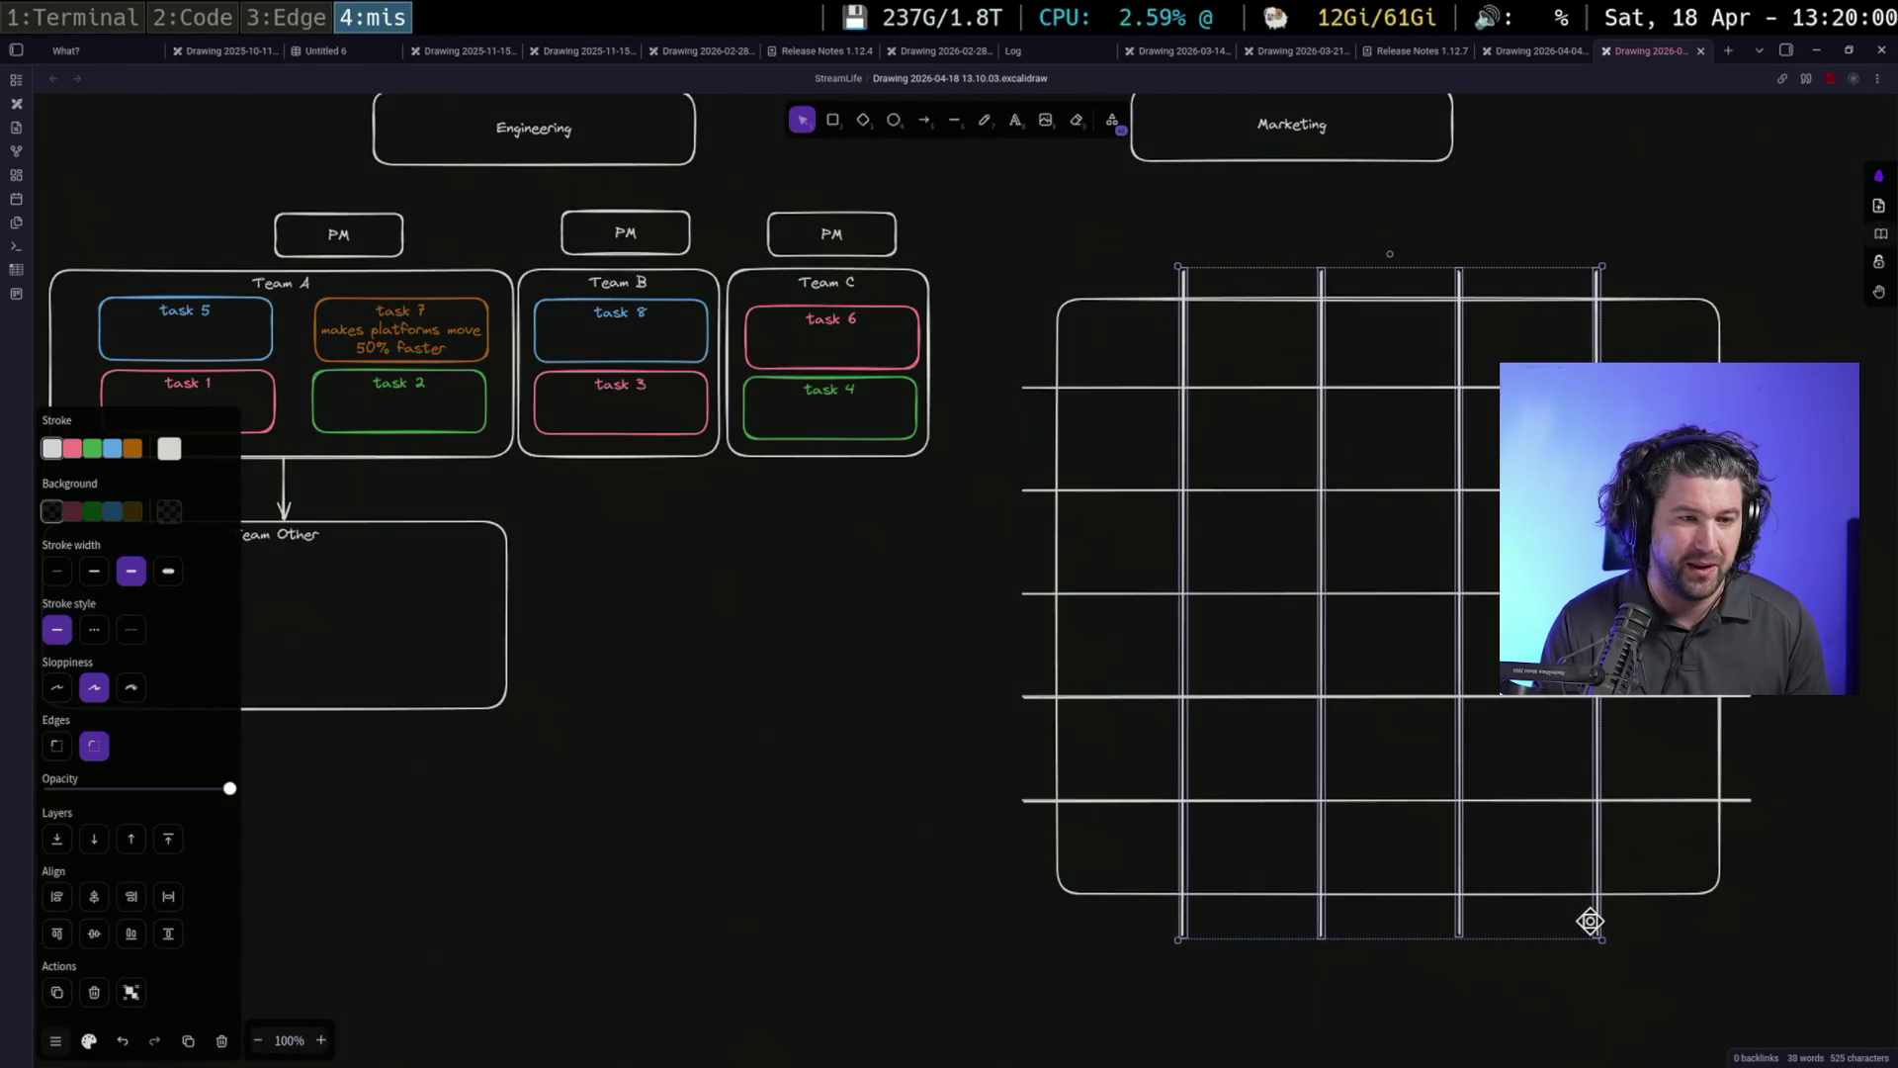
{"action": "left_click", "coordinate": [844, 896]}
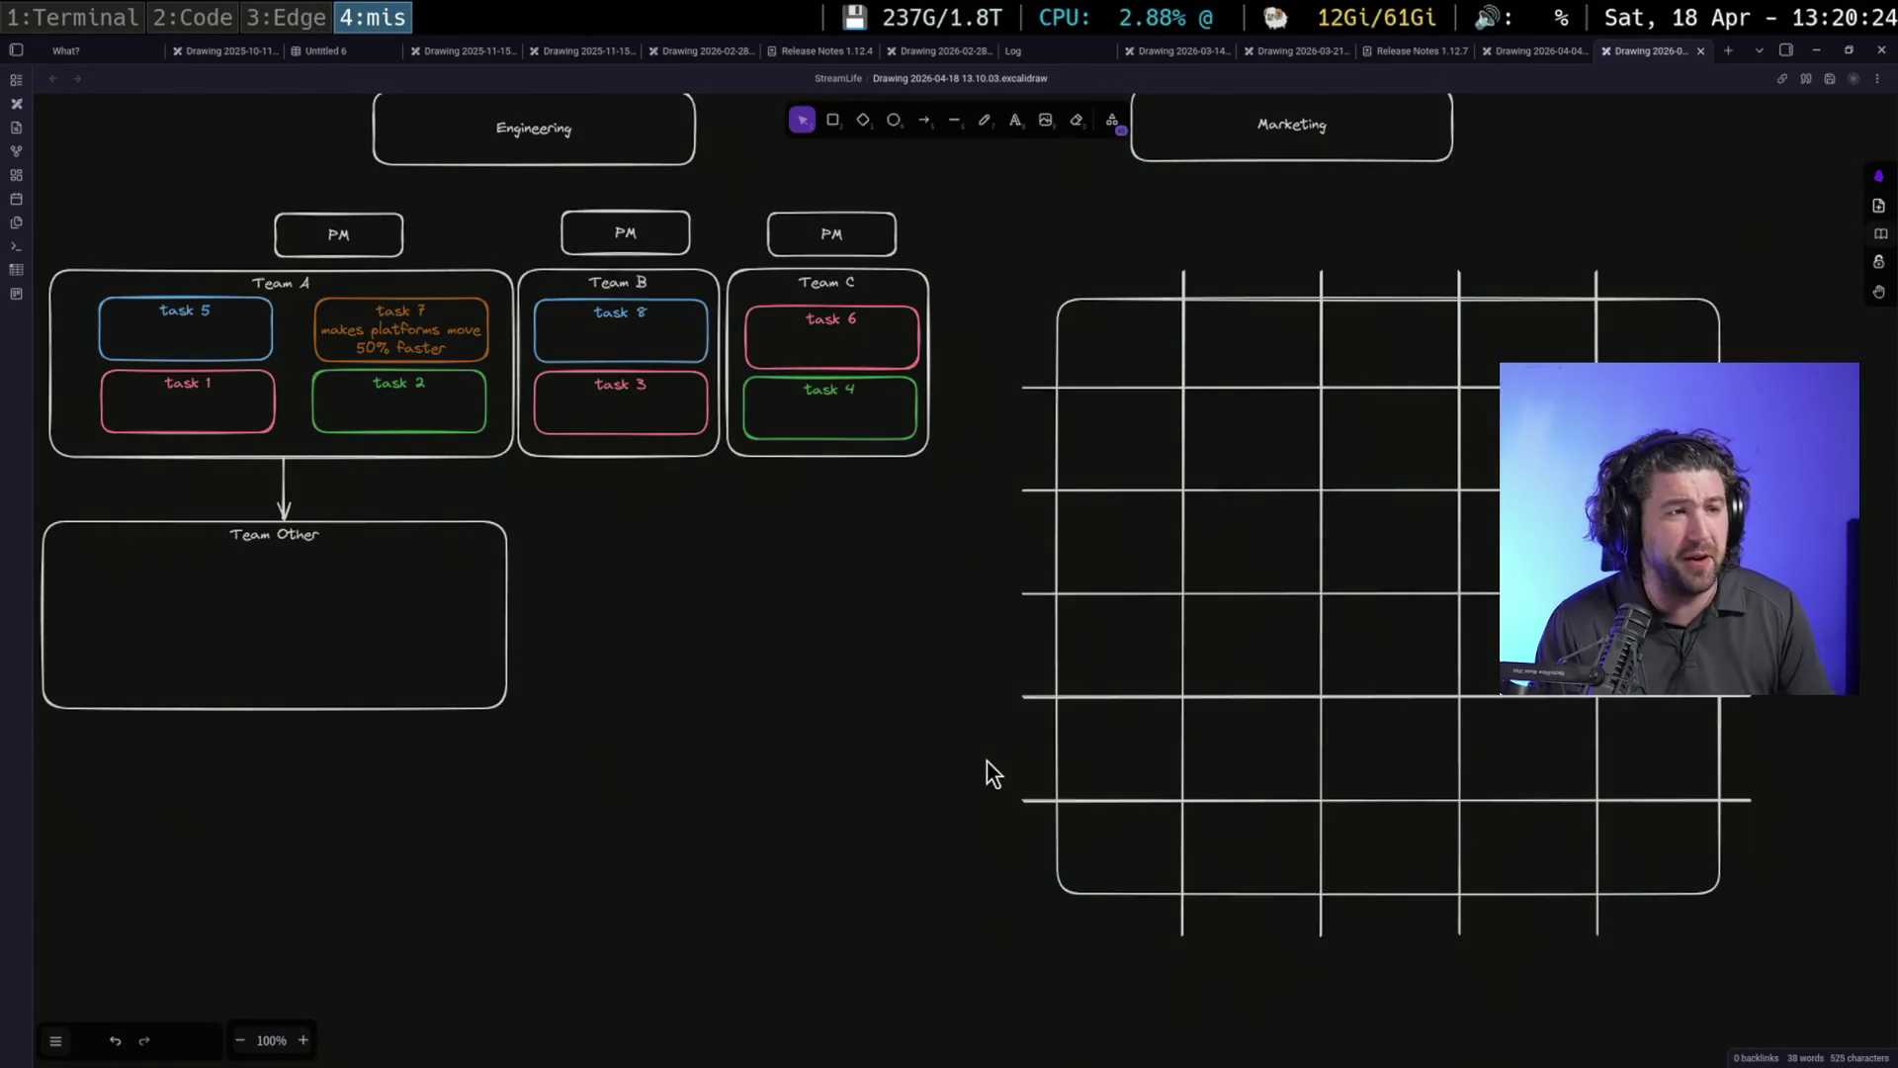
Add the speed and impact headers above the first columns
{"action": "left_click", "coordinate": [1017, 122]}
{"action": "left_click", "coordinate": [1084, 235]}
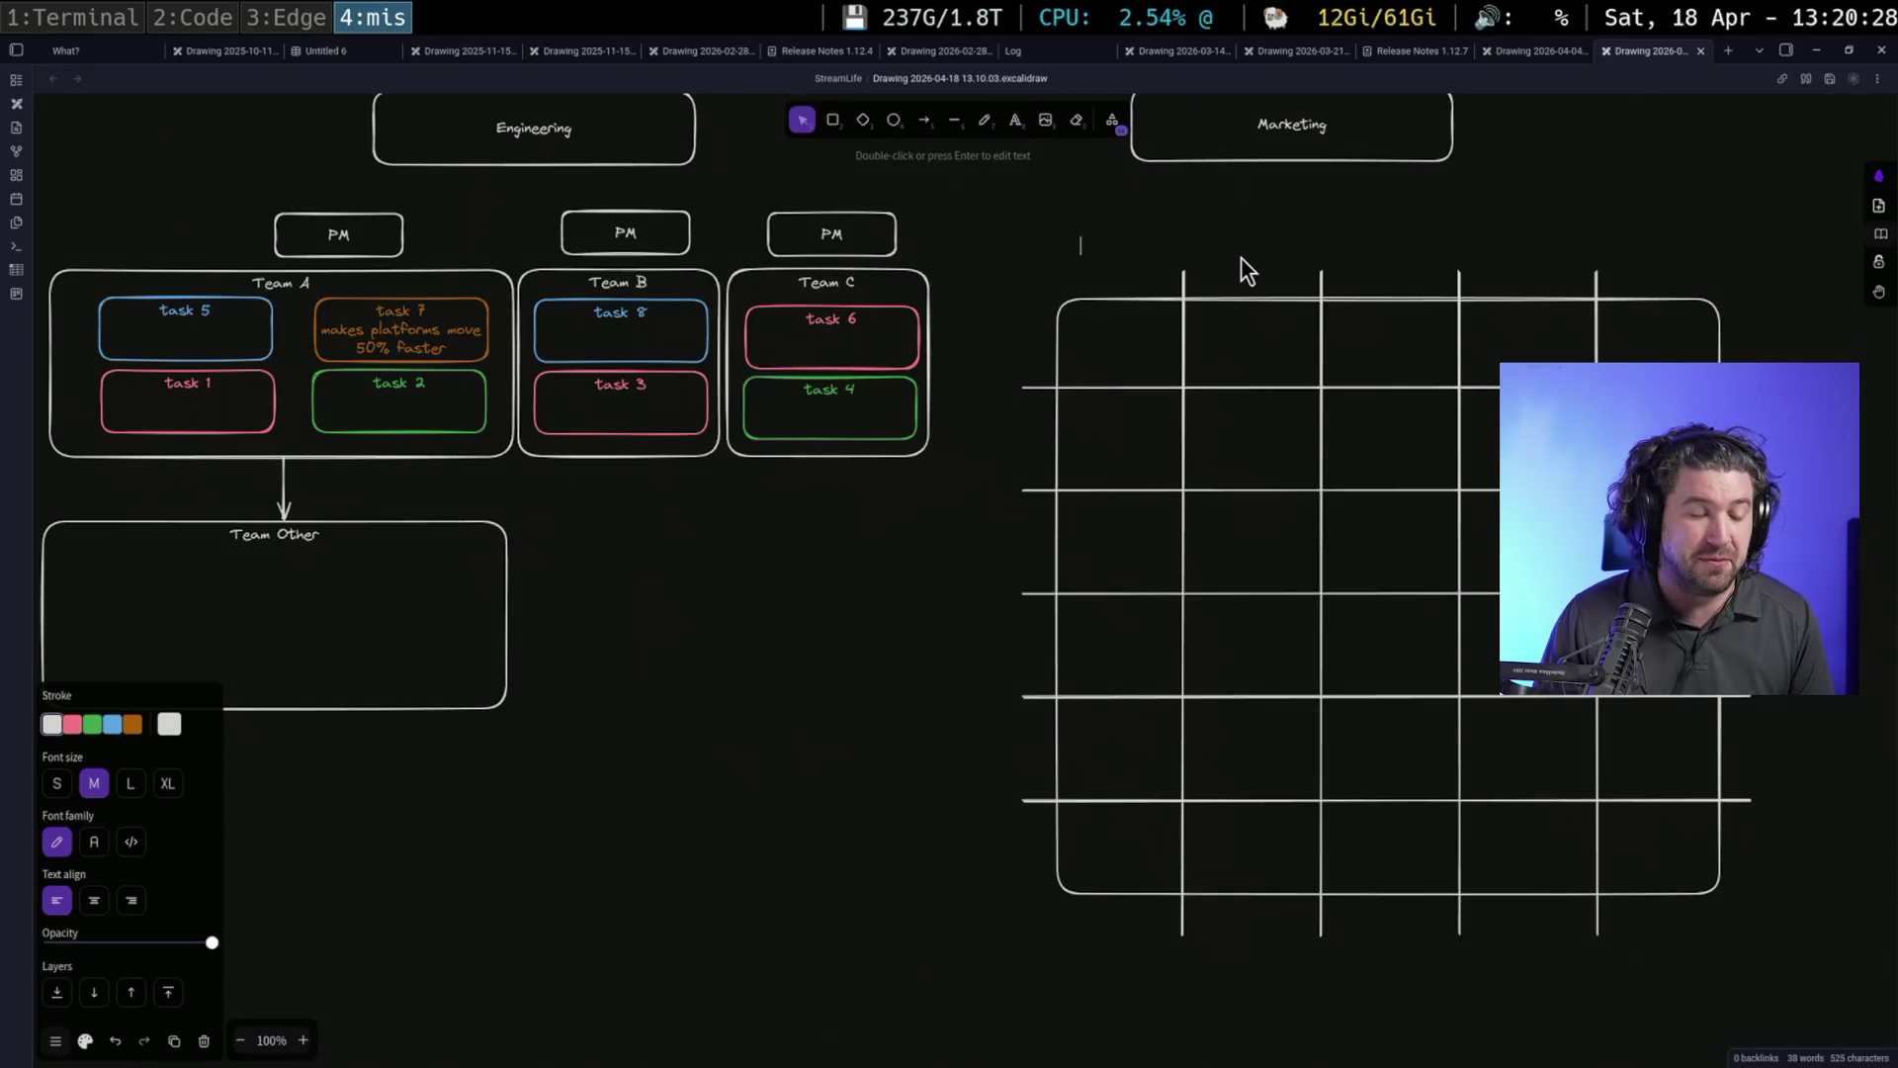
{"action": "type", "text": "speed"}
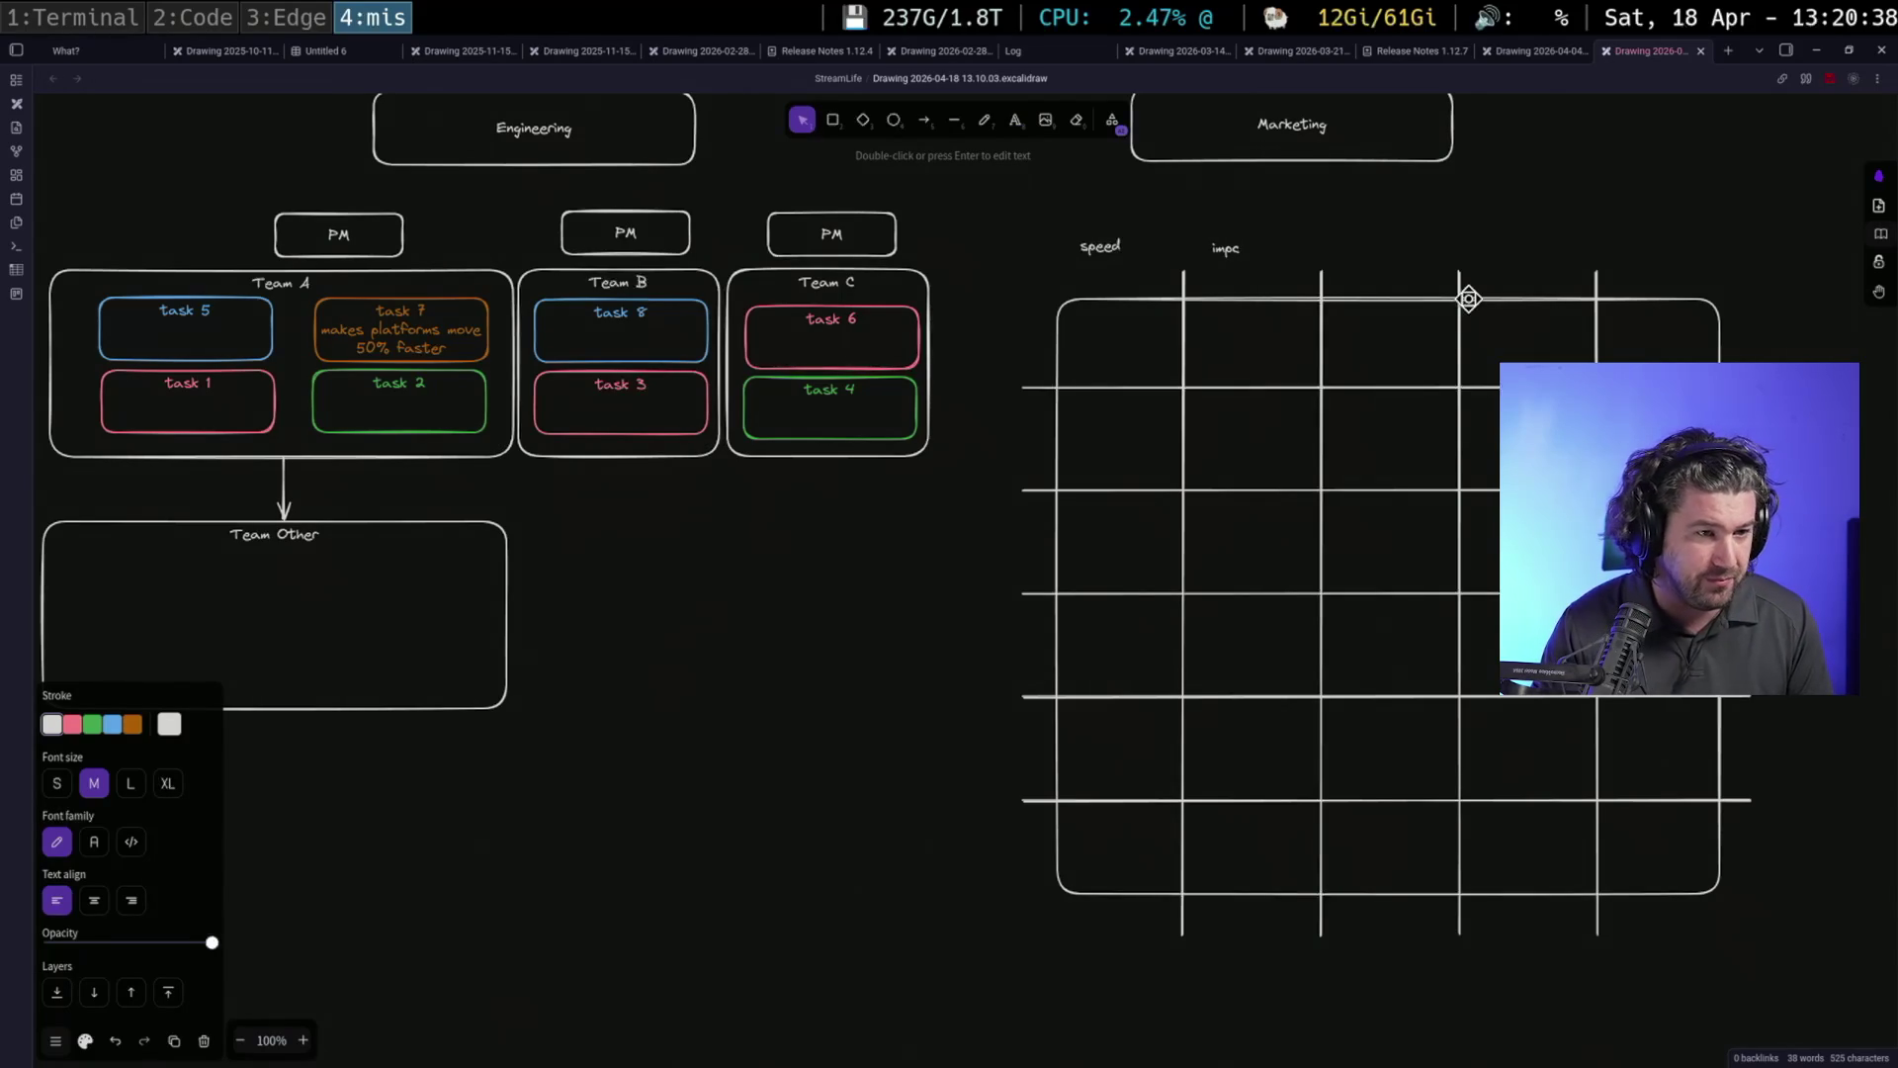
{"action": "type", "text": "act"}
{"action": "left_click", "coordinate": [1461, 259]}
Copy the impact label above the third column and retype it as 'revenue'
{"action": "left_click", "coordinate": [1237, 247]}
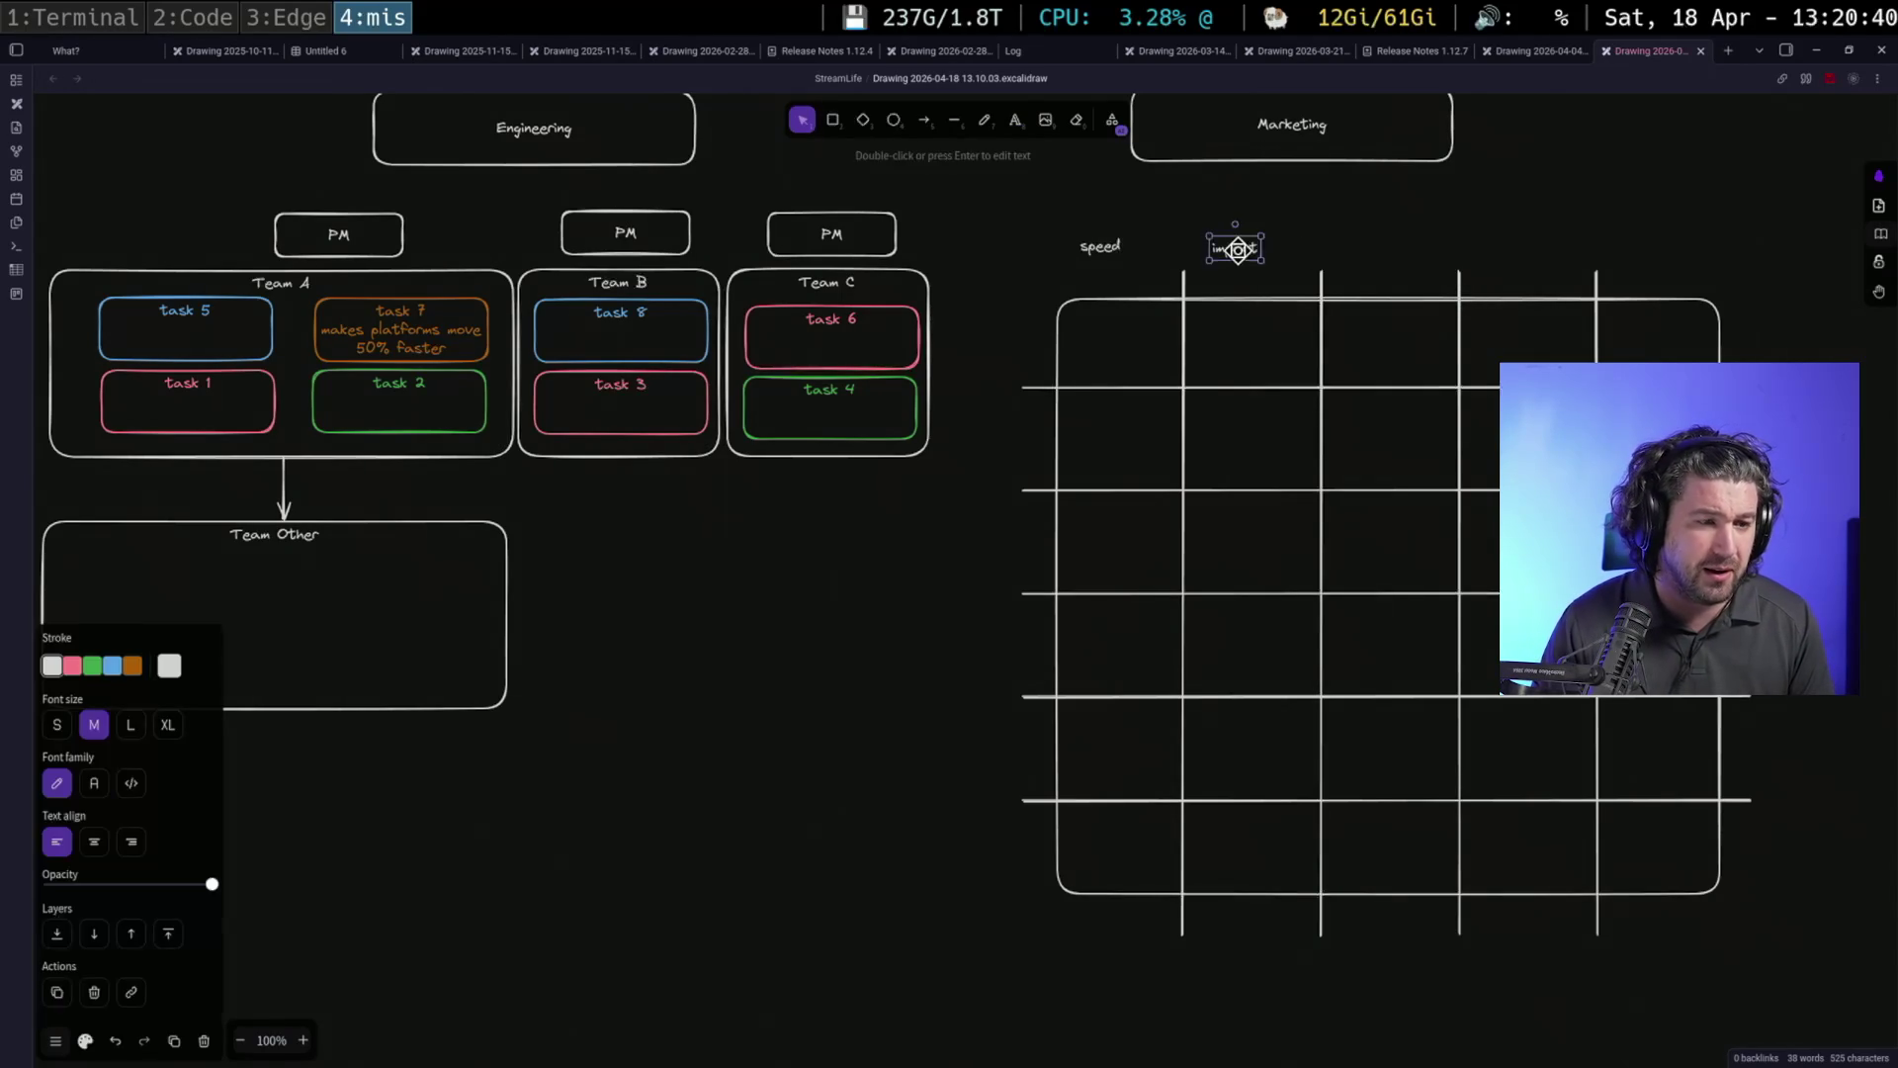
{"action": "key", "text": "ctrl+v"}
{"action": "left_click_drag", "start_coordinate": [1367, 252], "coordinate": [1417, 270]}
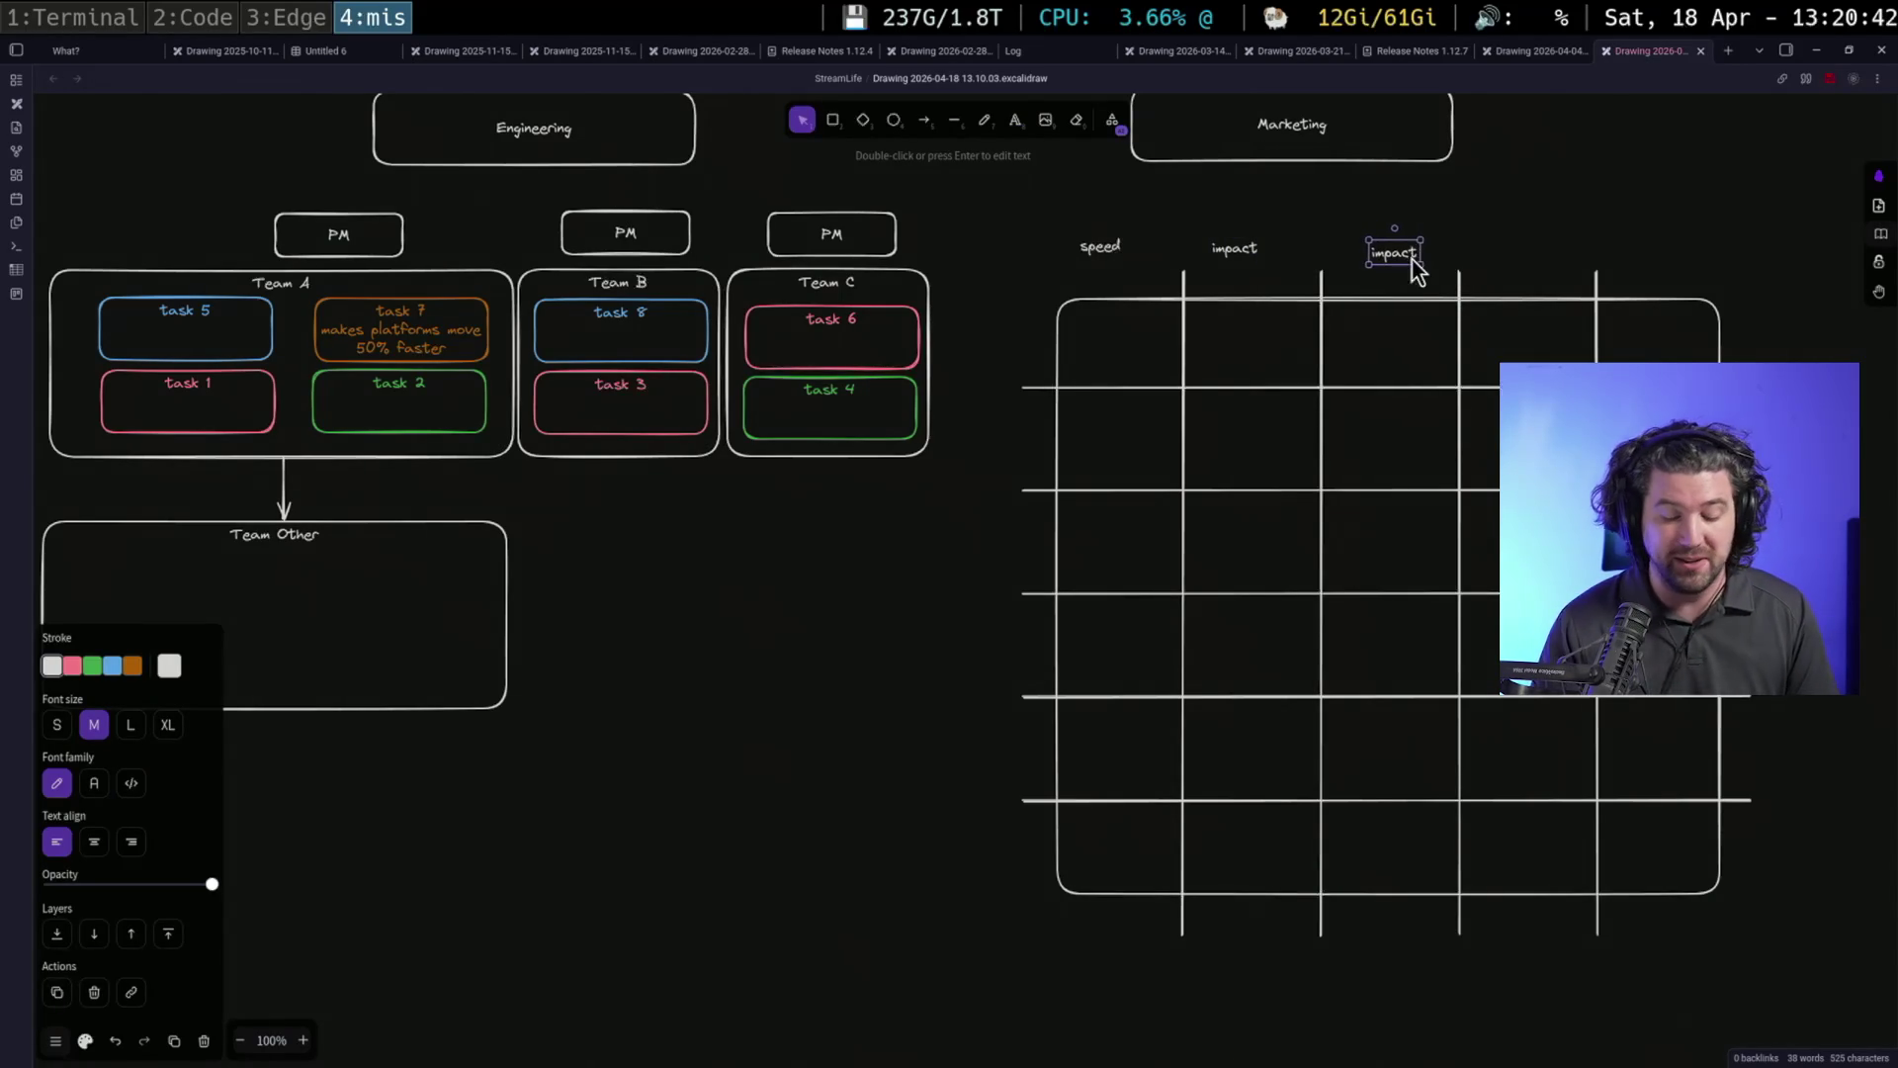
{"action": "key", "text": "o"}
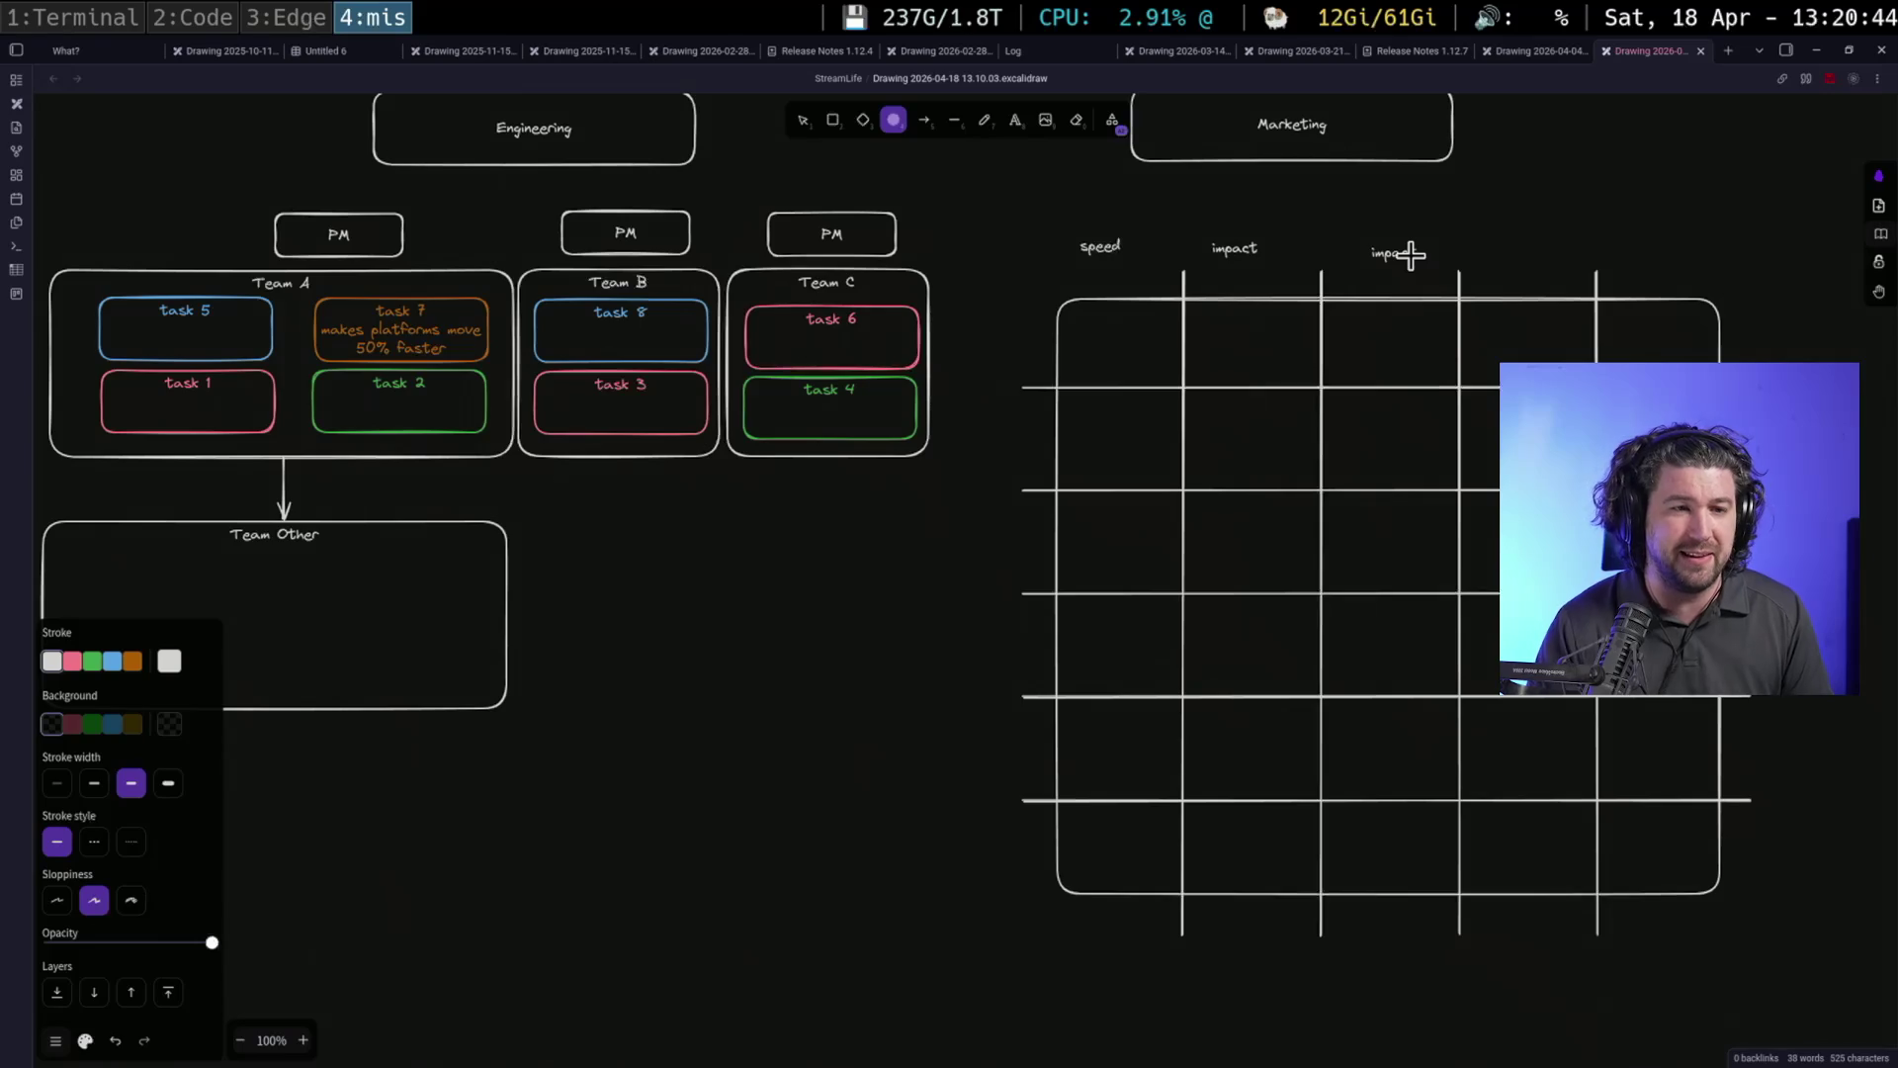
{"action": "key", "text": "v"}
{"action": "left_click", "coordinate": [1408, 253]}
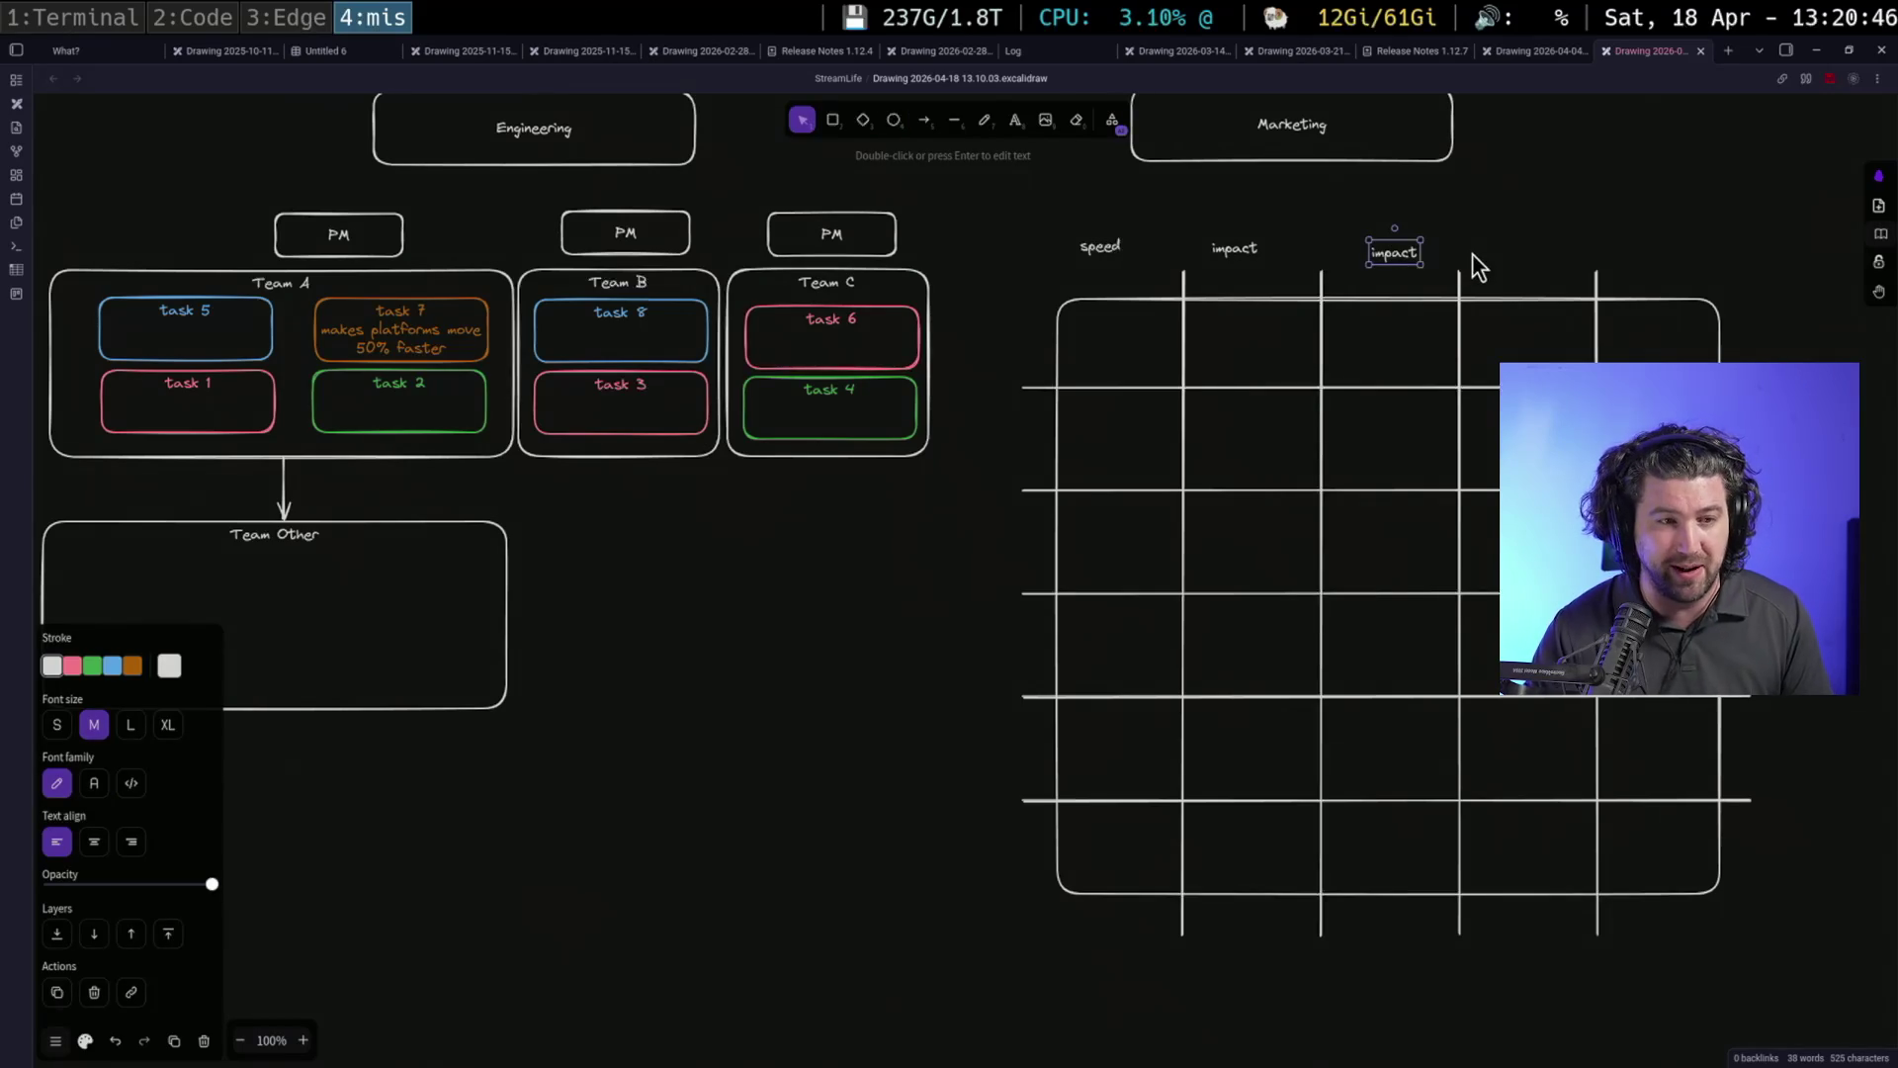
{"action": "key", "text": "Return"}
{"action": "type", "text": "reven"}
{"action": "type", "text": "e"}
{"action": "left_click", "coordinate": [1522, 249]}
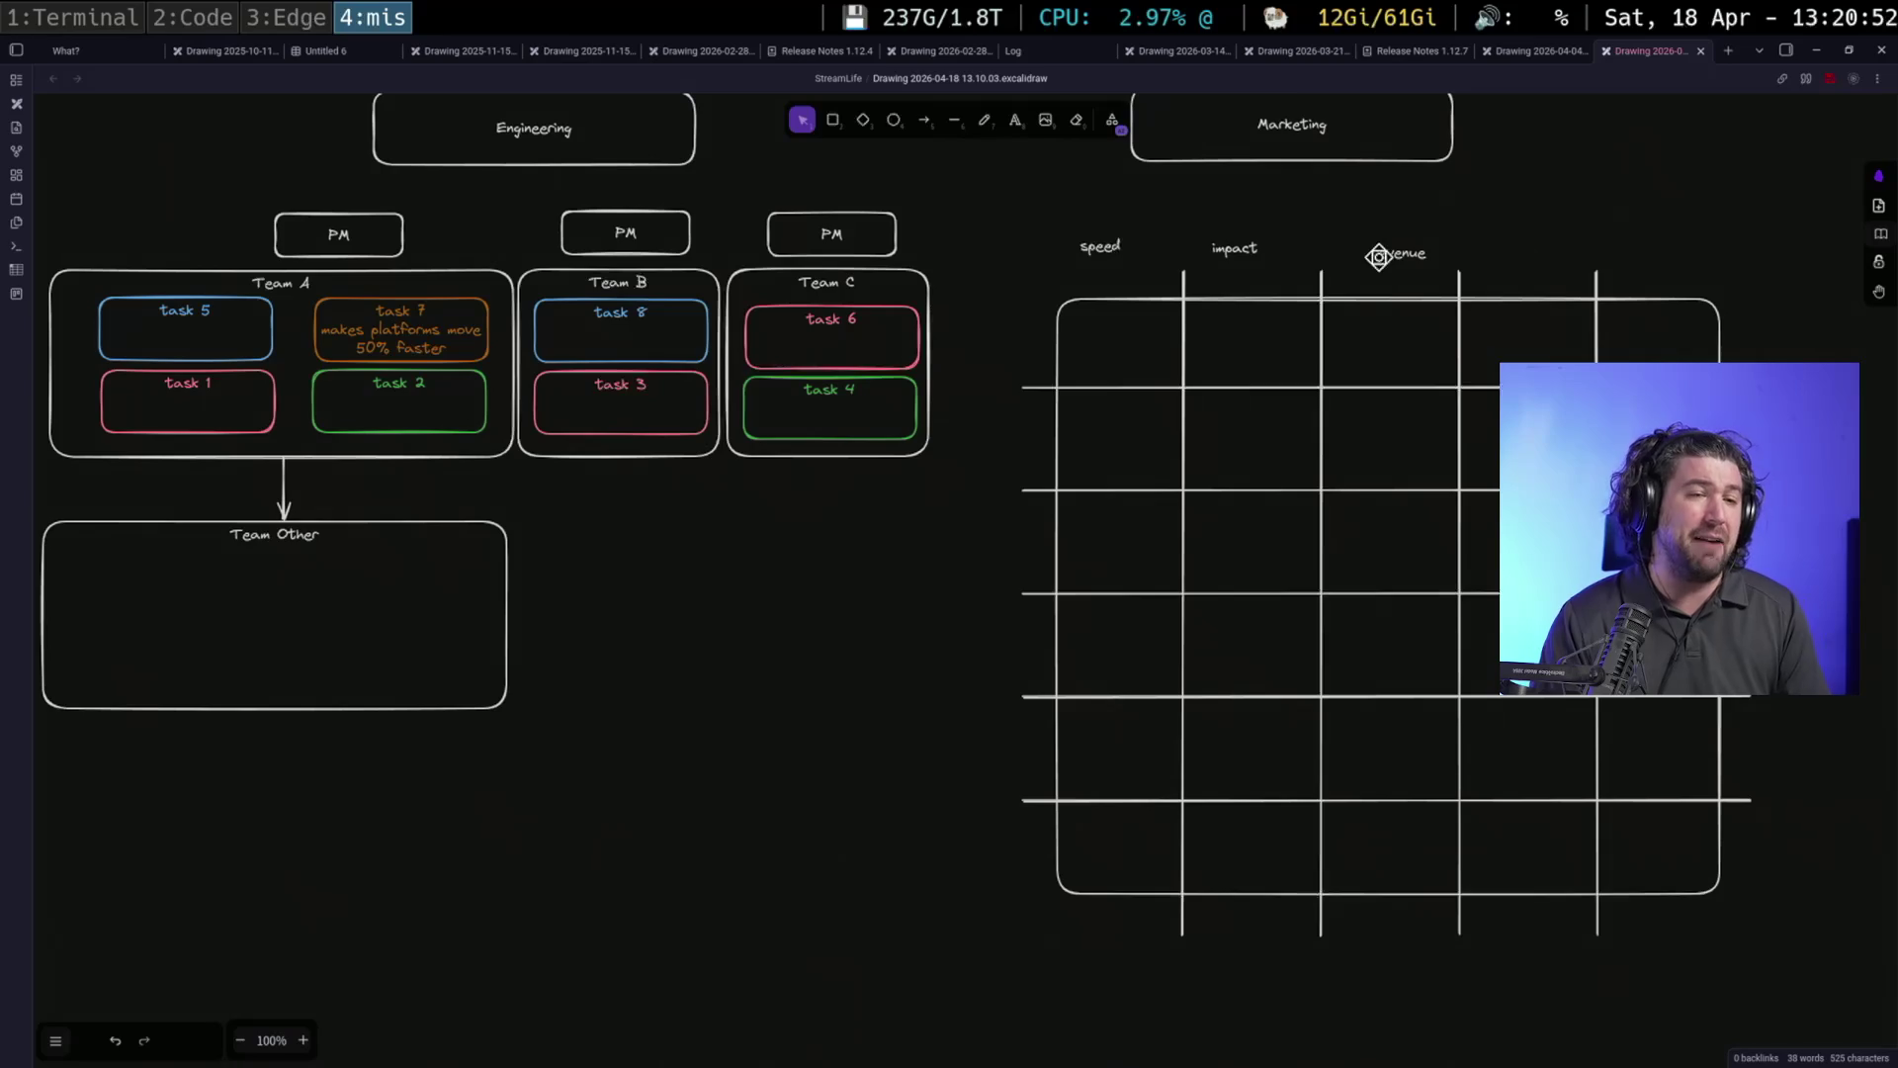
Copy the revenue label above the fourth column and retype it as 'improve stability'
{"action": "left_click", "coordinate": [1377, 256]}
{"action": "key", "text": "ctrl+c"}
{"action": "key", "text": "ctrl+v"}
{"action": "left_click_drag", "start_coordinate": [1527, 254], "coordinate": [1542, 245]}
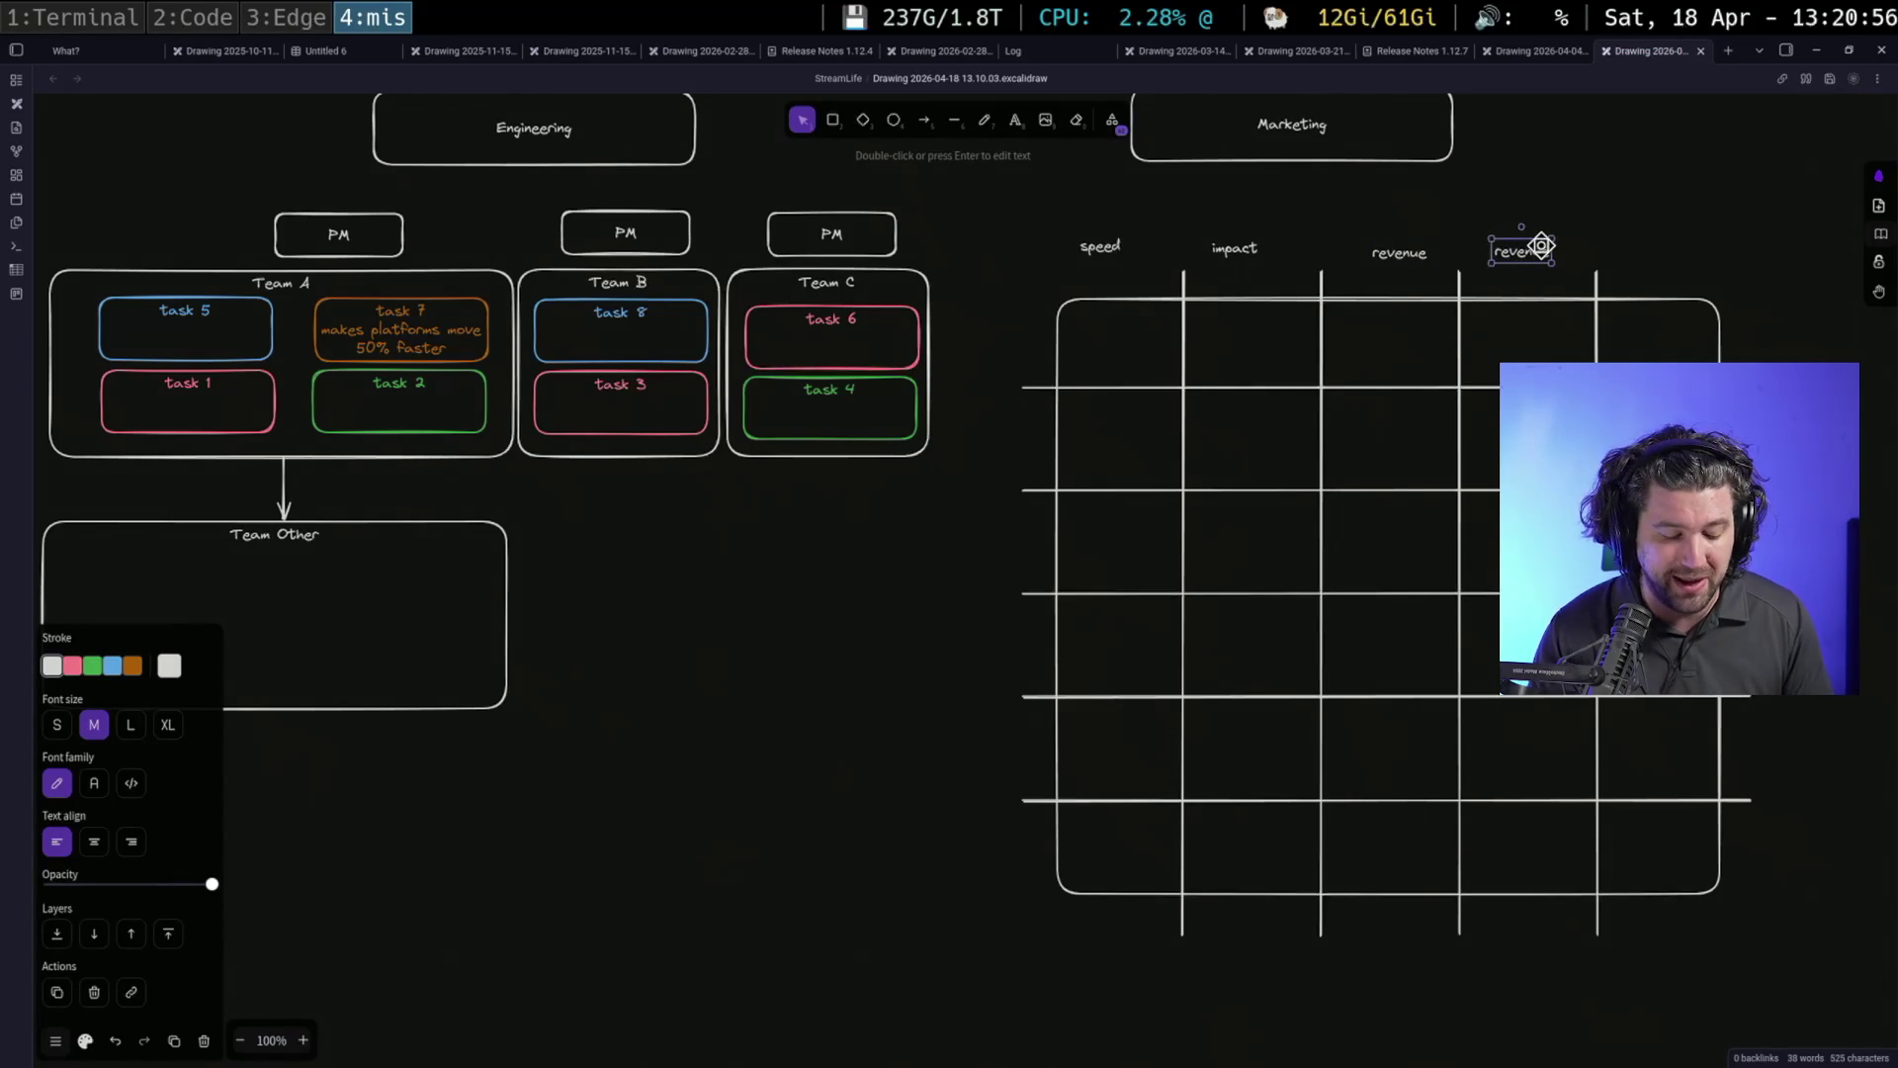
{"action": "double_click", "coordinate": [1527, 251]}
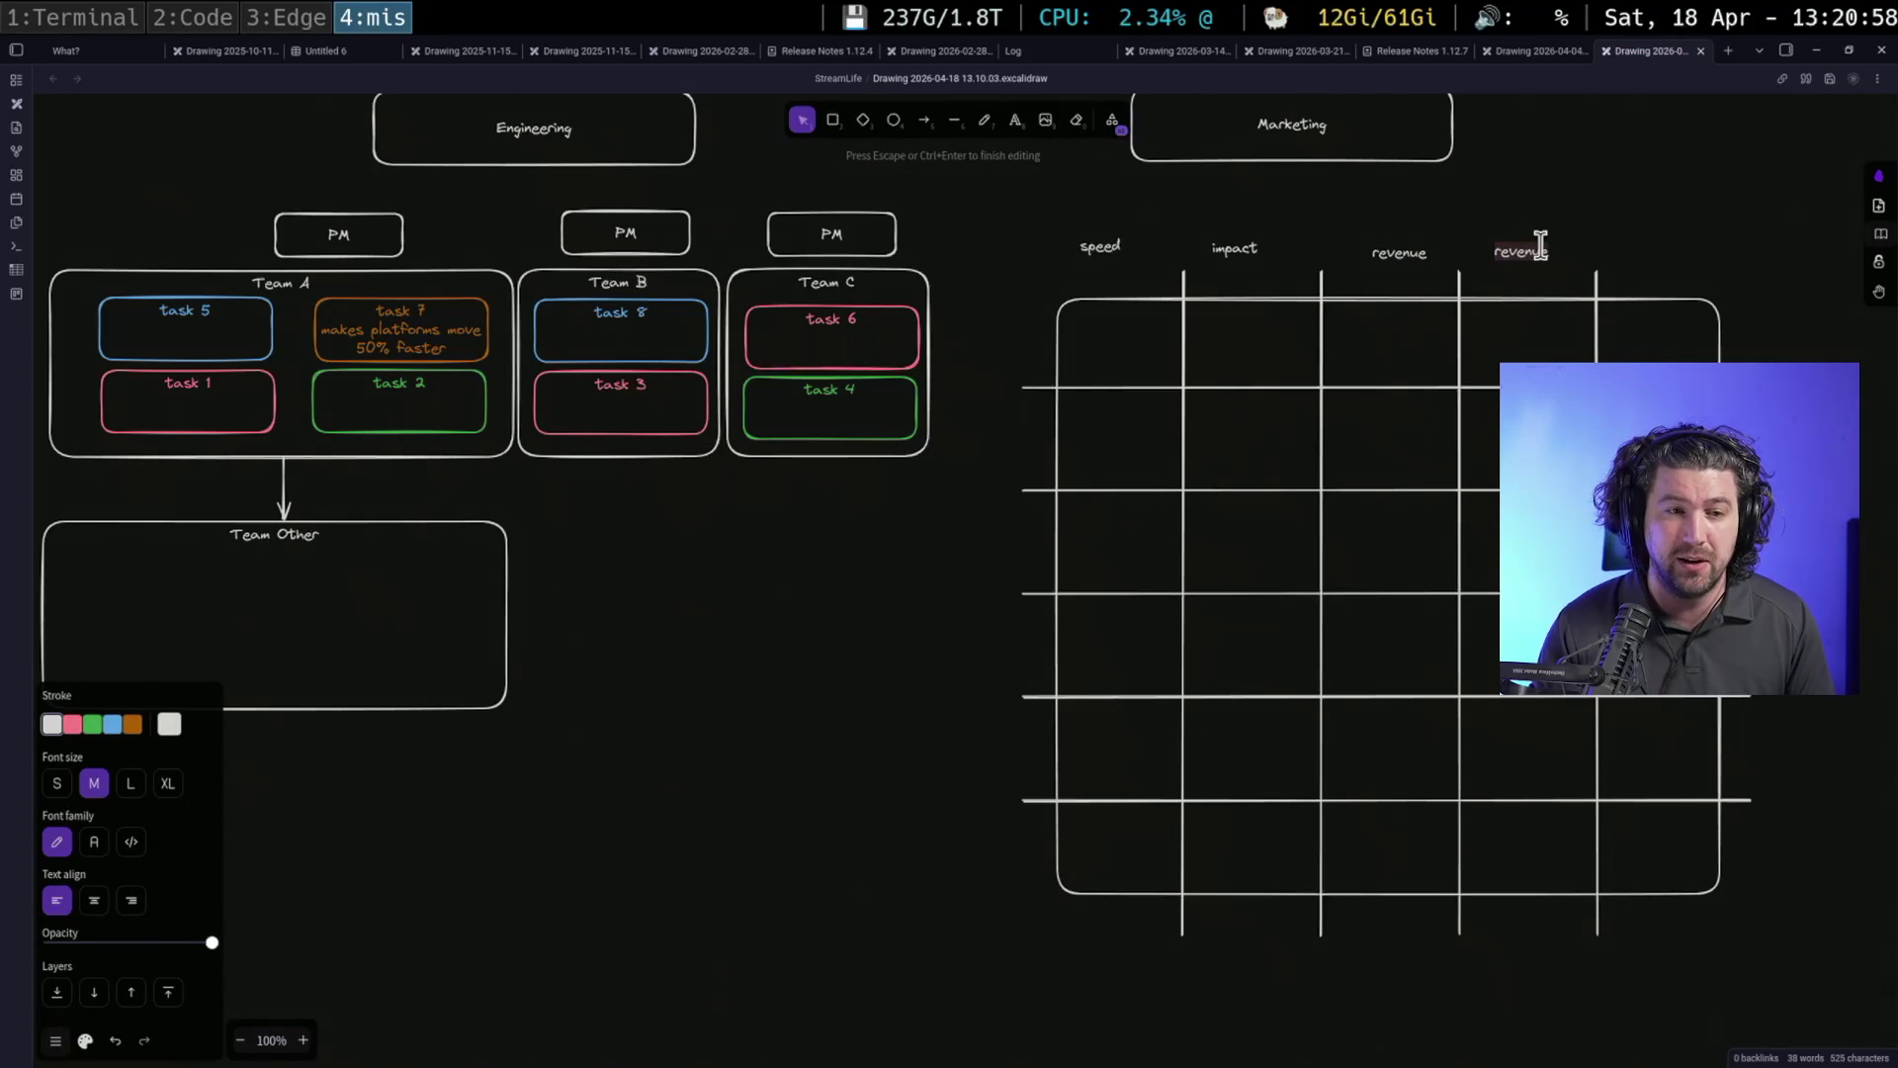
{"action": "type", "text": "u"}
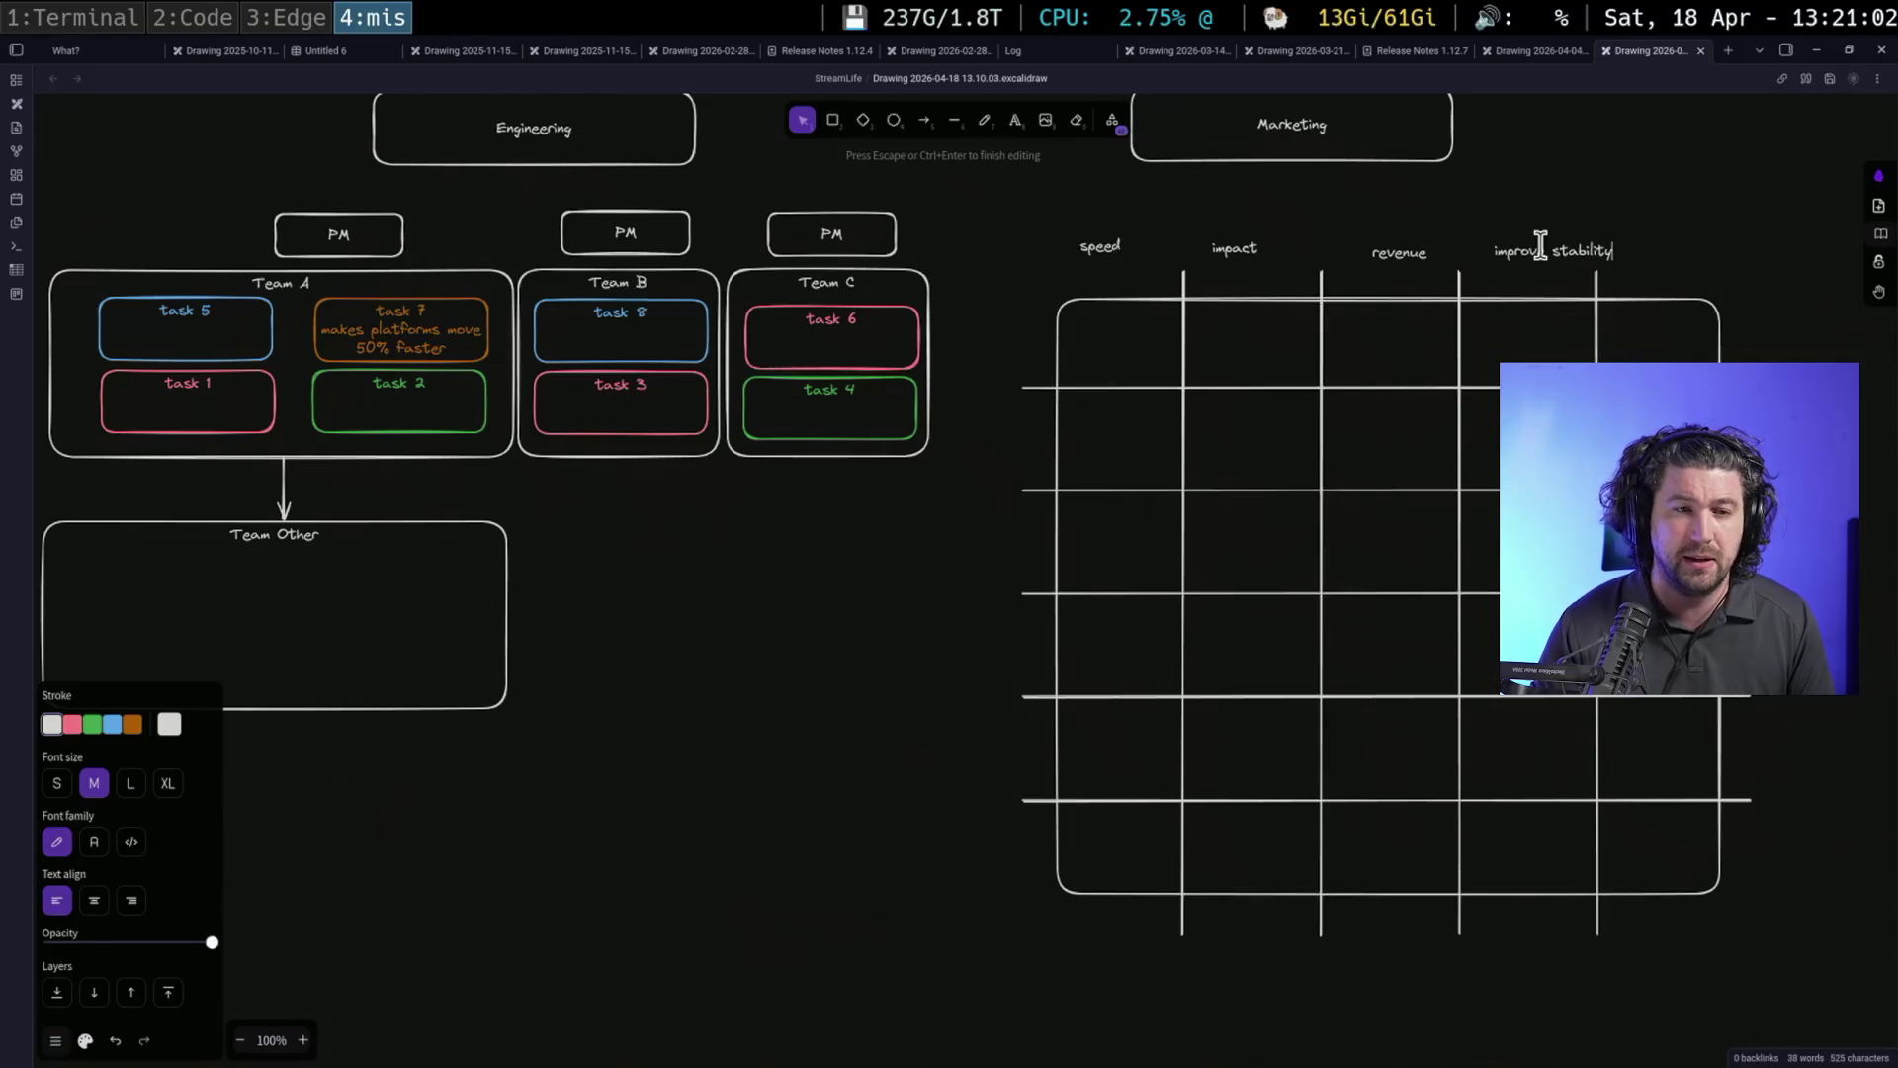
{"action": "left_click", "coordinate": [1644, 198]}
{"action": "left_click_drag", "start_coordinate": [1572, 253], "coordinate": [1547, 253]}
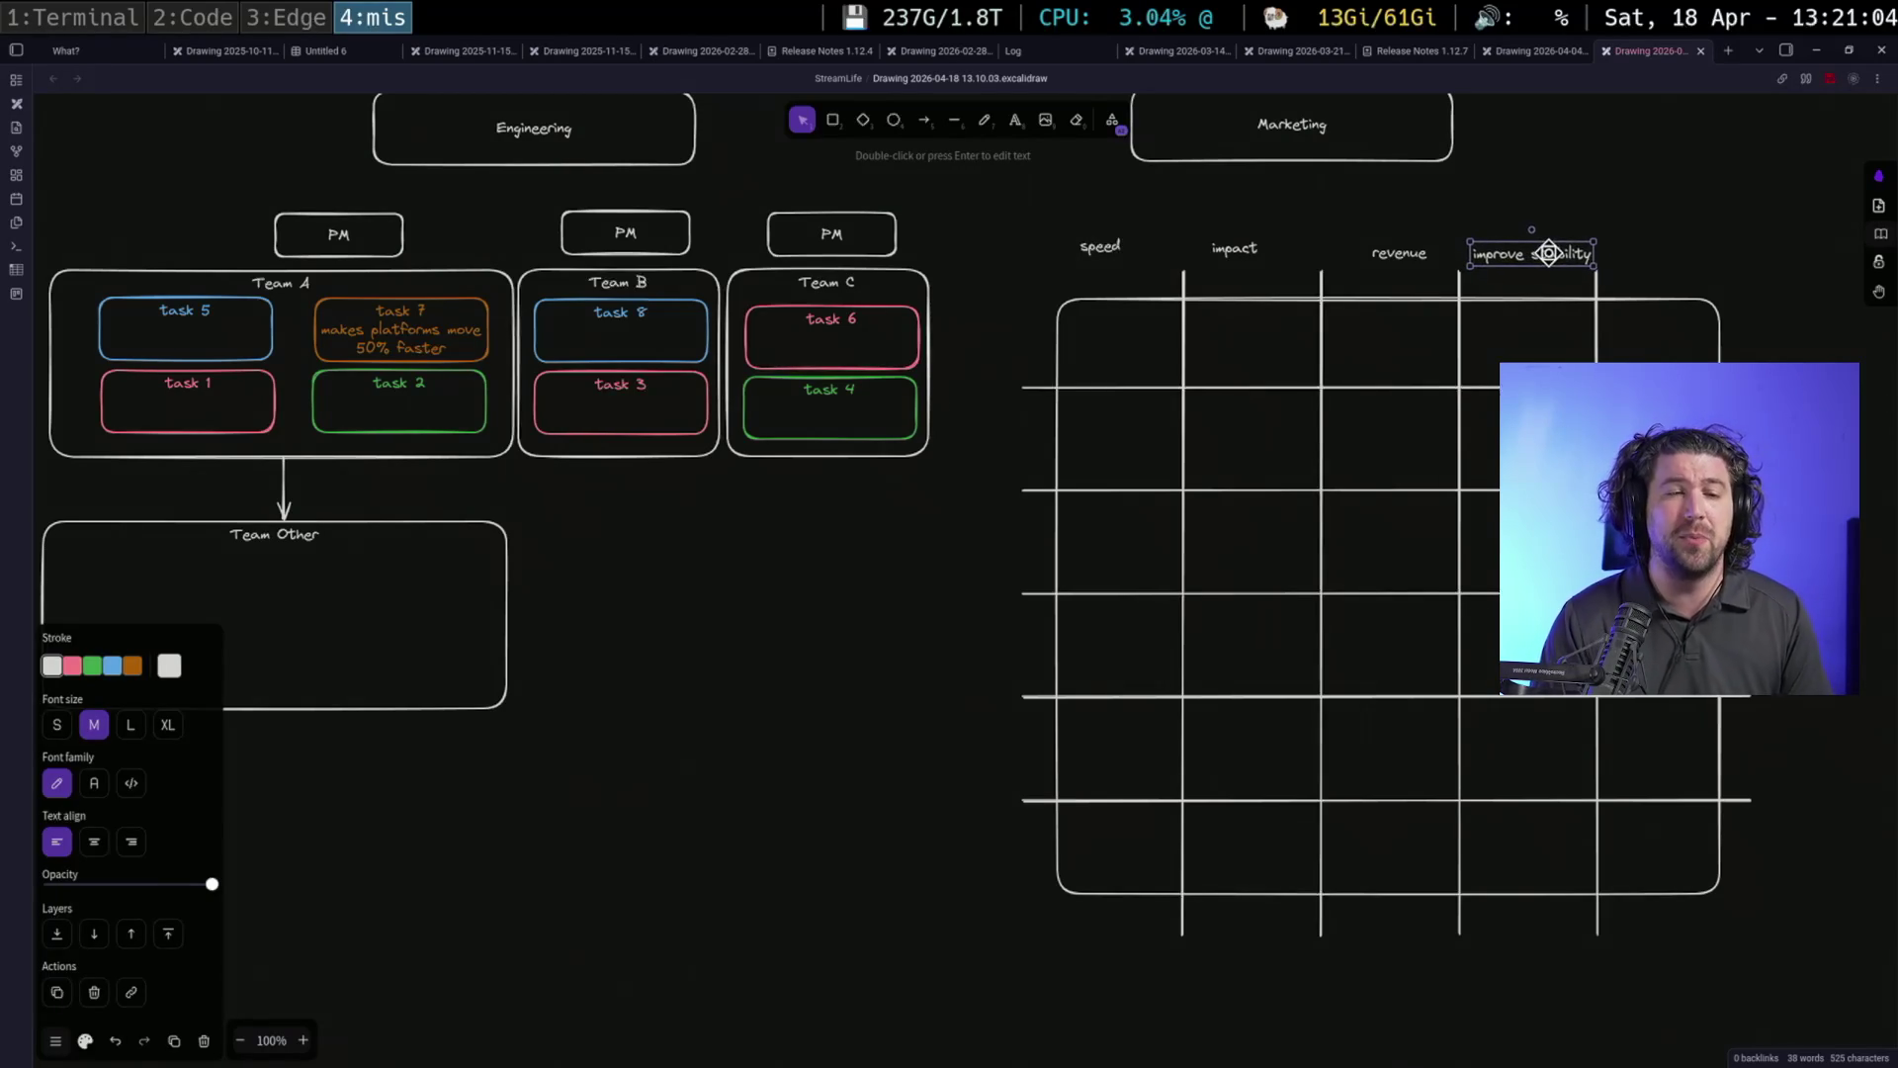
Paste a label copy into the first table cell and retype it as a score value
{"action": "key", "text": "ctrl+c"}
{"action": "key", "text": "ctrl+v"}
{"action": "left_click_drag", "start_coordinate": [1144, 353], "coordinate": [1092, 337]}
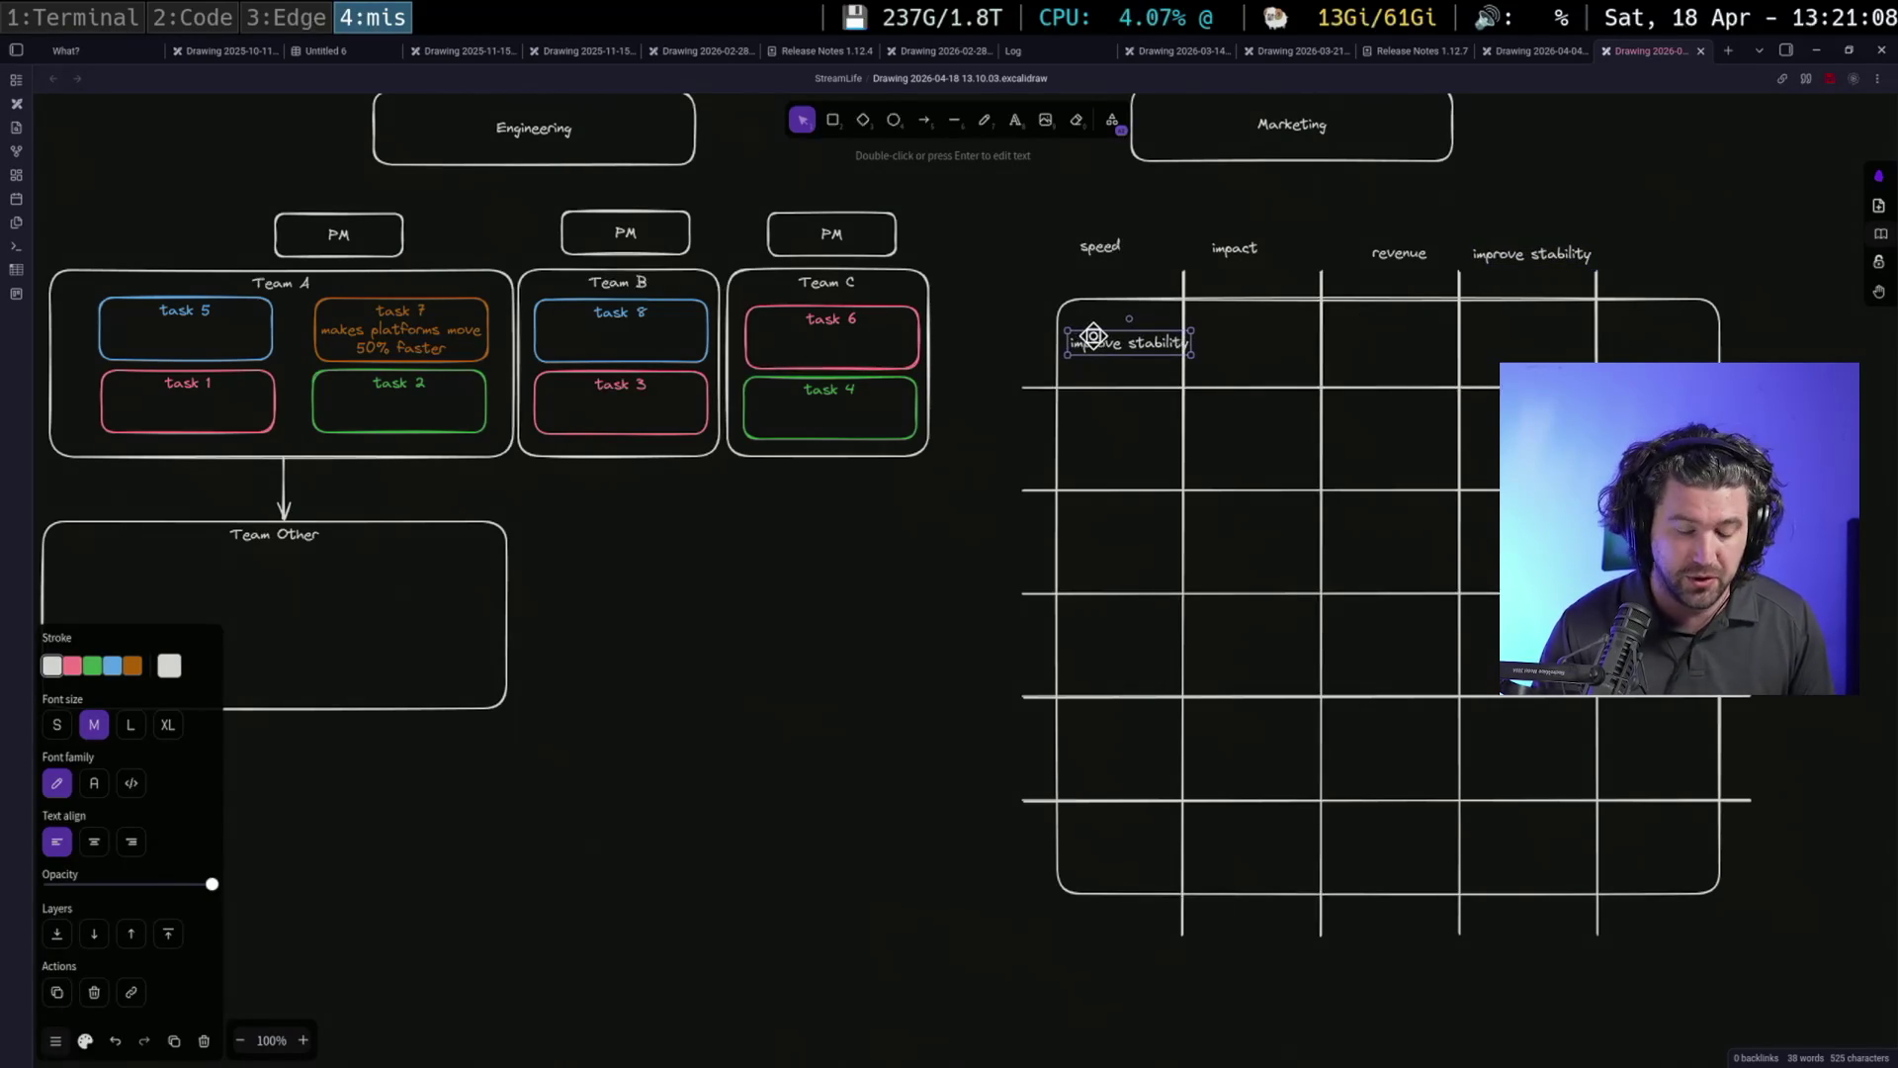
{"action": "double_click", "coordinate": [1092, 336]}
{"action": "key", "text": "BackSpace"}
{"action": "type", "text": "0-5"}
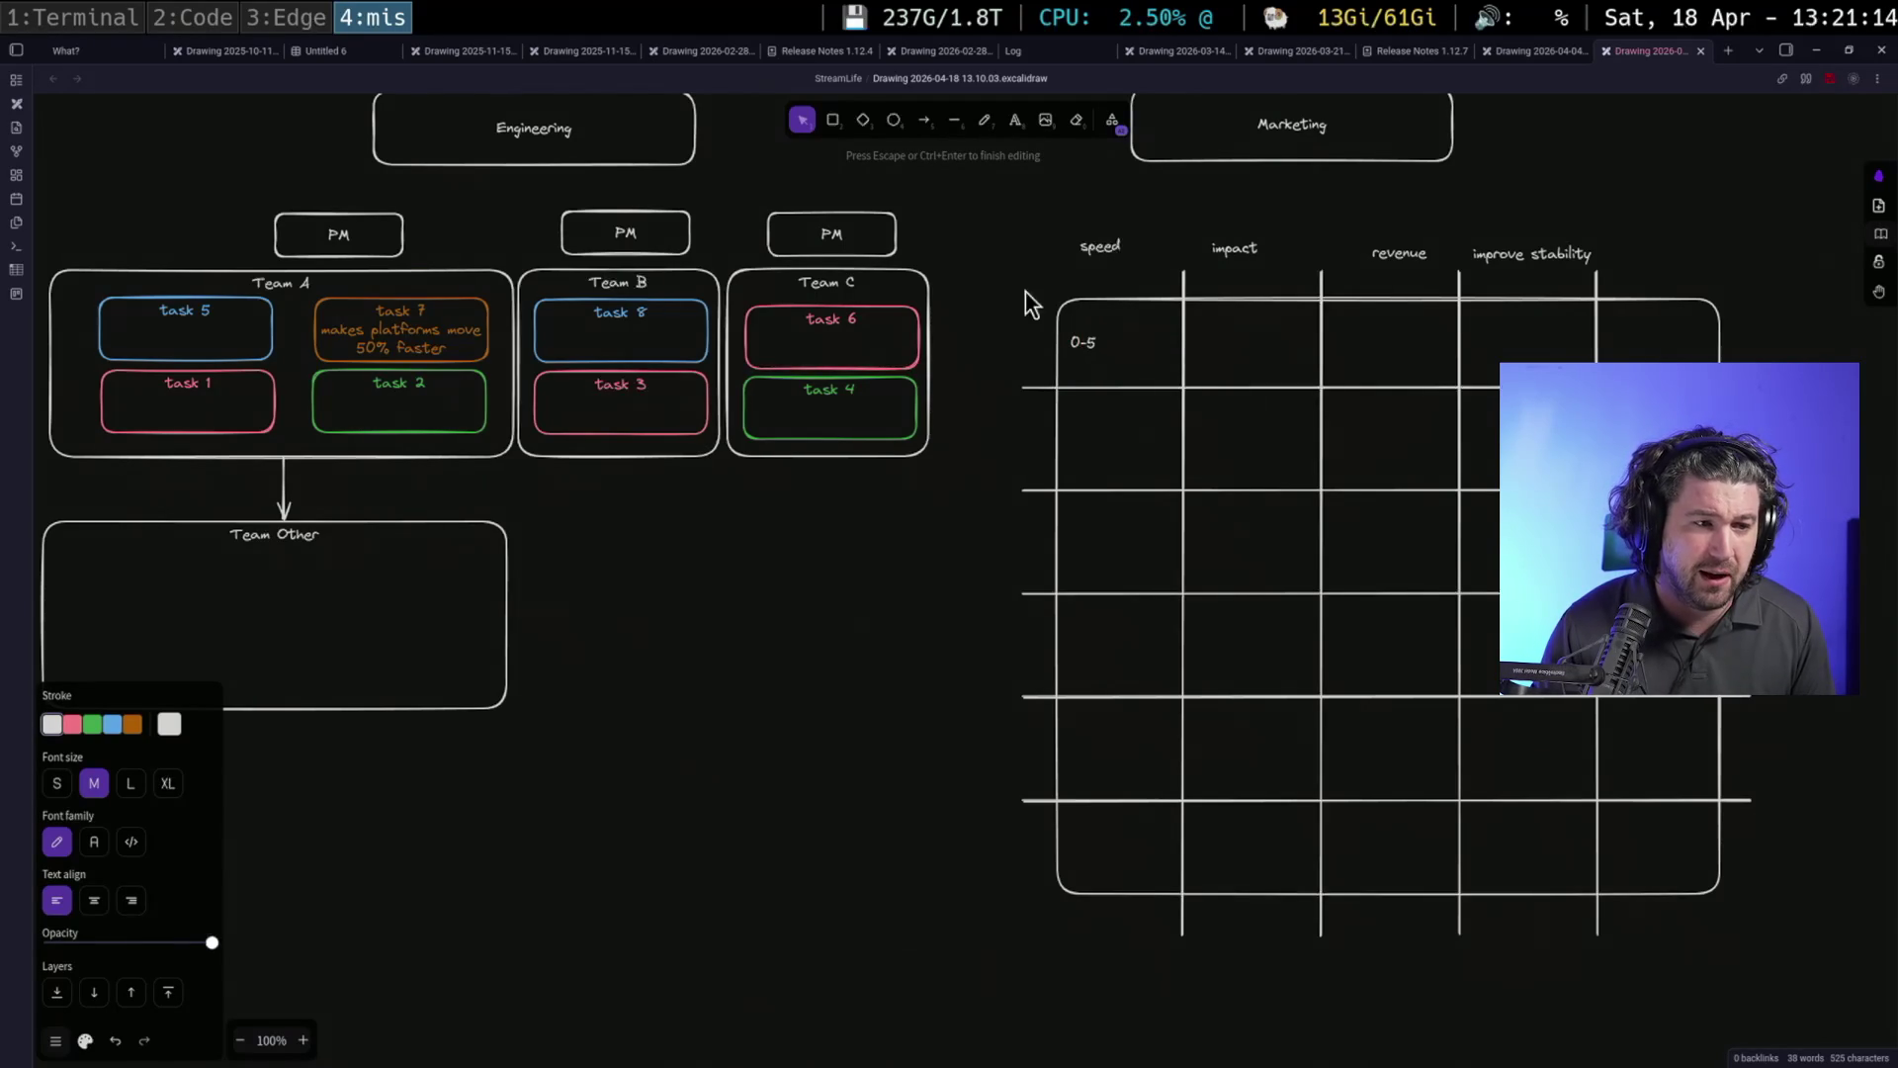
{"action": "left_click", "coordinate": [1022, 306]}
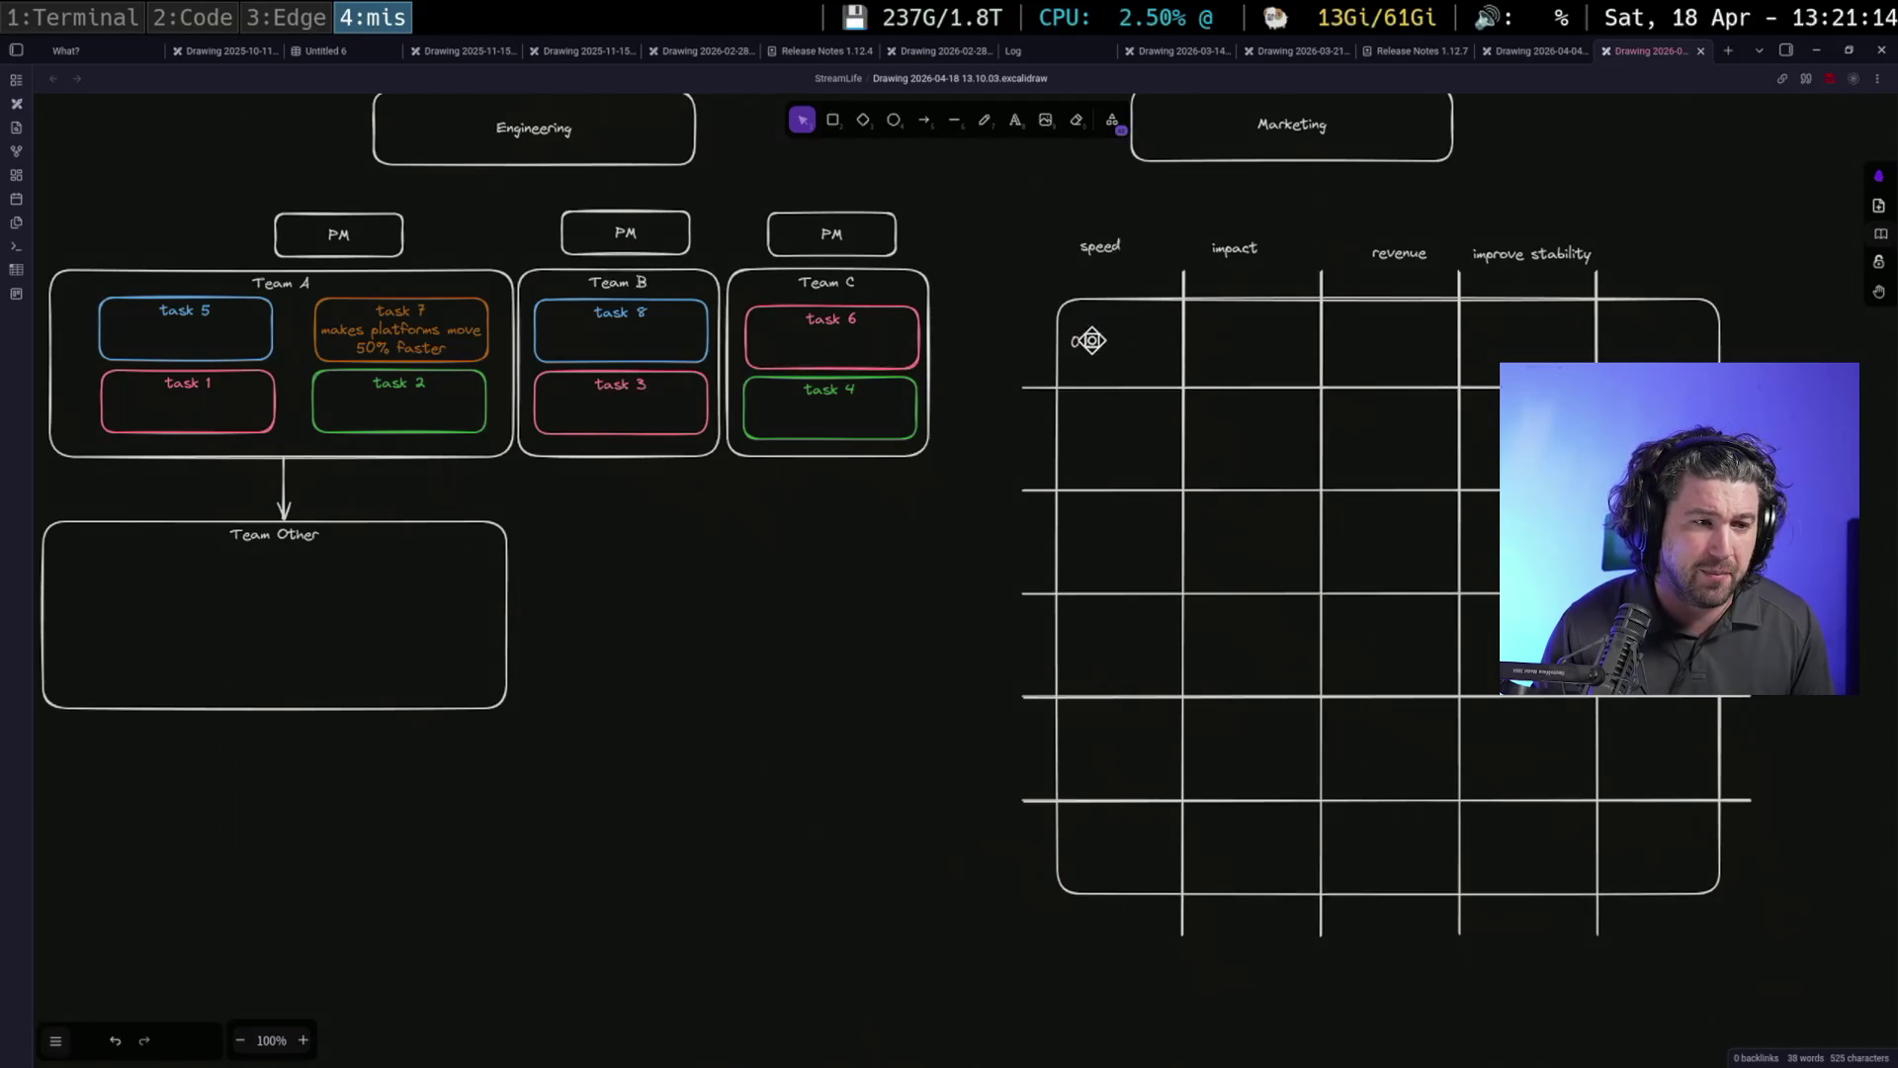
Nudge the first cell's 0-5 value and paste copies under the other columns
{"action": "left_click", "coordinate": [1085, 339]}
{"action": "left_click_drag", "start_coordinate": [1092, 342], "coordinate": [1116, 353]}
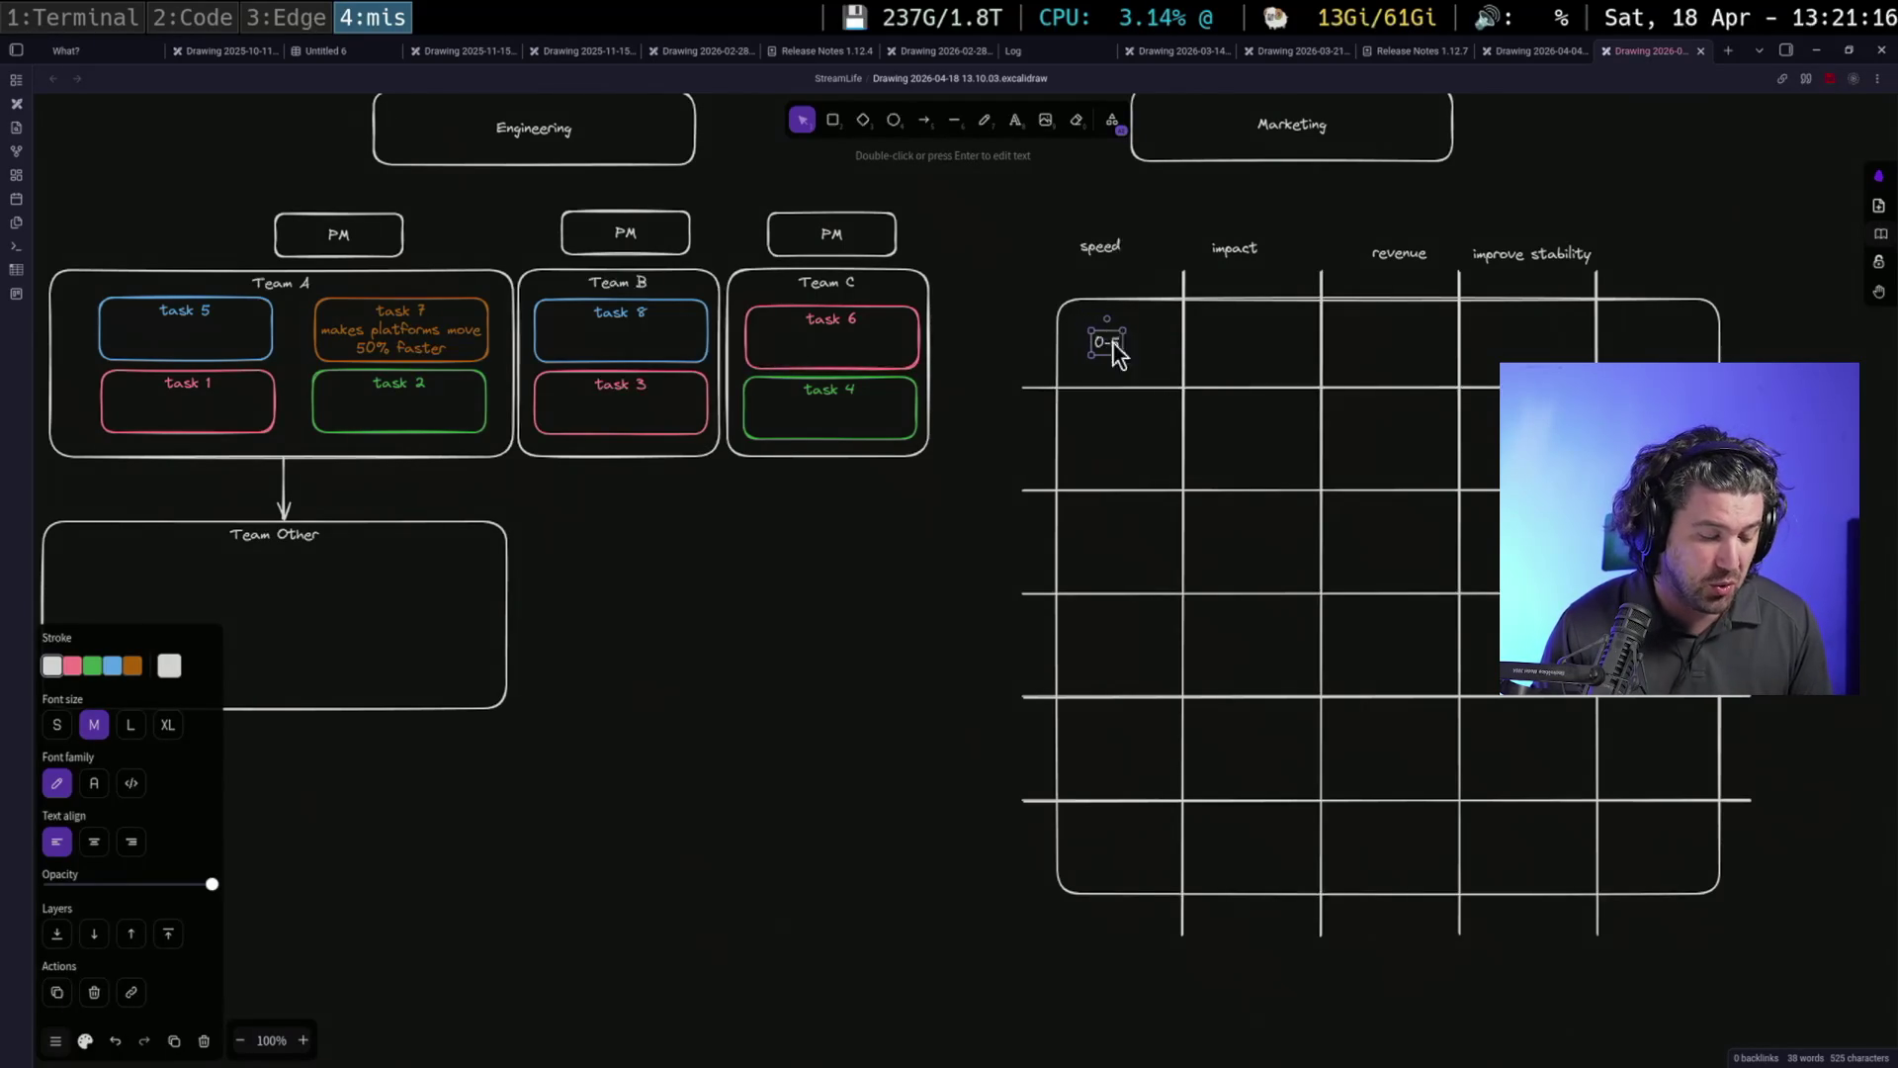
{"action": "key", "text": "ctrl+v"}
{"action": "key", "text": "ctrl+v"}
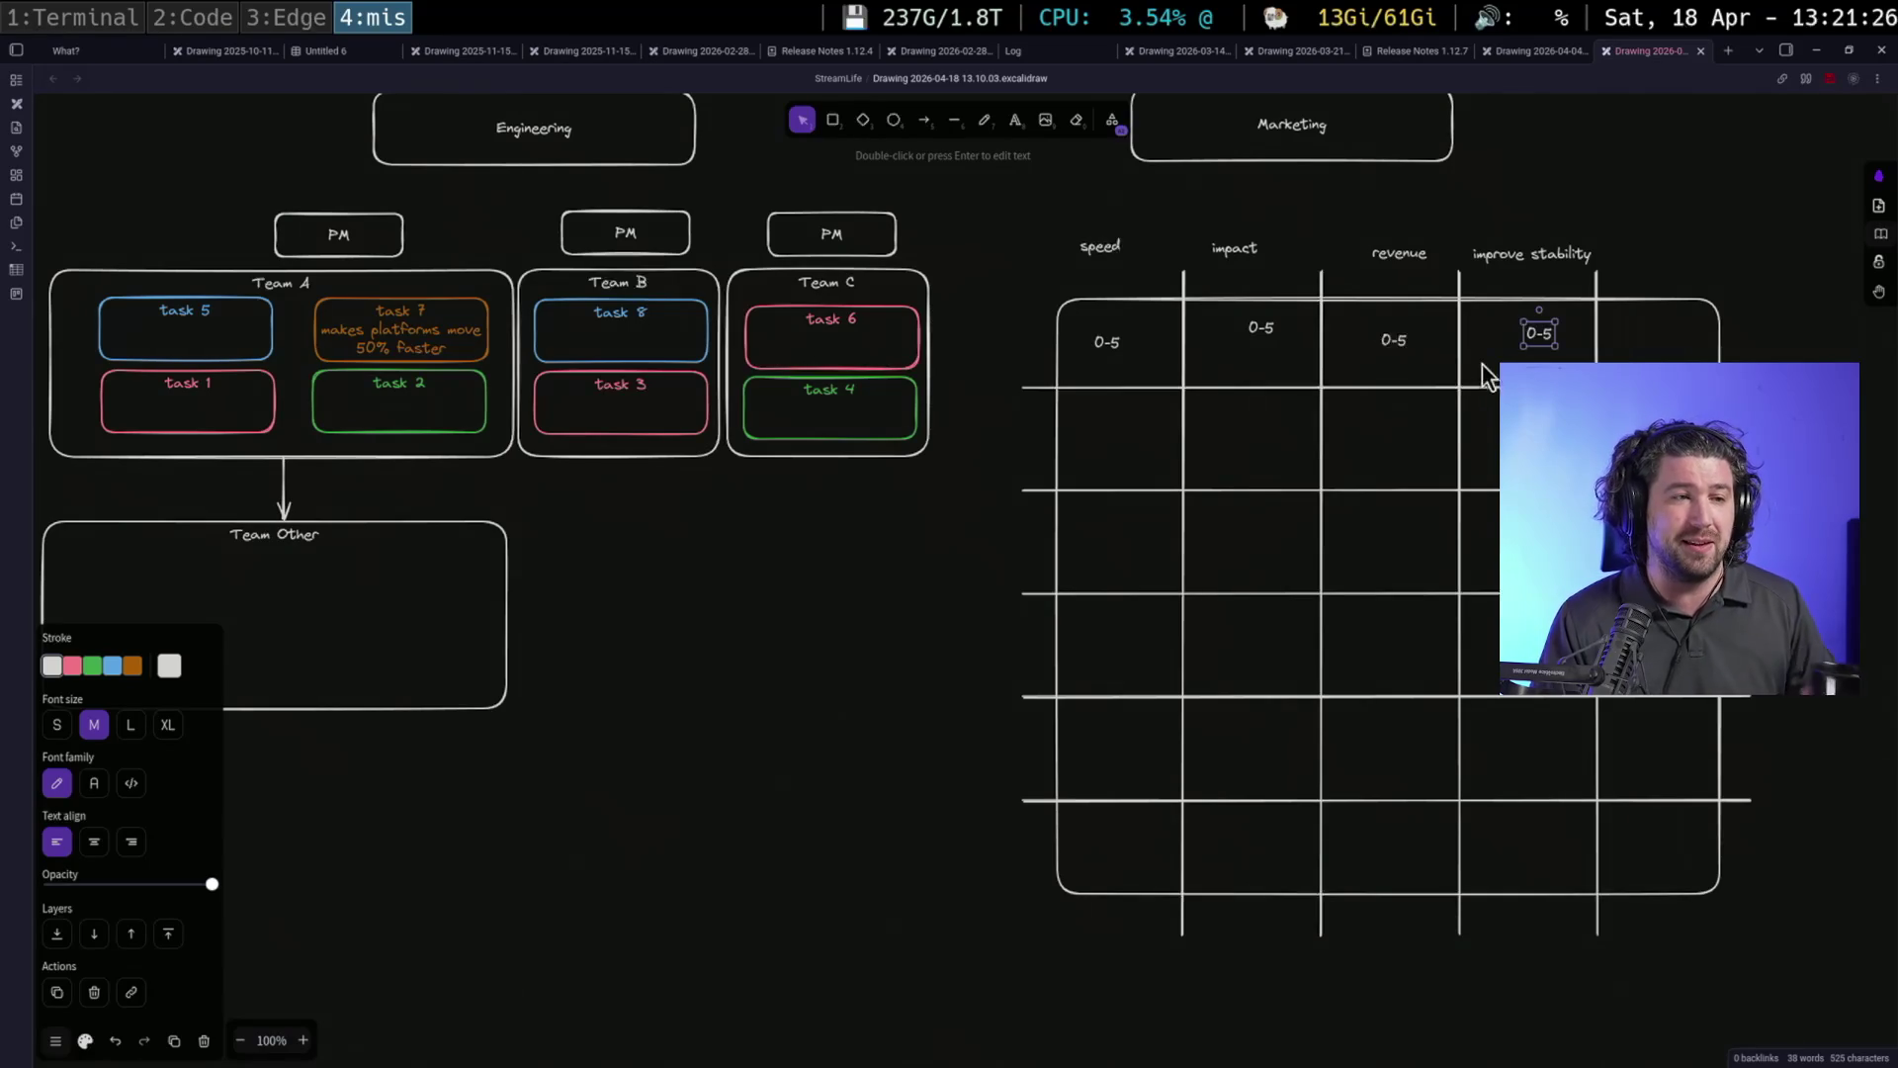
Add a 'feature A' row label left of the table
{"action": "left_click", "coordinate": [1015, 121]}
{"action": "left_click", "coordinate": [951, 430]}
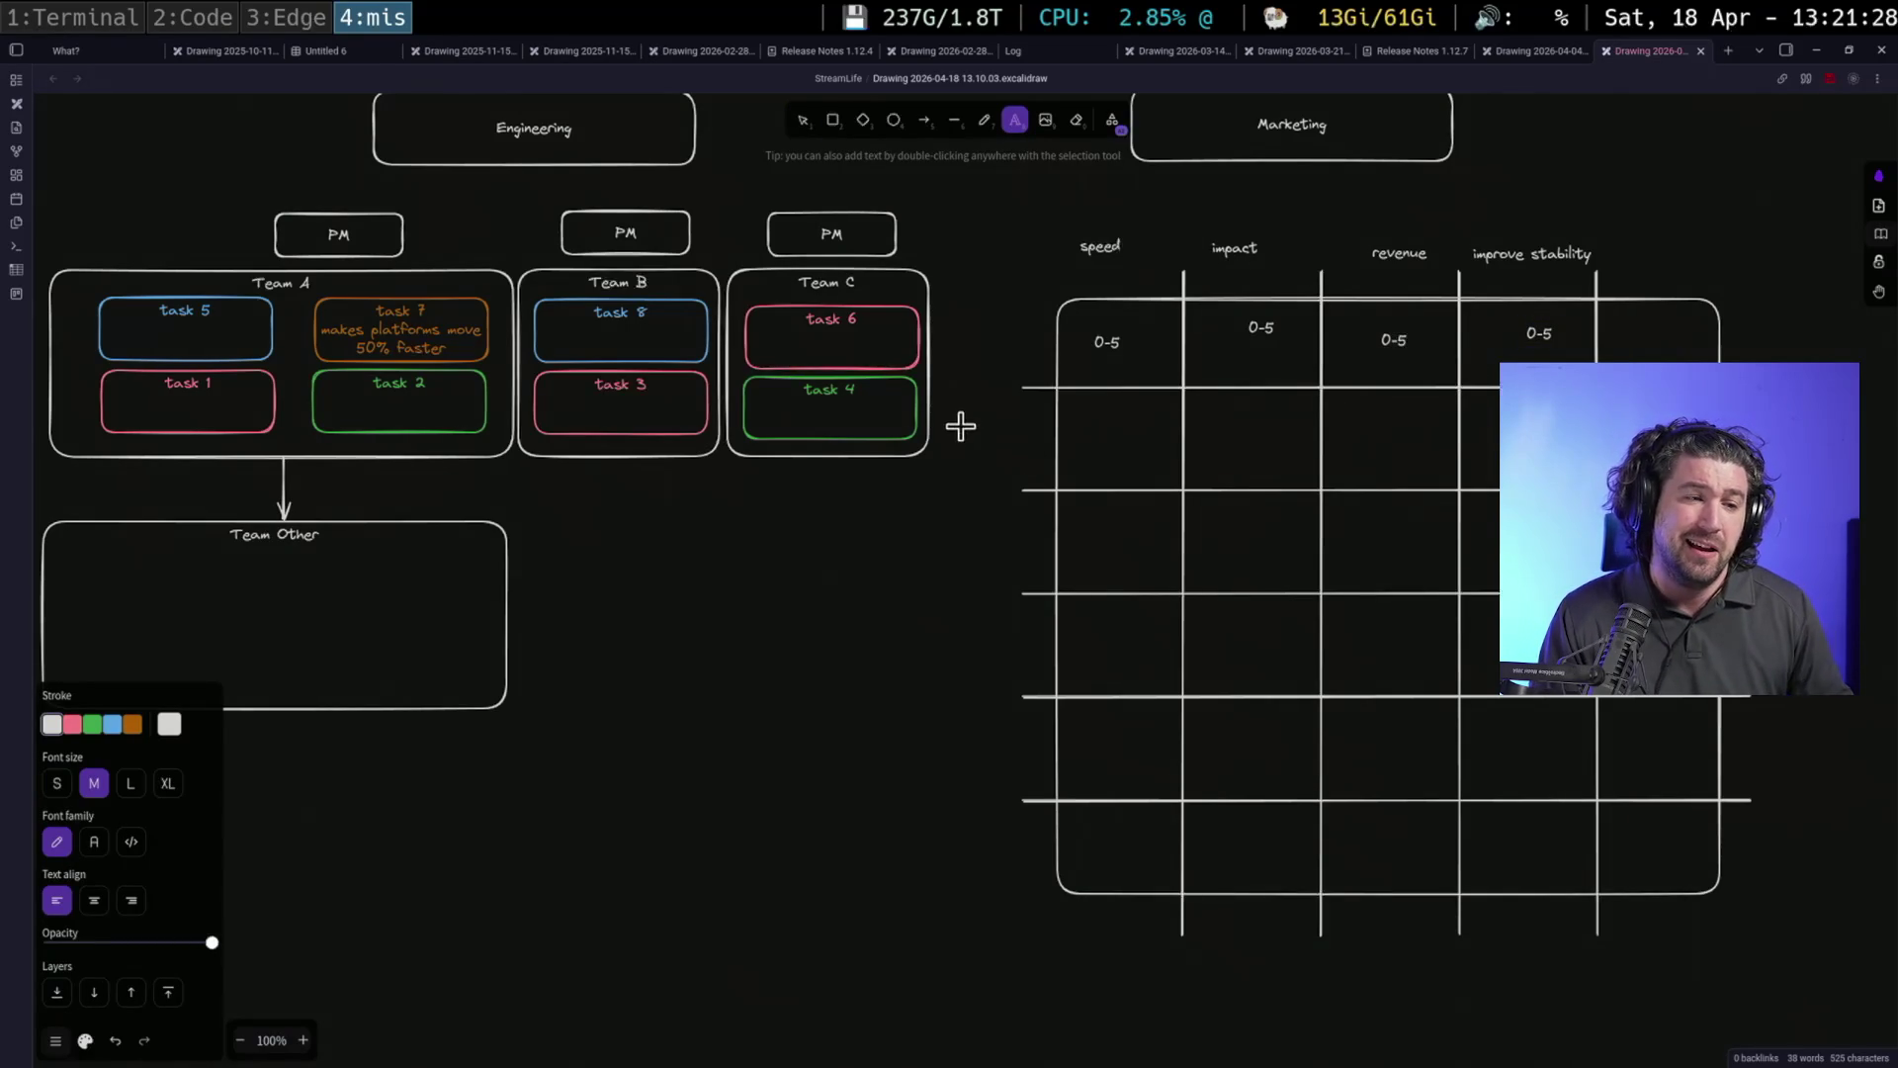
{"action": "type", "text": "f"}
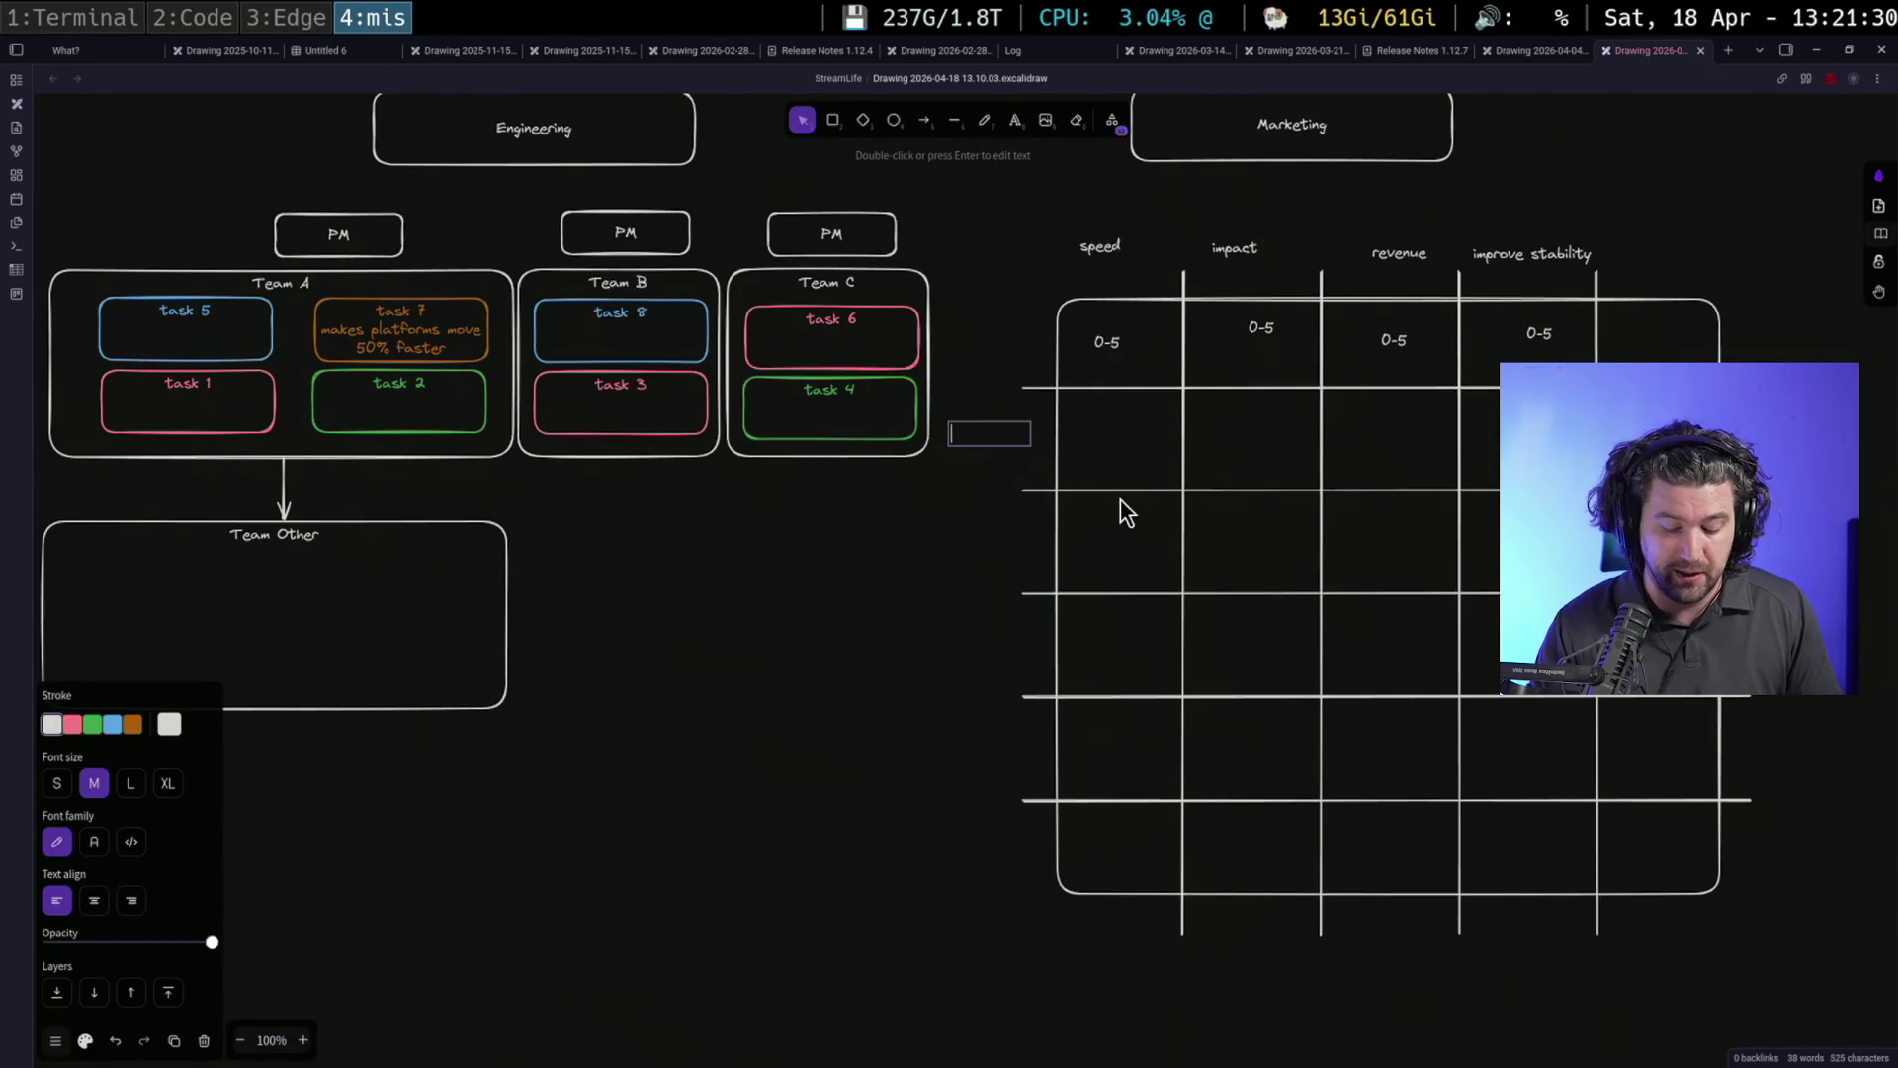
{"action": "type", "text": "eature "}
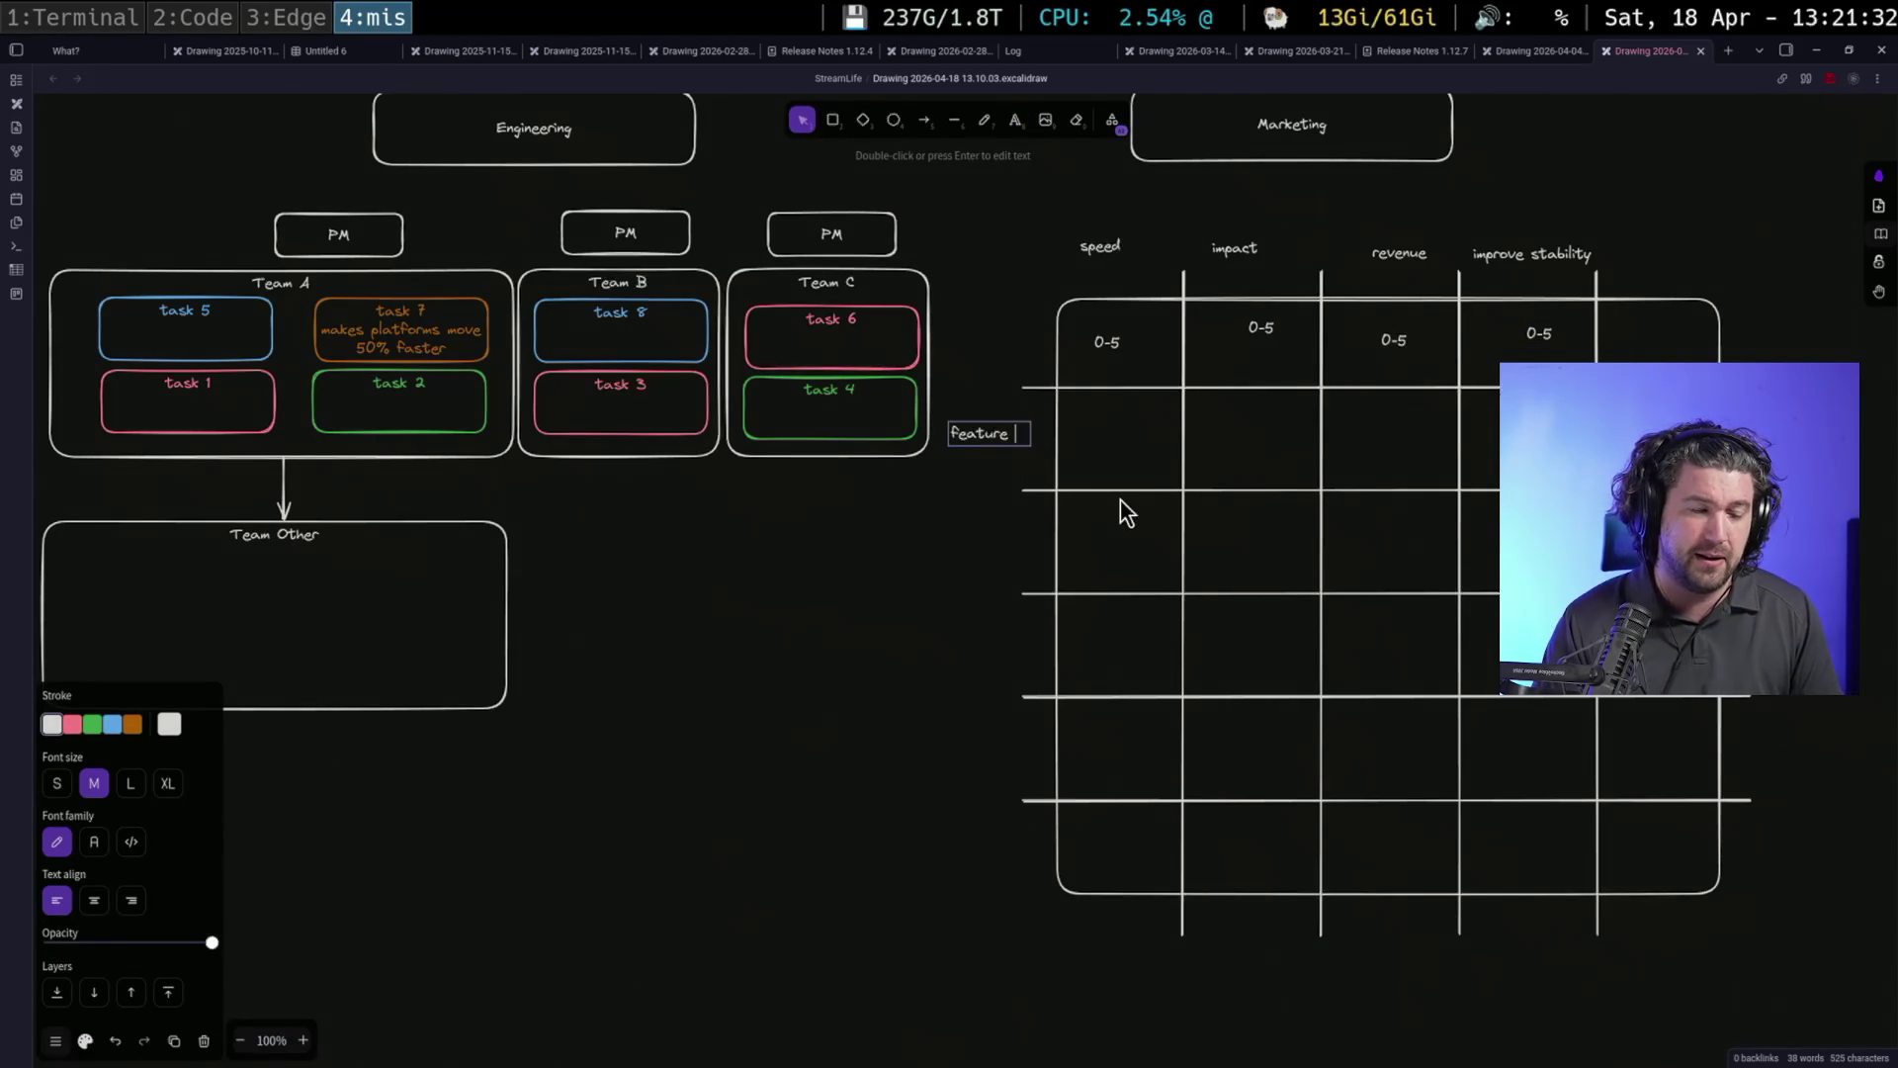
{"action": "type", "text": "A"}
{"action": "left_click", "coordinate": [966, 480]}
{"action": "left_click_drag", "start_coordinate": [988, 429], "coordinate": [995, 434]}
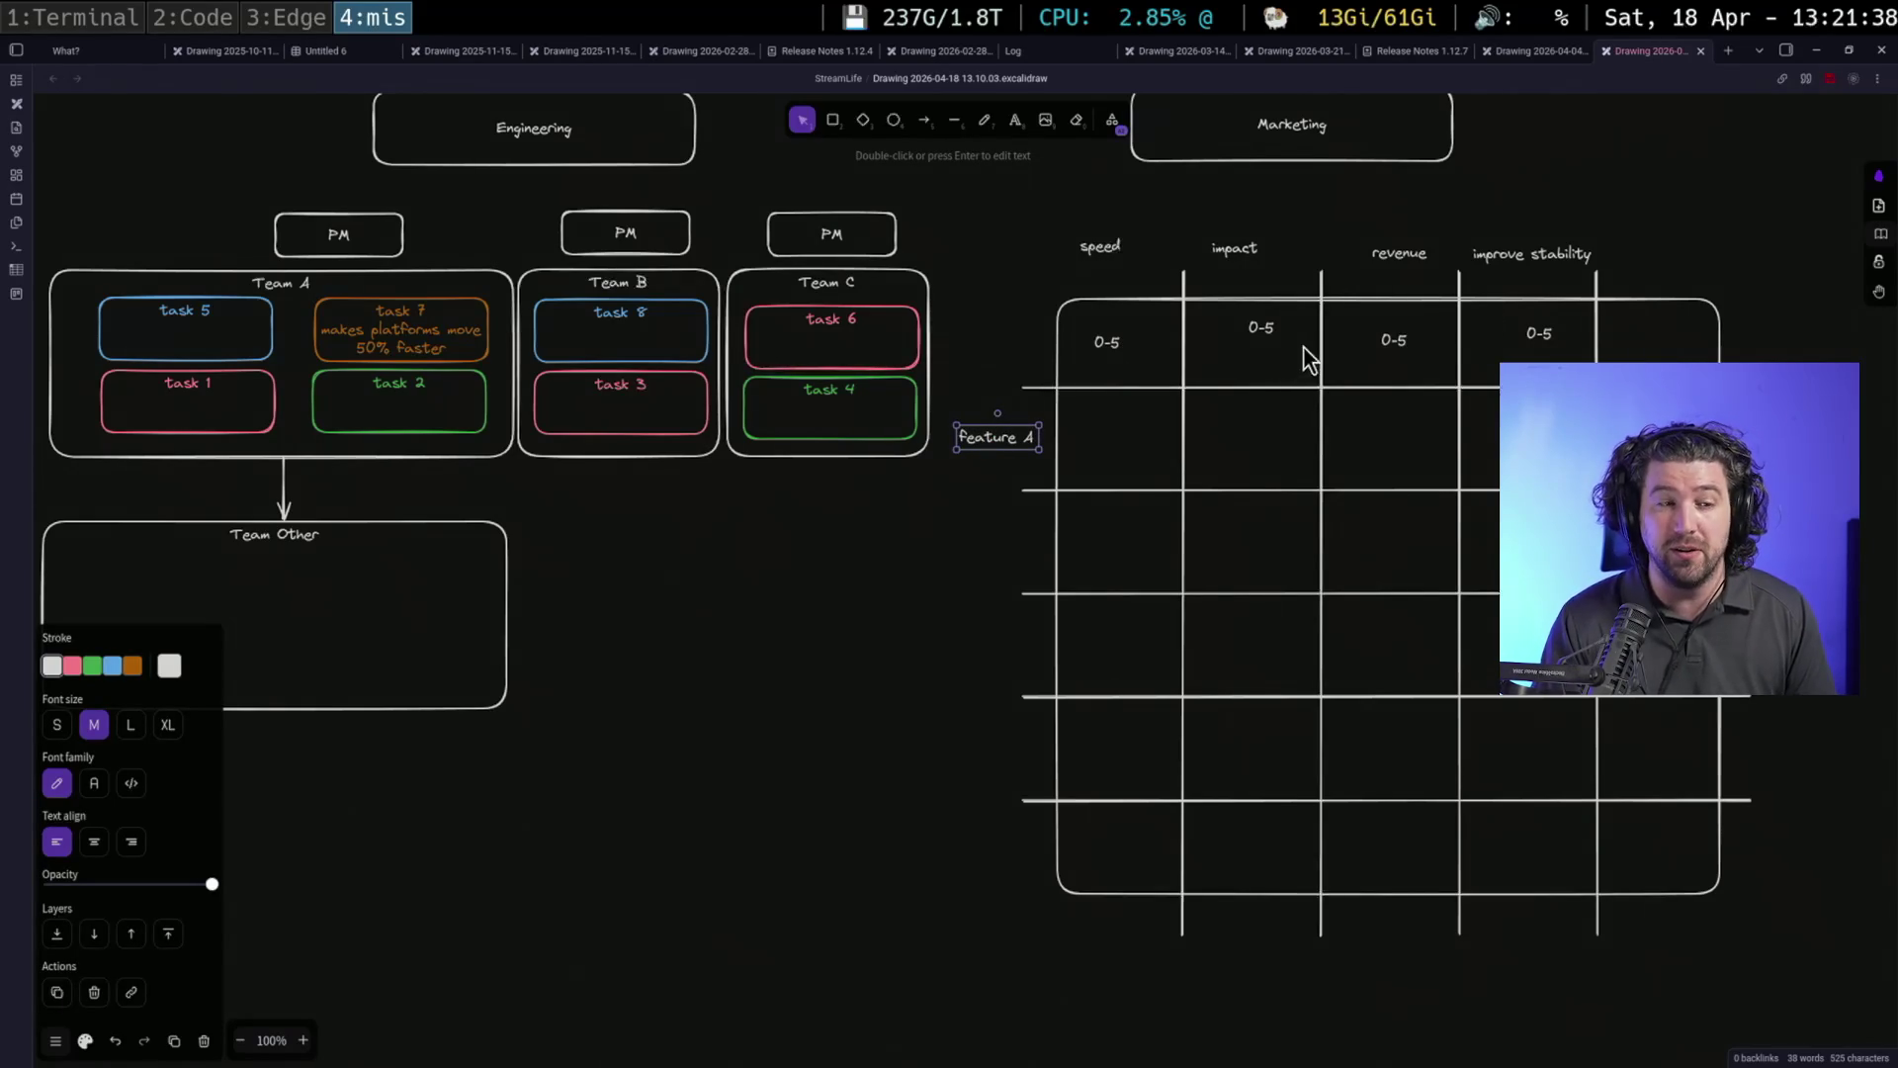
Add a 'priority' header above the last column
{"action": "left_click", "coordinate": [1015, 120]}
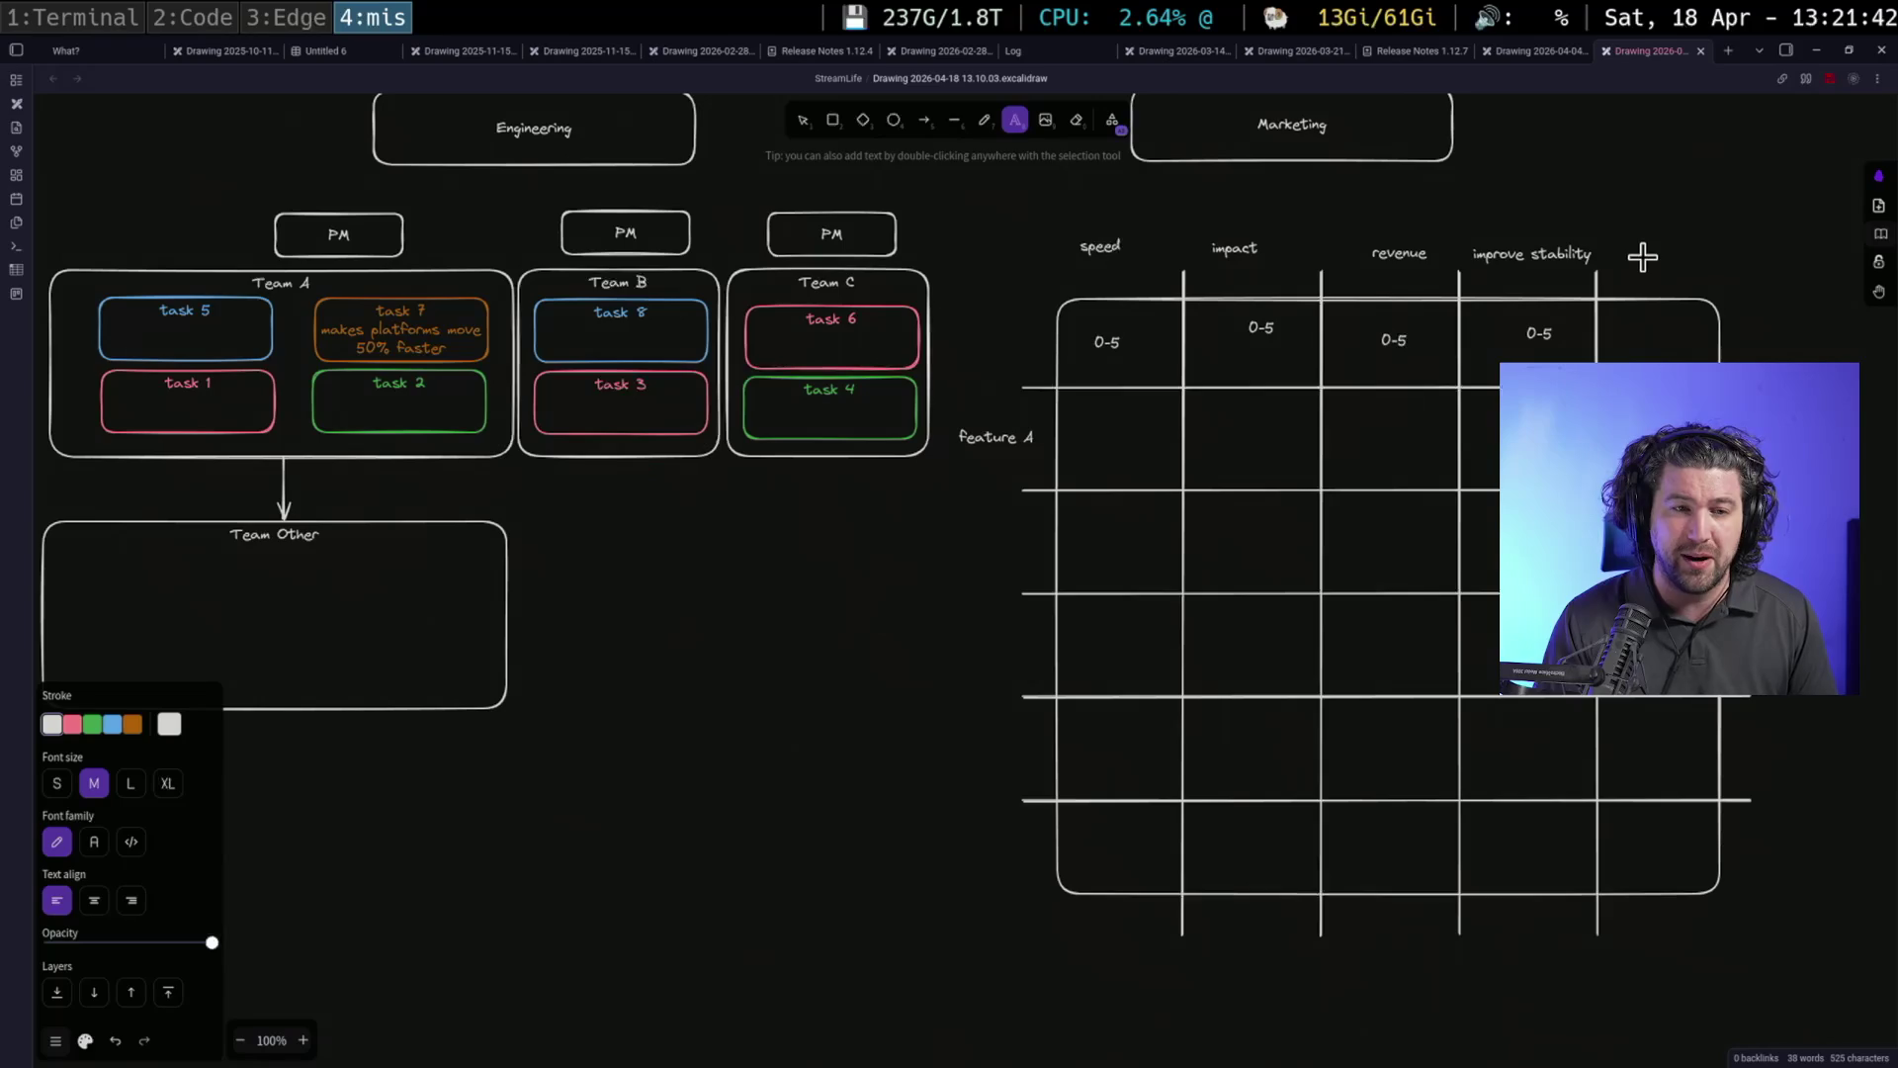
{"action": "left_click", "coordinate": [1634, 273]}
{"action": "type", "text": "a"}
{"action": "type", "text": "rity"}
{"action": "left_click", "coordinate": [1836, 325]}
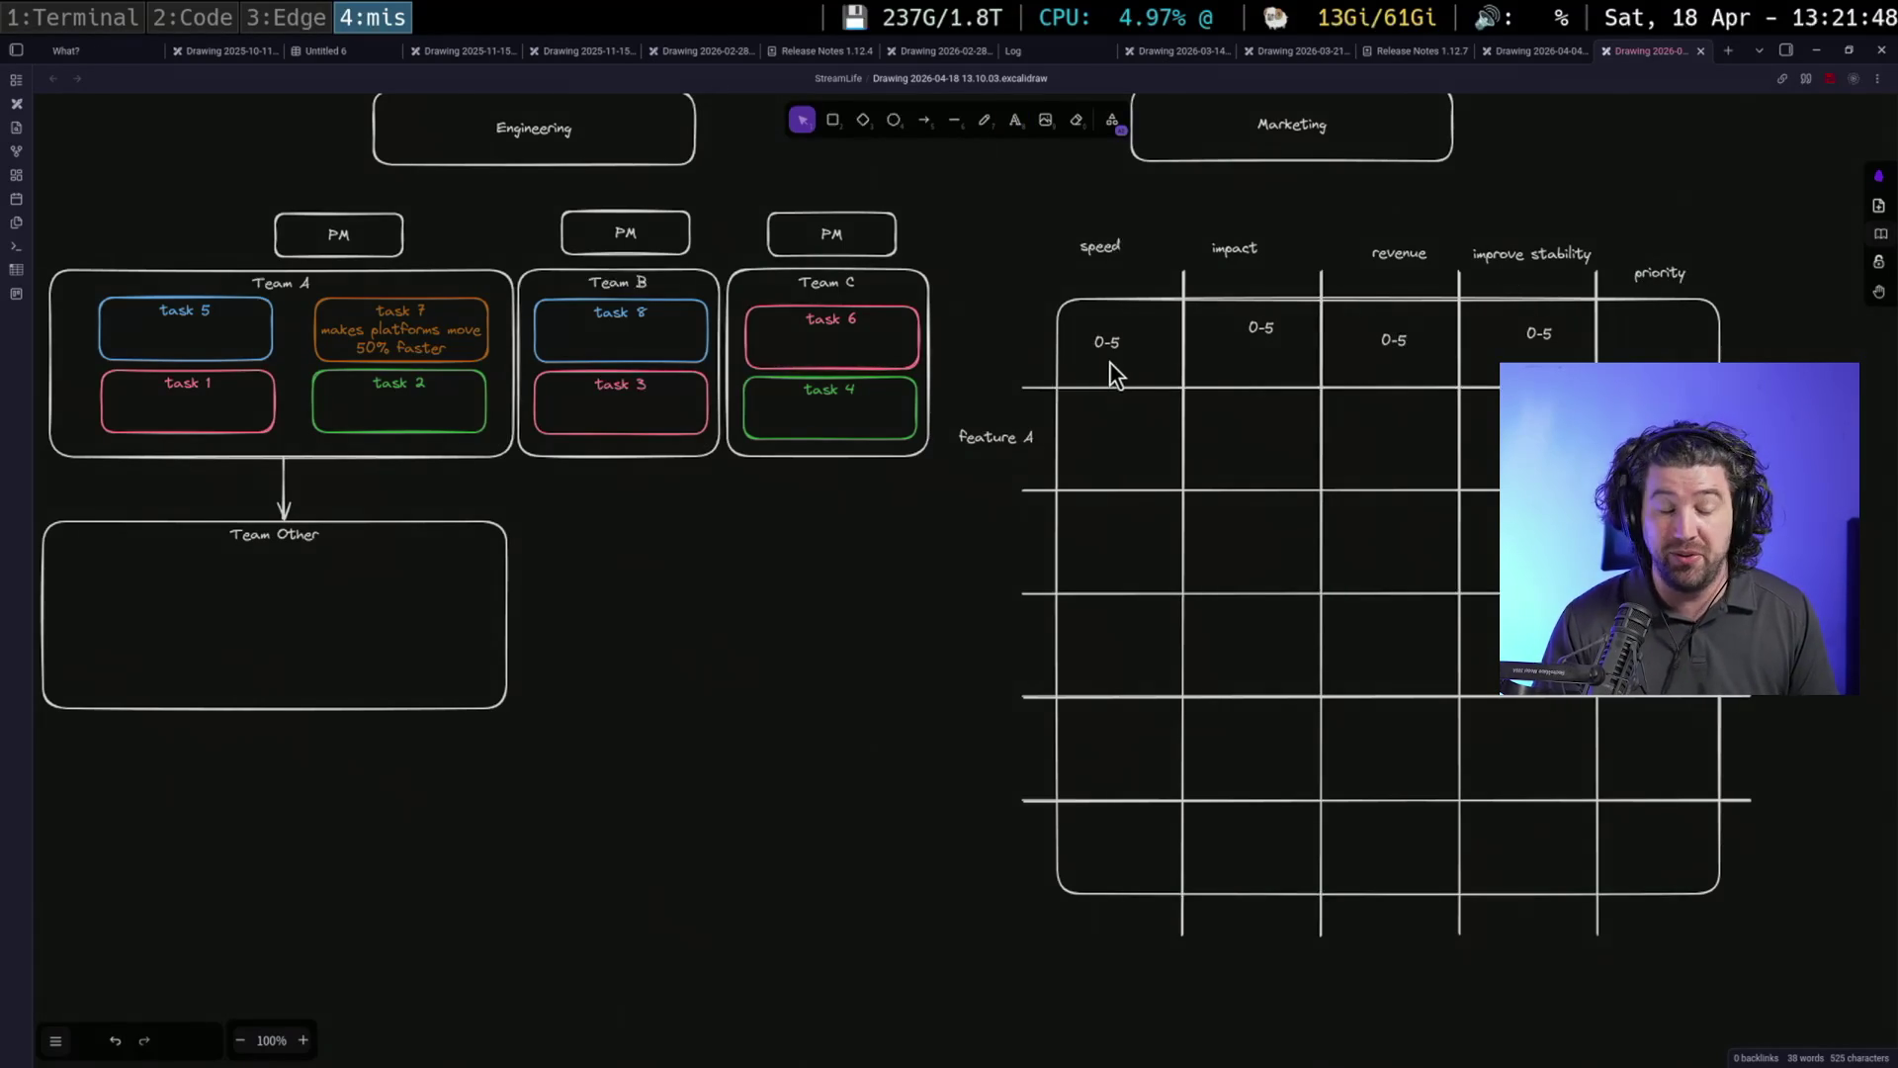
{"action": "scroll", "coordinate": [1588, 340], "scroll_direction": "right", "scroll_amount": 3}
Move the Marketing box right and down and retitle it 'Assumptions As Code'
{"action": "left_click", "coordinate": [1074, 213]}
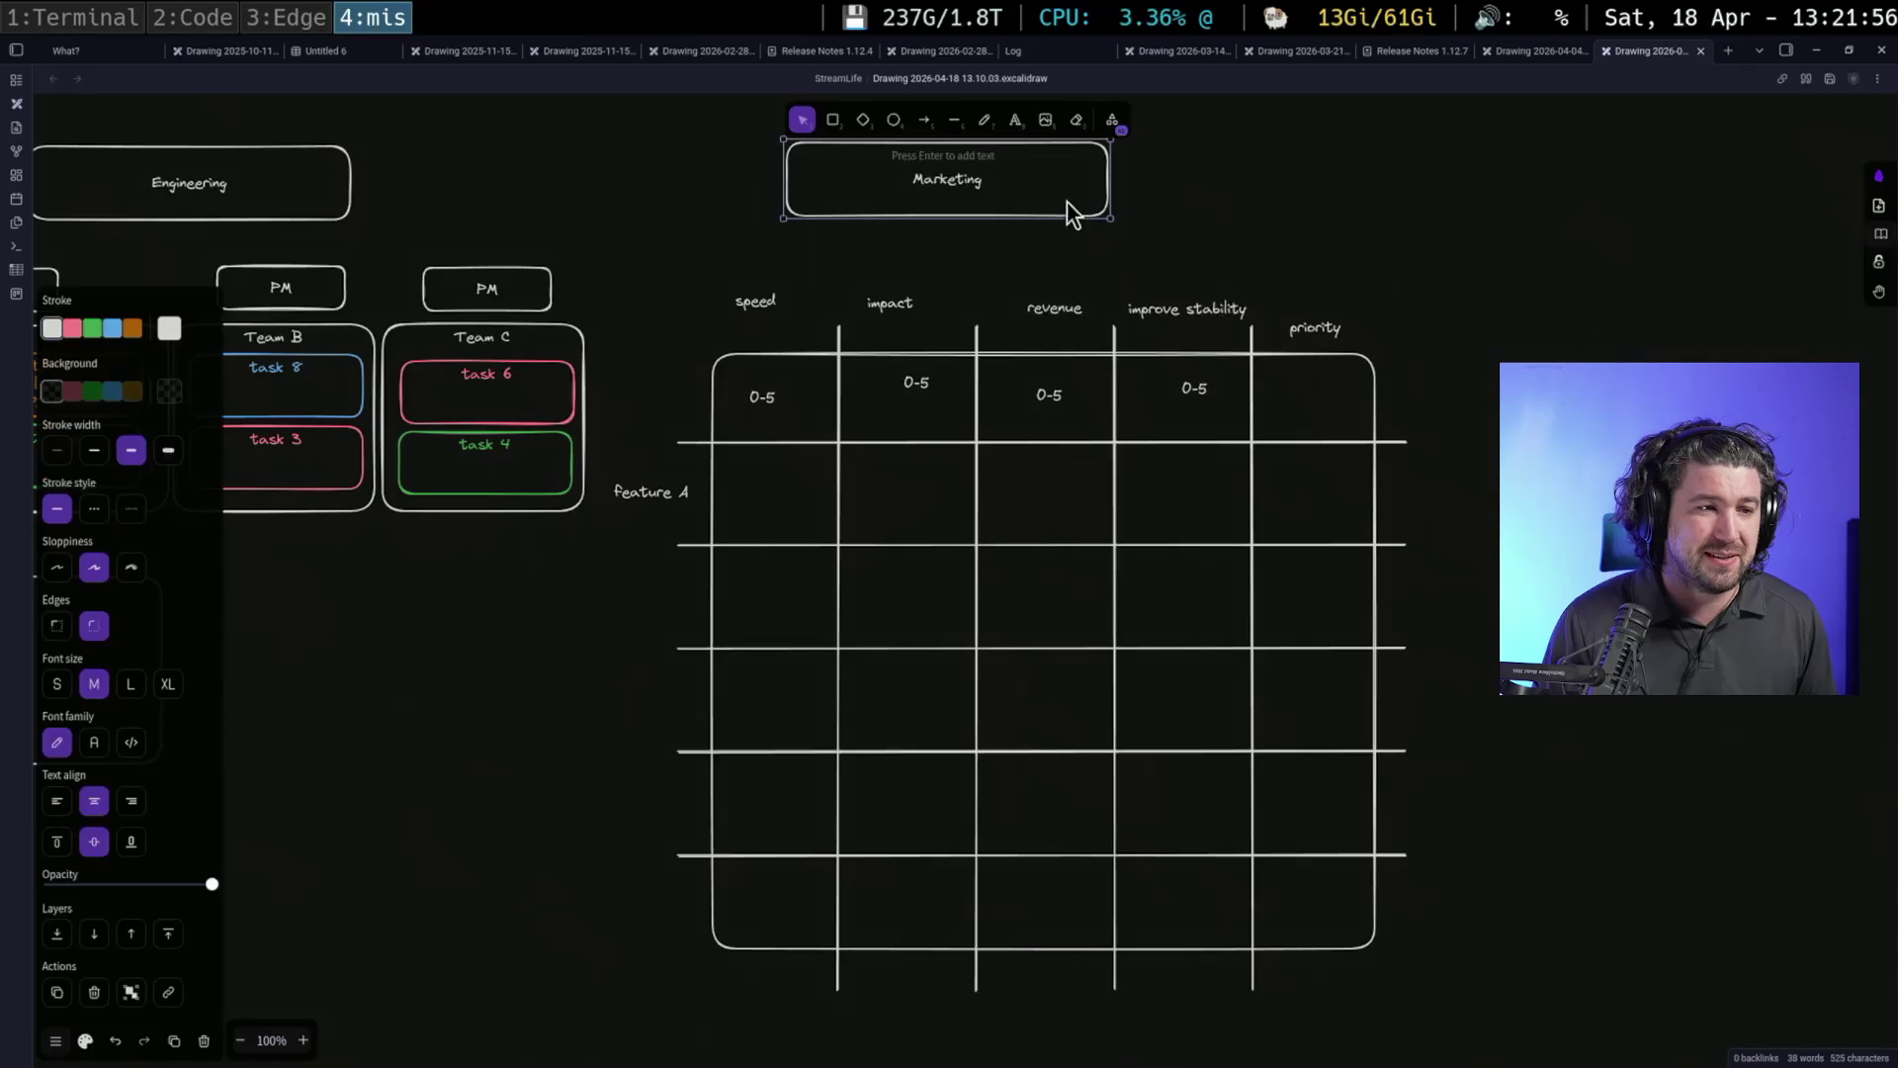
{"action": "left_click_drag", "start_coordinate": [1074, 211], "coordinate": [1150, 243]}
{"action": "key", "text": "Return"}
{"action": "type", "text": "Assumptions As Code"}
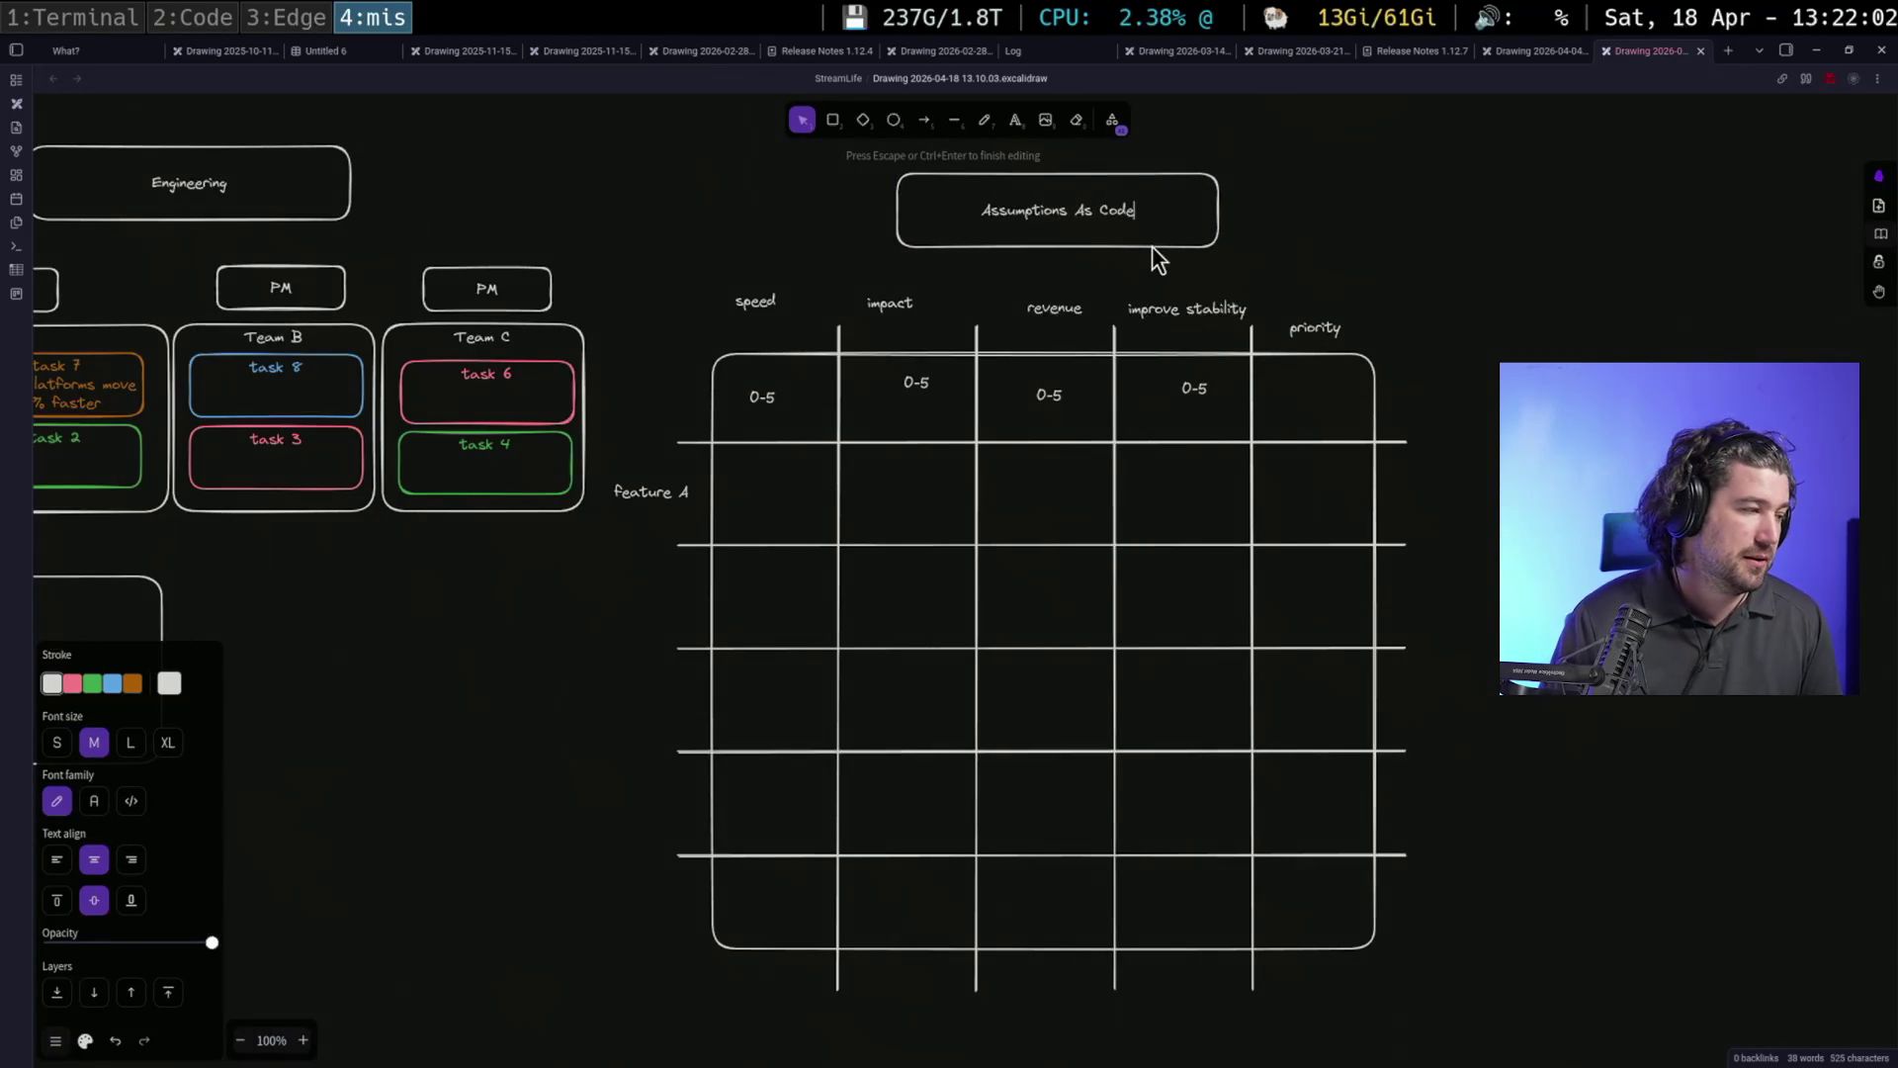
{"action": "left_click", "coordinate": [1310, 224]}
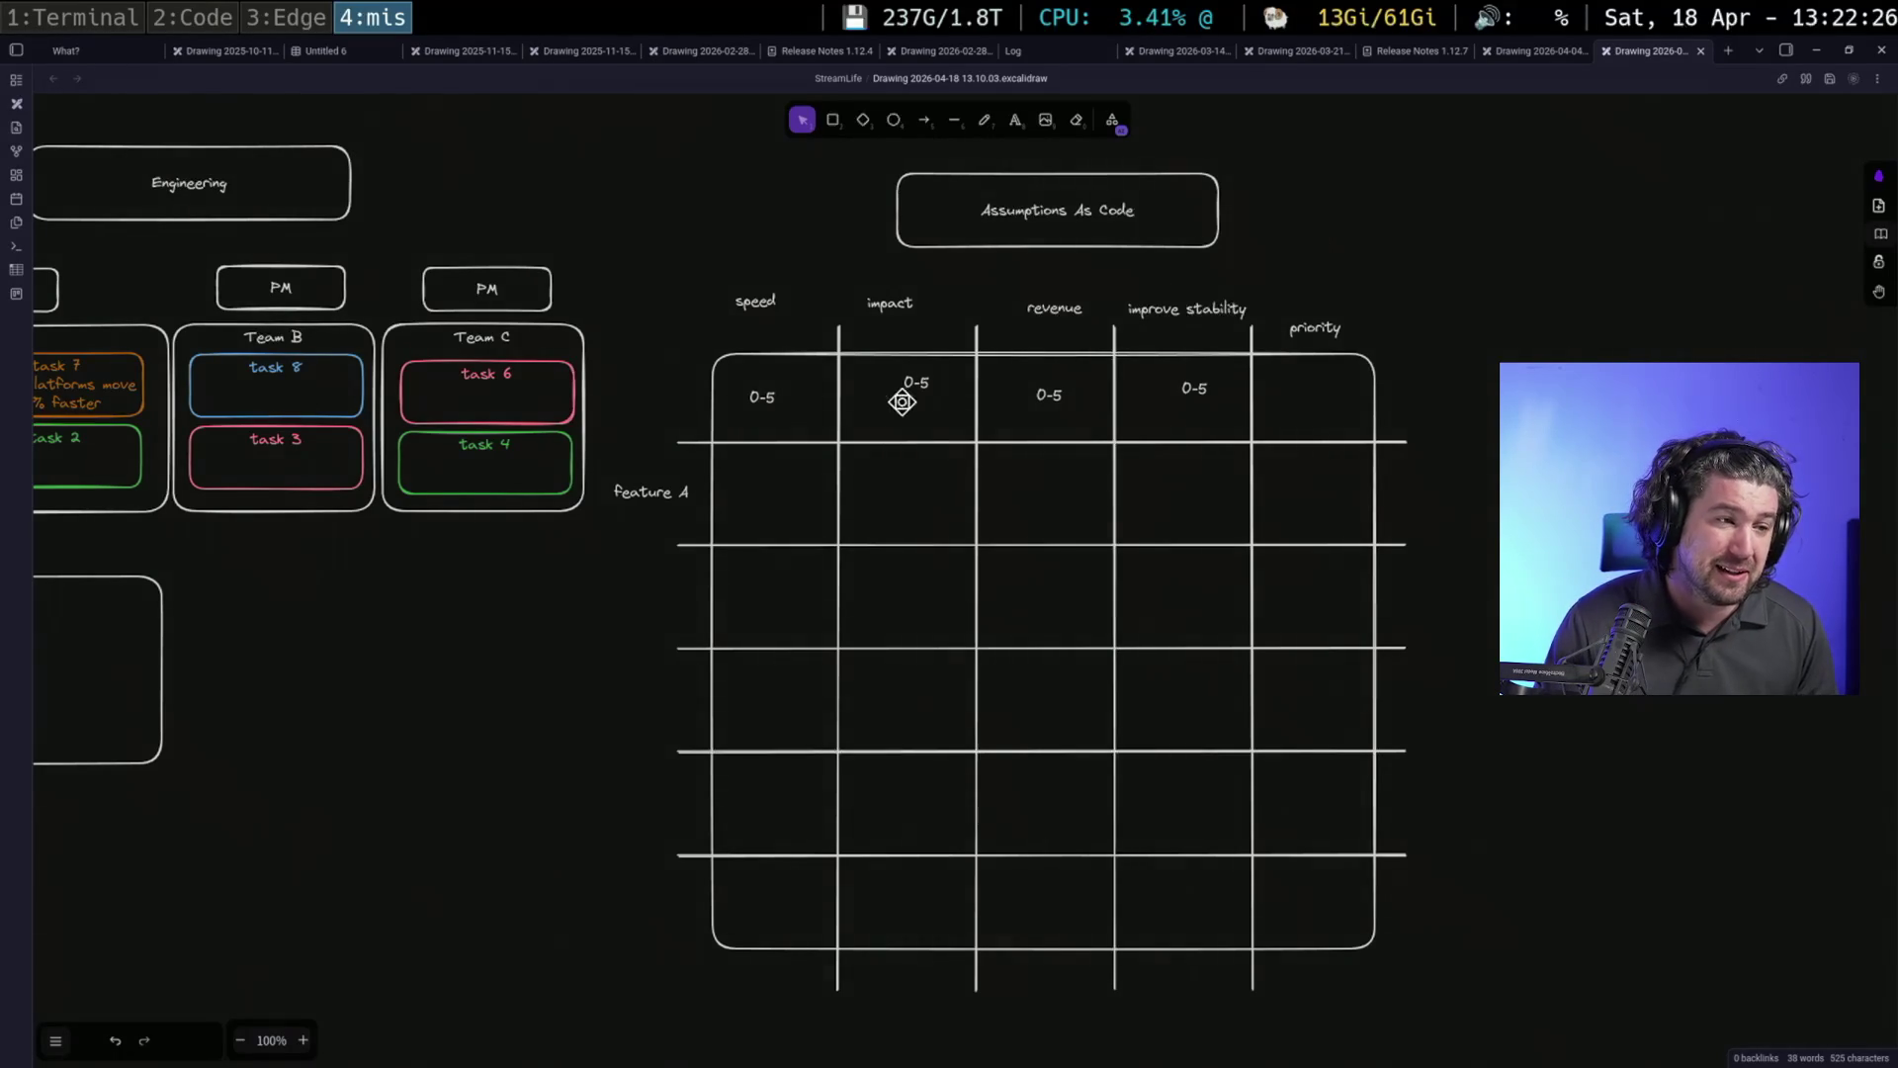
Add 'Assumptions as Planning/Priority' as a second line beneath the title
{"action": "left_click_drag", "start_coordinate": [694, 268], "coordinate": [1290, 378]}
{"action": "left_click", "coordinate": [766, 511]}
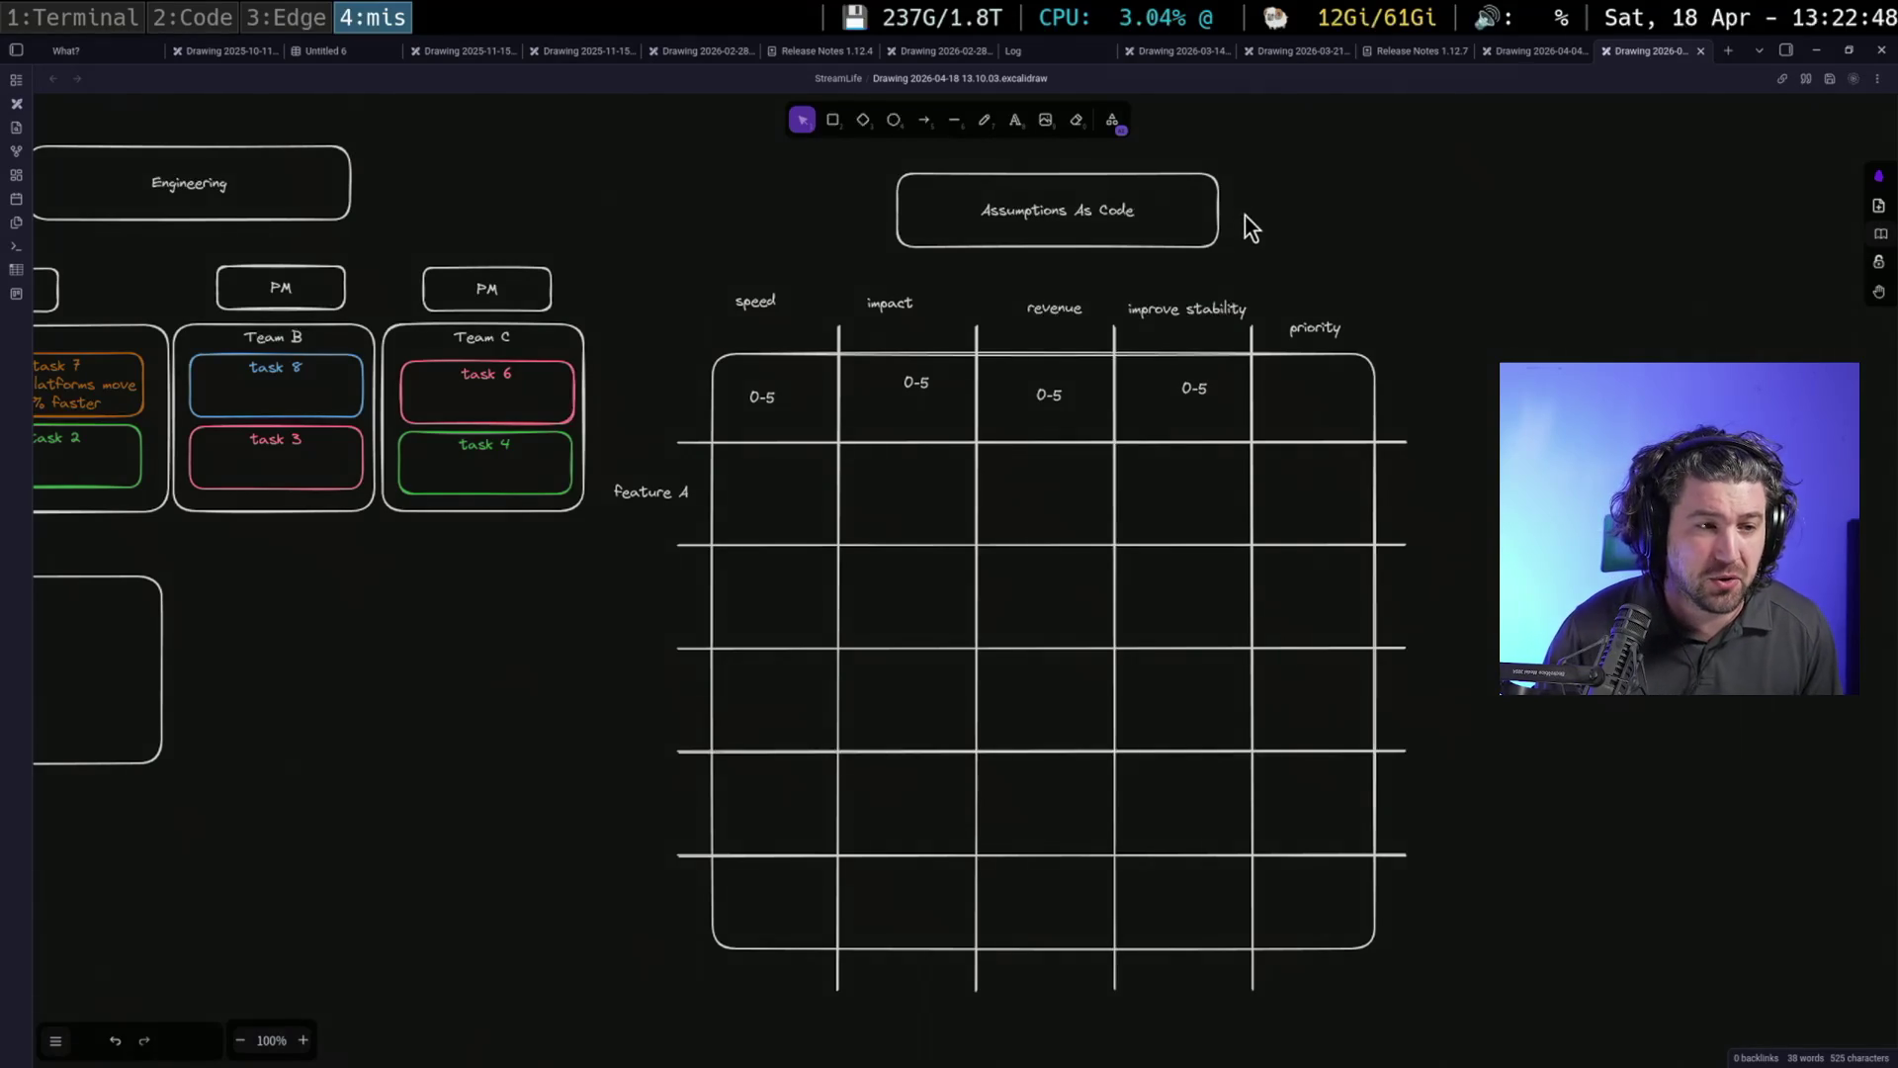
{"action": "left_click", "coordinate": [1185, 199]}
{"action": "double_click", "coordinate": [1160, 200]}
{"action": "key", "text": "End"}
{"action": "key", "text": "Return"}
{"action": "type", "text": "ons as Planning/Priority"}
{"action": "left_click", "coordinate": [1323, 148]}
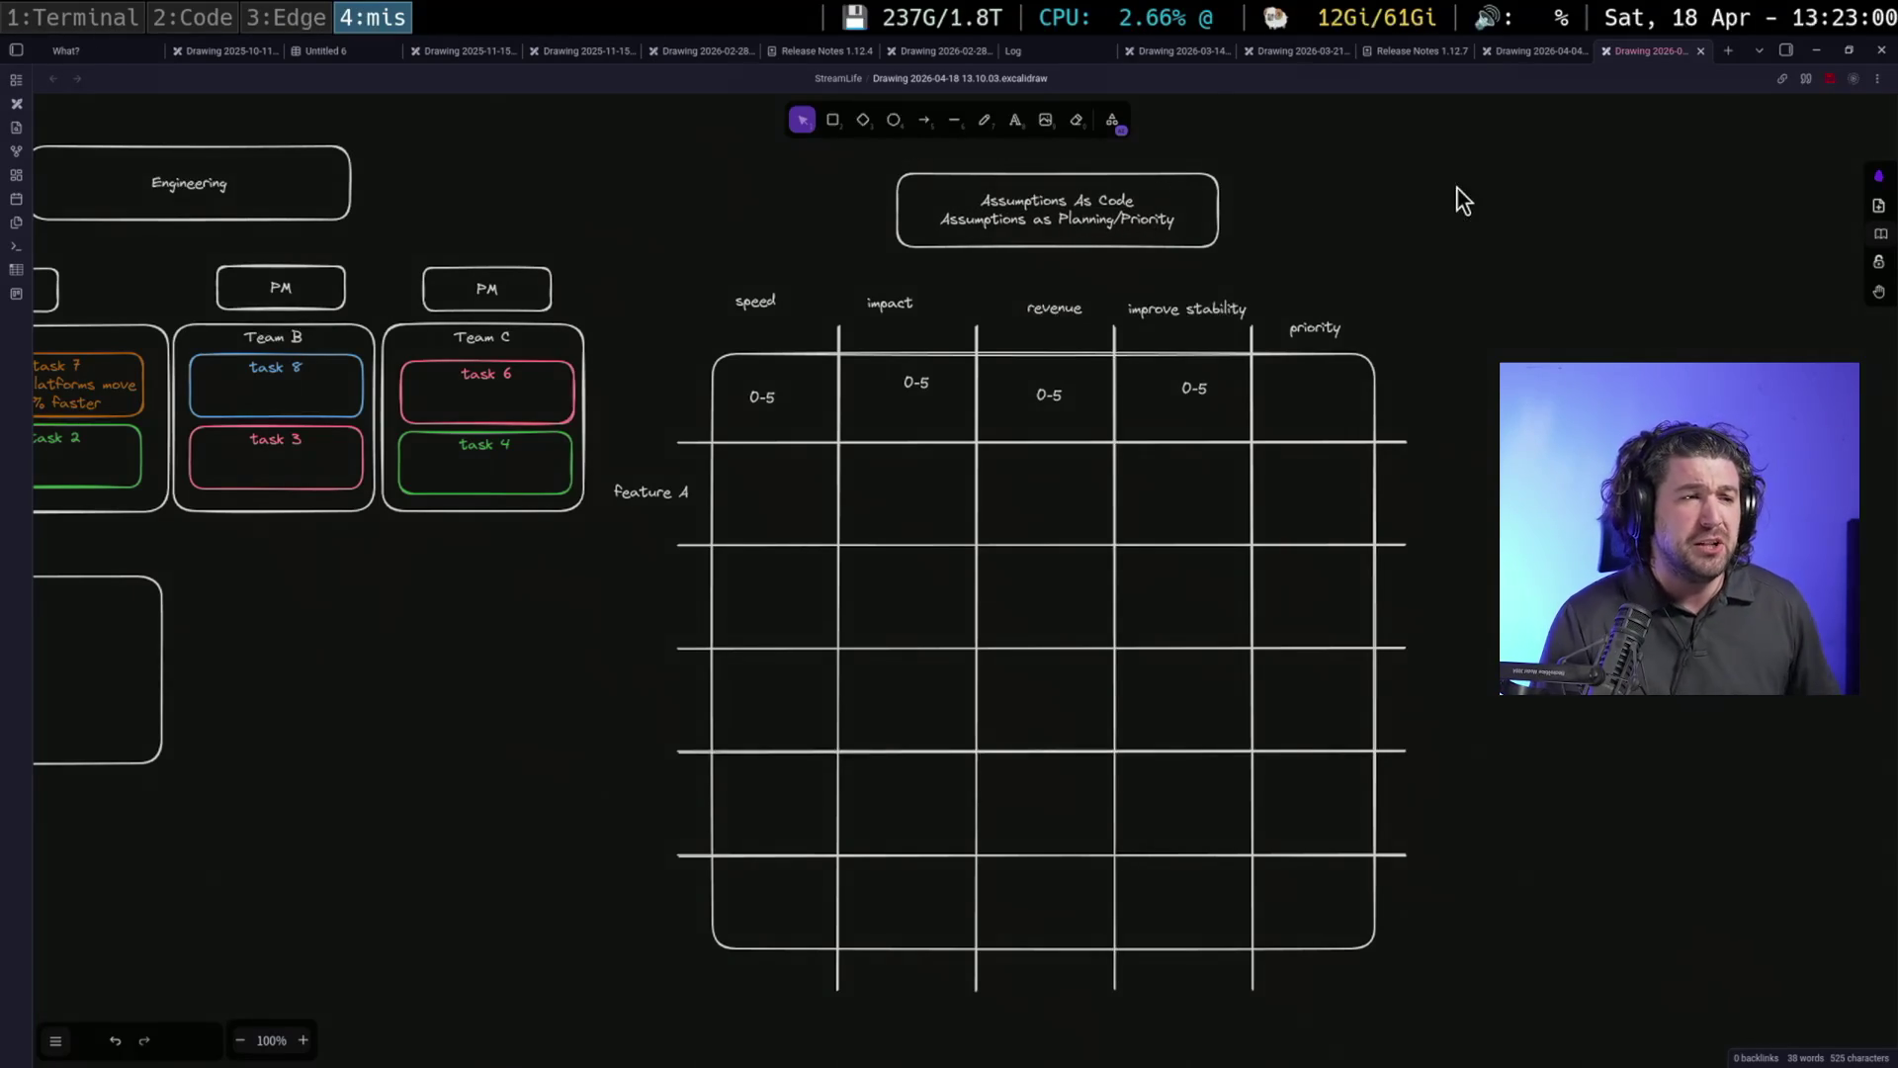
{"action": "scroll", "coordinate": [1461, 200], "scroll_direction": "right", "scroll_amount": 2}
{"action": "key", "text": "r"}
Draw a tall rectangle right of the table holding the multi-line Feature 'it will effect… because…' note
{"action": "left_click_drag", "start_coordinate": [1320, 292], "coordinate": [1729, 858]}
{"action": "key", "text": "Return"}
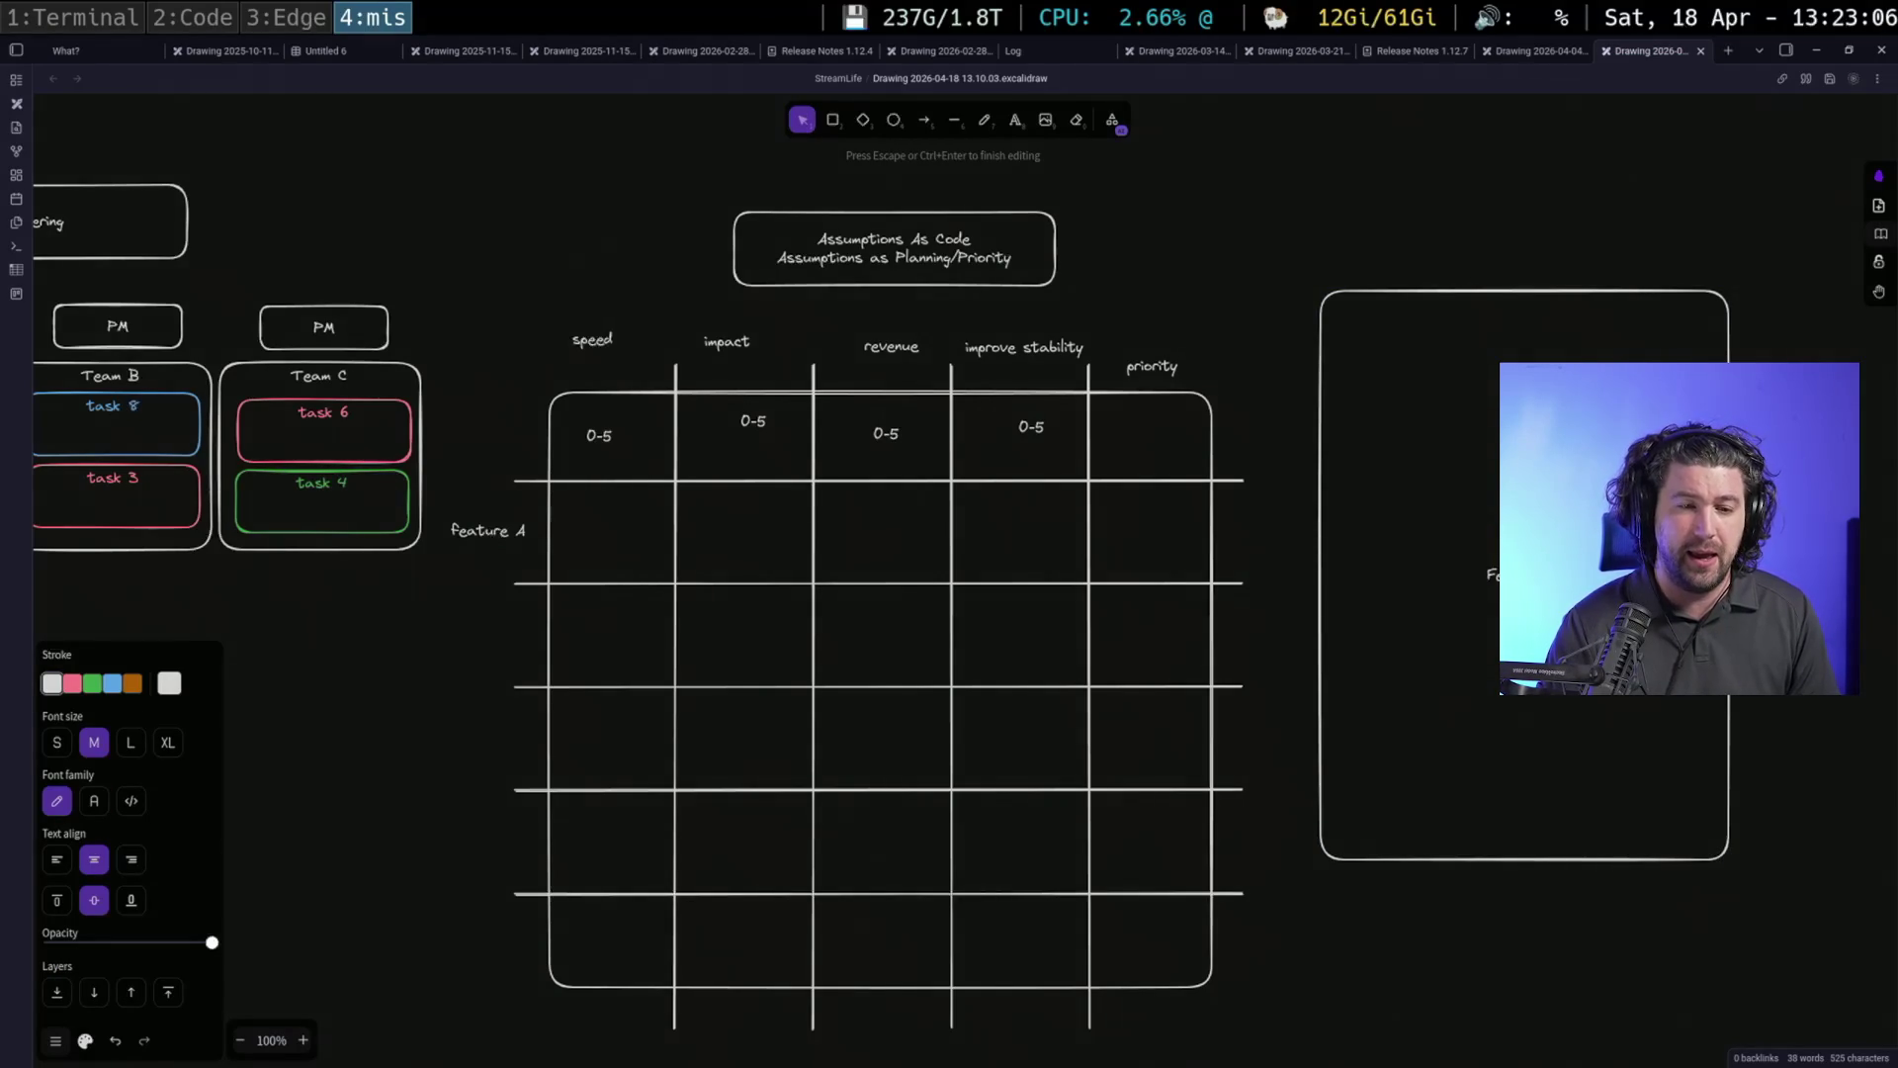
{"action": "type", "text": "Ber"}
{"action": "key", "text": "BackSpace"}
{"action": "key", "text": "BackSpace"}
{"action": "key", "text": "BackSpace"}
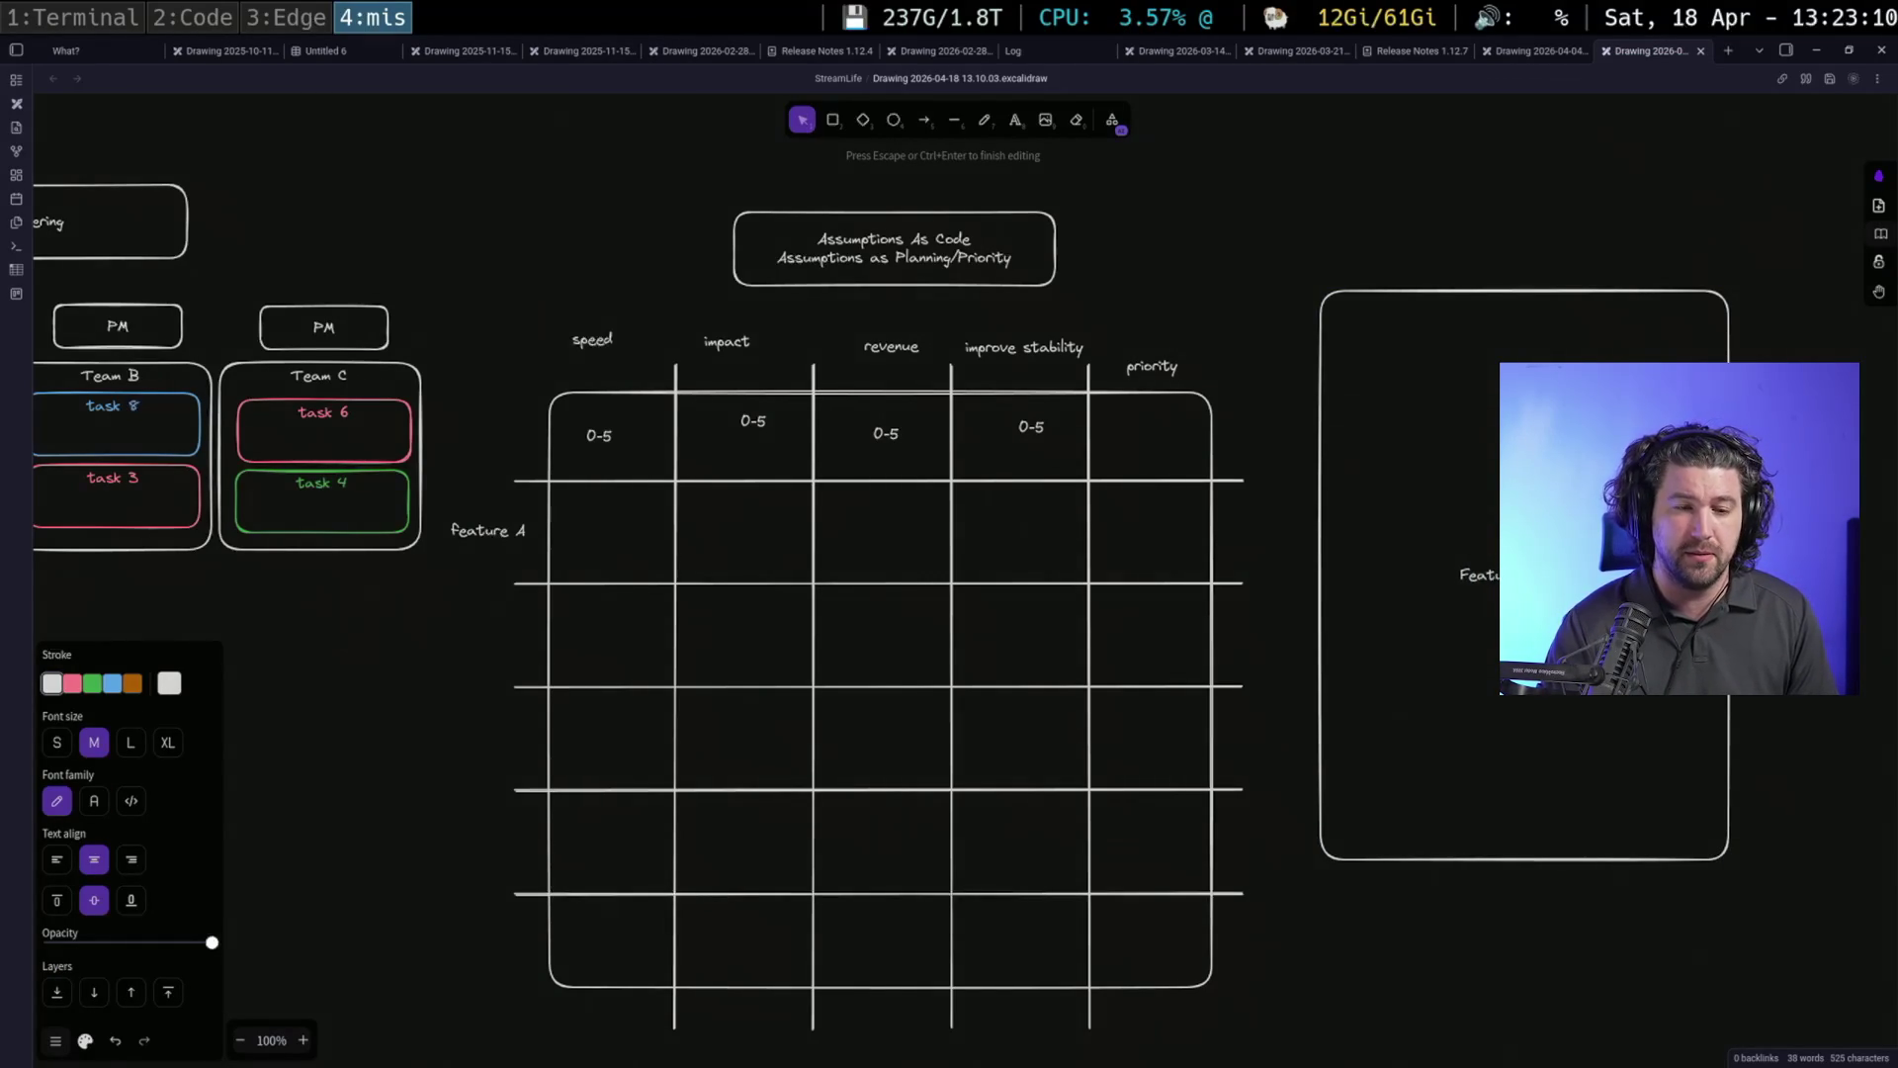
{"action": "type", "text": "er"}
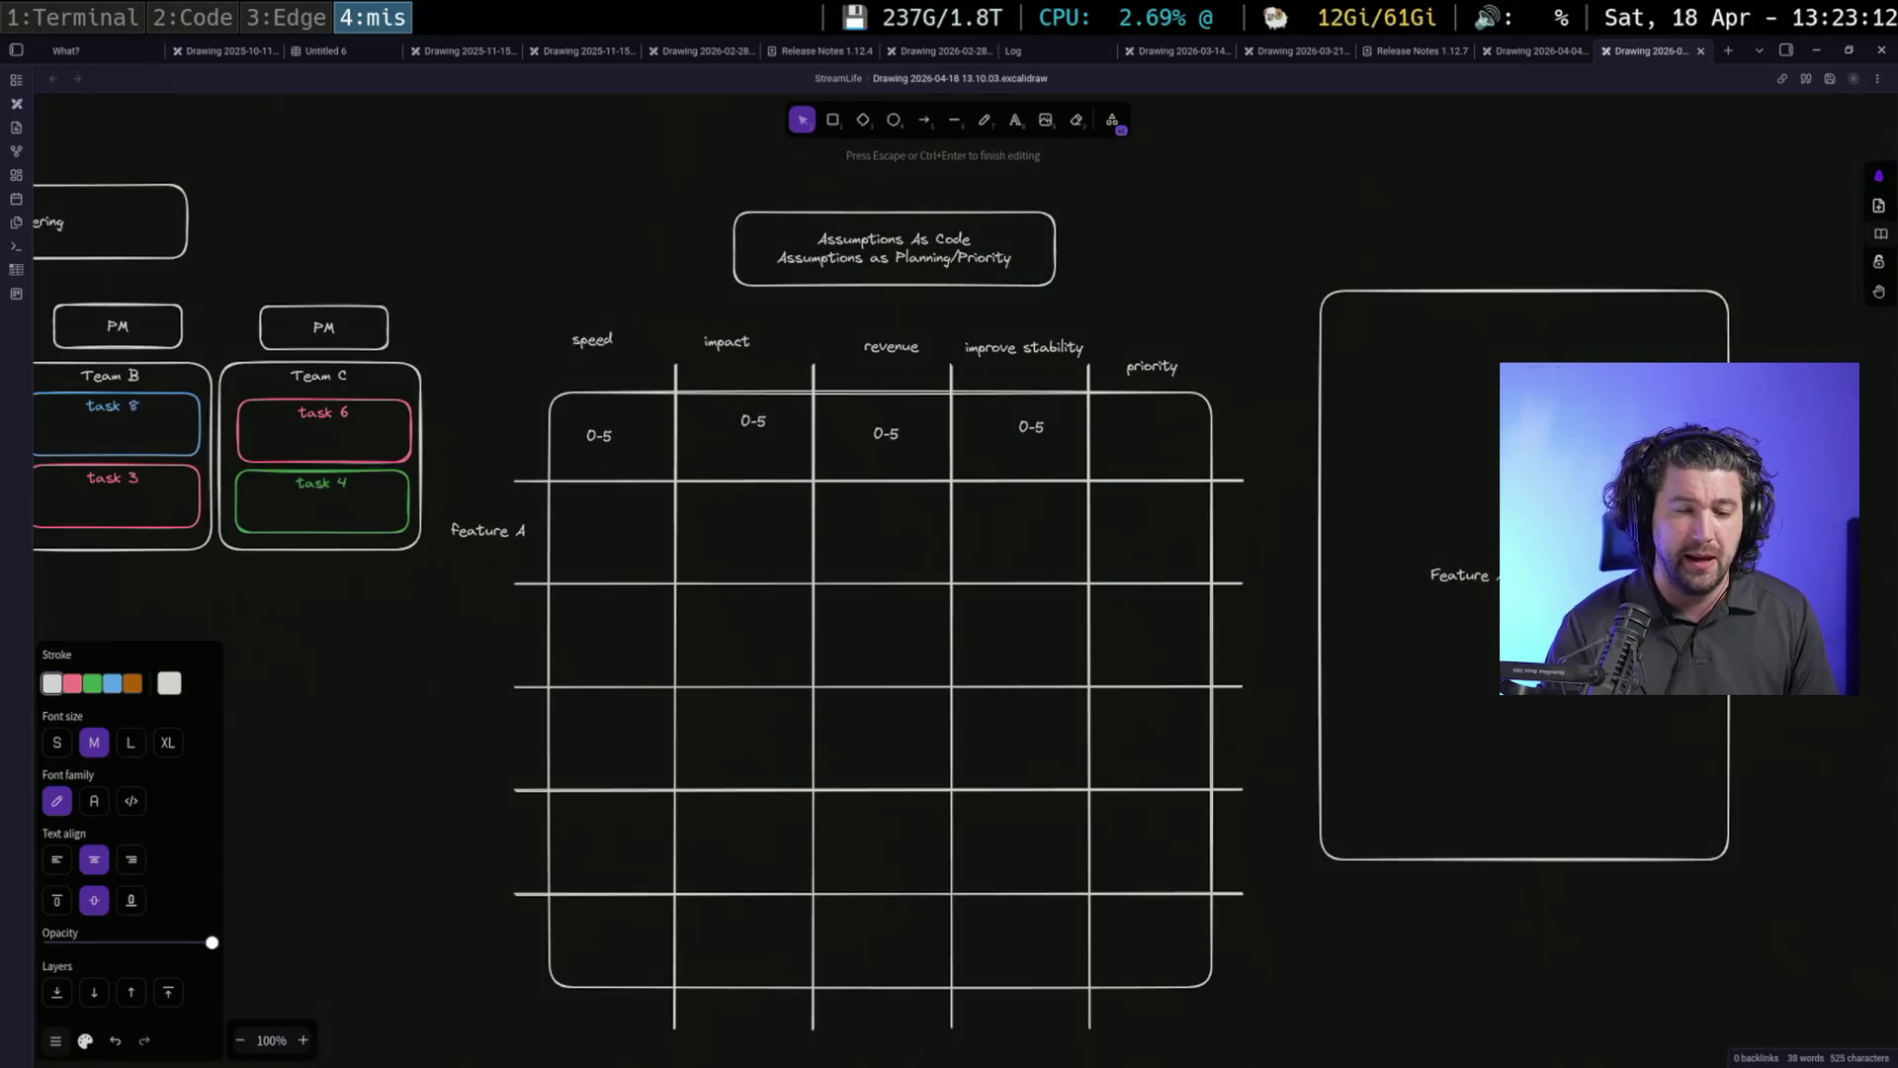
{"action": "key", "text": "Return"}
{"action": "type", "text": "it will e"}
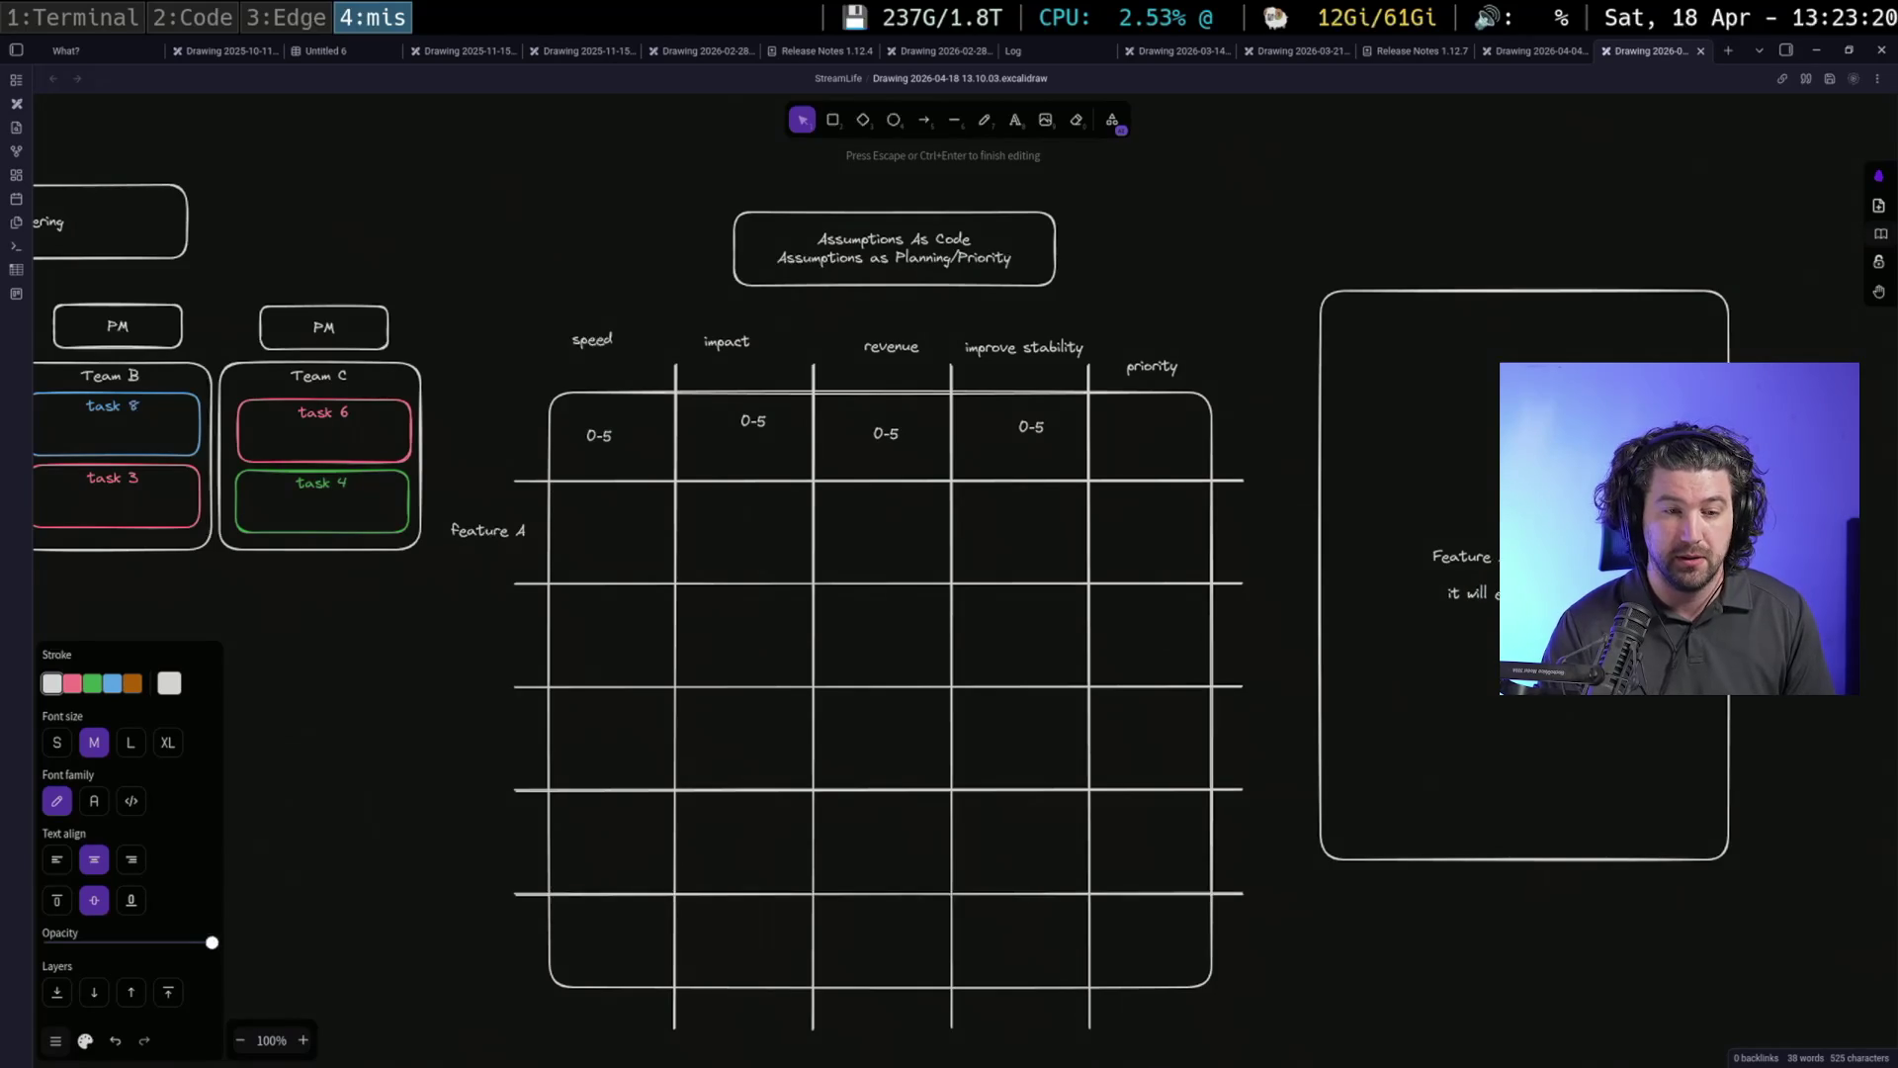
{"action": "type", "text": "ffe"}
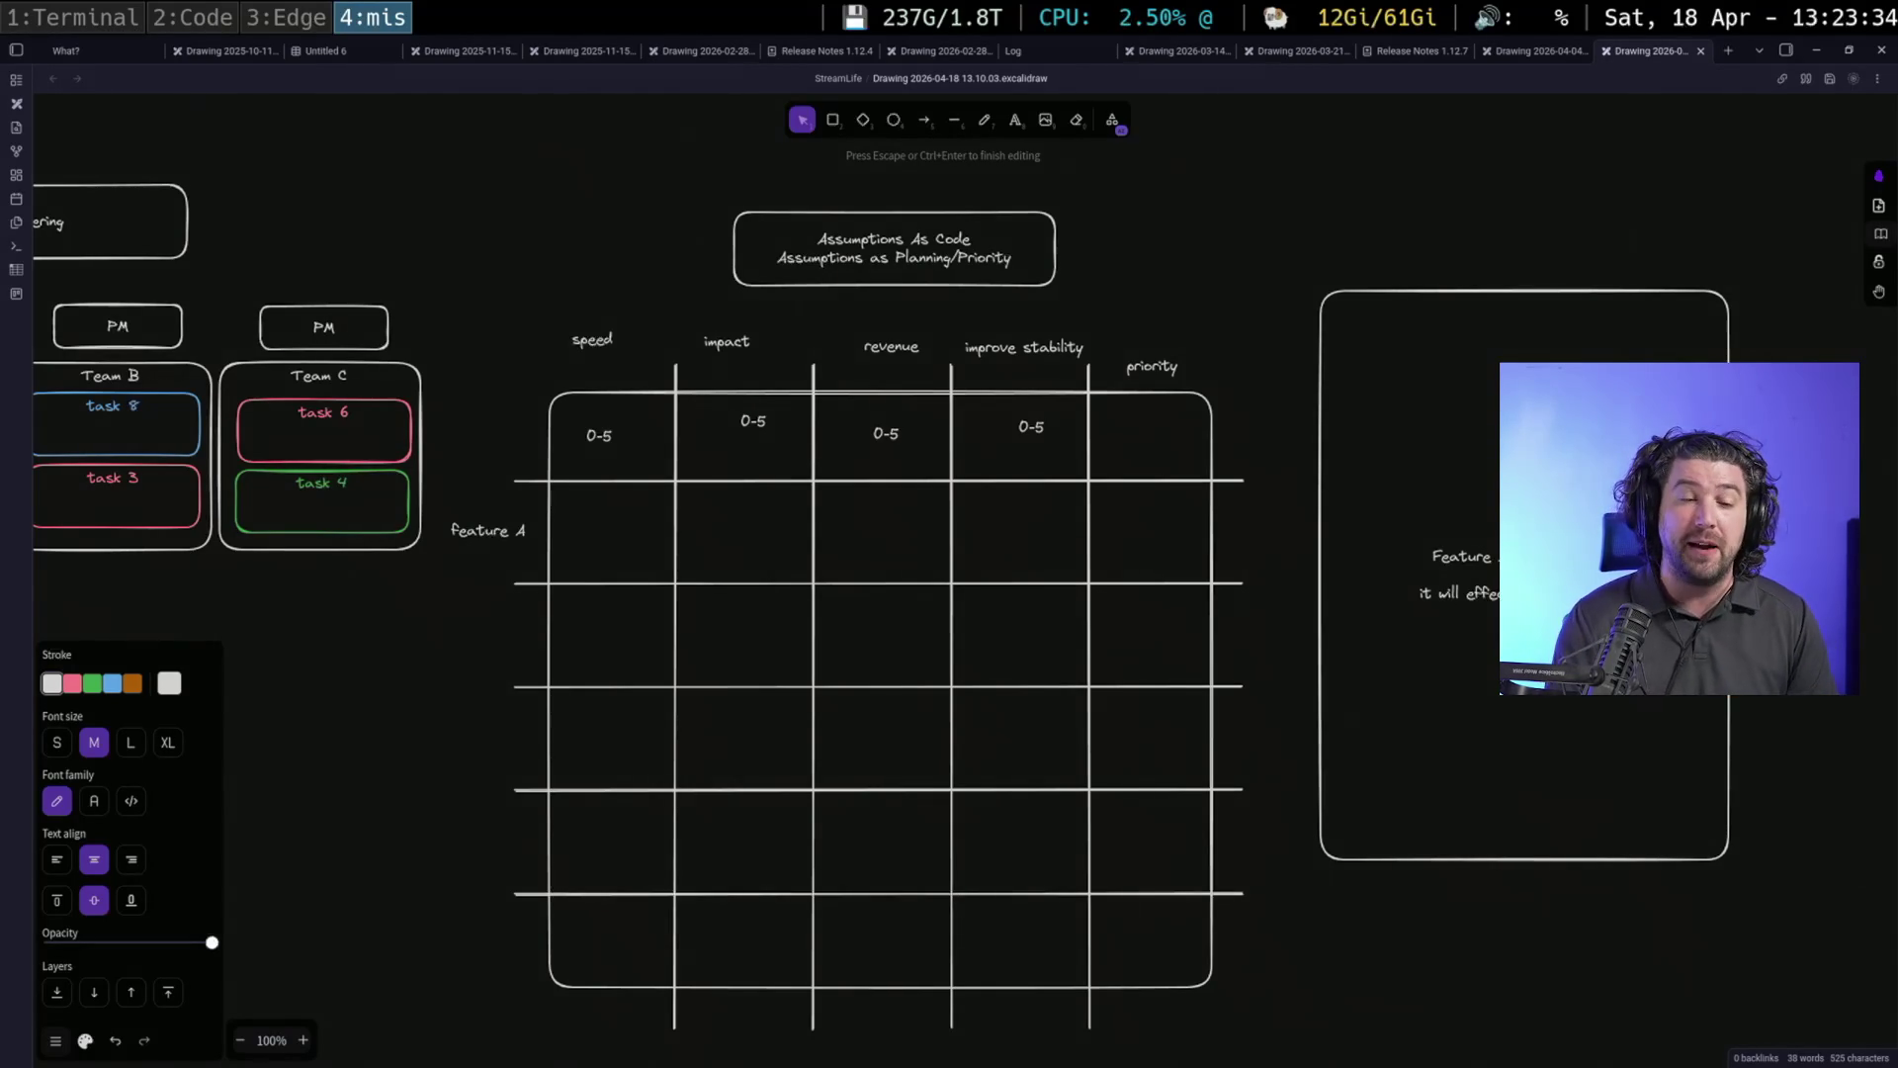
{"action": "key", "text": "Return"}
{"action": "type", "text": "bec"}
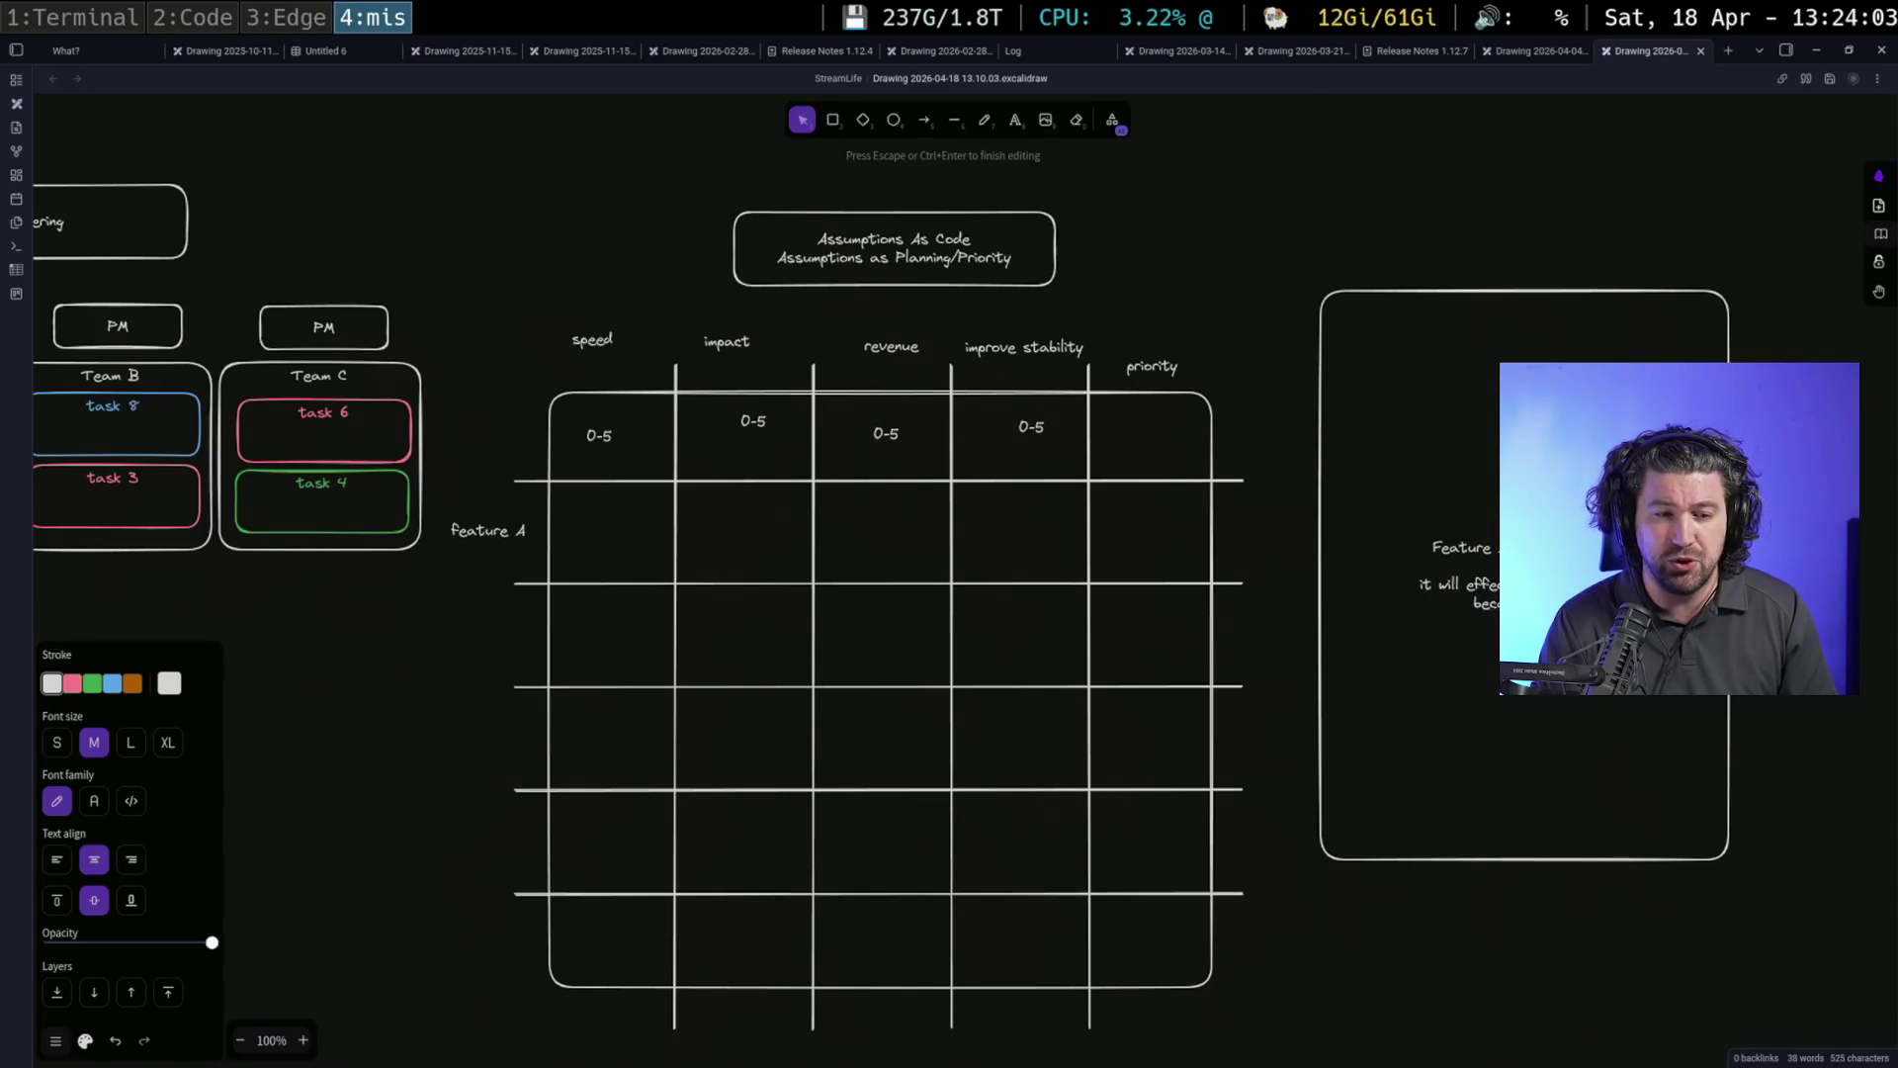
{"action": "type", "text": "use"}
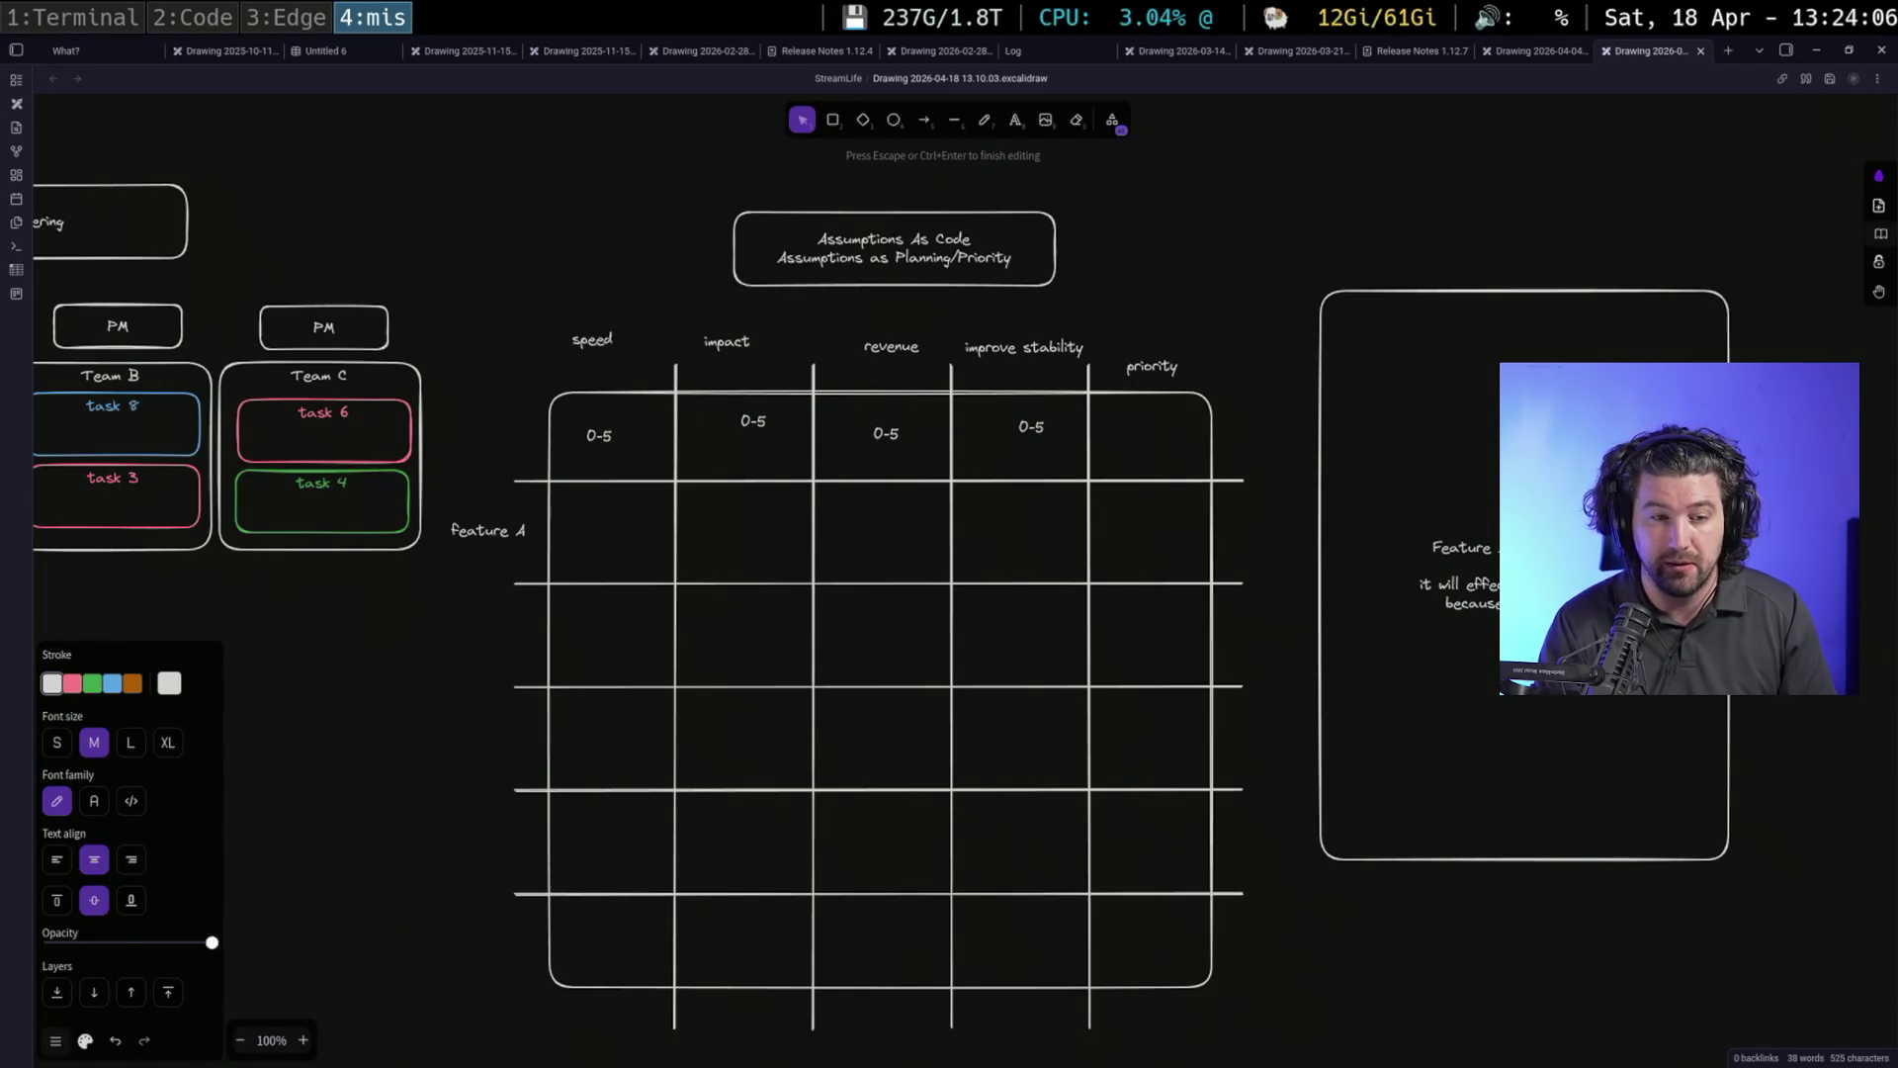
{"action": "type", "text": " t"}
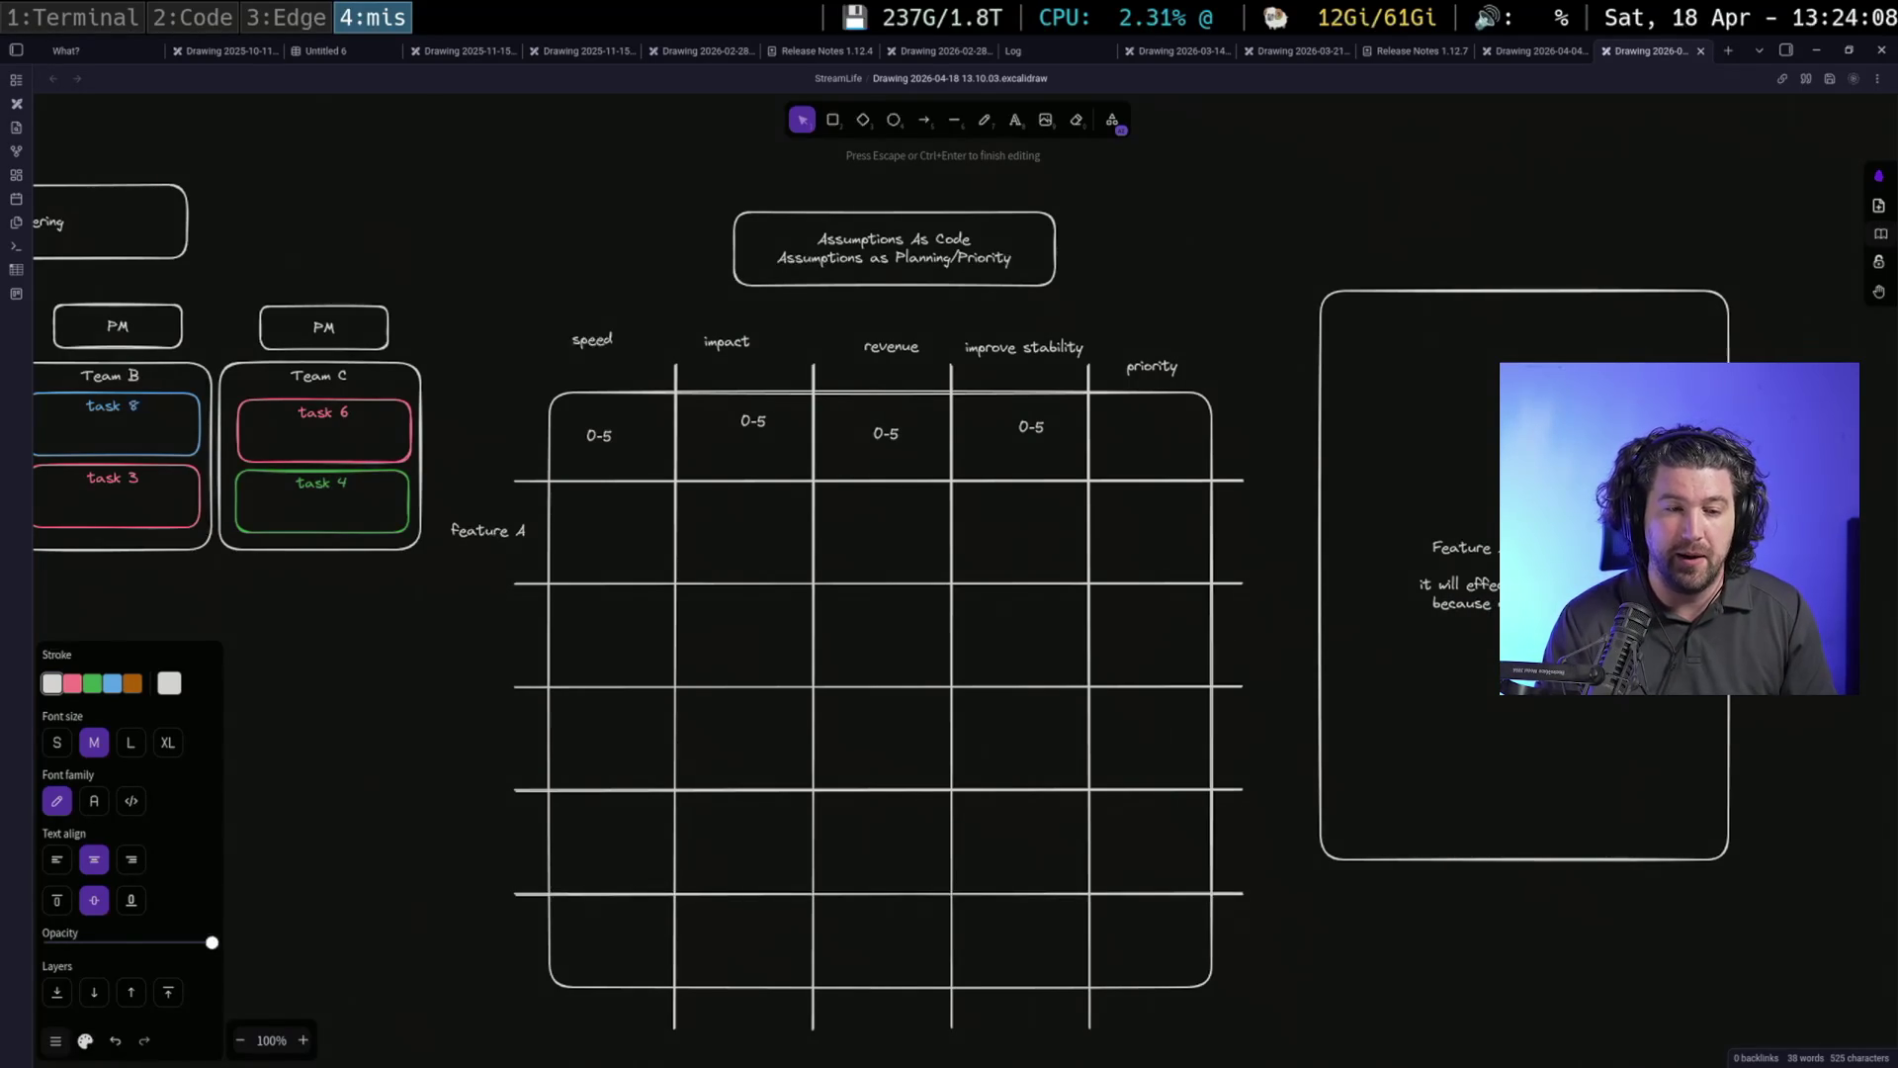
{"action": "key", "text": "Return"}
{"action": "key", "text": "Return"}
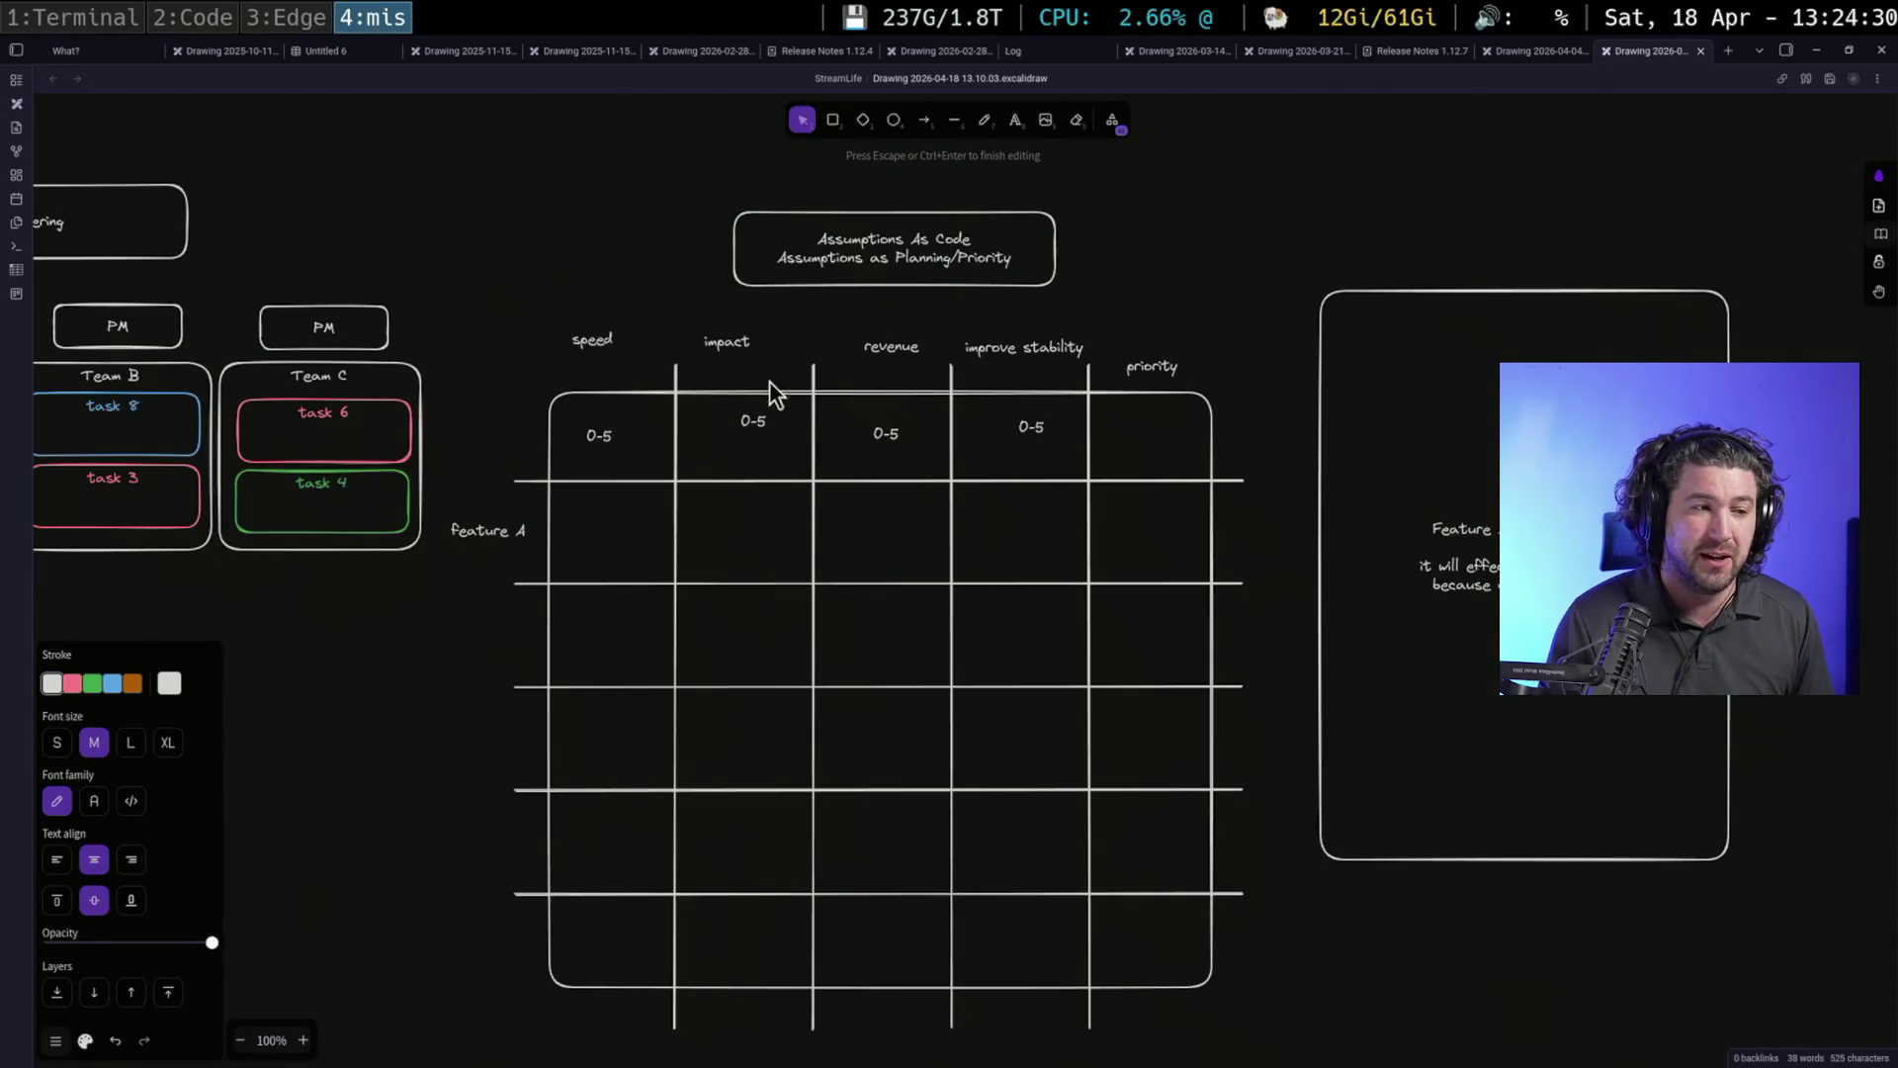
{"action": "left_click_drag", "start_coordinate": [545, 322], "coordinate": [1102, 394]}
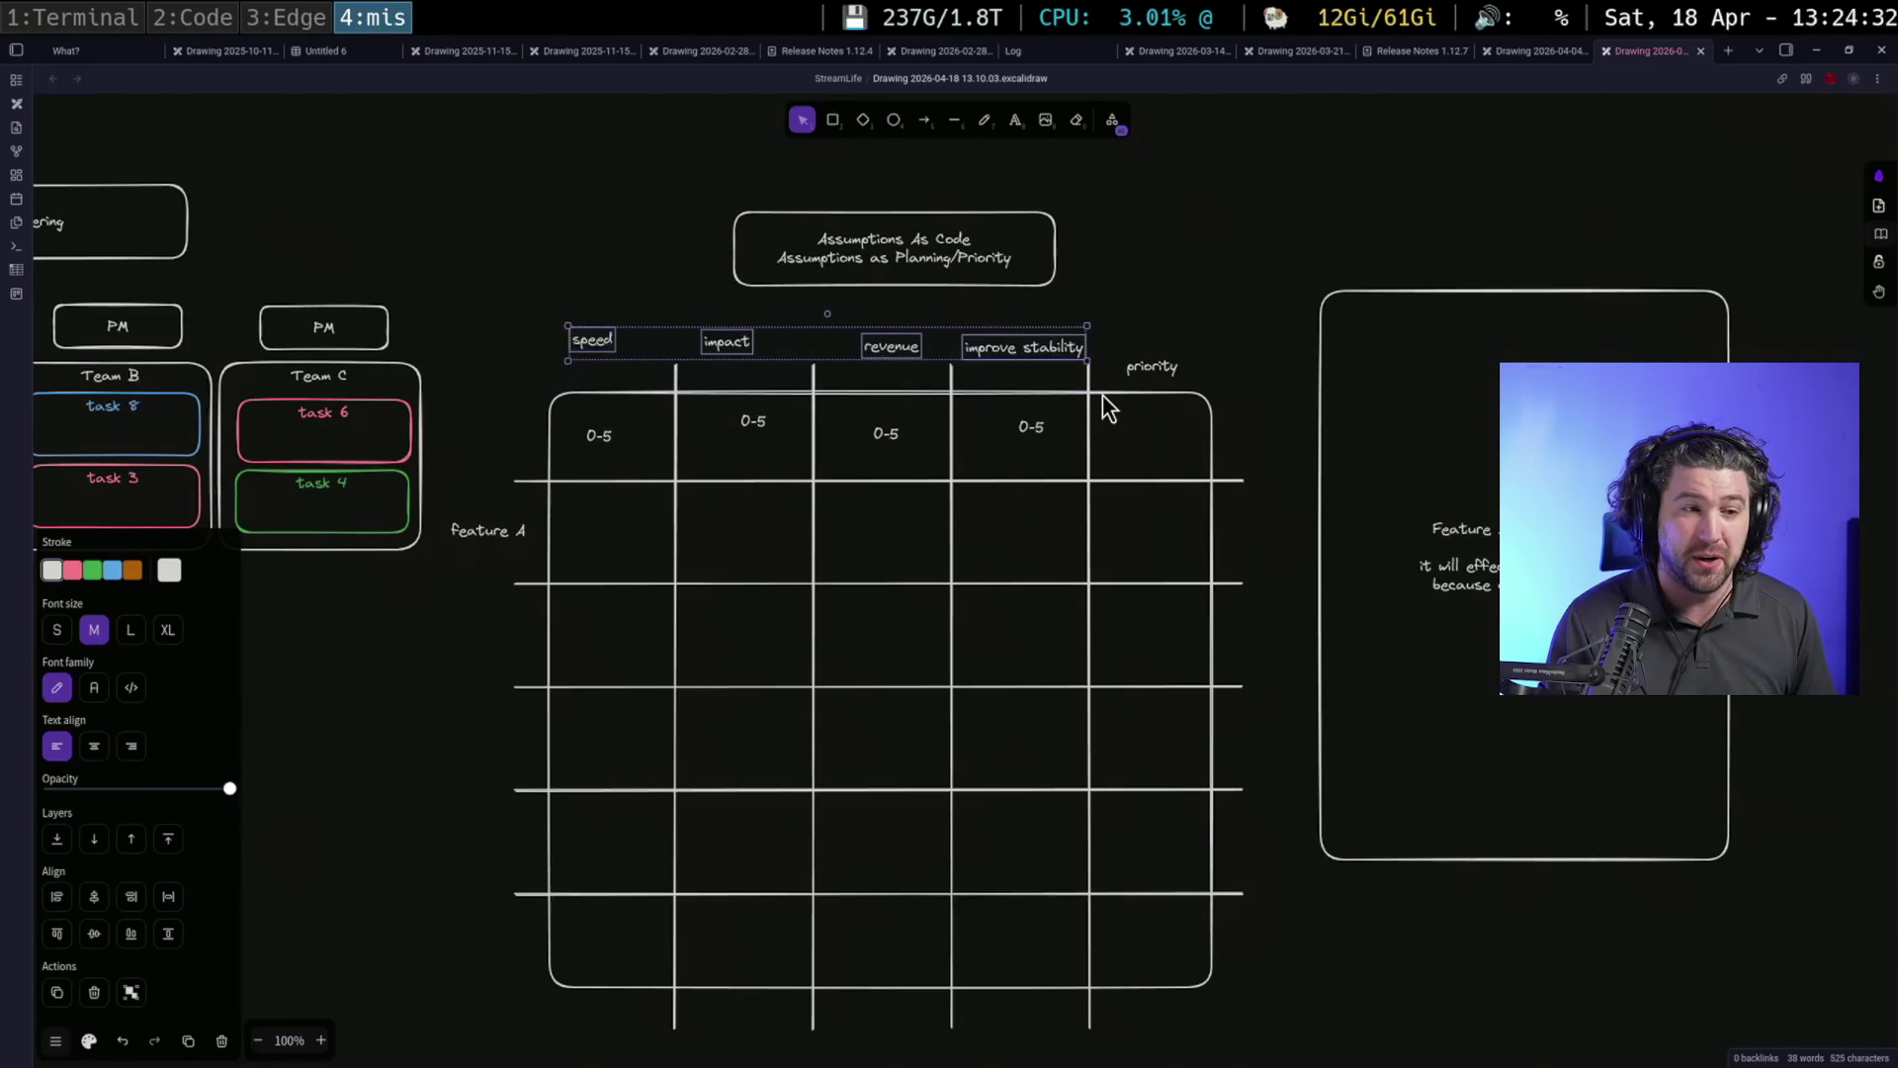
Recentre on the scoring table and draw a horizontal line in the blank upper-right area
{"action": "left_click", "coordinate": [1139, 459]}
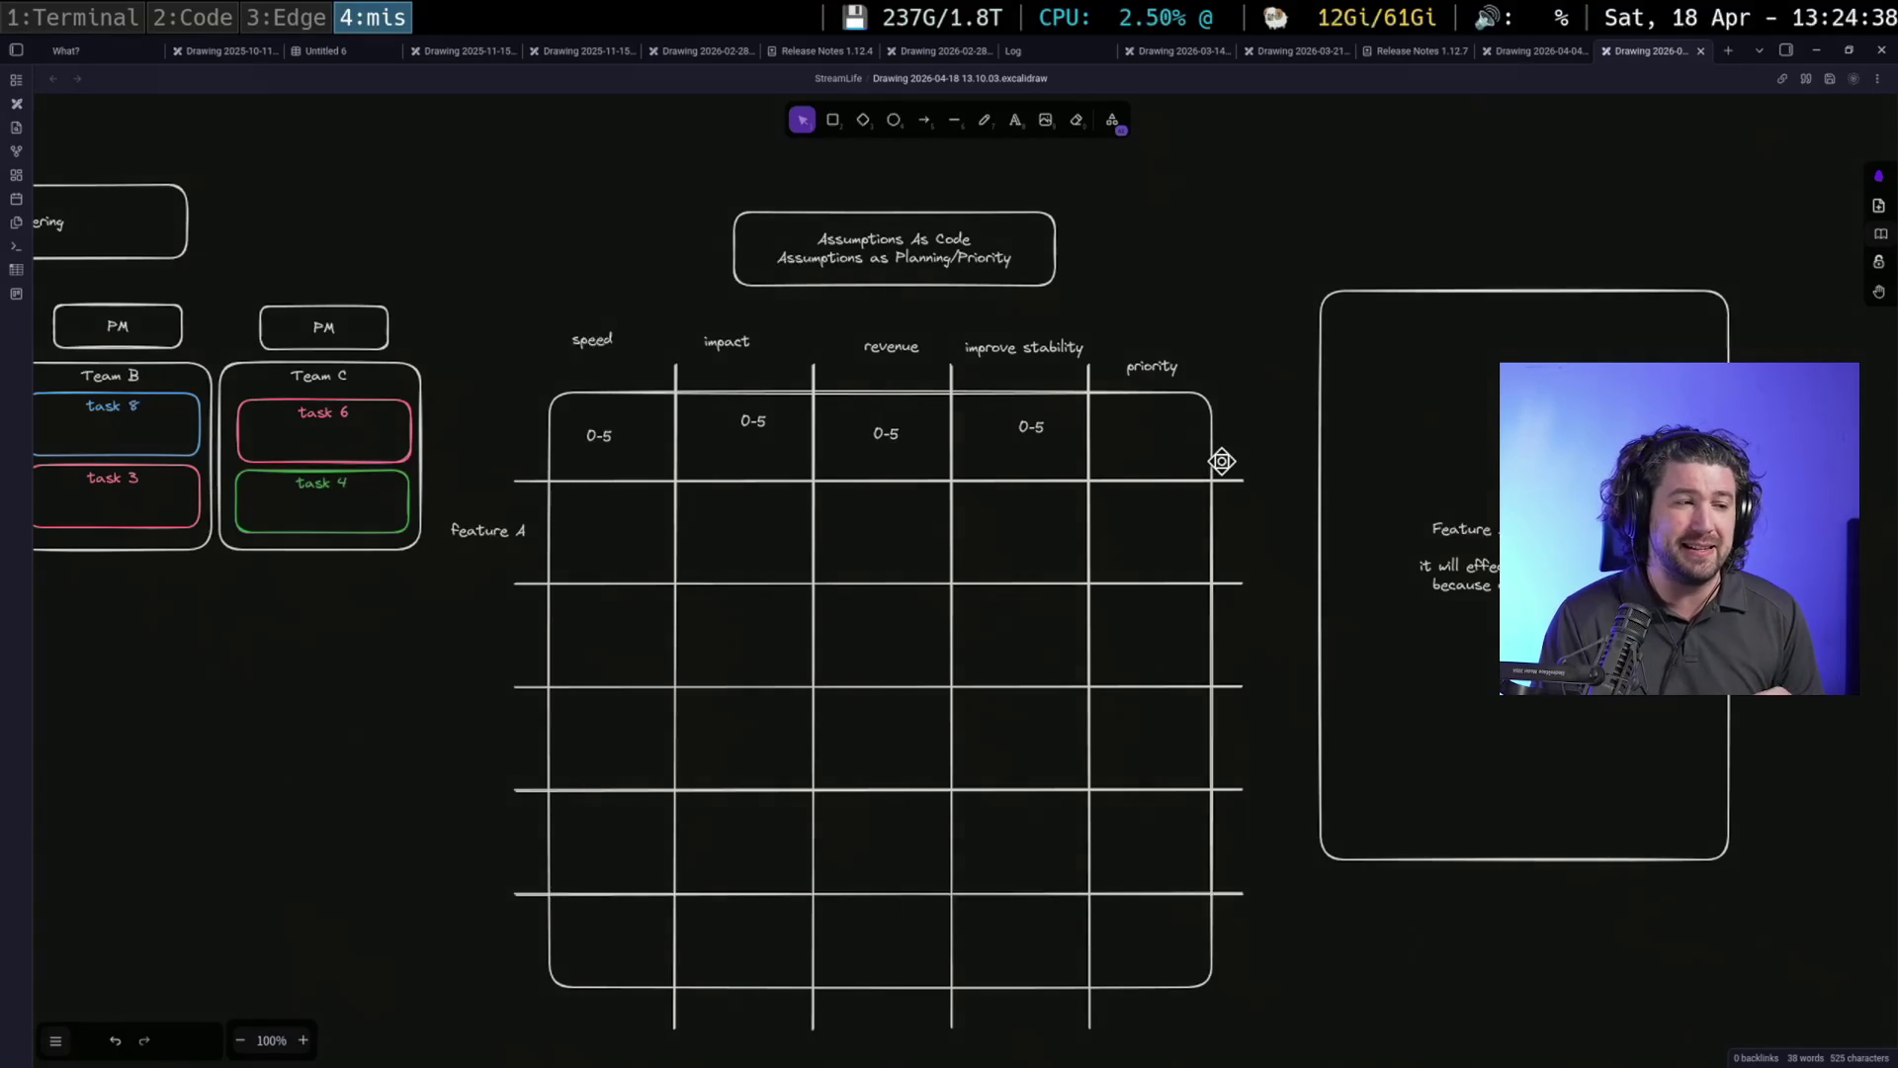
{"action": "left_click_drag", "start_coordinate": [515, 316], "coordinate": [1165, 378]}
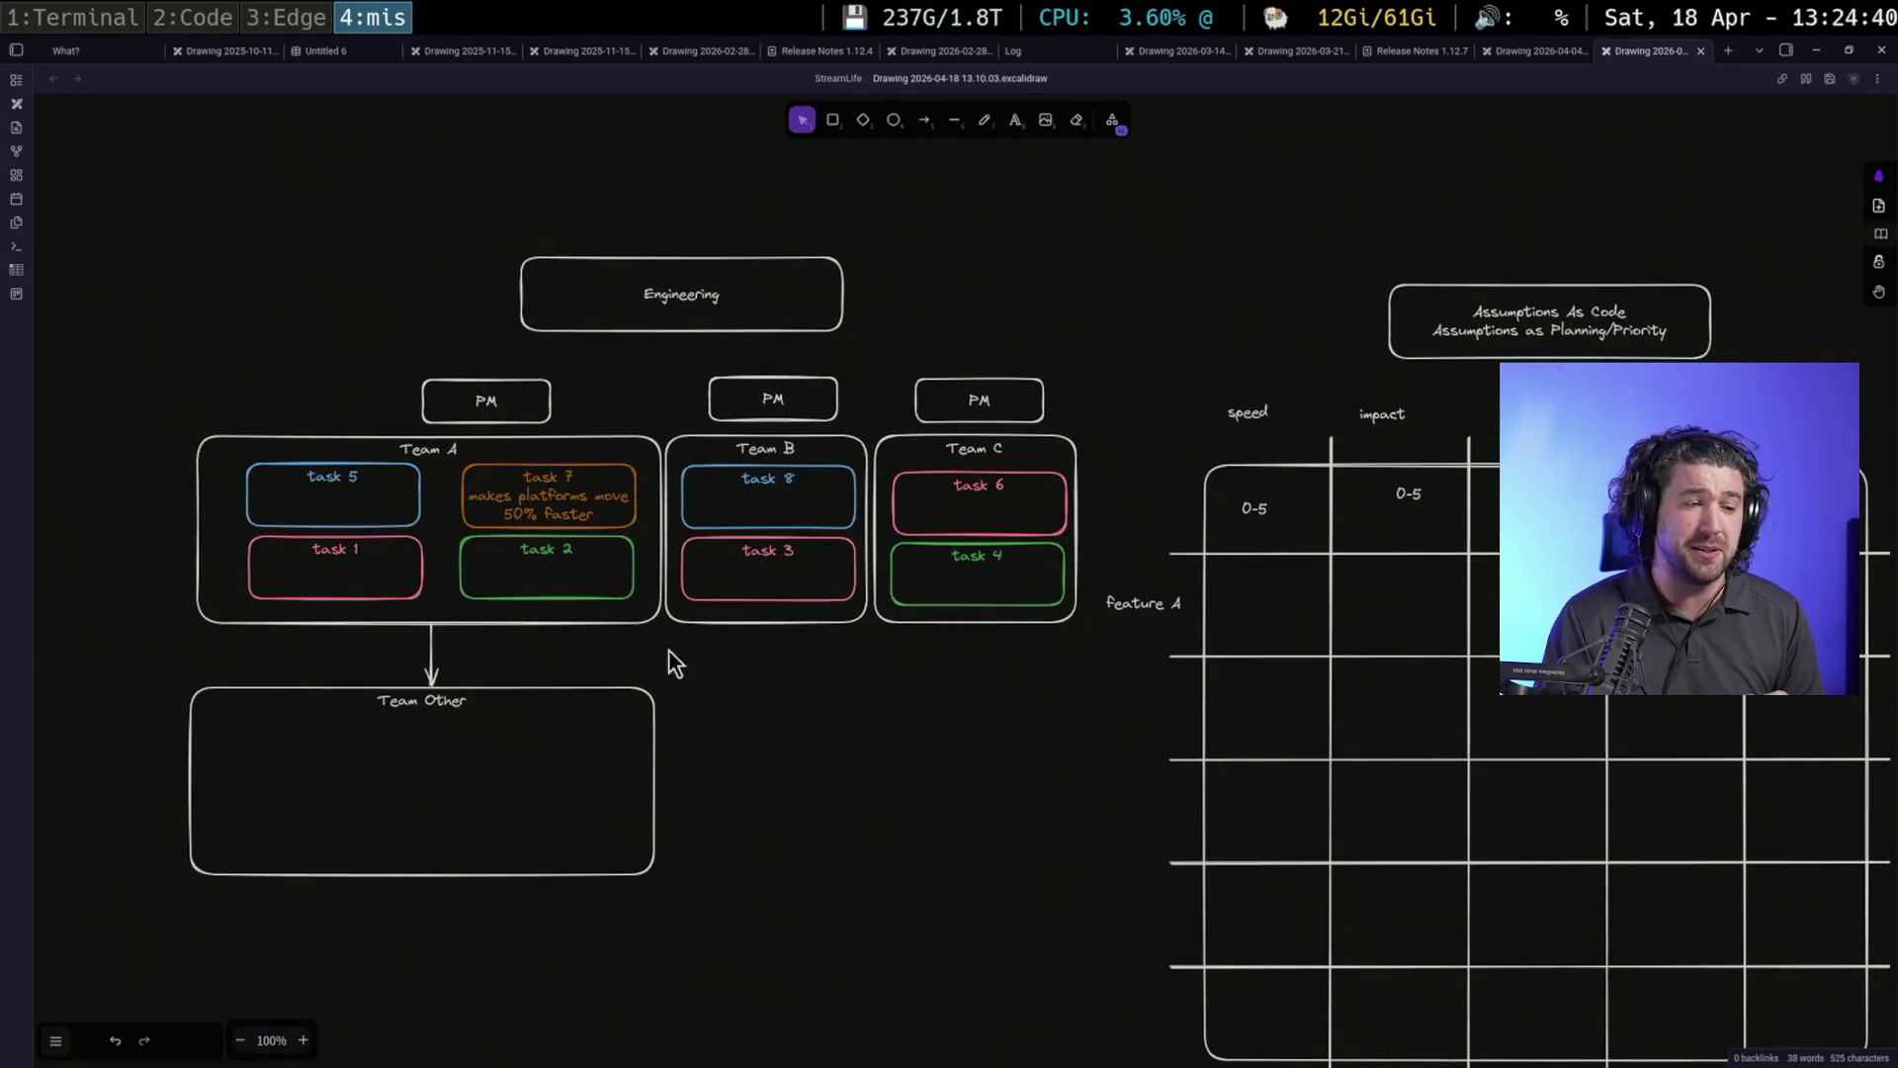
{"action": "left_click", "coordinate": [802, 444]}
{"action": "left_click", "coordinate": [819, 735]}
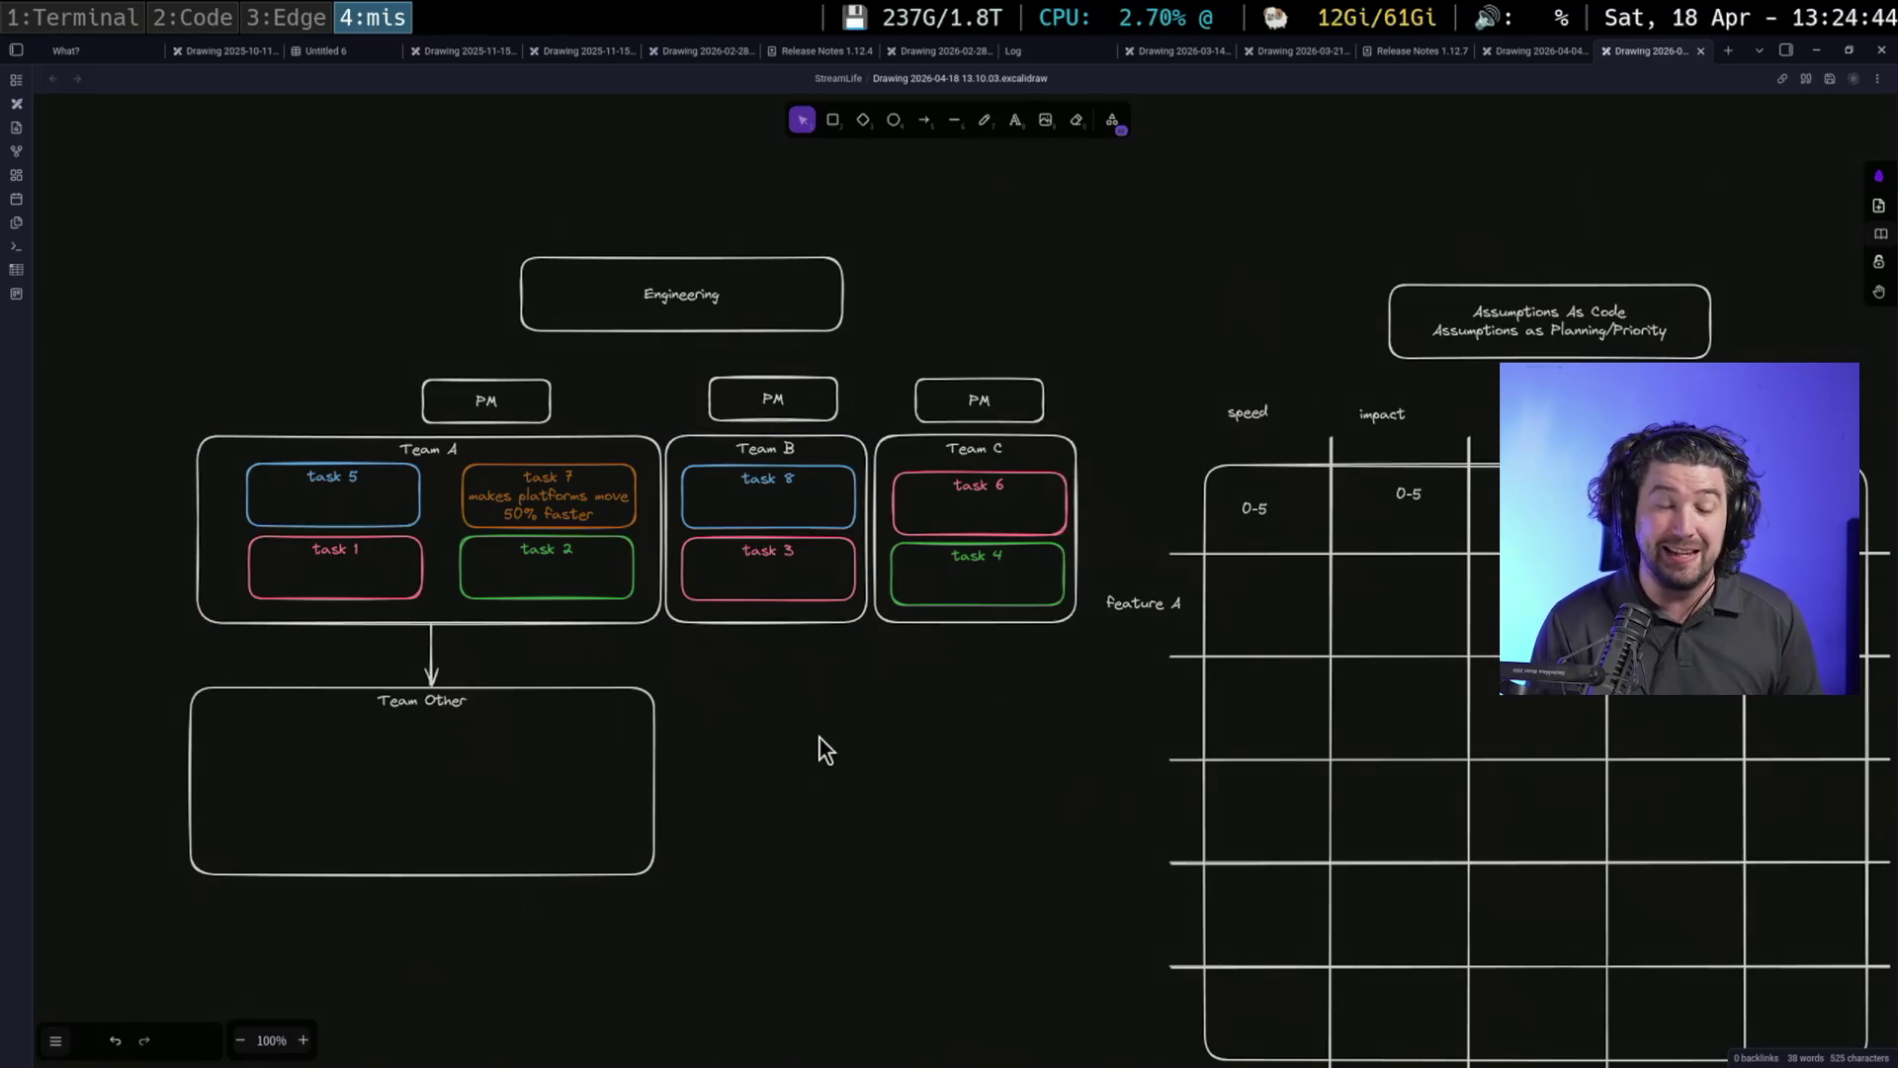
{"action": "left_click_drag", "start_coordinate": [947, 690], "coordinate": [436, 678]}
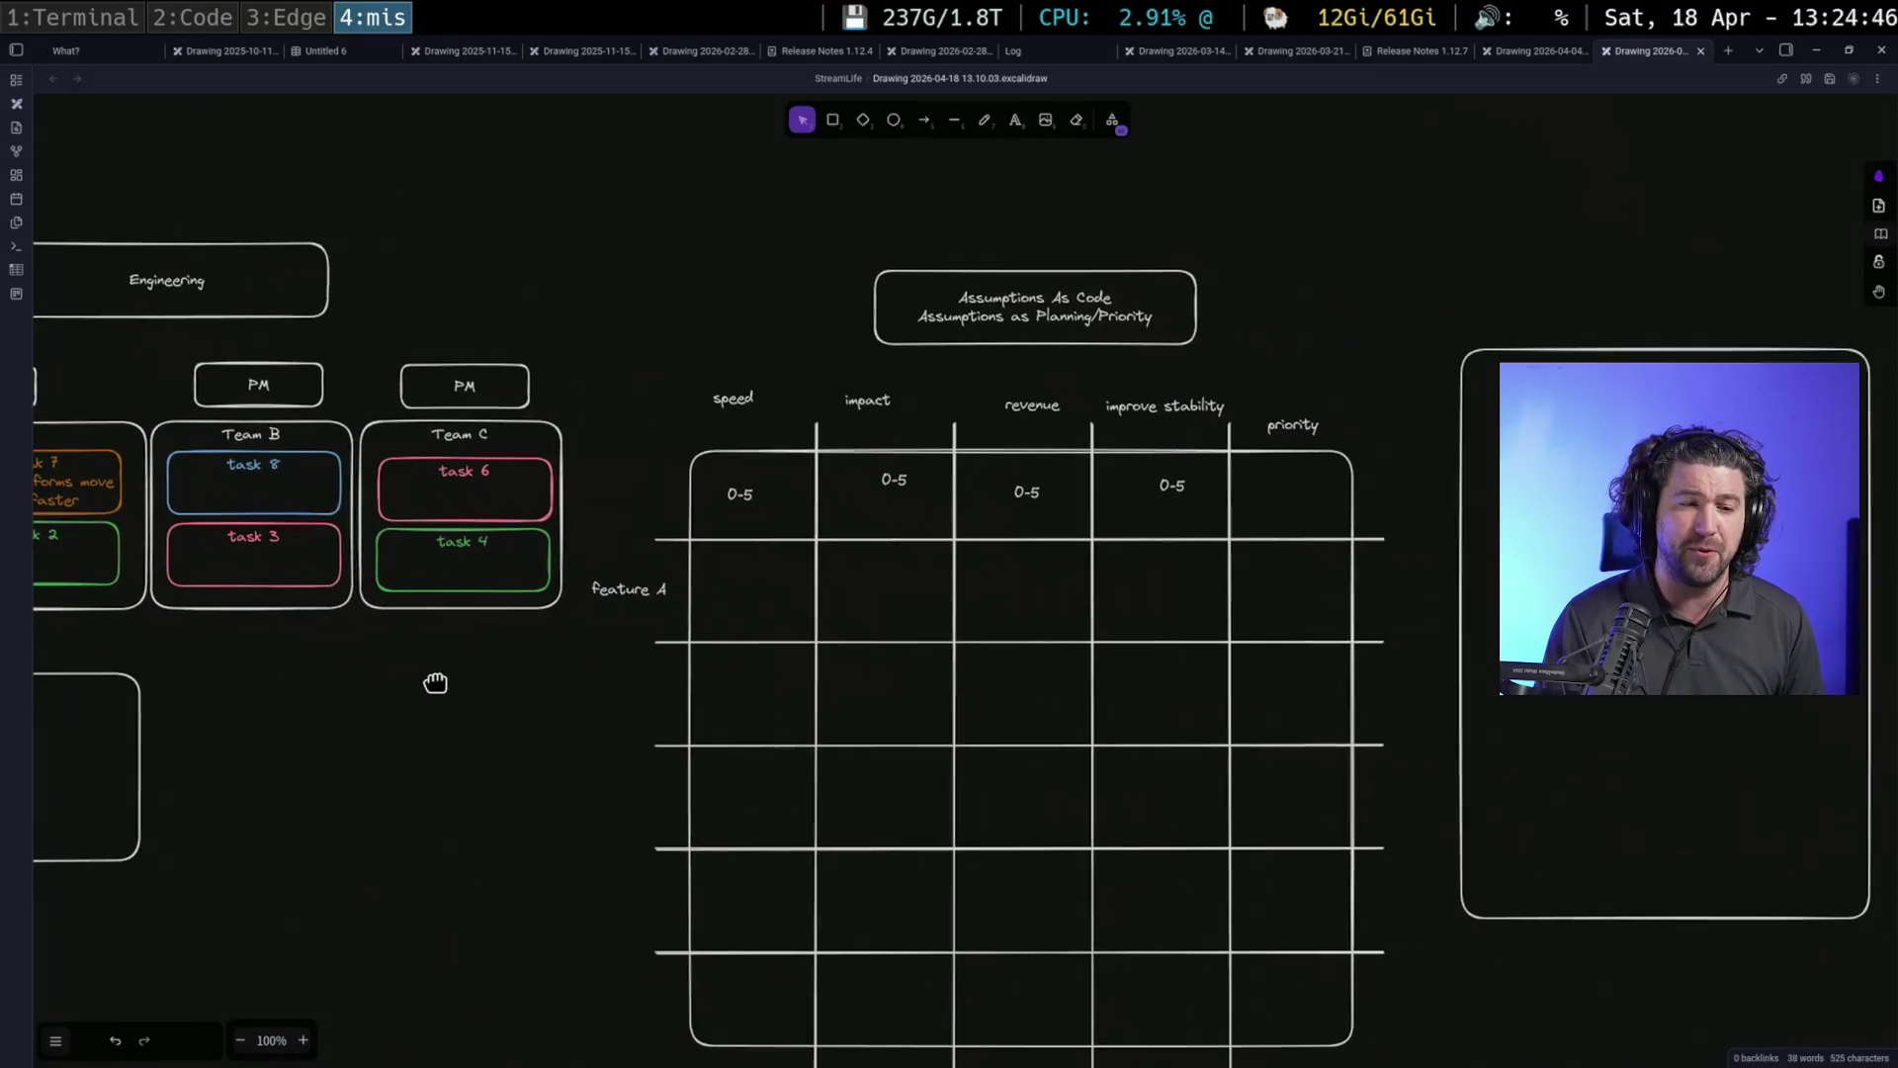
{"action": "scroll", "coordinate": [1291, 360], "scroll_direction": "right", "scroll_amount": 2}
{"action": "scroll", "coordinate": [1292, 360], "scroll_direction": "up", "scroll_amount": 1}
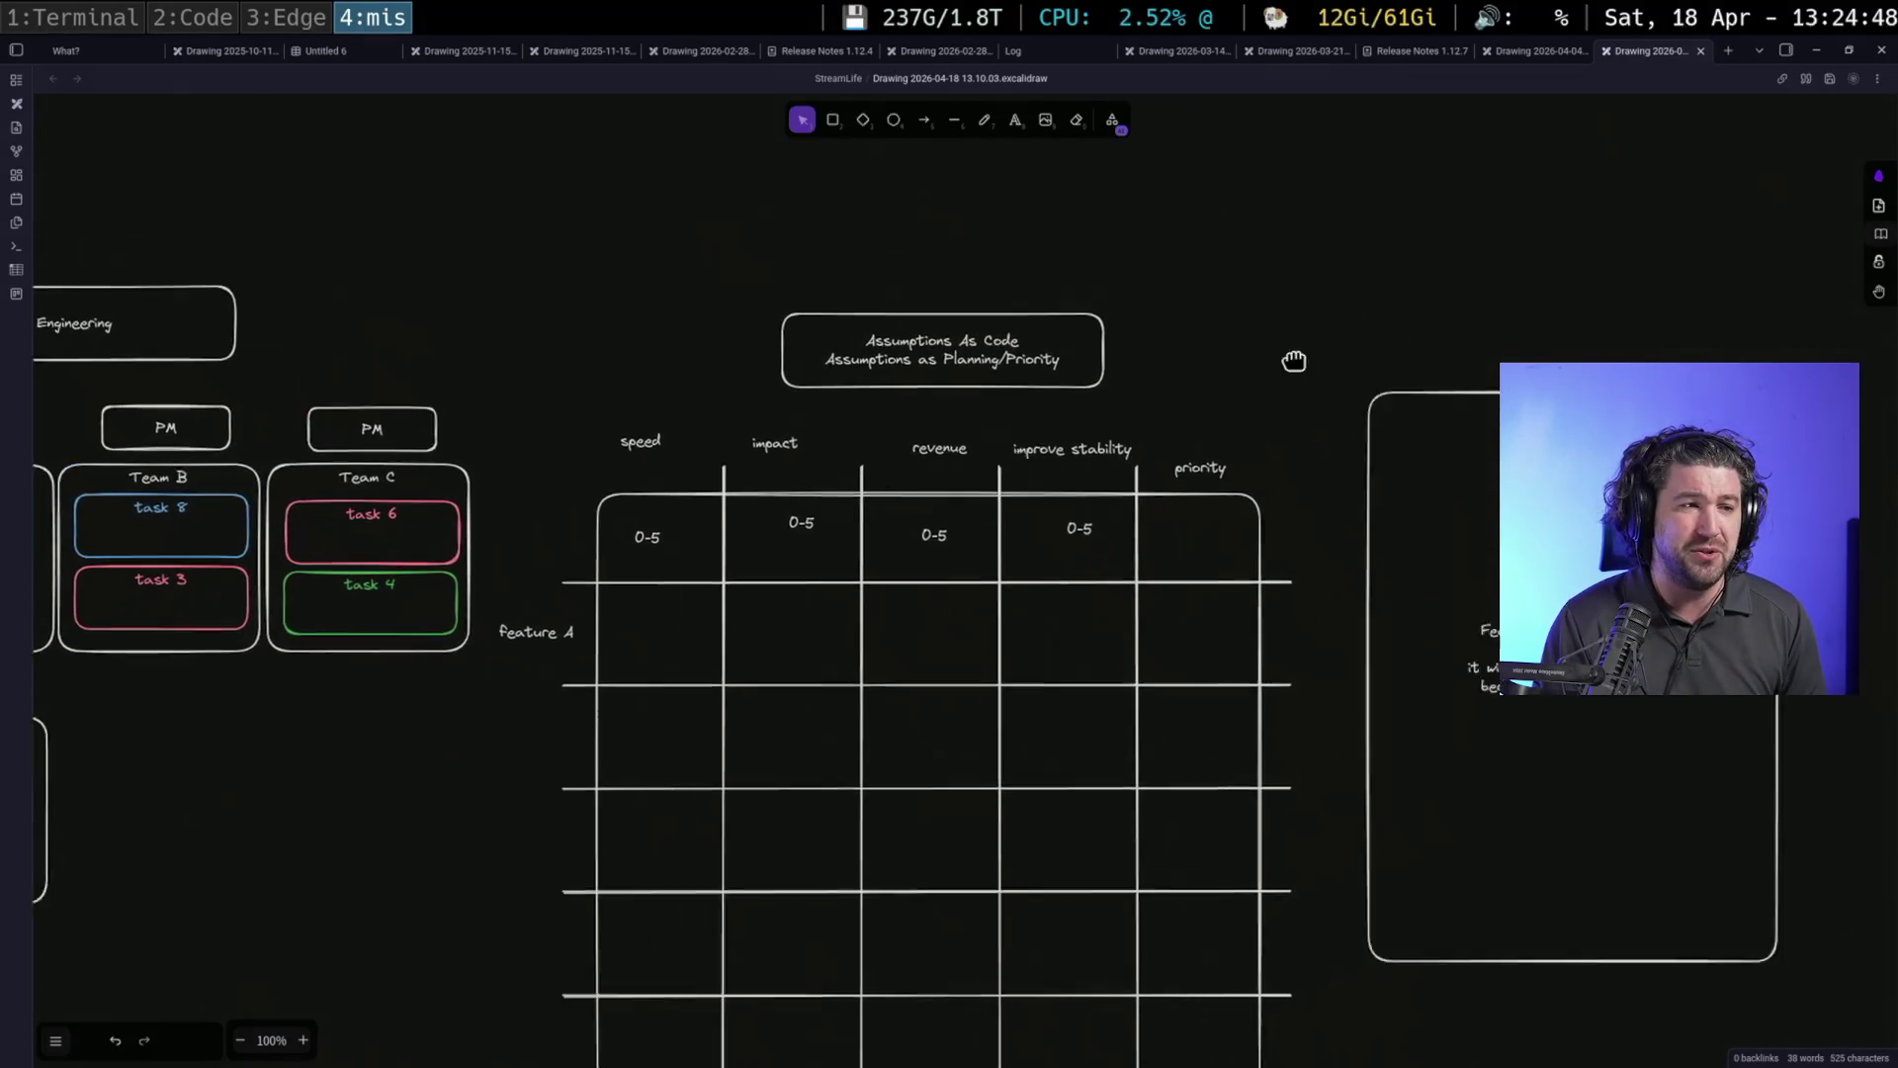
{"action": "left_click", "coordinate": [953, 119]}
{"action": "left_click_drag", "start_coordinate": [1153, 262], "coordinate": [1476, 260]}
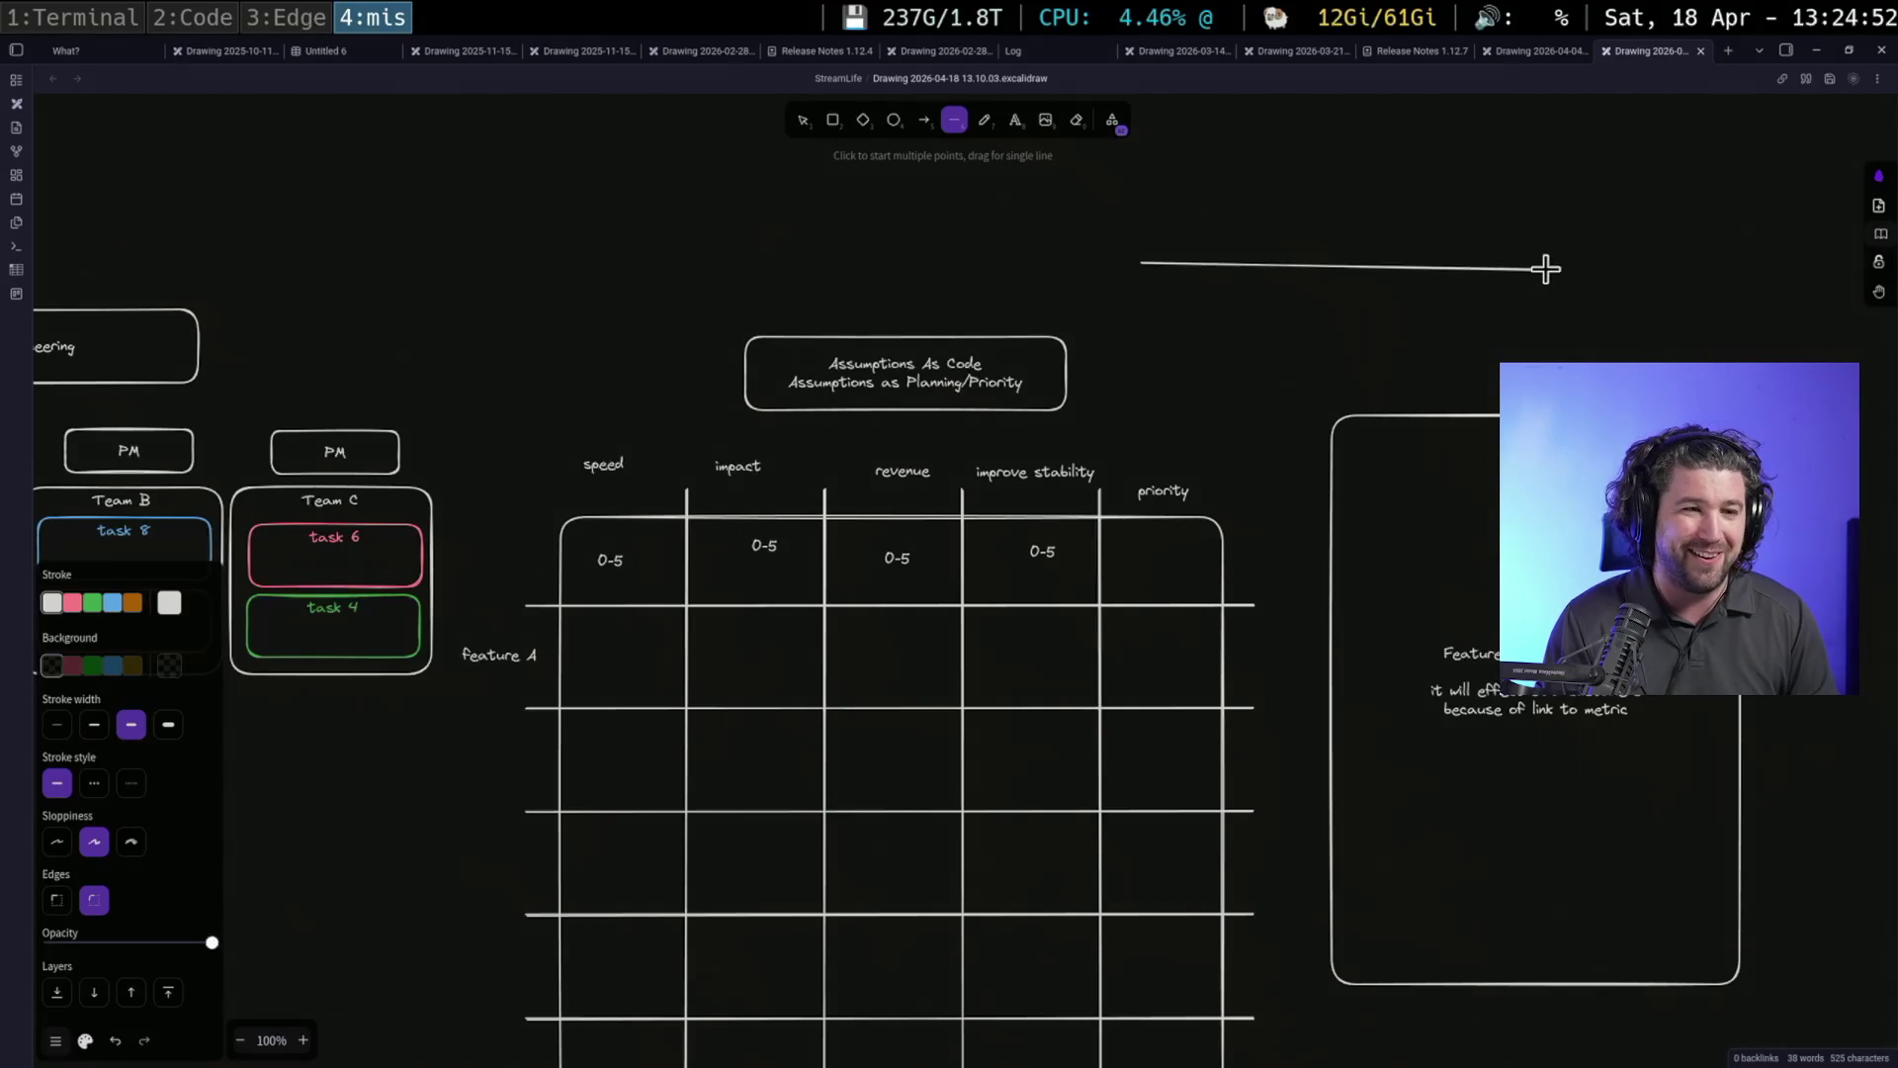
{"action": "mouse_move", "coordinate": [1476, 260]}
{"action": "left_mouse_down"}
{"action": "mouse_move", "coordinate": [1592, 248]}
{"action": "mouse_move", "coordinate": [1575, 258]}
{"action": "left_mouse_up"}
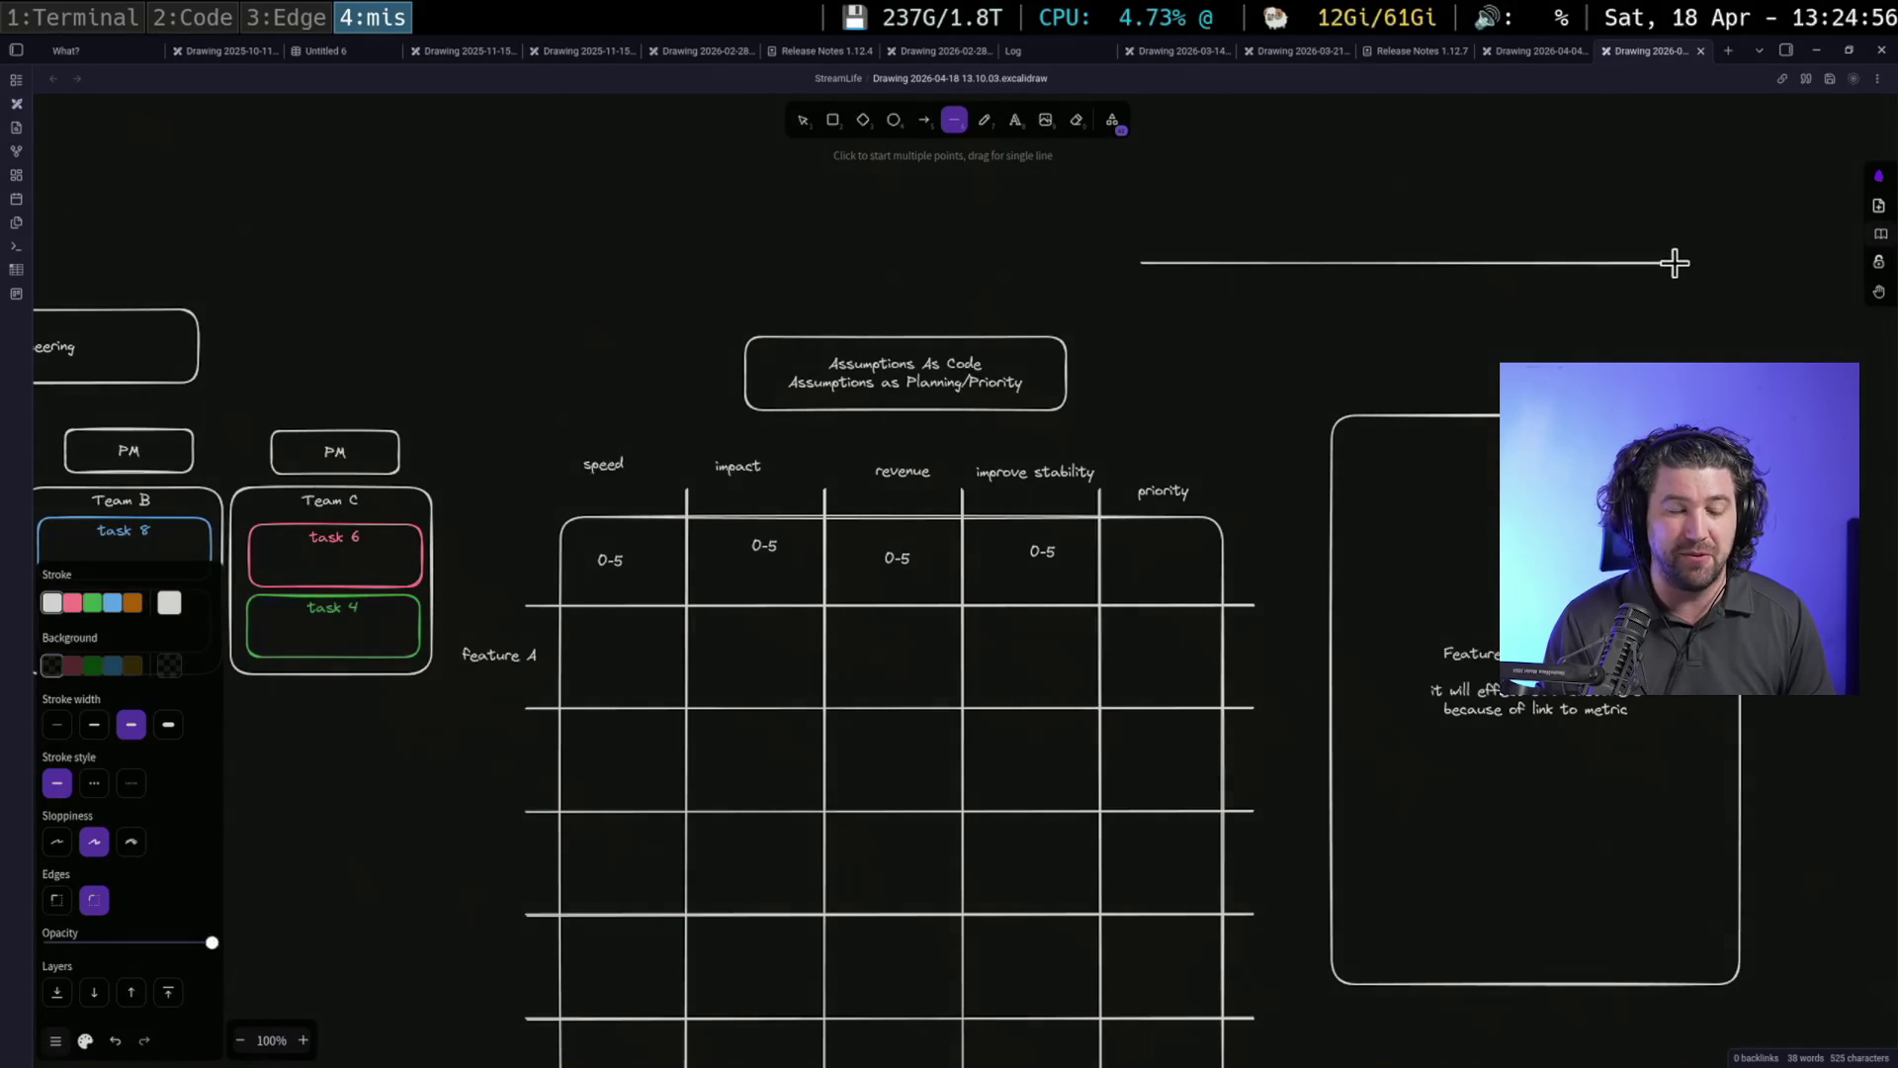
{"action": "left_click_drag", "start_coordinate": [1575, 259], "coordinate": [1643, 262]}
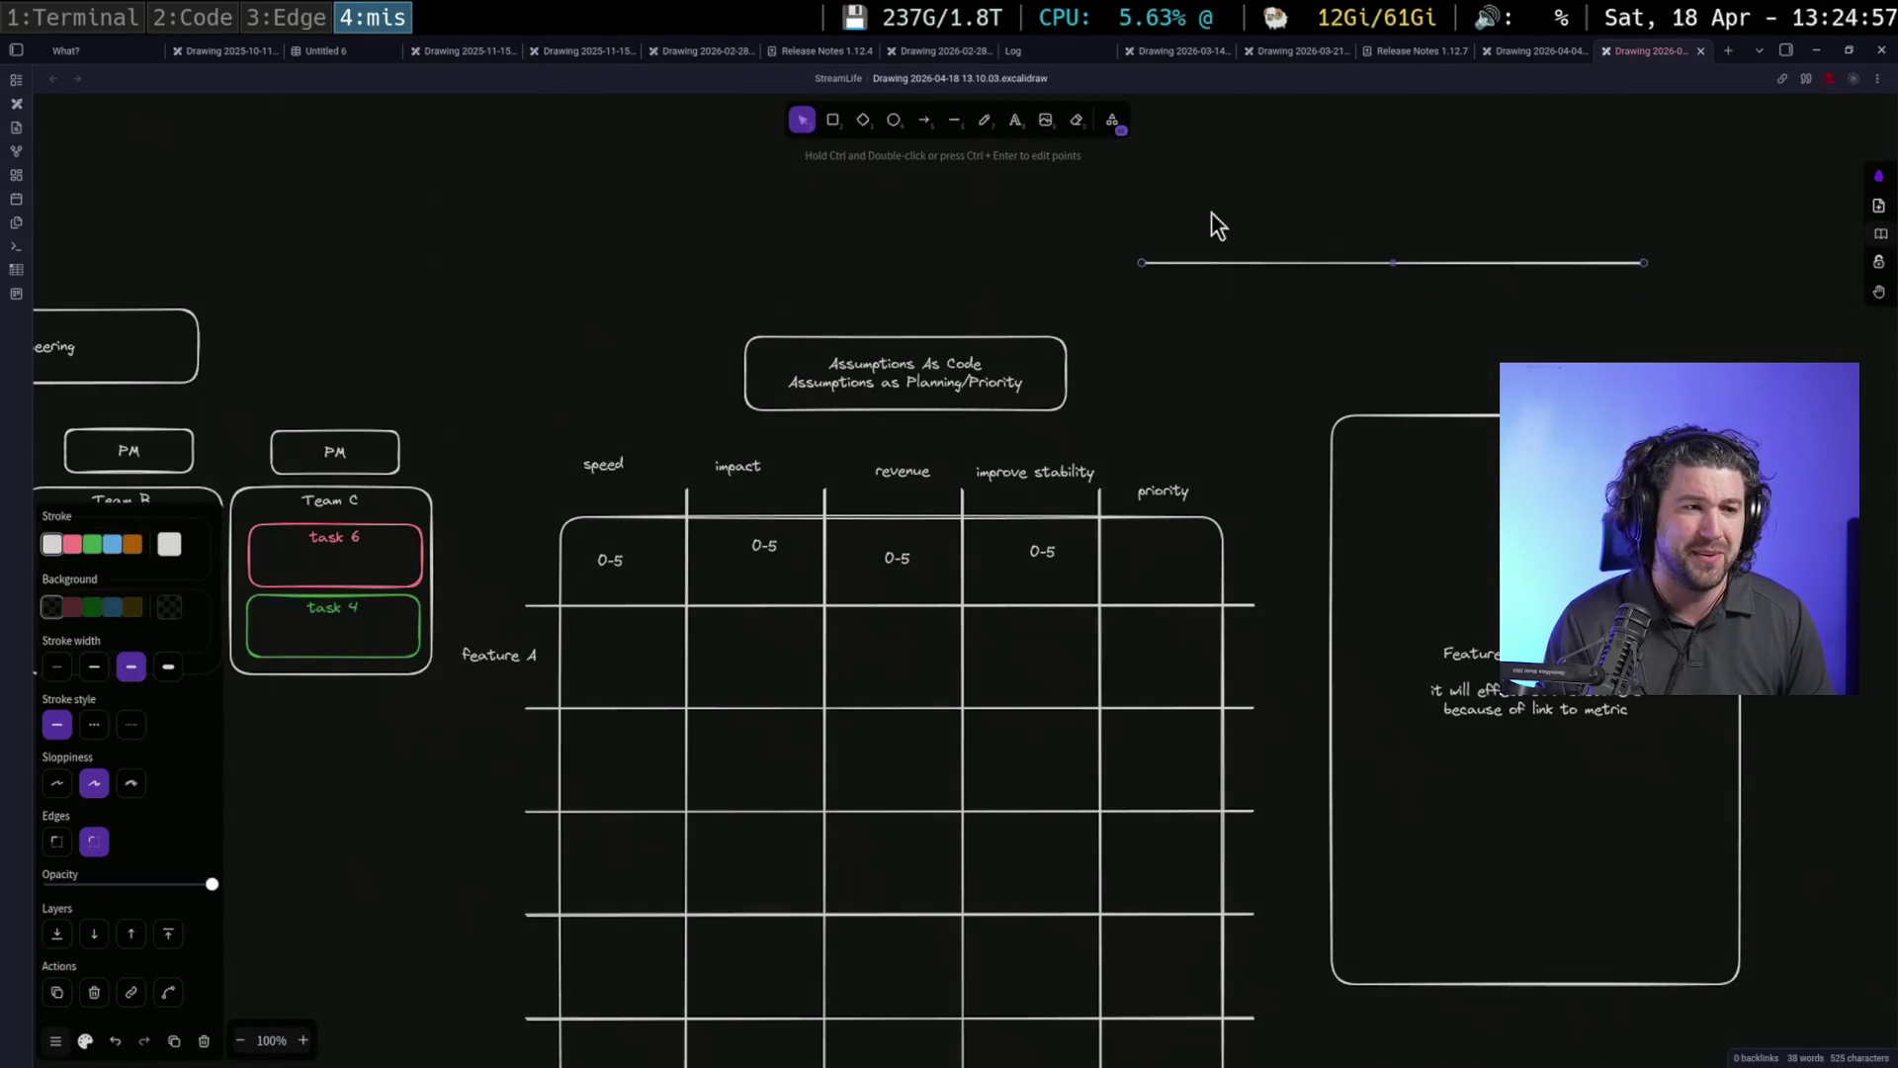
{"action": "left_click", "coordinate": [982, 121]}
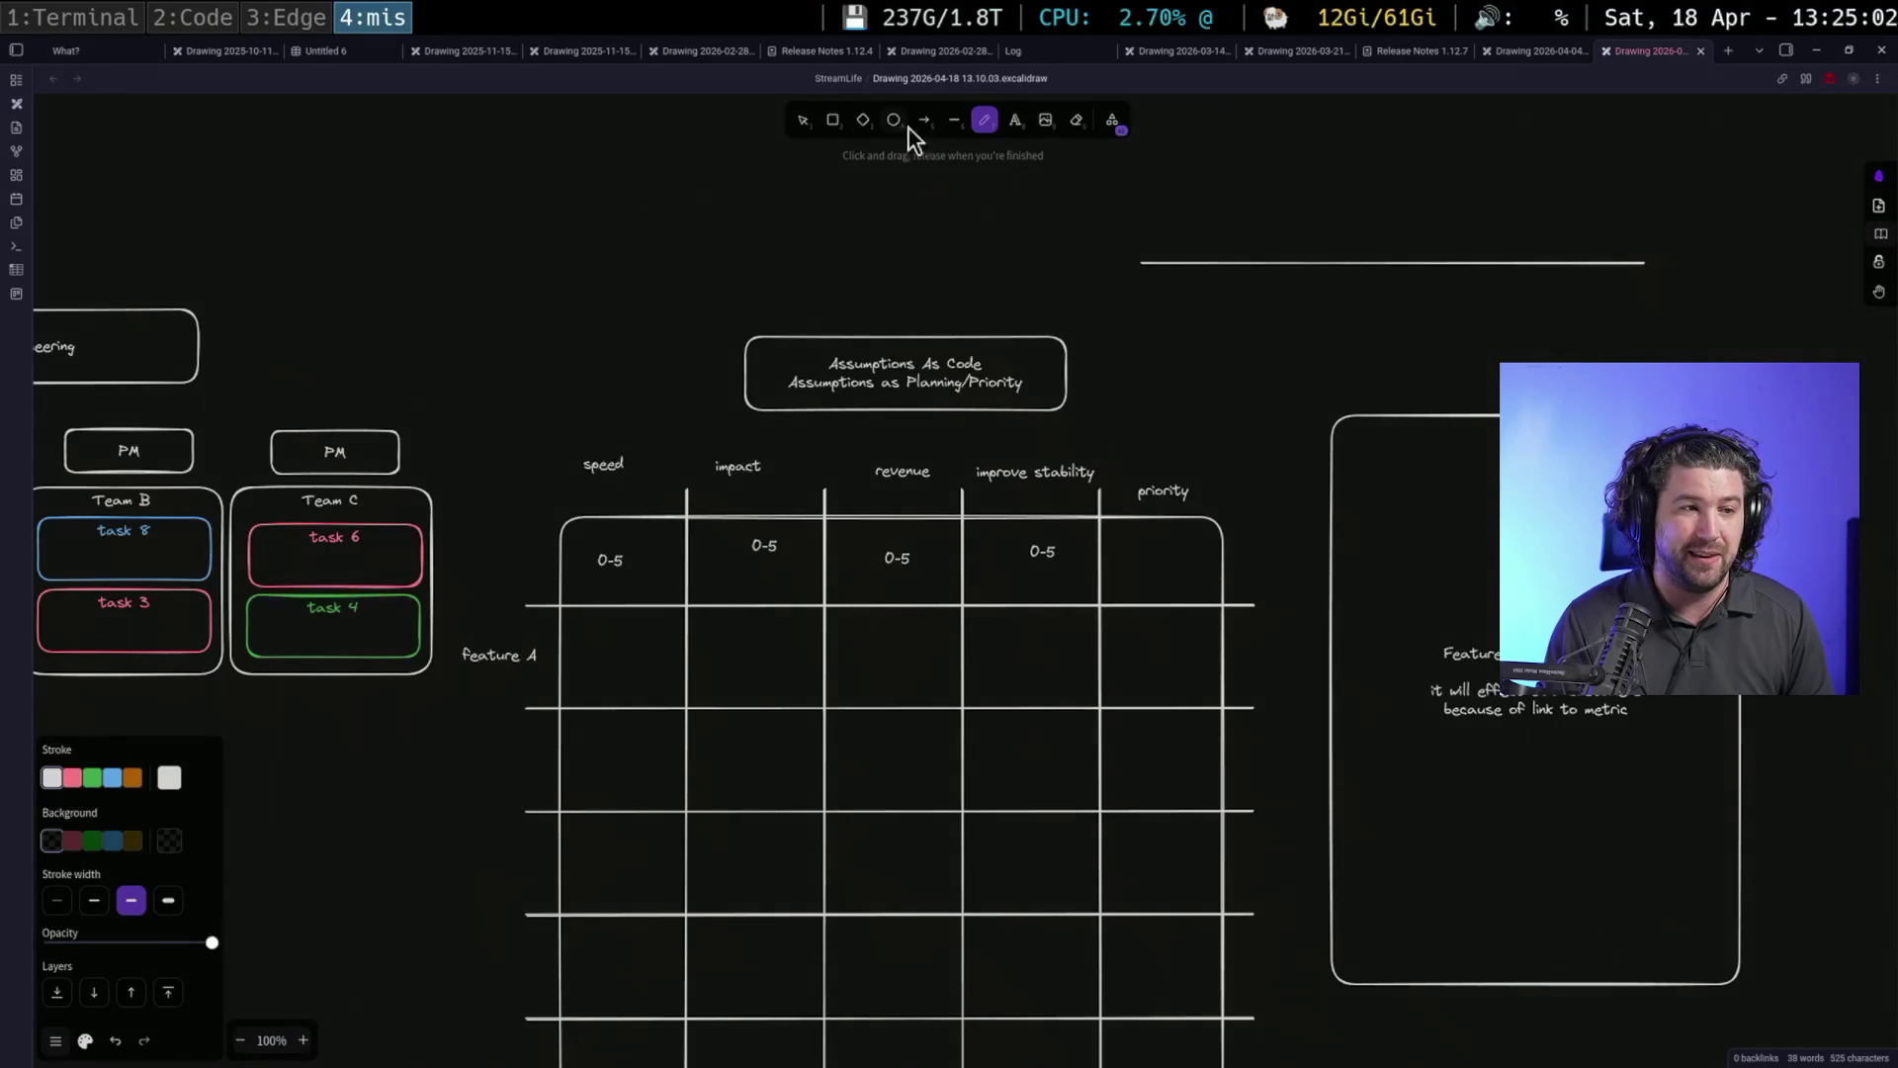
{"action": "left_click", "coordinate": [1015, 120]}
{"action": "left_click", "coordinate": [1316, 232]}
{"action": "type", "text": "Assumptions"}
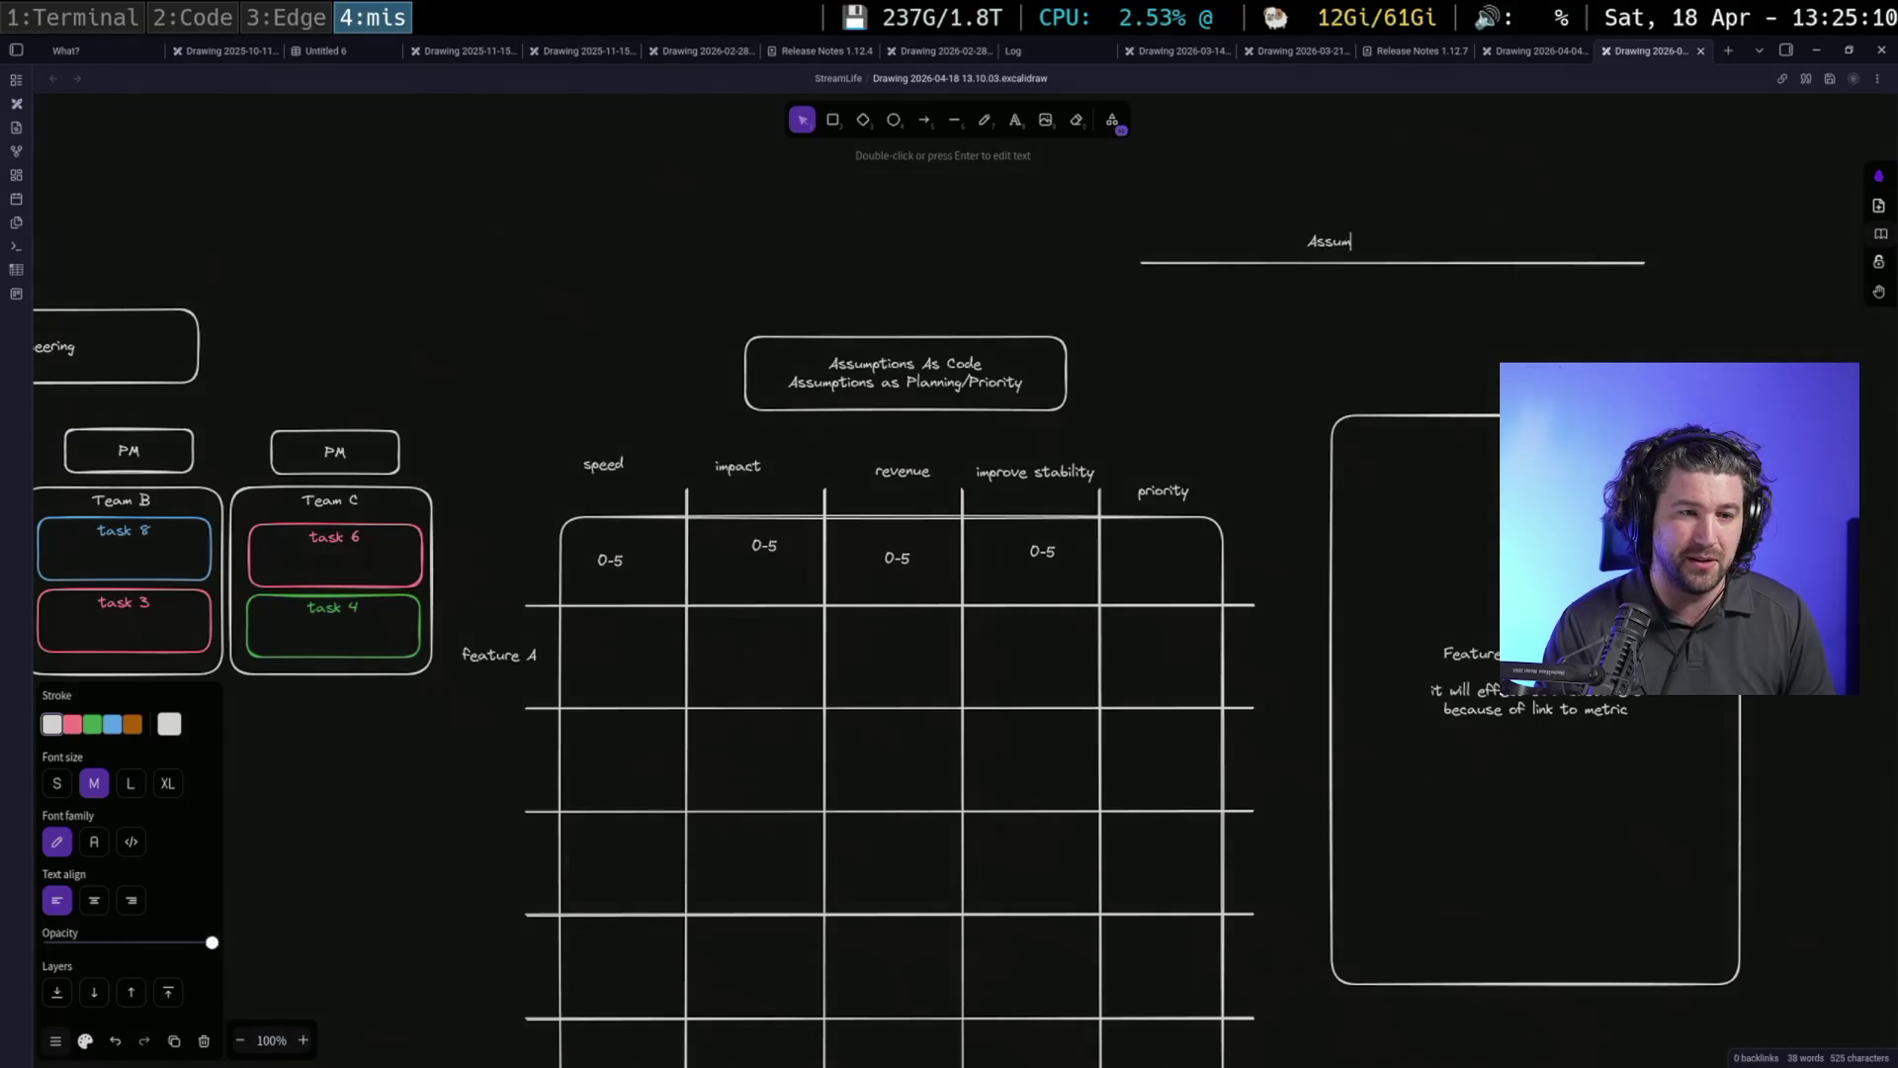
{"action": "type", "text": " +"}
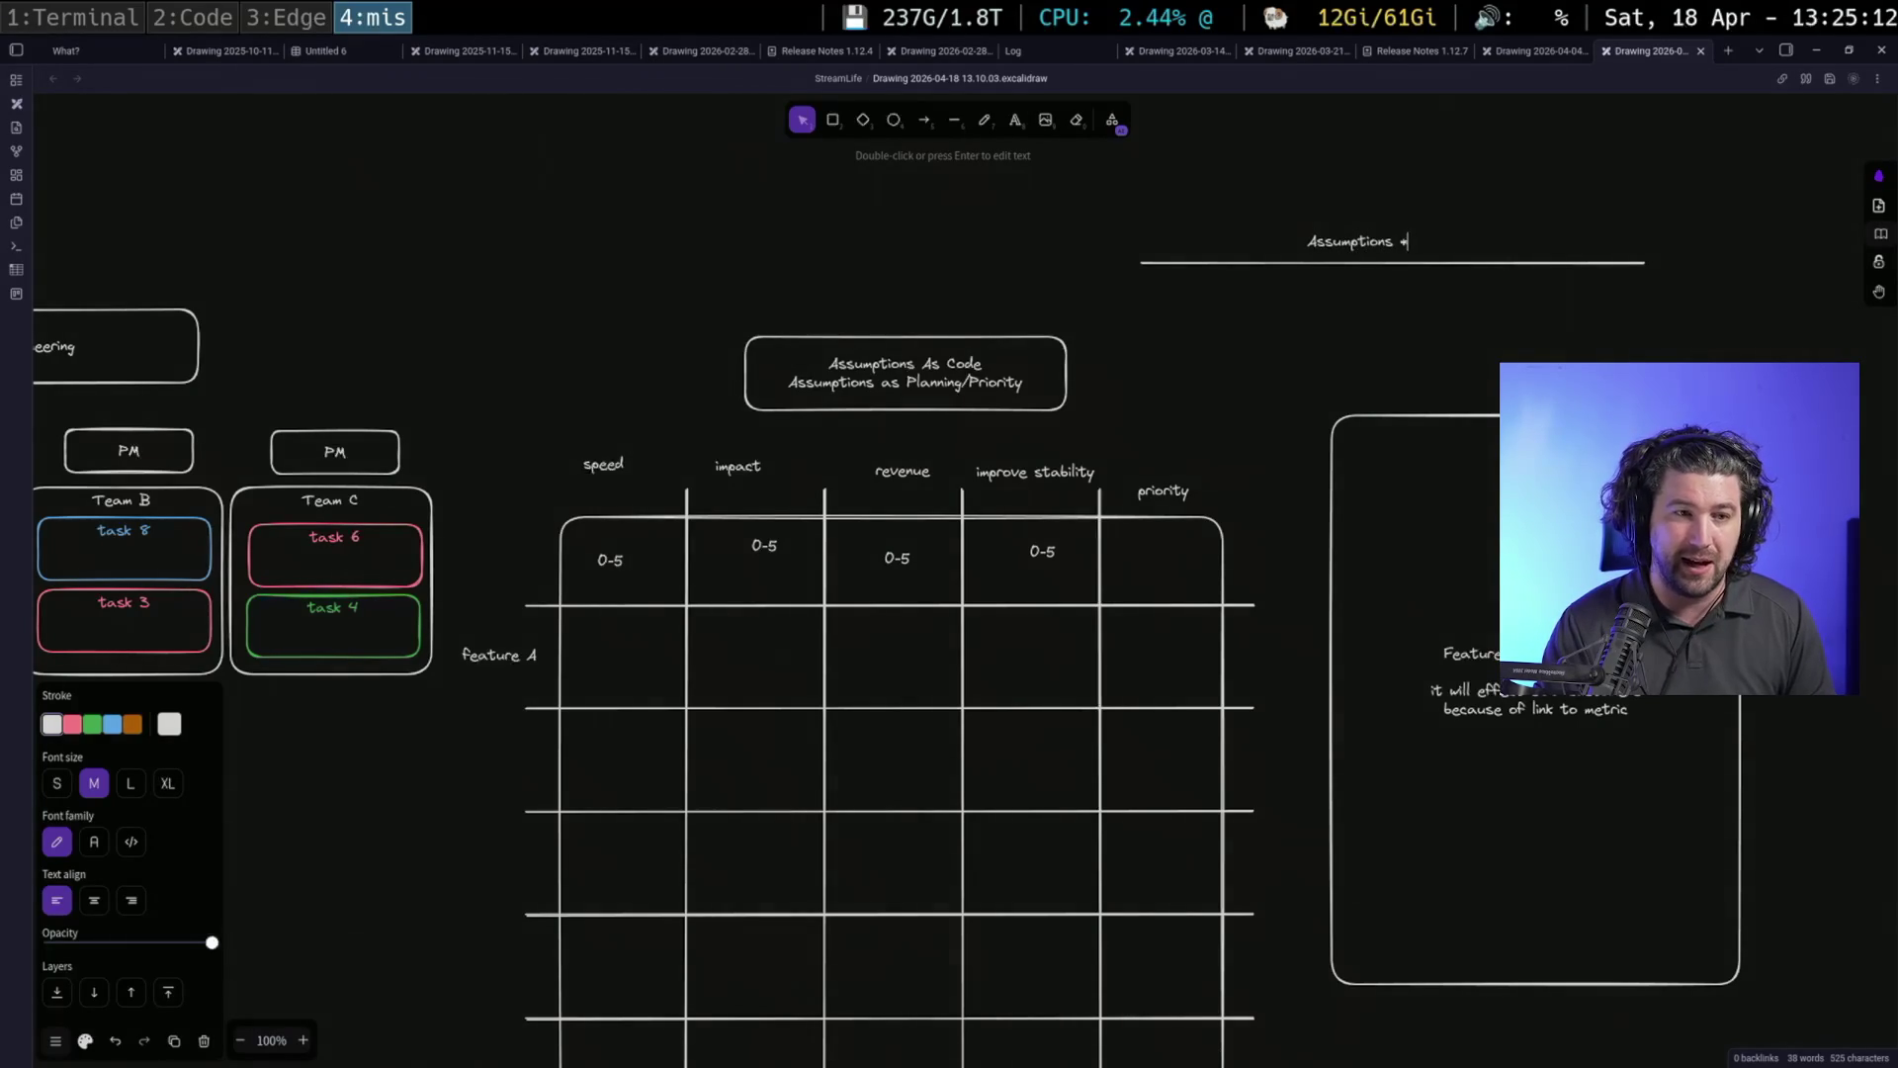
{"action": "type", "text": " Seucrity +"}
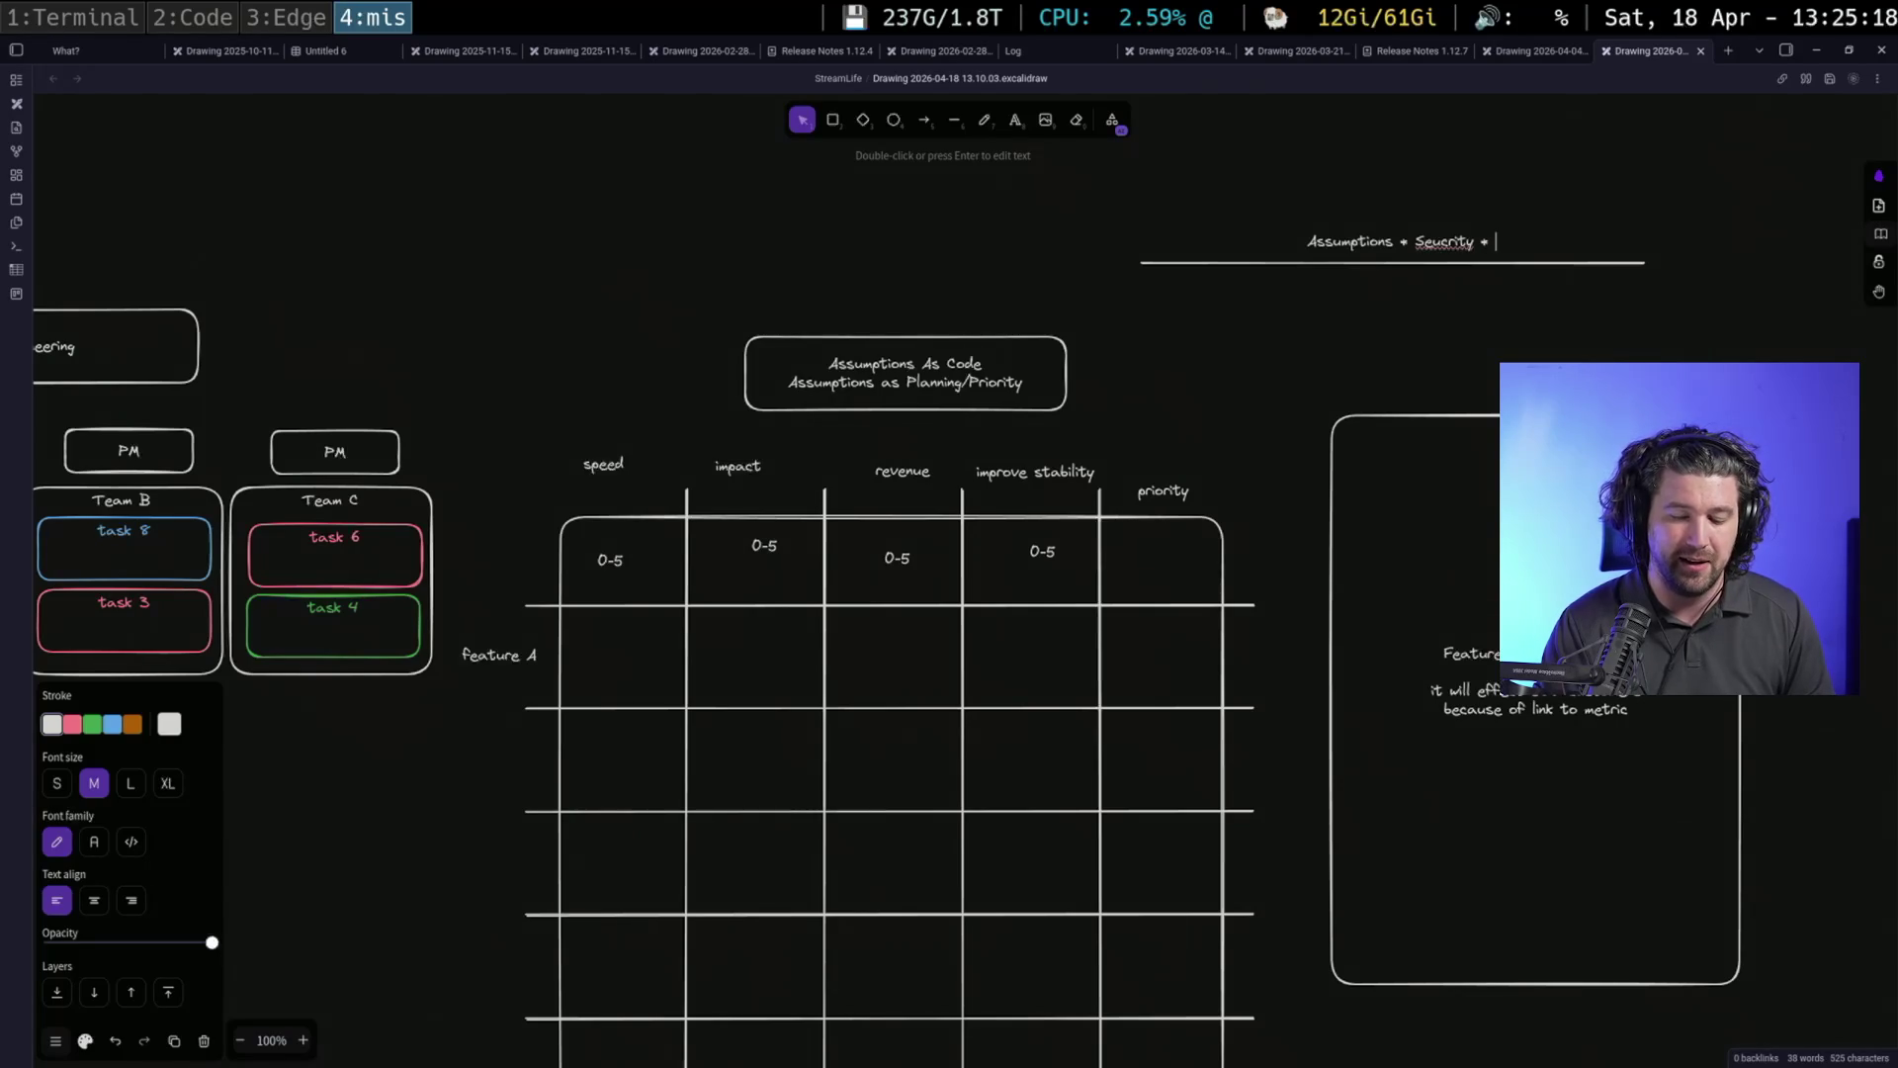
{"action": "type", "text": "cause the CEO said so"}
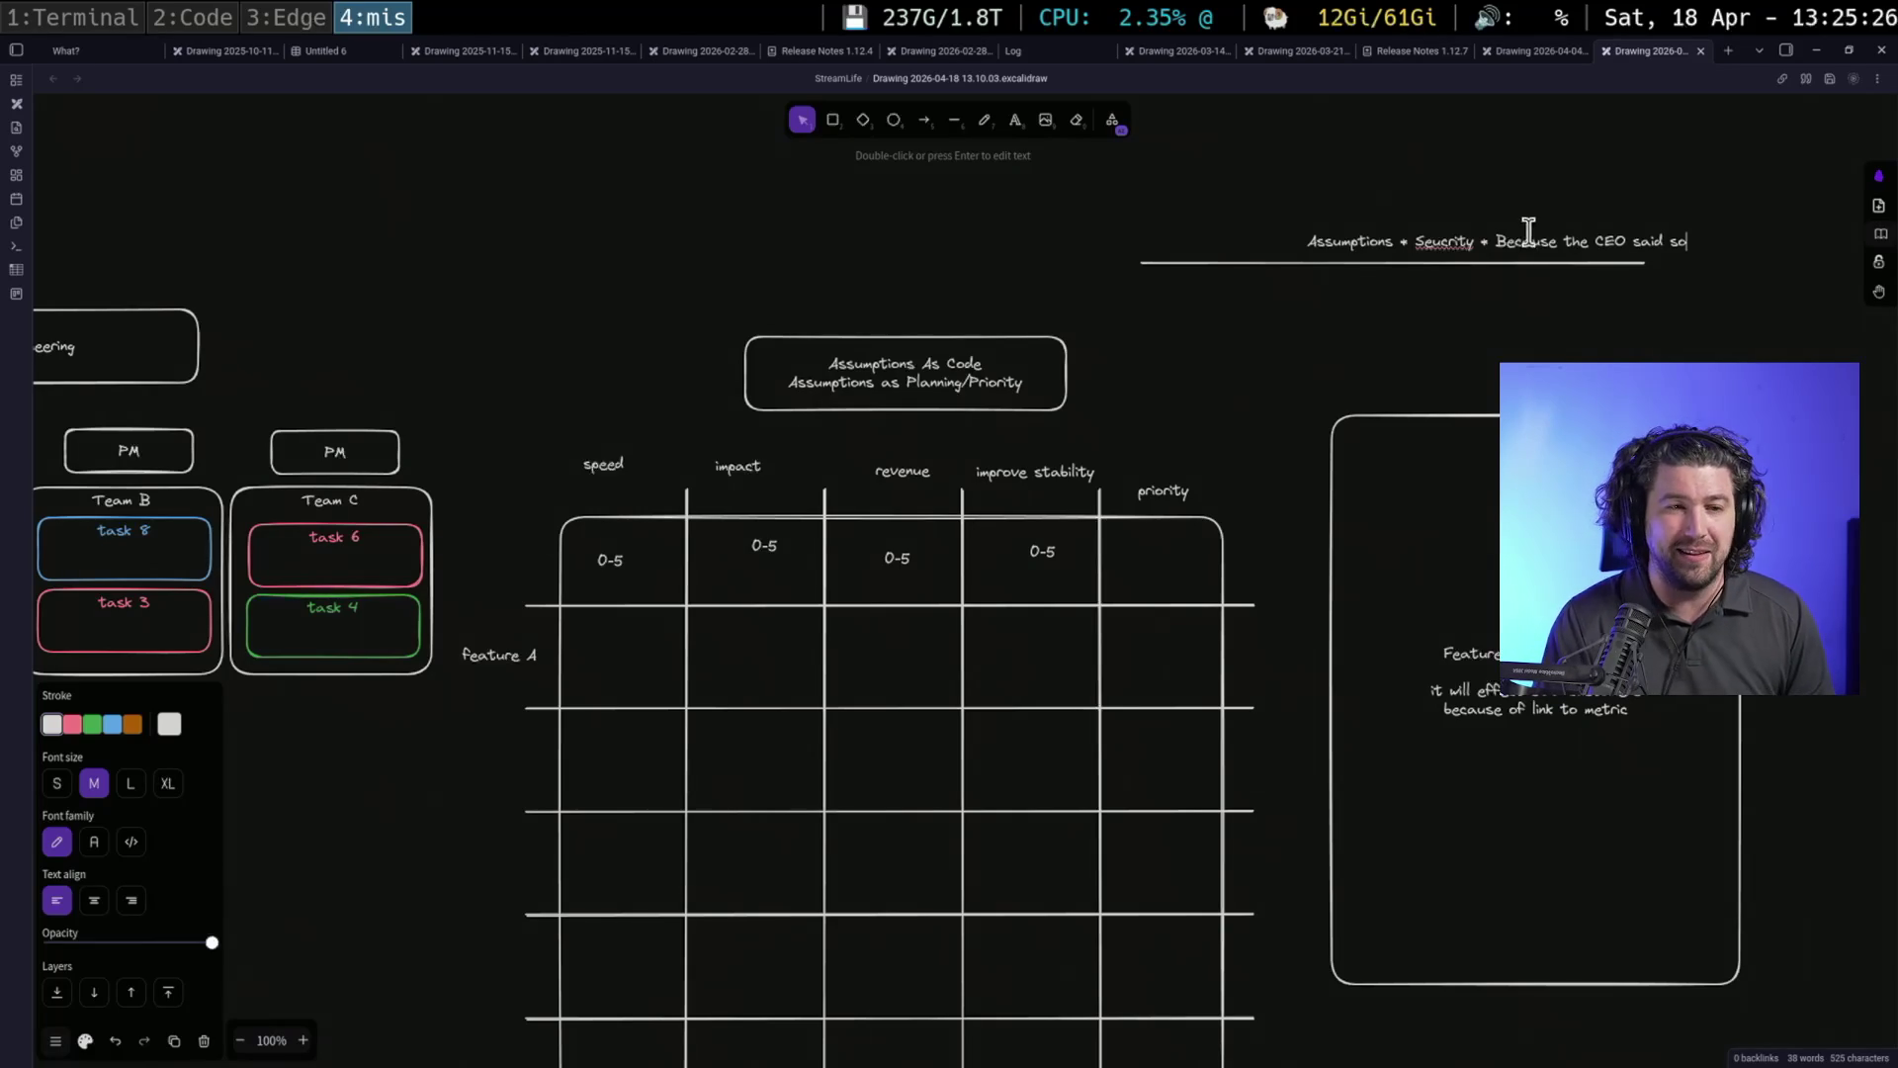
{"action": "key", "text": "Escape"}
{"action": "left_click", "coordinate": [1451, 314]}
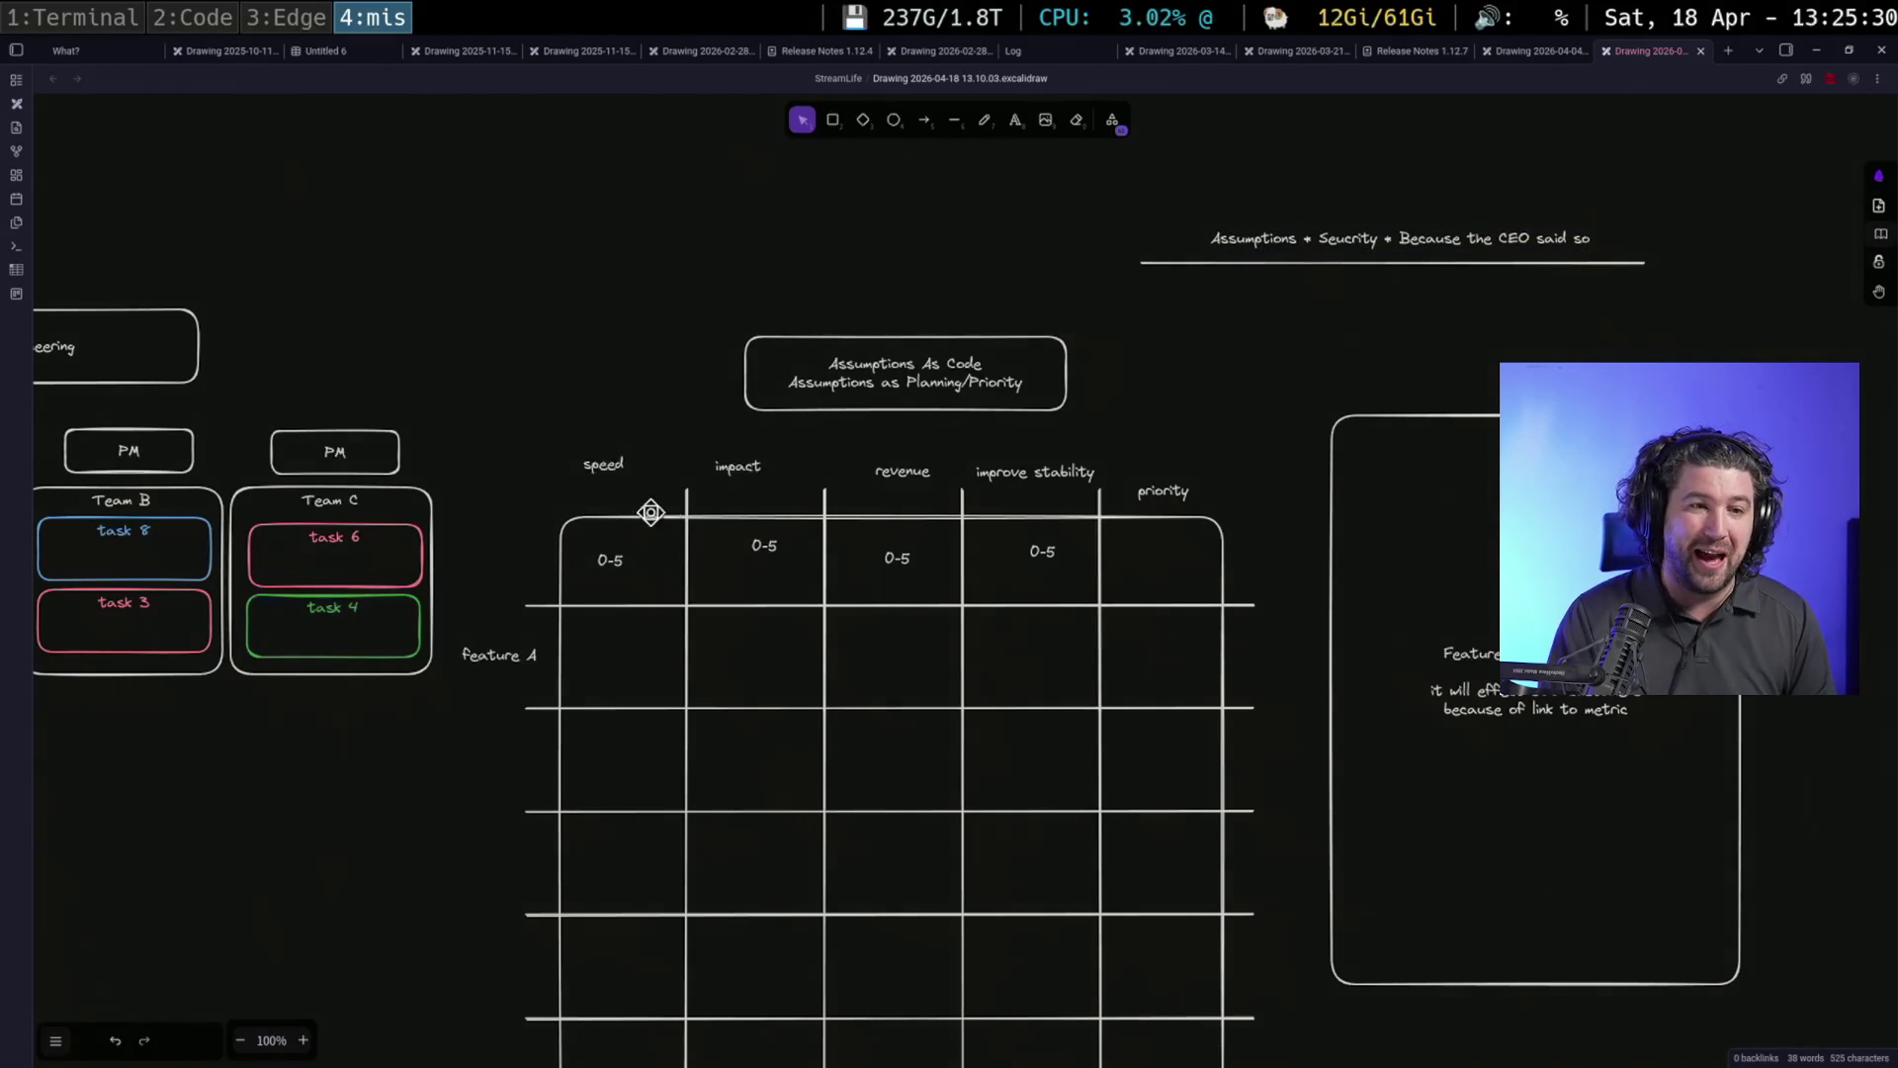
{"action": "left_click", "coordinate": [1344, 245]}
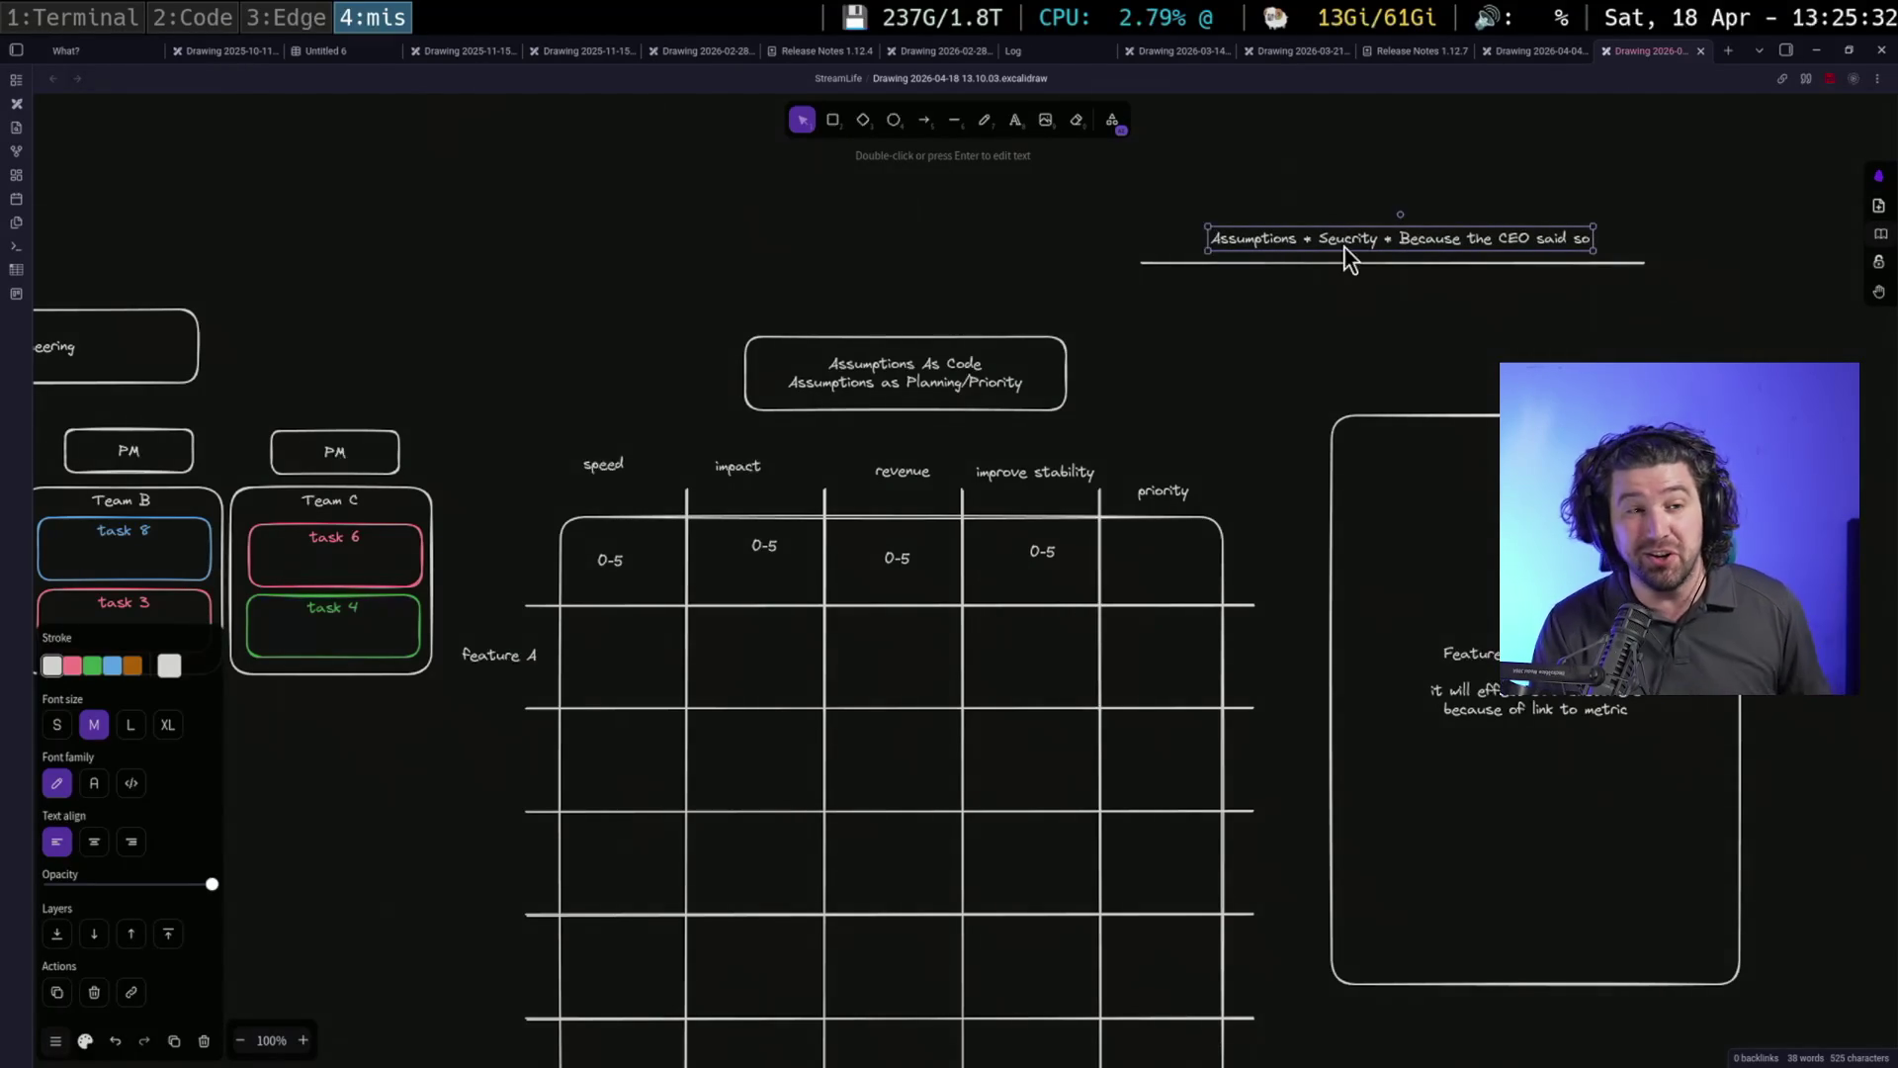
{"action": "left_click", "coordinate": [1389, 346]}
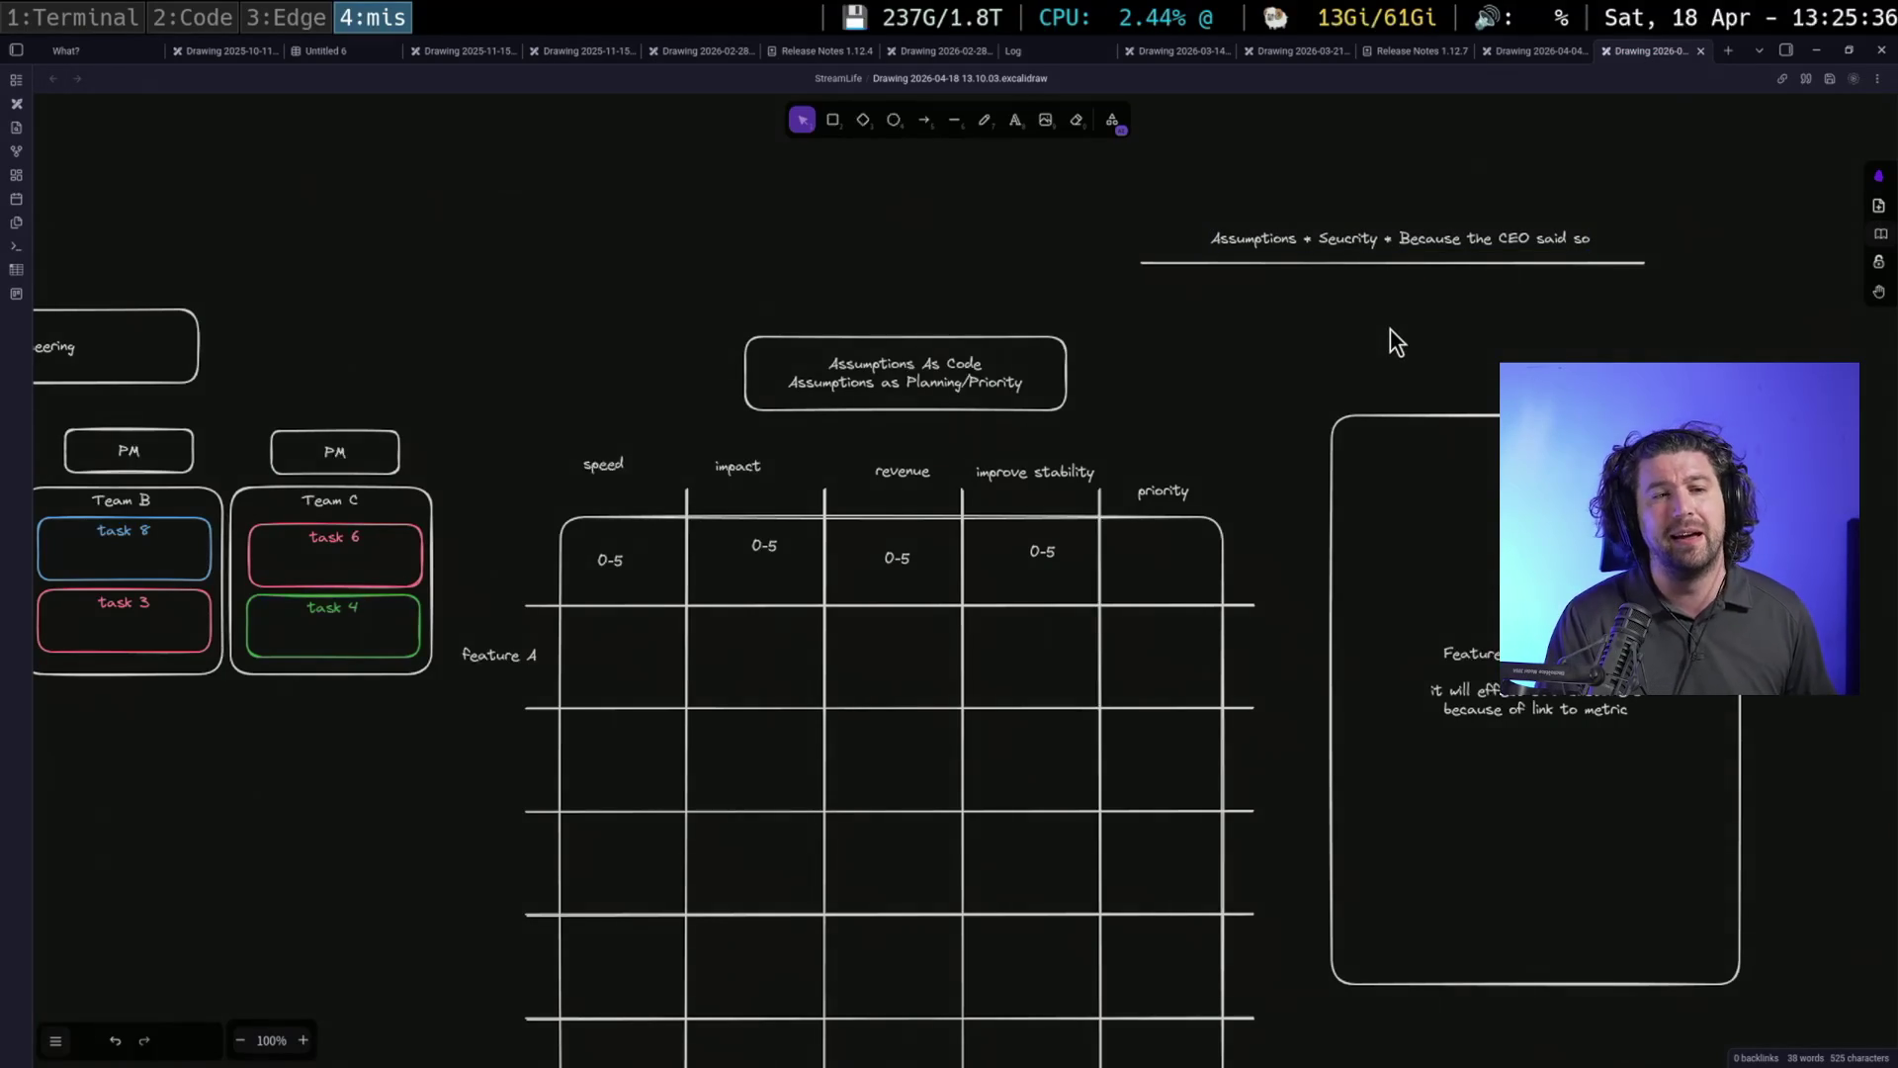
{"action": "left_click", "coordinate": [1416, 234]}
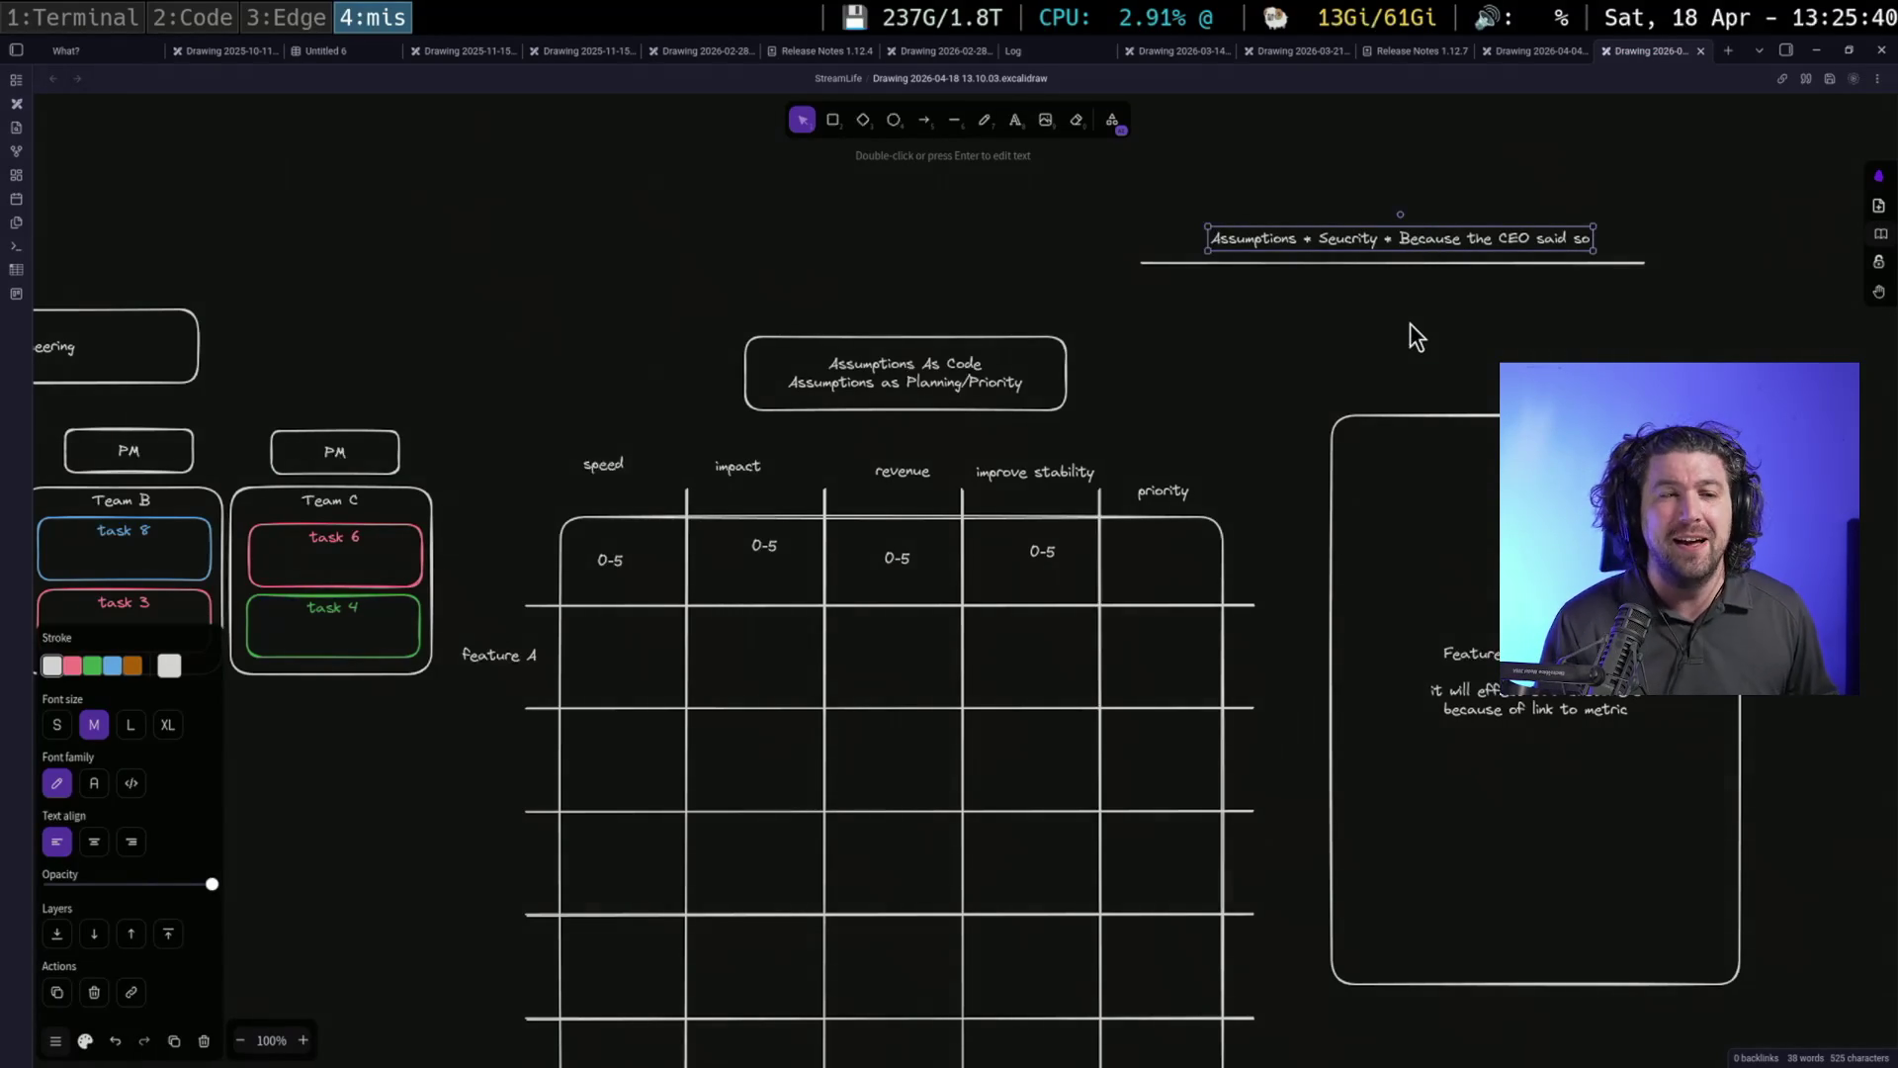
{"action": "left_click_drag", "start_coordinate": [1312, 169], "coordinate": [1672, 255]}
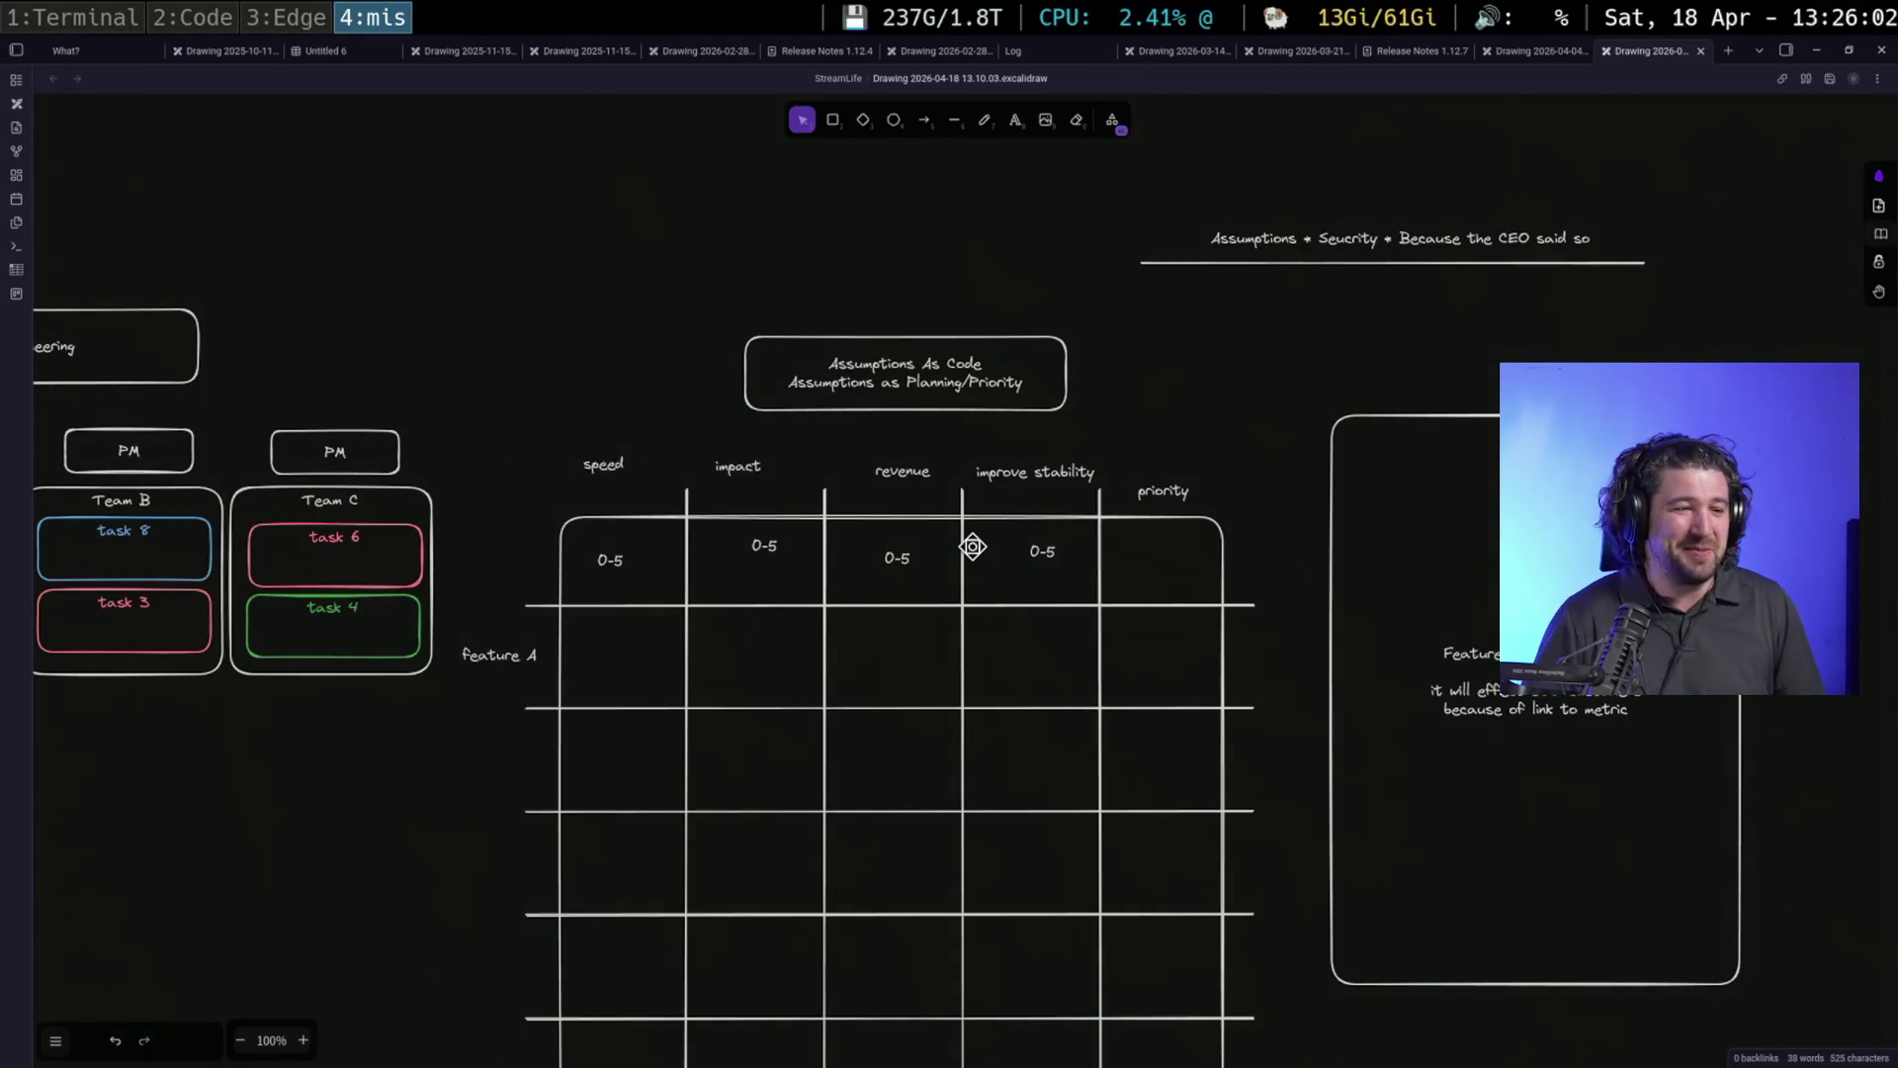
Change the speed column's range from 0-5 to (-5)-5, widening the text onto one line
{"action": "double_click", "coordinate": [607, 560]}
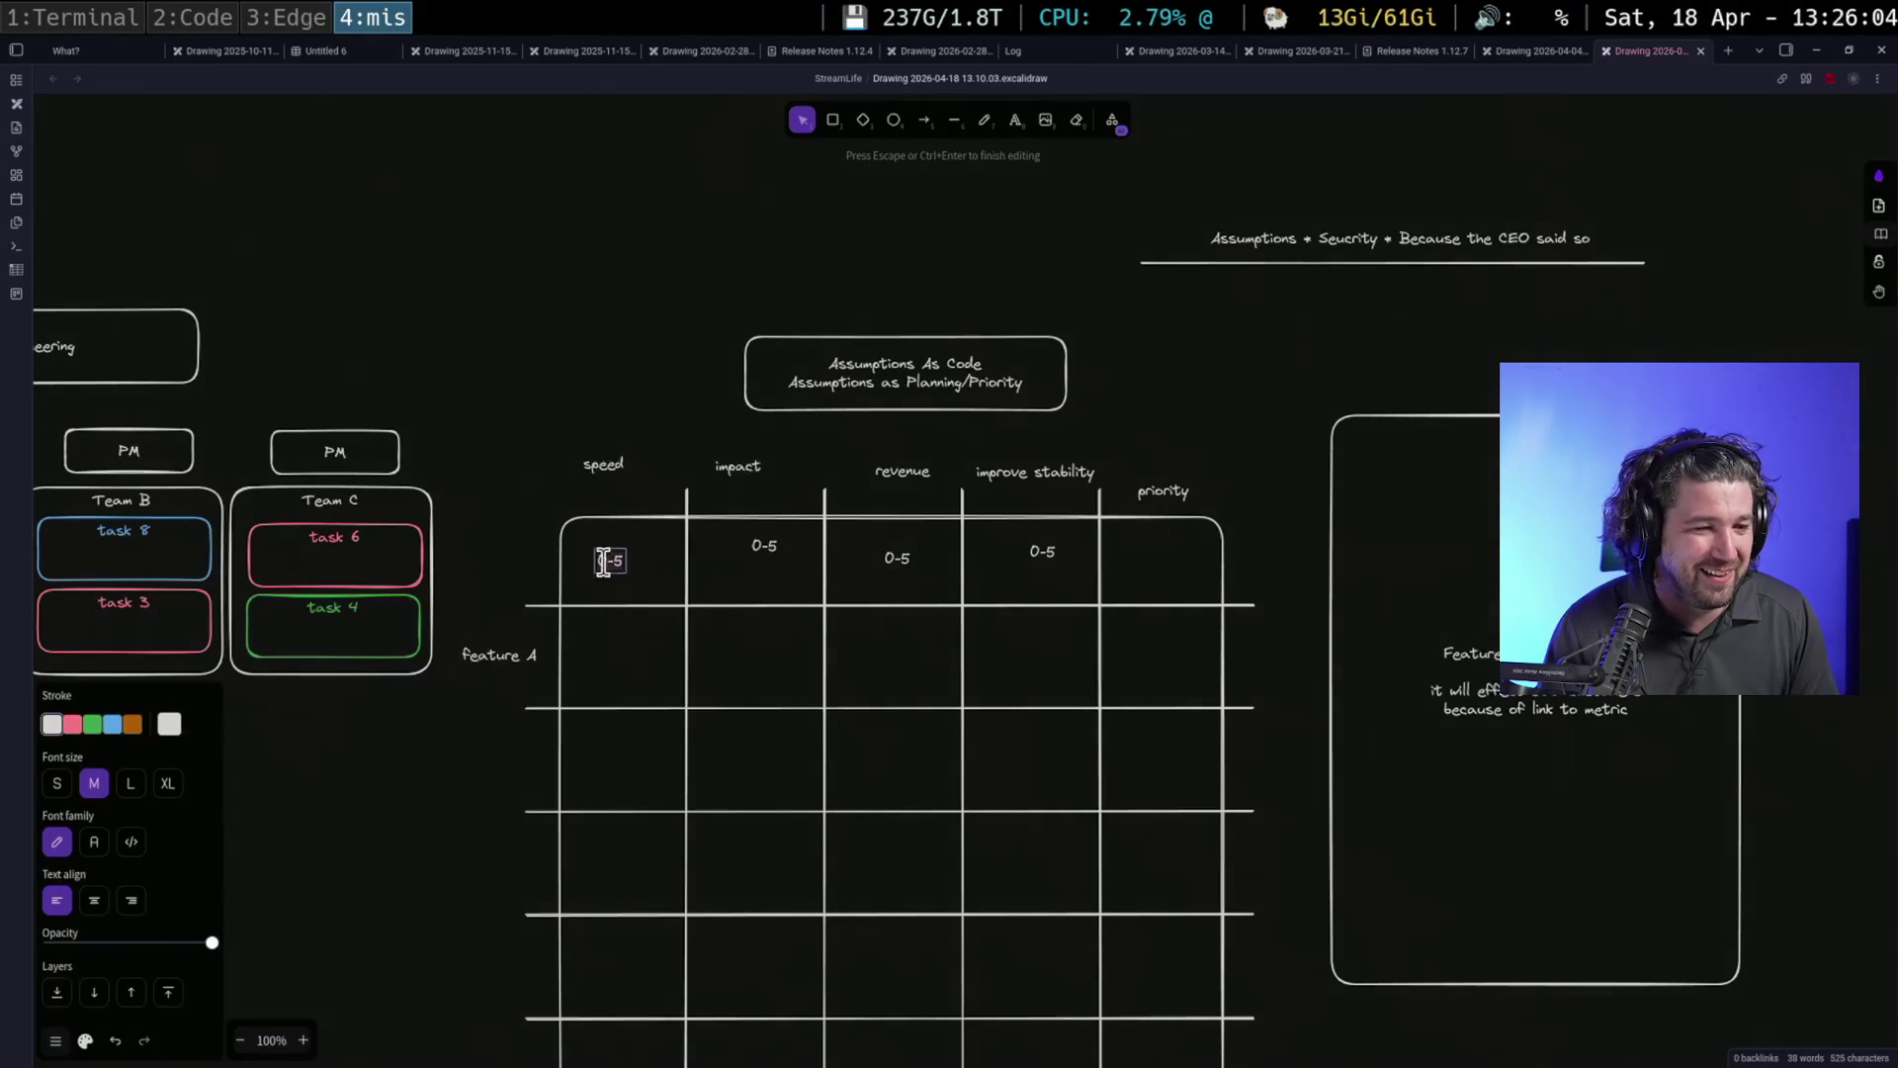
{"action": "key", "text": "BackSpace"}
{"action": "type", "text": "1"}
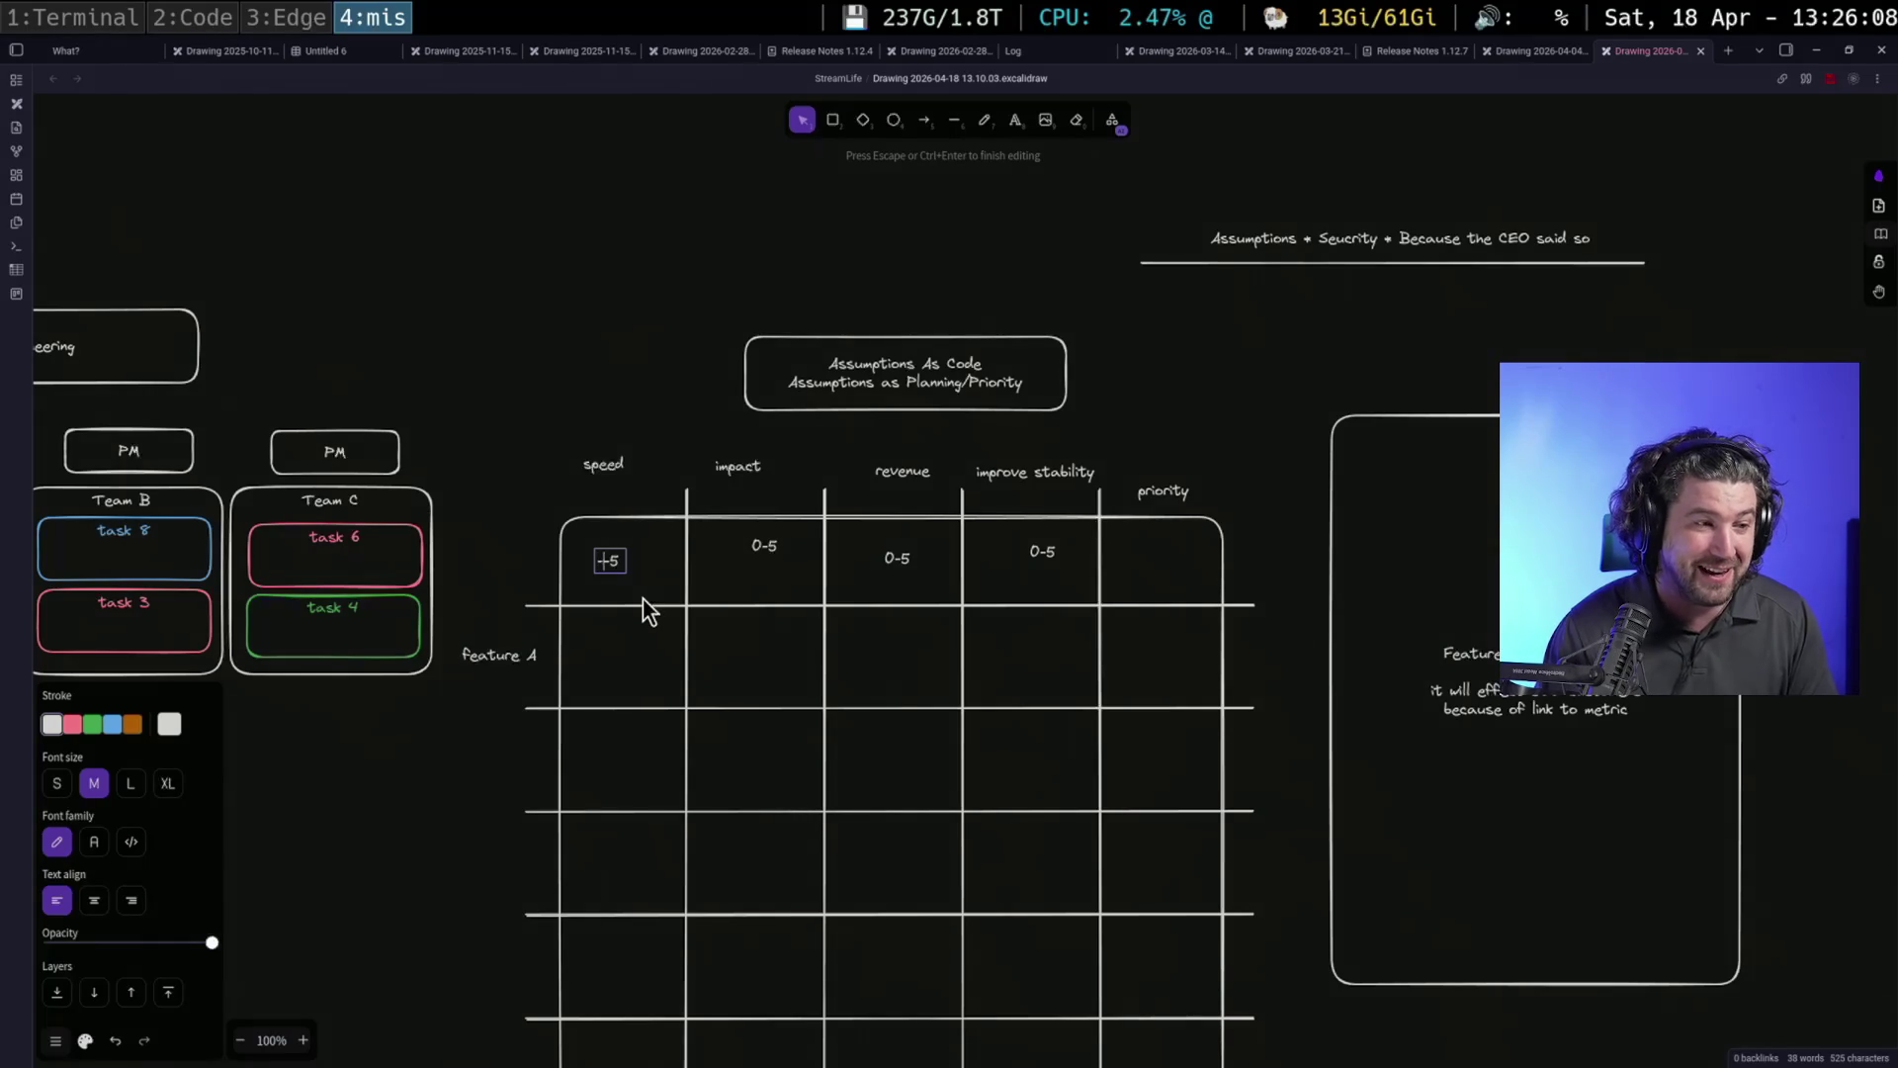
{"action": "left_click", "coordinate": [674, 425]}
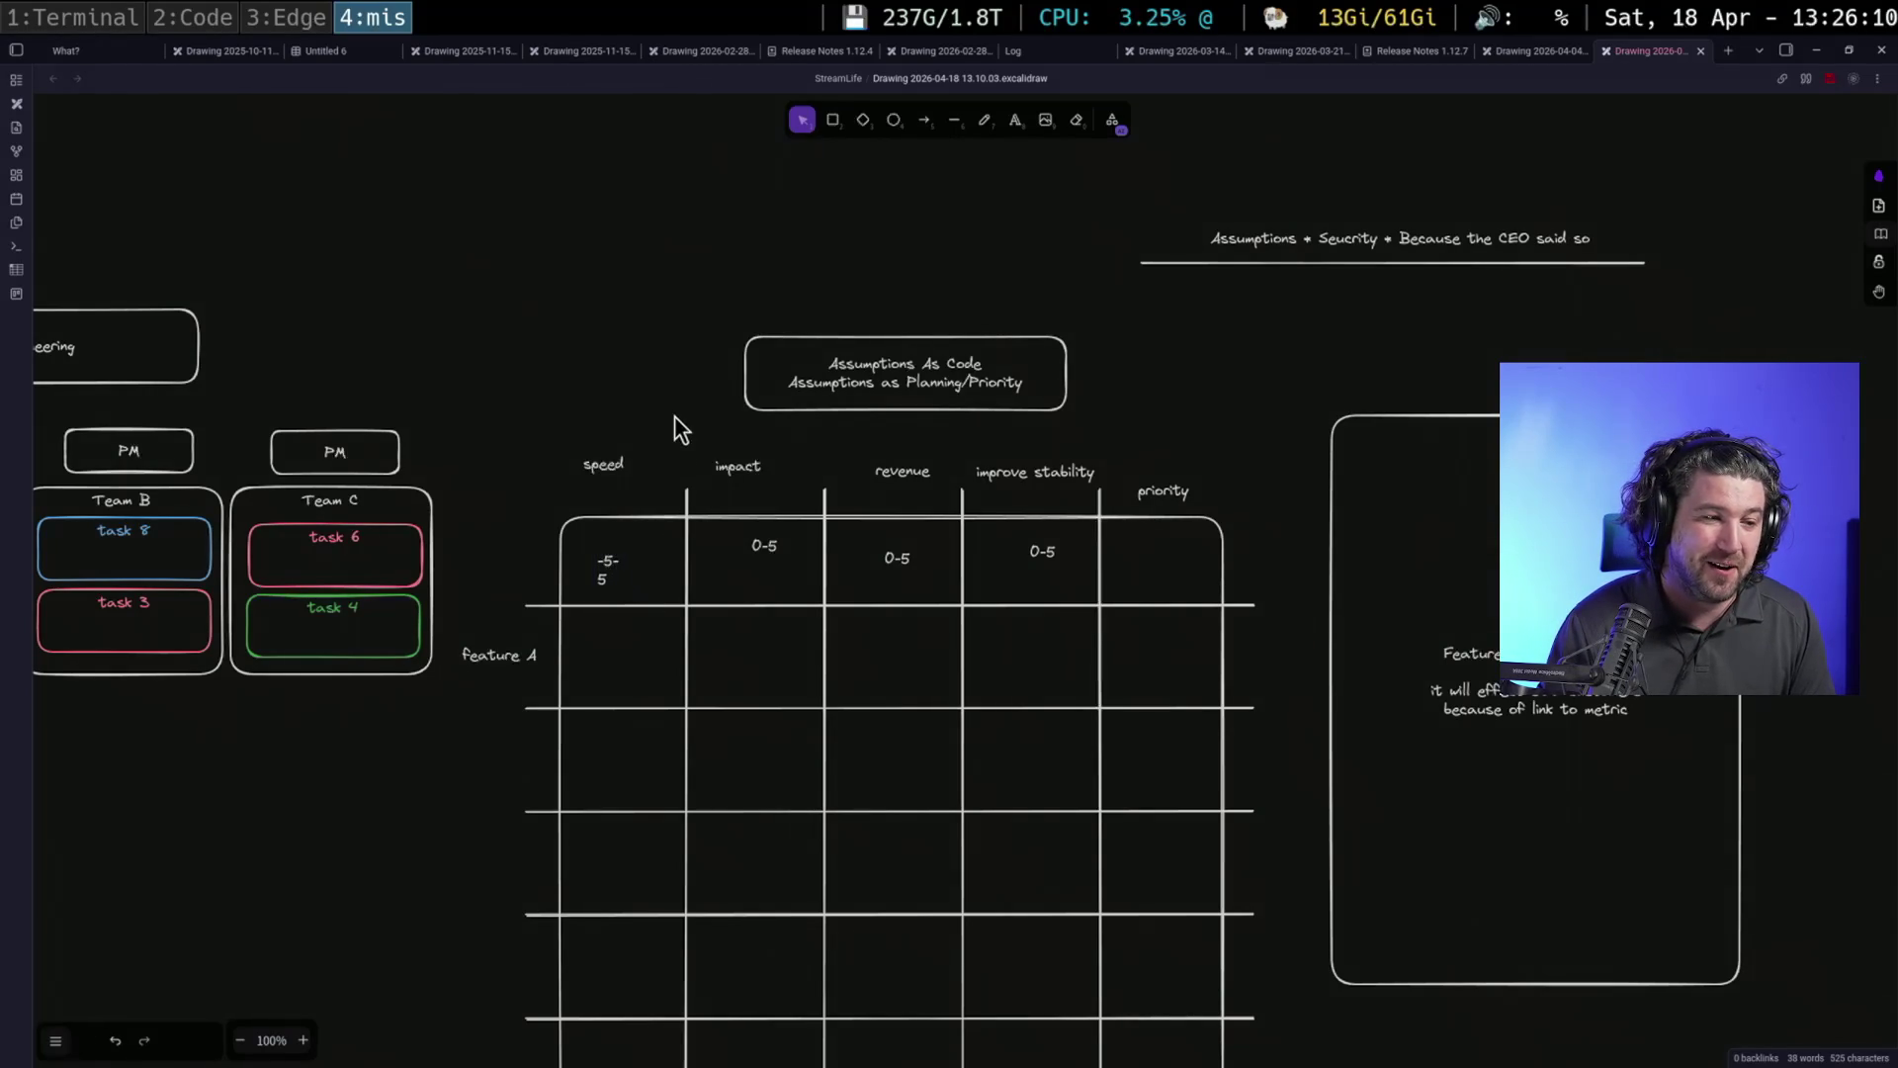
{"action": "left_click", "coordinate": [616, 553]}
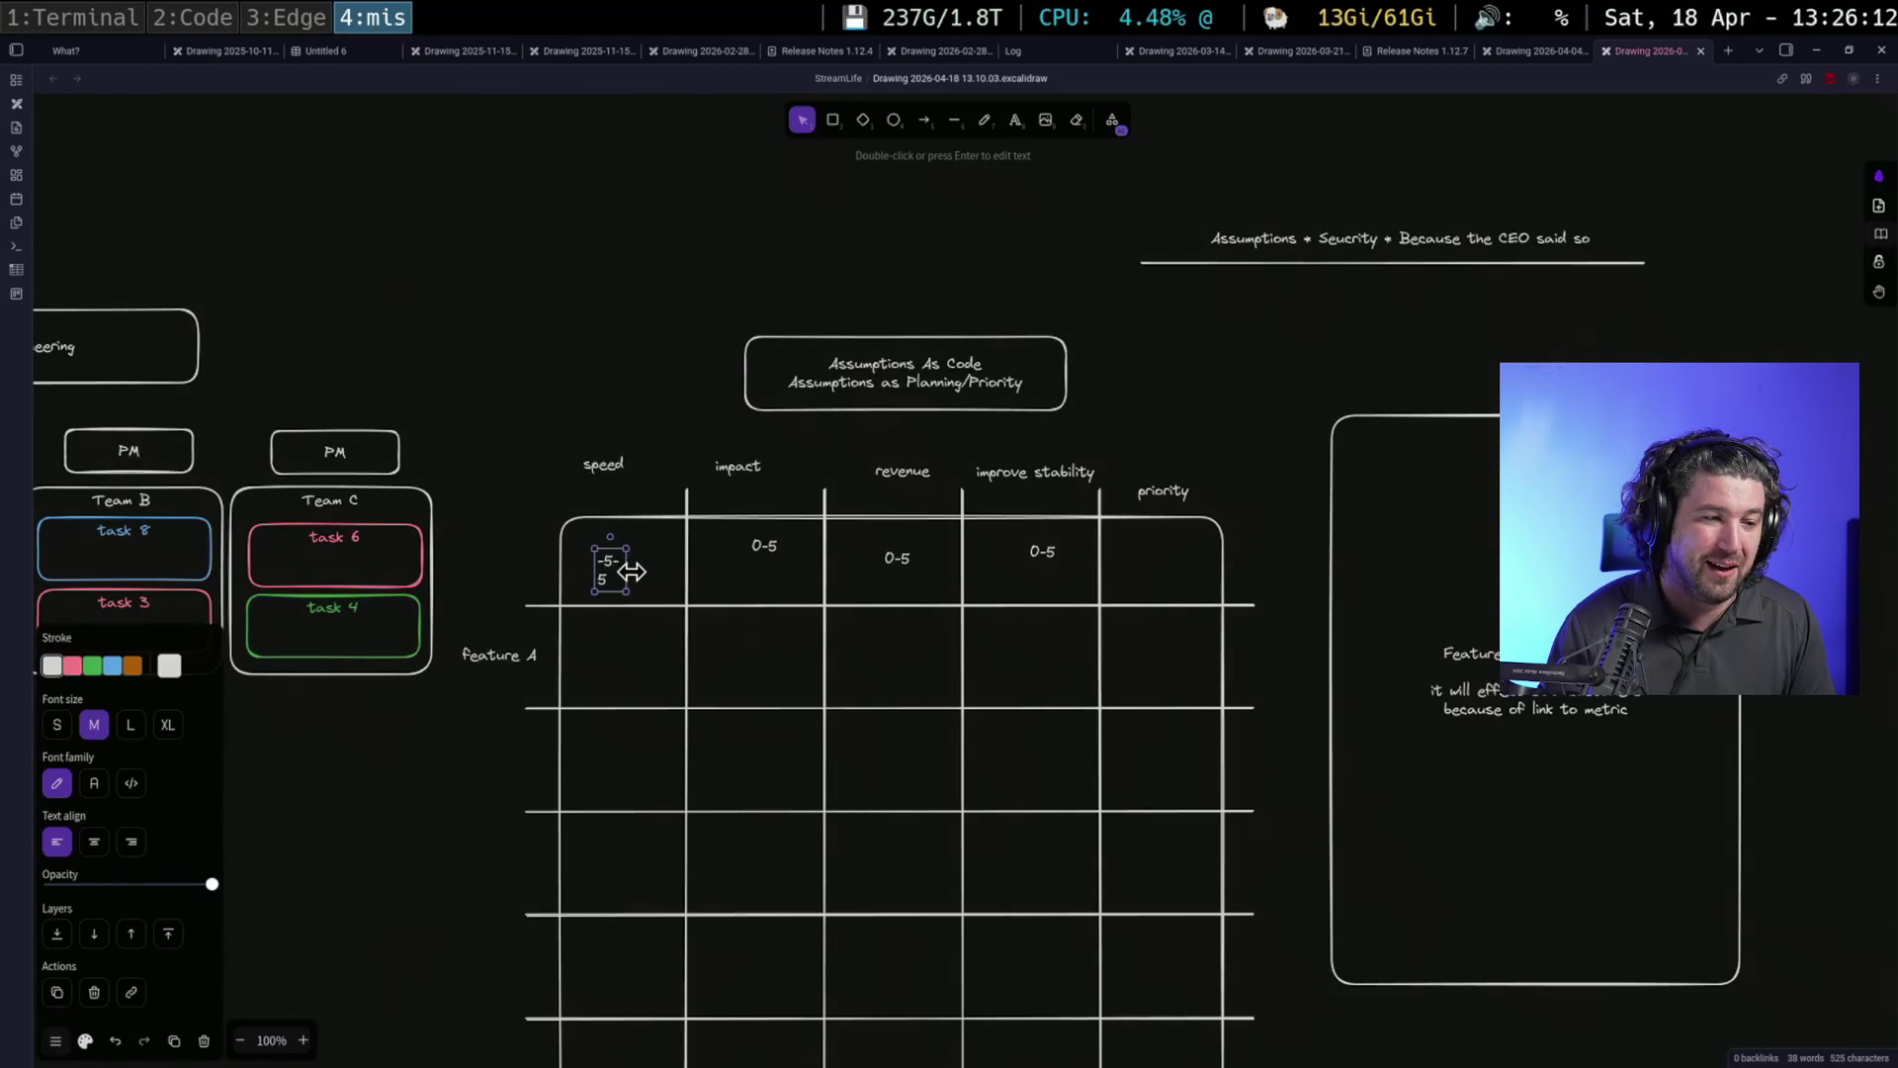
{"action": "left_click_drag", "start_coordinate": [631, 565], "coordinate": [637, 561]}
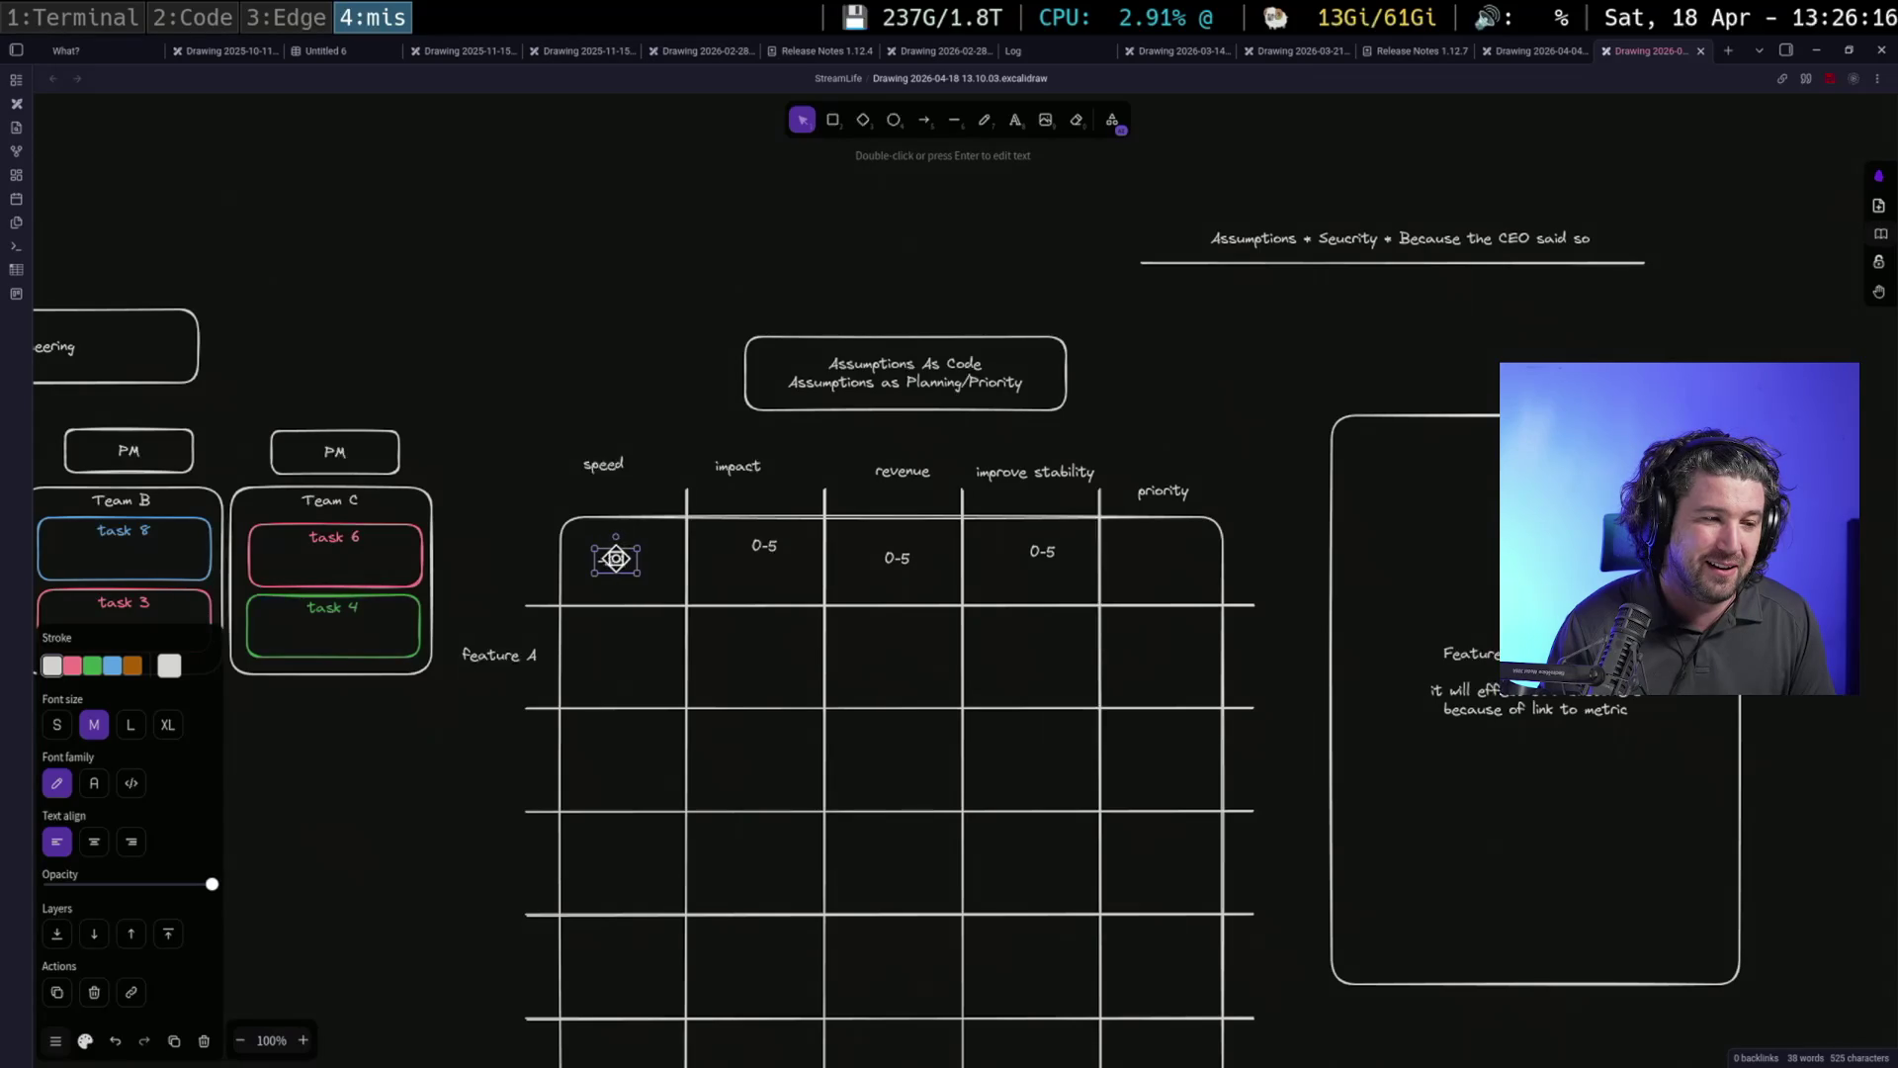
{"action": "double_click", "coordinate": [614, 558]}
{"action": "key", "text": "BackSpace"}
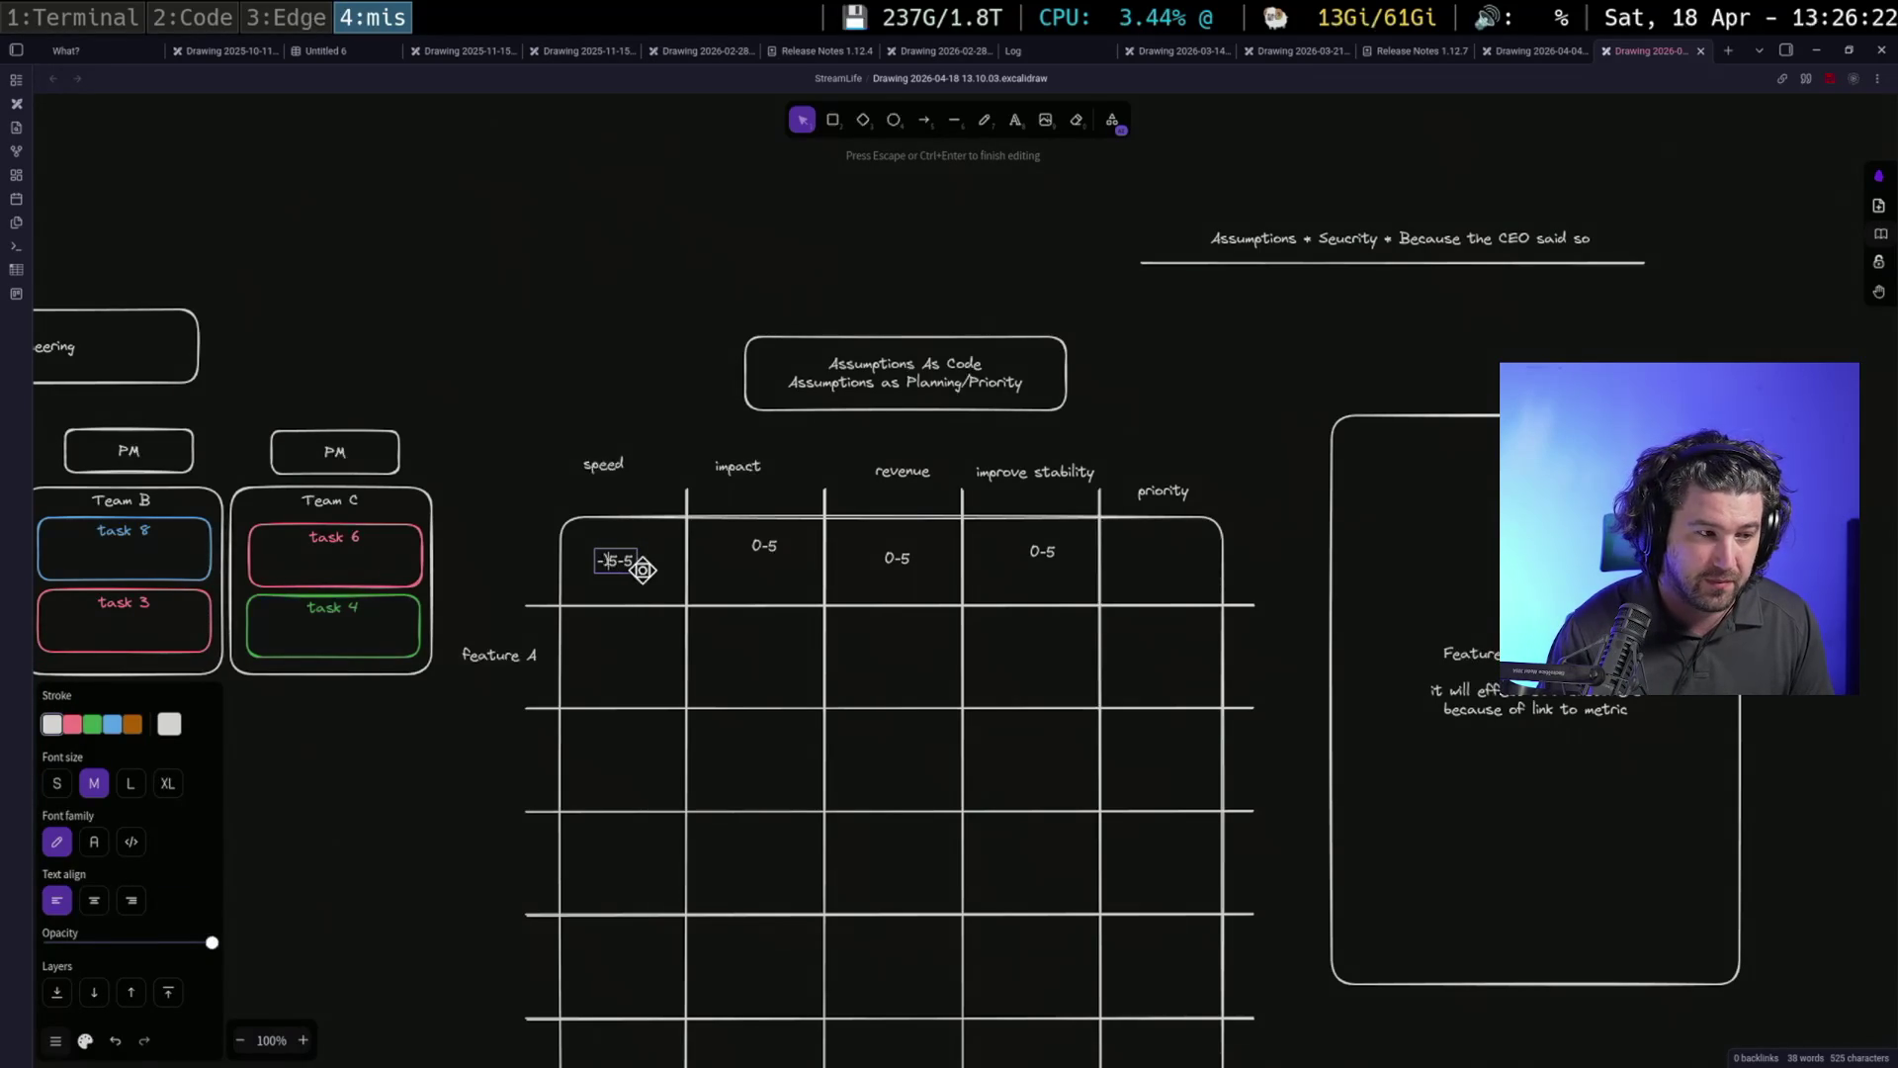
{"action": "type", "text": "0"}
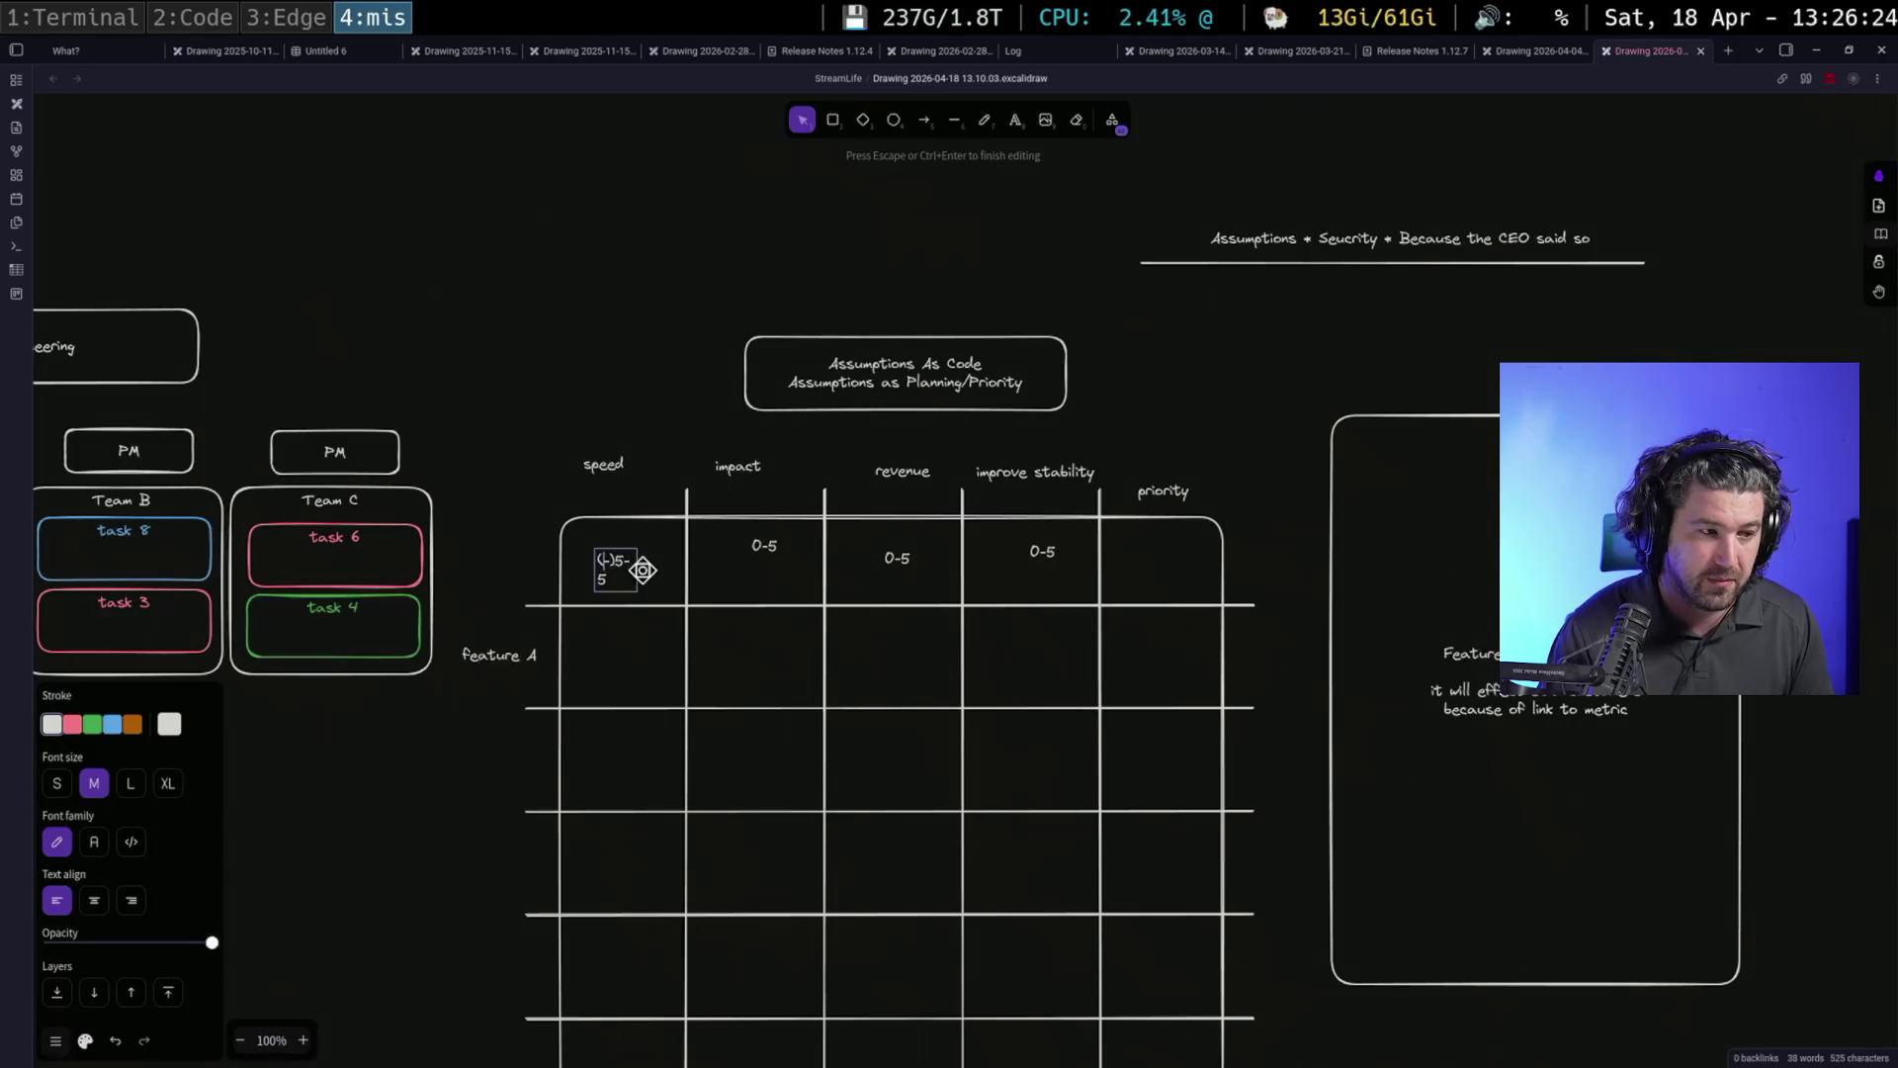
{"action": "key", "text": "Escape"}
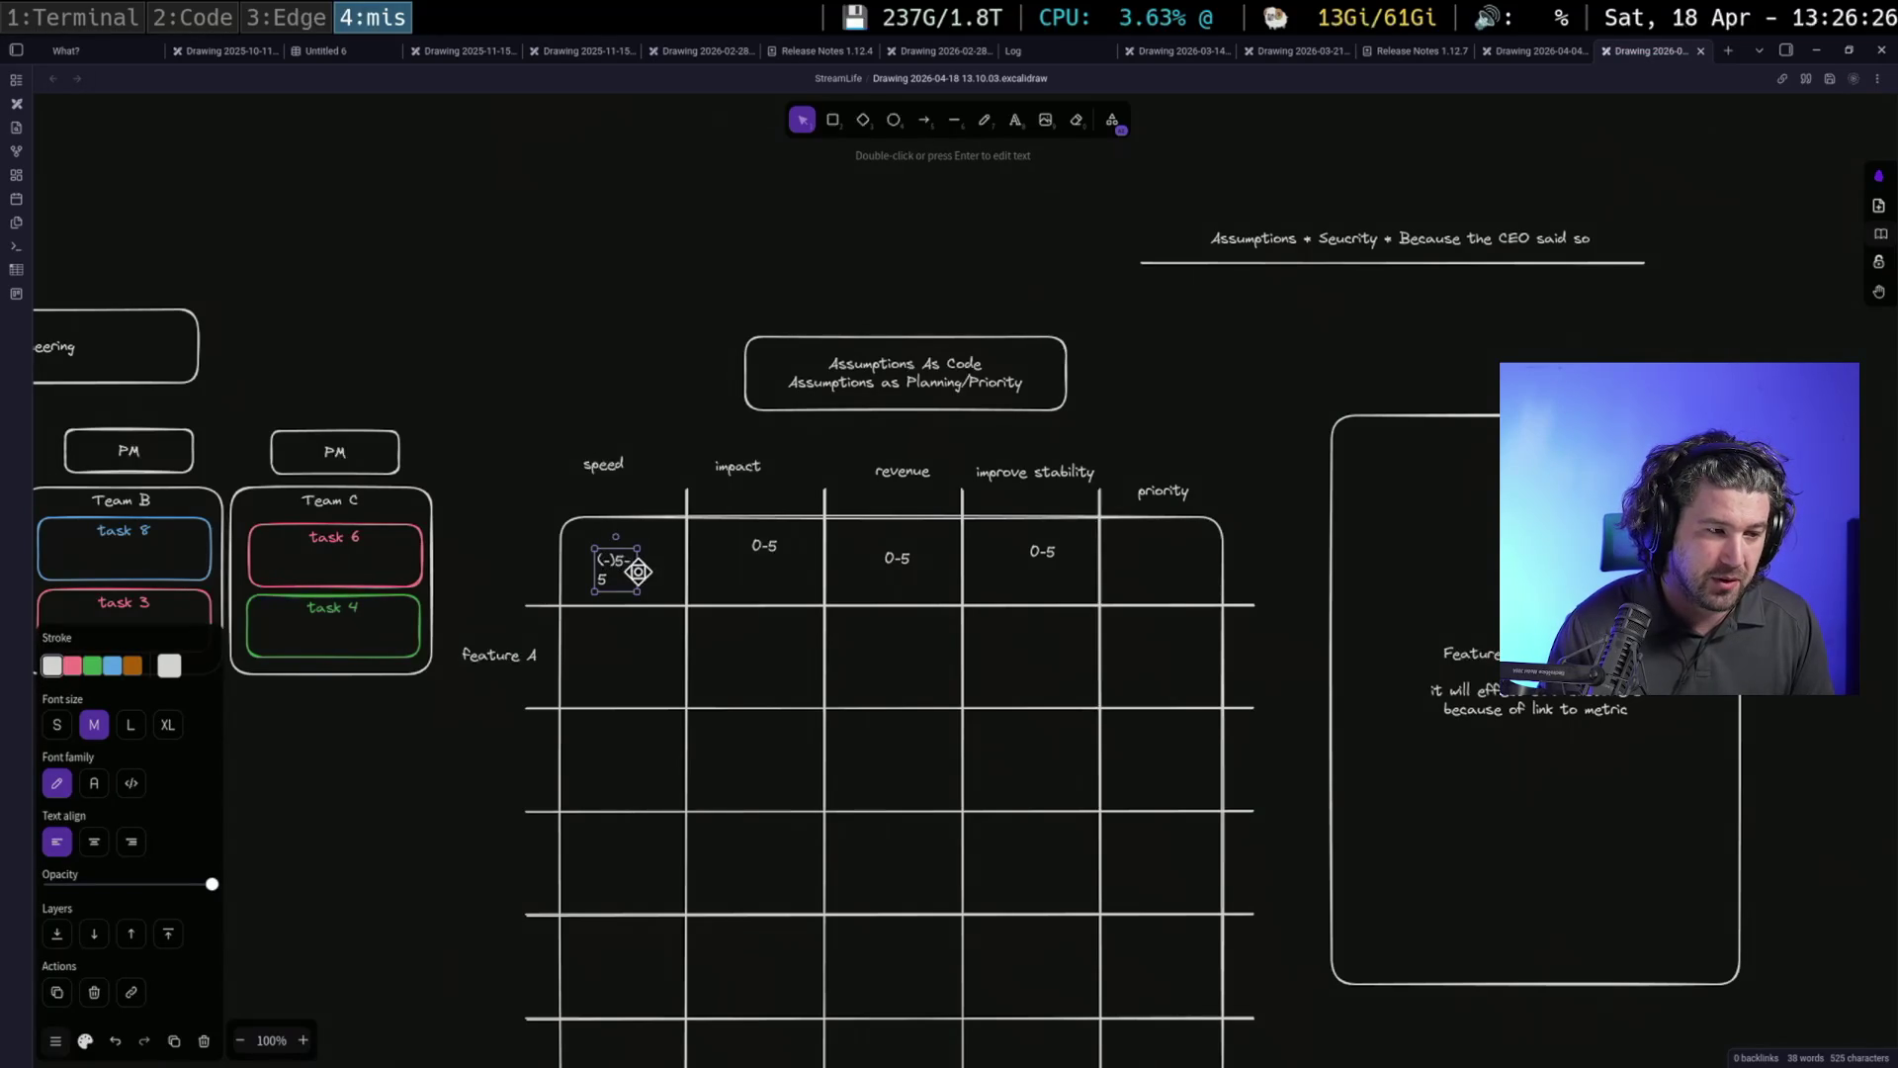
{"action": "left_click_drag", "start_coordinate": [642, 582], "coordinate": [659, 581]}
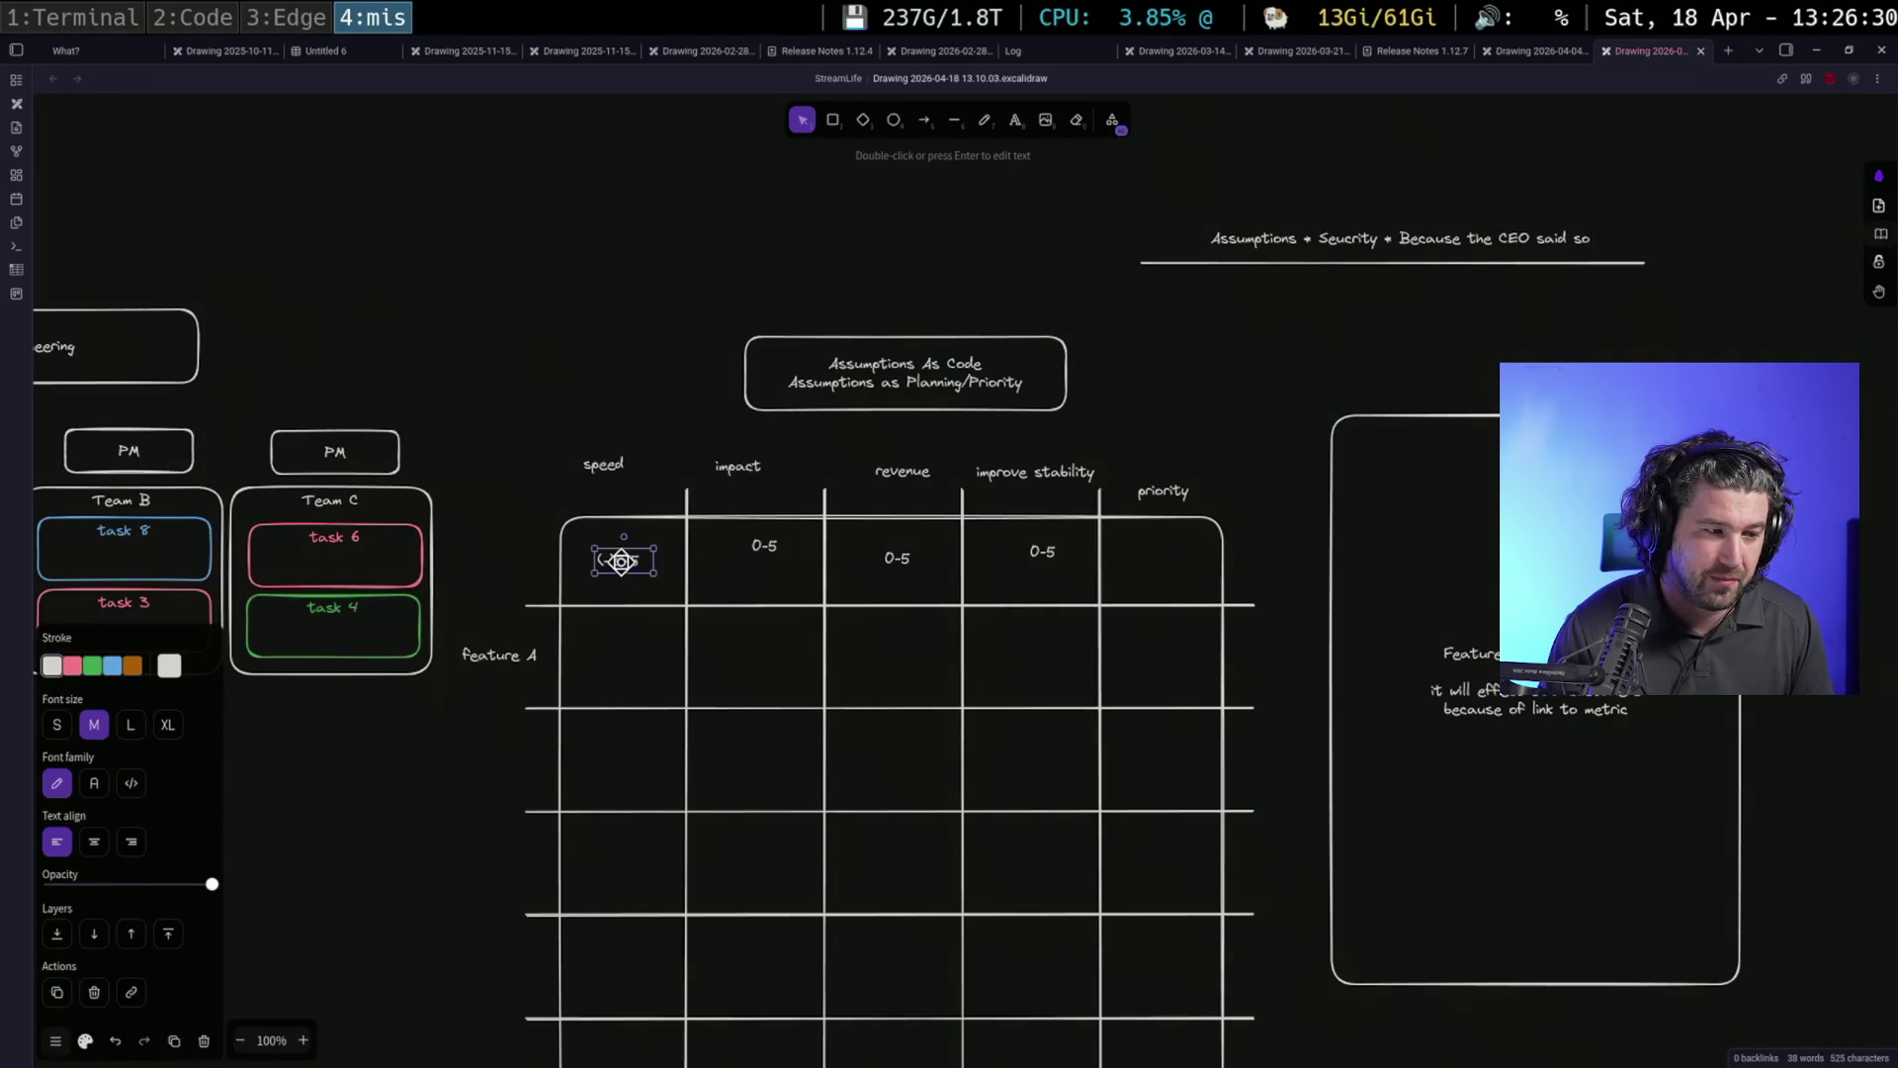
{"action": "double_click", "coordinate": [616, 559]}
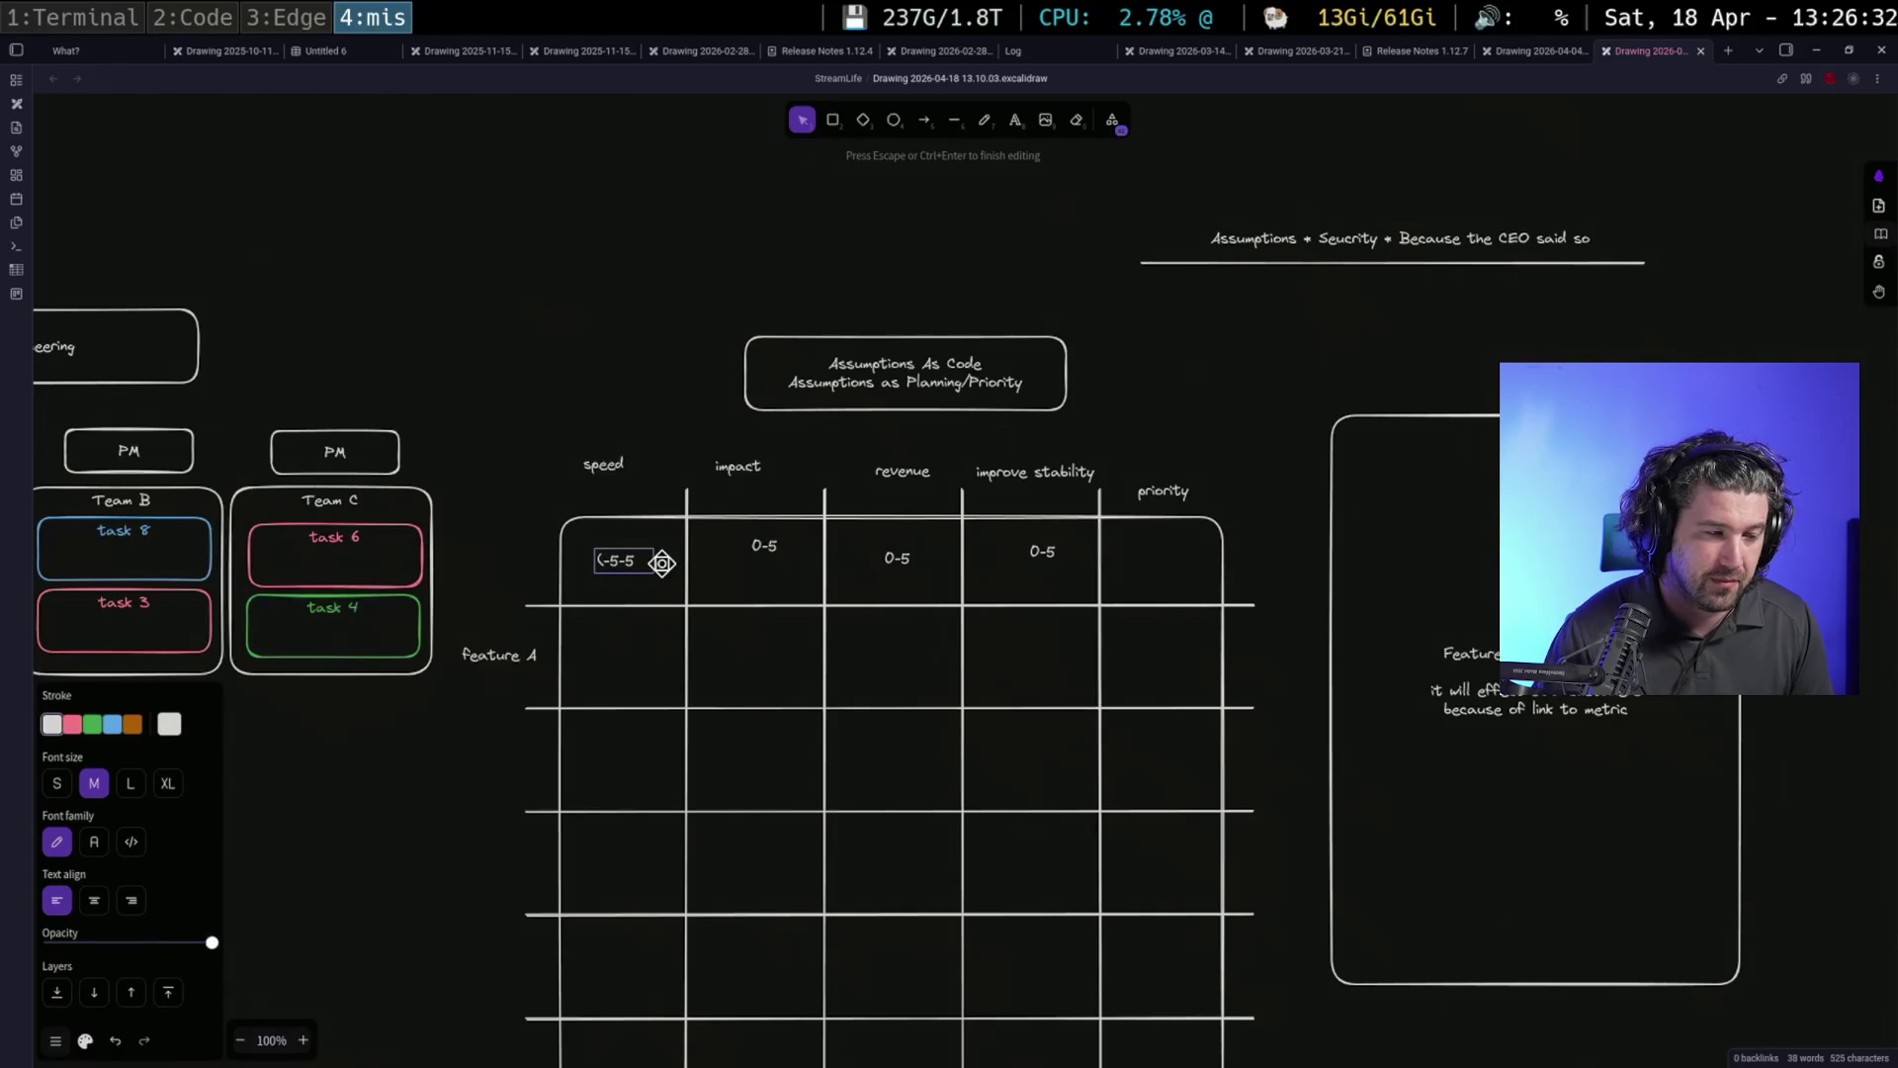
{"action": "type", "text": ")"}
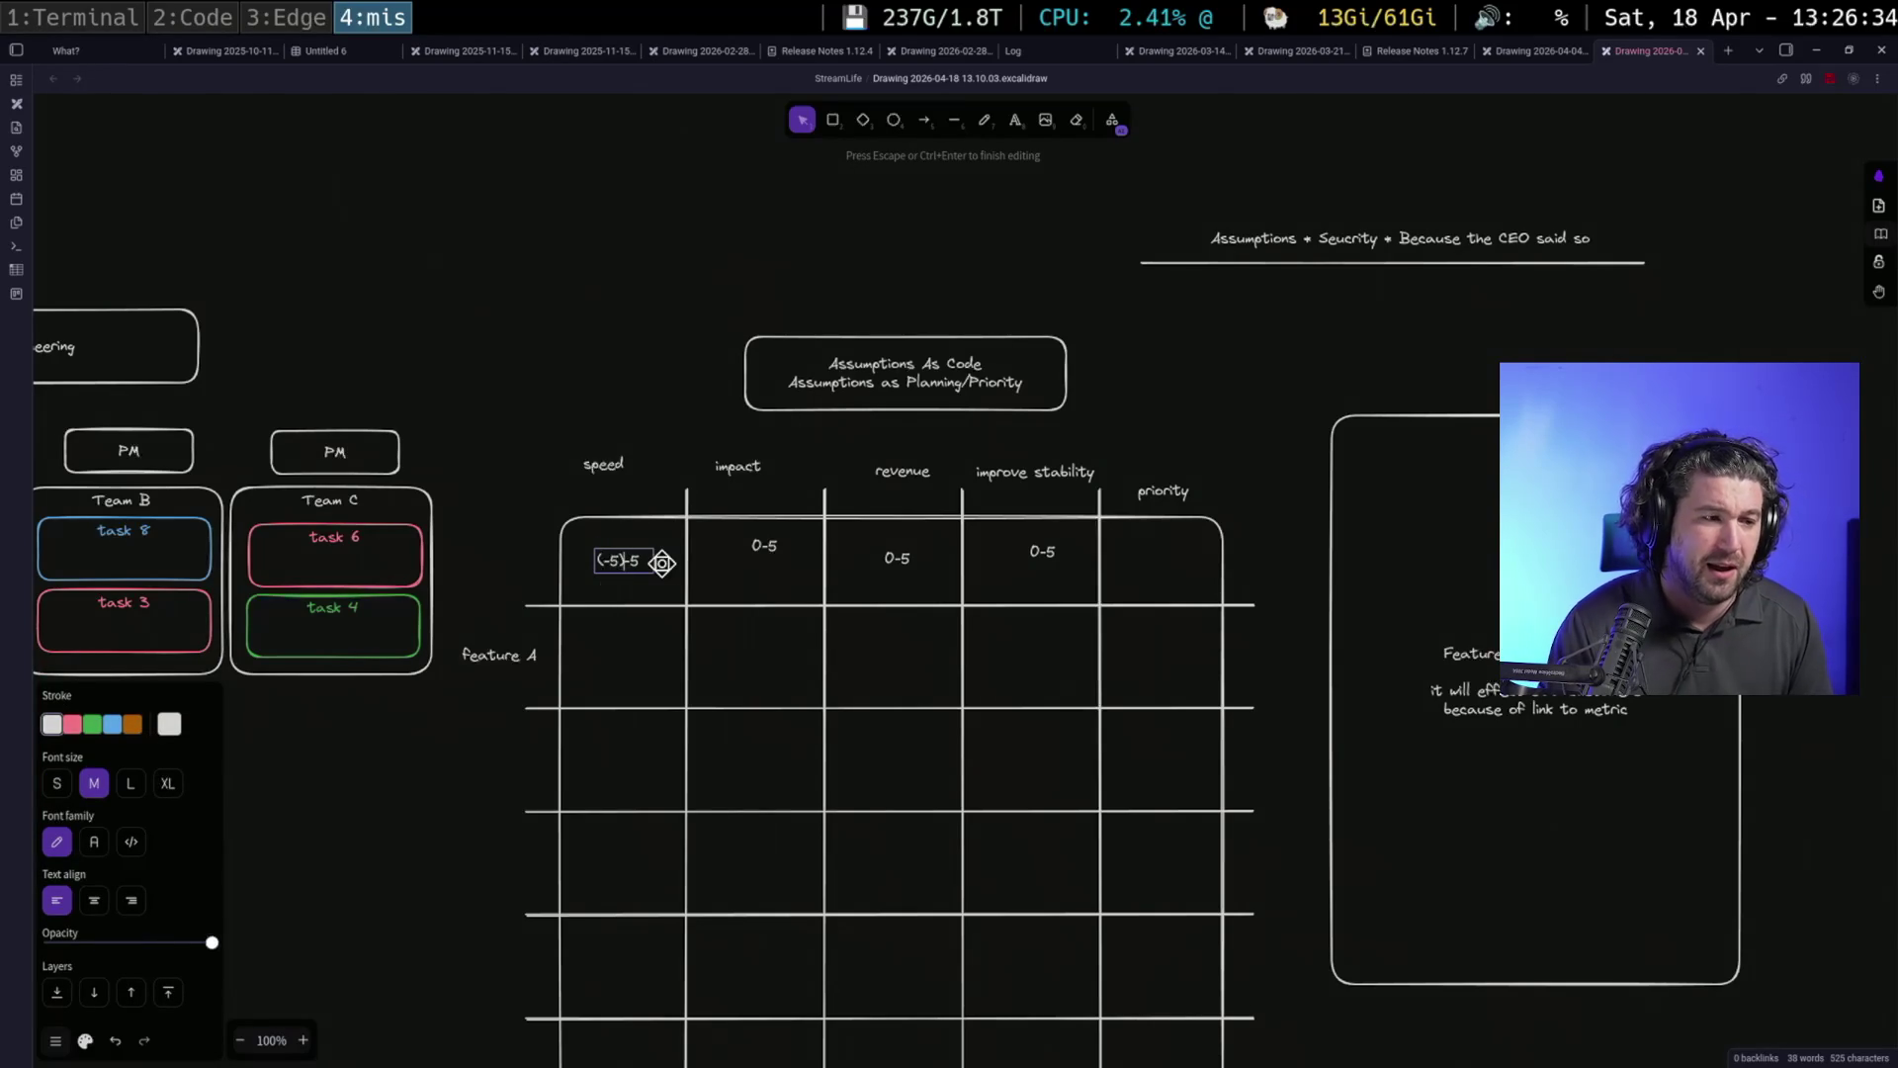
{"action": "left_click", "coordinate": [1255, 373]}
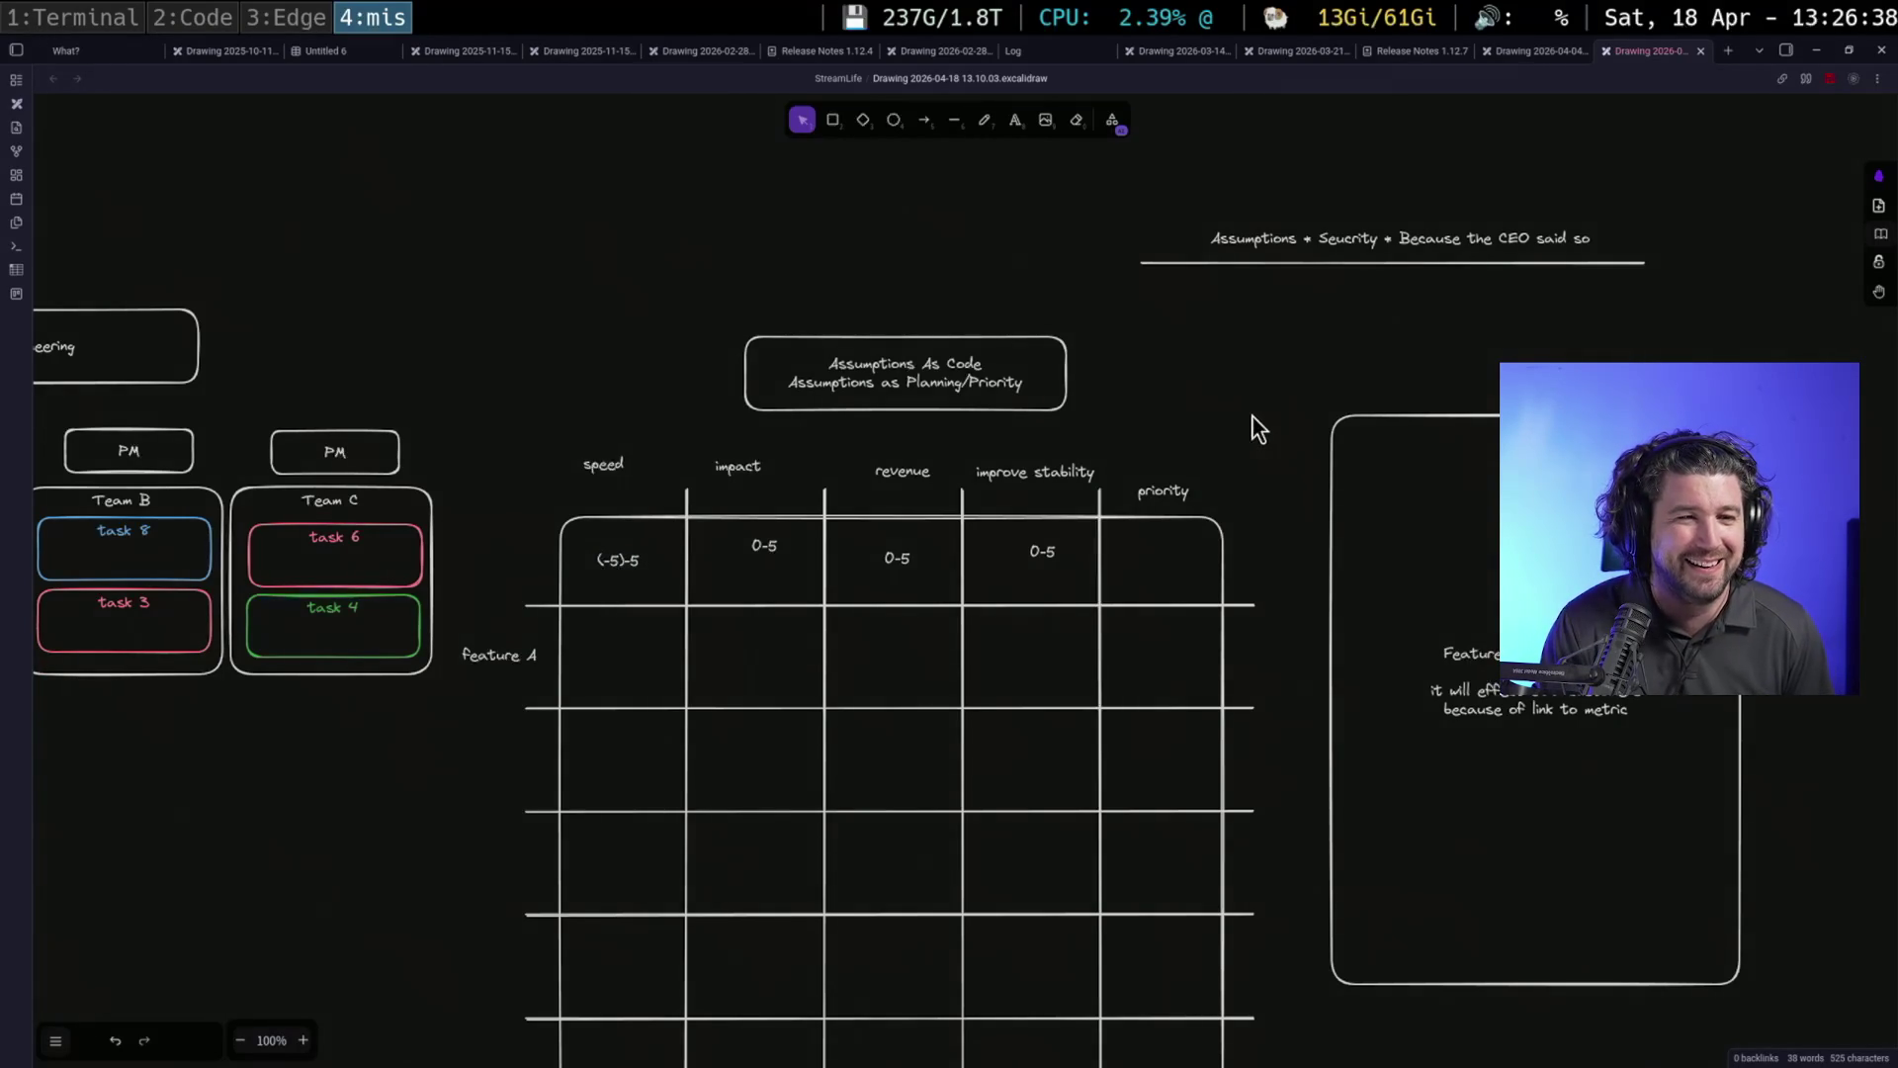
Put vertical bars before and after 'Assumptions' in the top heading line
{"action": "double_click", "coordinate": [1265, 233]}
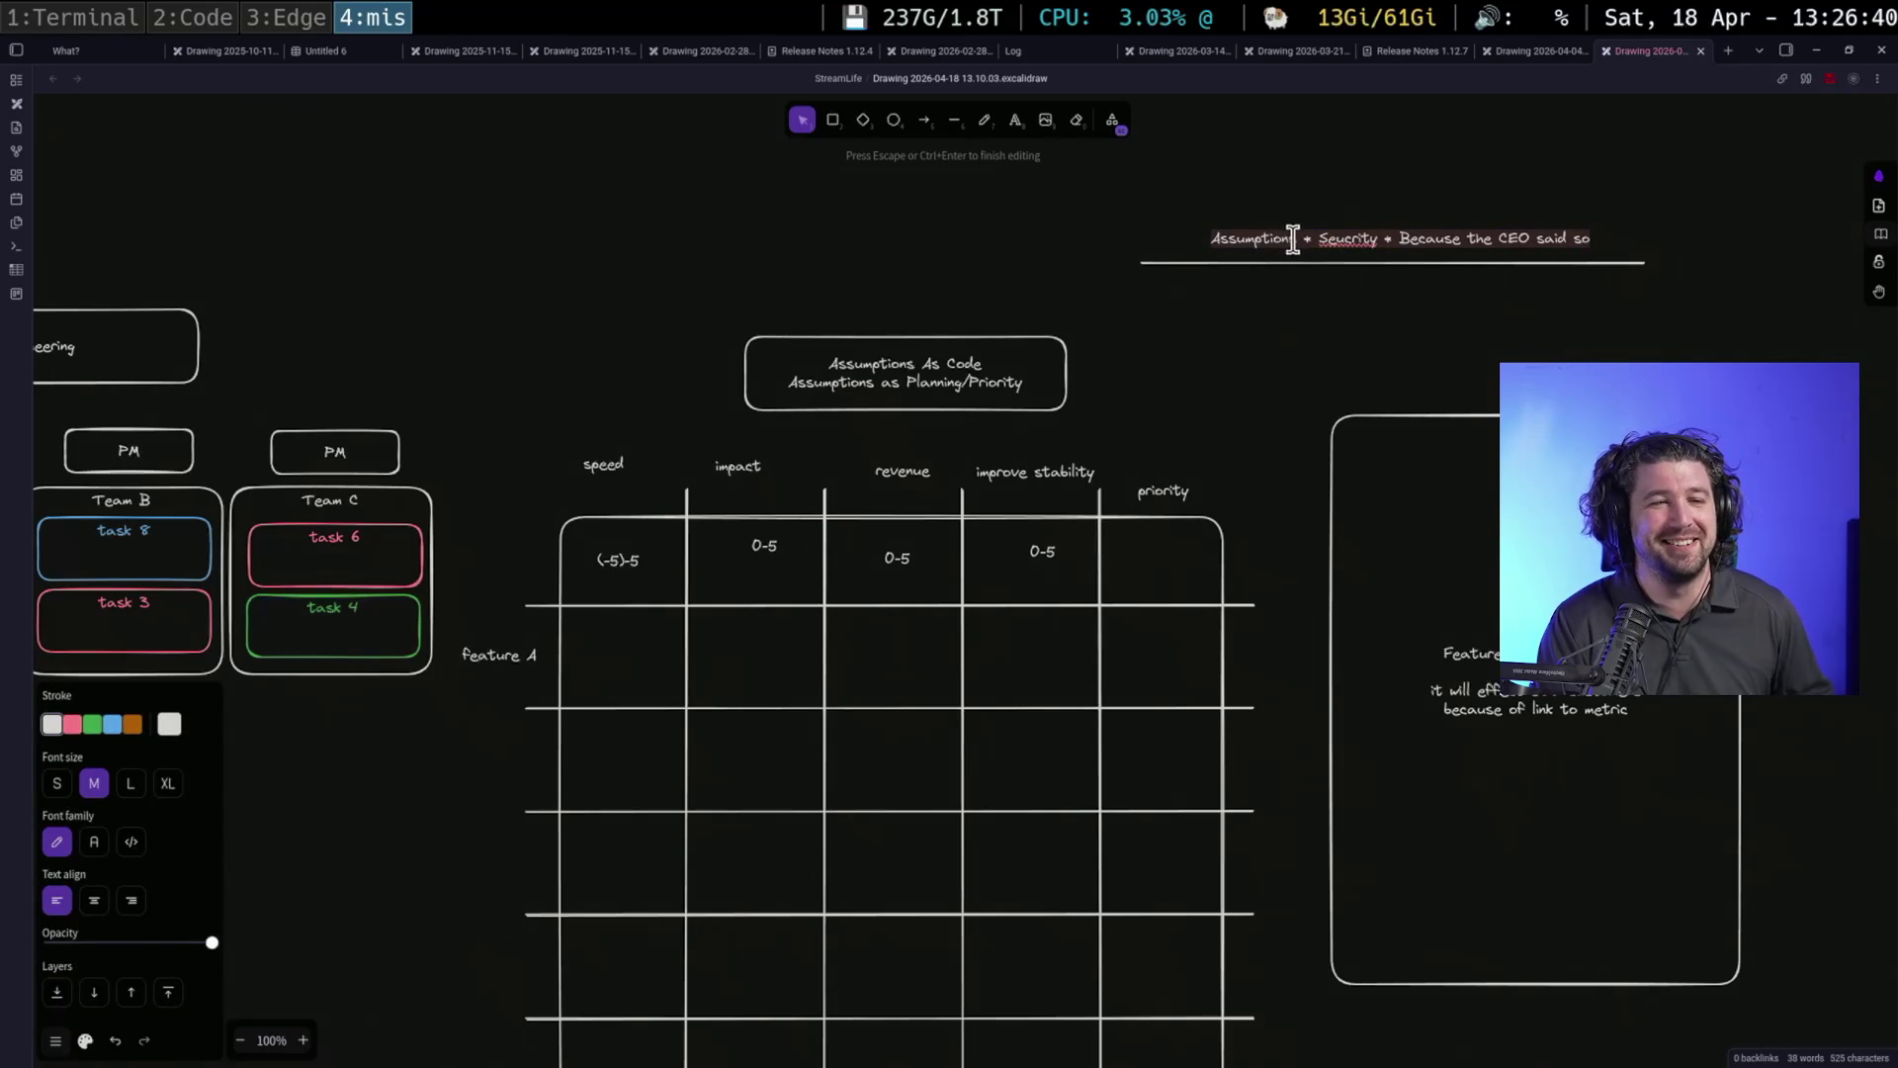
{"action": "type", "text": "|"}
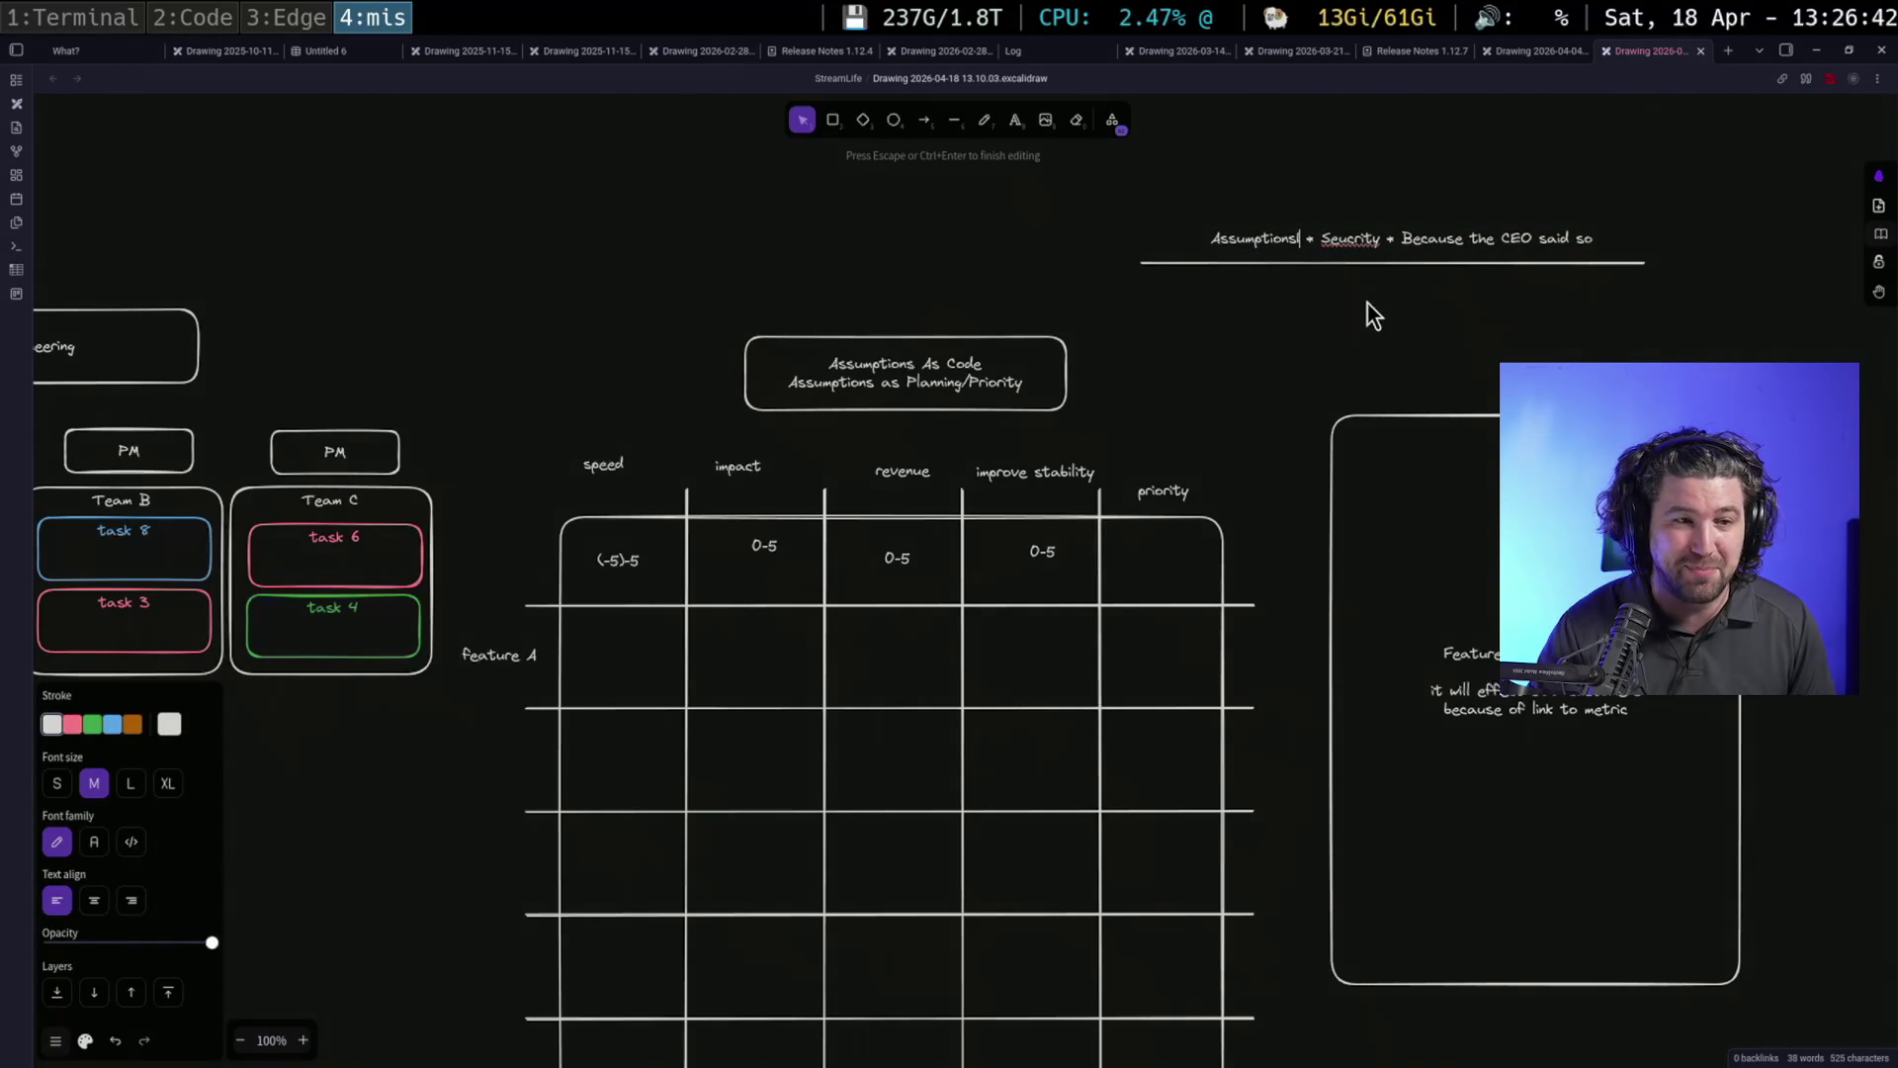
{"action": "key", "text": "Home"}
{"action": "type", "text": "|"}
{"action": "left_click", "coordinate": [1371, 308]}
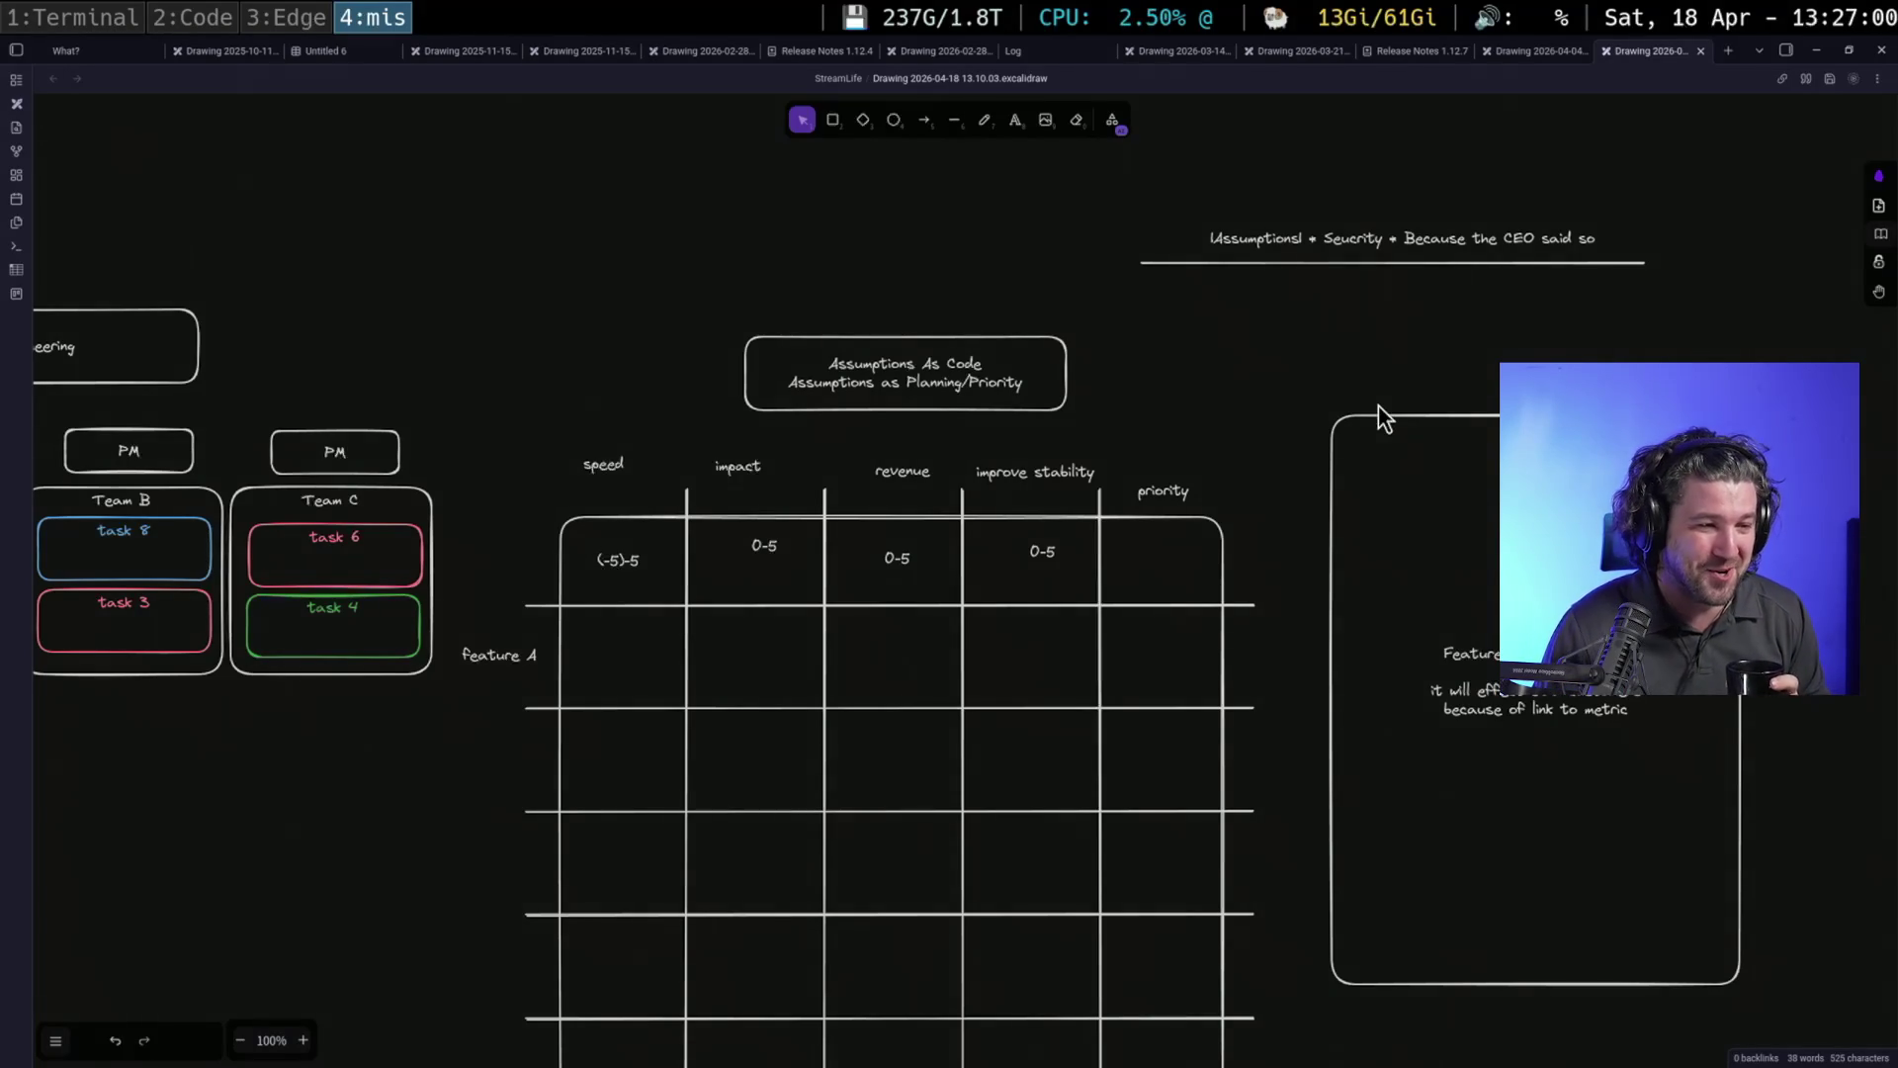
Lower the impact, revenue and improve stability 0-5 values to align with the speed cell
{"action": "left_click_drag", "start_coordinate": [757, 547], "coordinate": [752, 560]}
{"action": "left_click", "coordinate": [885, 564]}
{"action": "left_click_drag", "start_coordinate": [1043, 551], "coordinate": [1036, 561]}
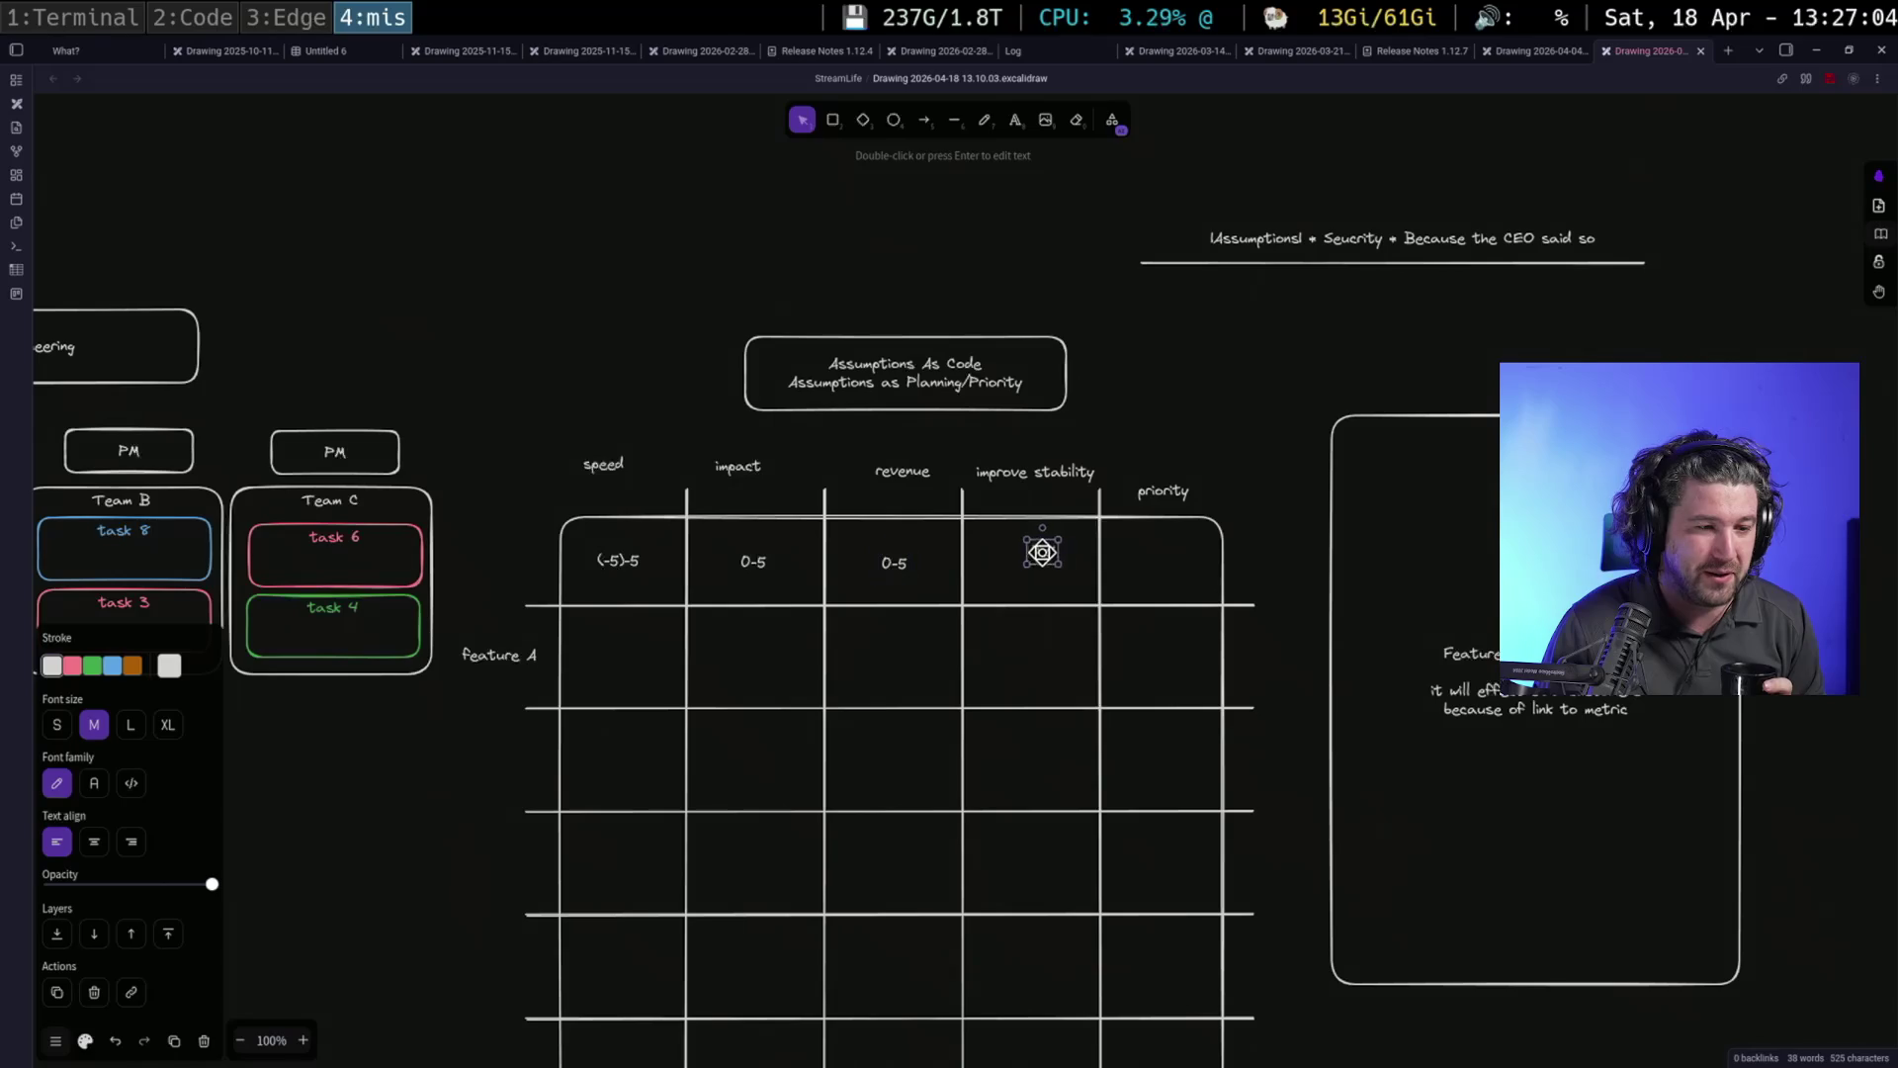
{"action": "type", "text": "0-5"}
{"action": "left_click", "coordinate": [1225, 451]}
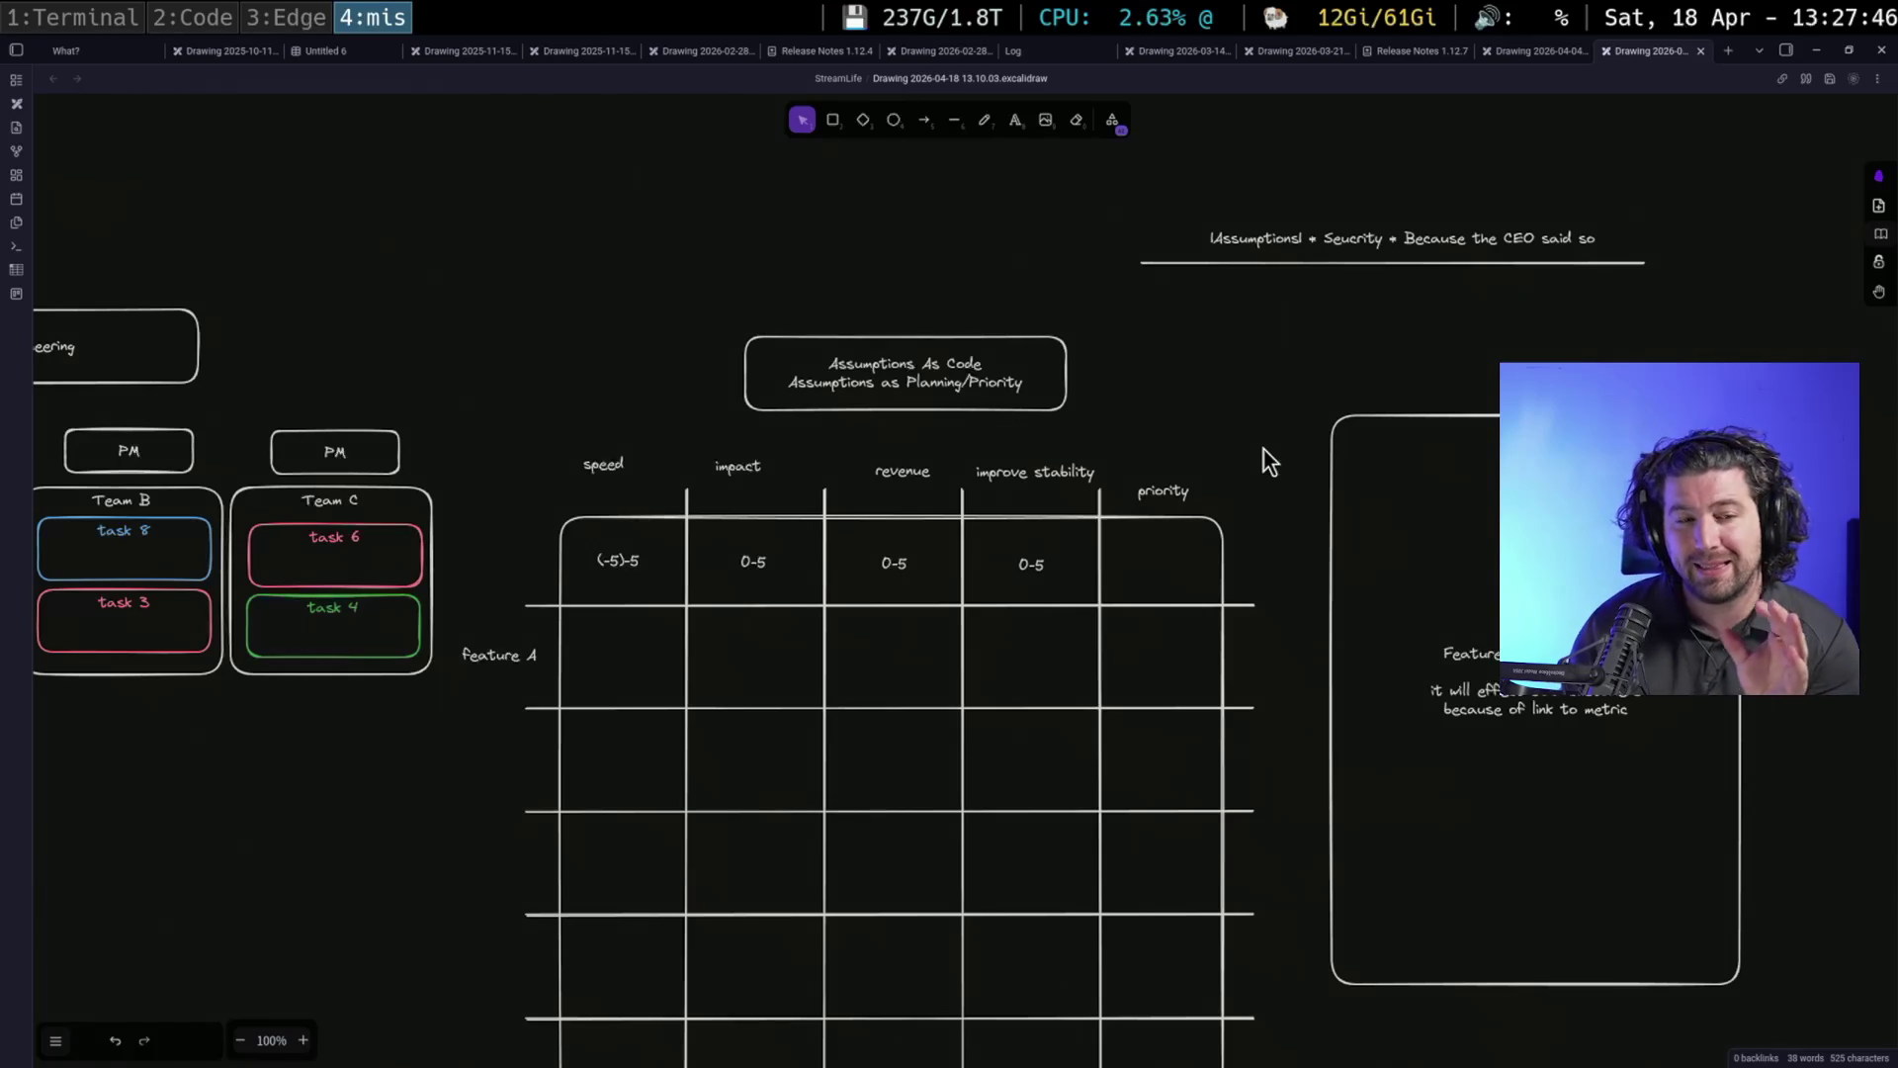
Alt-drag a same-size copy of the Feature A's Assumptions panel to its right
{"action": "left_click", "coordinate": [1331, 559]}
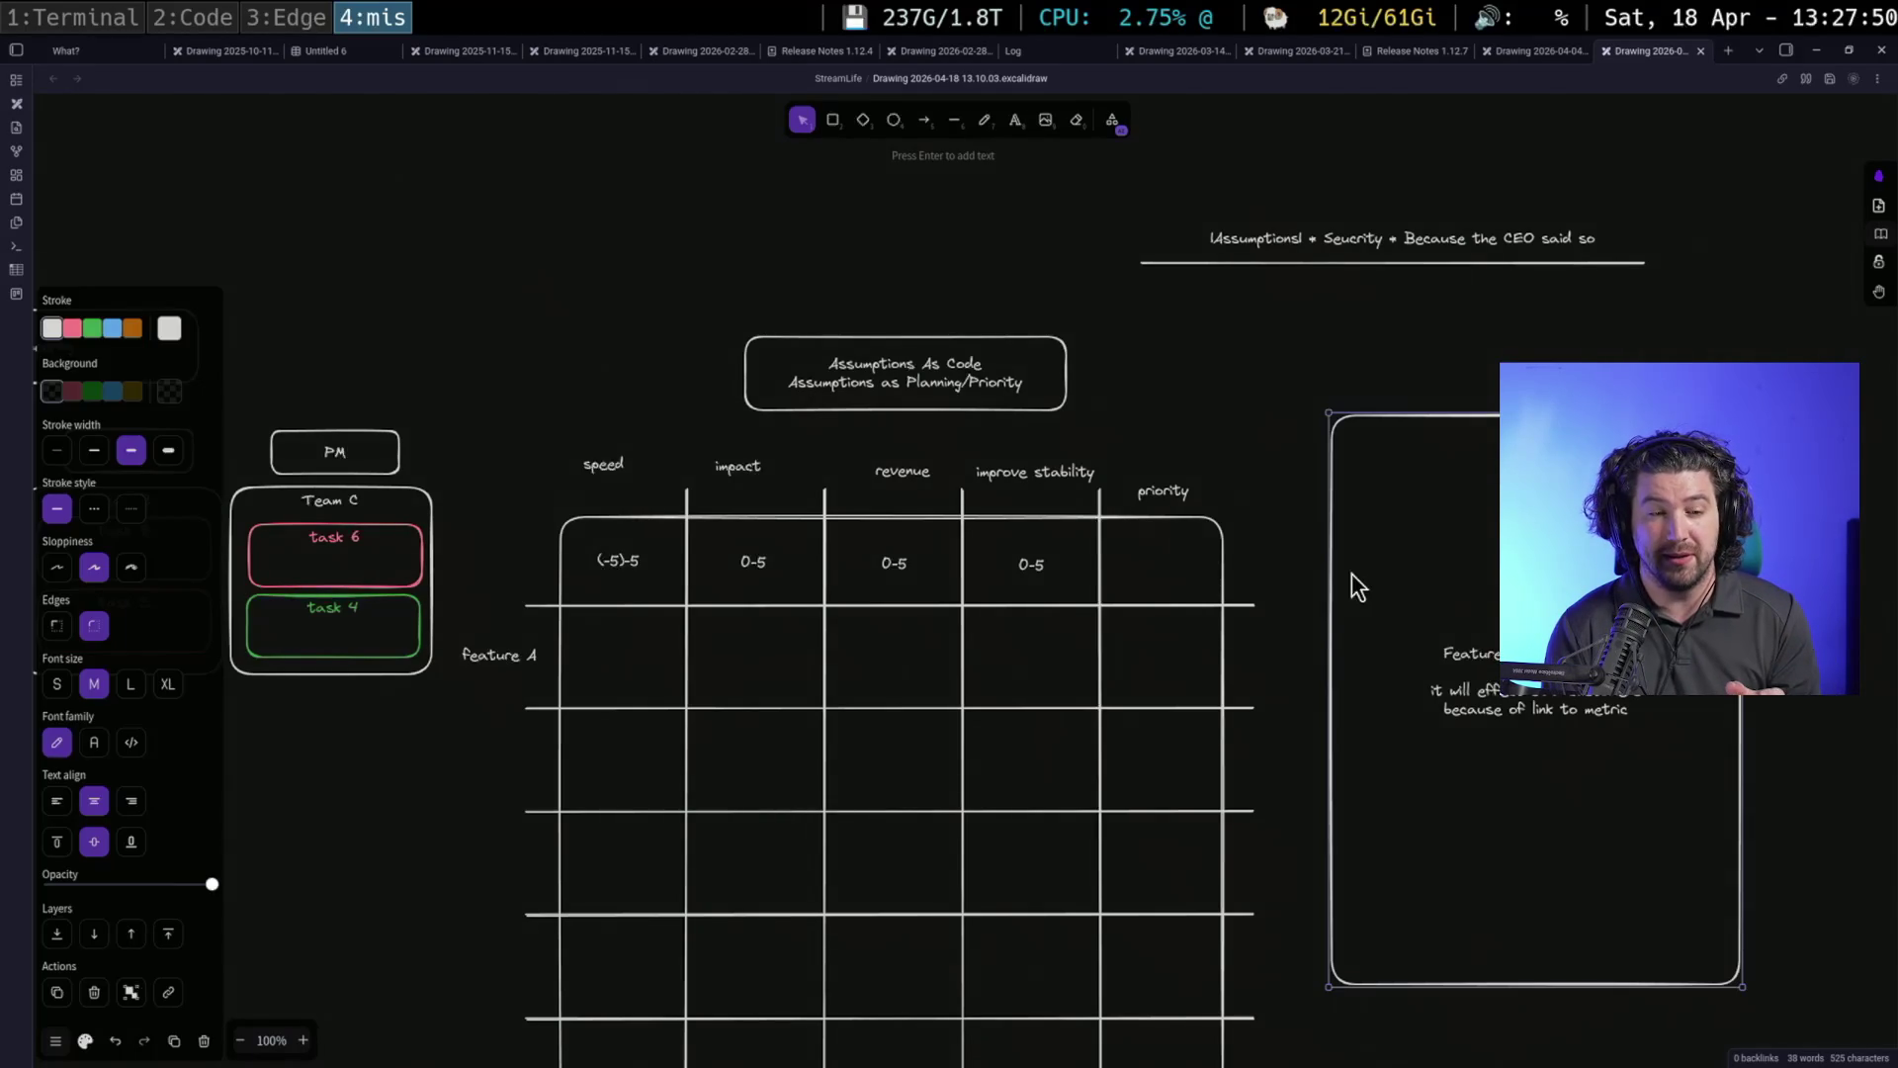
{"action": "left_click_drag", "start_coordinate": [488, 402], "coordinate": [894, 377]}
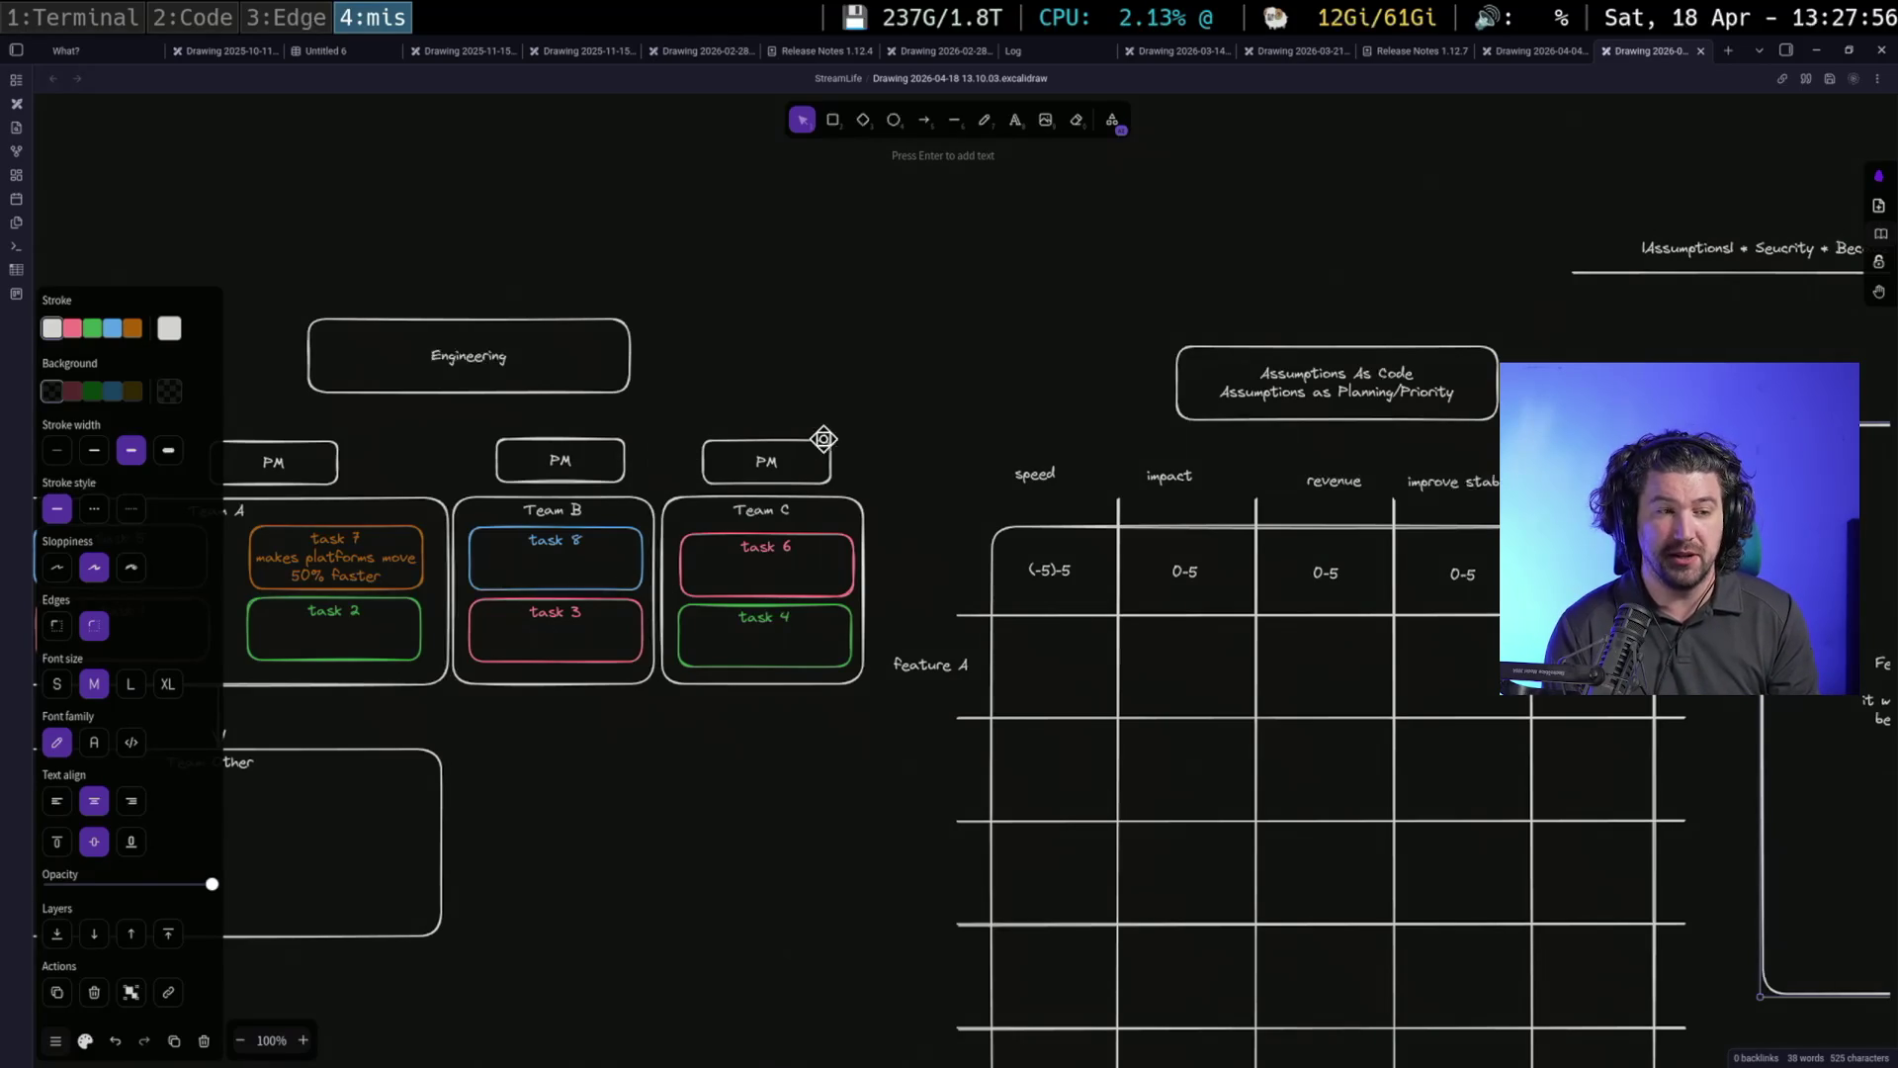
{"action": "left_click_drag", "start_coordinate": [982, 413], "coordinate": [640, 390]}
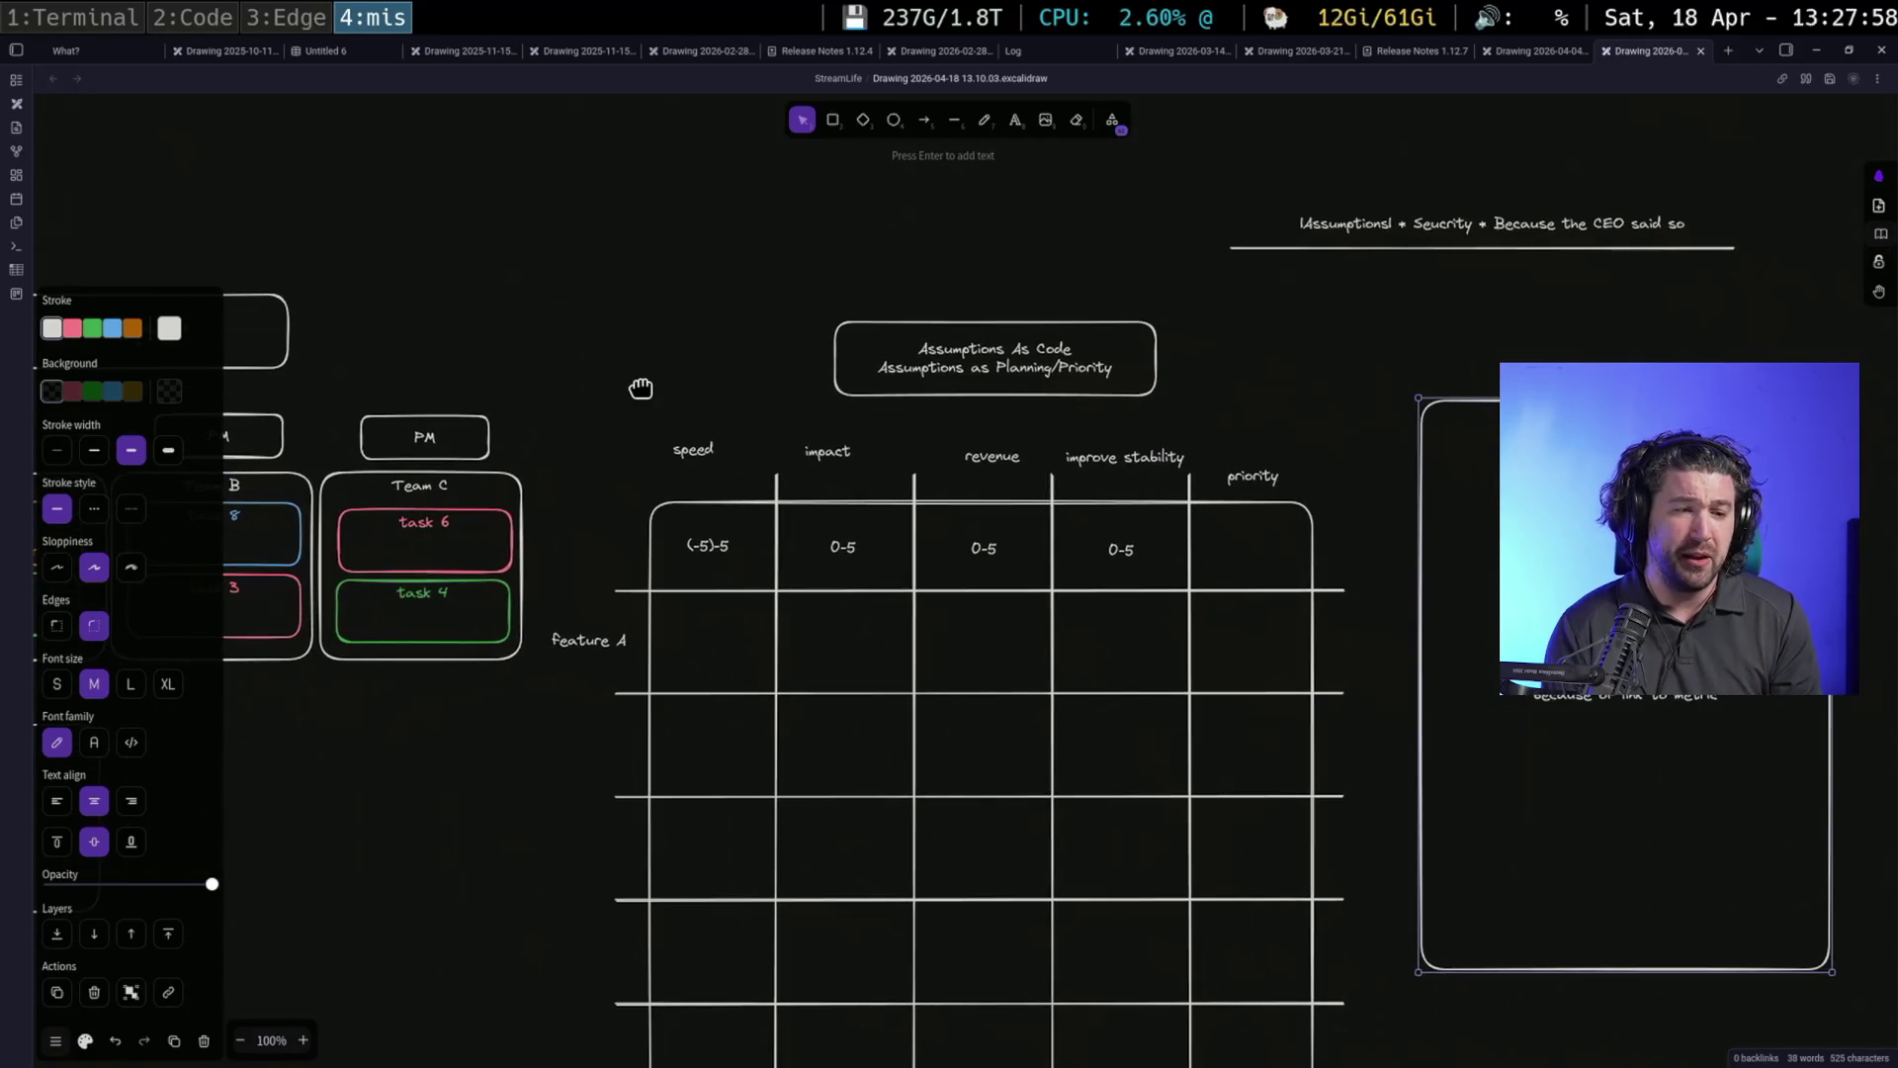
{"action": "left_click_drag", "start_coordinate": [1394, 579], "coordinate": [960, 480]}
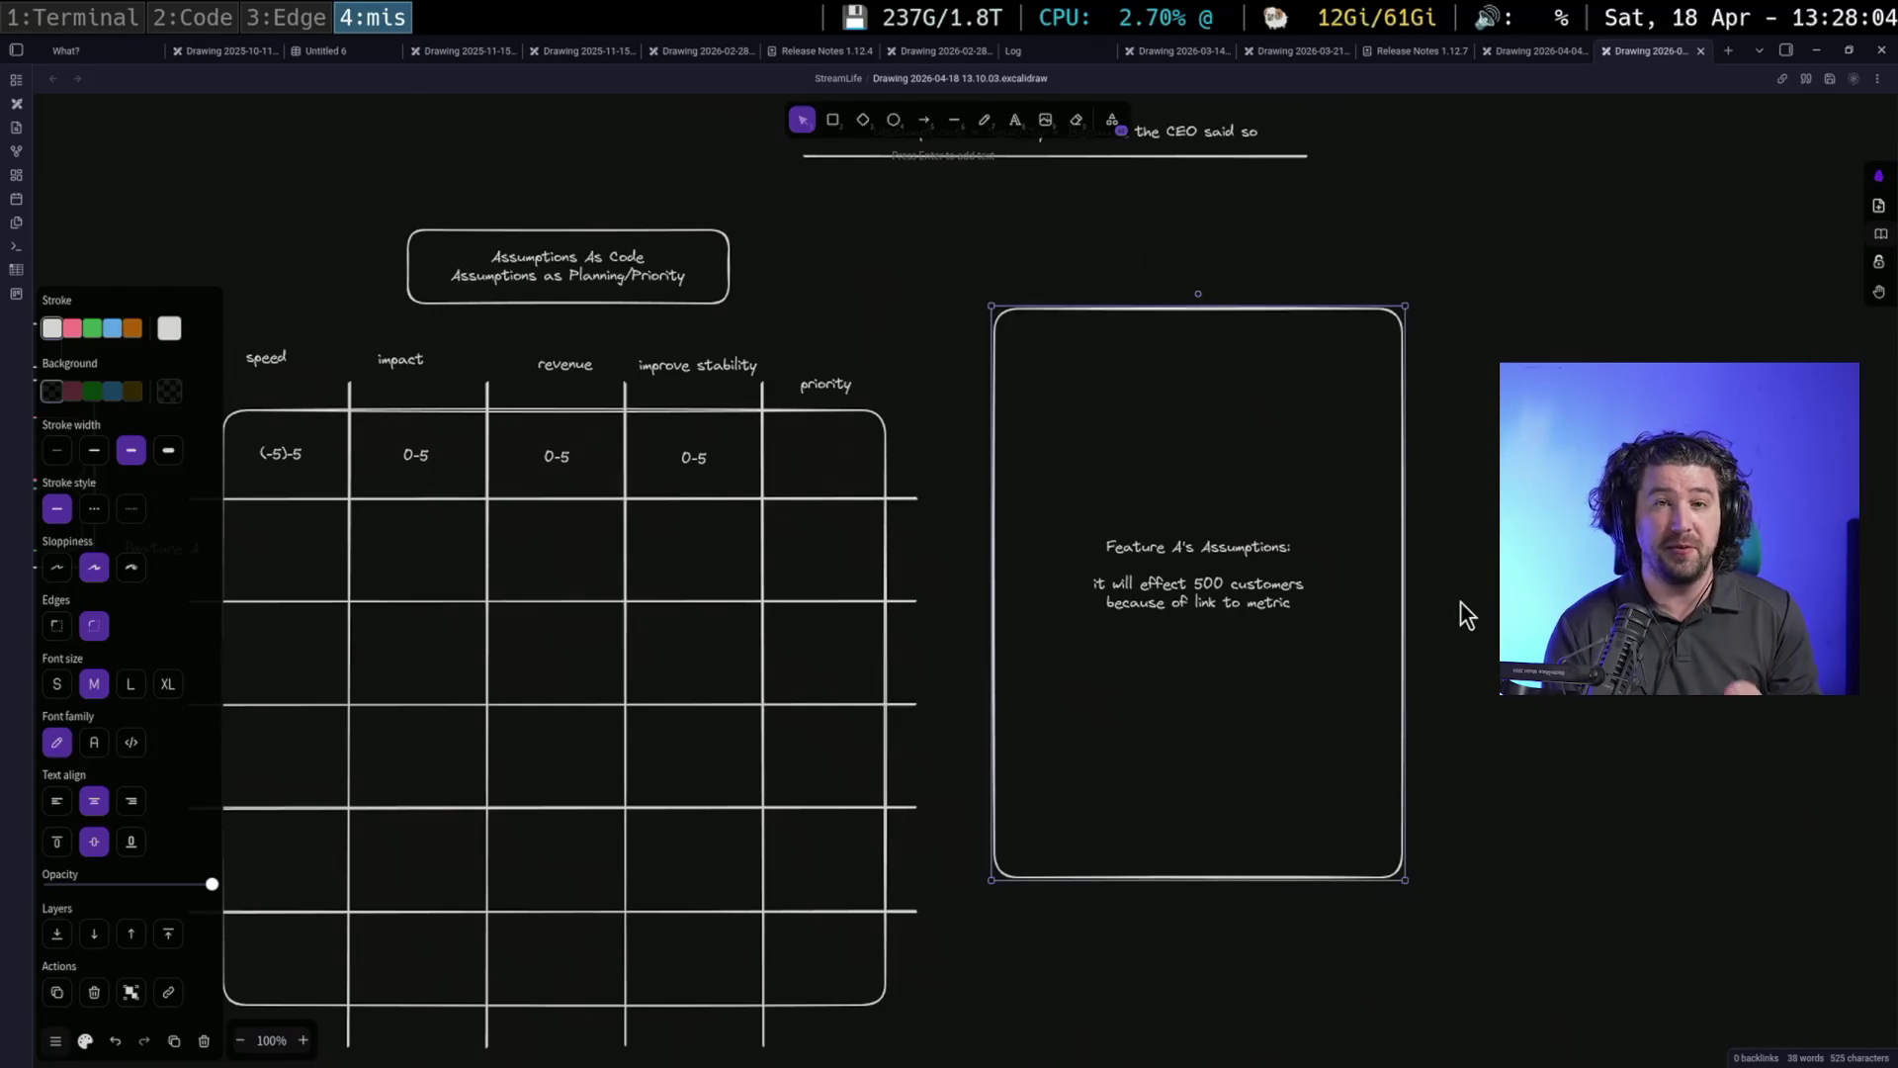
{"action": "key", "text": "Escape"}
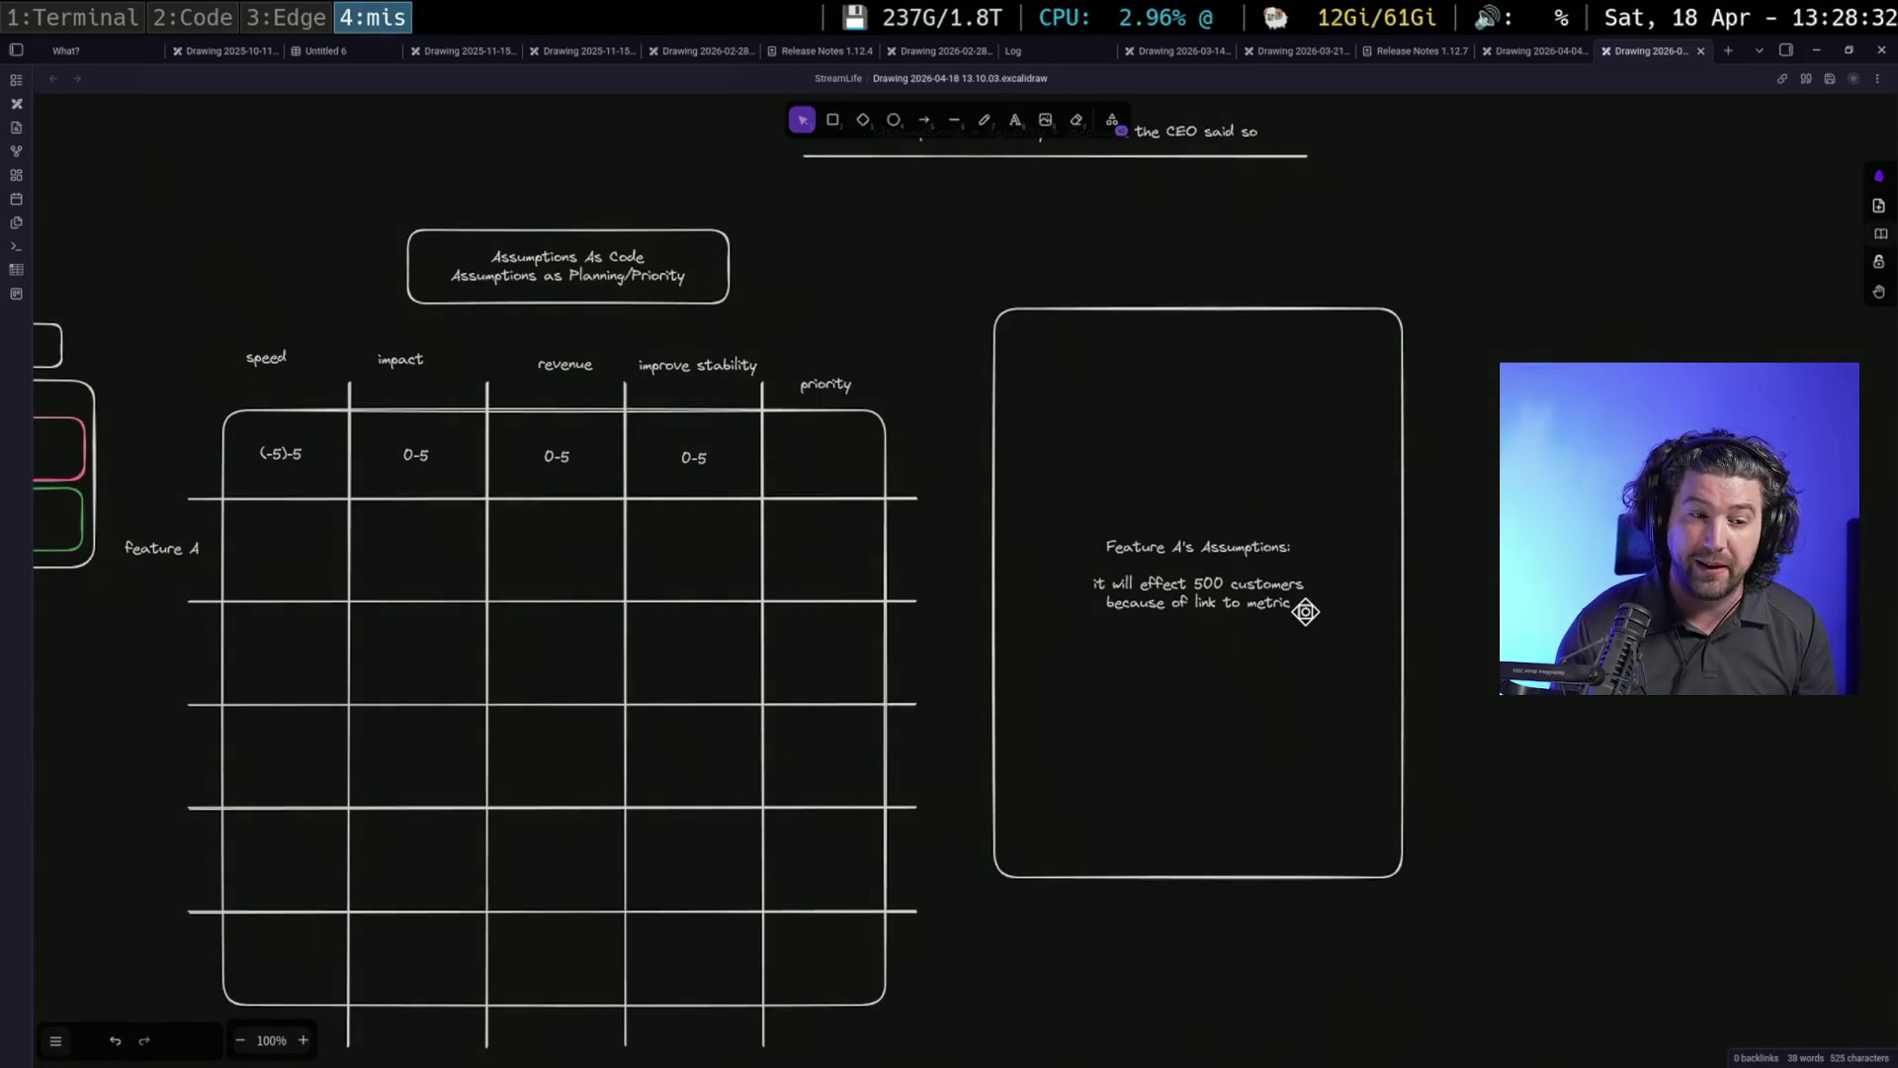
{"action": "left_click", "coordinate": [1321, 546]}
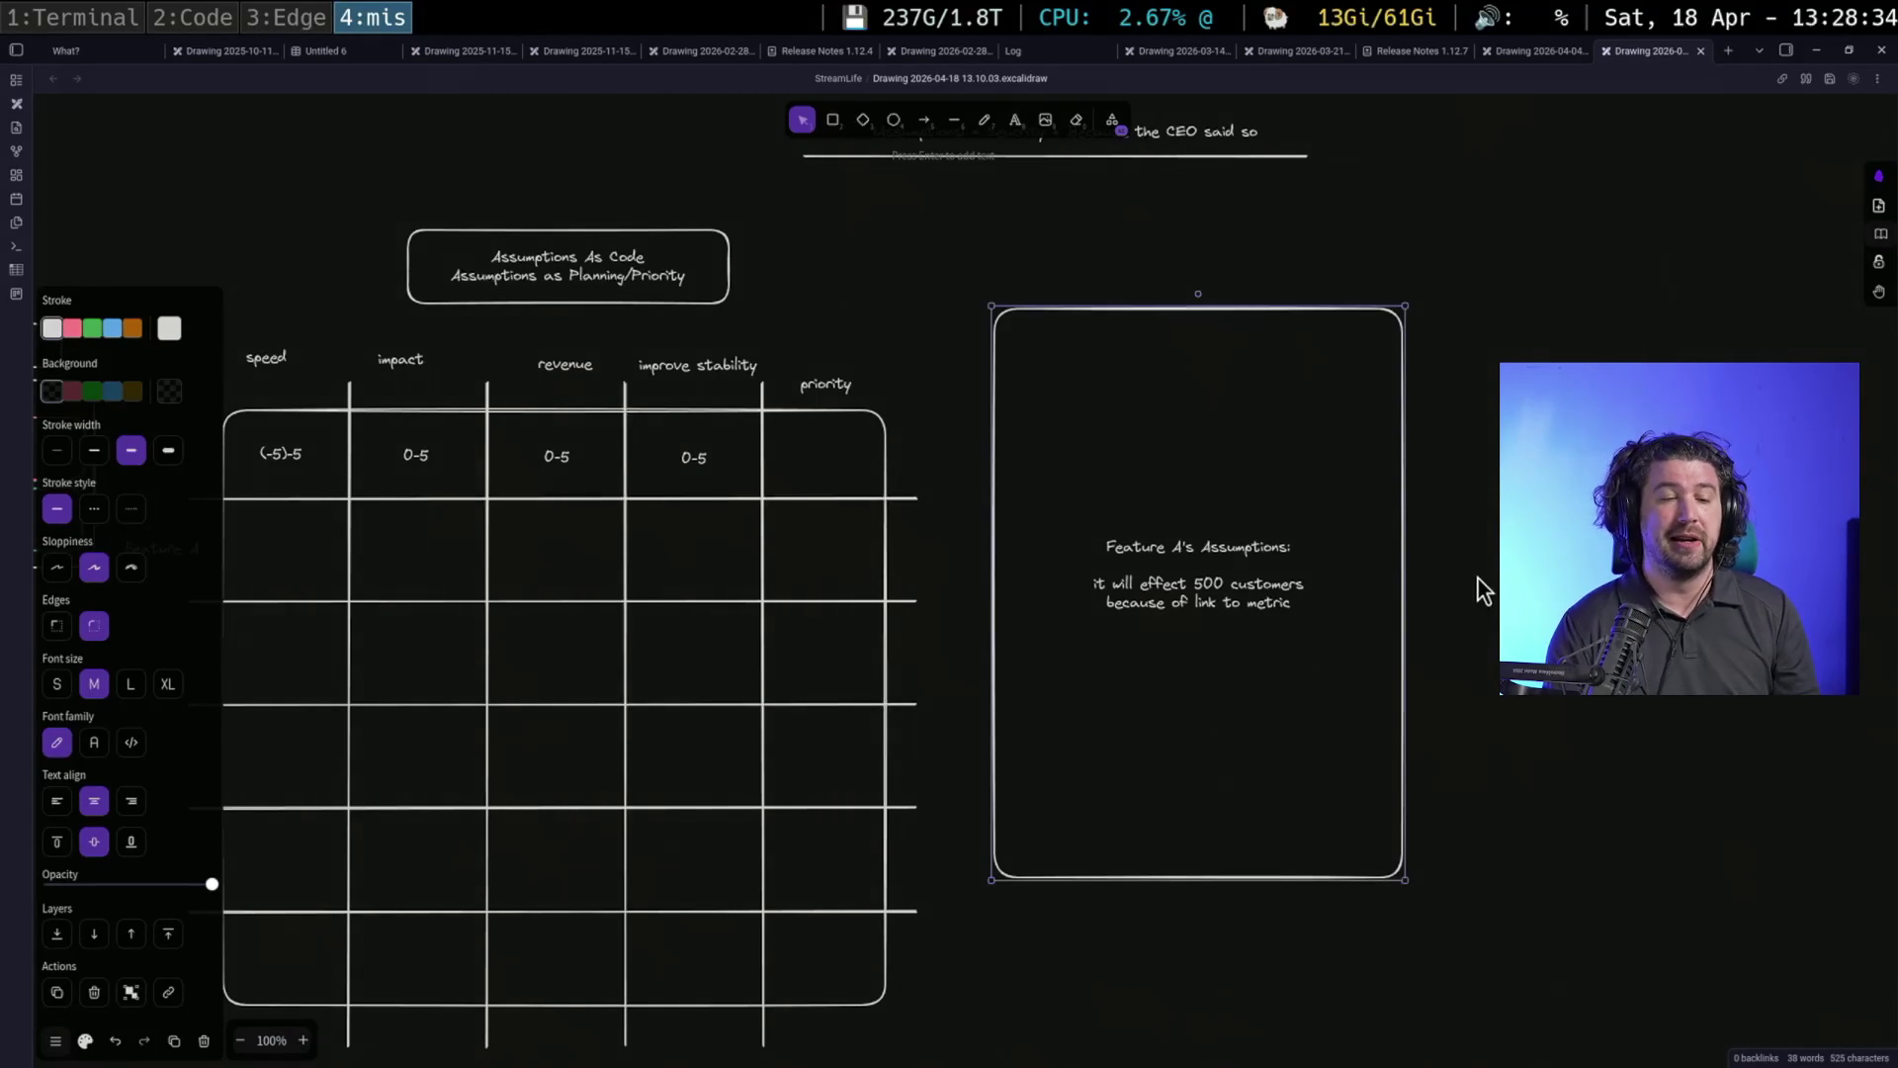
{"action": "left_click_drag", "start_coordinate": [1287, 311], "coordinate": [1707, 314], "text": "alt"}
{"action": "key", "text": "Escape"}
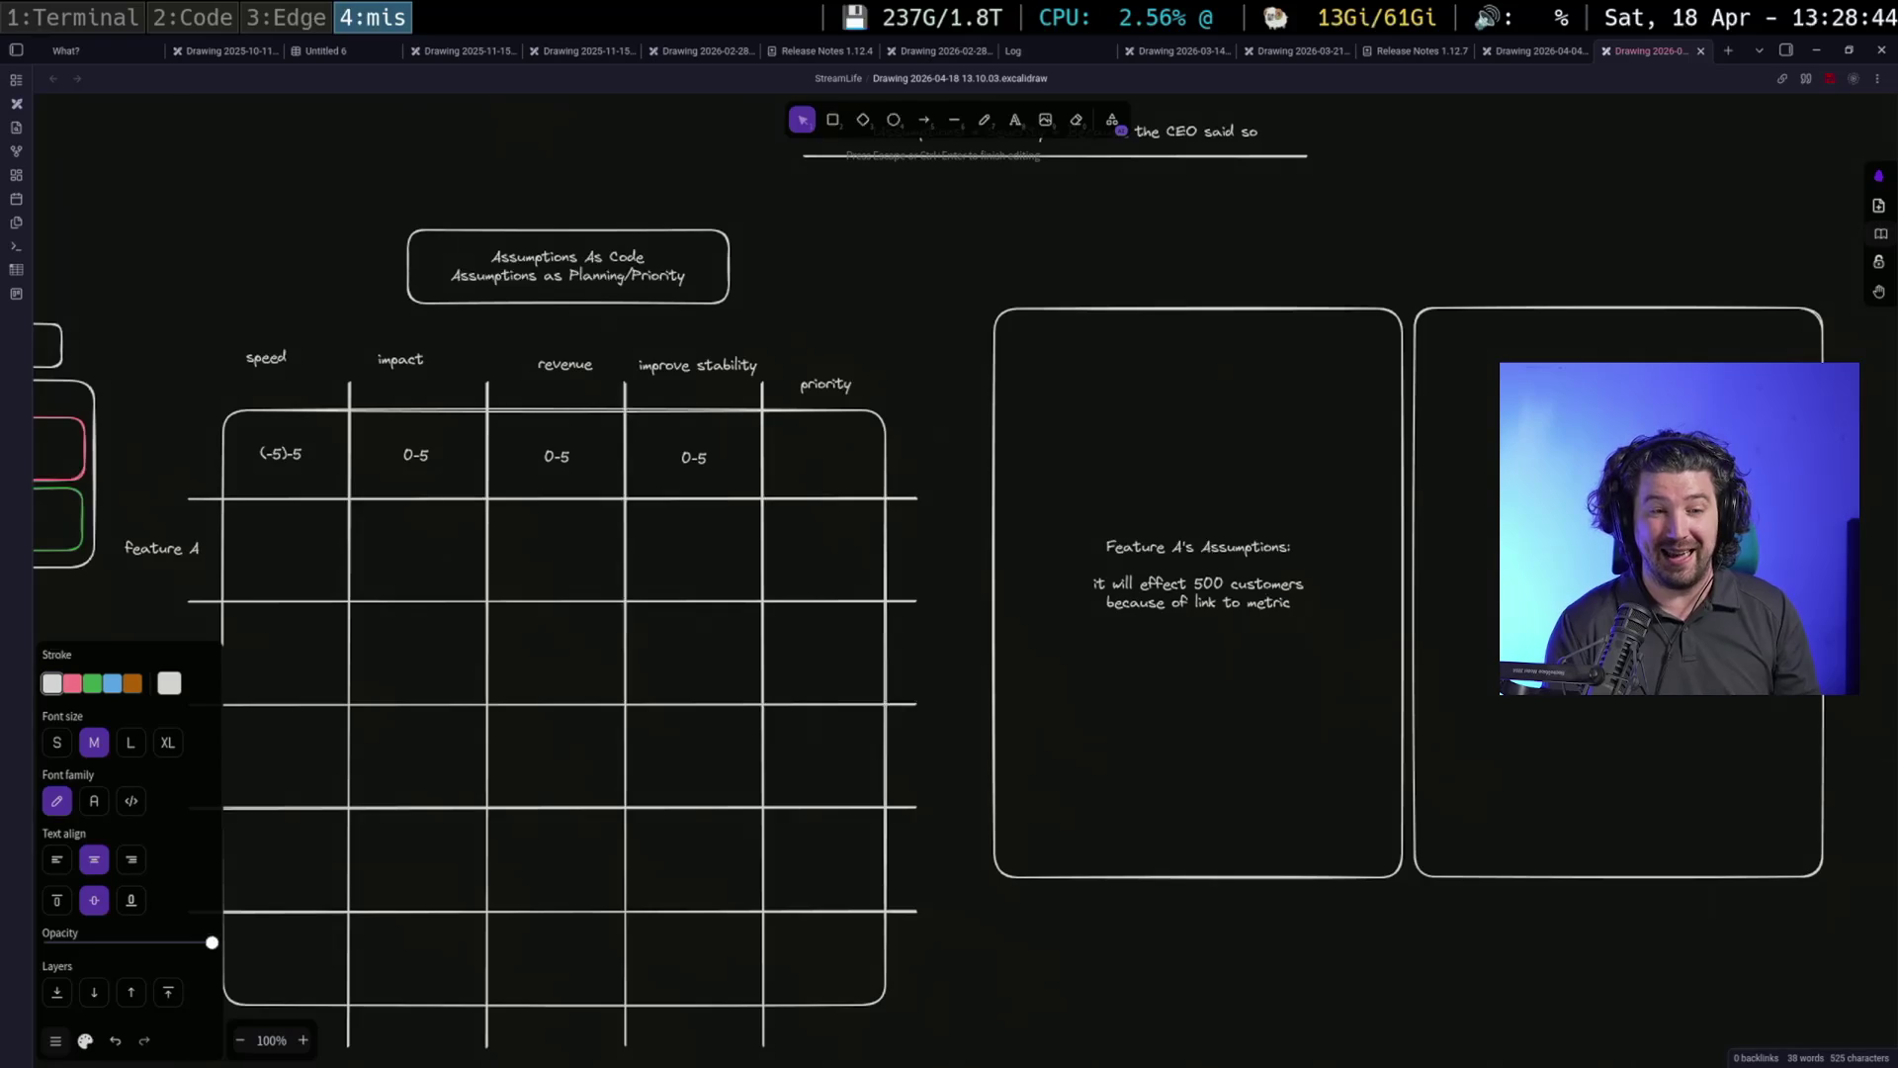
Select both assumption panels and drag their bottom edge up to shorten them
{"action": "mouse_move", "coordinate": [954, 277]}
{"action": "left_mouse_down"}
{"action": "mouse_move", "coordinate": [1715, 805]}
{"action": "mouse_move", "coordinate": [1876, 946]}
{"action": "left_mouse_up"}
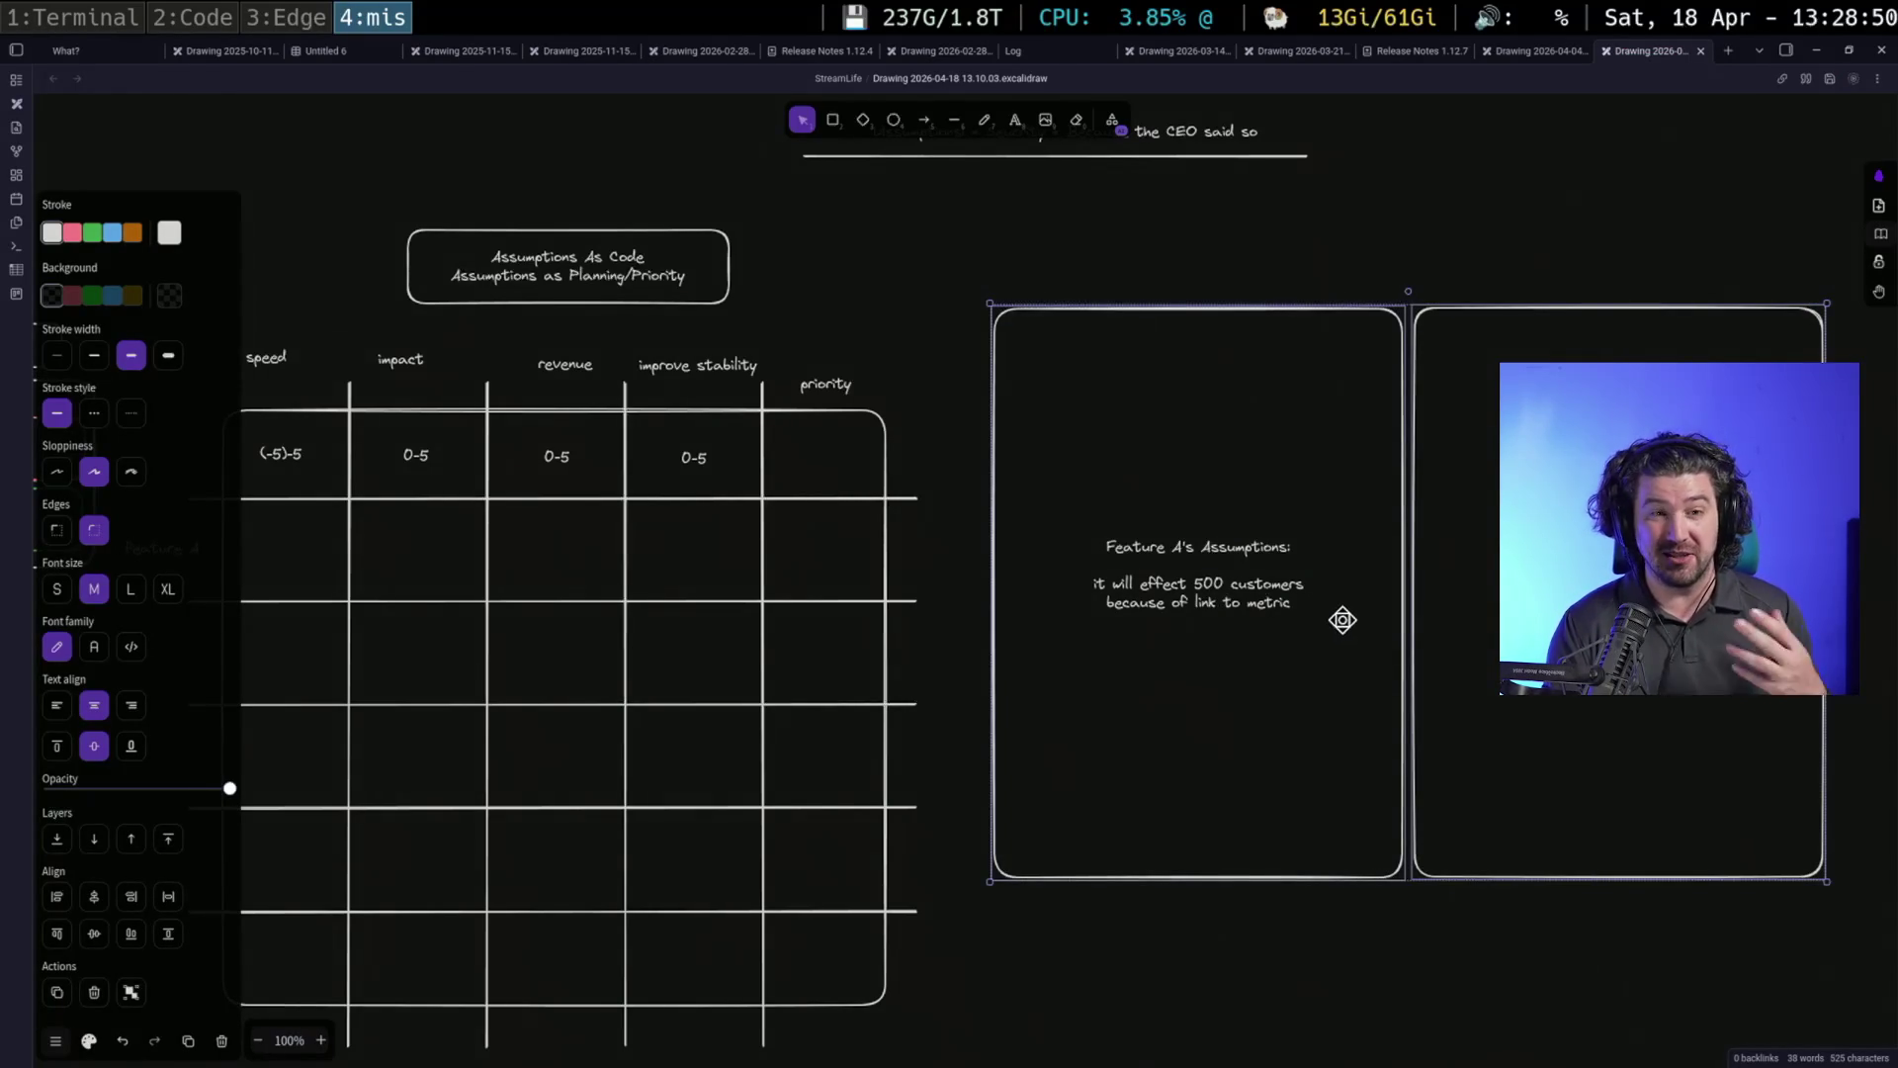
{"action": "left_click", "coordinate": [1394, 947]}
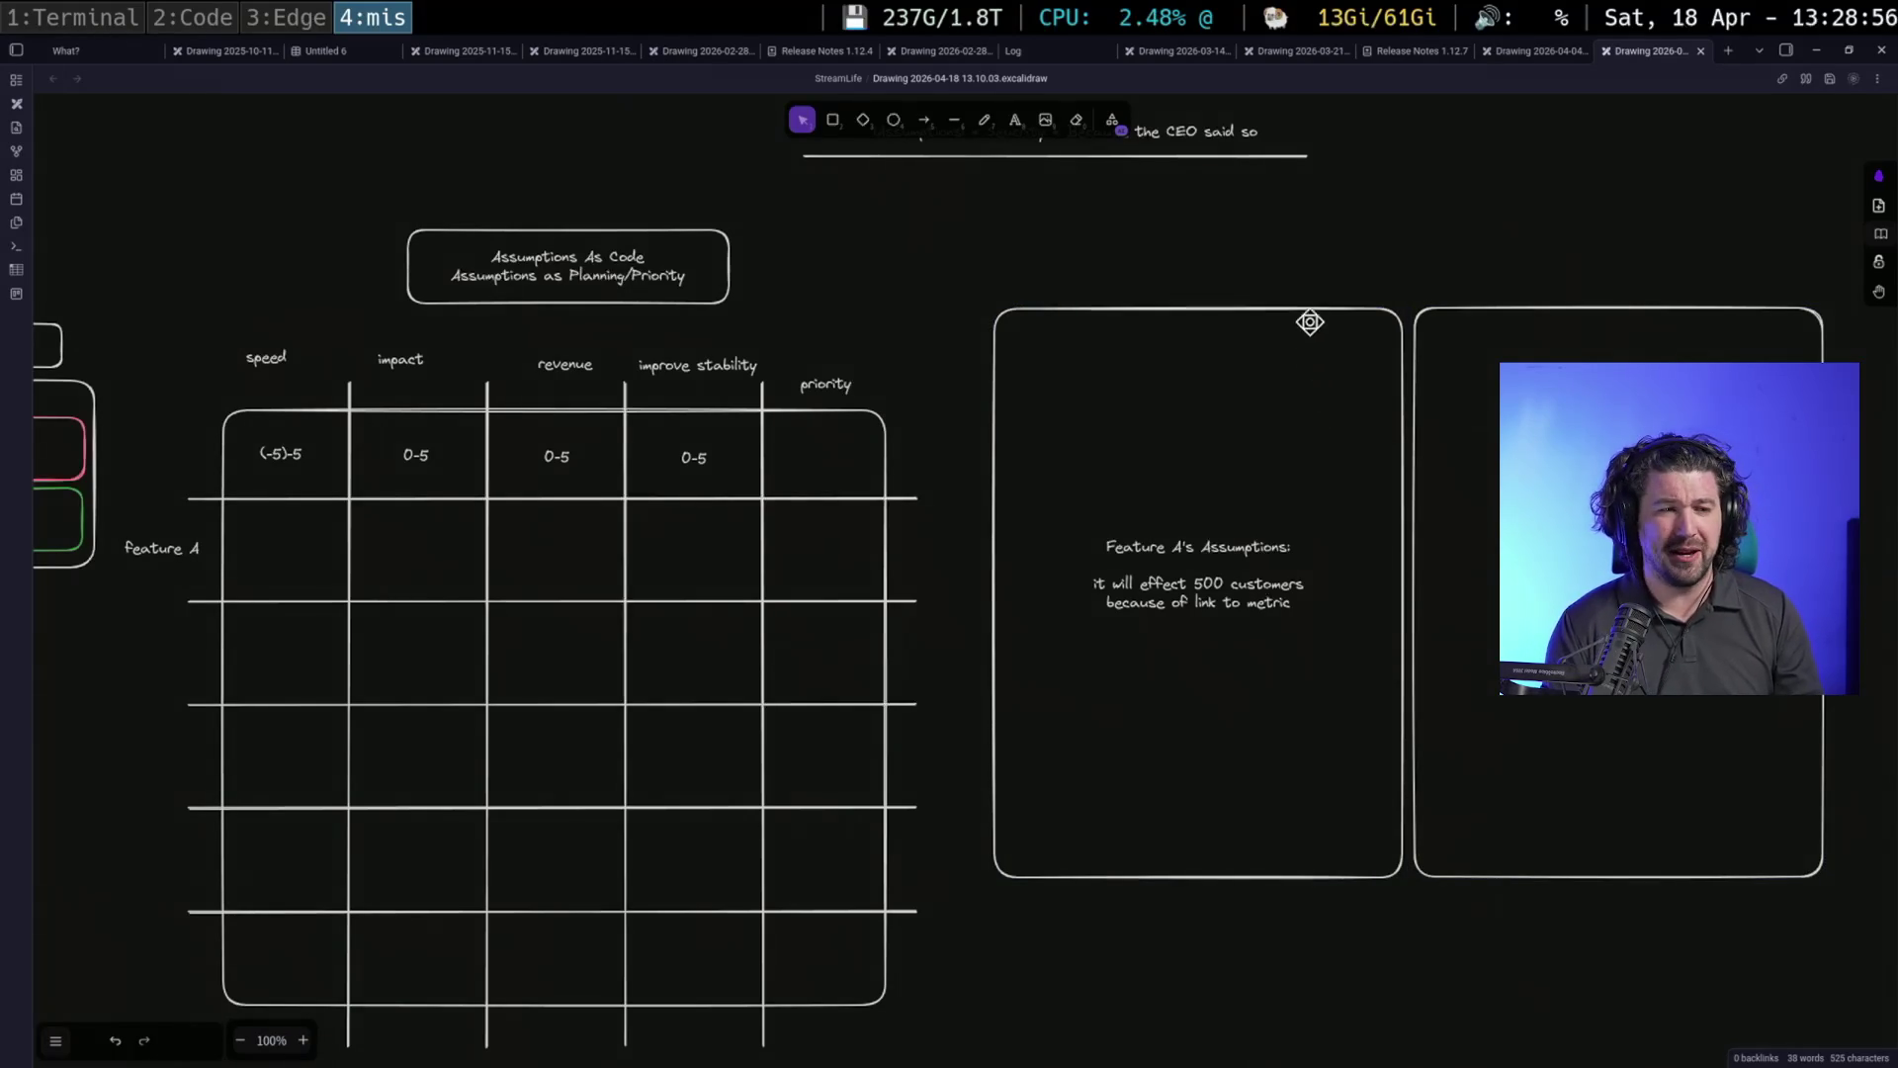
{"action": "left_click_drag", "start_coordinate": [971, 267], "coordinate": [1867, 902]}
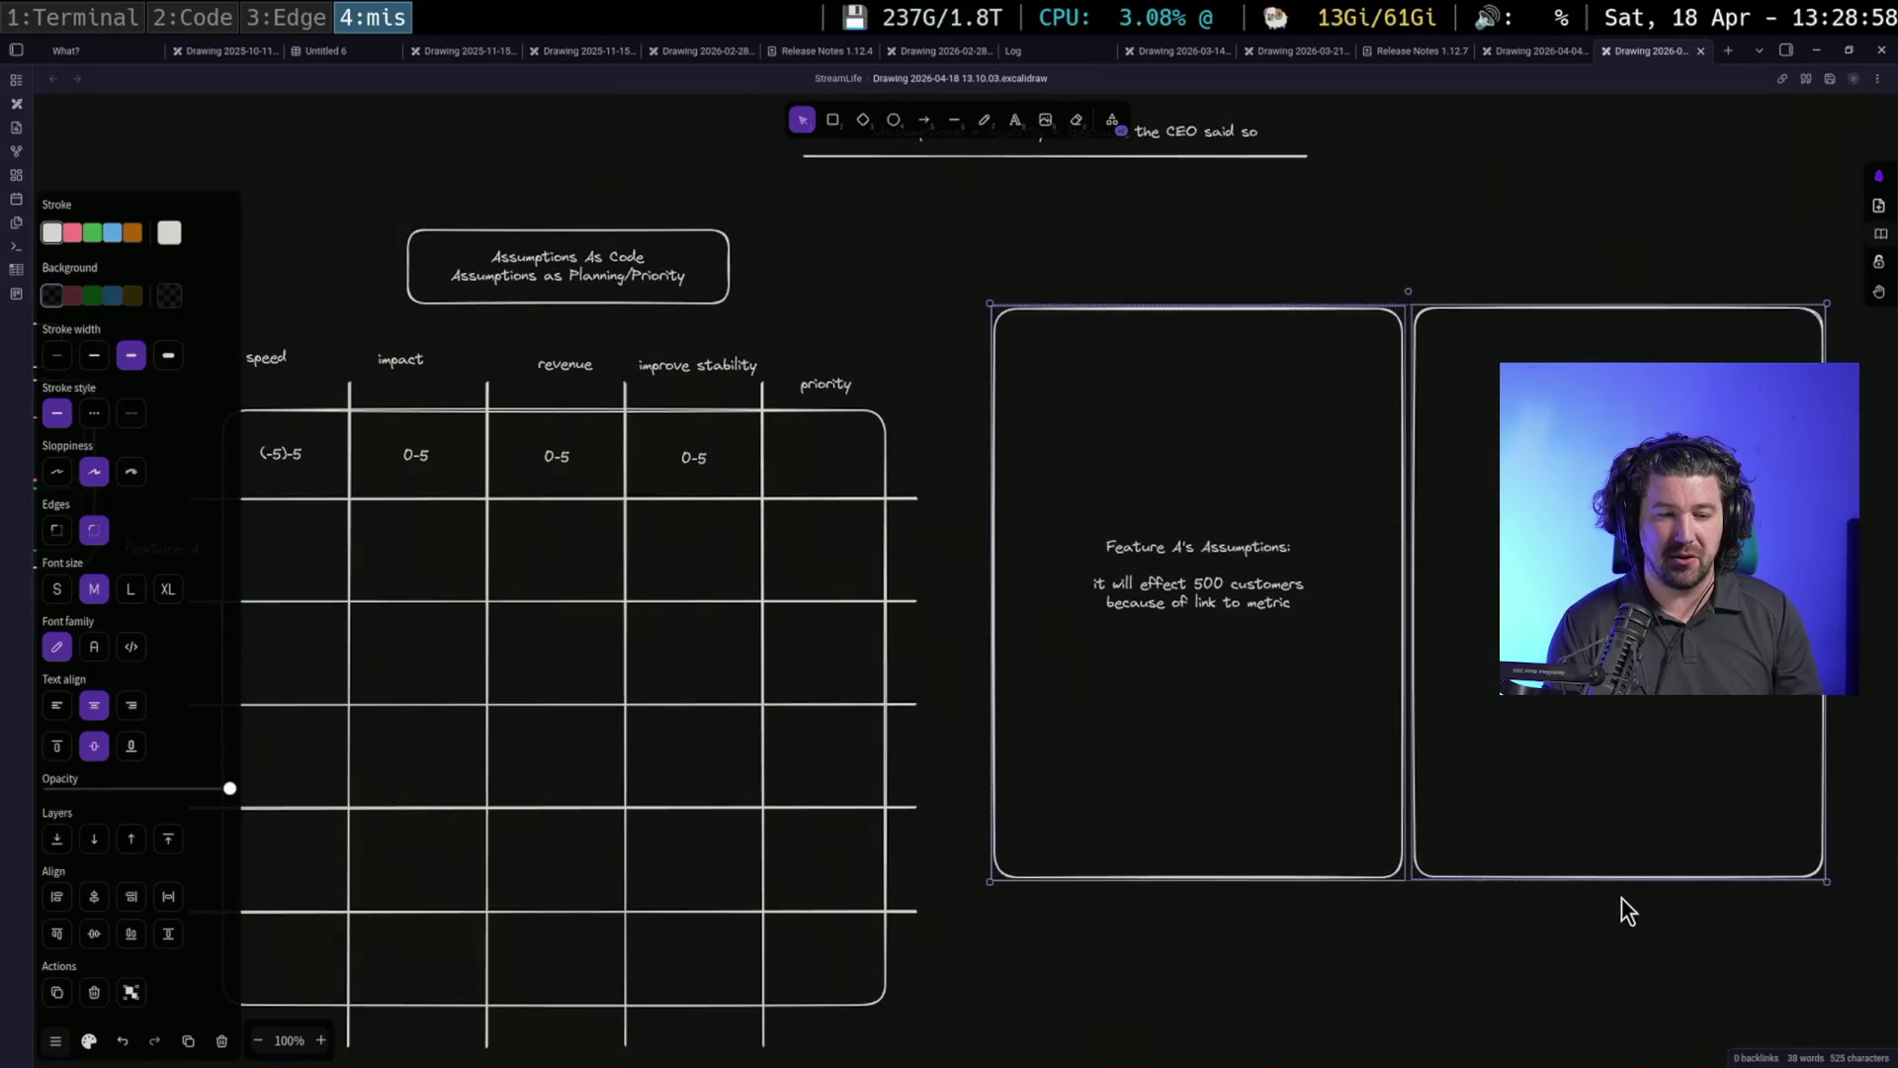
{"action": "left_click_drag", "start_coordinate": [1632, 879], "coordinate": [1623, 612]}
{"action": "left_click", "coordinate": [1601, 692]}
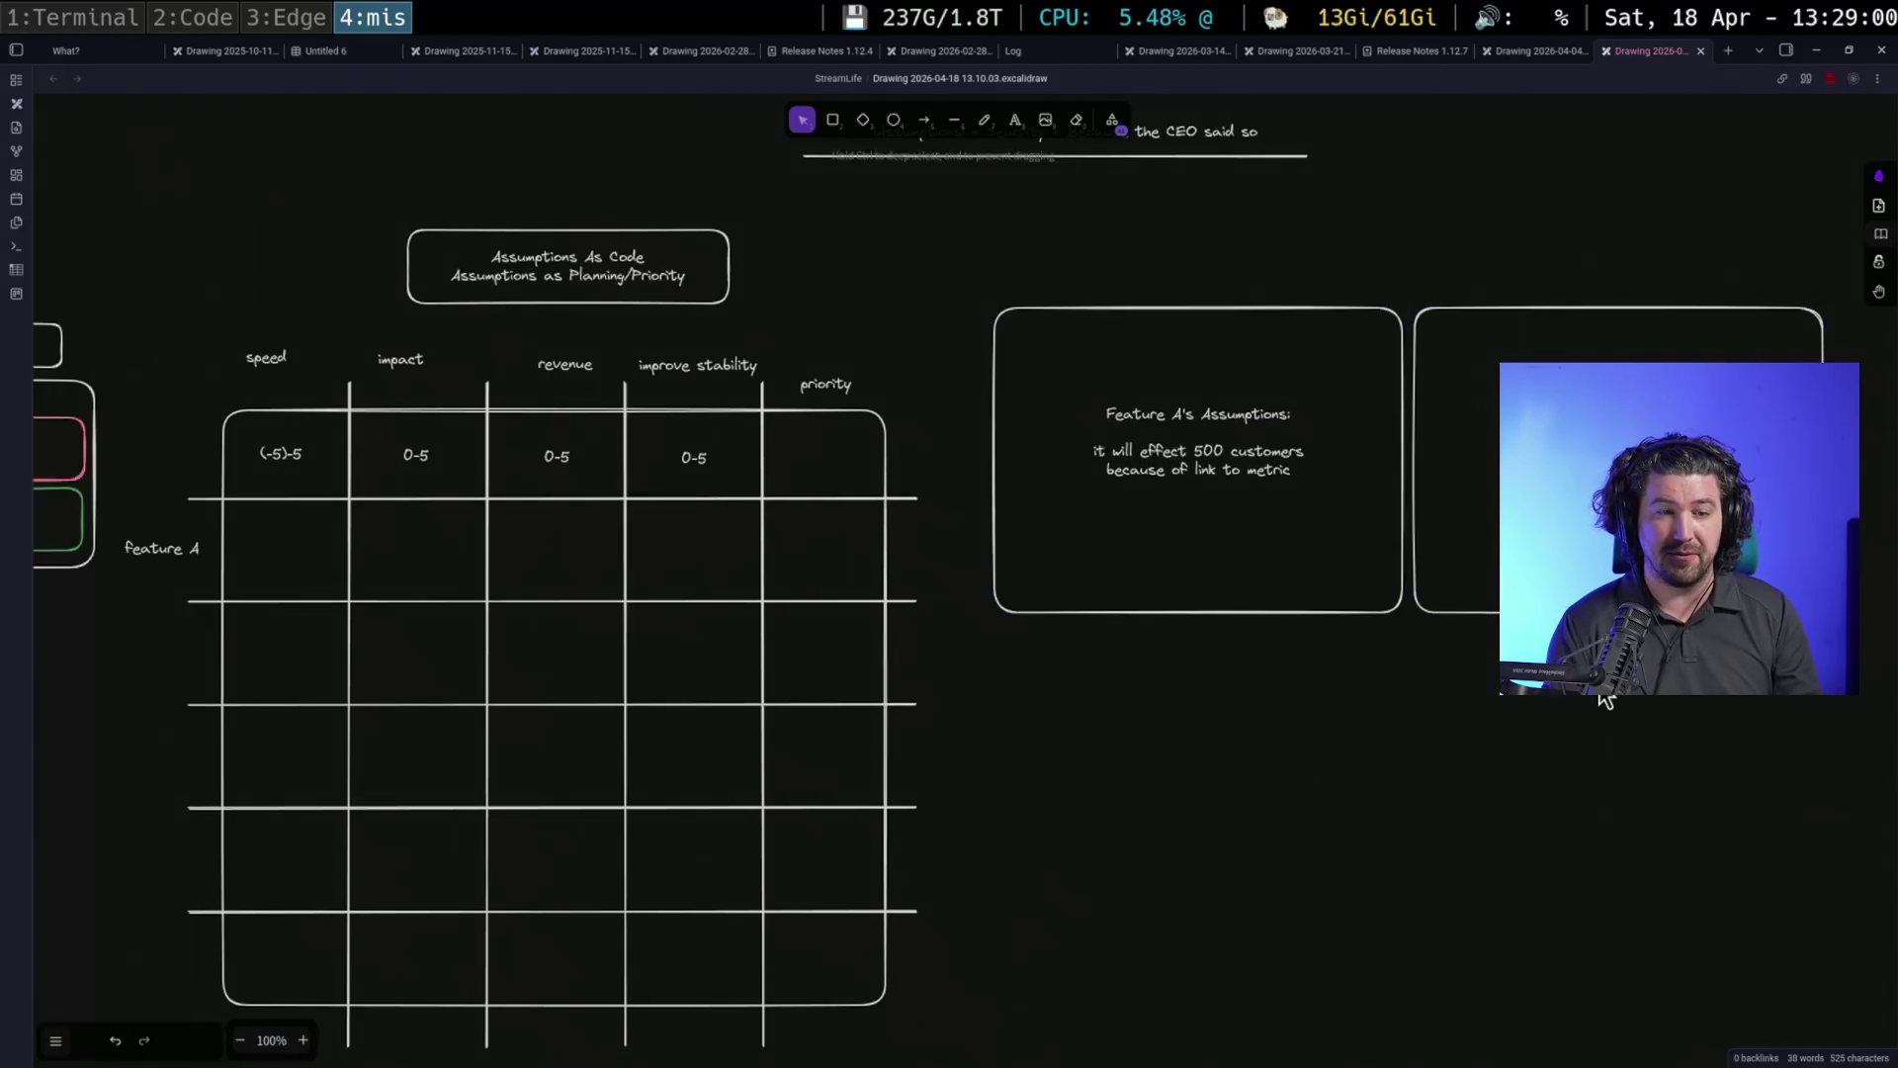
{"action": "left_click_drag", "start_coordinate": [1602, 692], "coordinate": [1533, 870]}
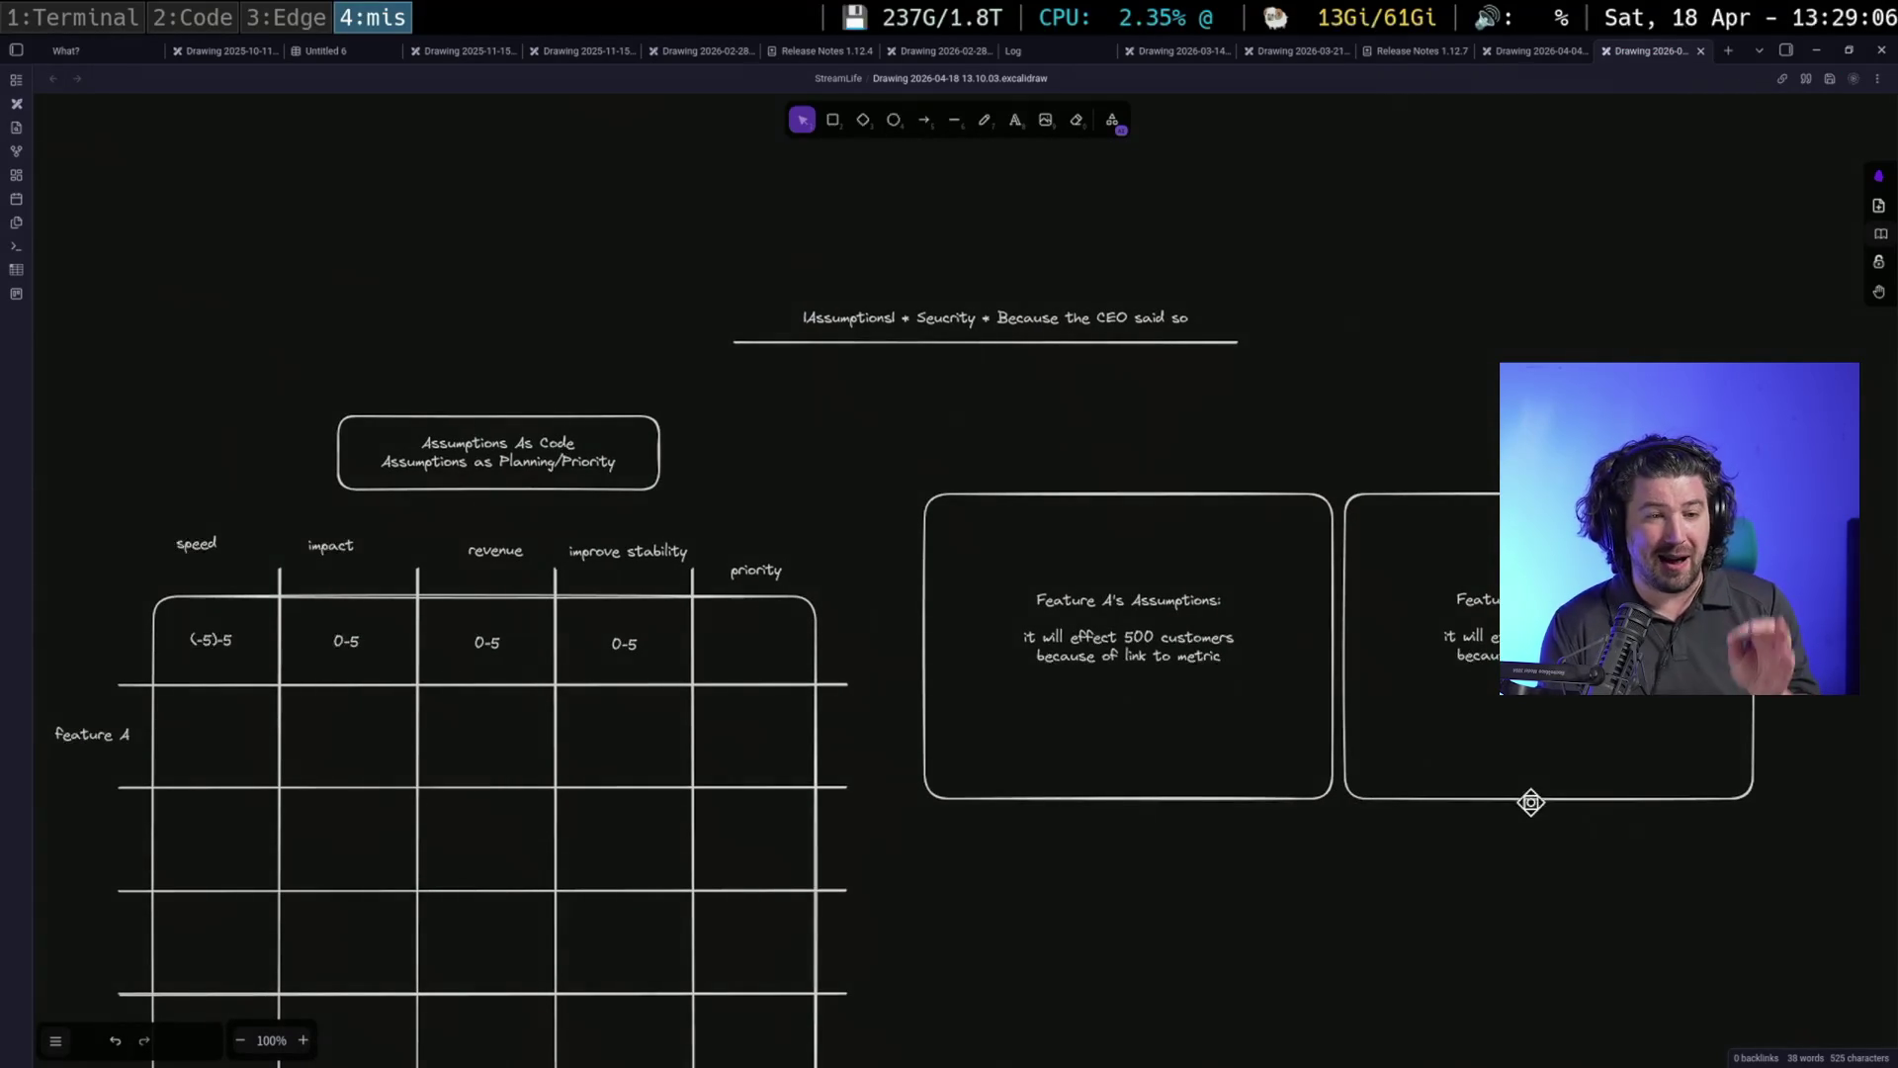
{"action": "left_click_drag", "start_coordinate": [1529, 829], "coordinate": [1387, 765]}
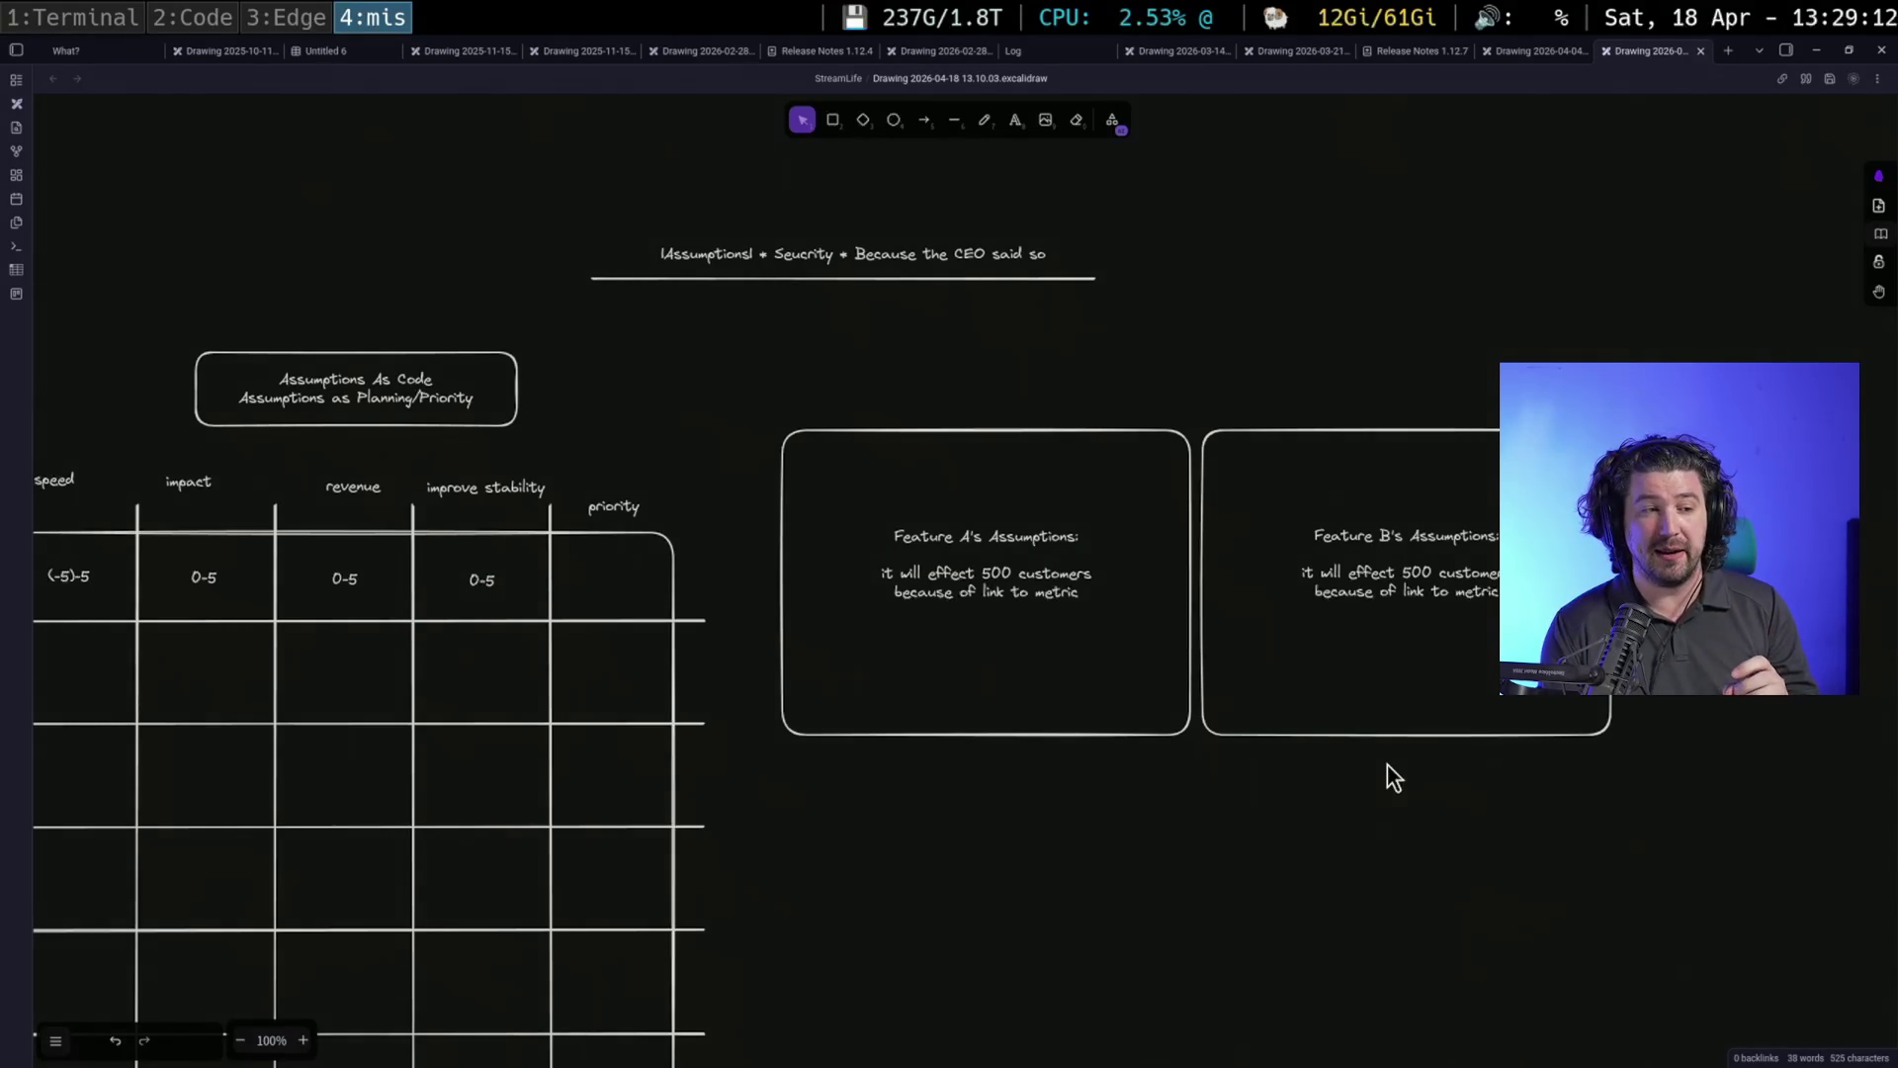
{"action": "scroll", "coordinate": [1043, 806], "scroll_direction": "left", "scroll_amount": 5}
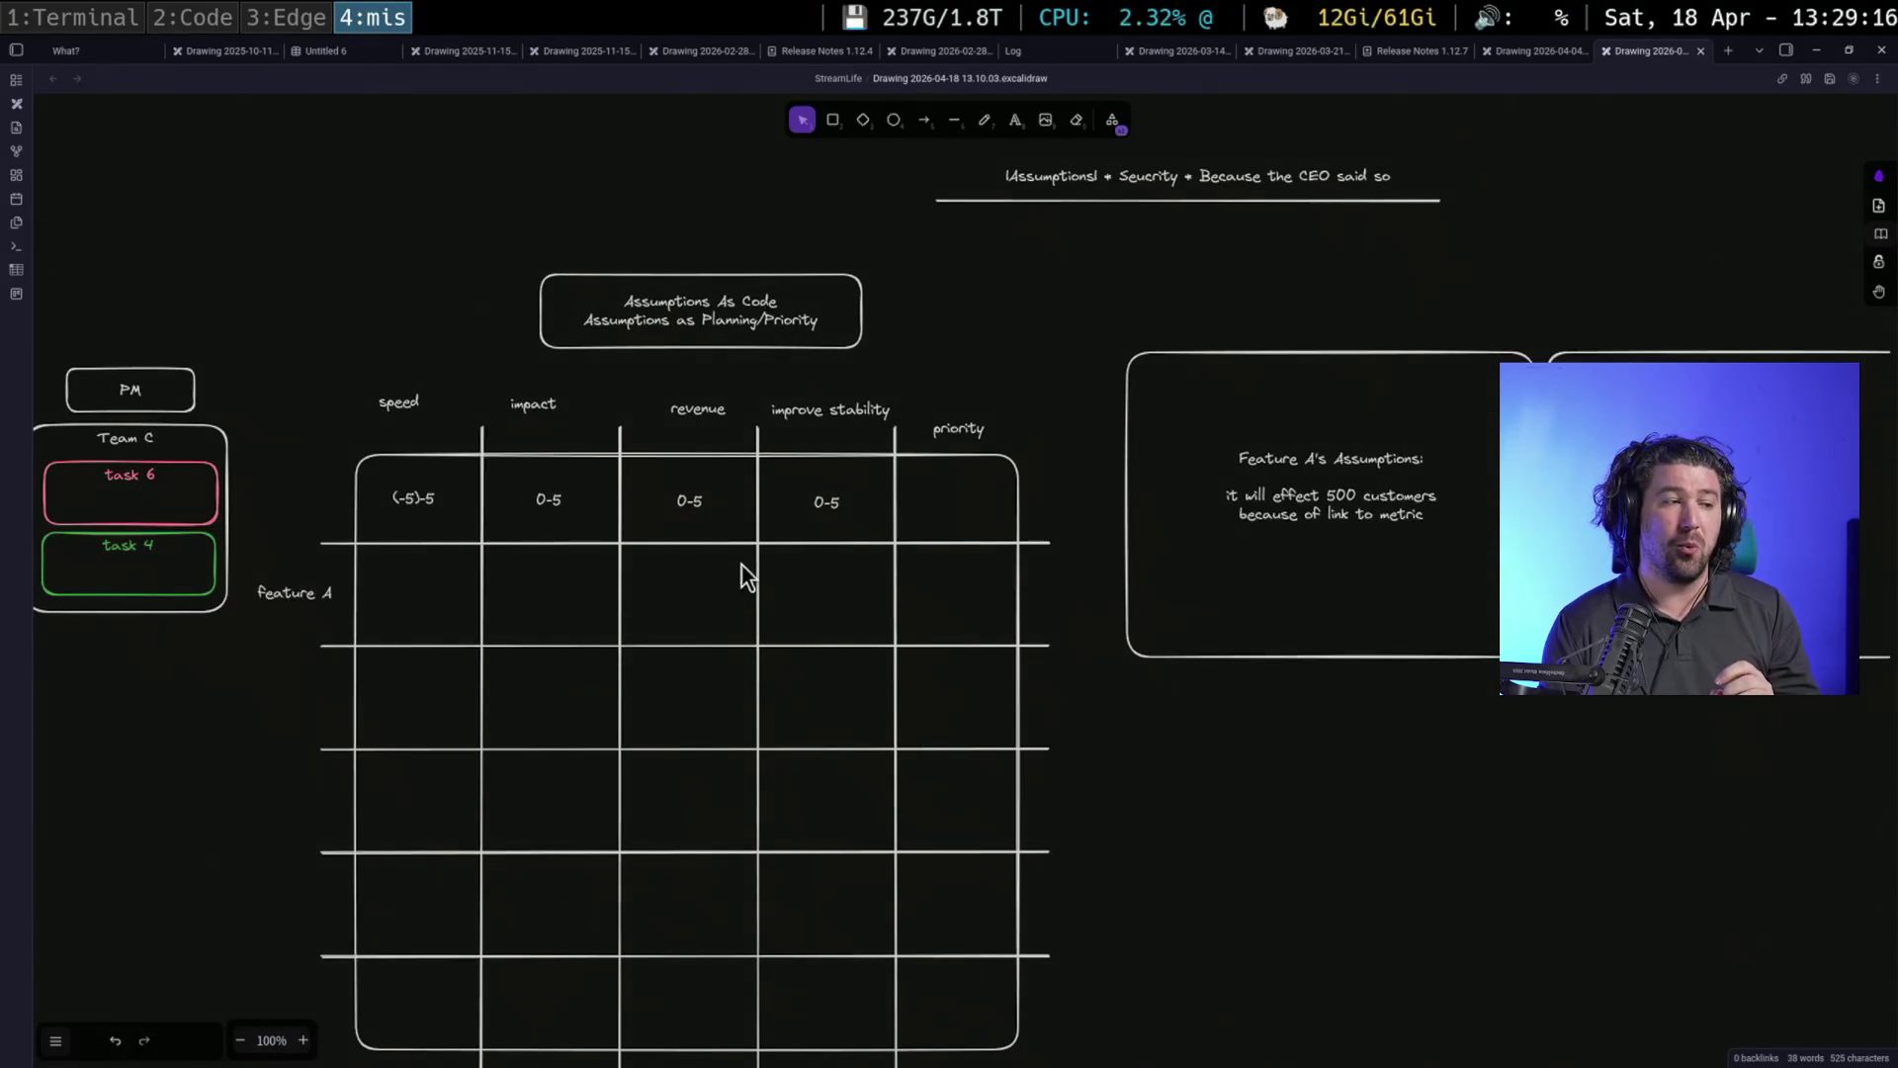
{"action": "left_click_drag", "start_coordinate": [164, 775], "coordinate": [1049, 753]}
{"action": "left_click", "coordinate": [1062, 472]}
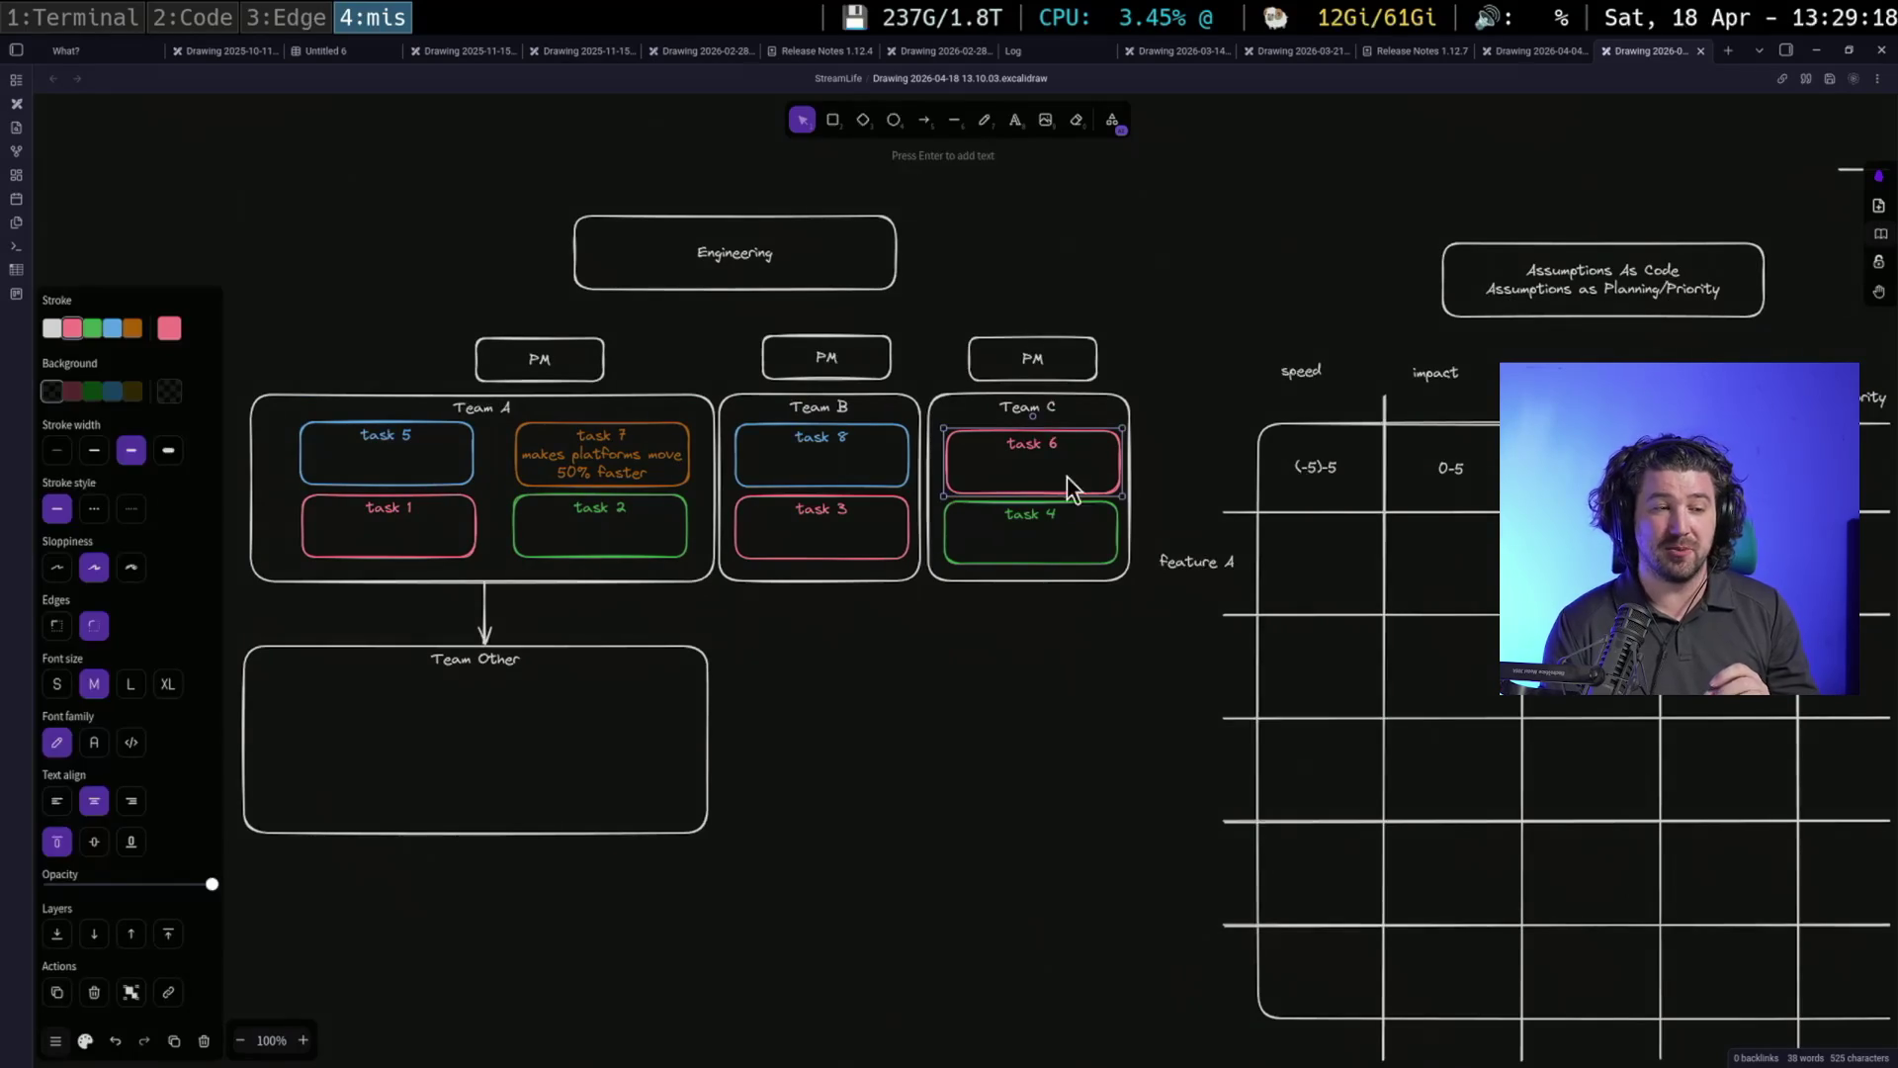
{"action": "scroll", "coordinate": [598, 751], "scroll_direction": "right", "scroll_amount": 5}
{"action": "scroll", "coordinate": [1259, 817], "scroll_direction": "right", "scroll_amount": 5}
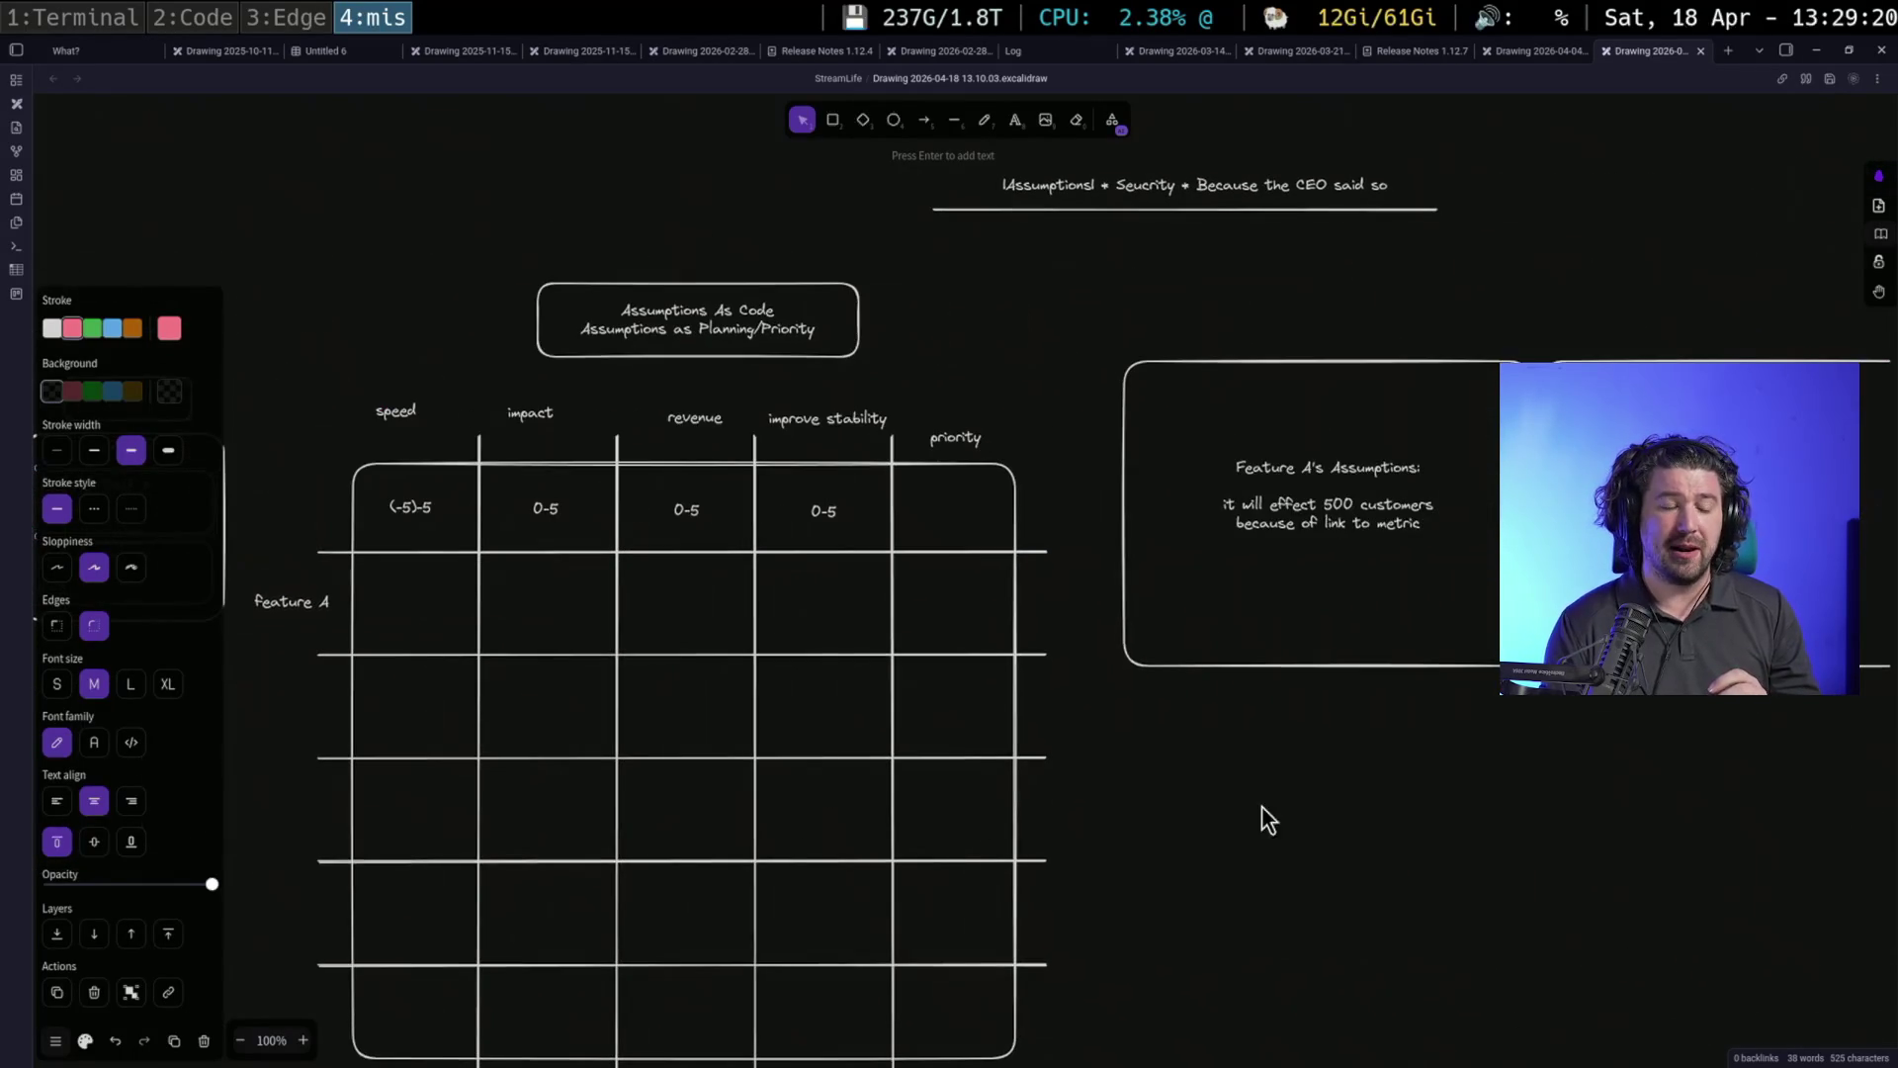
{"action": "left_click", "coordinate": [1308, 554]}
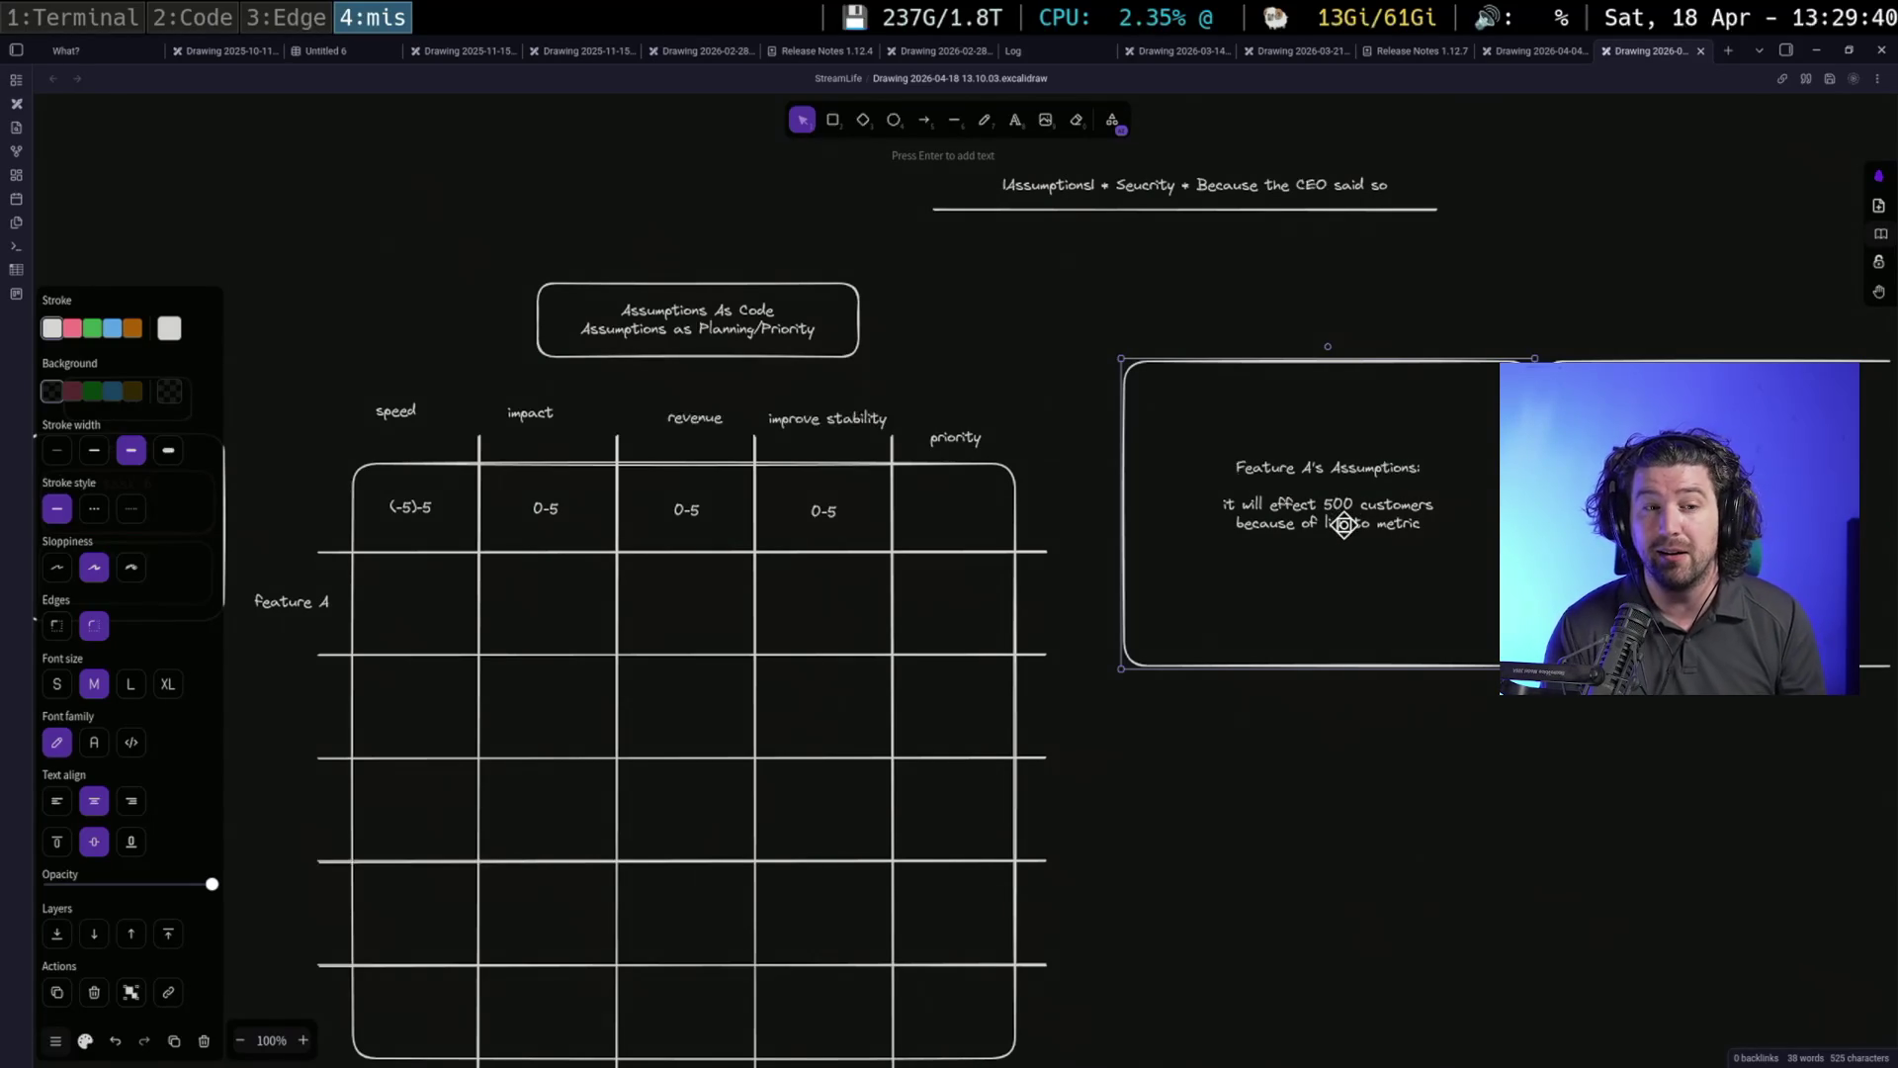
Change Feature A's 500 customers to 250 and add 'changed to 250 because actually', fixing 'because' spelling
{"action": "double_click", "coordinate": [1373, 588]}
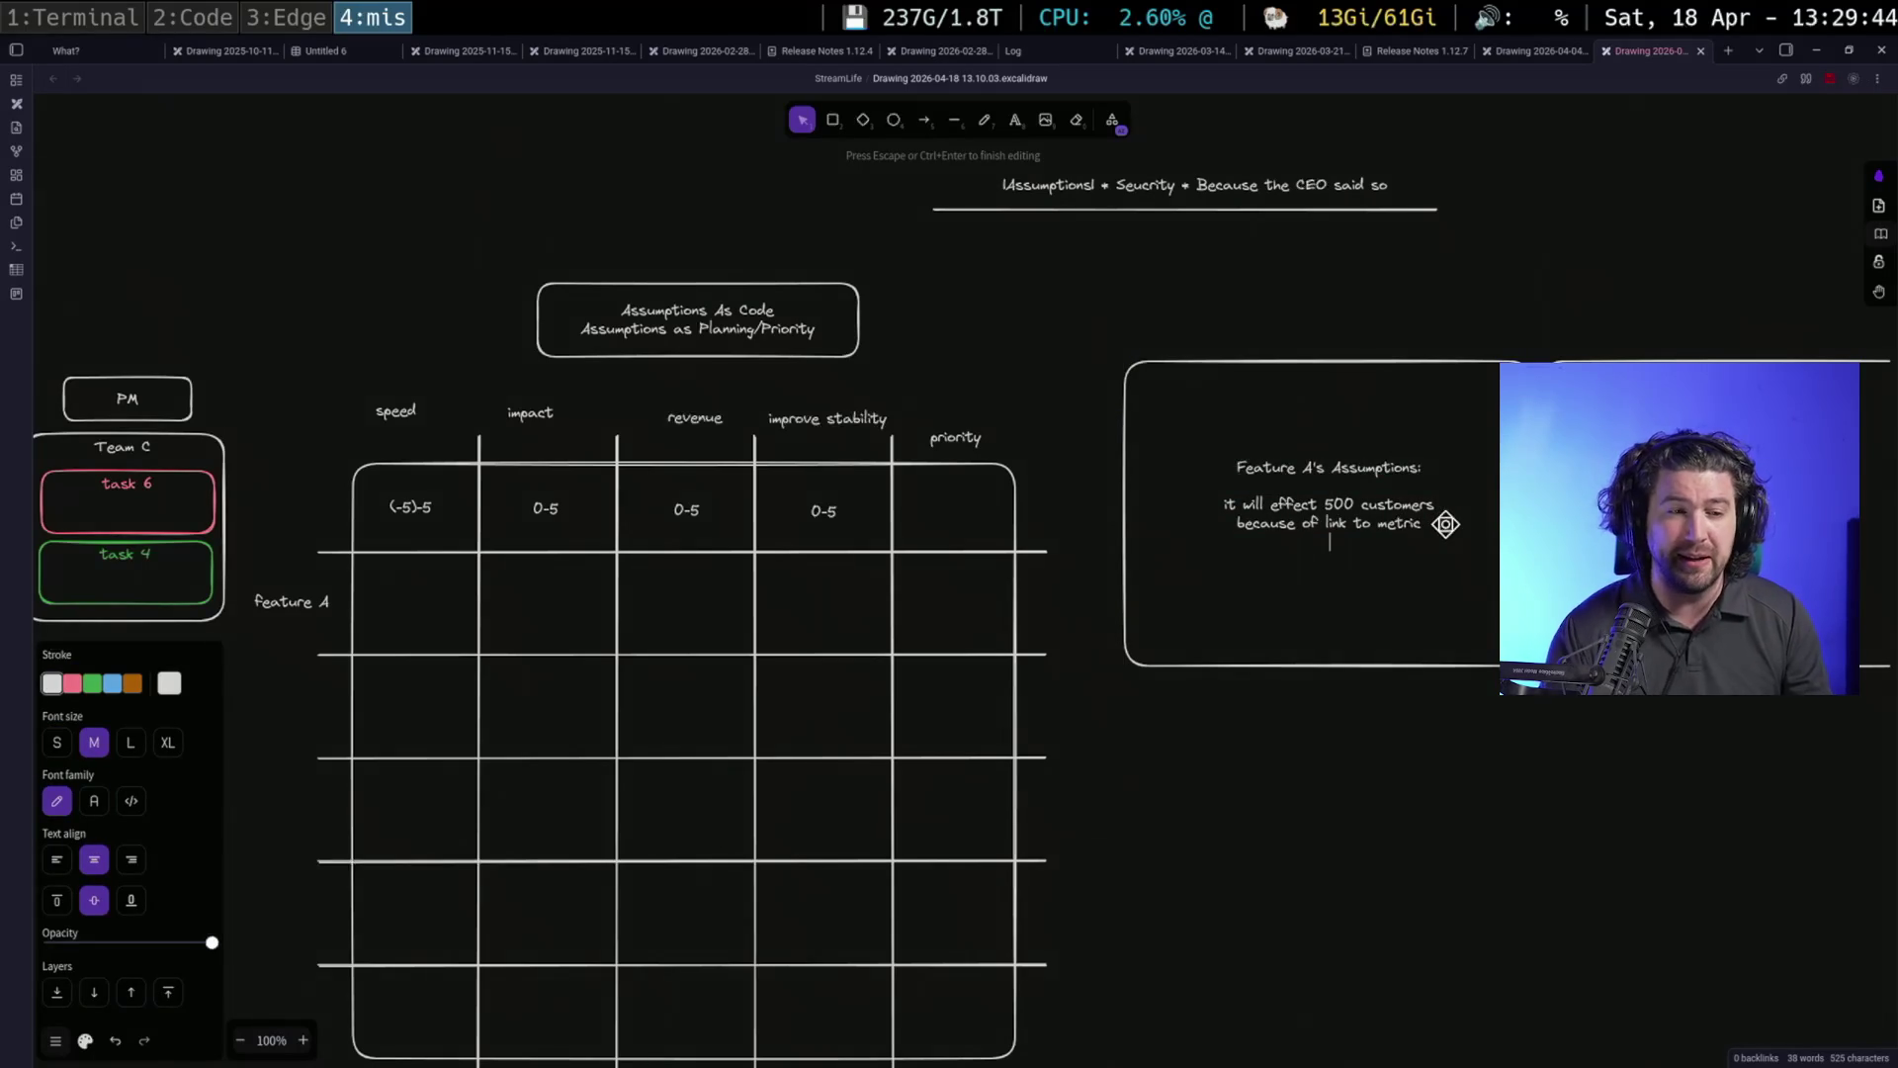
{"action": "double_click", "coordinate": [1338, 504]}
{"action": "type", "text": "250"}
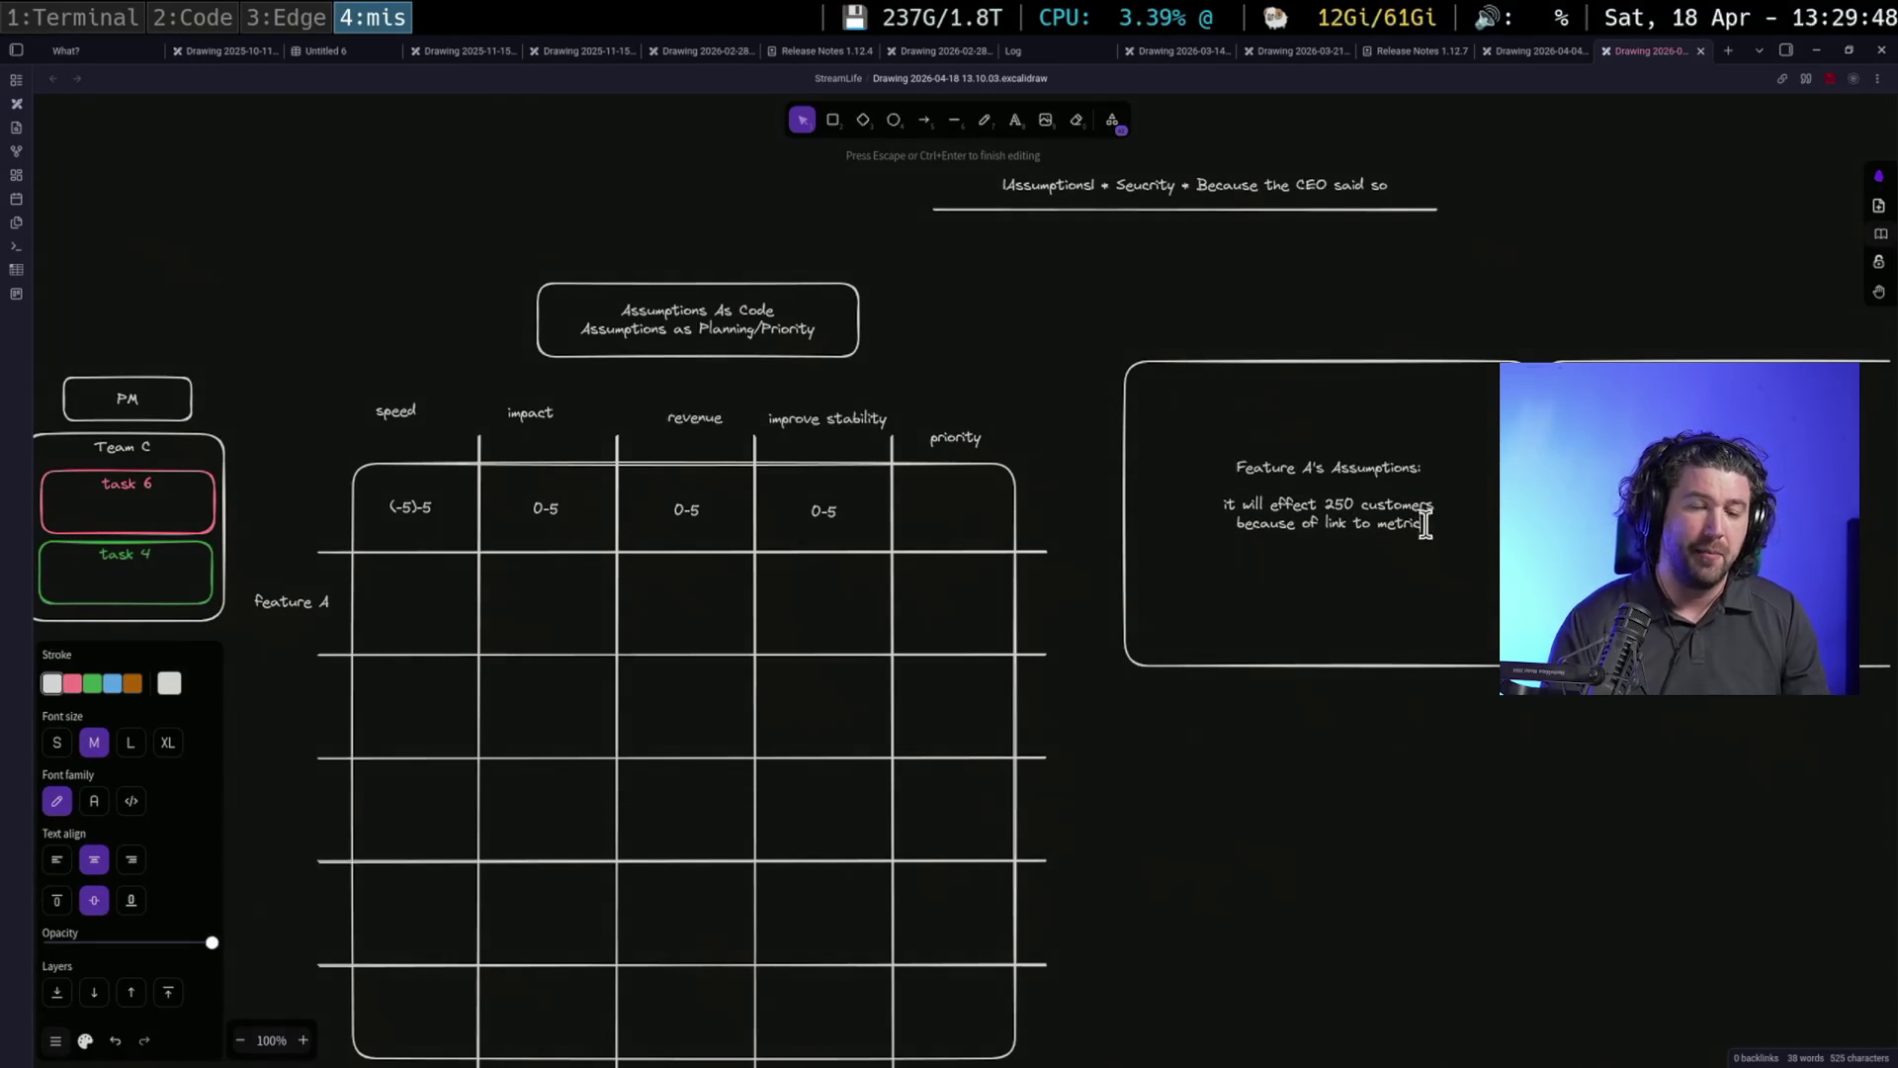
{"action": "key", "text": "Return"}
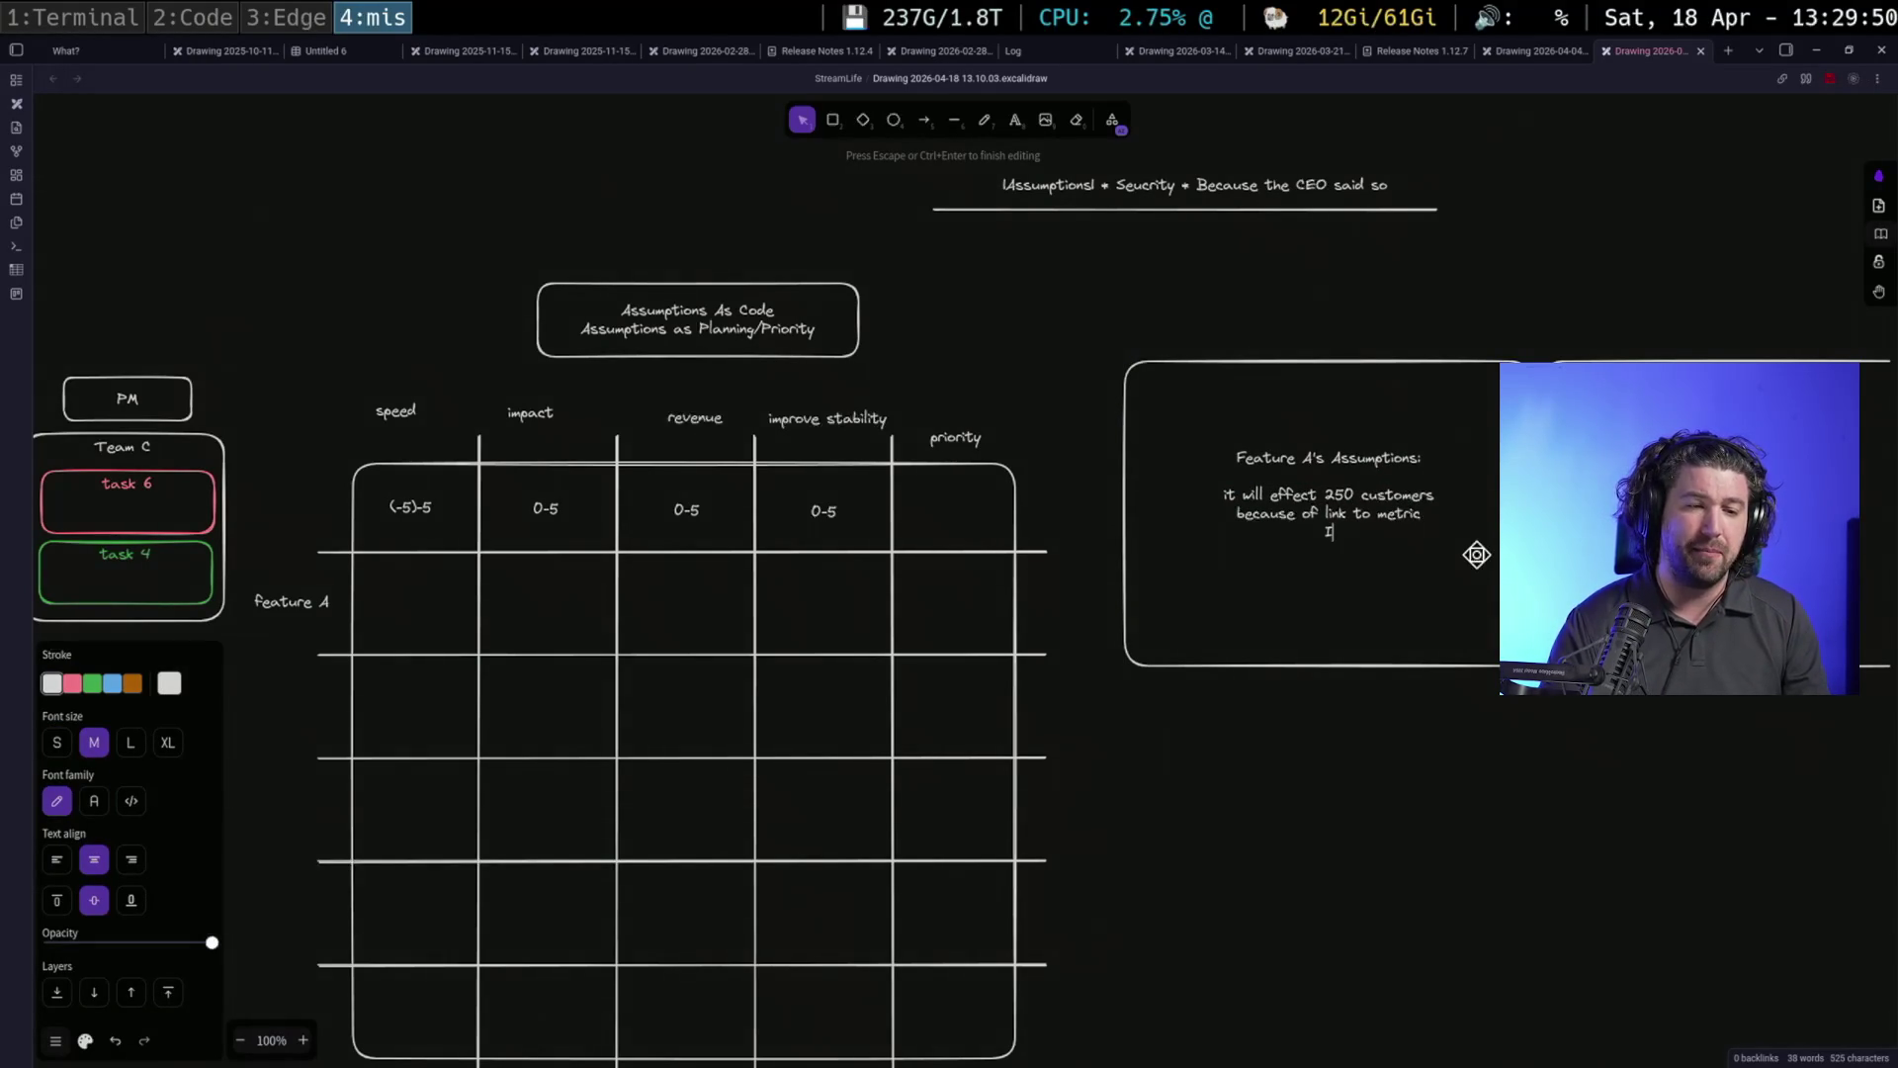
{"action": "type", "text": "changed to 250 becuase actually"}
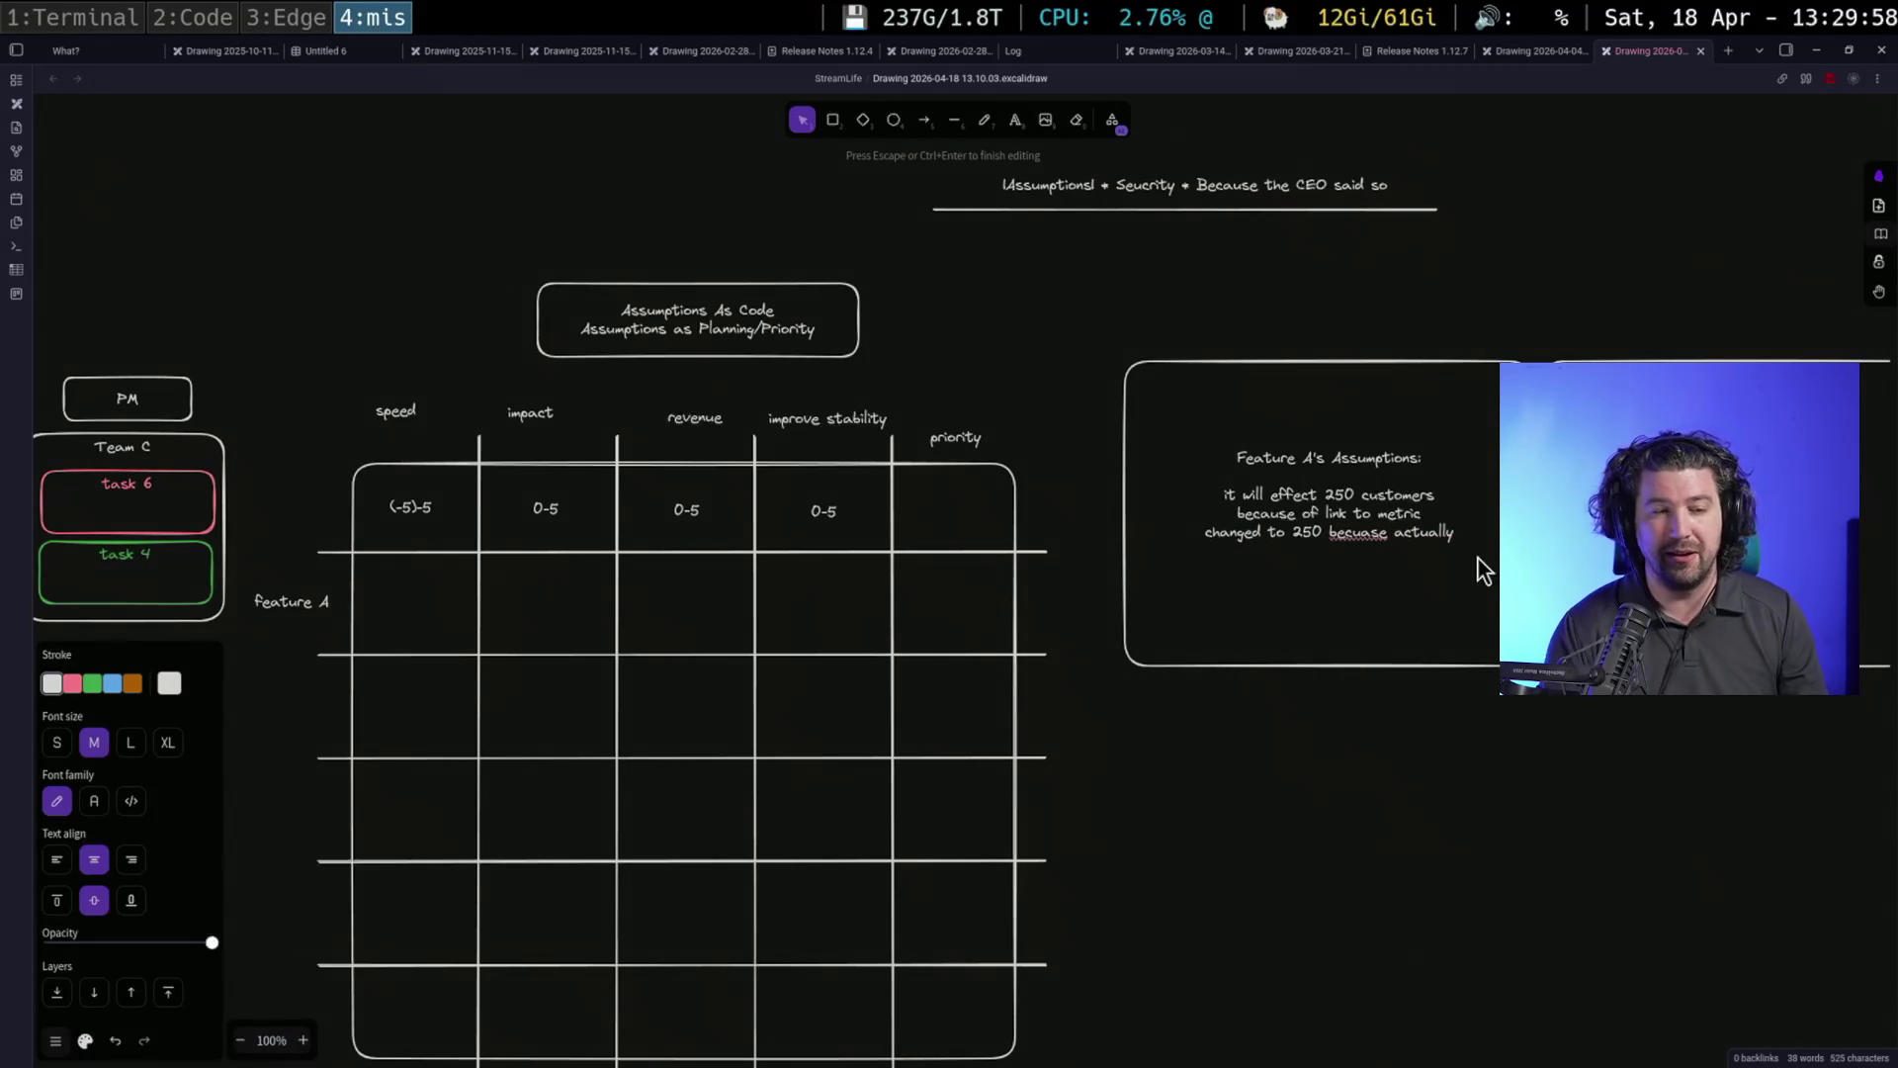
{"action": "right_click", "coordinate": [1373, 531]}
{"action": "left_click", "coordinate": [1467, 543]}
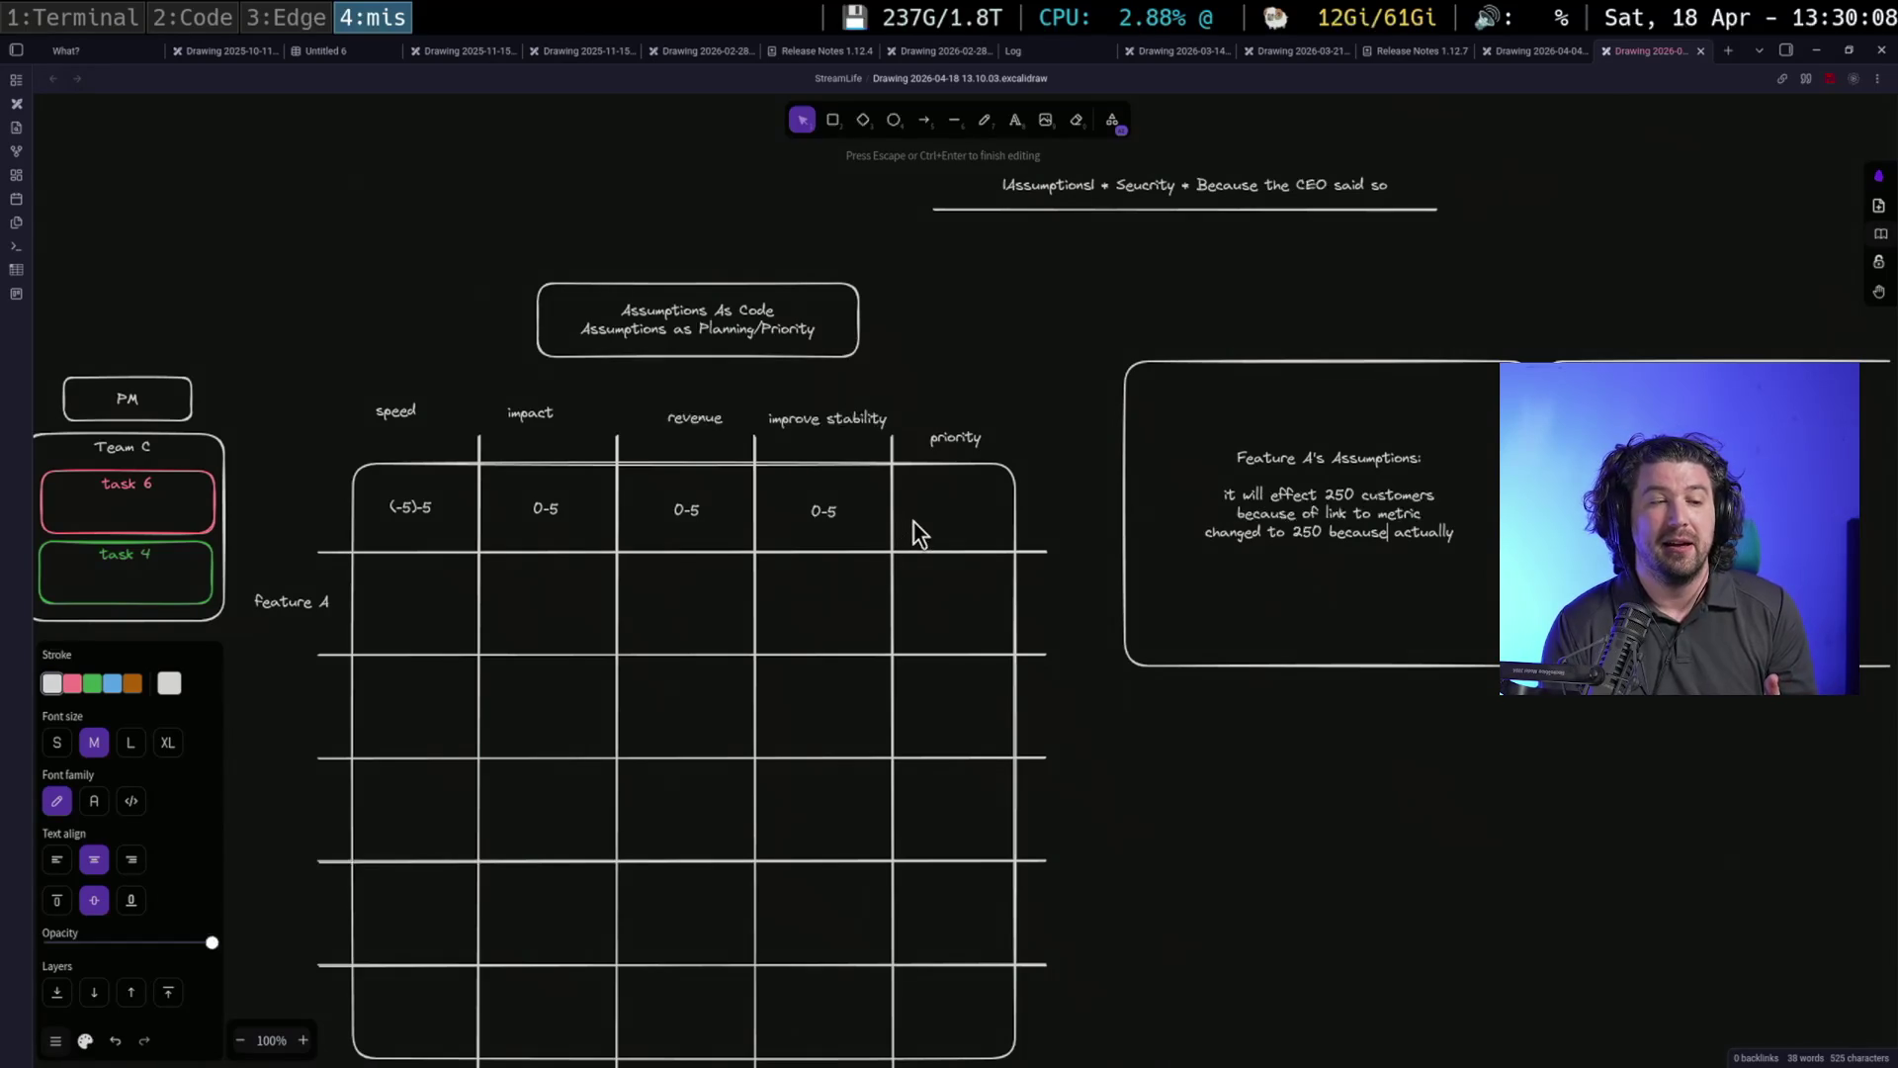
{"action": "left_click", "coordinate": [1186, 630]}
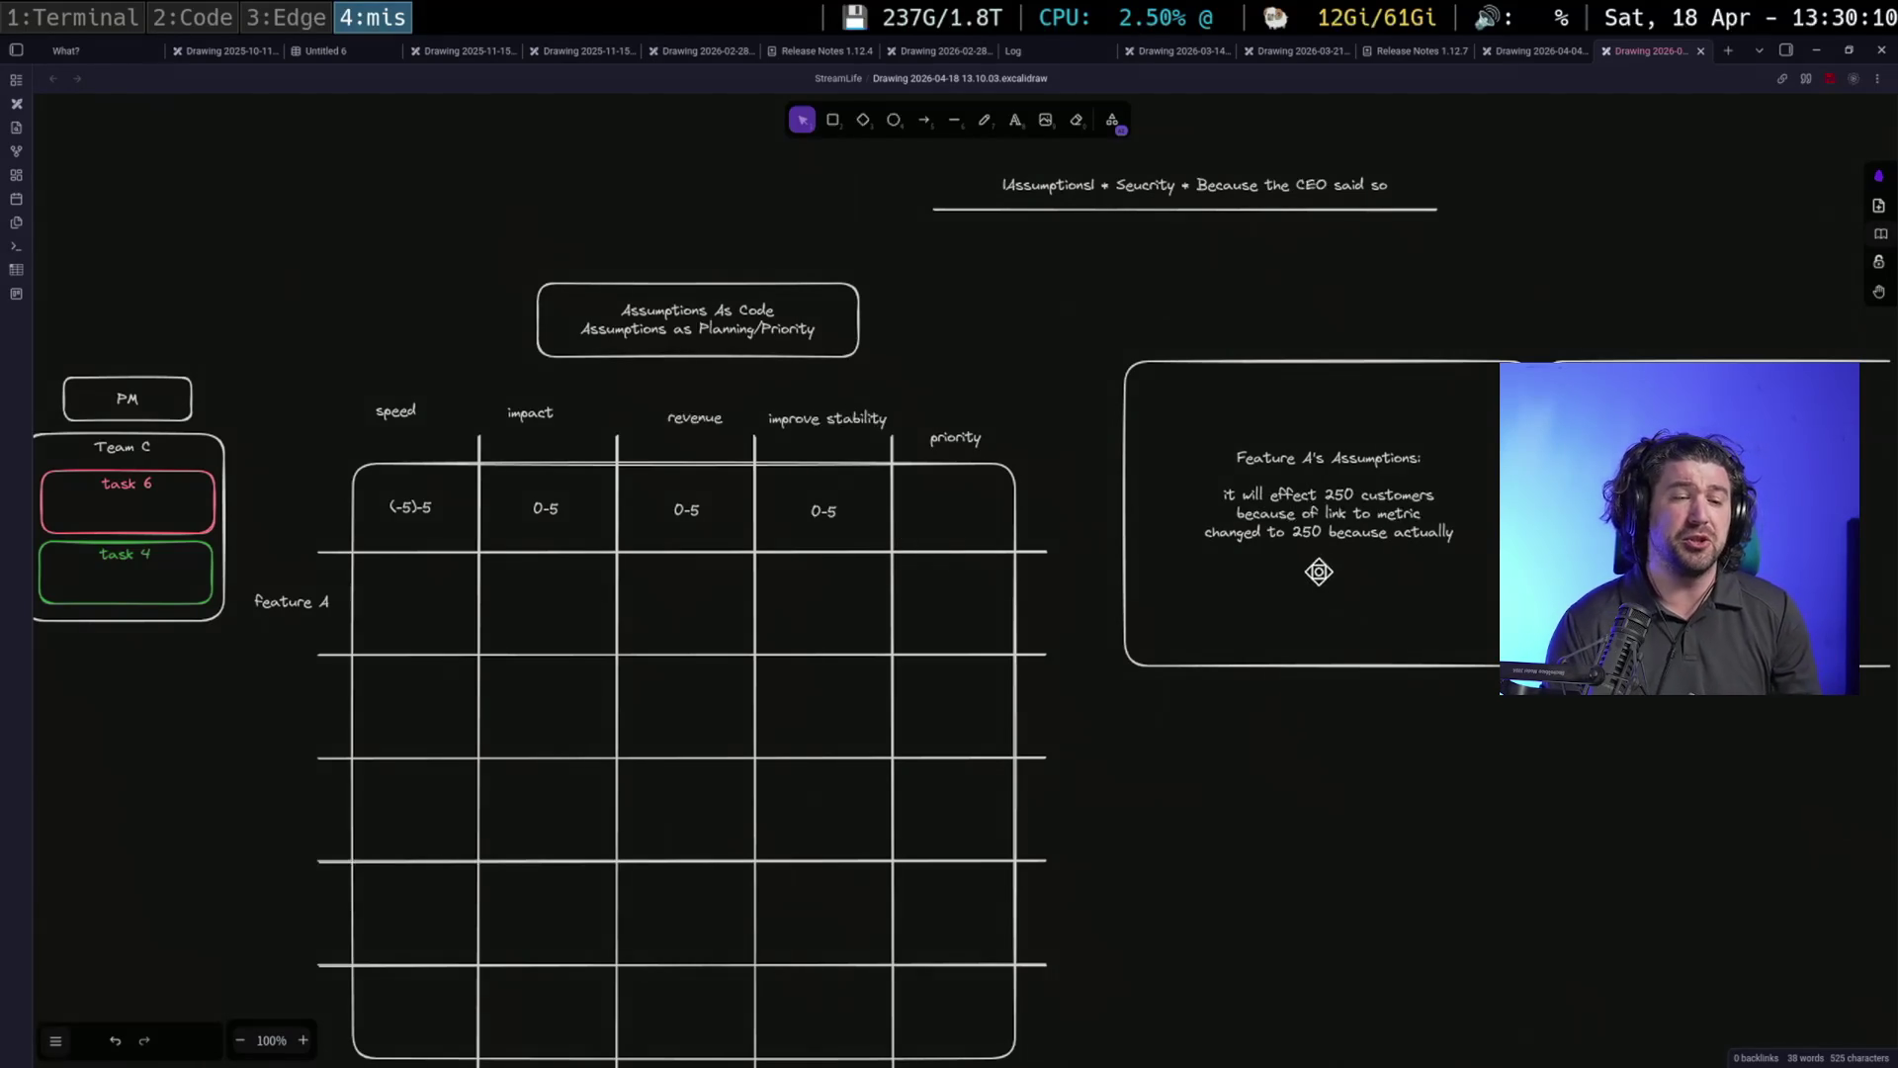
Deselect the panel, pan slightly left and switch to the browser workspace
{"action": "left_click", "coordinate": [1319, 571]}
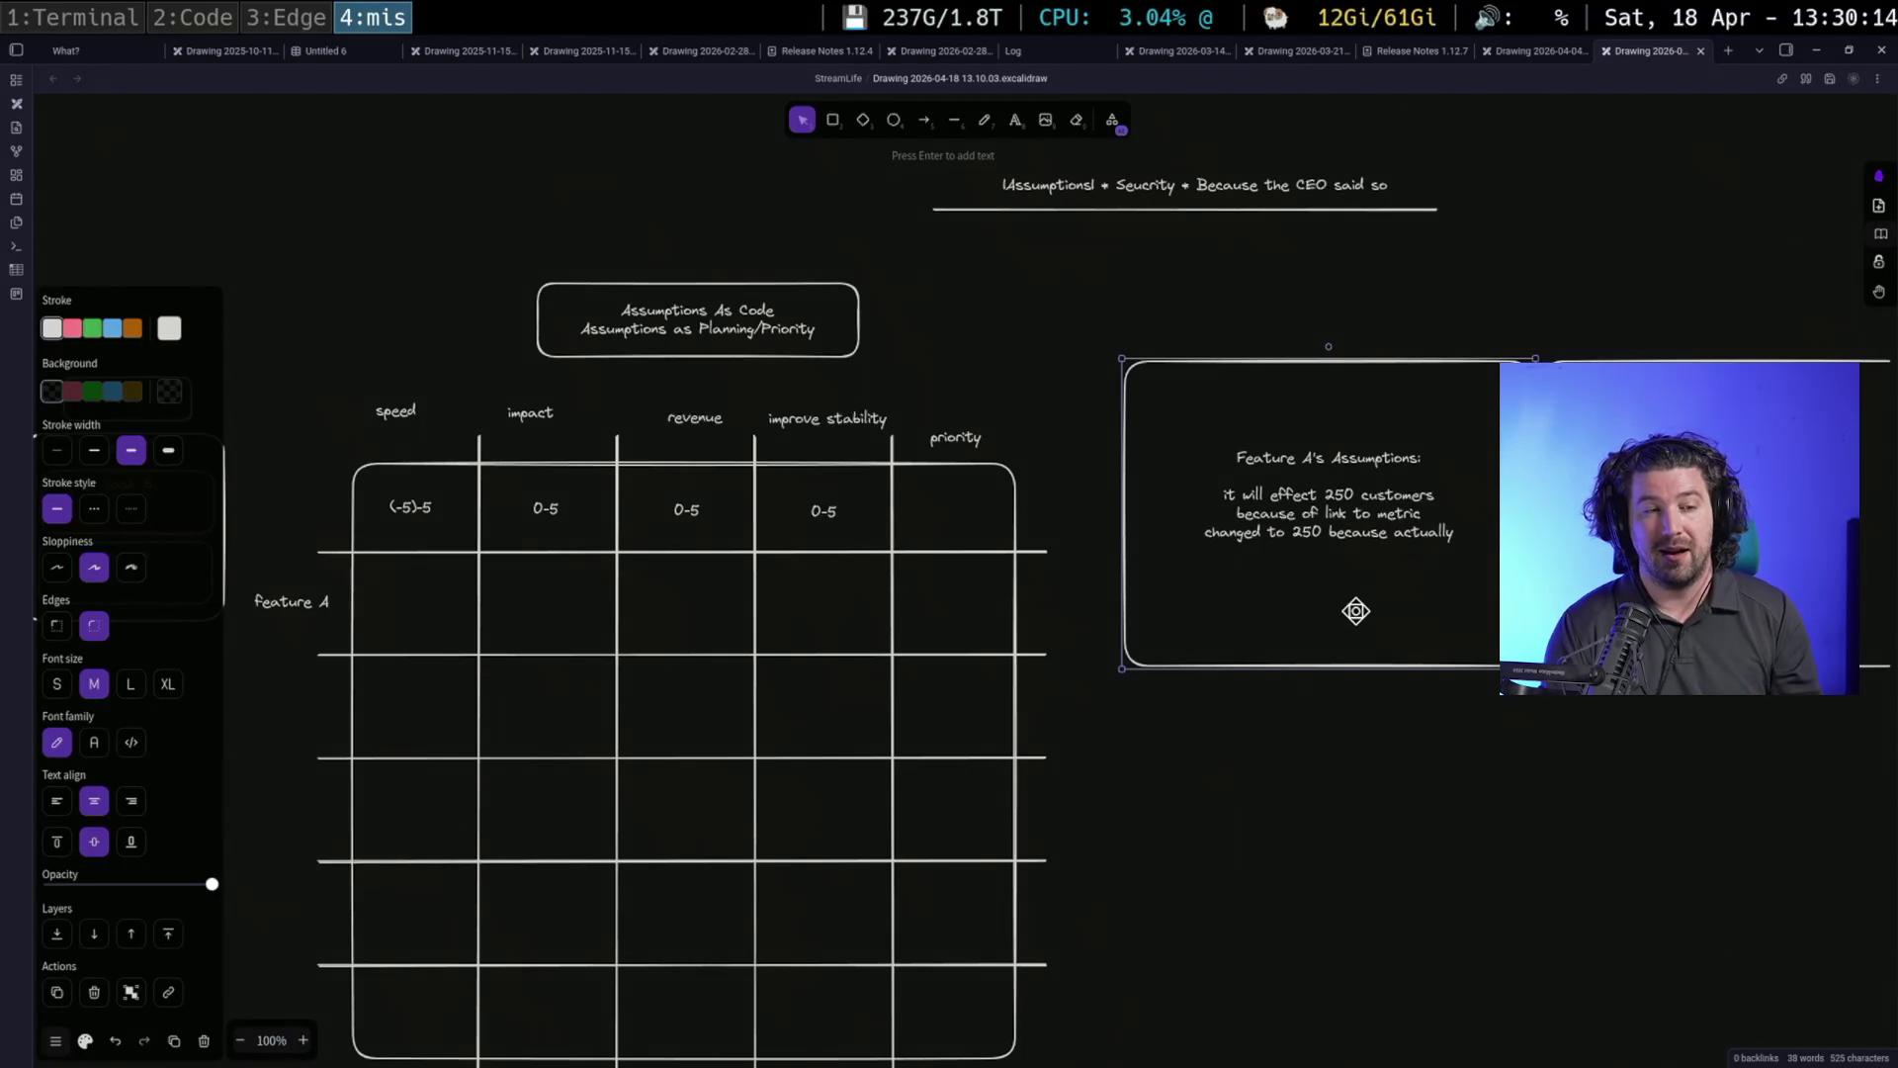
{"action": "left_click", "coordinate": [1392, 732]}
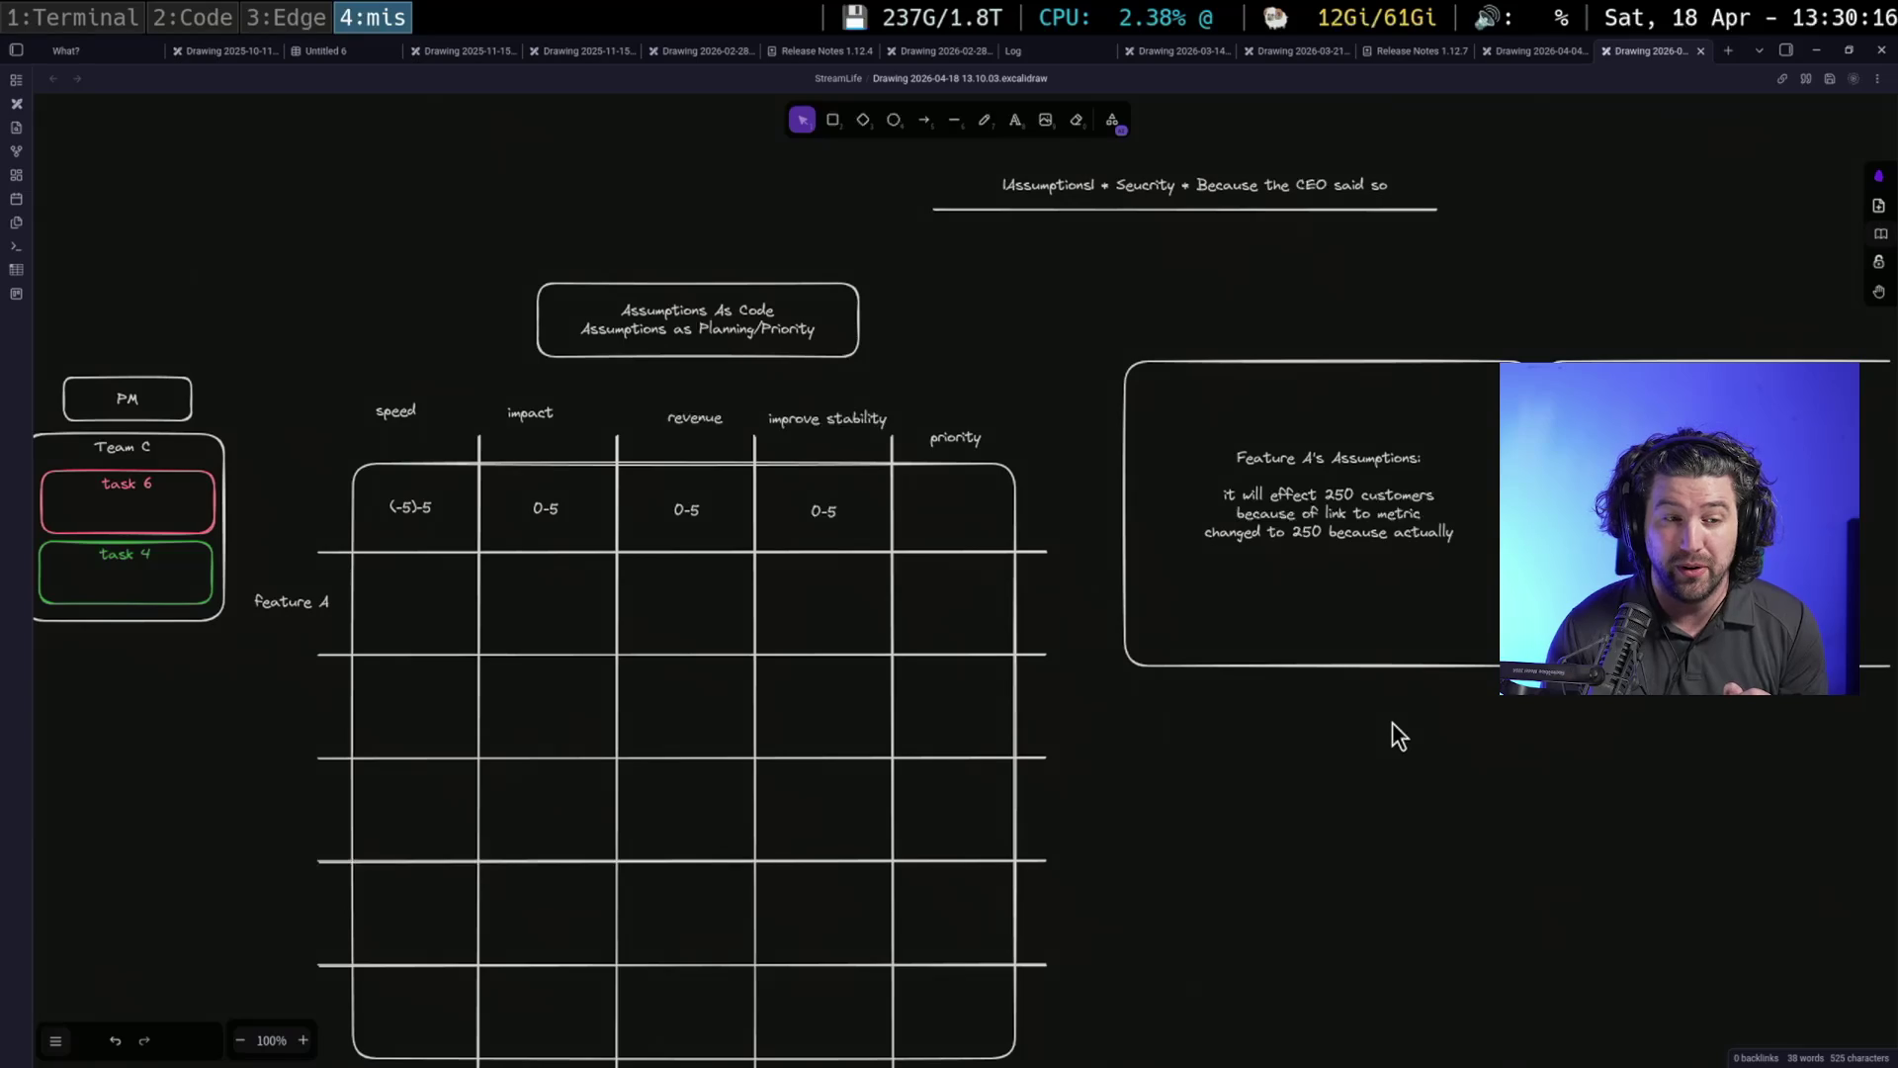
{"action": "left_click_drag", "start_coordinate": [1390, 722], "coordinate": [1231, 721]}
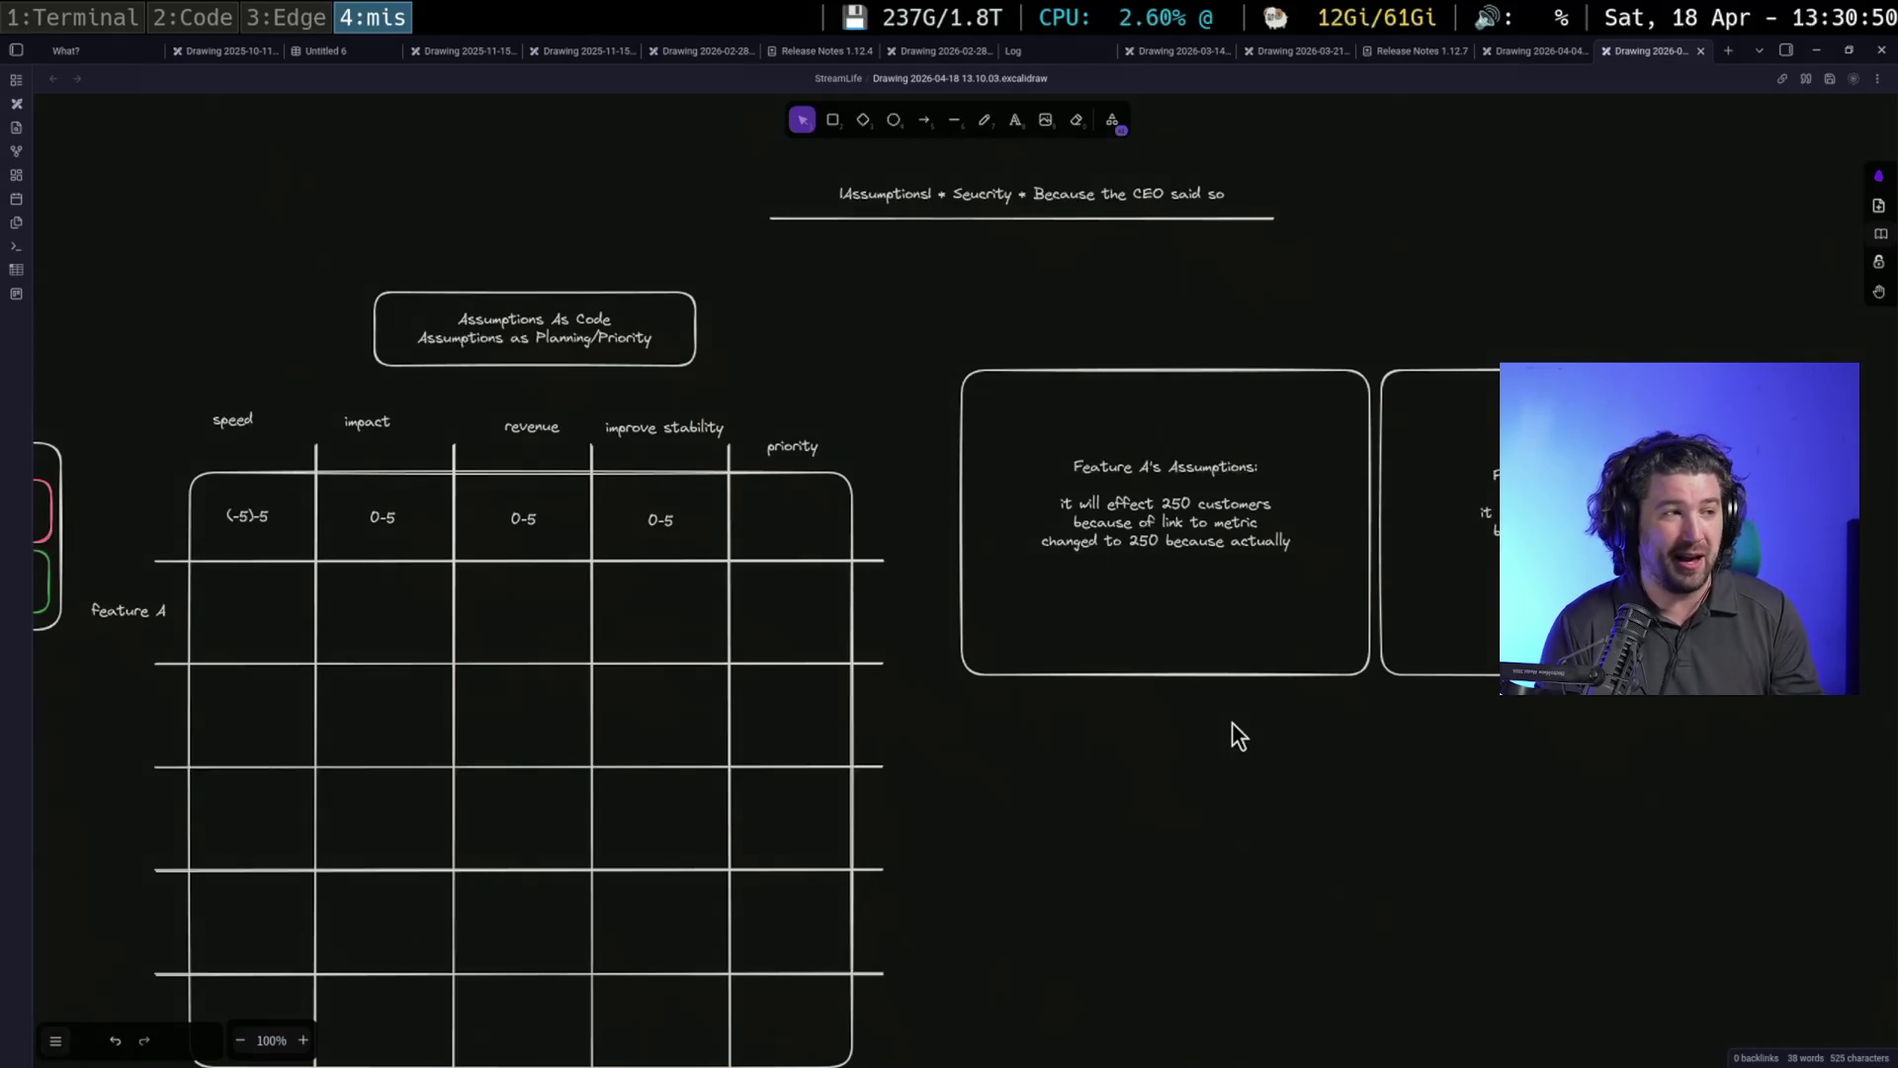
{"action": "key", "text": "super+3"}
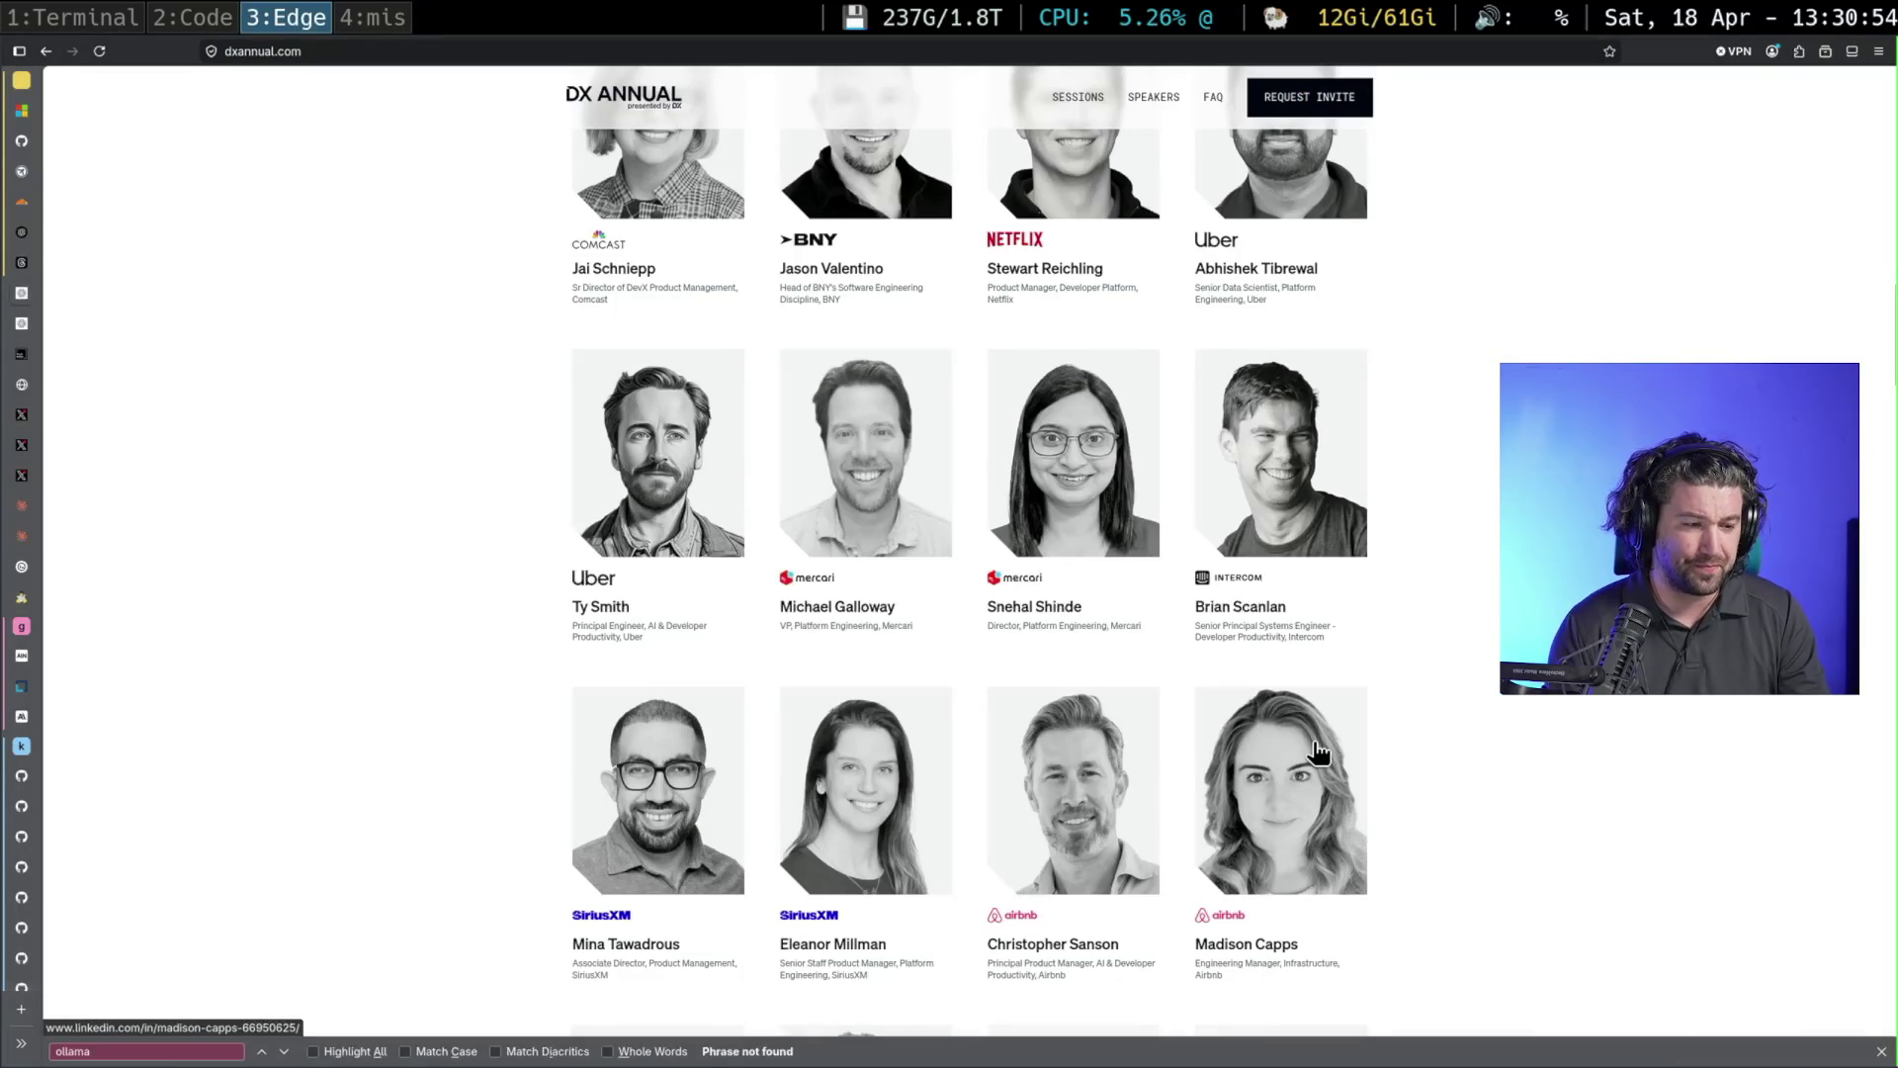
{"action": "scroll", "coordinate": [1318, 753], "scroll_direction": "down", "scroll_amount": 1}
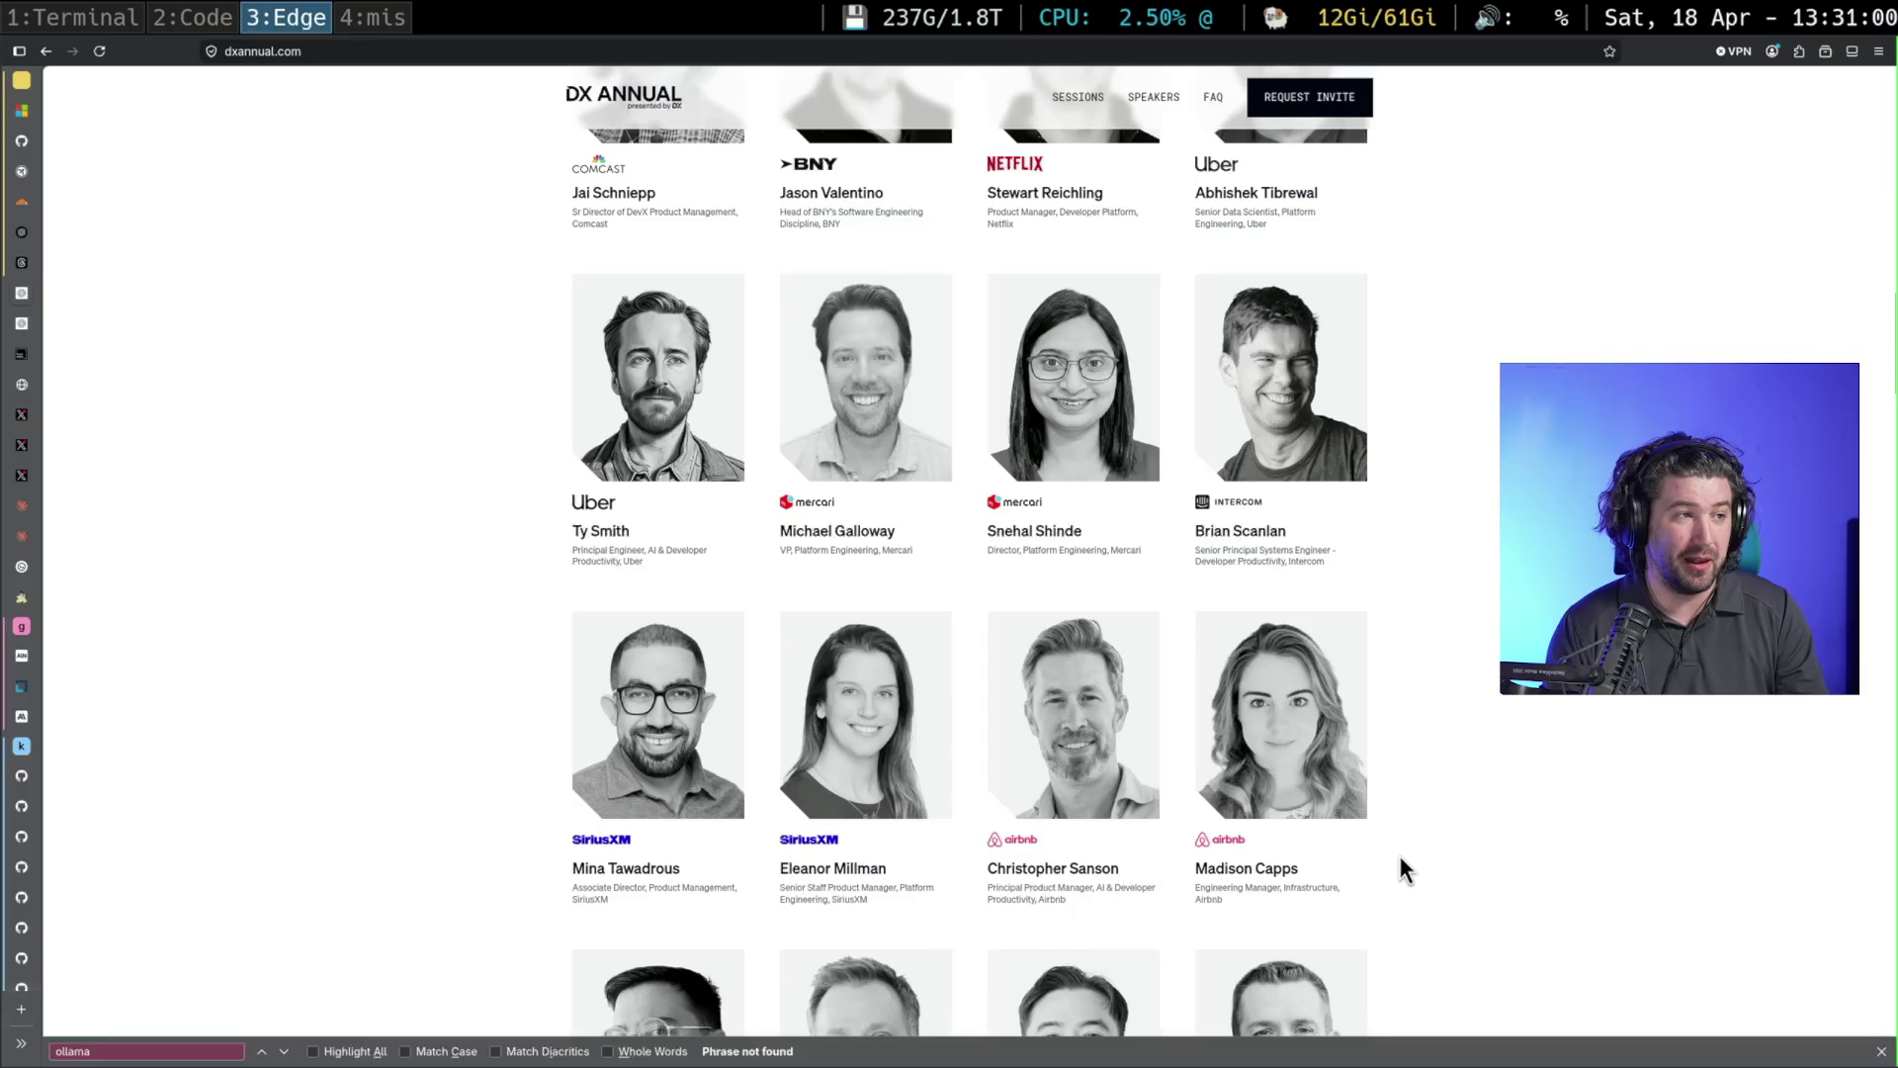
{"action": "key", "text": "super+4"}
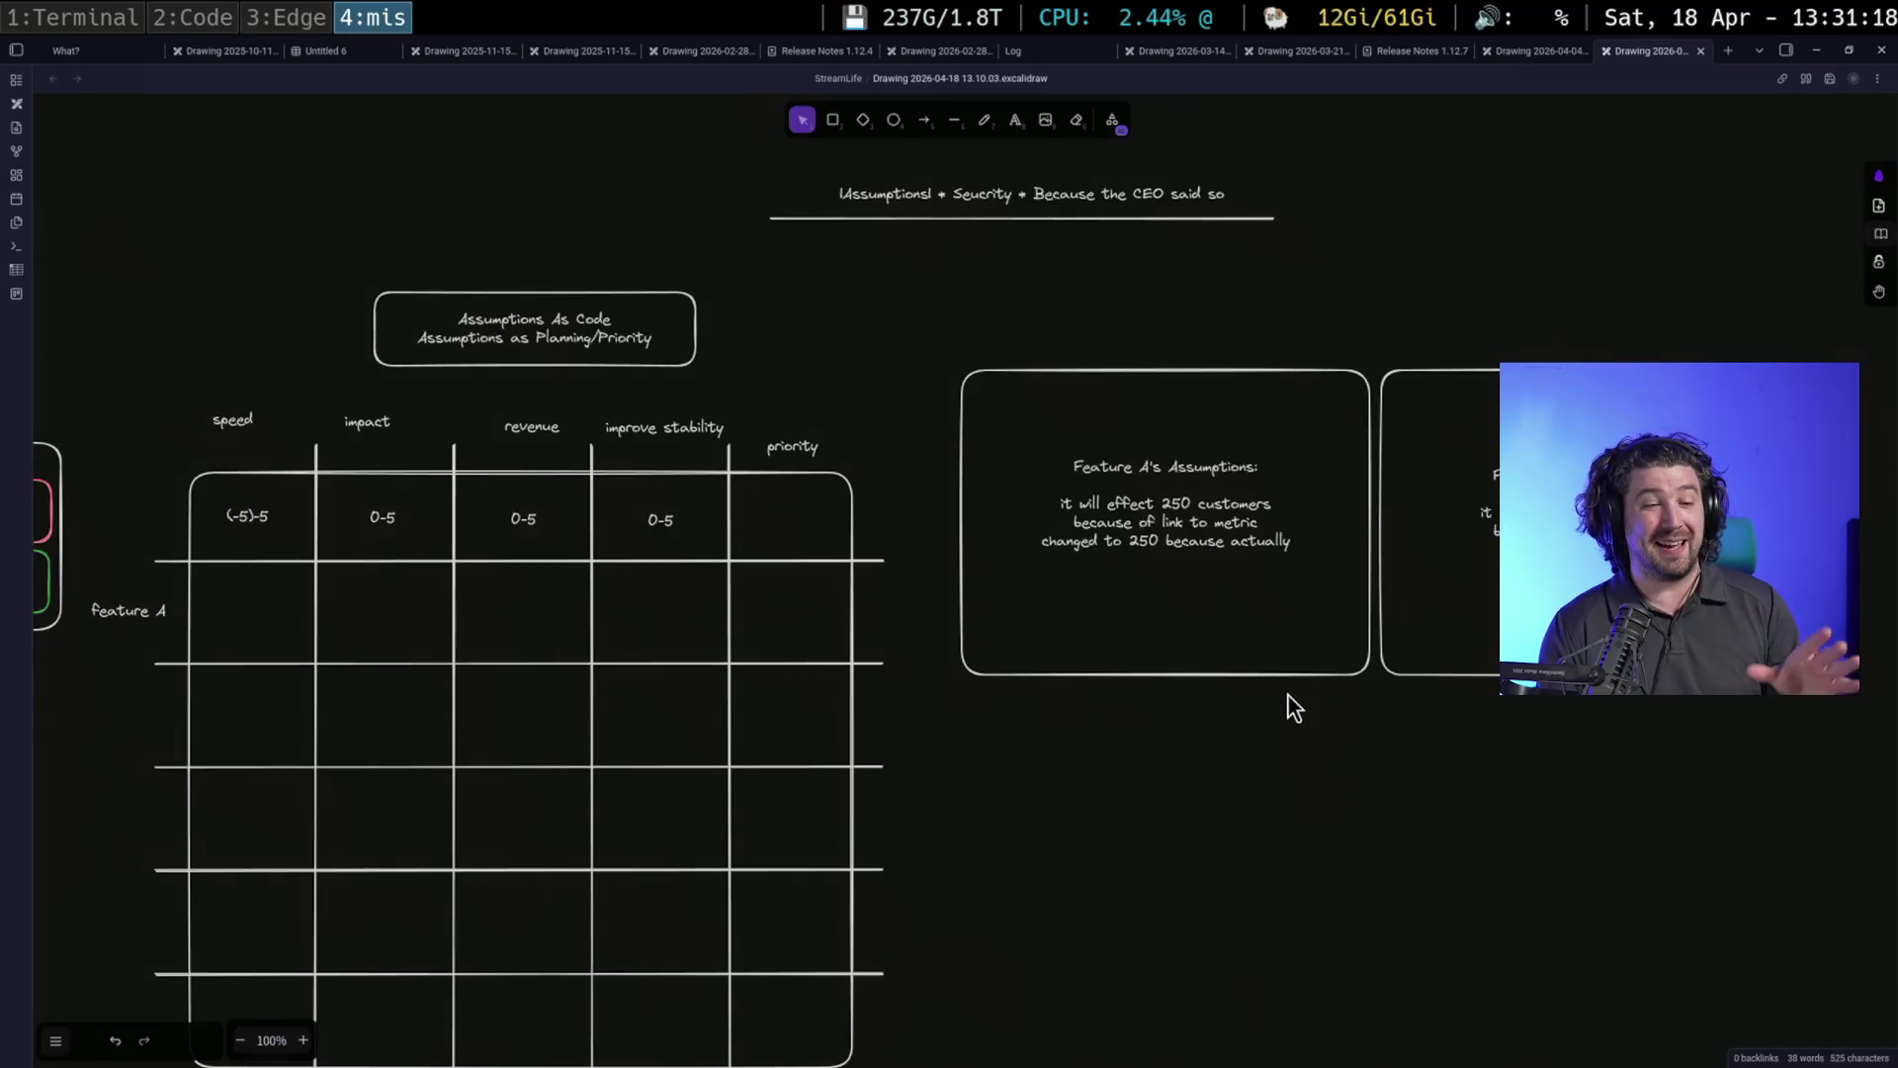
{"action": "left_click", "coordinate": [1250, 499]}
{"action": "left_click", "coordinate": [791, 447]}
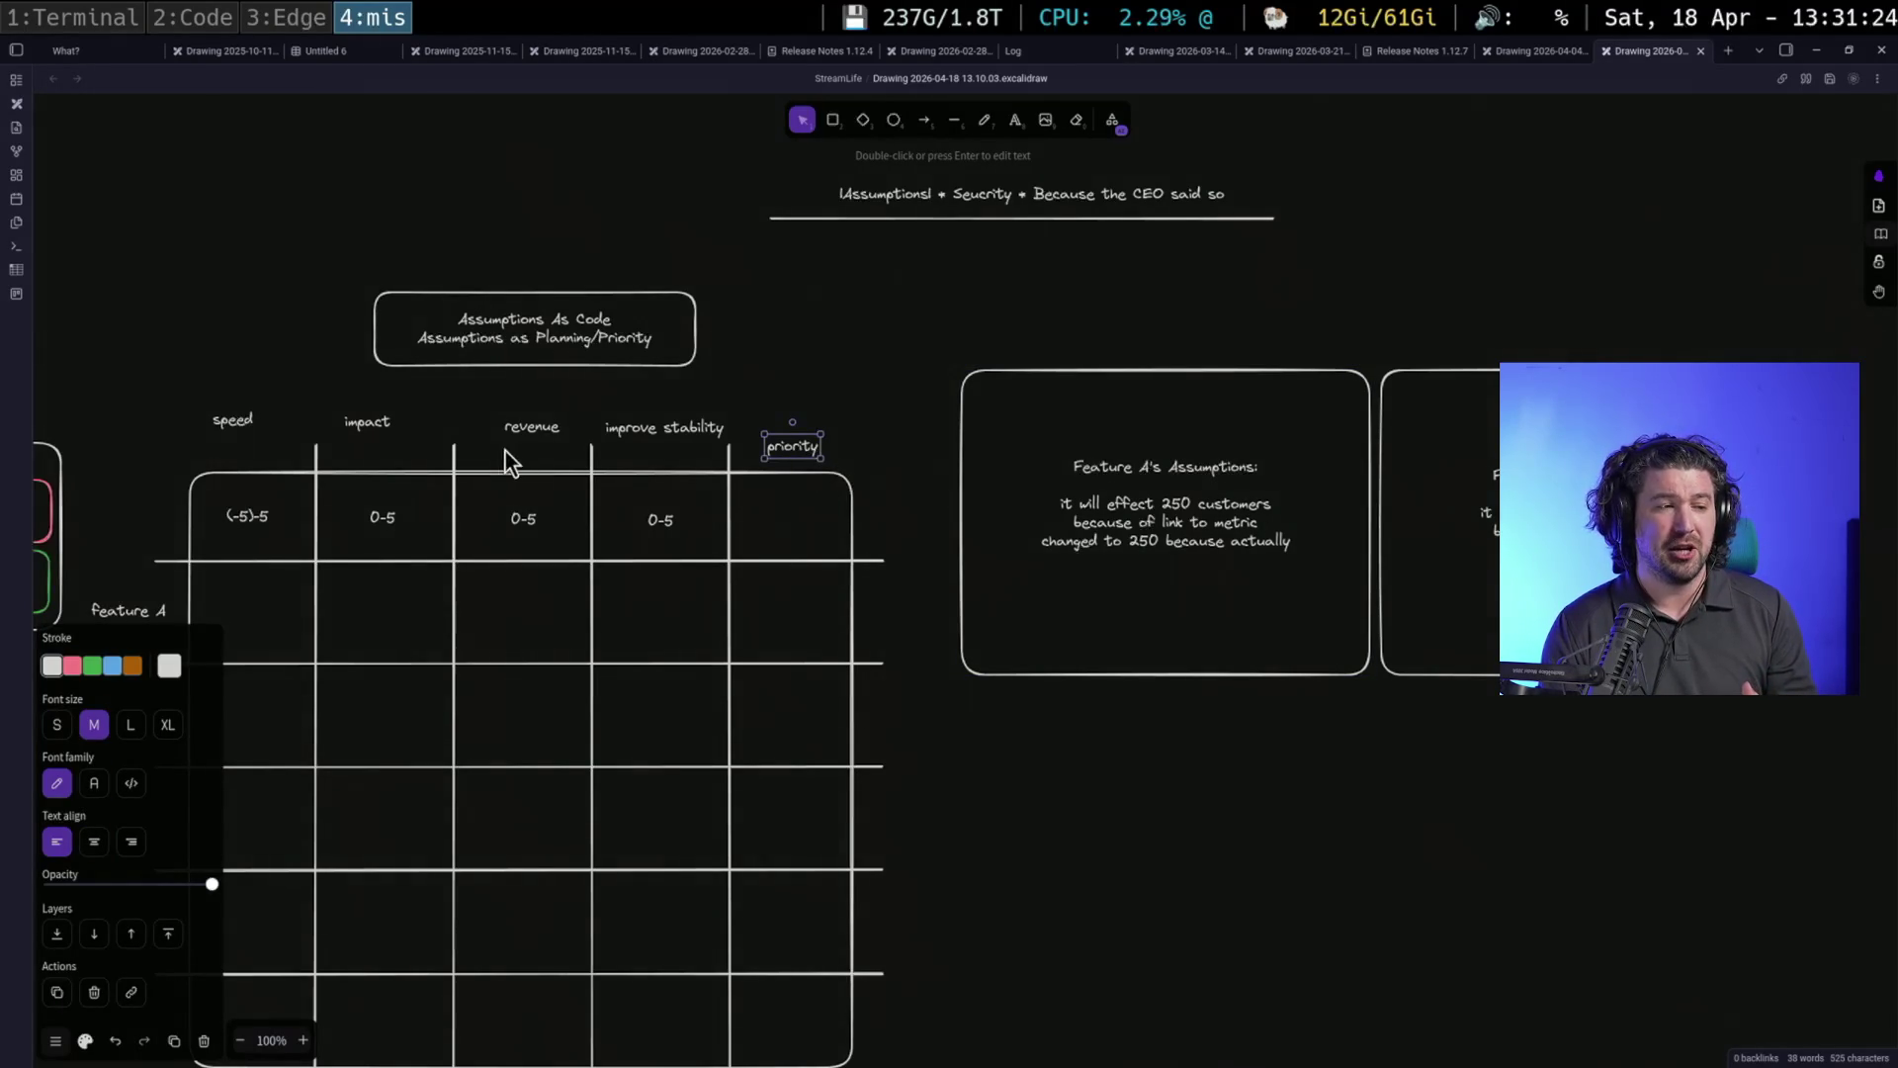
{"action": "left_click", "coordinate": [1120, 505]}
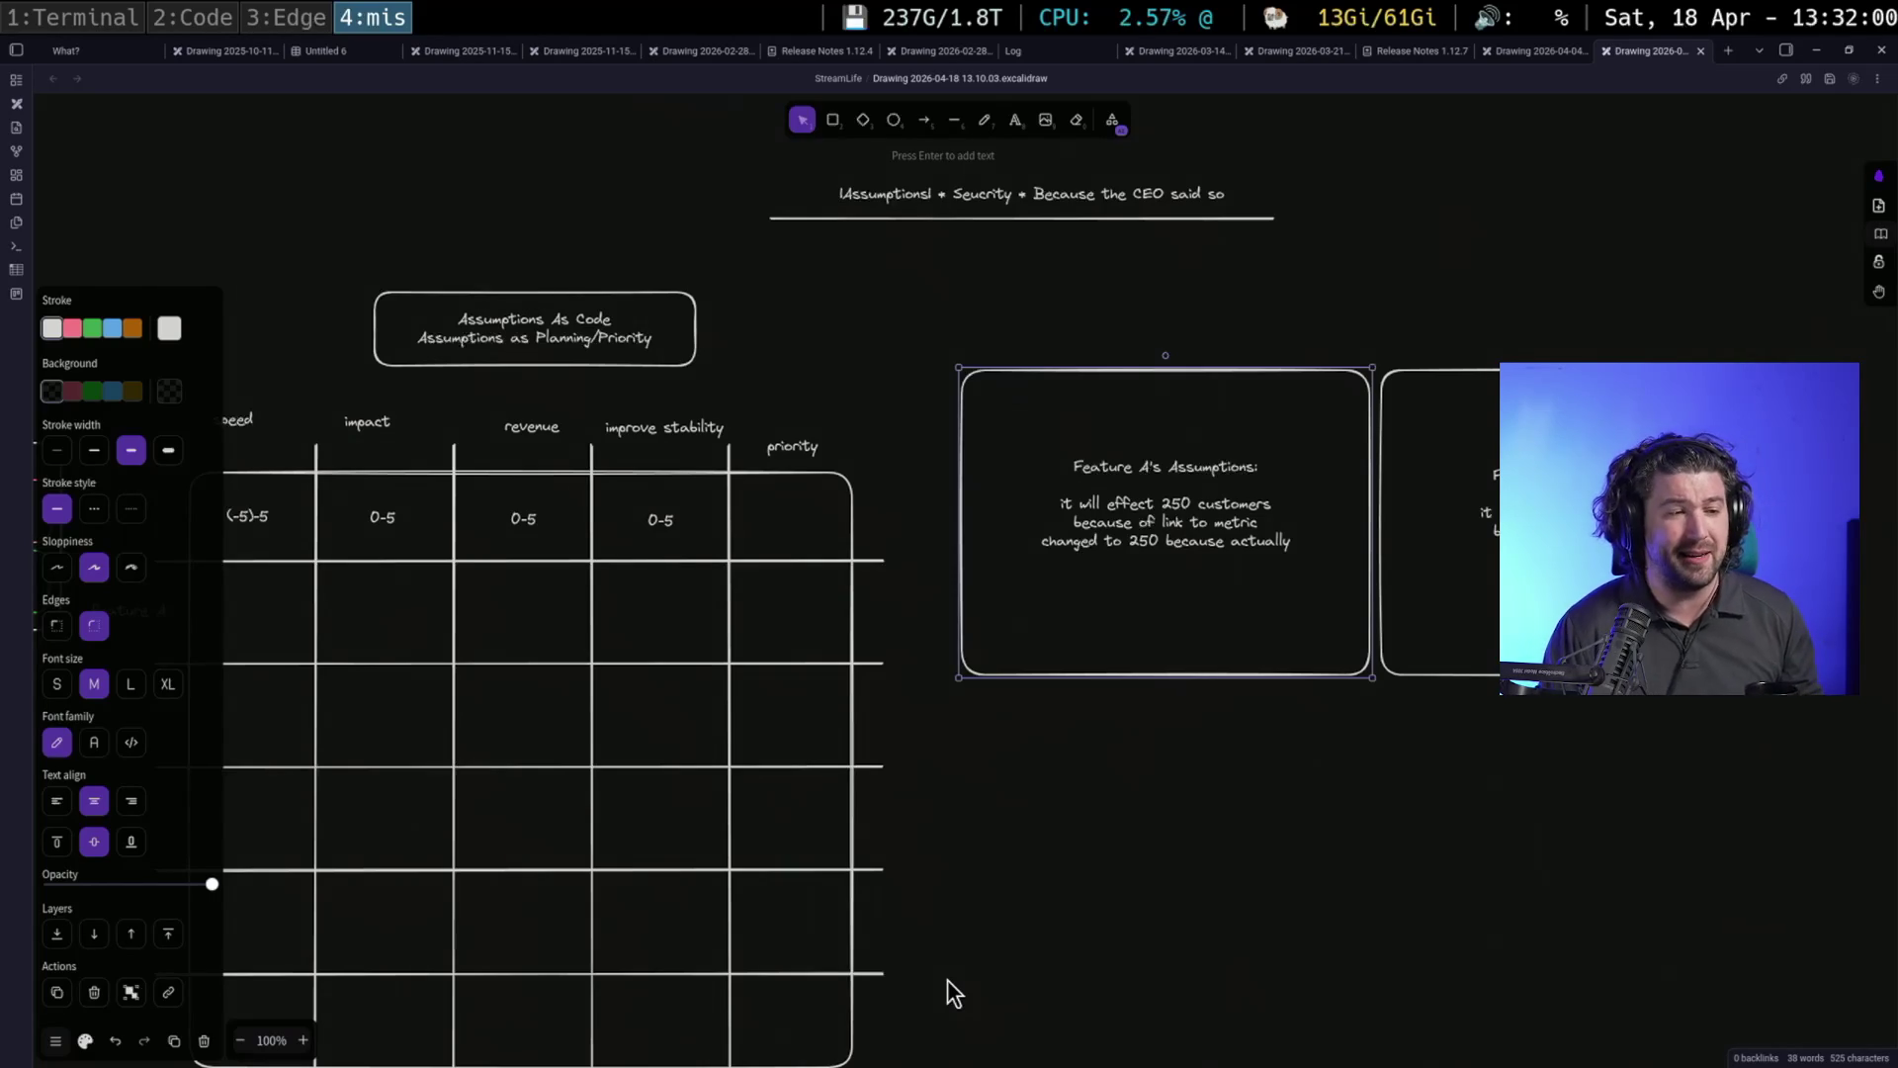
{"action": "left_click", "coordinate": [972, 946]}
{"action": "scroll", "coordinate": [958, 776], "scroll_direction": "left", "scroll_amount": 5}
{"action": "mouse_move", "coordinate": [497, 356]}
{"action": "left_mouse_down"}
{"action": "mouse_move", "coordinate": [1350, 495]}
{"action": "mouse_move", "coordinate": [1222, 491]}
{"action": "left_mouse_up"}
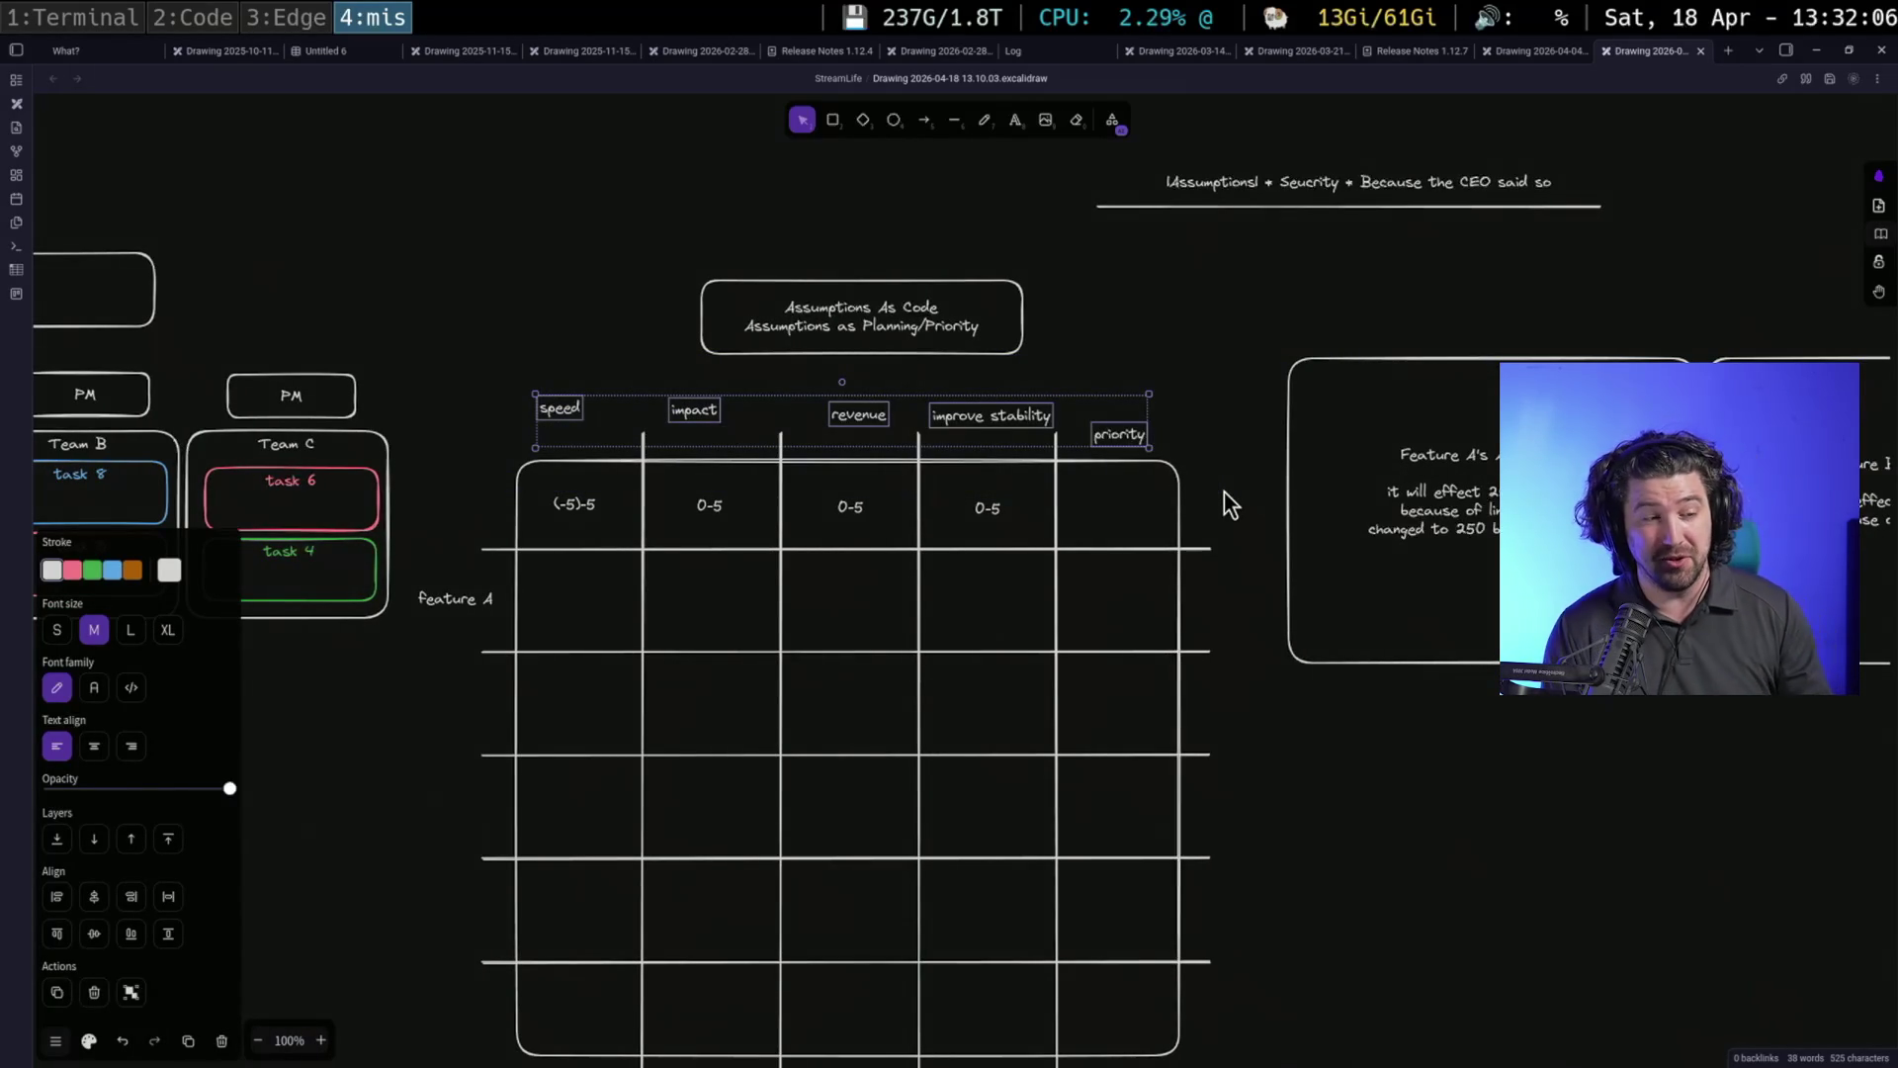
{"action": "left_click", "coordinate": [615, 372]}
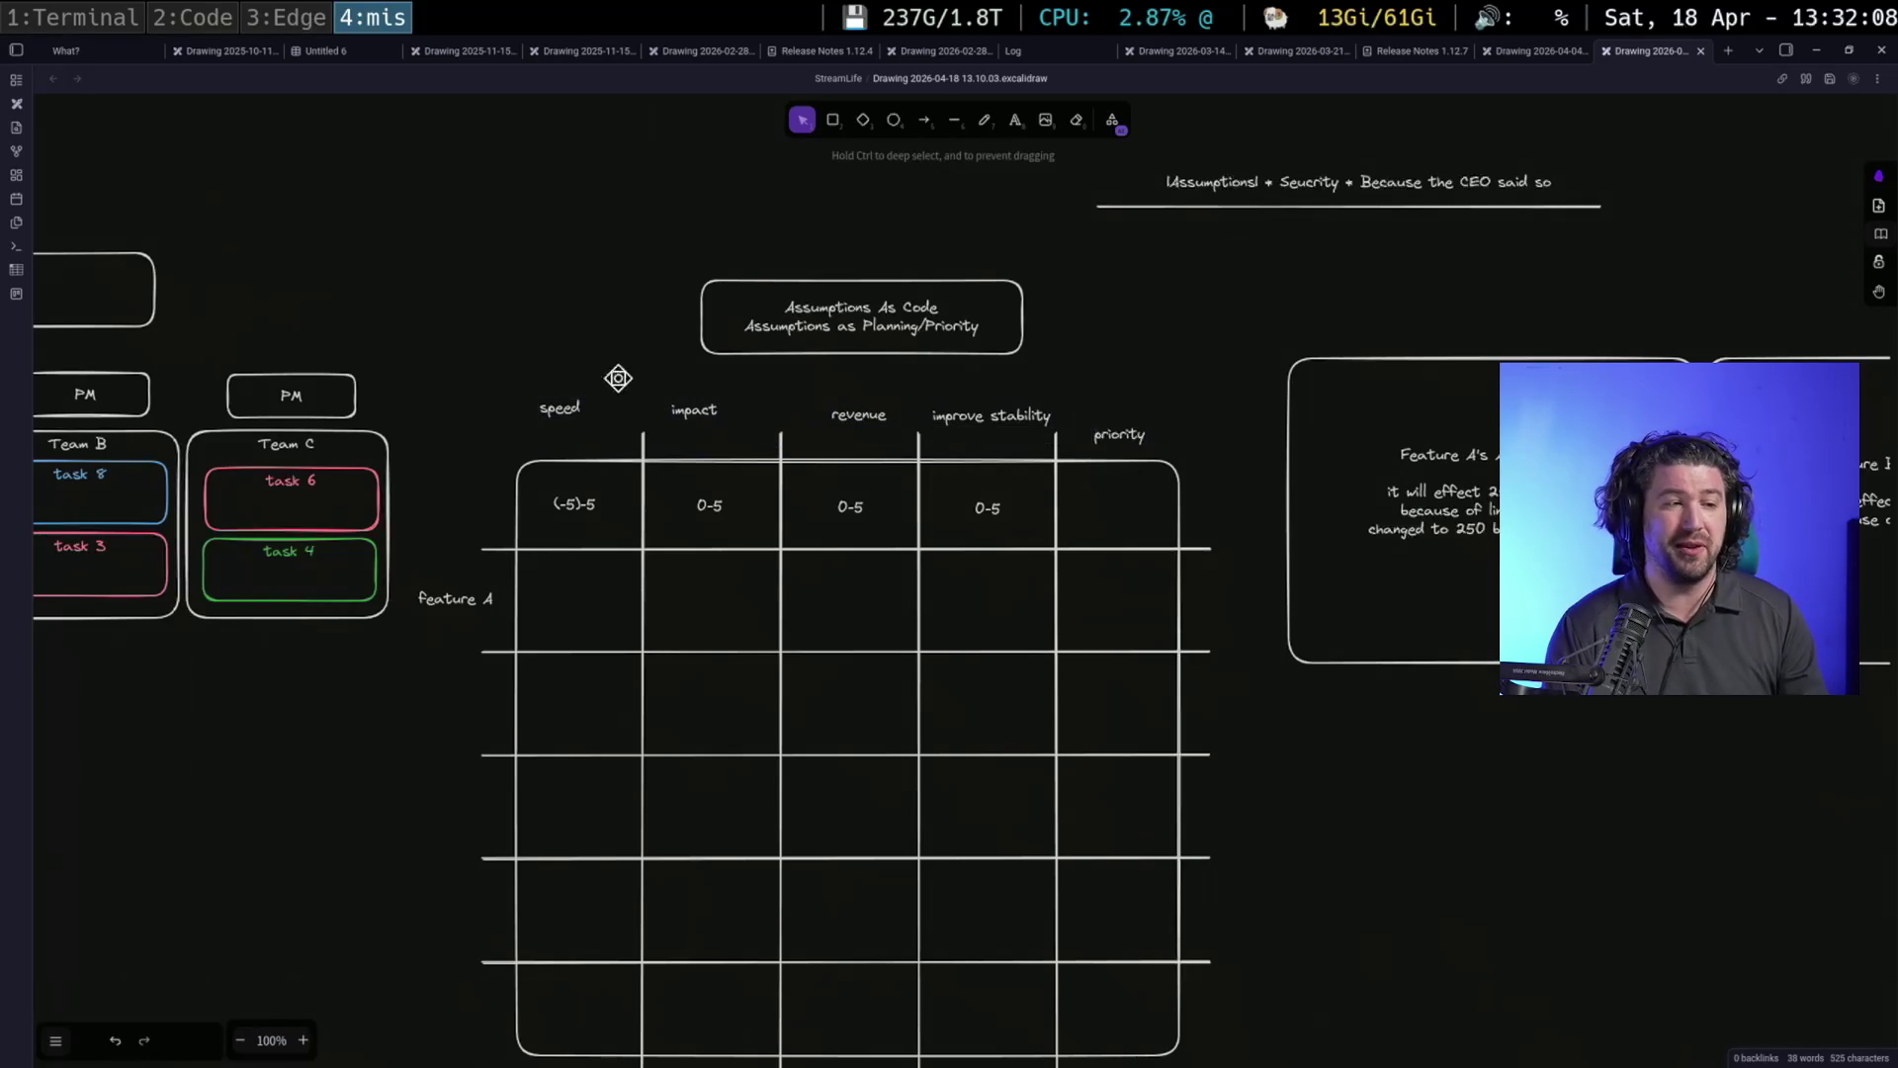
{"action": "left_click_drag", "start_coordinate": [658, 388], "coordinate": [1065, 475]}
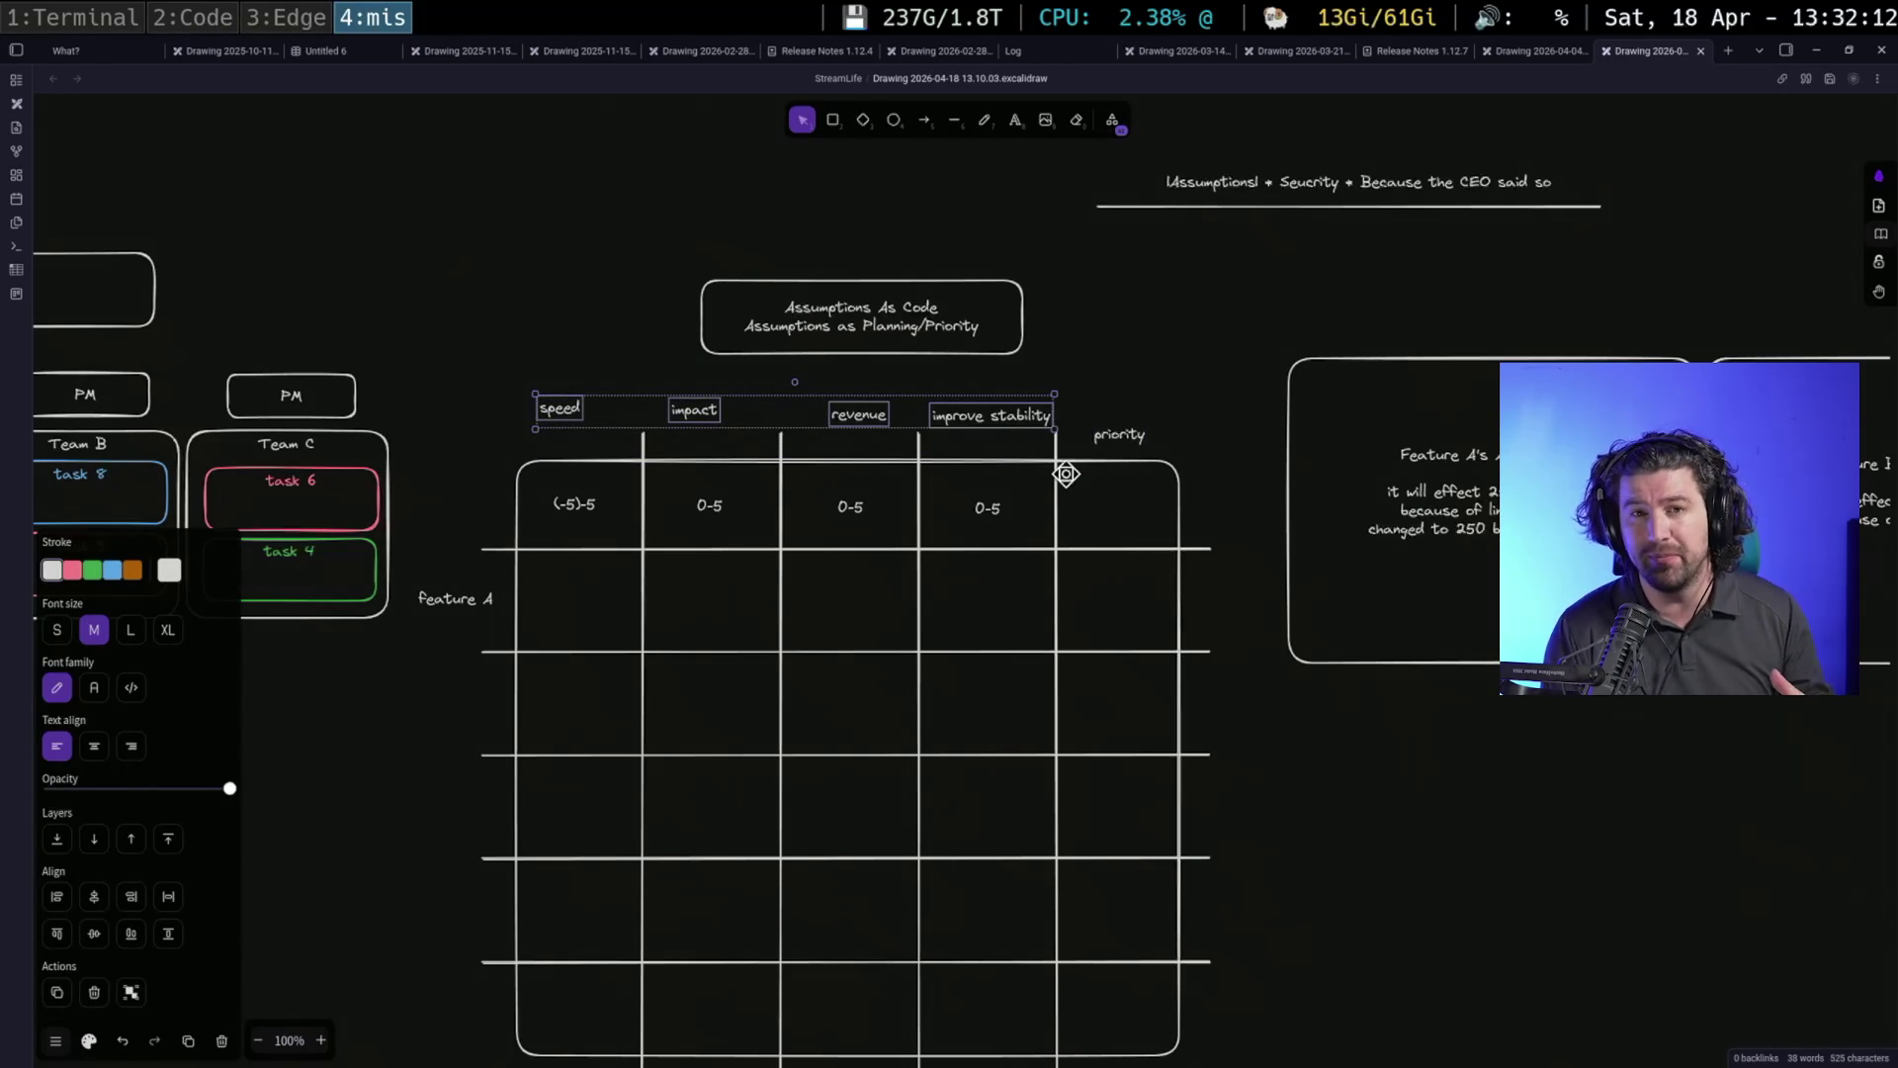
{"action": "left_click", "coordinate": [1095, 408]}
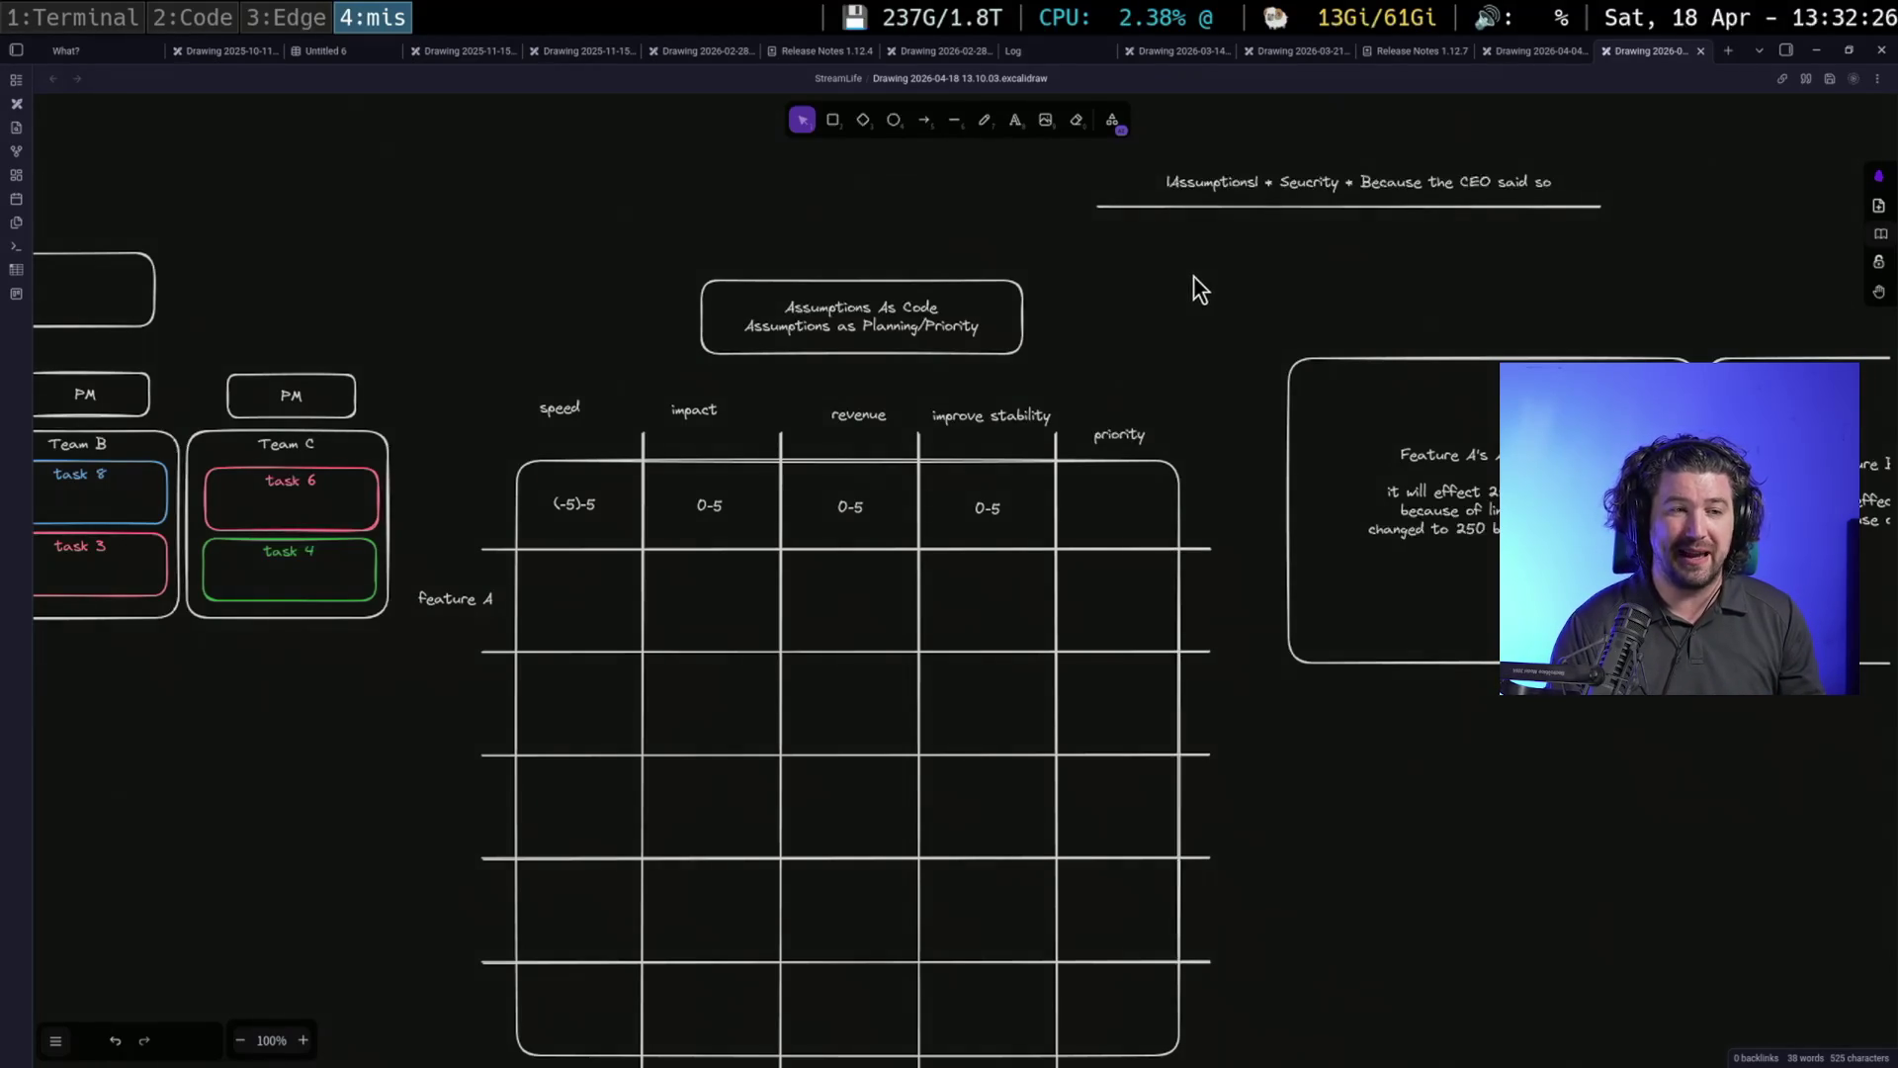
{"action": "left_click_drag", "start_coordinate": [1192, 288], "coordinate": [1088, 396]}
{"action": "left_click", "coordinate": [1320, 302]}
{"action": "key", "text": "Escape"}
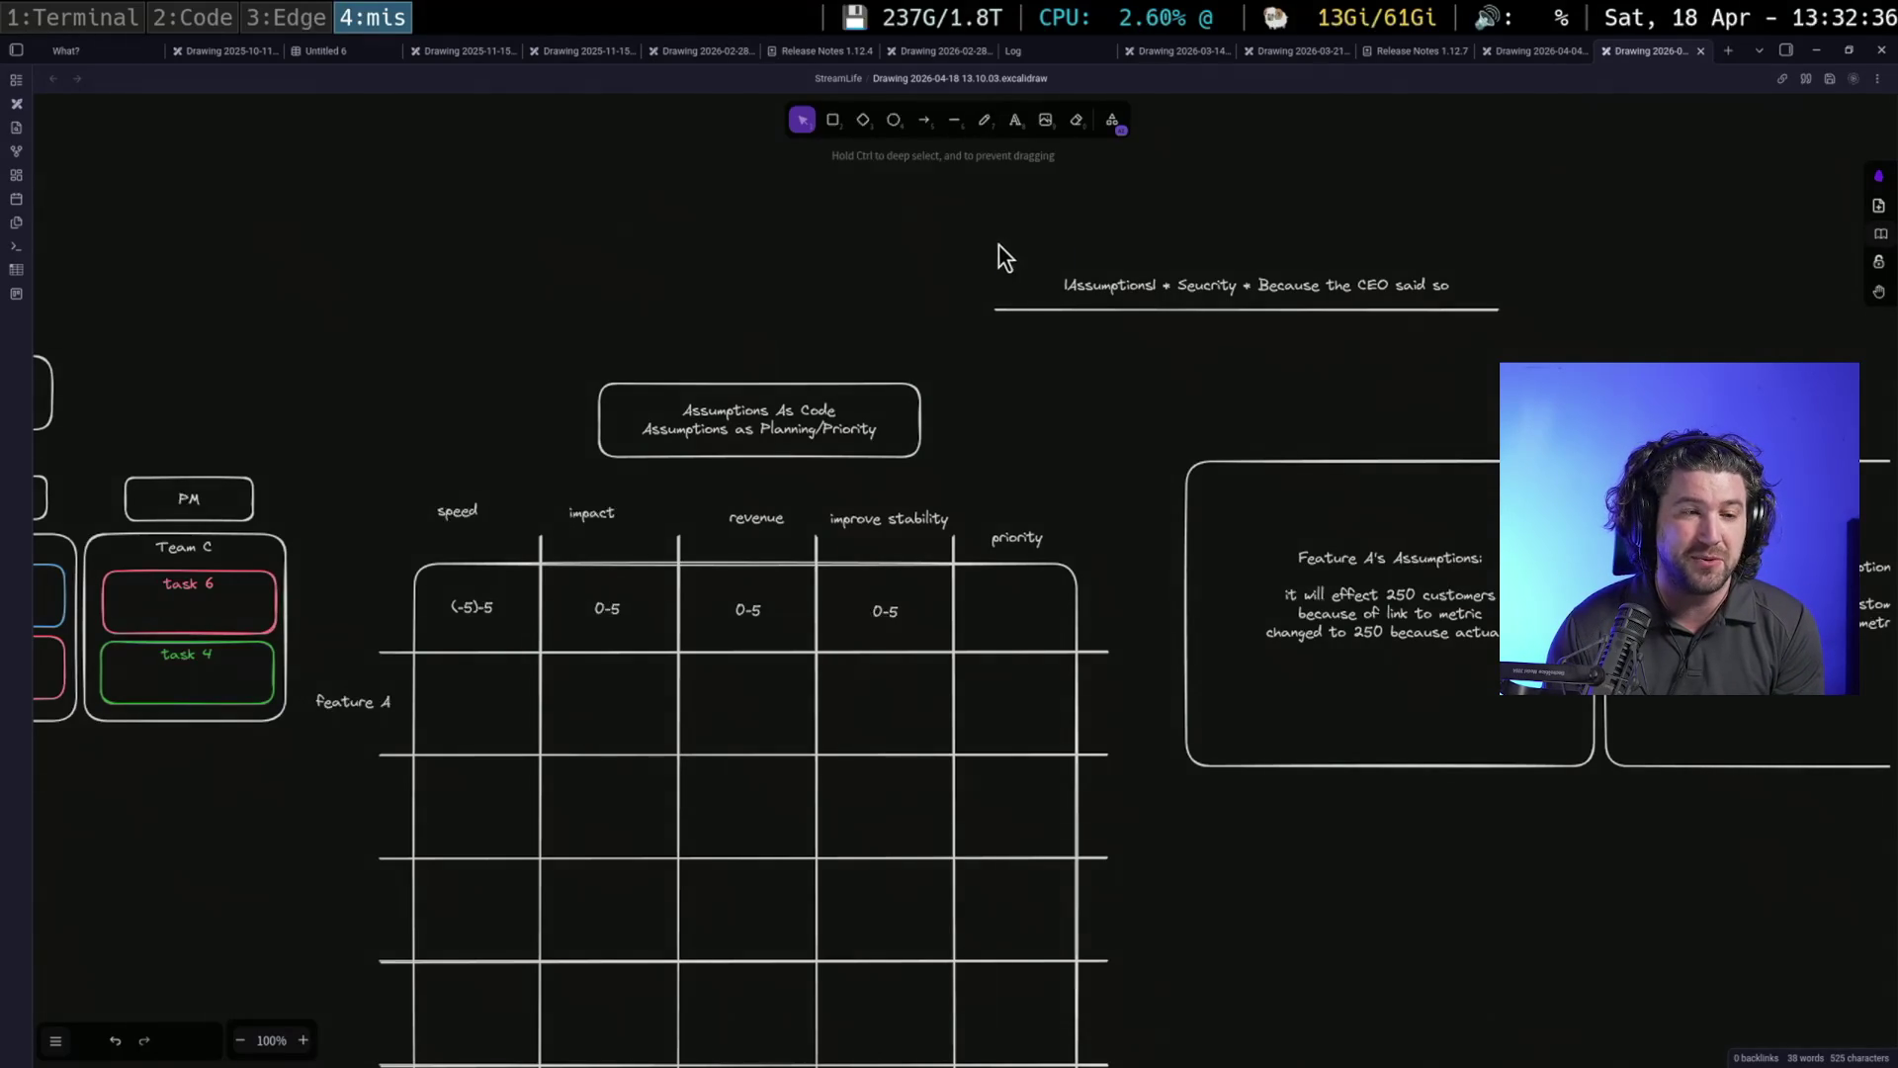
Add an 'Effort + 2' text label under the formula line and nudge it up-left to centre it
{"action": "left_click_drag", "start_coordinate": [990, 243], "coordinate": [1543, 362]}
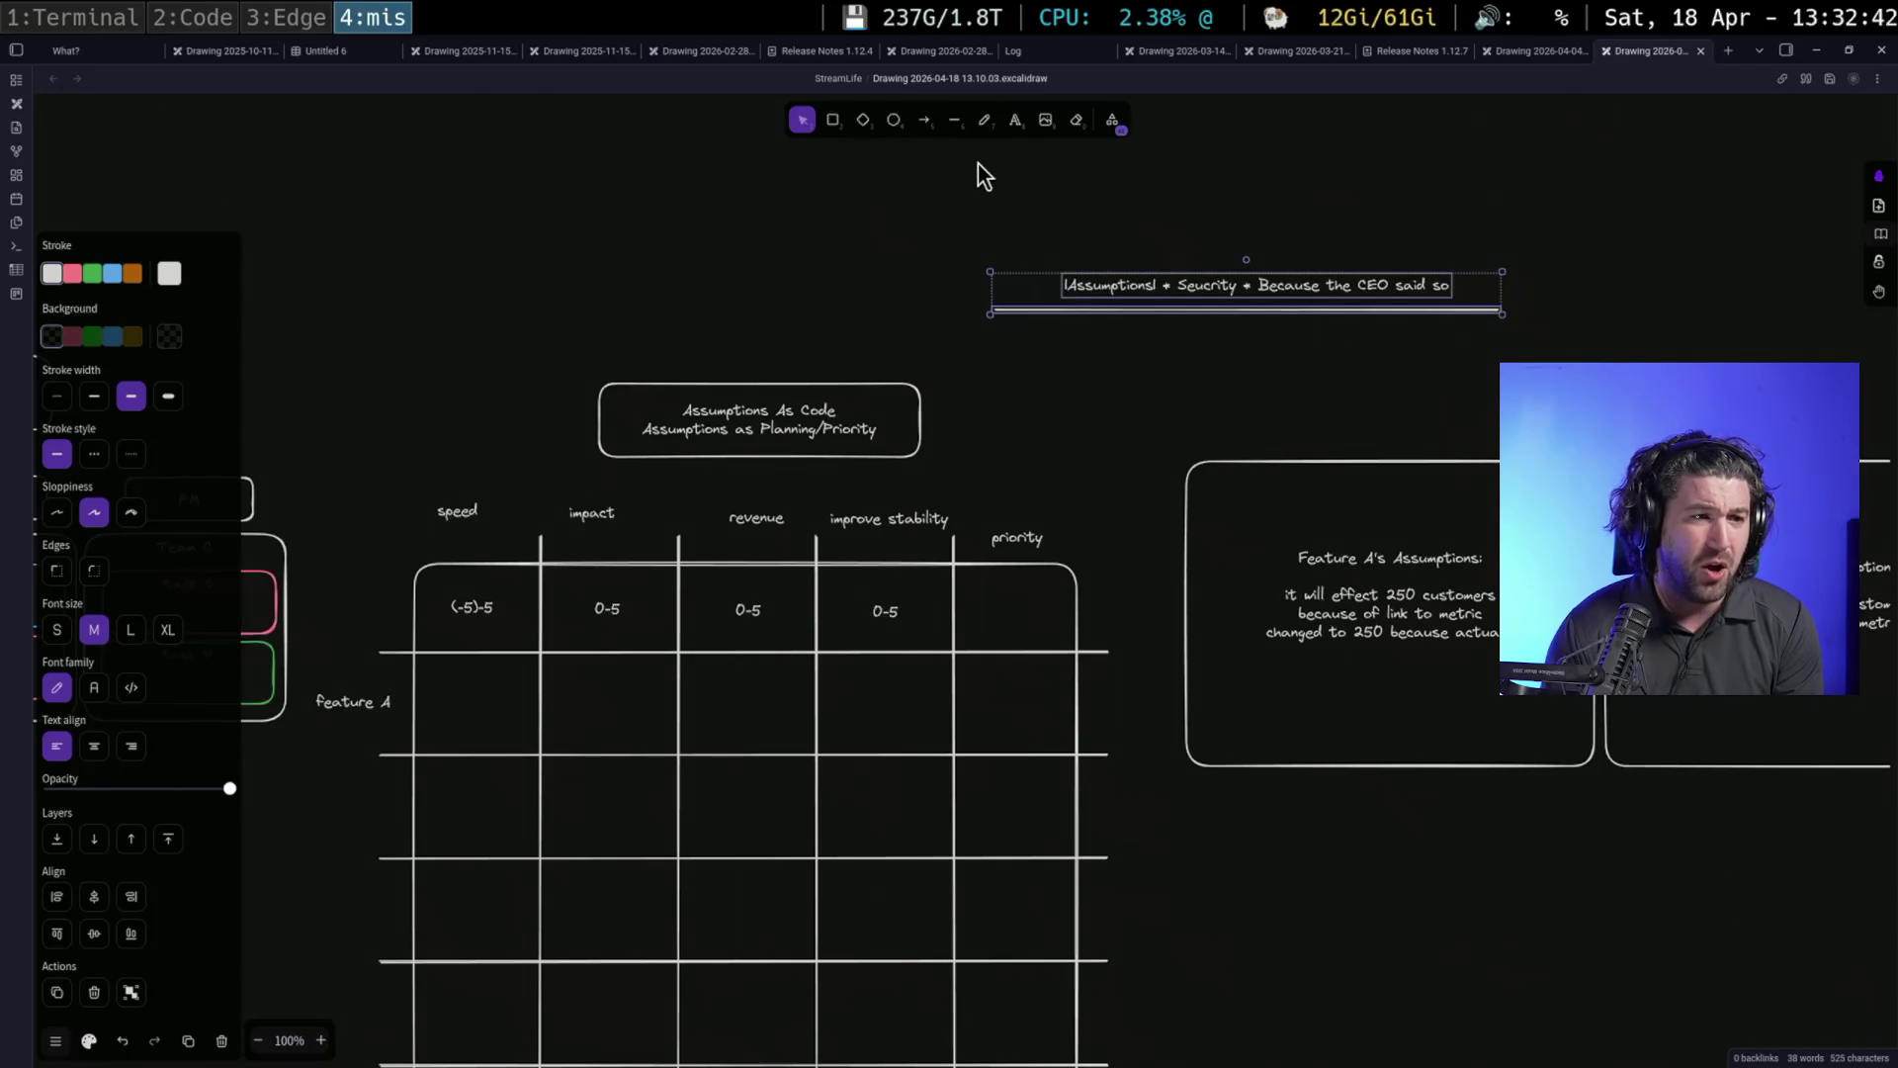
{"action": "left_click", "coordinate": [1232, 365]}
{"action": "type", "text": "Effort"}
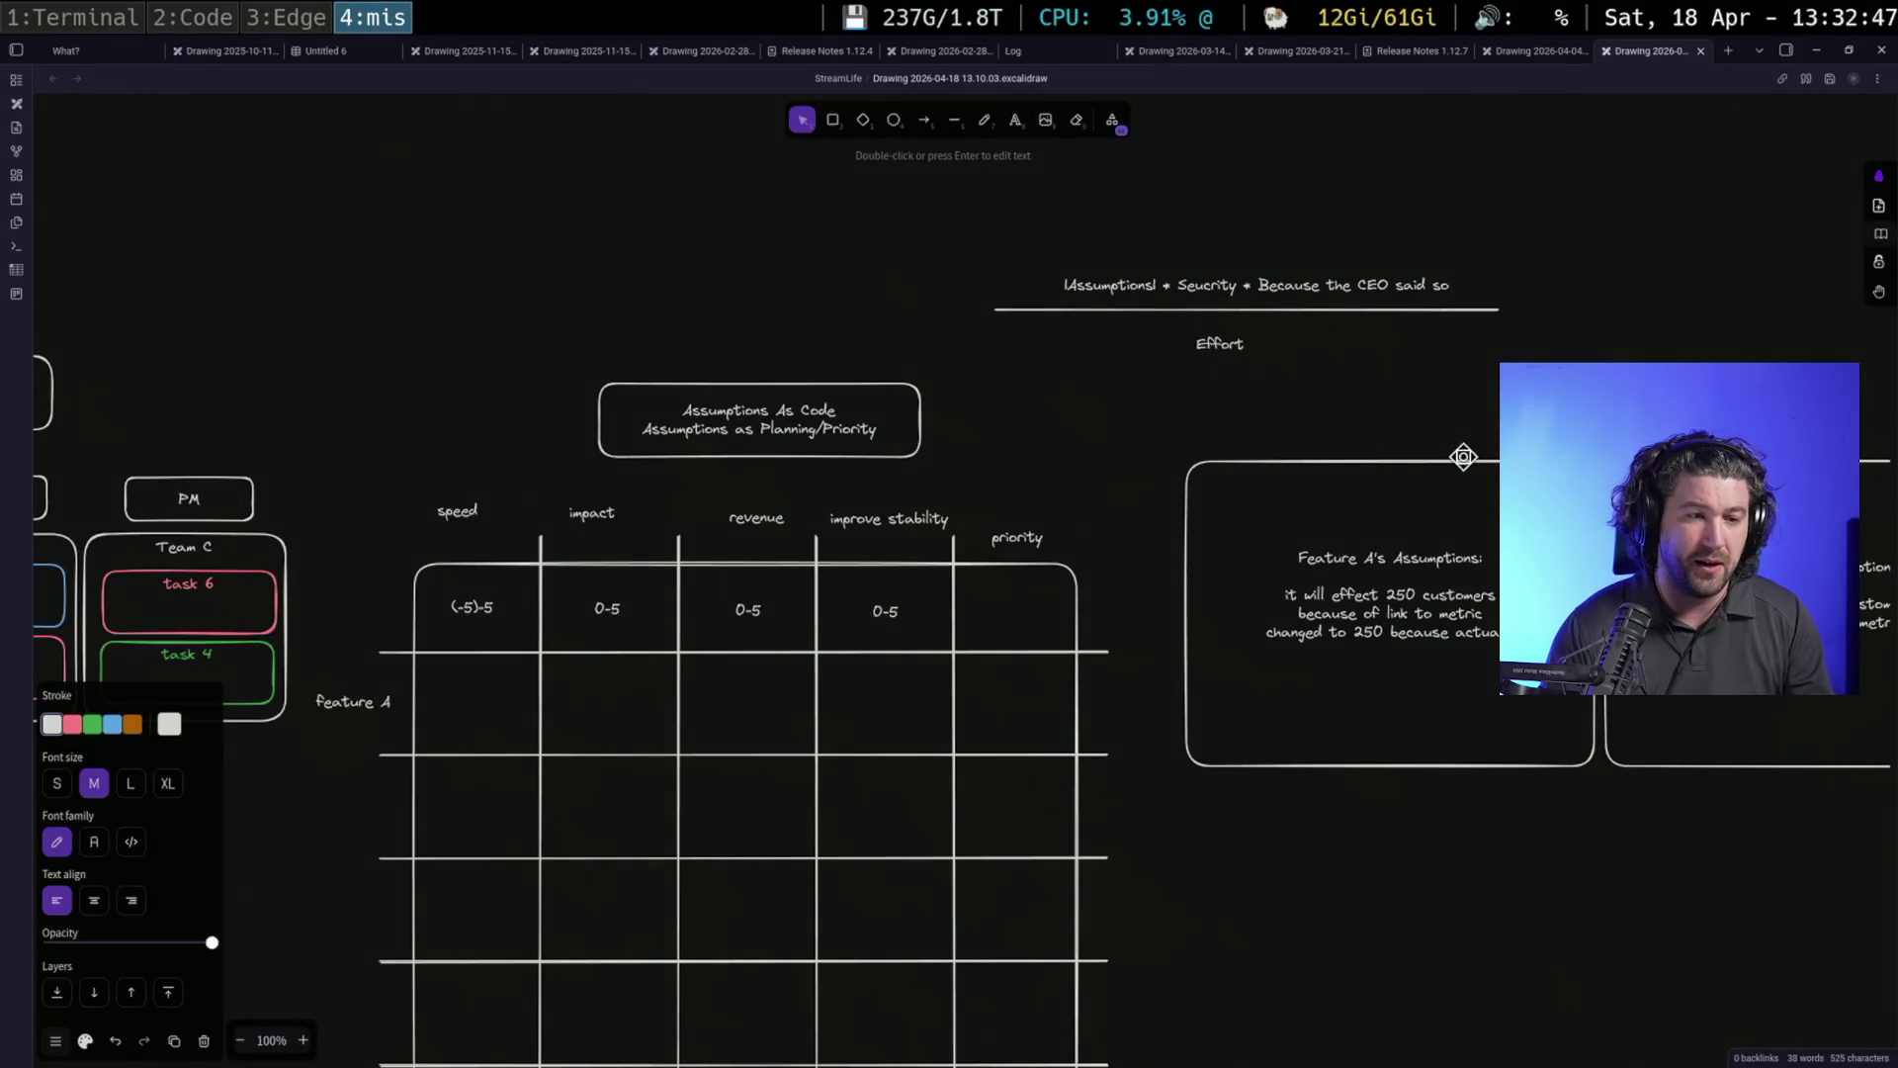
{"action": "left_click", "coordinate": [1355, 402]}
{"action": "left_click", "coordinate": [1245, 343]}
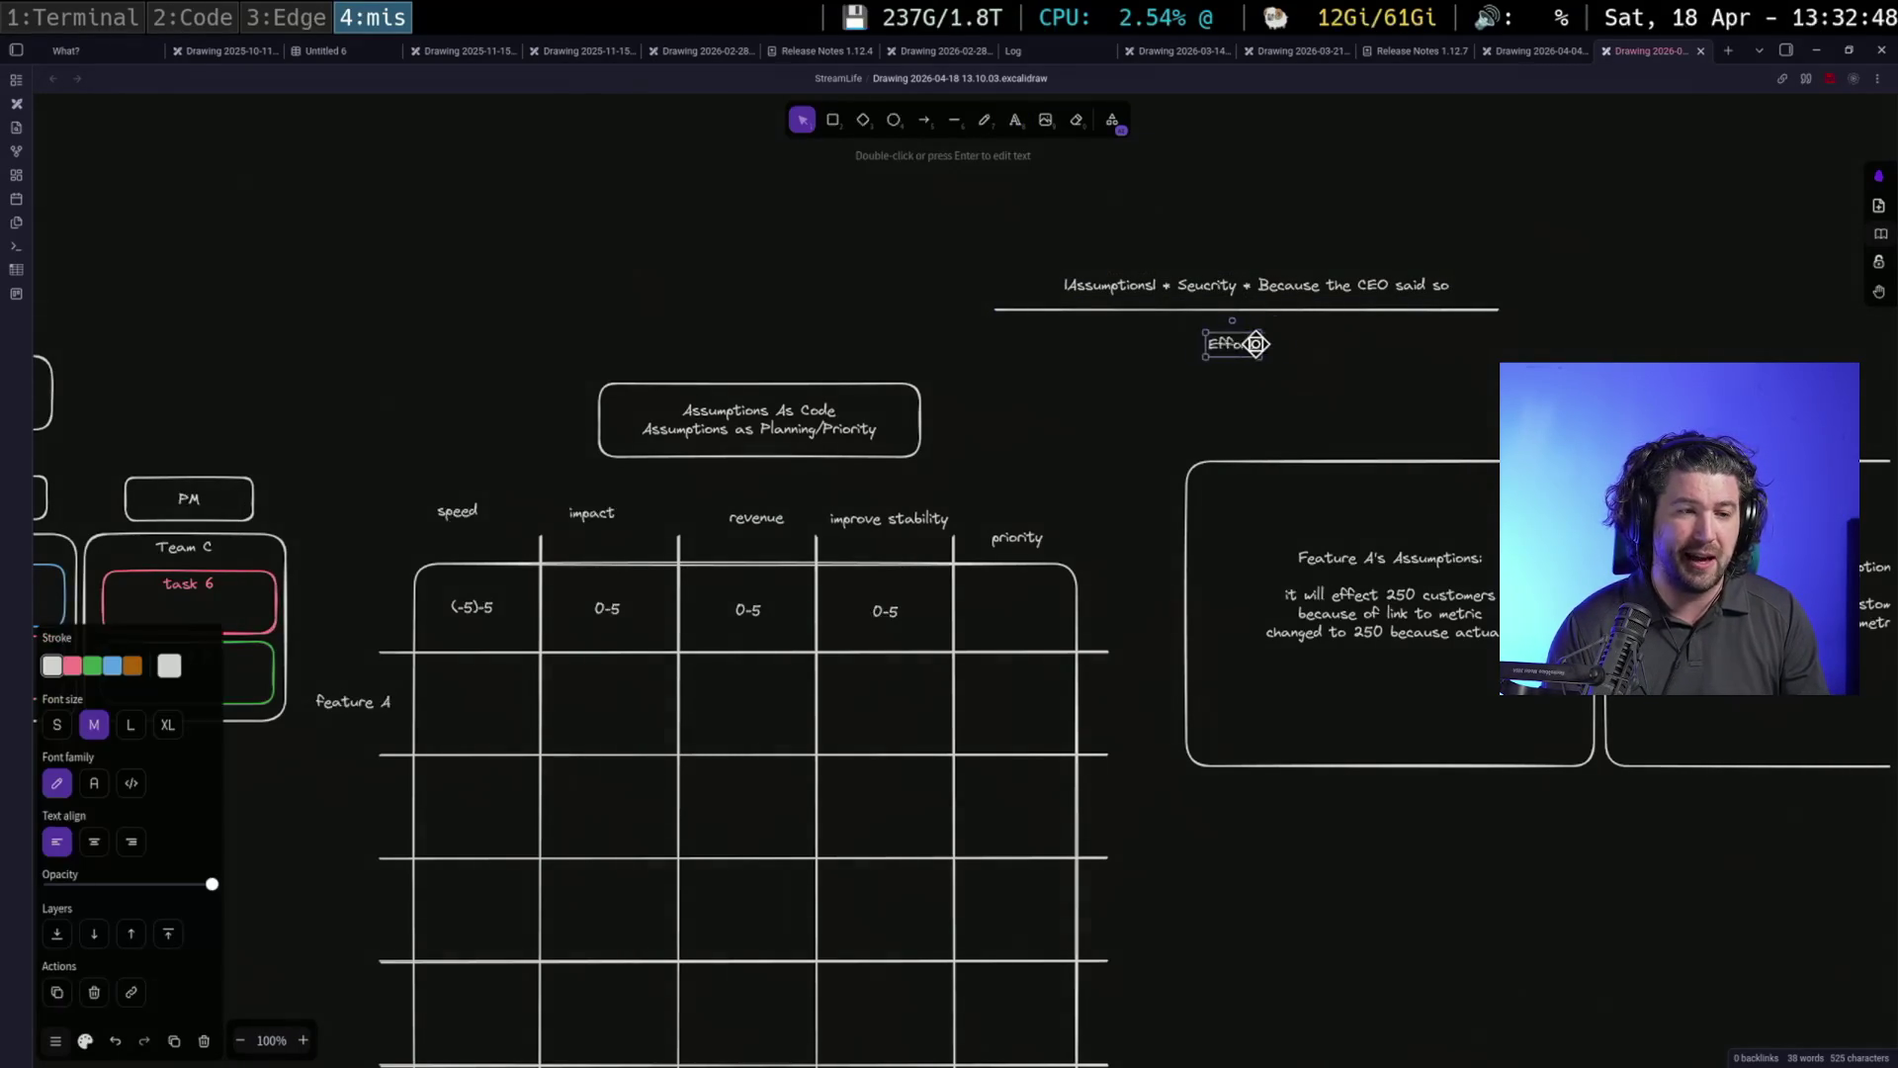
{"action": "key", "text": "Return"}
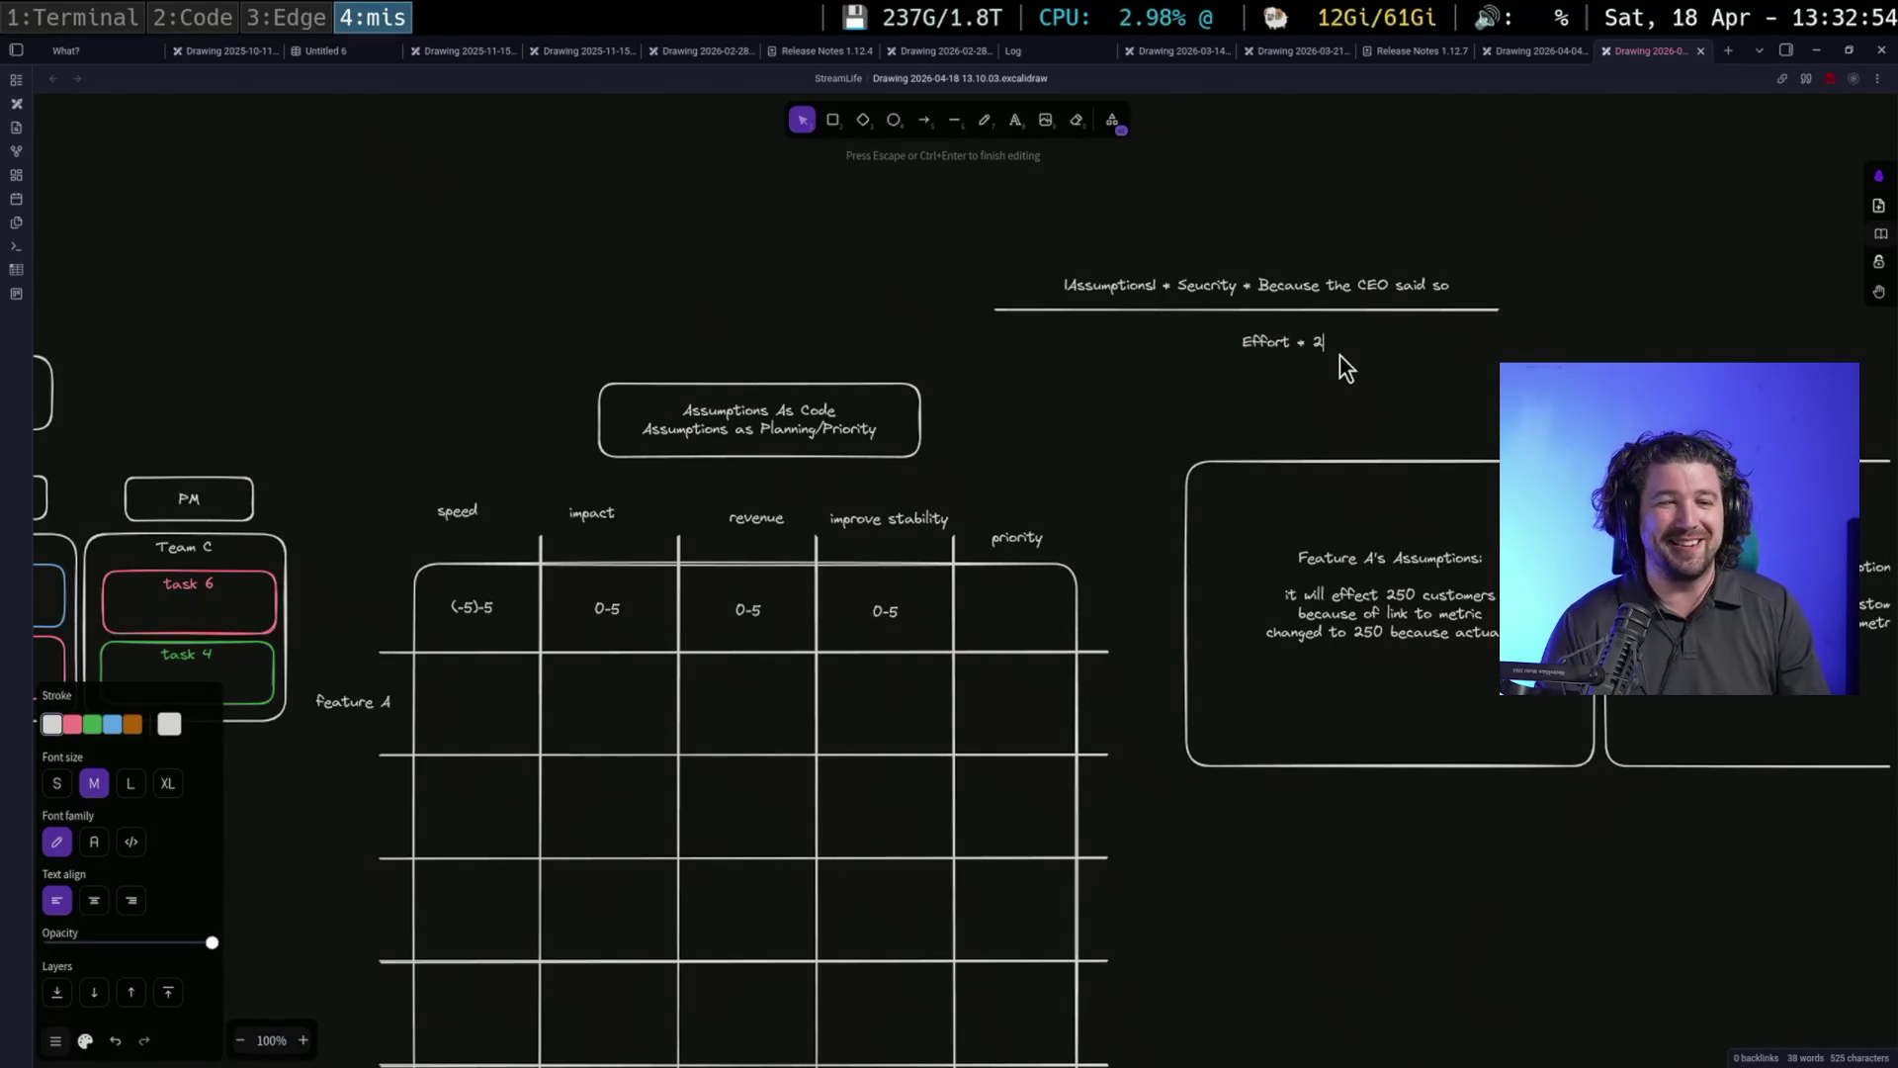
{"action": "left_click", "coordinate": [1396, 397]}
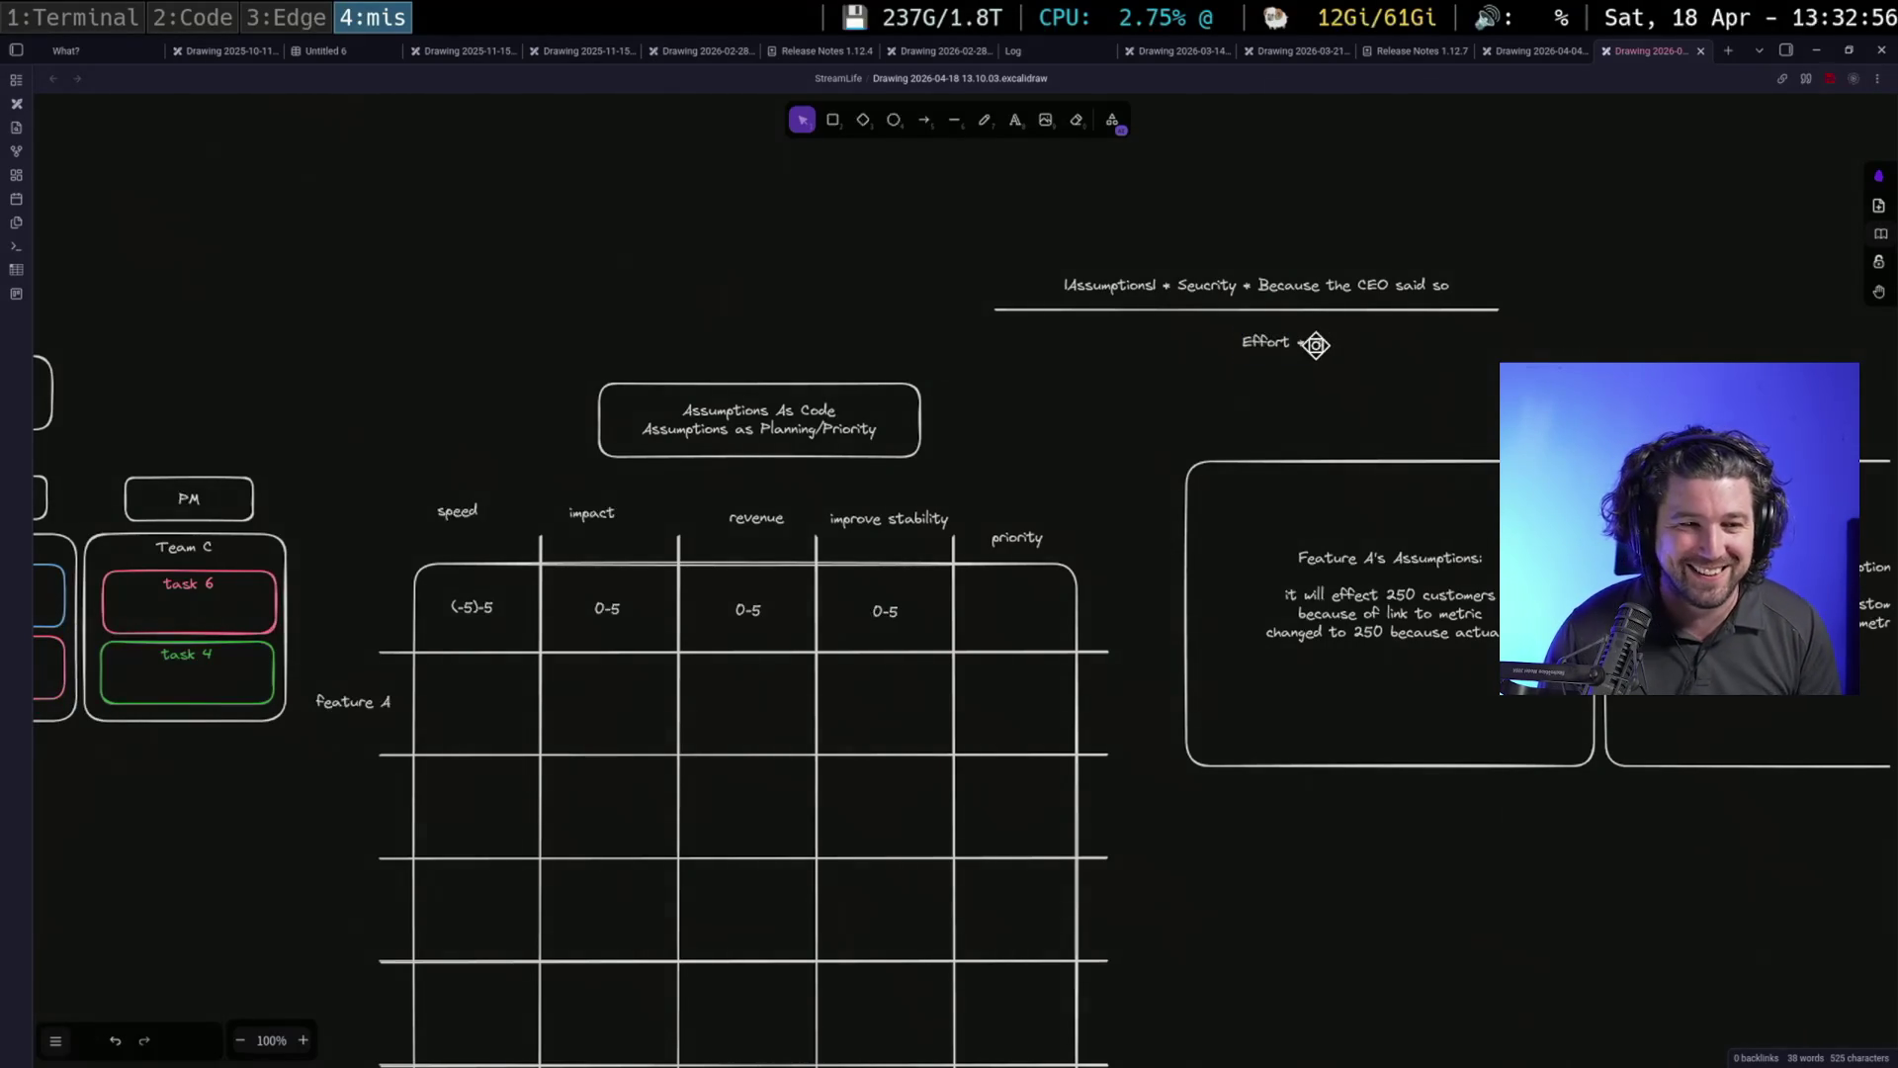
{"action": "left_click_drag", "start_coordinate": [1315, 340], "coordinate": [1297, 335]}
{"action": "left_click", "coordinate": [1406, 386]}
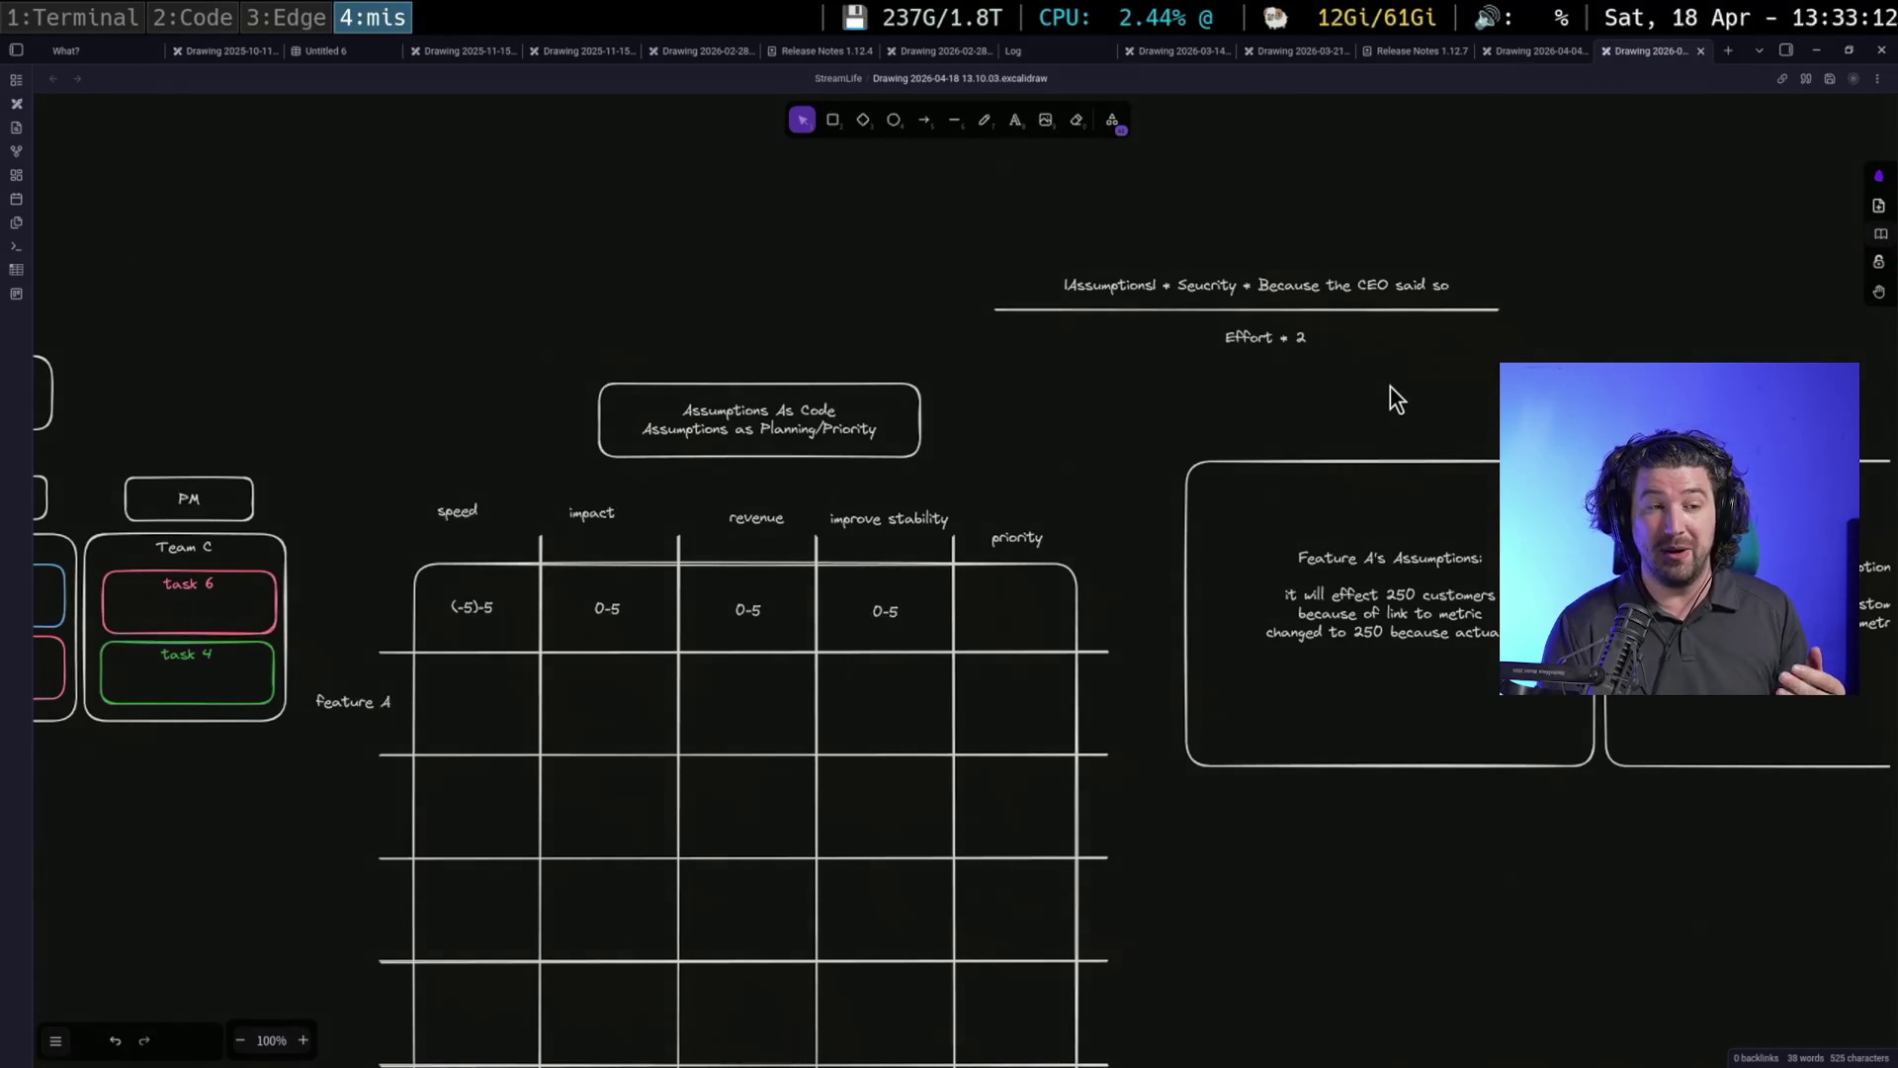
Retype the trailing '2' of 'Effort + 2' and pan left to reveal both assumption panels
{"action": "left_click", "coordinate": [1303, 343]}
{"action": "left_click", "coordinate": [1425, 383]}
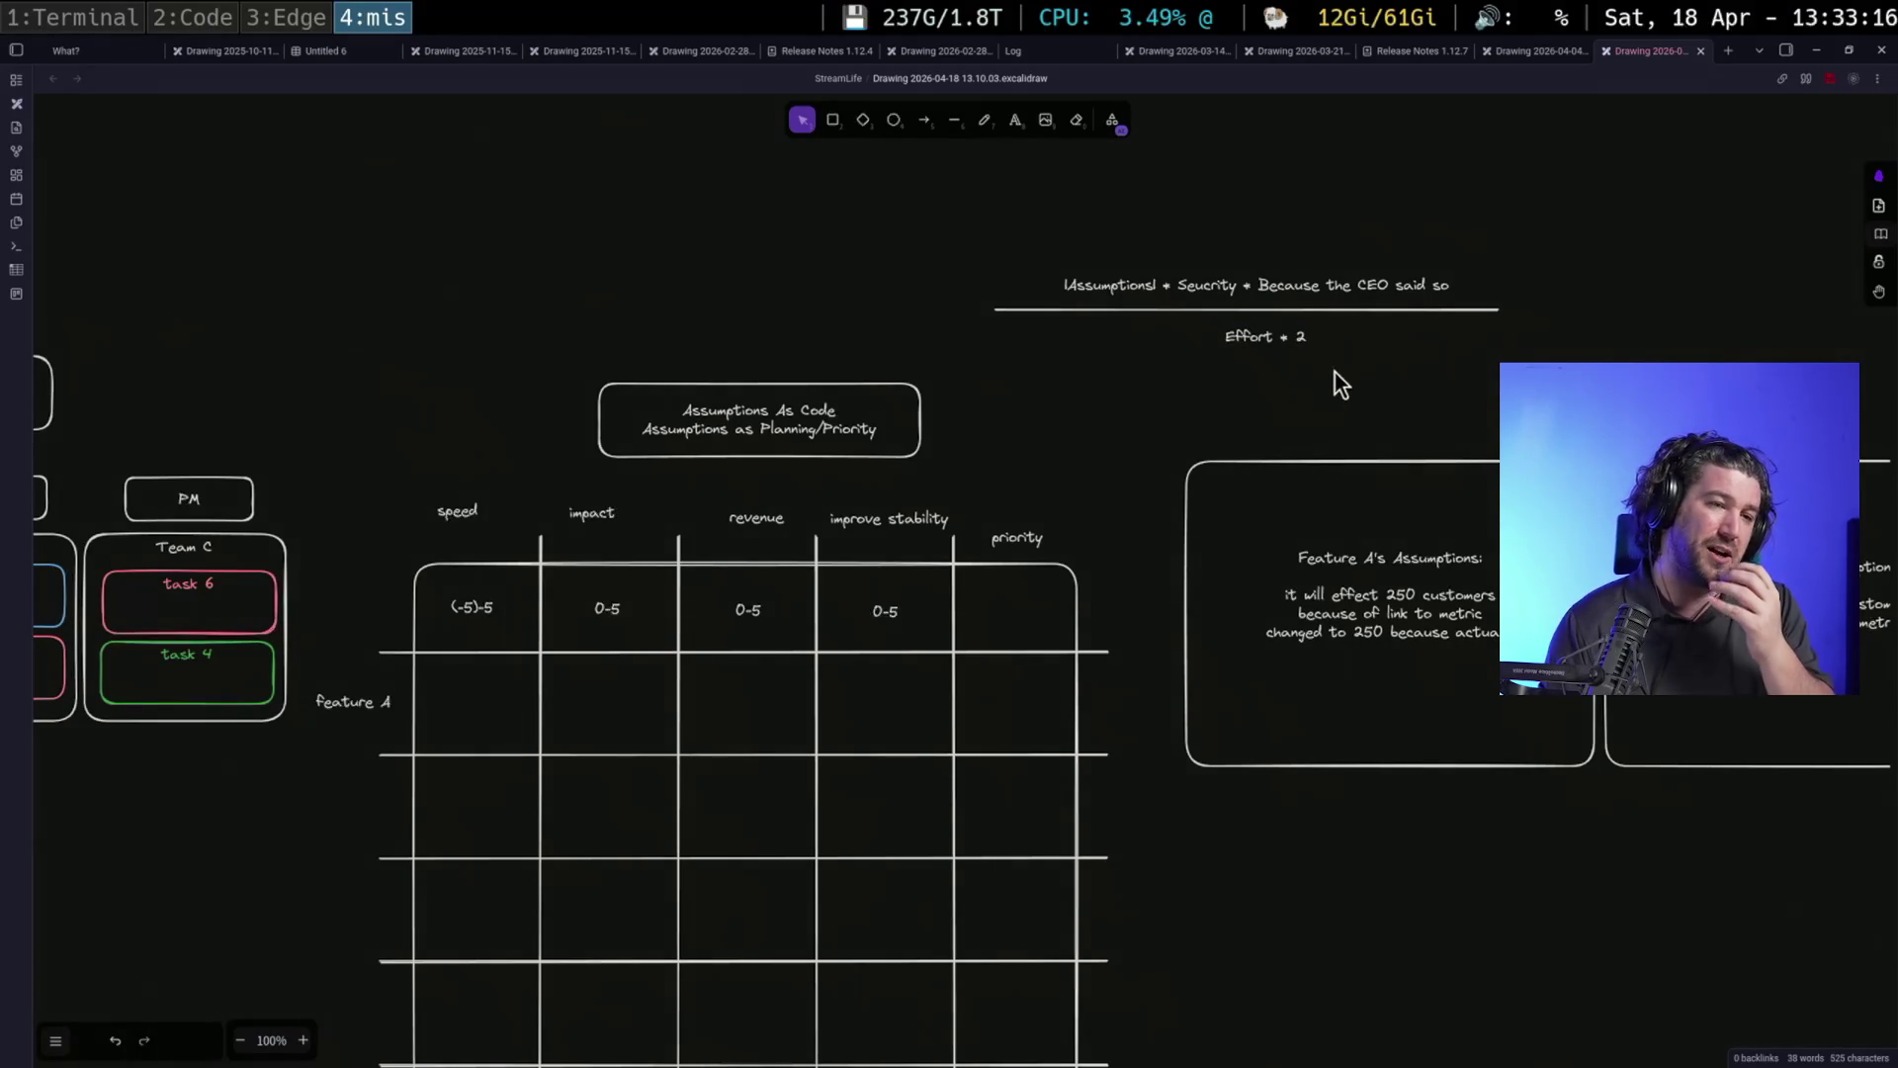
{"action": "left_click", "coordinate": [1260, 336]}
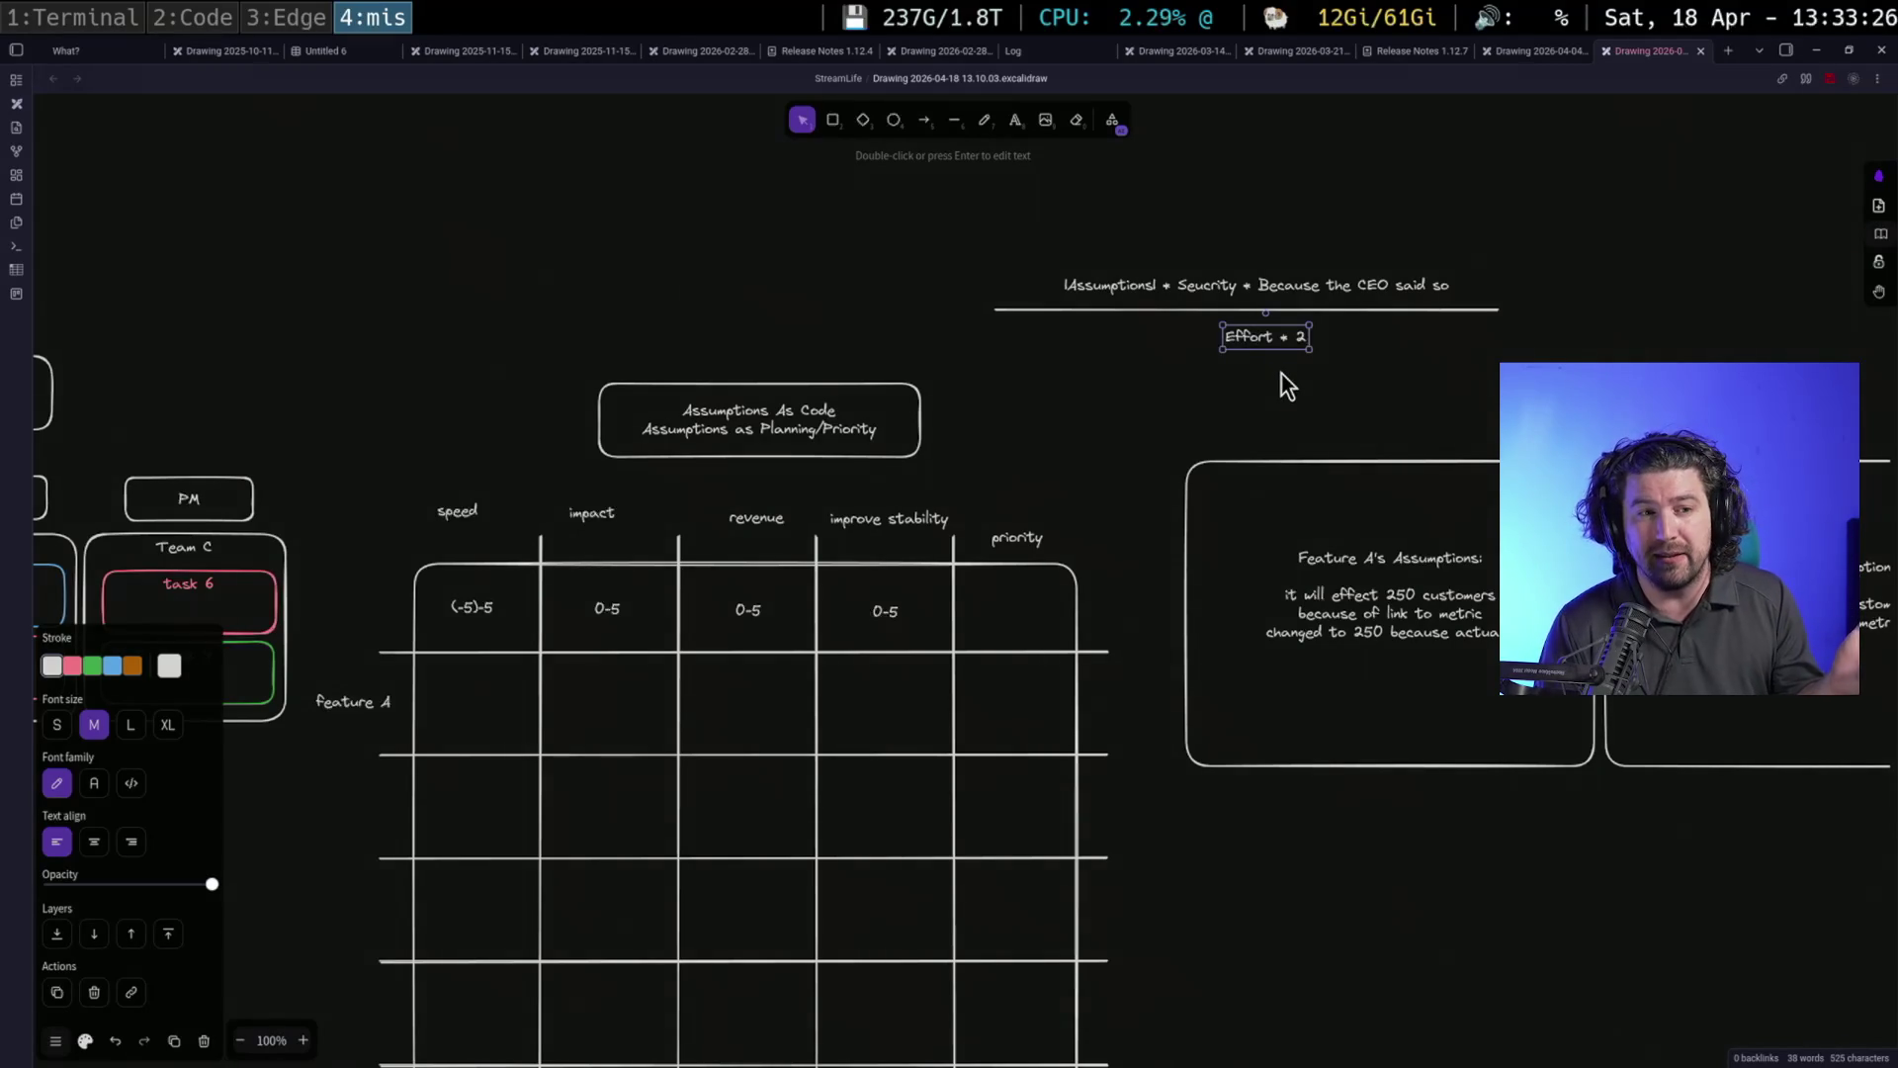
{"action": "left_click", "coordinate": [1338, 344]}
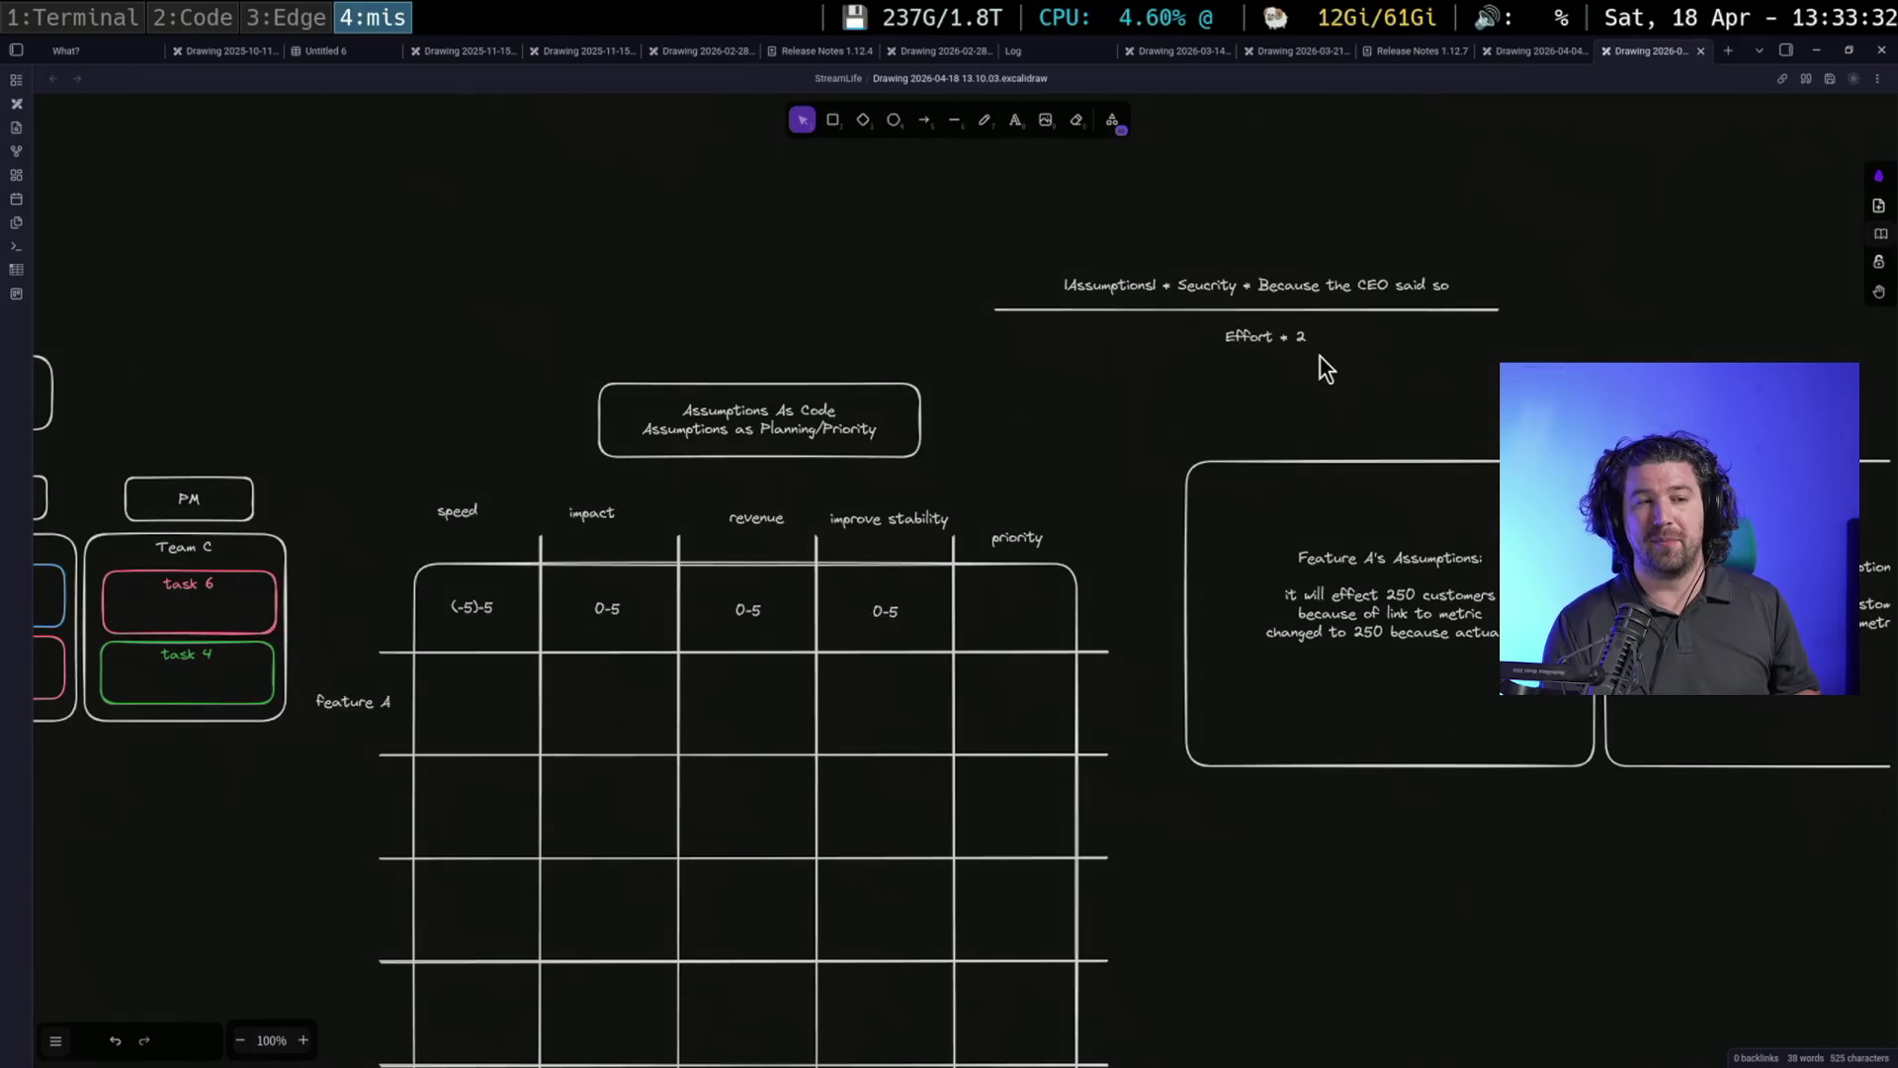
{"action": "double_click", "coordinate": [1299, 336]}
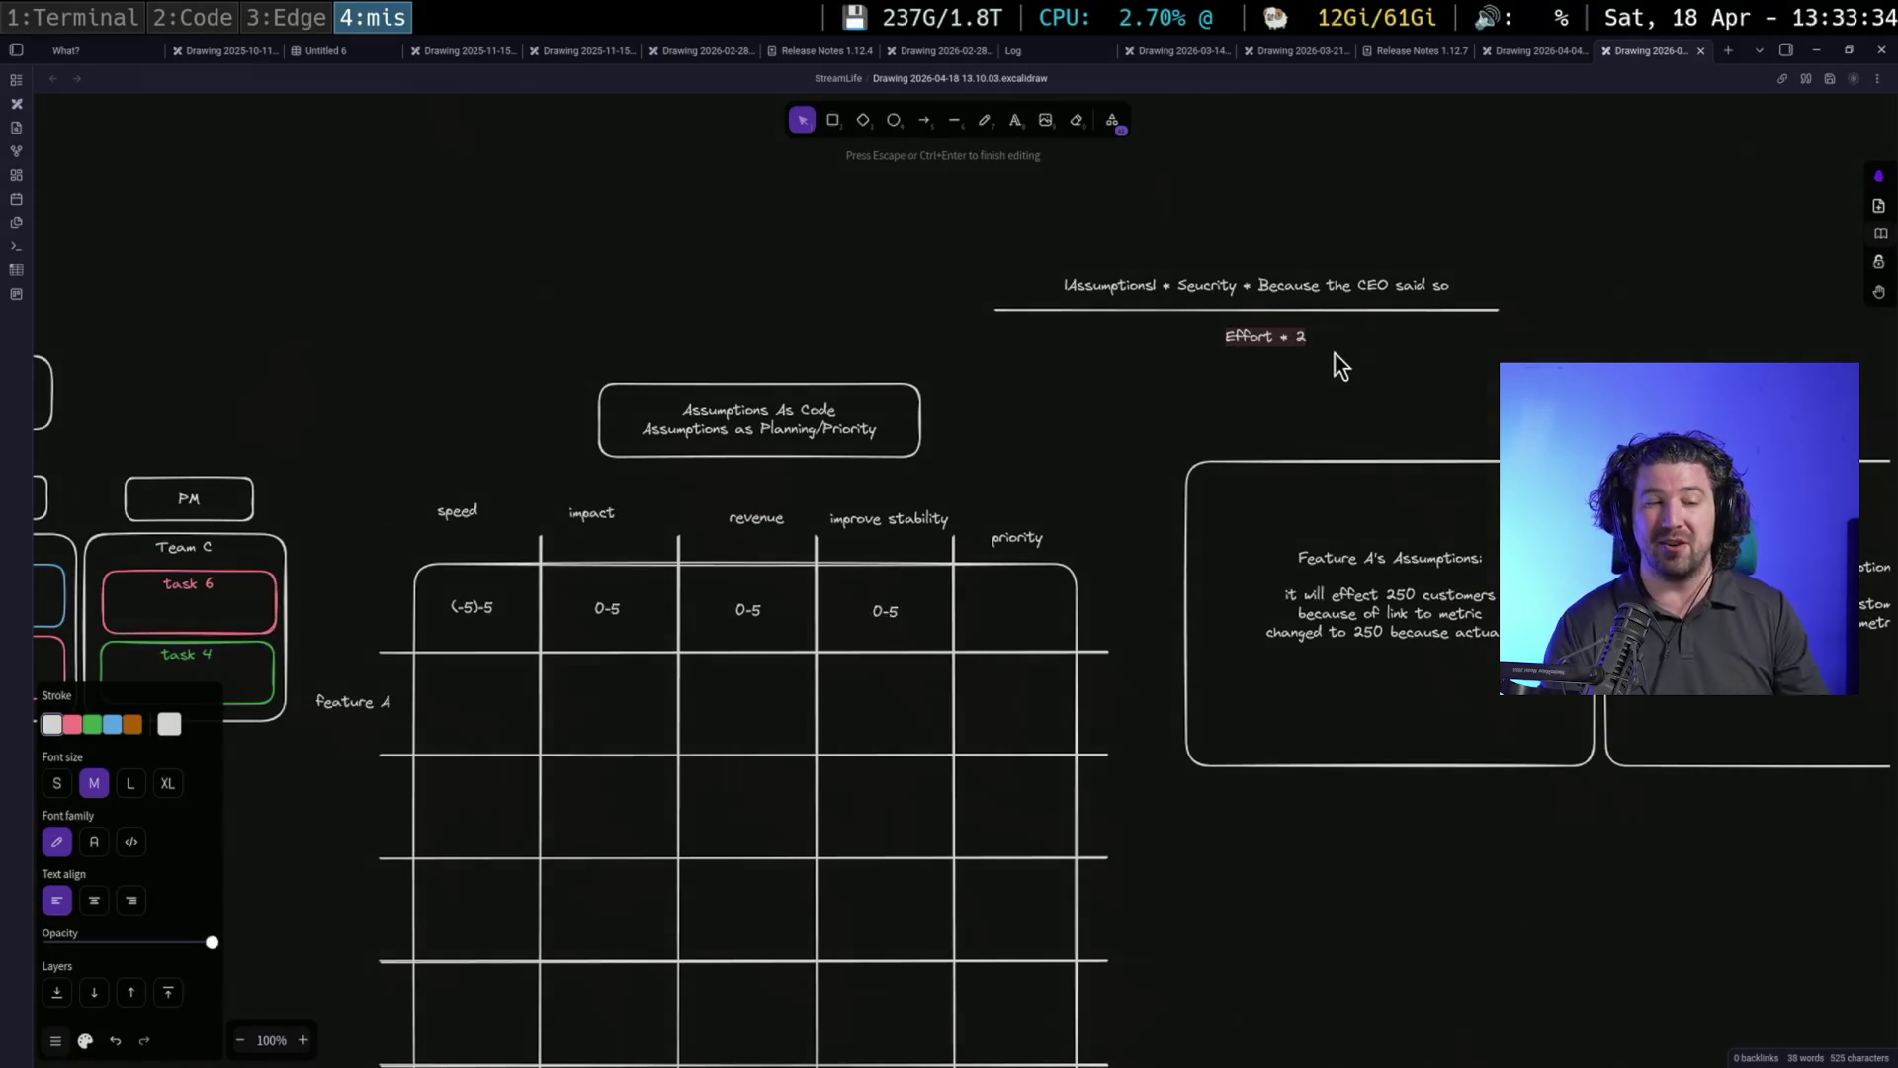
{"action": "key", "text": "Right"}
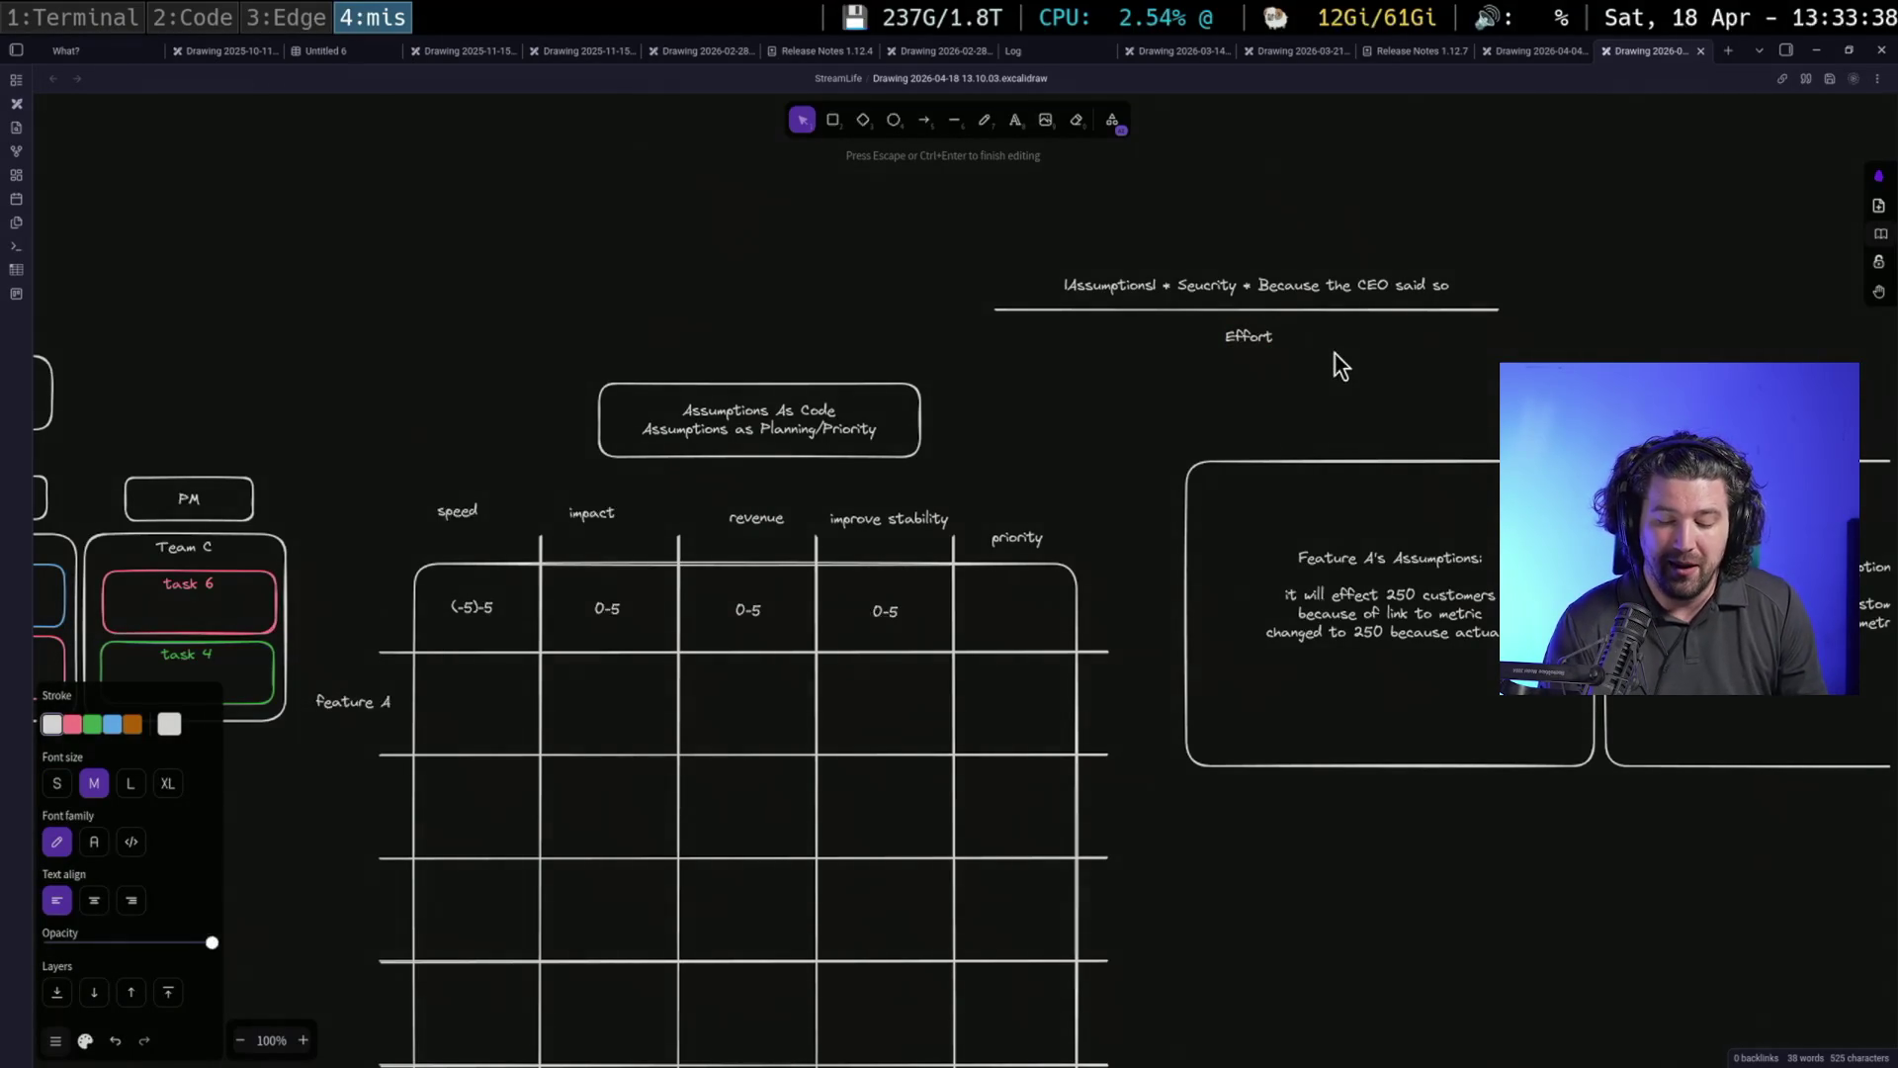
{"action": "type", "text": " * 2"}
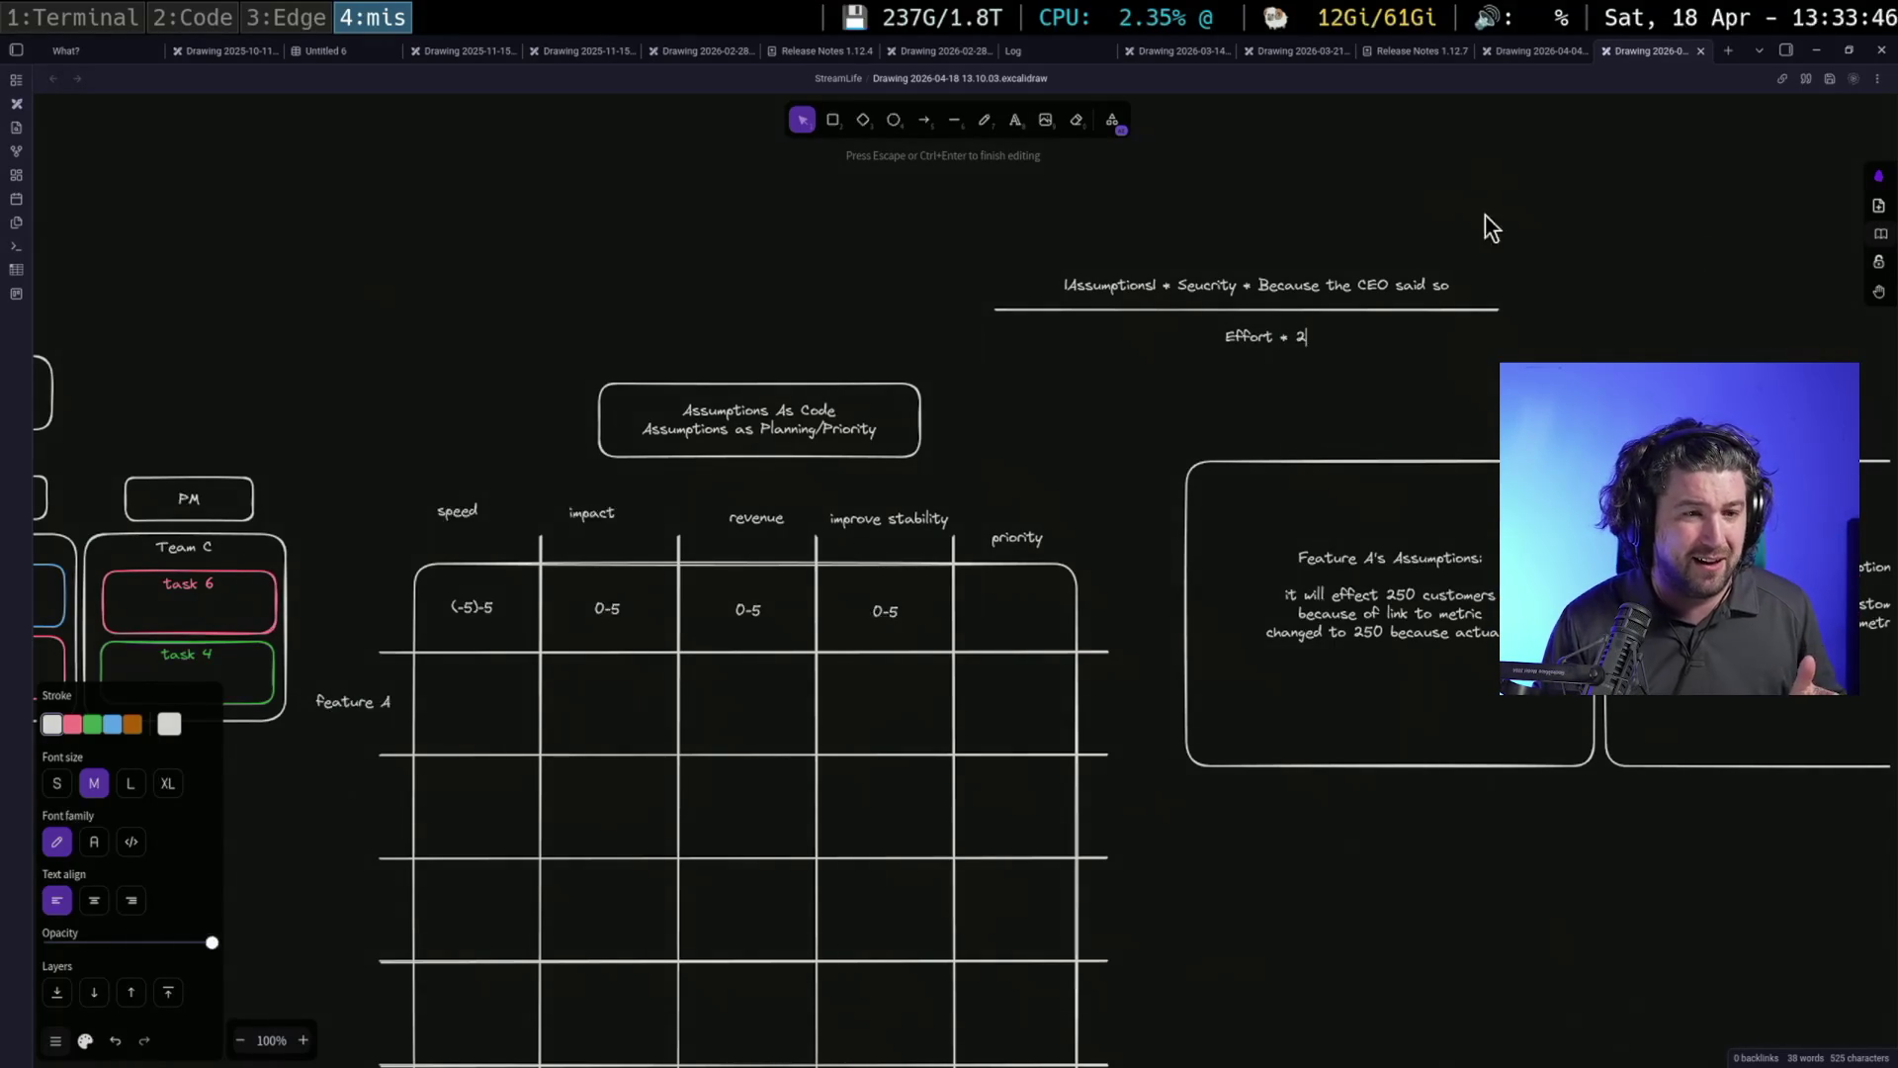
{"action": "key", "text": "Escape"}
{"action": "left_click_drag", "start_coordinate": [1689, 272], "coordinate": [1450, 259]}
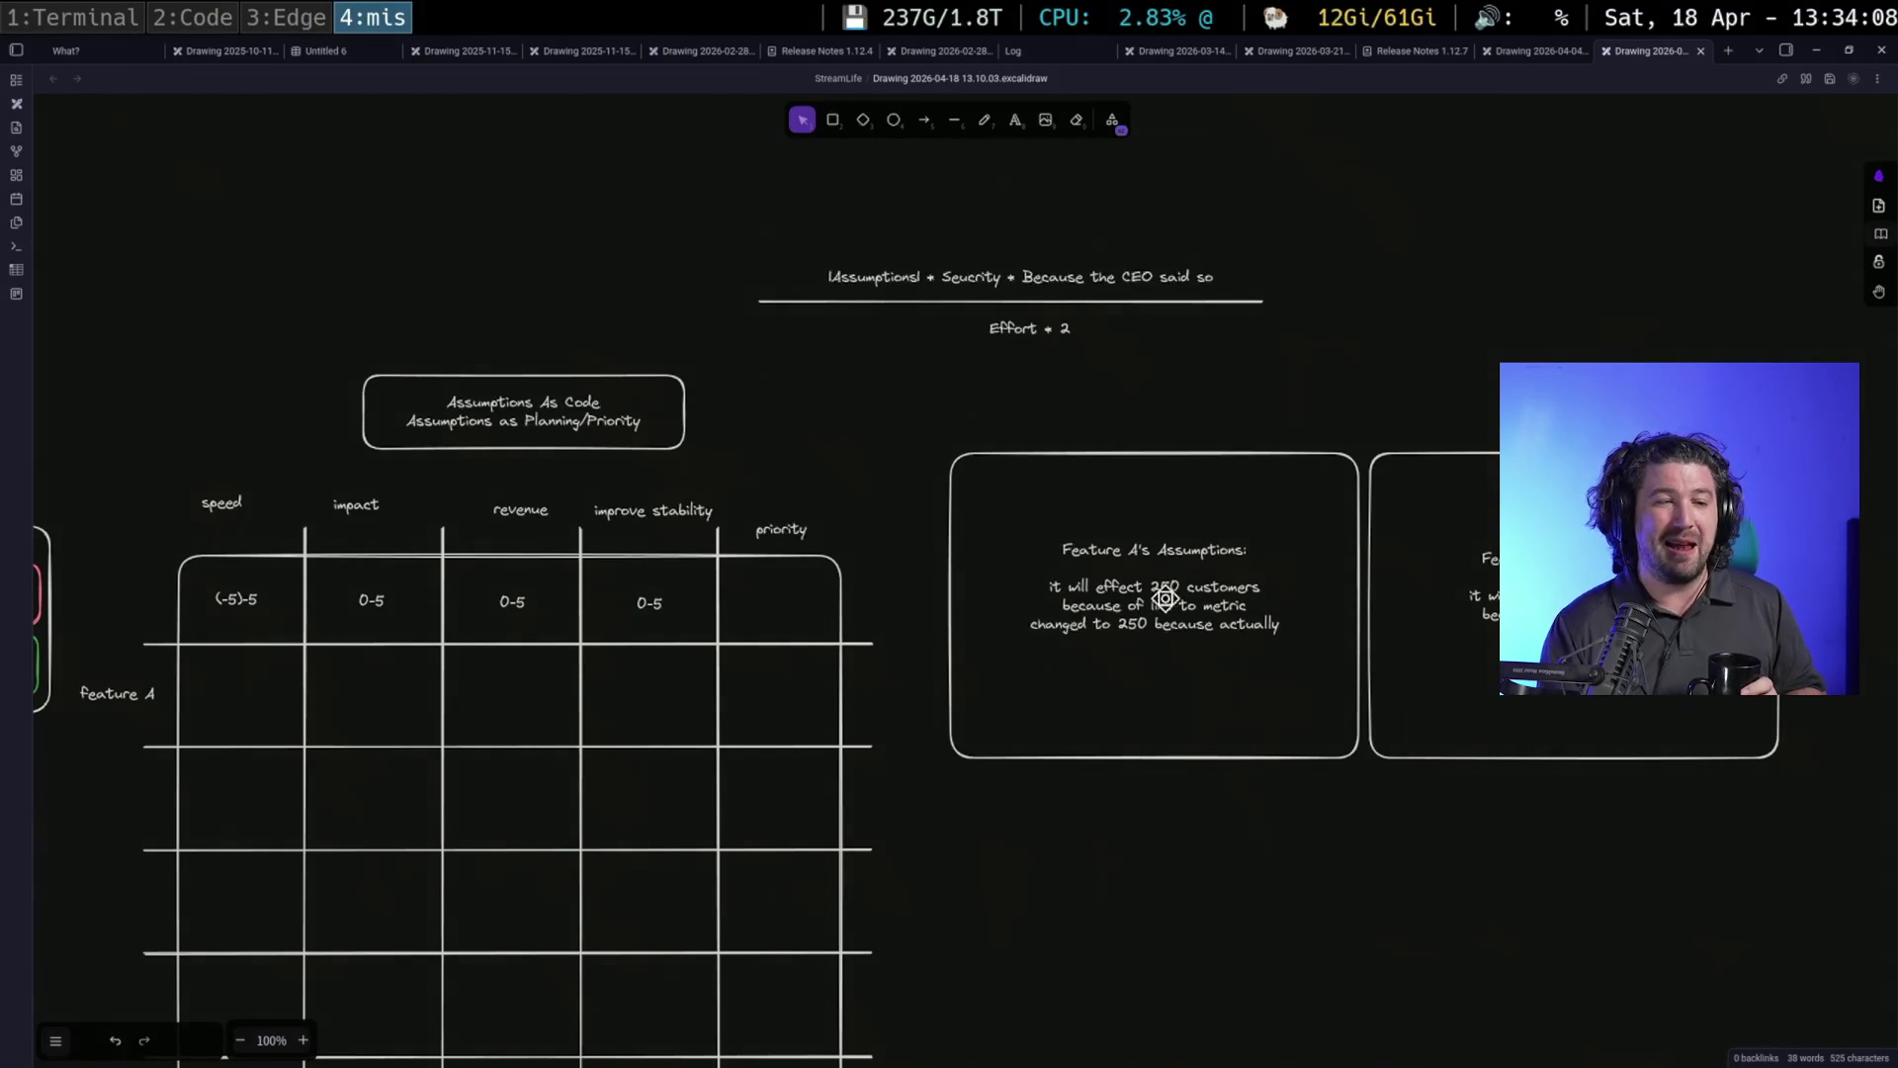
{"action": "left_click_drag", "start_coordinate": [862, 402], "coordinate": [1805, 828]}
{"action": "left_click", "coordinate": [1721, 845]}
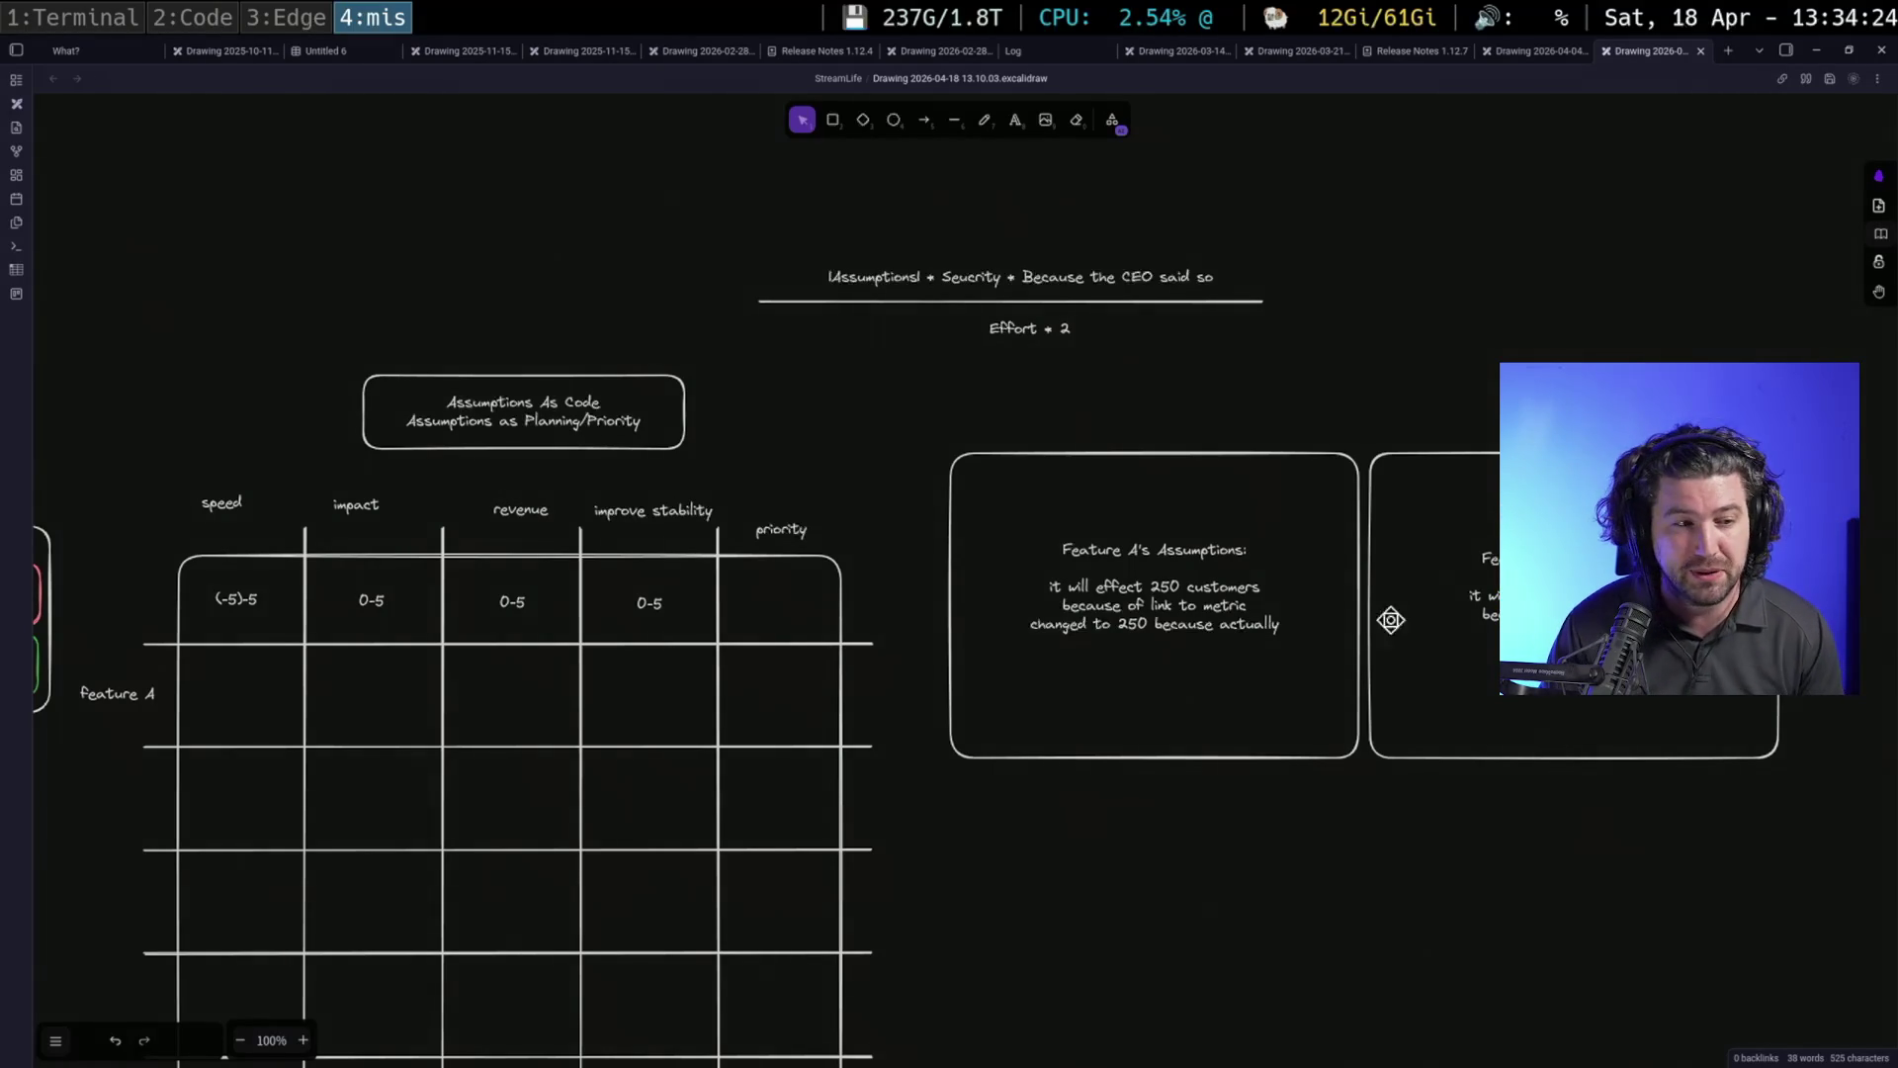
{"action": "left_click_drag", "start_coordinate": [905, 427], "coordinate": [1866, 845]}
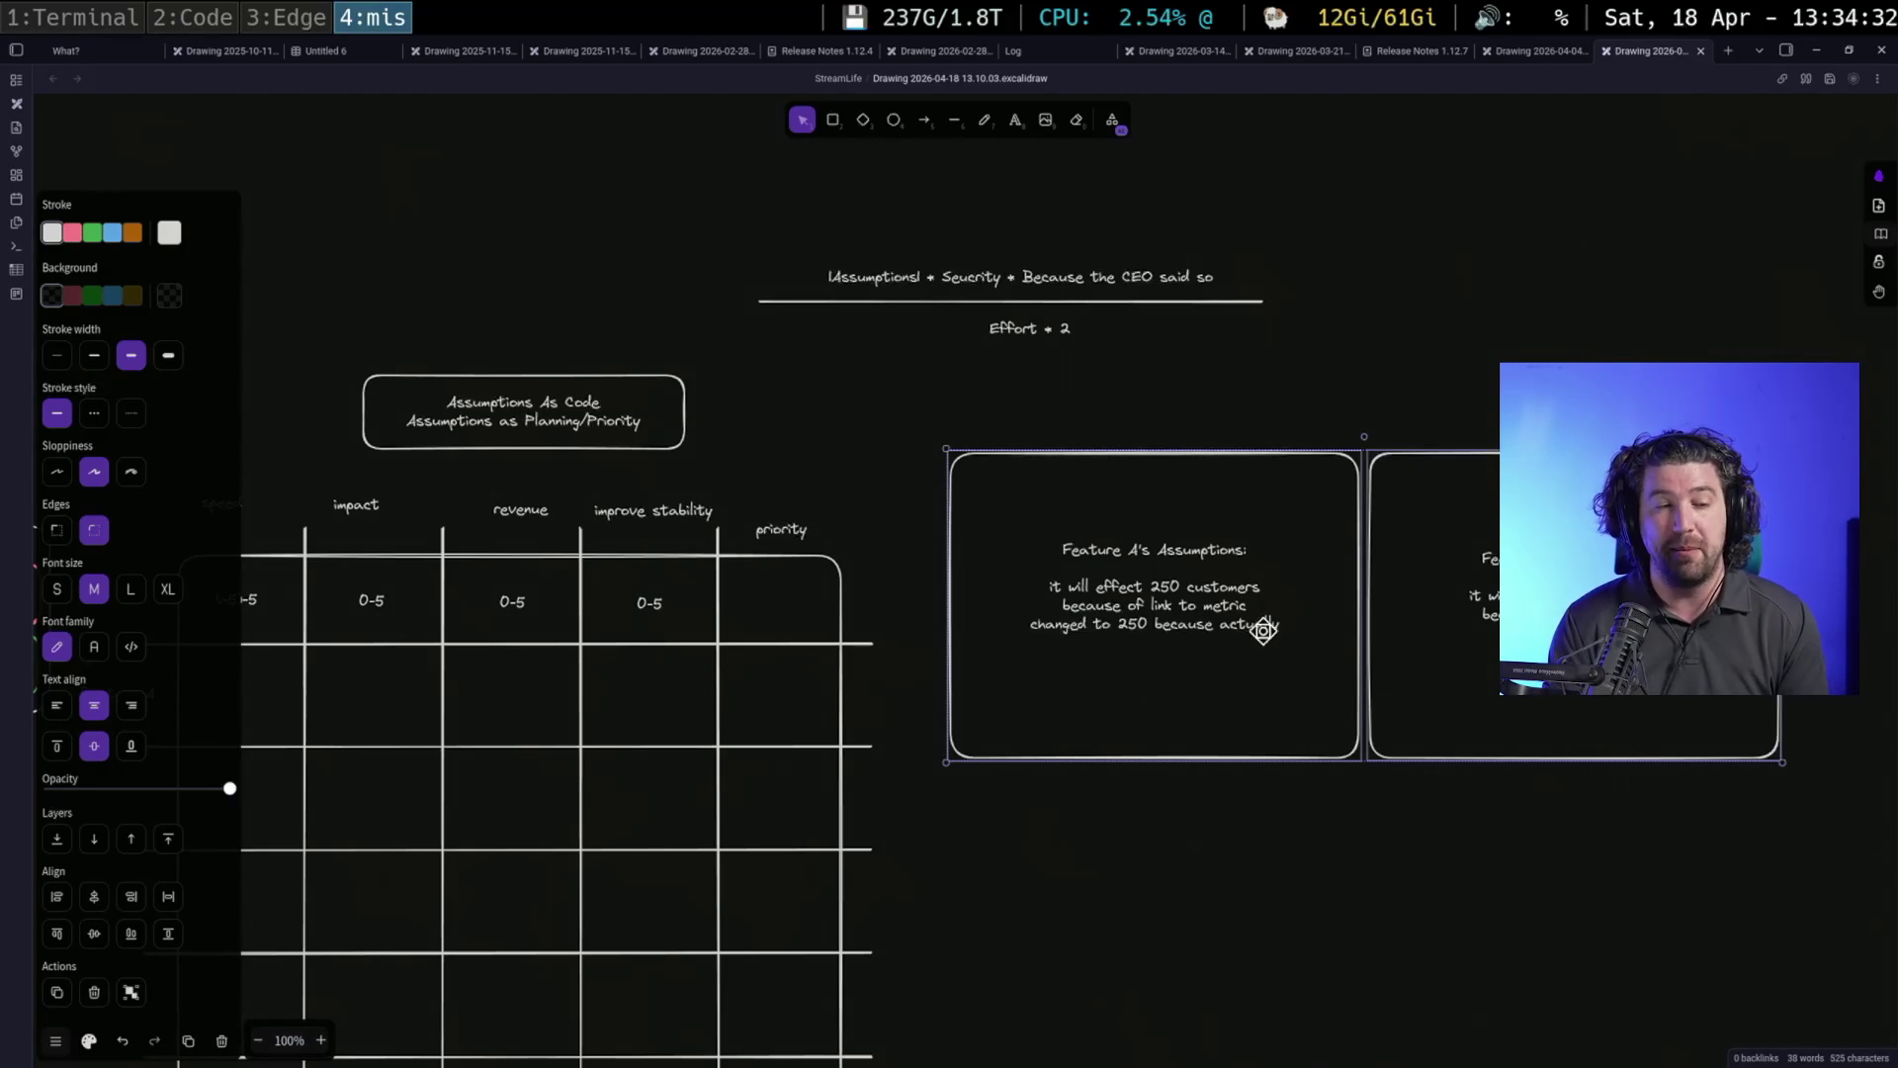
{"action": "left_click", "coordinate": [1231, 395]}
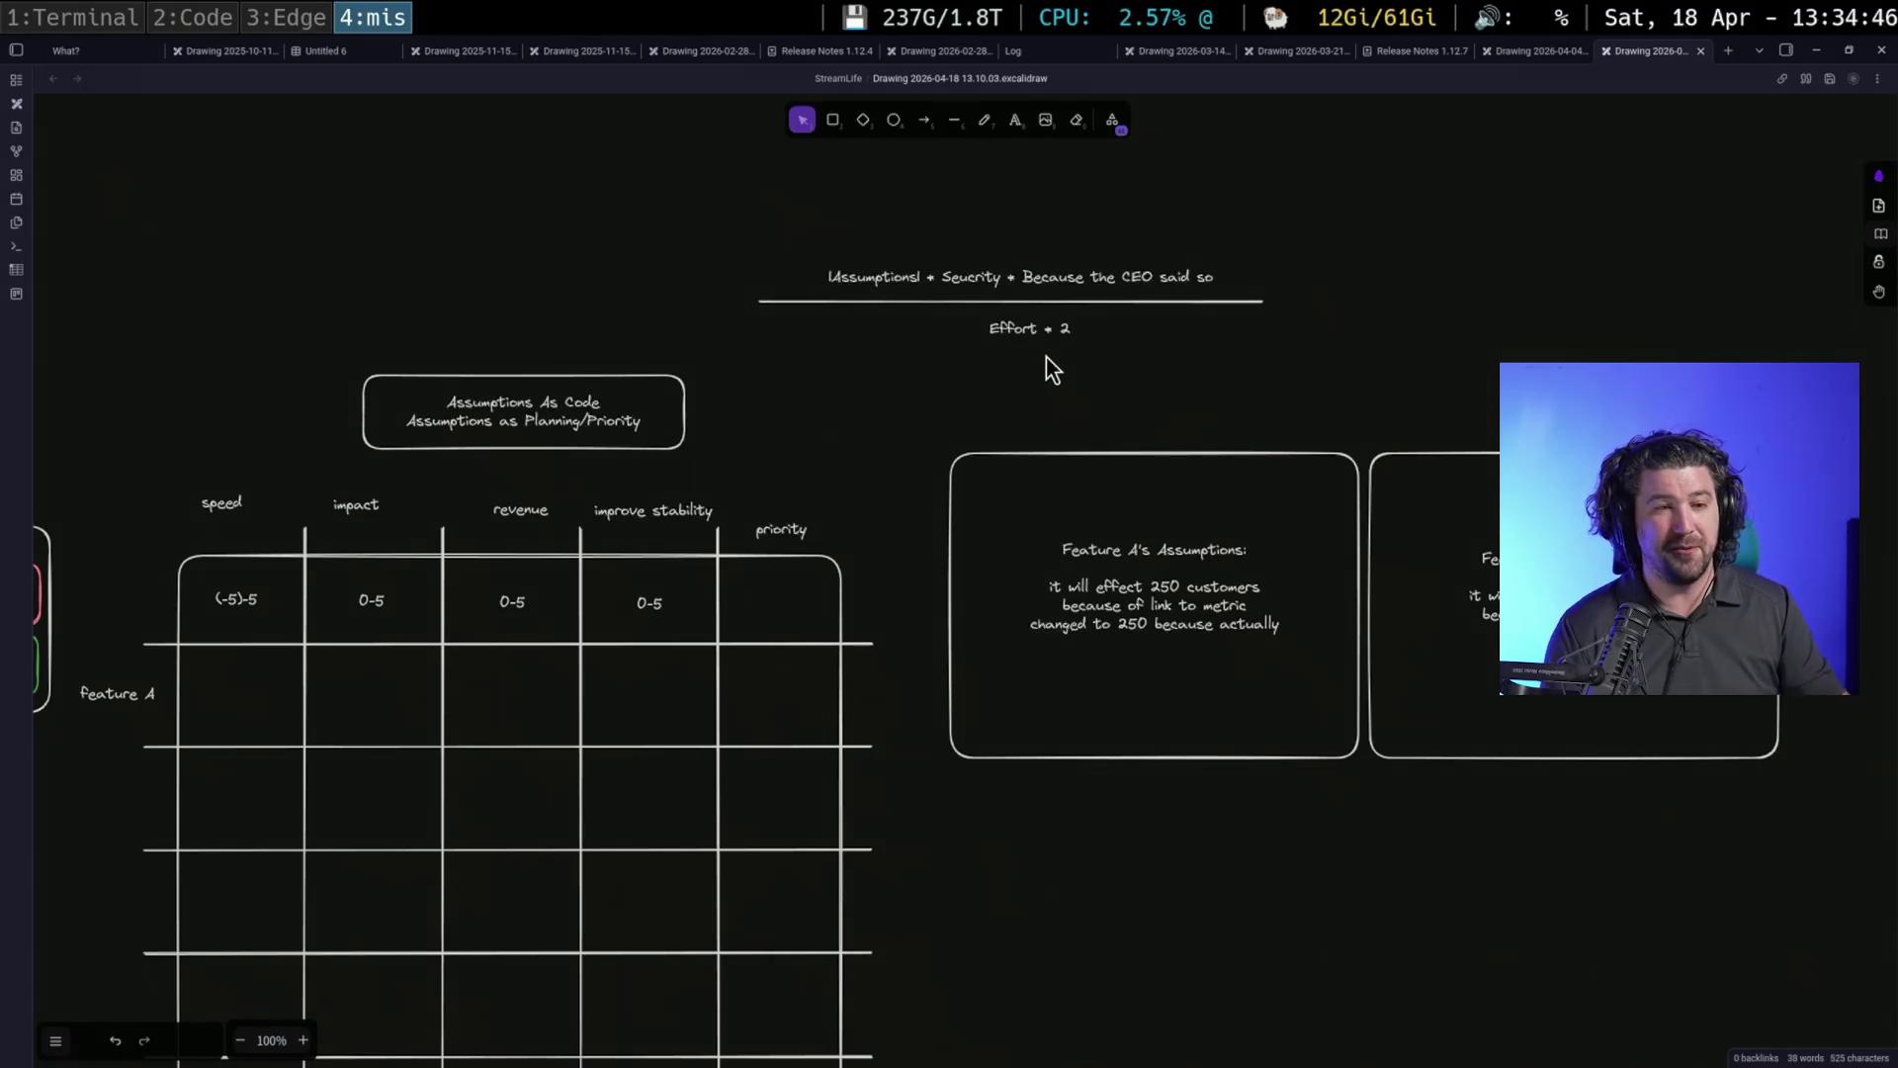
Lower the priority, improve stability, revenue, impact and speed headers to the same height
{"action": "left_click", "coordinate": [808, 528]}
{"action": "left_click_drag", "start_coordinate": [662, 504], "coordinate": [662, 525]}
{"action": "left_click_drag", "start_coordinate": [517, 509], "coordinate": [518, 531]}
{"action": "left_click_drag", "start_coordinate": [367, 512], "coordinate": [370, 532]}
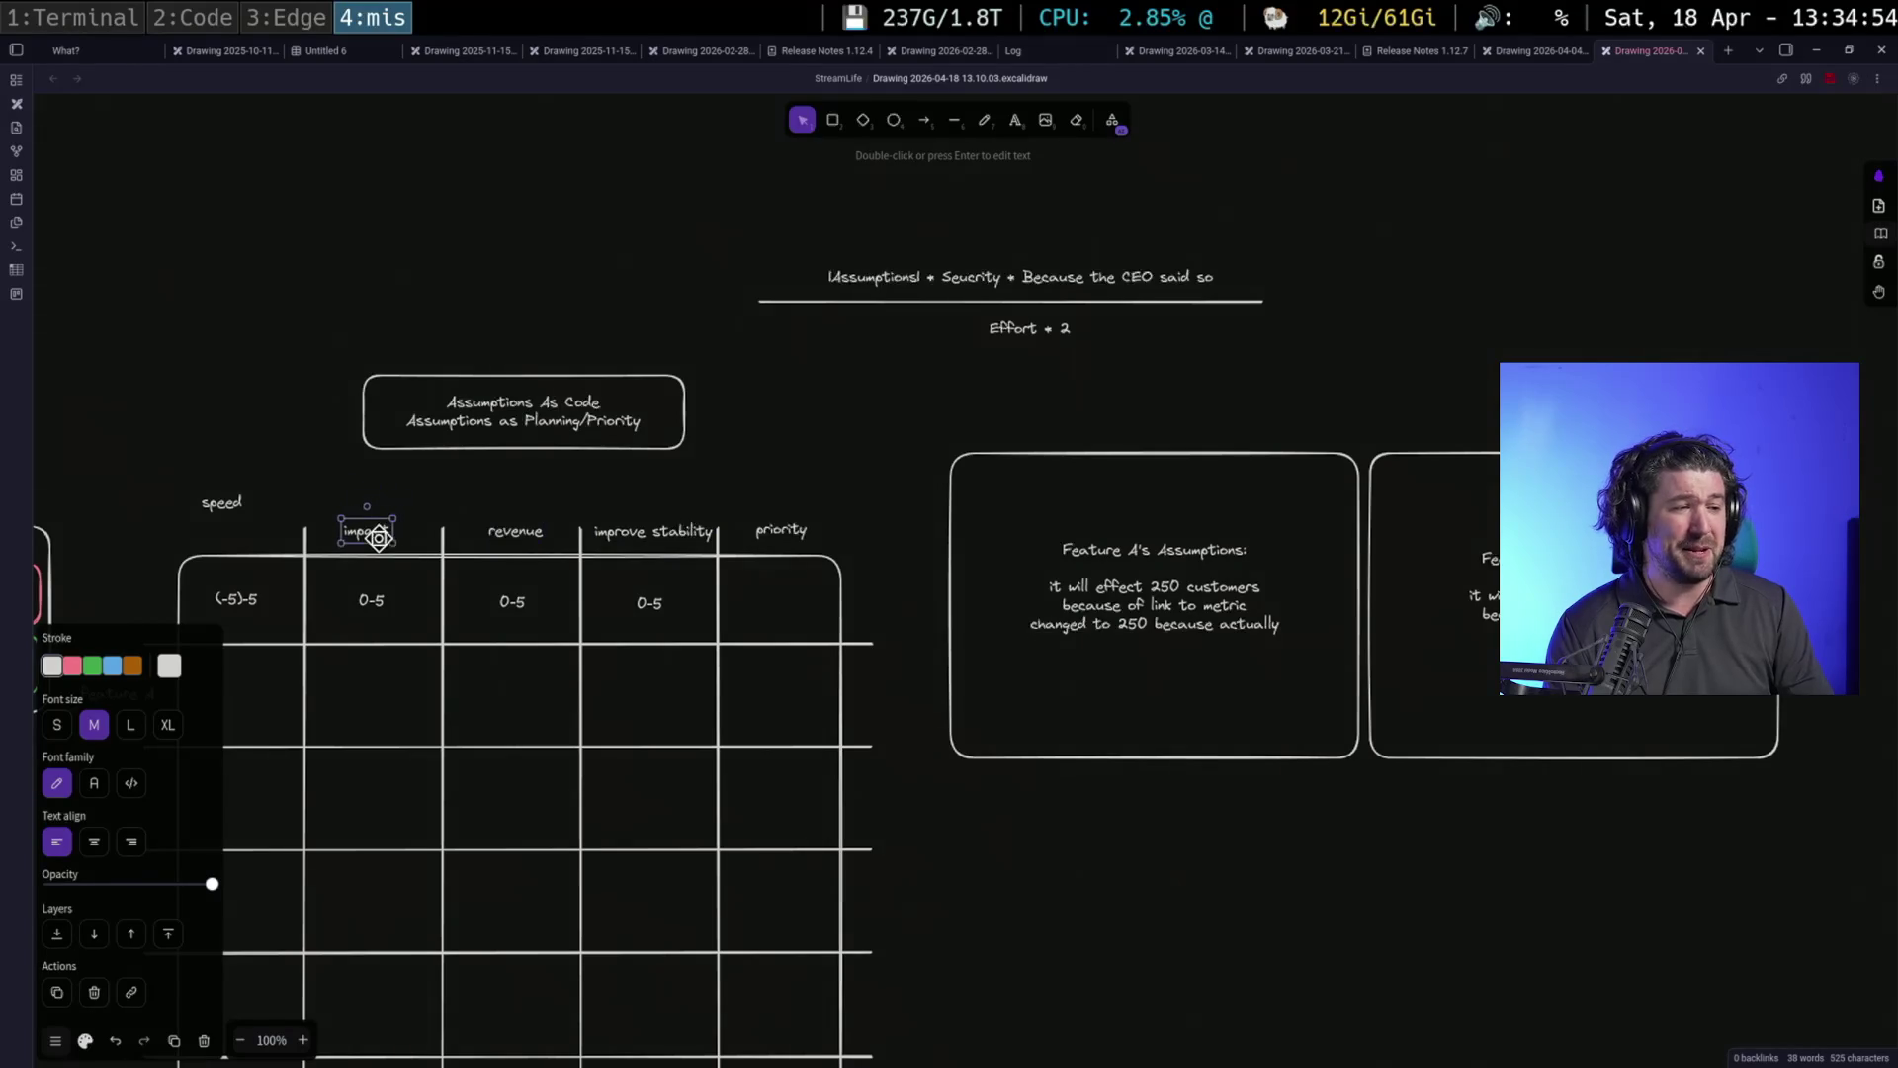
{"action": "mouse_move", "coordinate": [226, 507]}
{"action": "left_mouse_down"}
{"action": "mouse_move", "coordinate": [252, 532]}
{"action": "mouse_move", "coordinate": [842, 552]}
{"action": "left_mouse_up"}
Align the selected headers along their tops and nudge the whole row slightly lower
{"action": "left_click", "coordinate": [374, 531]}
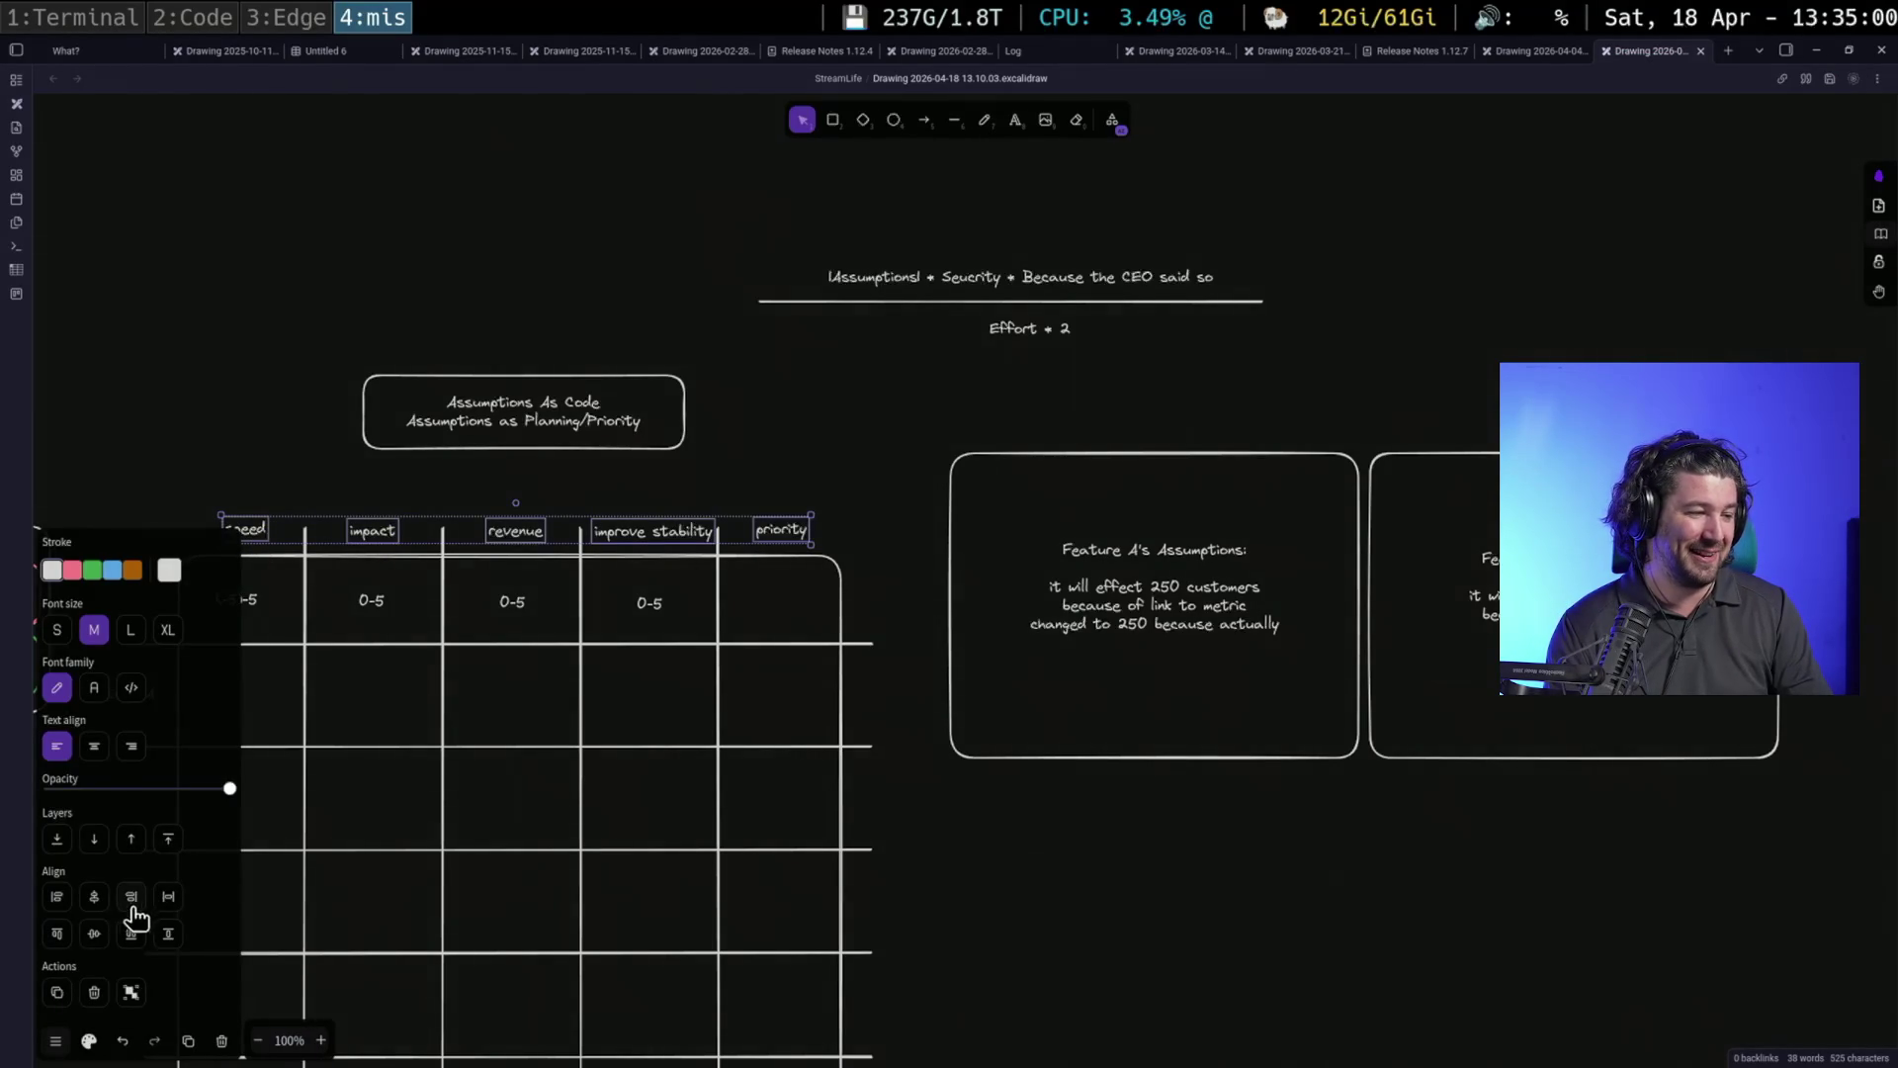
{"action": "left_click", "coordinate": [93, 933]}
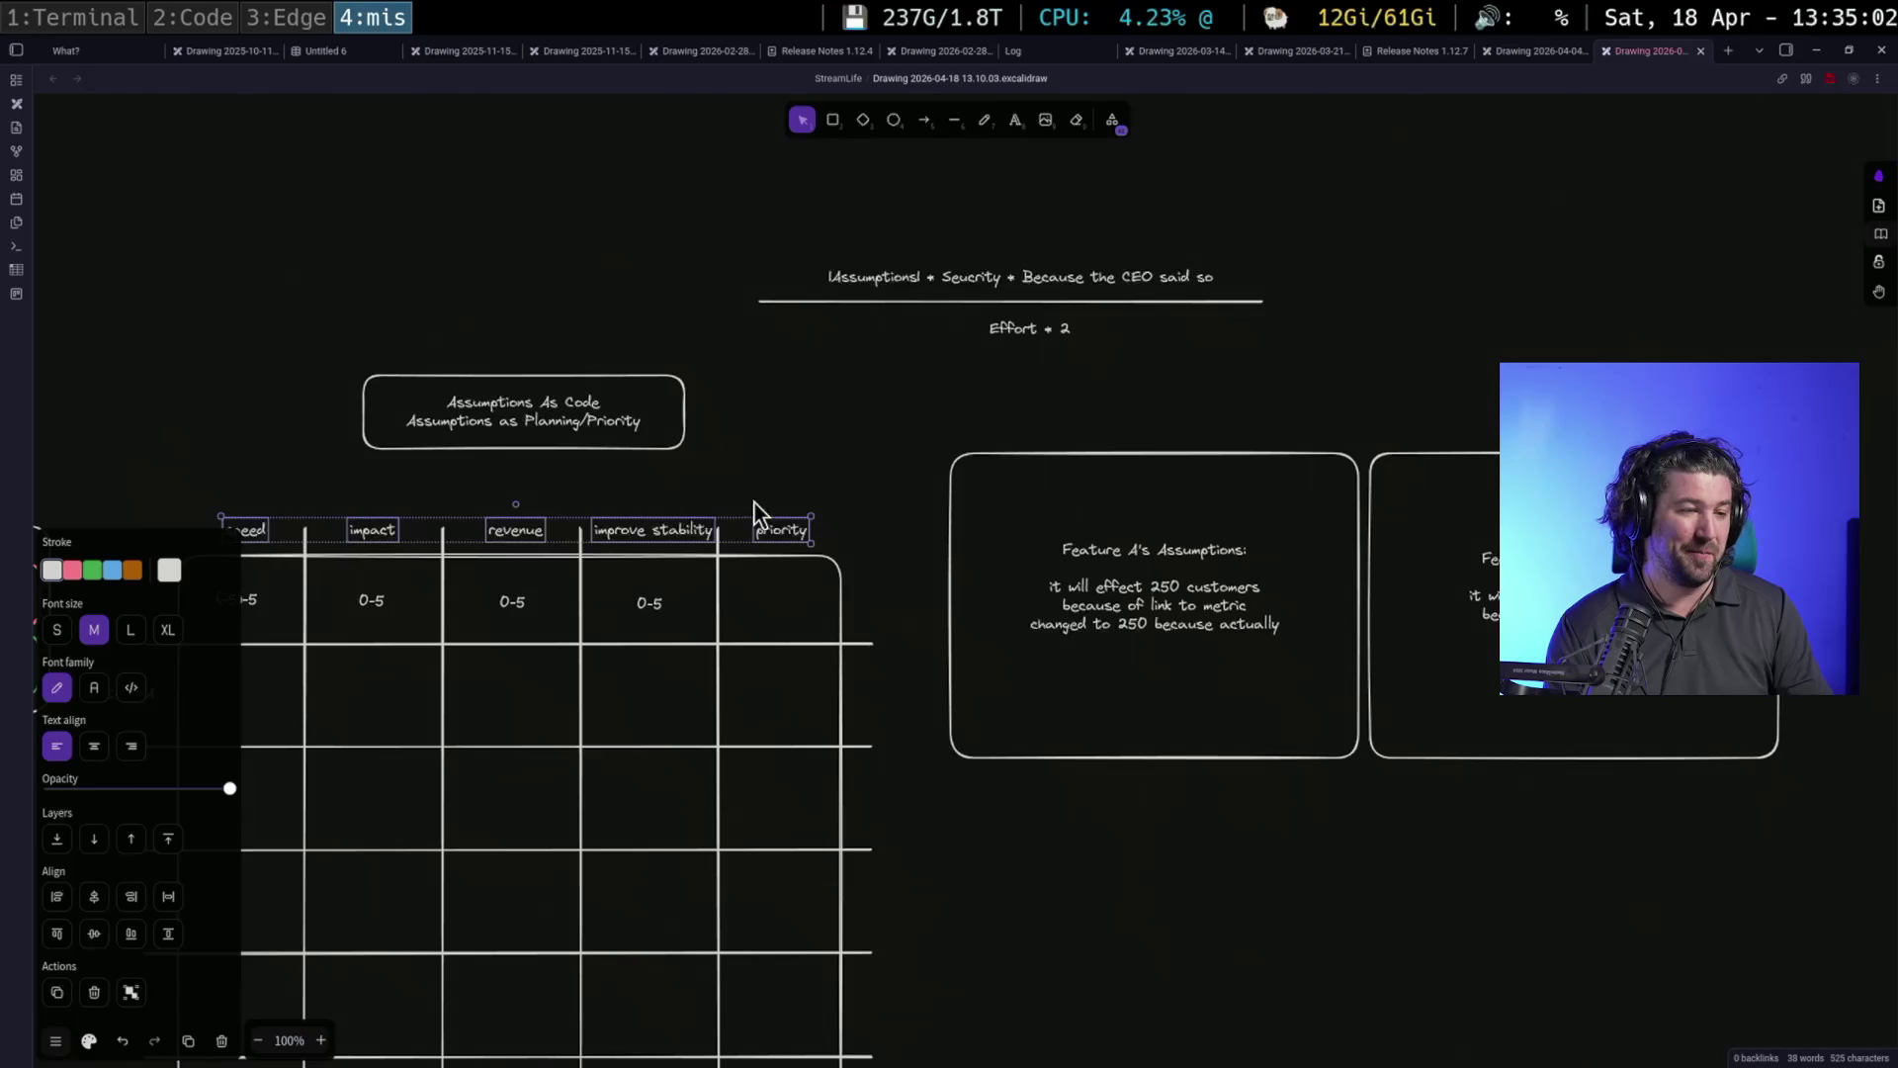
{"action": "left_click_drag", "start_coordinate": [776, 529], "coordinate": [777, 539]}
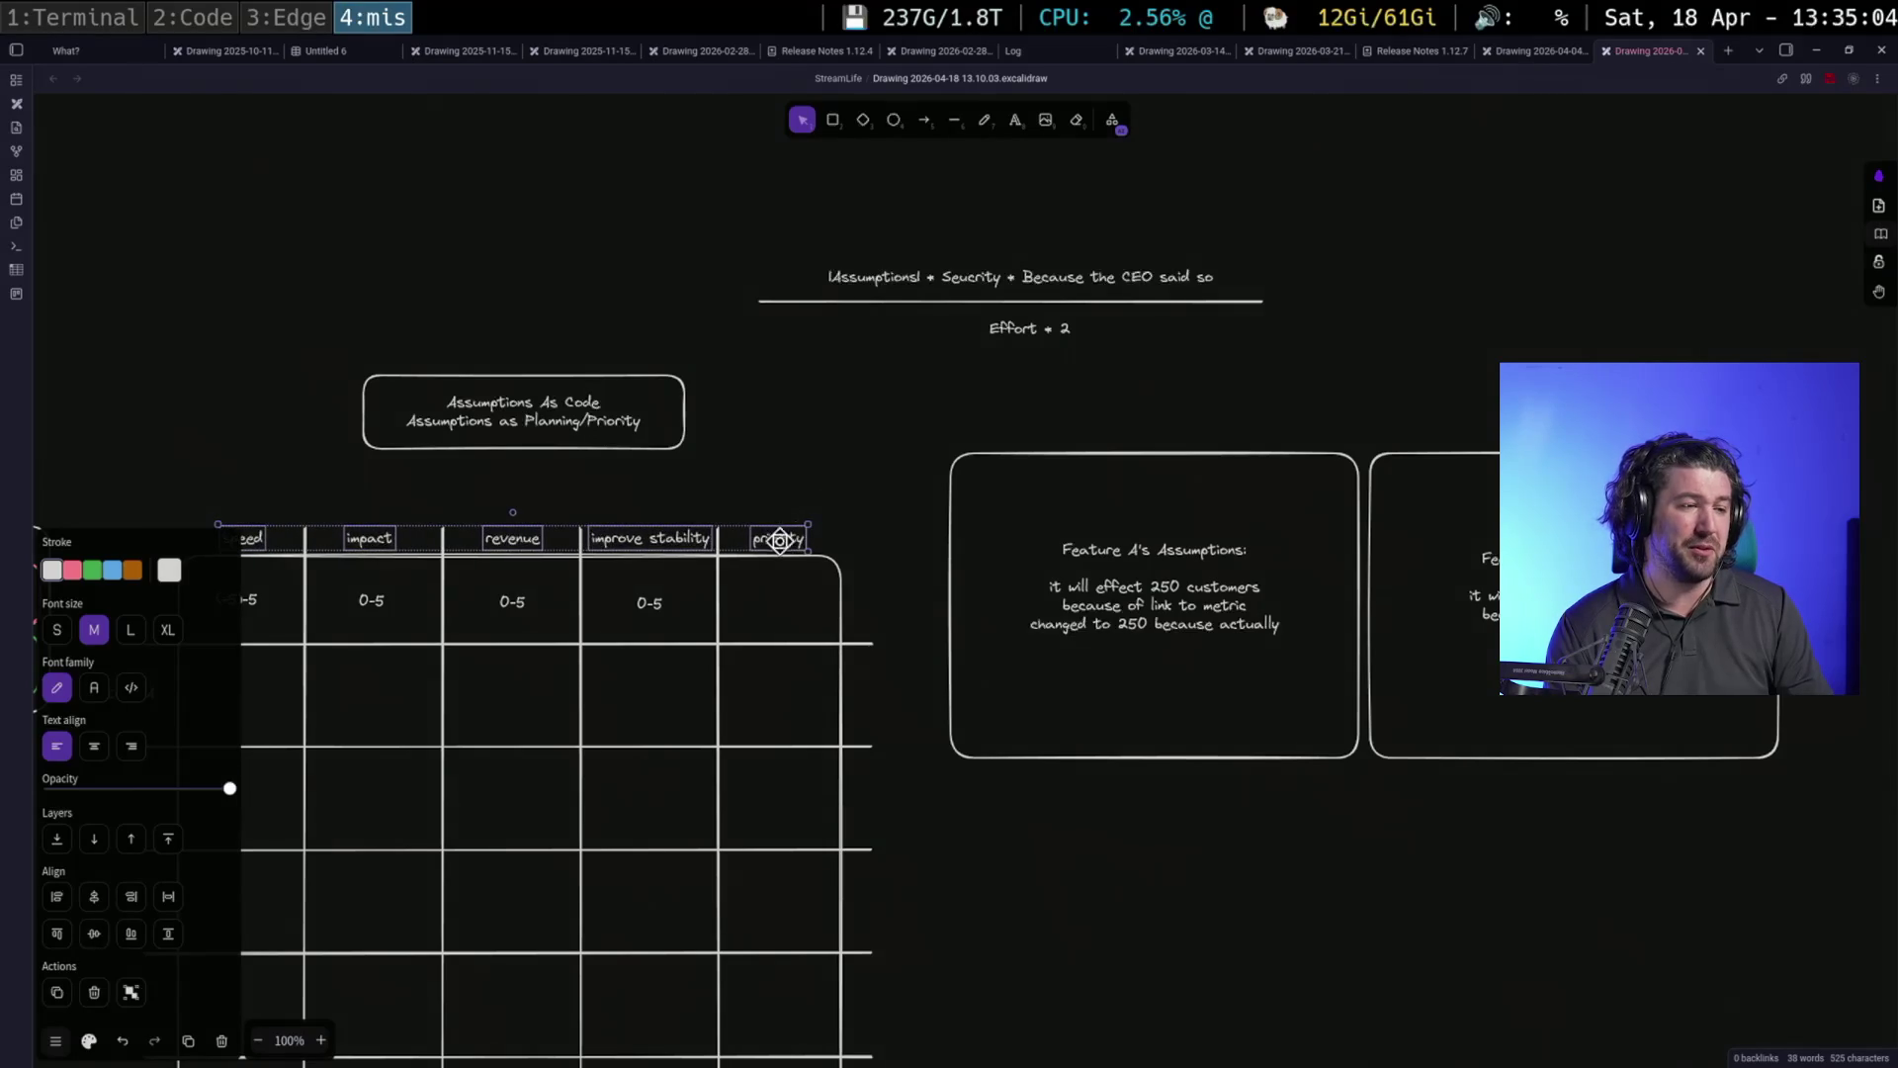
{"action": "left_click", "coordinate": [820, 477]}
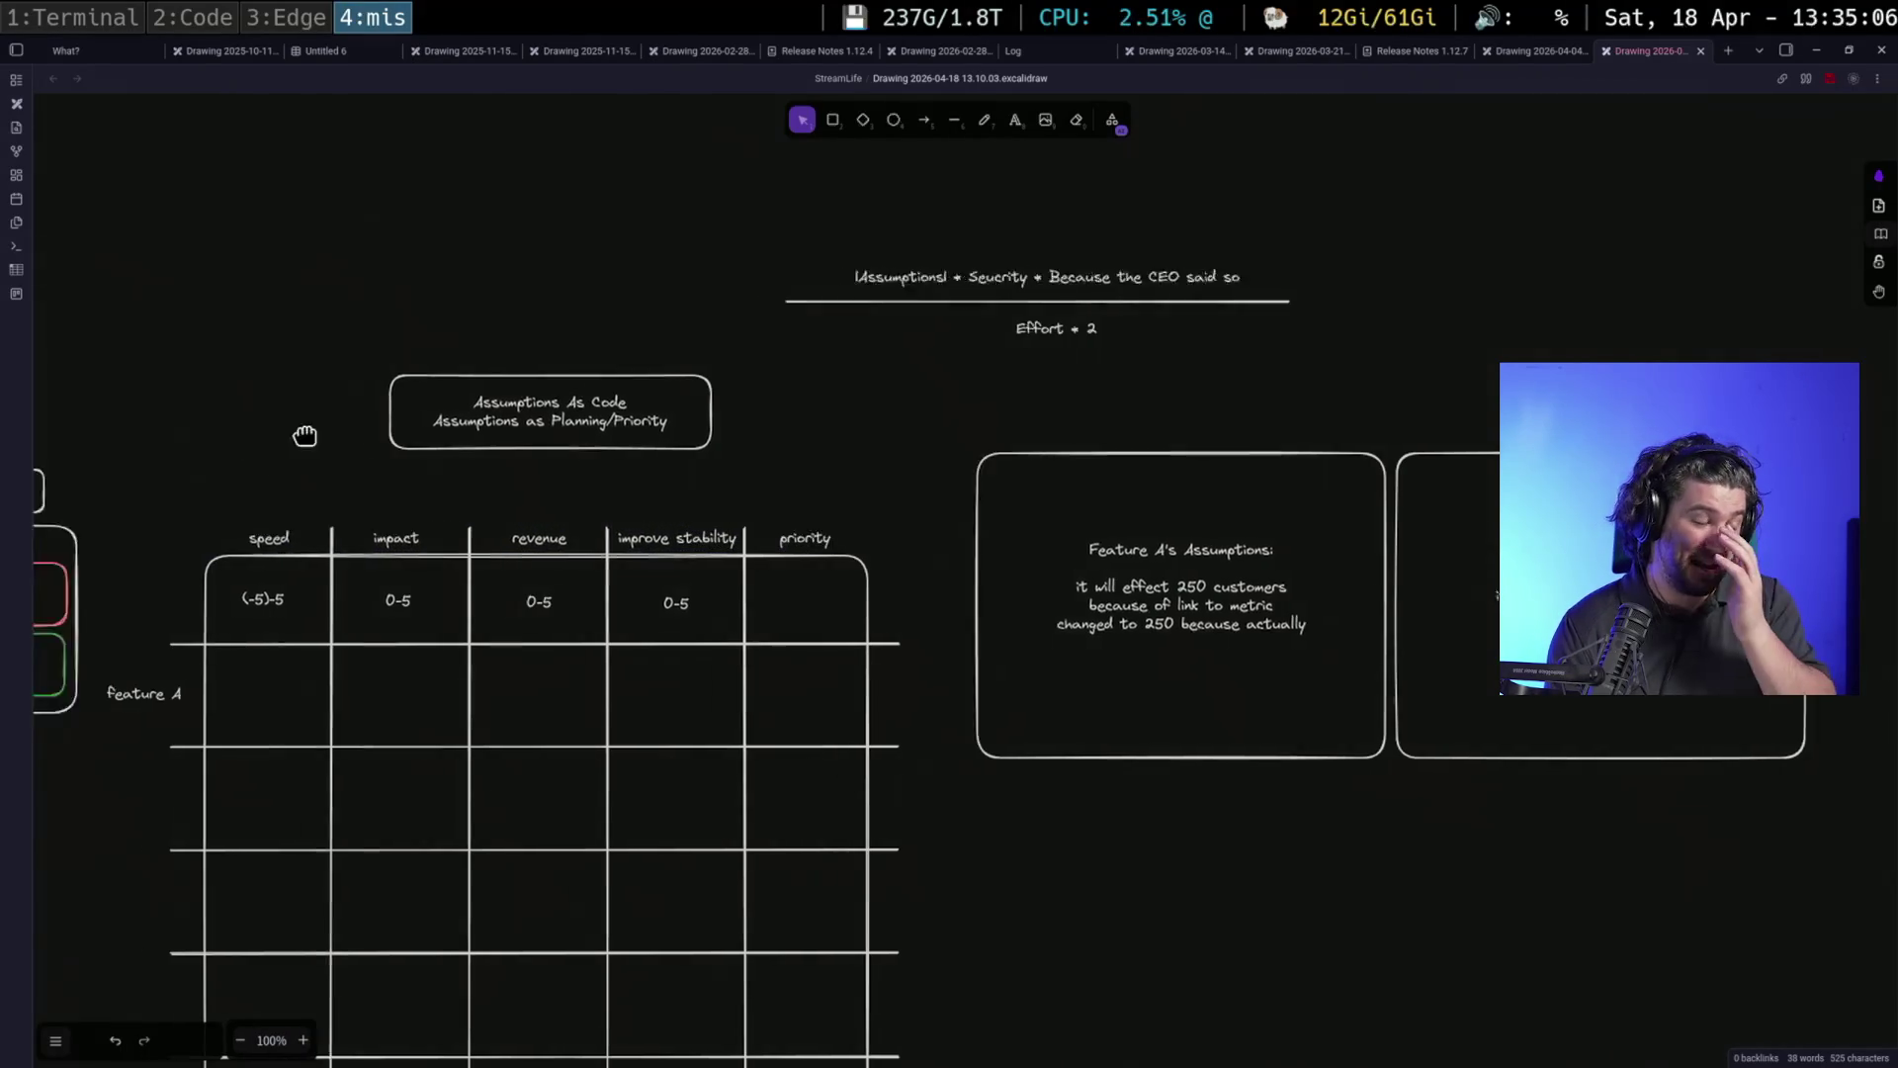
{"action": "left_click_drag", "start_coordinate": [305, 432], "coordinate": [1136, 337]}
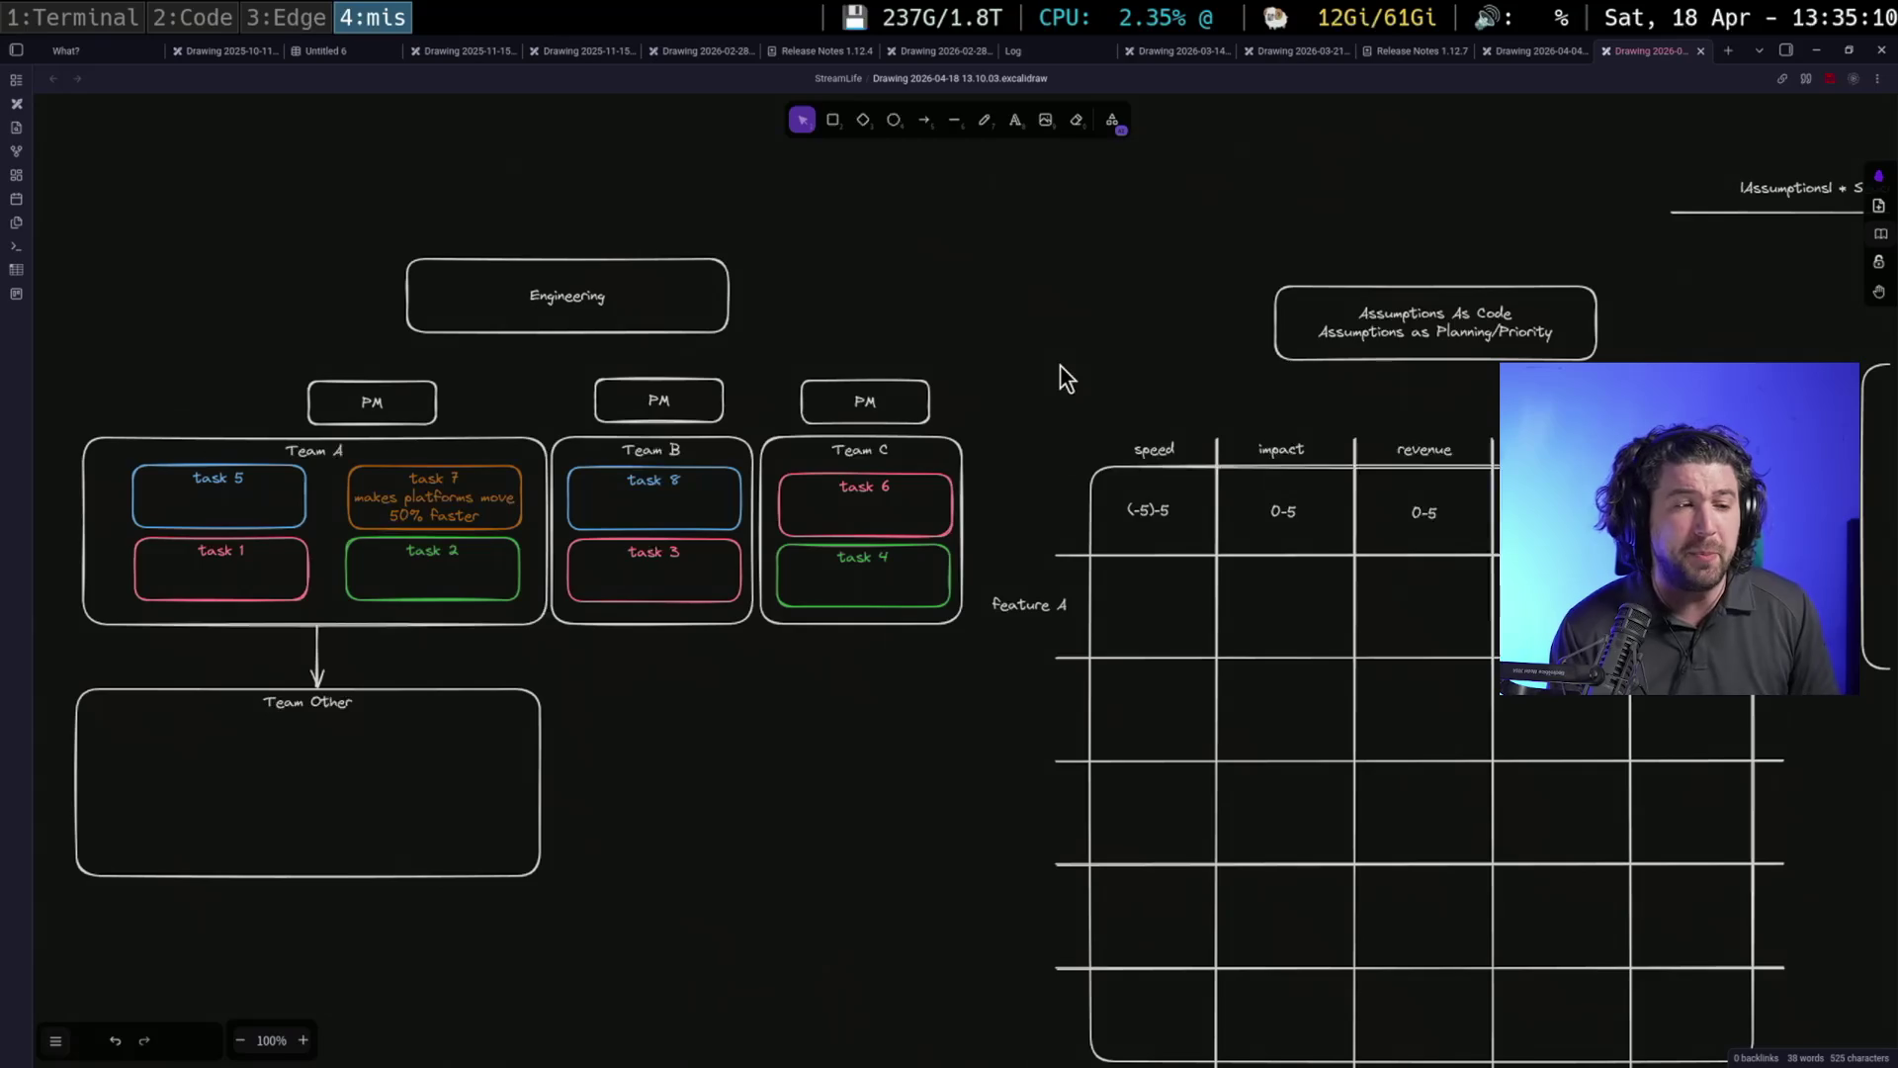
Centre the org chart in view, checking the PM box, Team C frame and task 1 box
{"action": "left_click", "coordinate": [917, 391]}
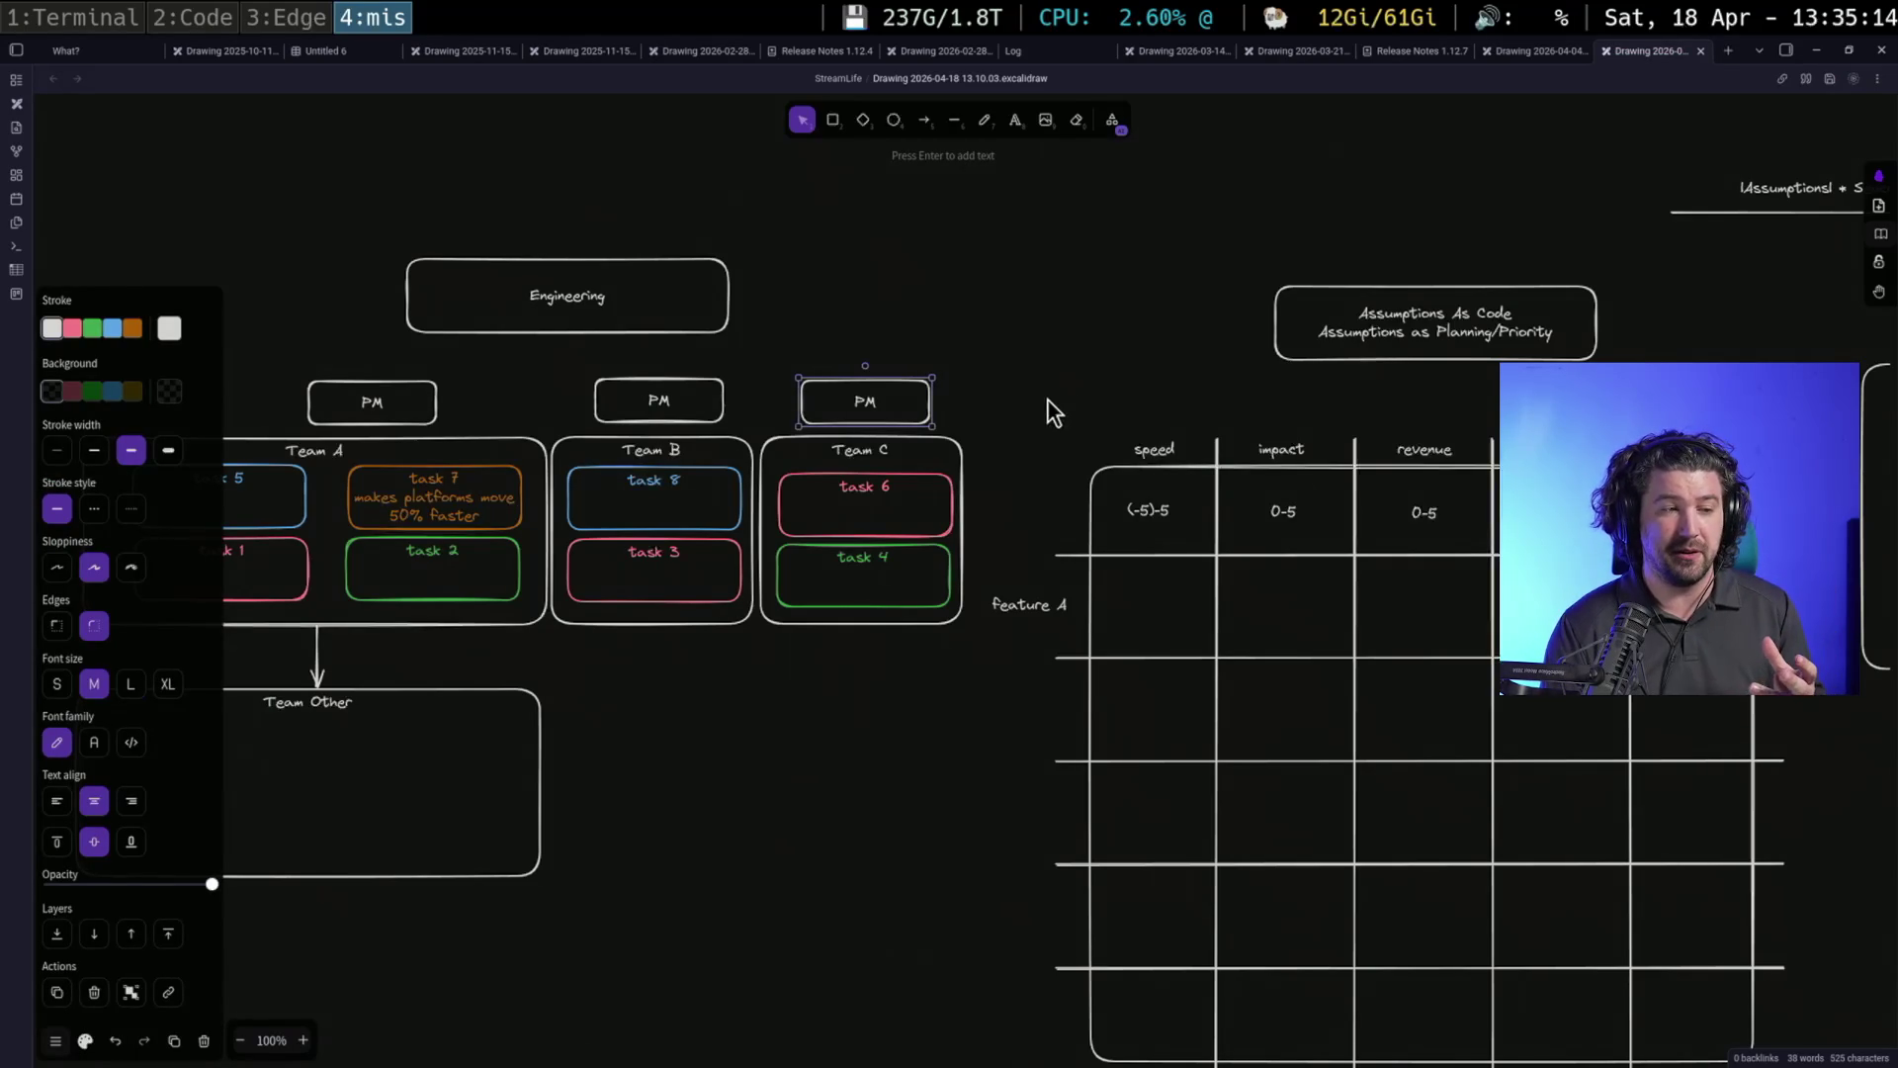
{"action": "left_click_drag", "start_coordinate": [1048, 399], "coordinate": [1387, 430]}
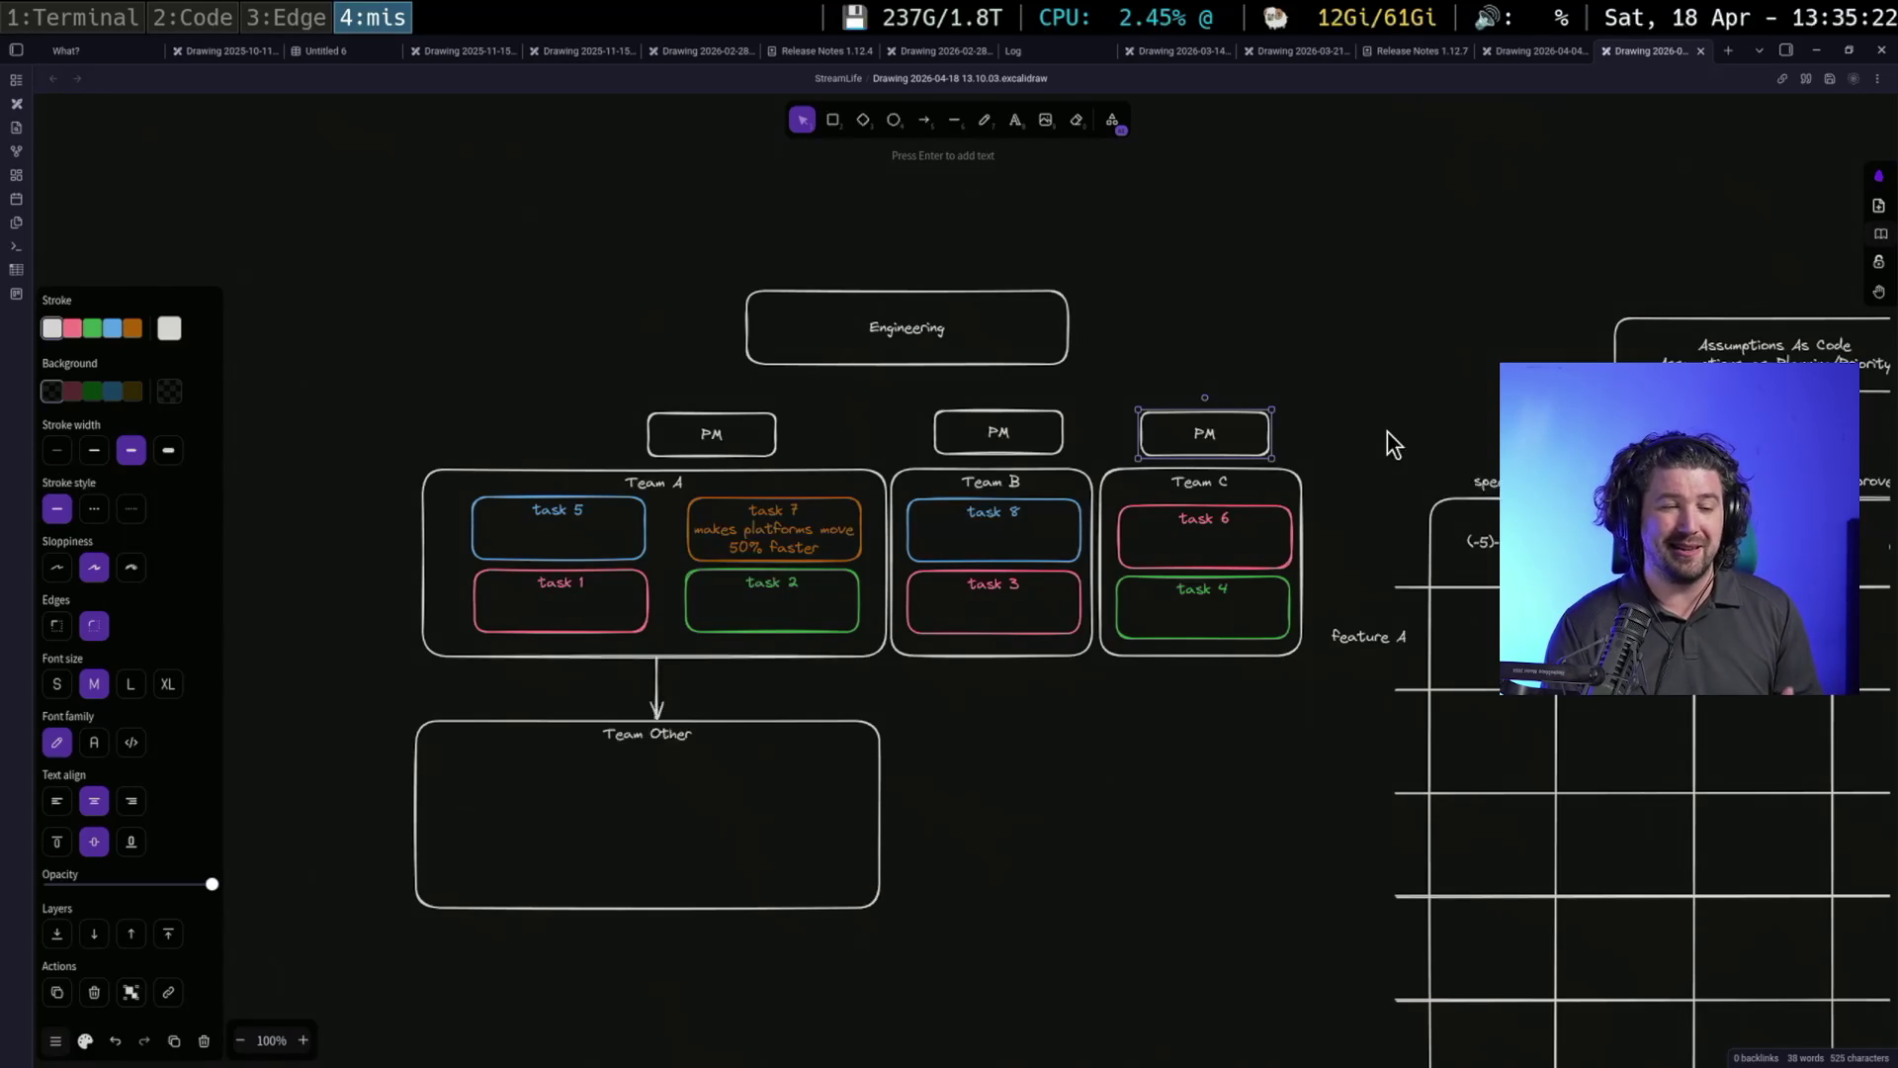
{"action": "key", "text": "Escape"}
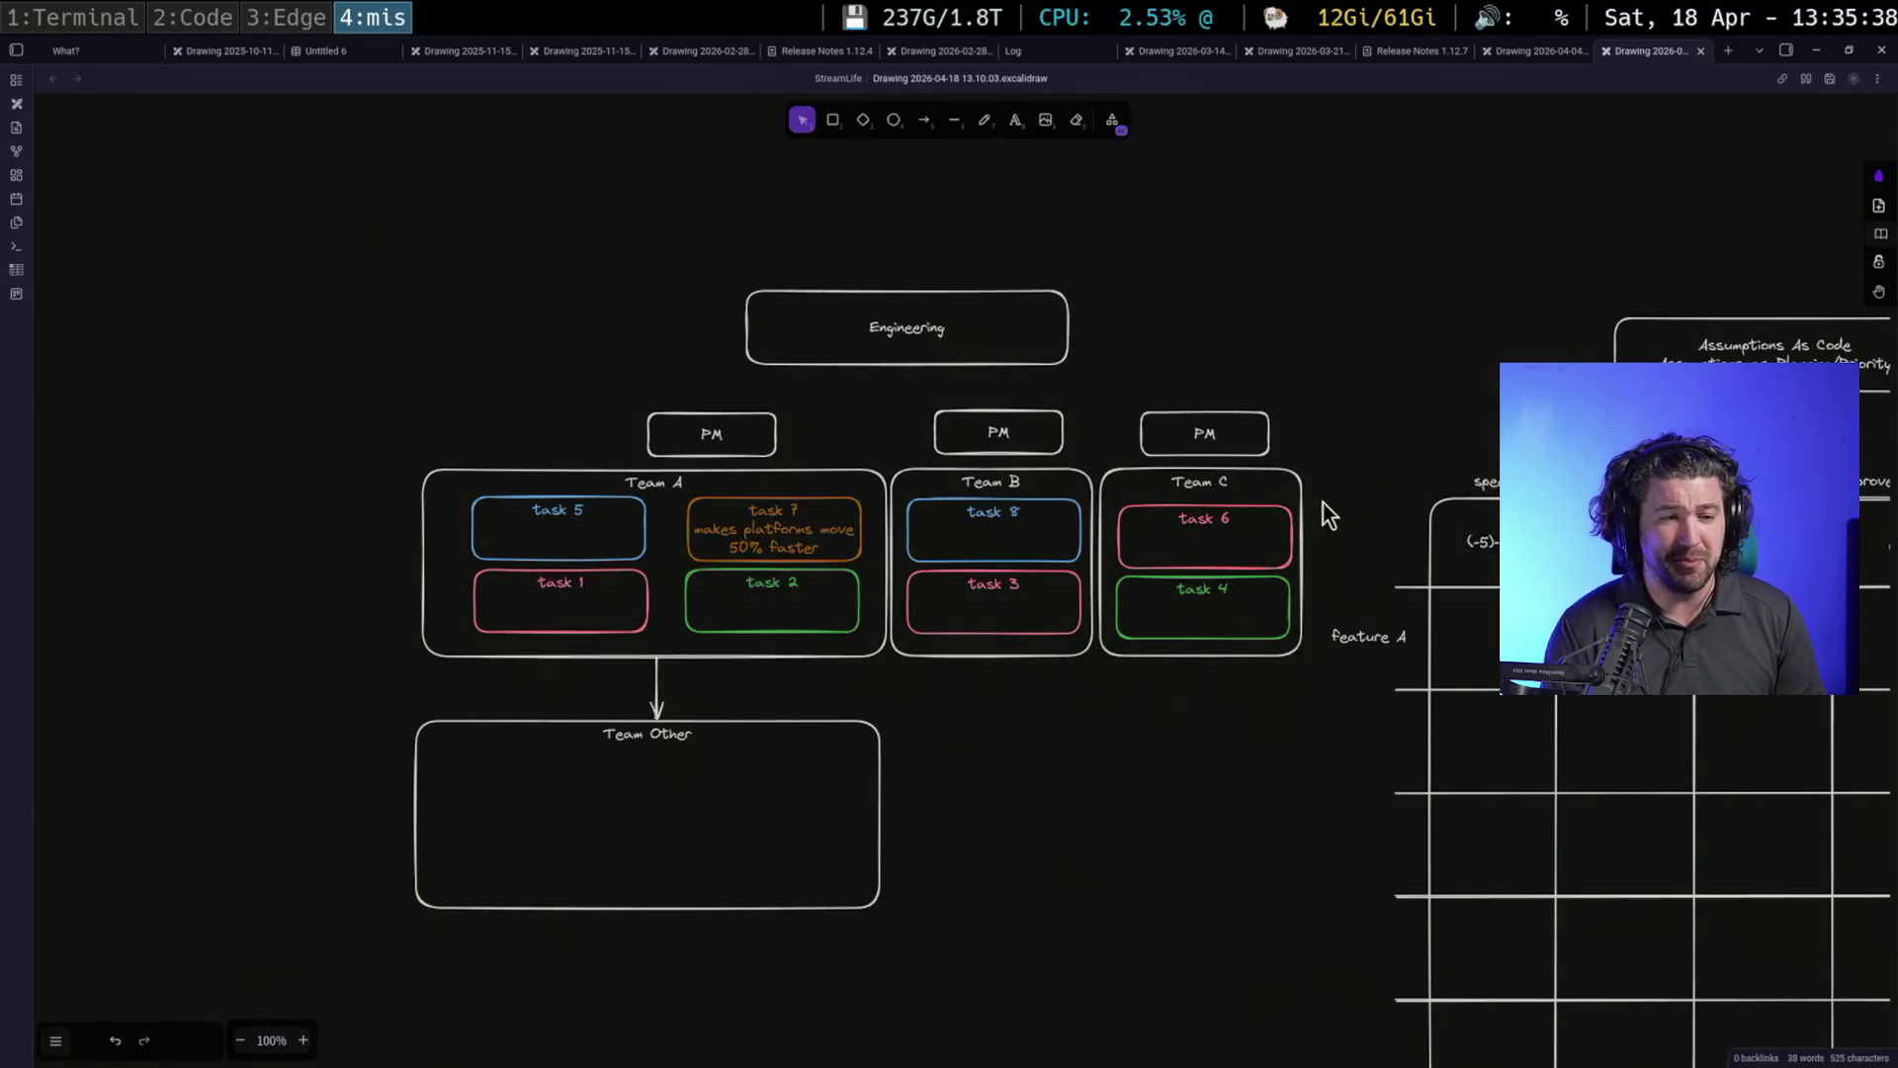
{"action": "left_click", "coordinate": [1300, 489]}
{"action": "left_click", "coordinate": [596, 628]}
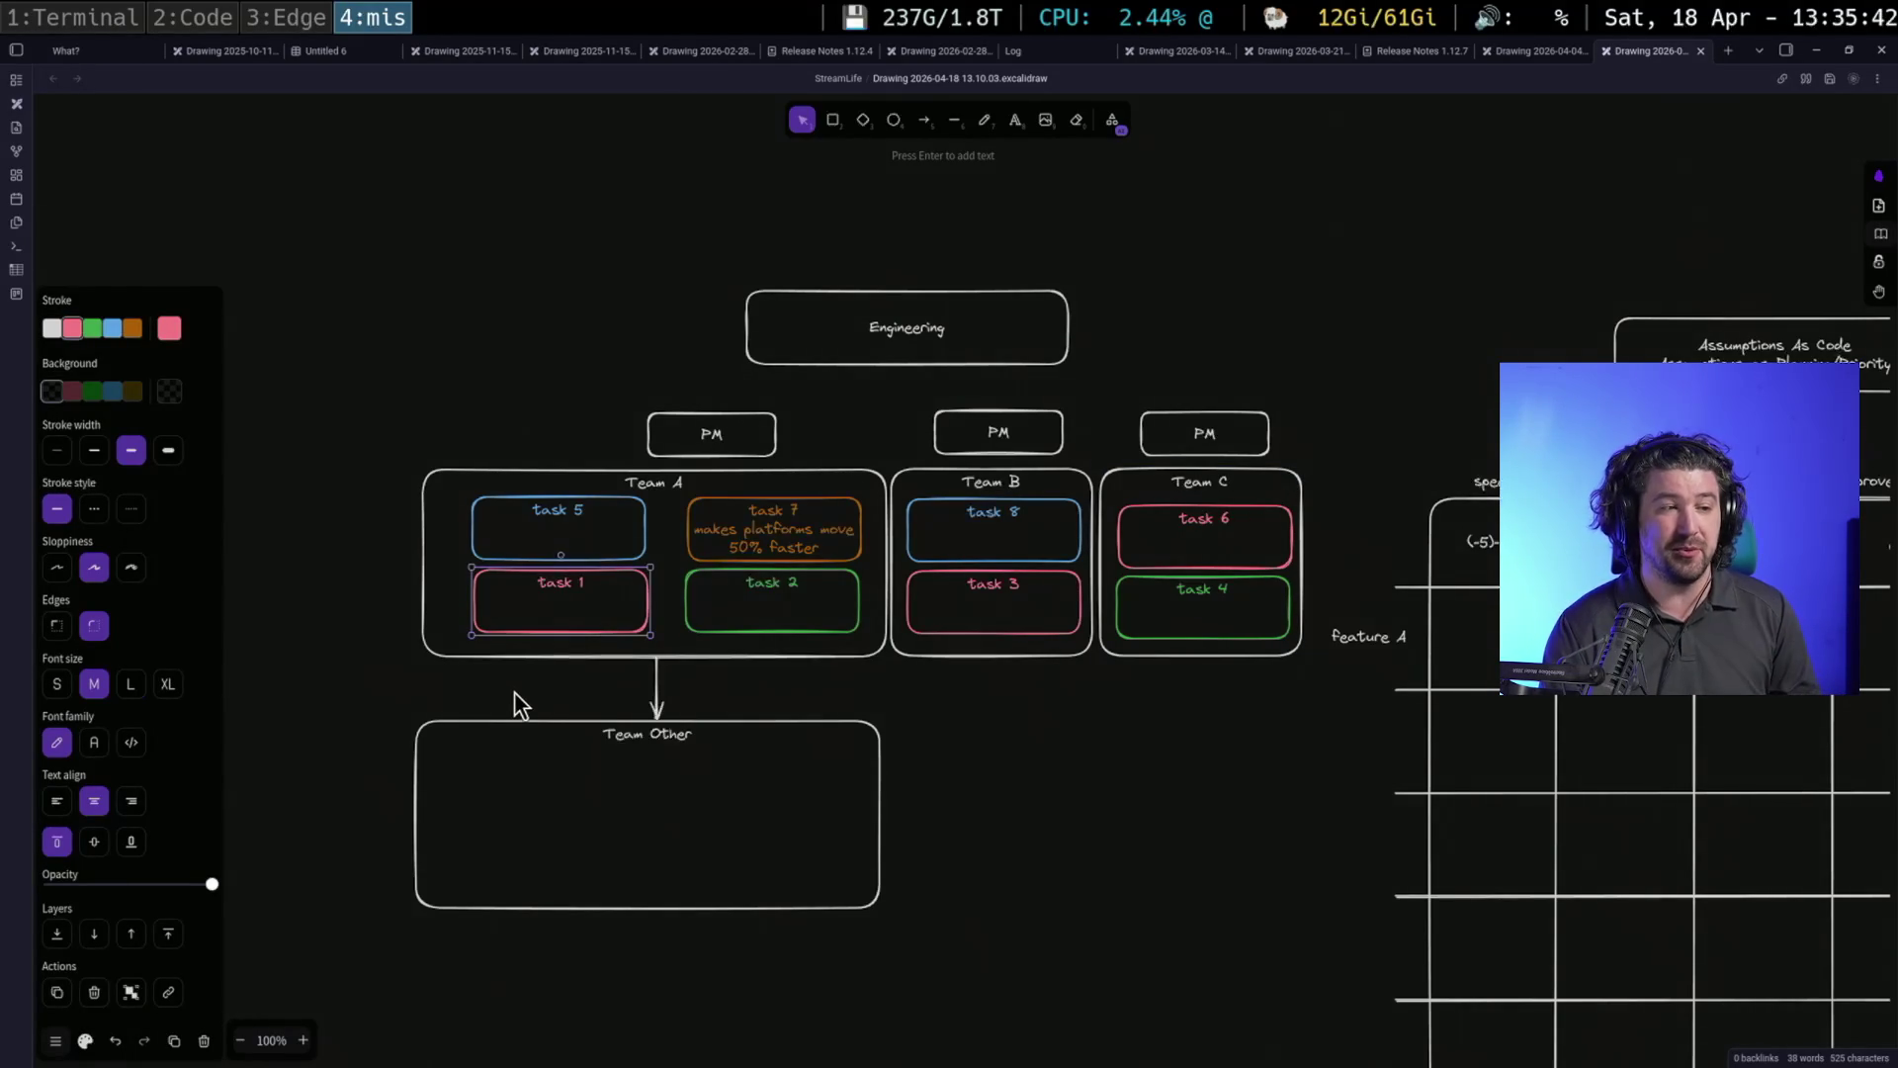
Shift Team A's PM box slightly left, then bring the org chart and table into view together
{"action": "left_click_drag", "start_coordinate": [689, 436], "coordinate": [641, 439]}
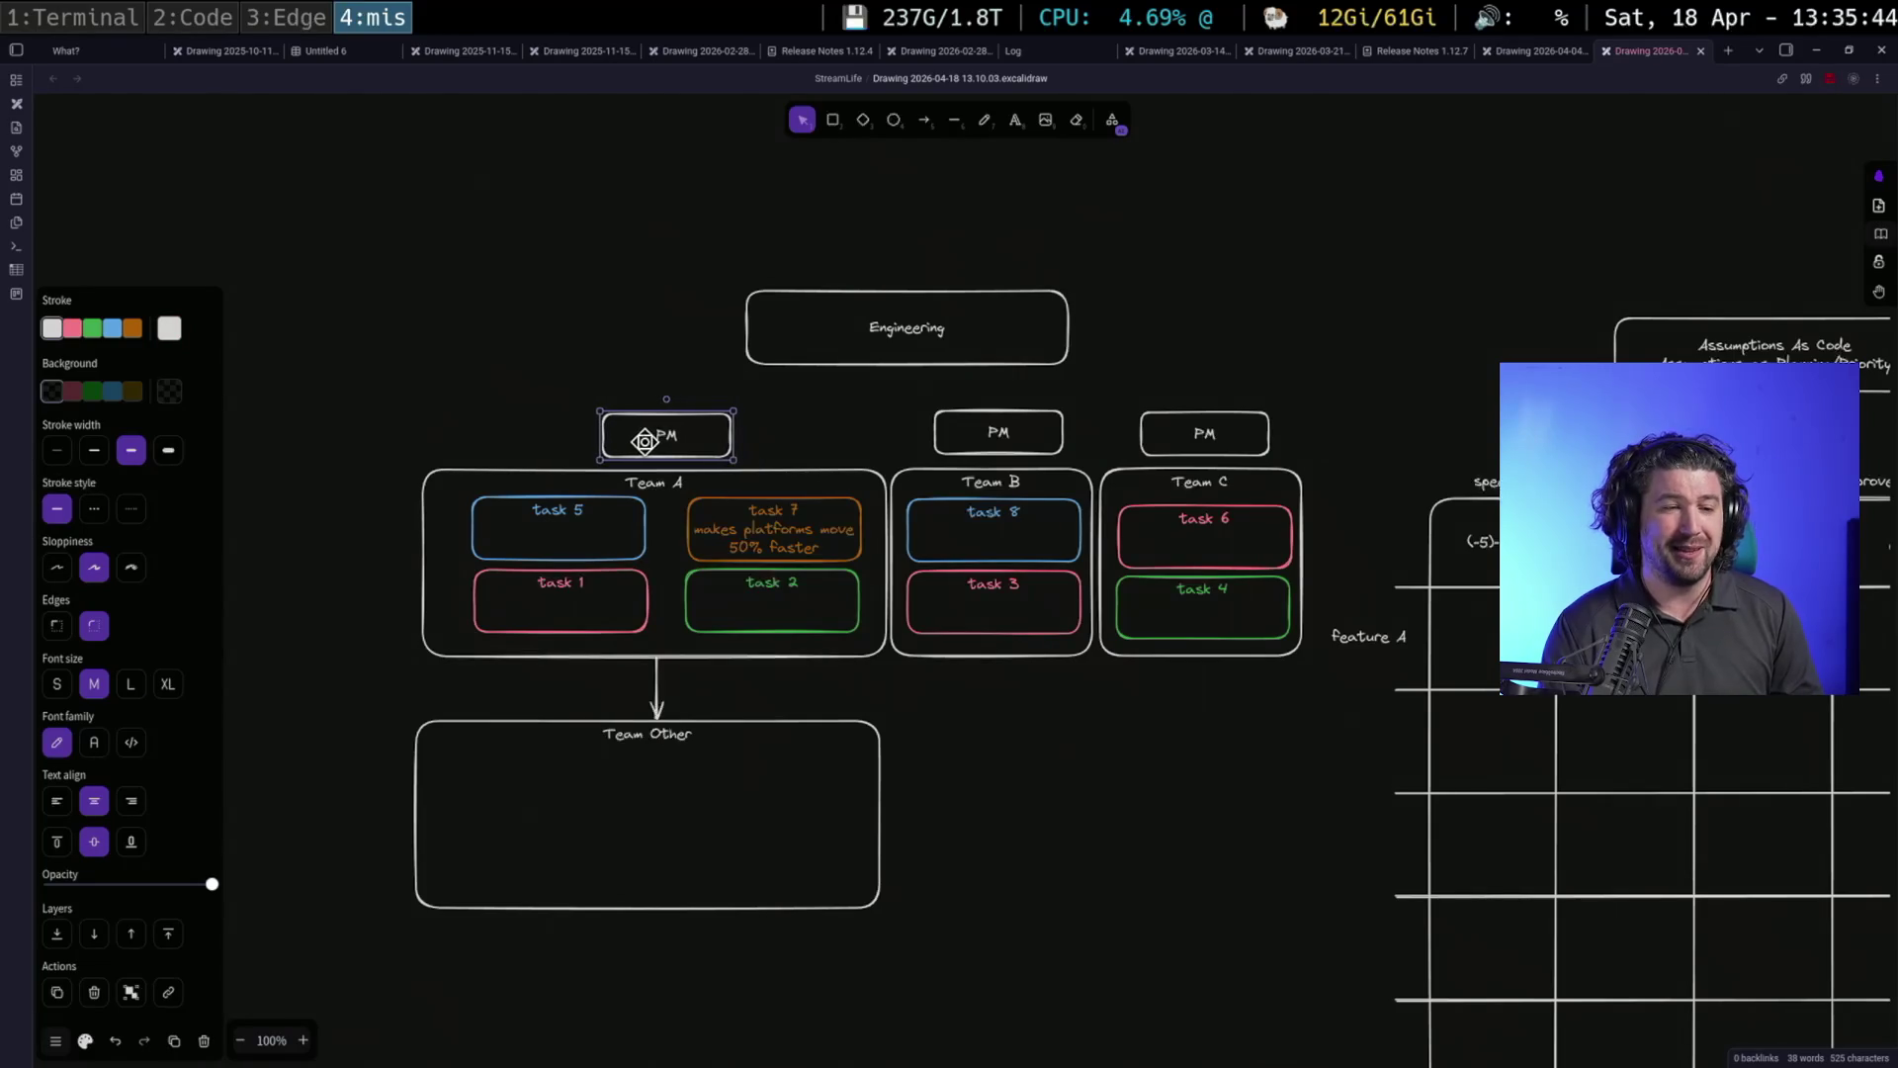
{"action": "left_click_drag", "start_coordinate": [1075, 343], "coordinate": [1338, 741]}
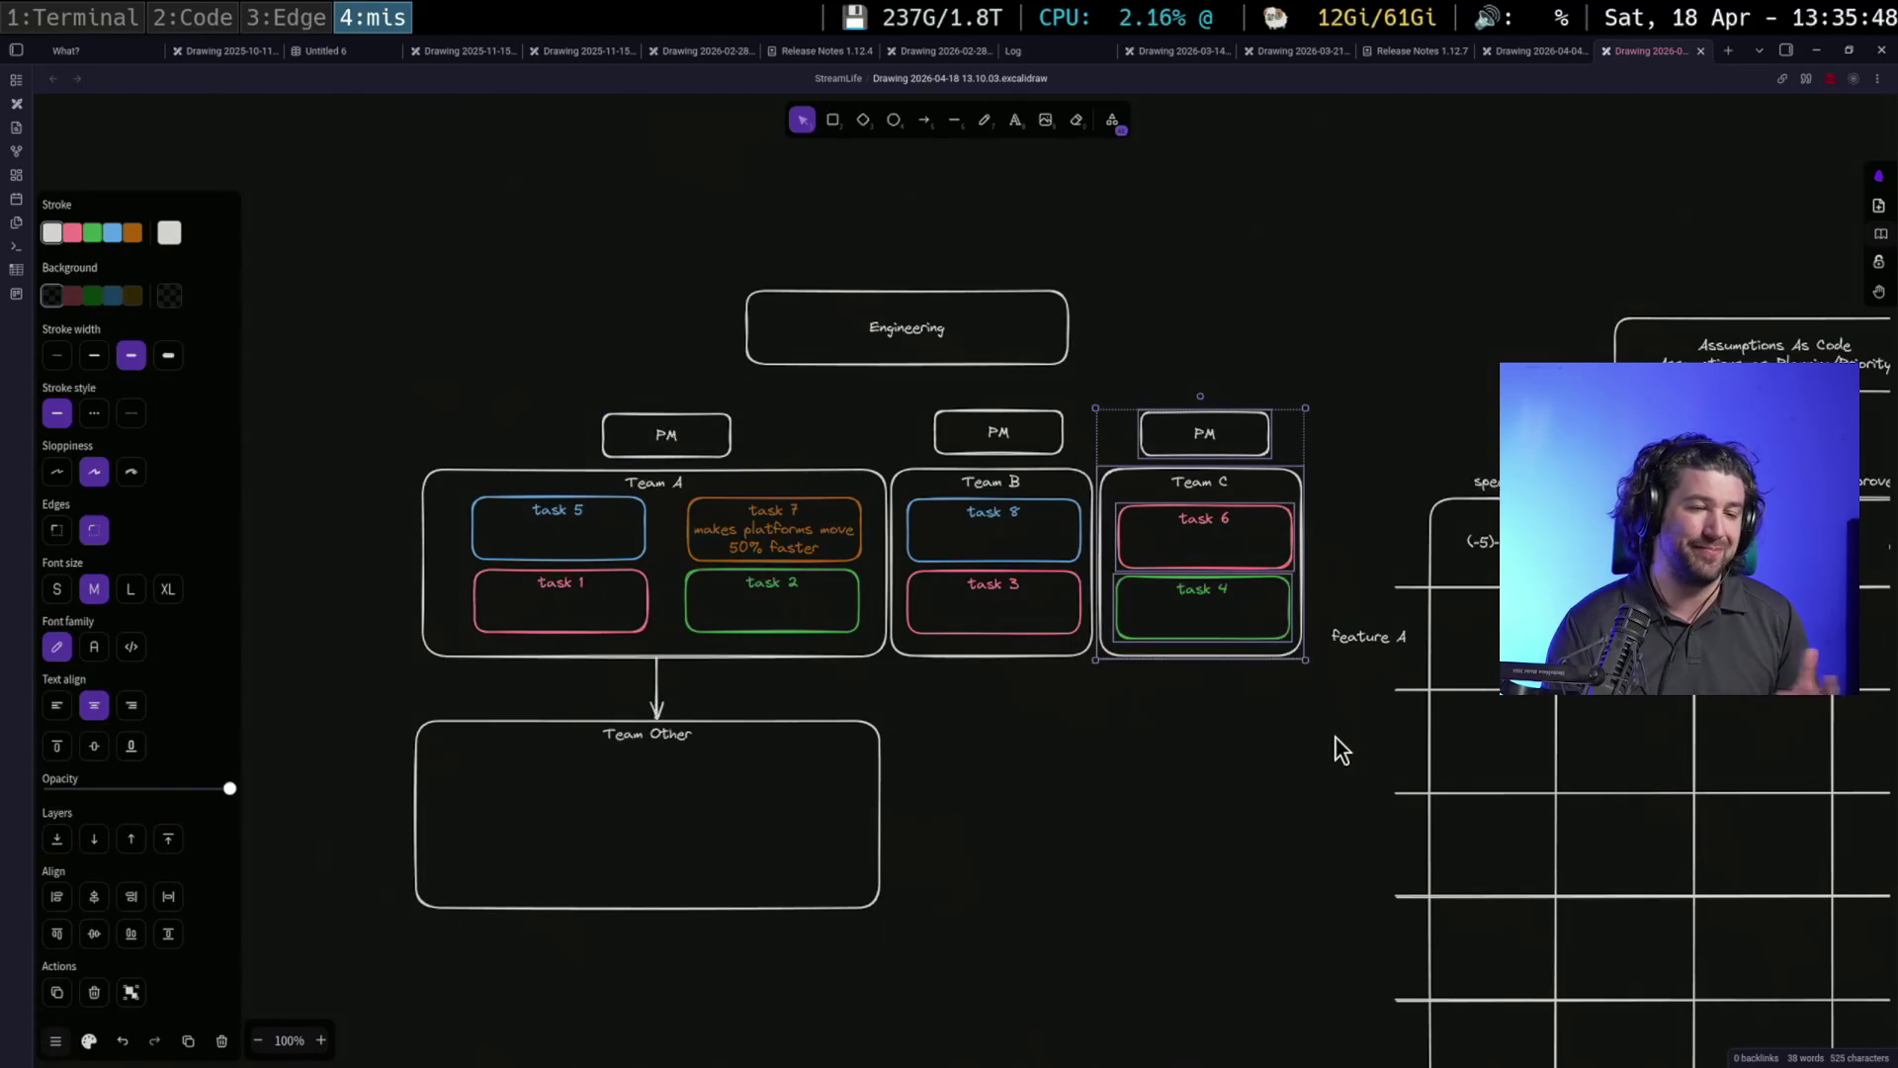
{"action": "left_click", "coordinate": [1338, 740]}
{"action": "left_click_drag", "start_coordinate": [1337, 739], "coordinate": [863, 752]}
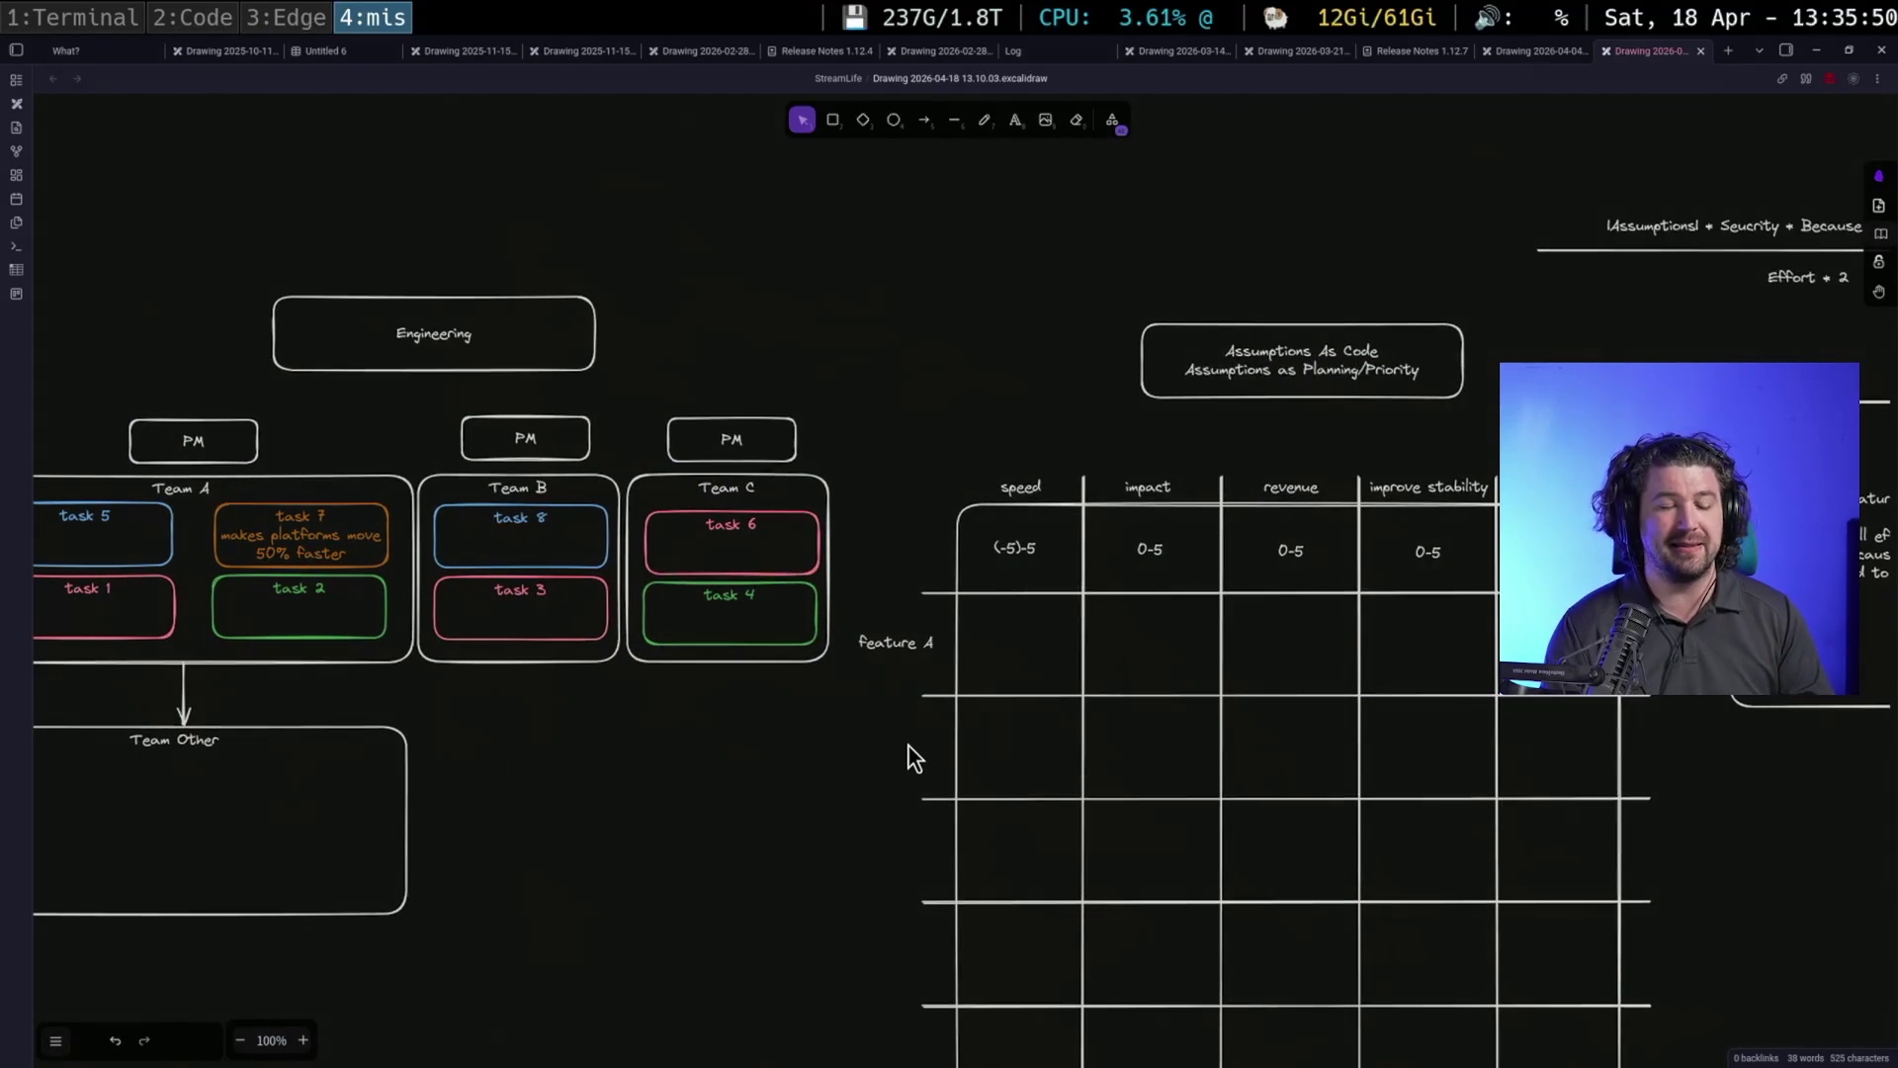
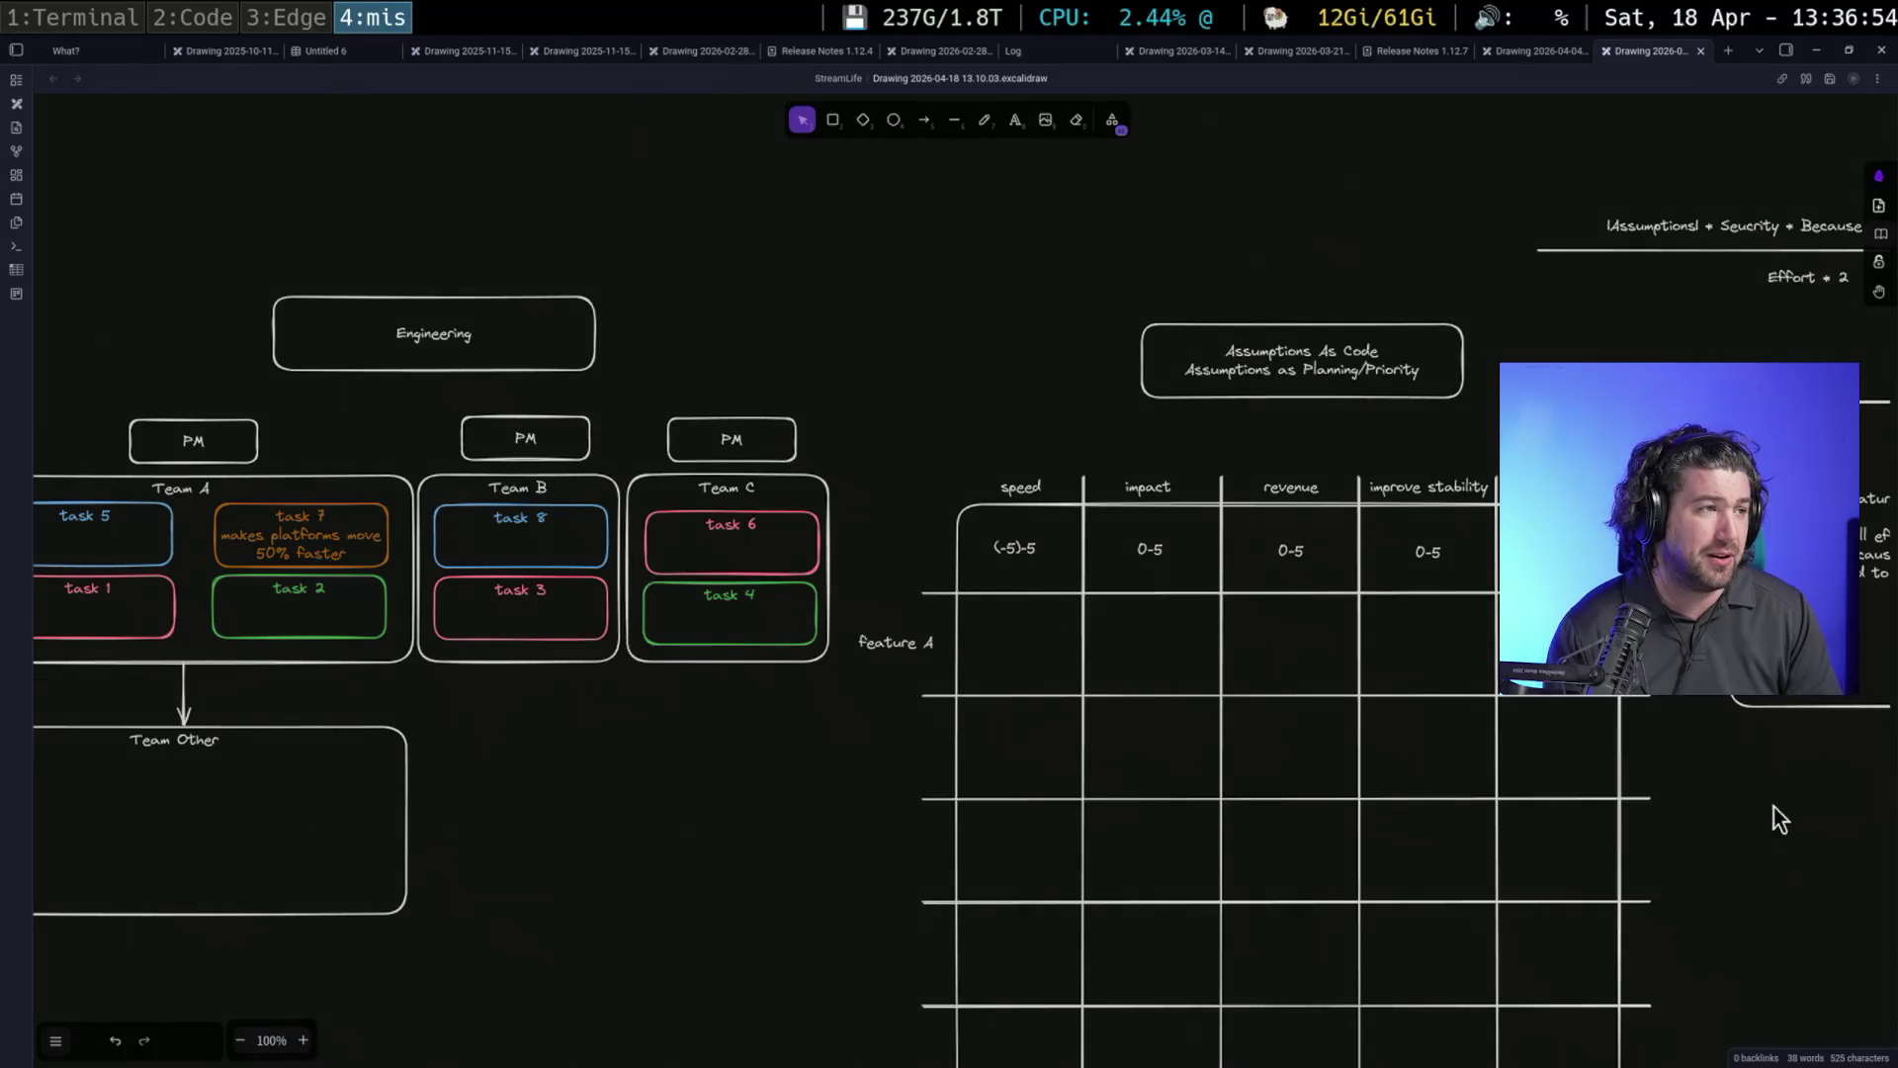
Switch to the browser workspace showing the DX Annual speakers page
{"action": "key", "text": "super+3"}
{"action": "mouse_move", "coordinate": [91, 170]}
{"action": "scroll", "coordinate": [107, 313], "scroll_direction": "down", "scroll_amount": 3}
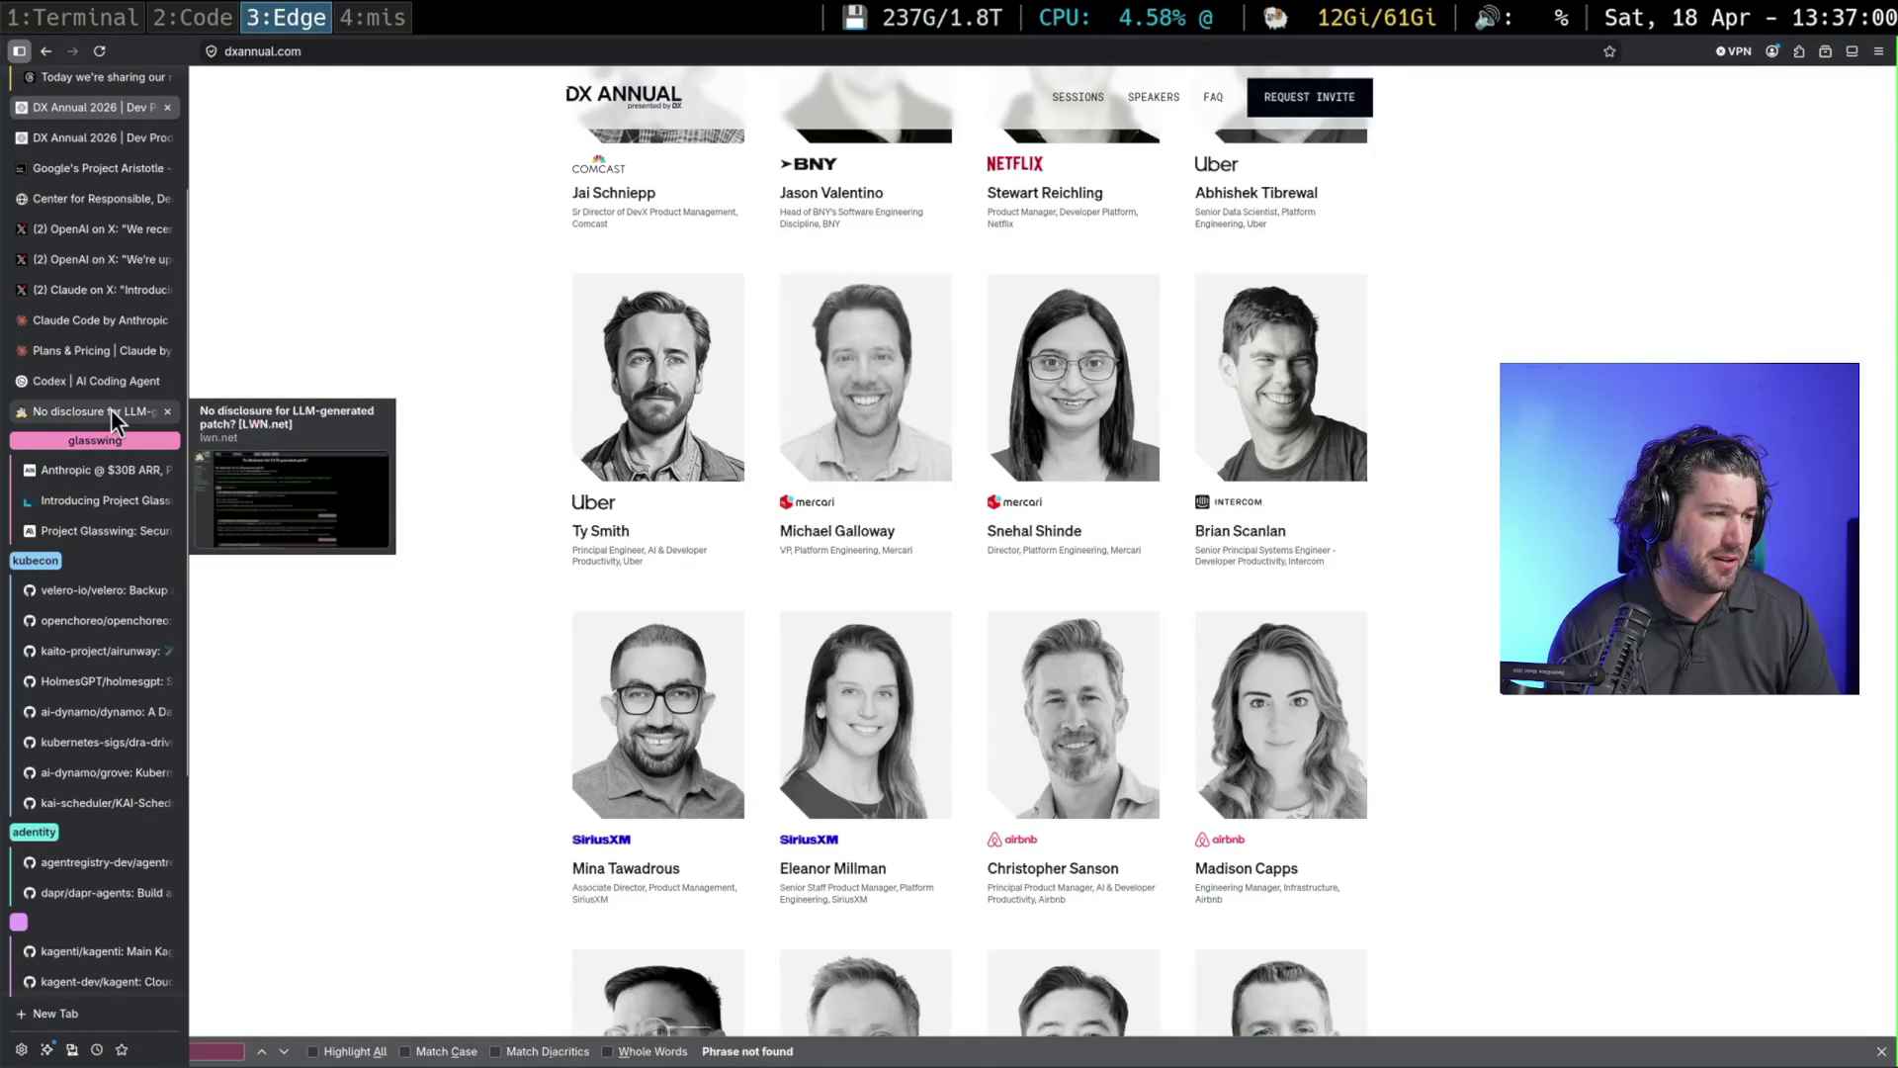
{"action": "scroll", "coordinate": [117, 508], "scroll_direction": "up", "scroll_amount": 3}
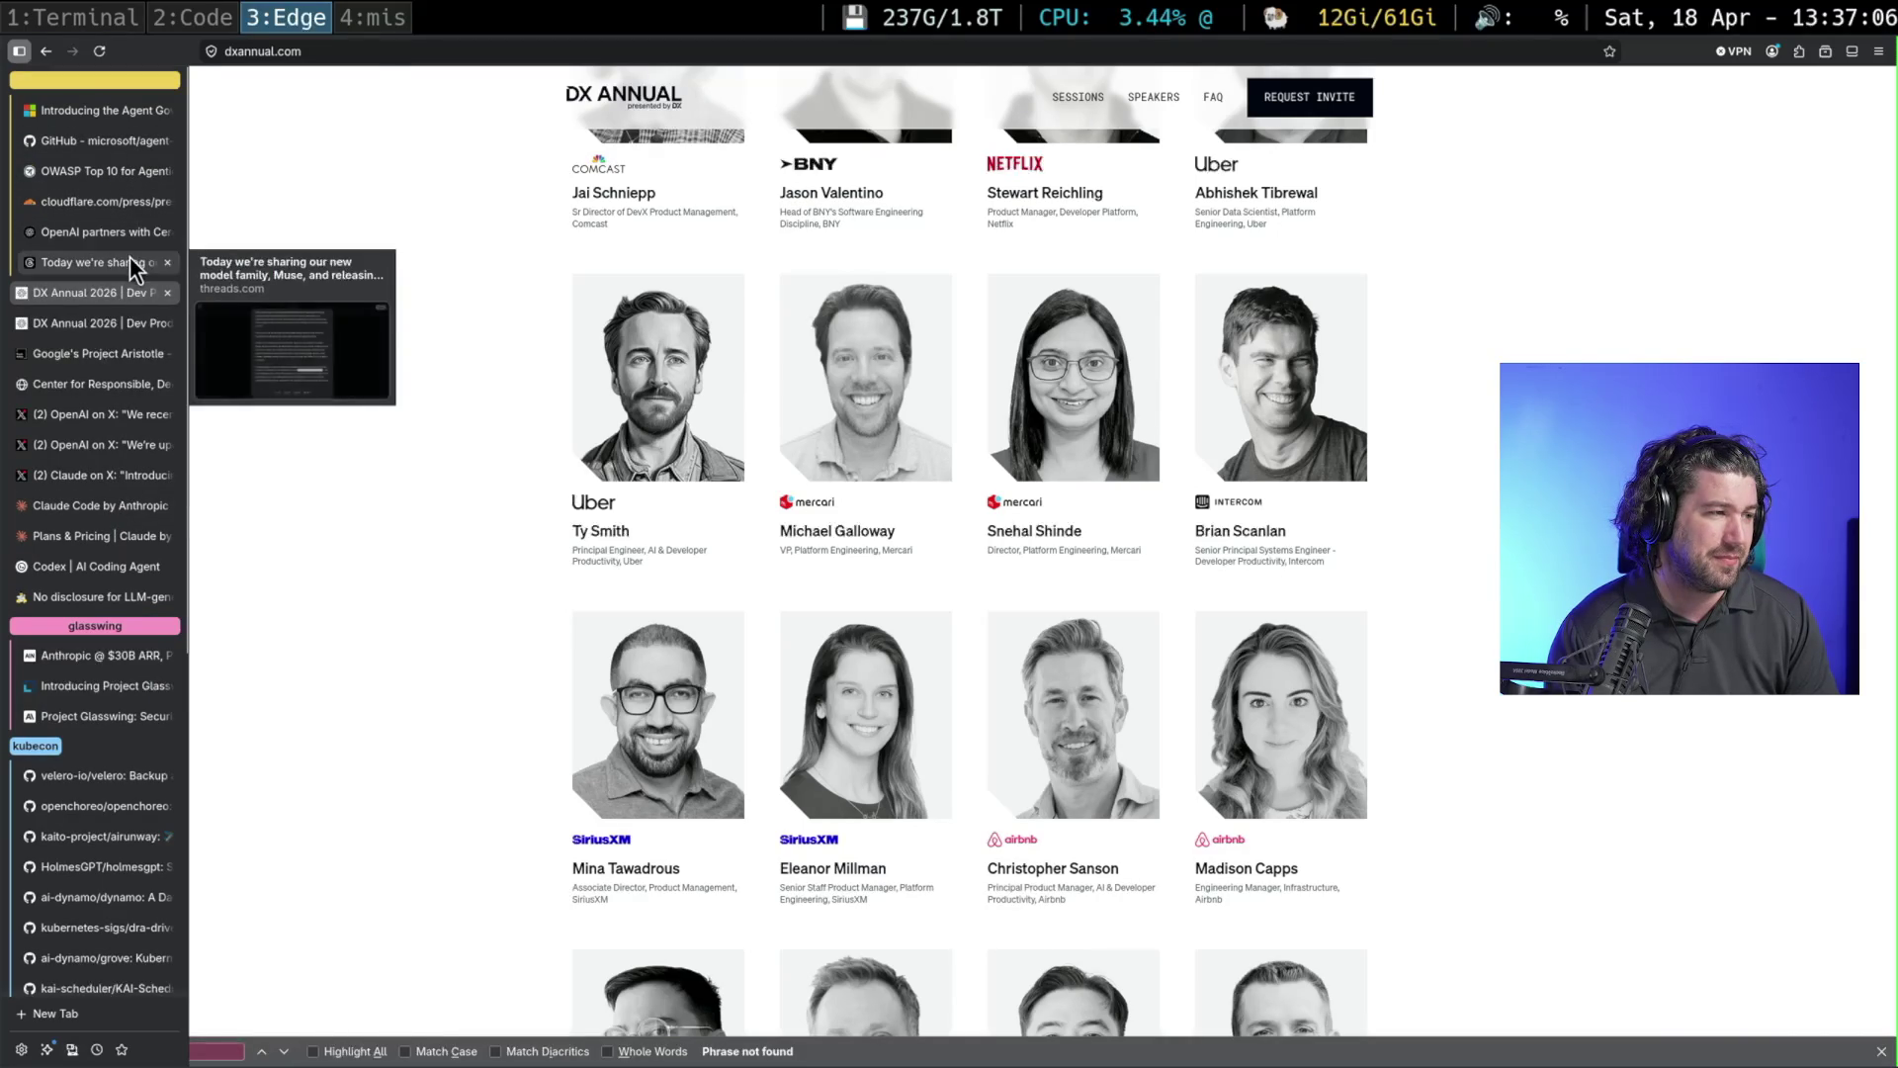
Bring up the Google's Project Aristotle article from the tab sidebar
{"action": "left_click", "coordinate": [124, 360]}
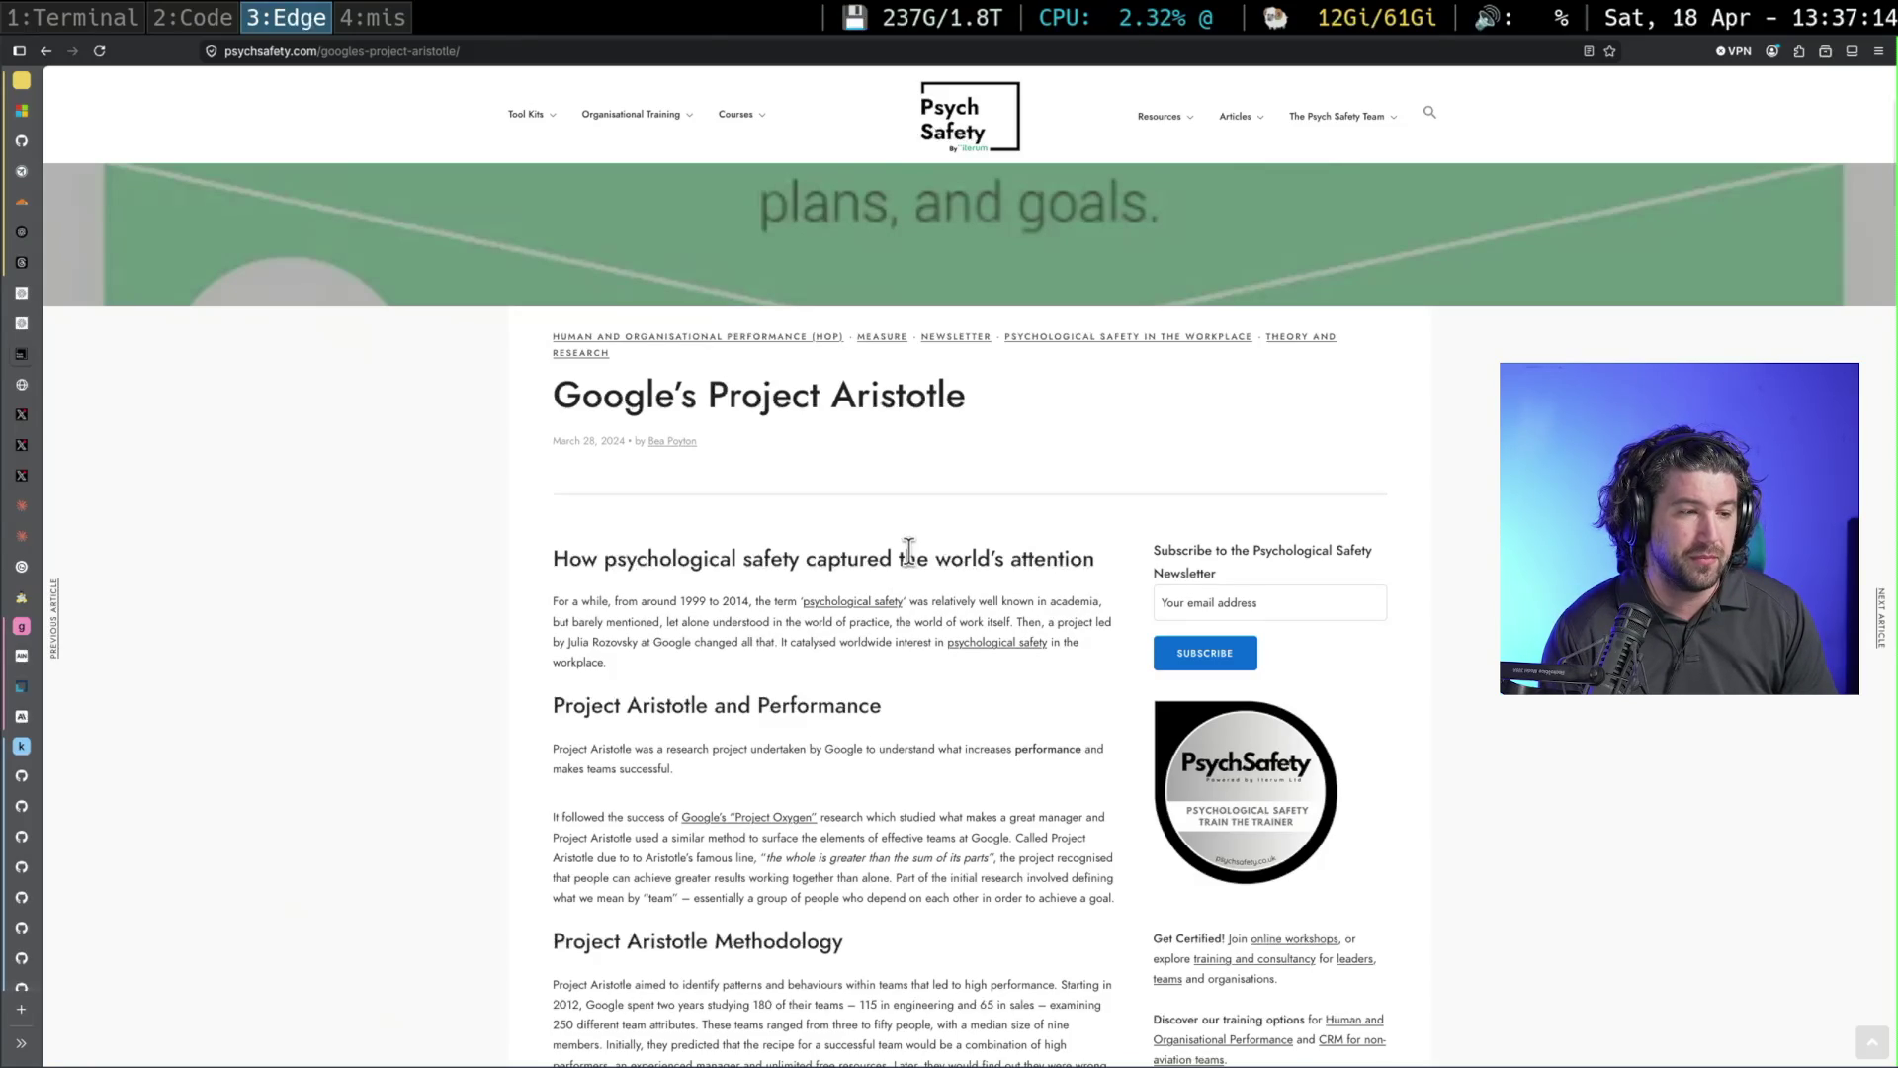
{"action": "scroll", "coordinate": [909, 550], "scroll_direction": "down", "scroll_amount": 2}
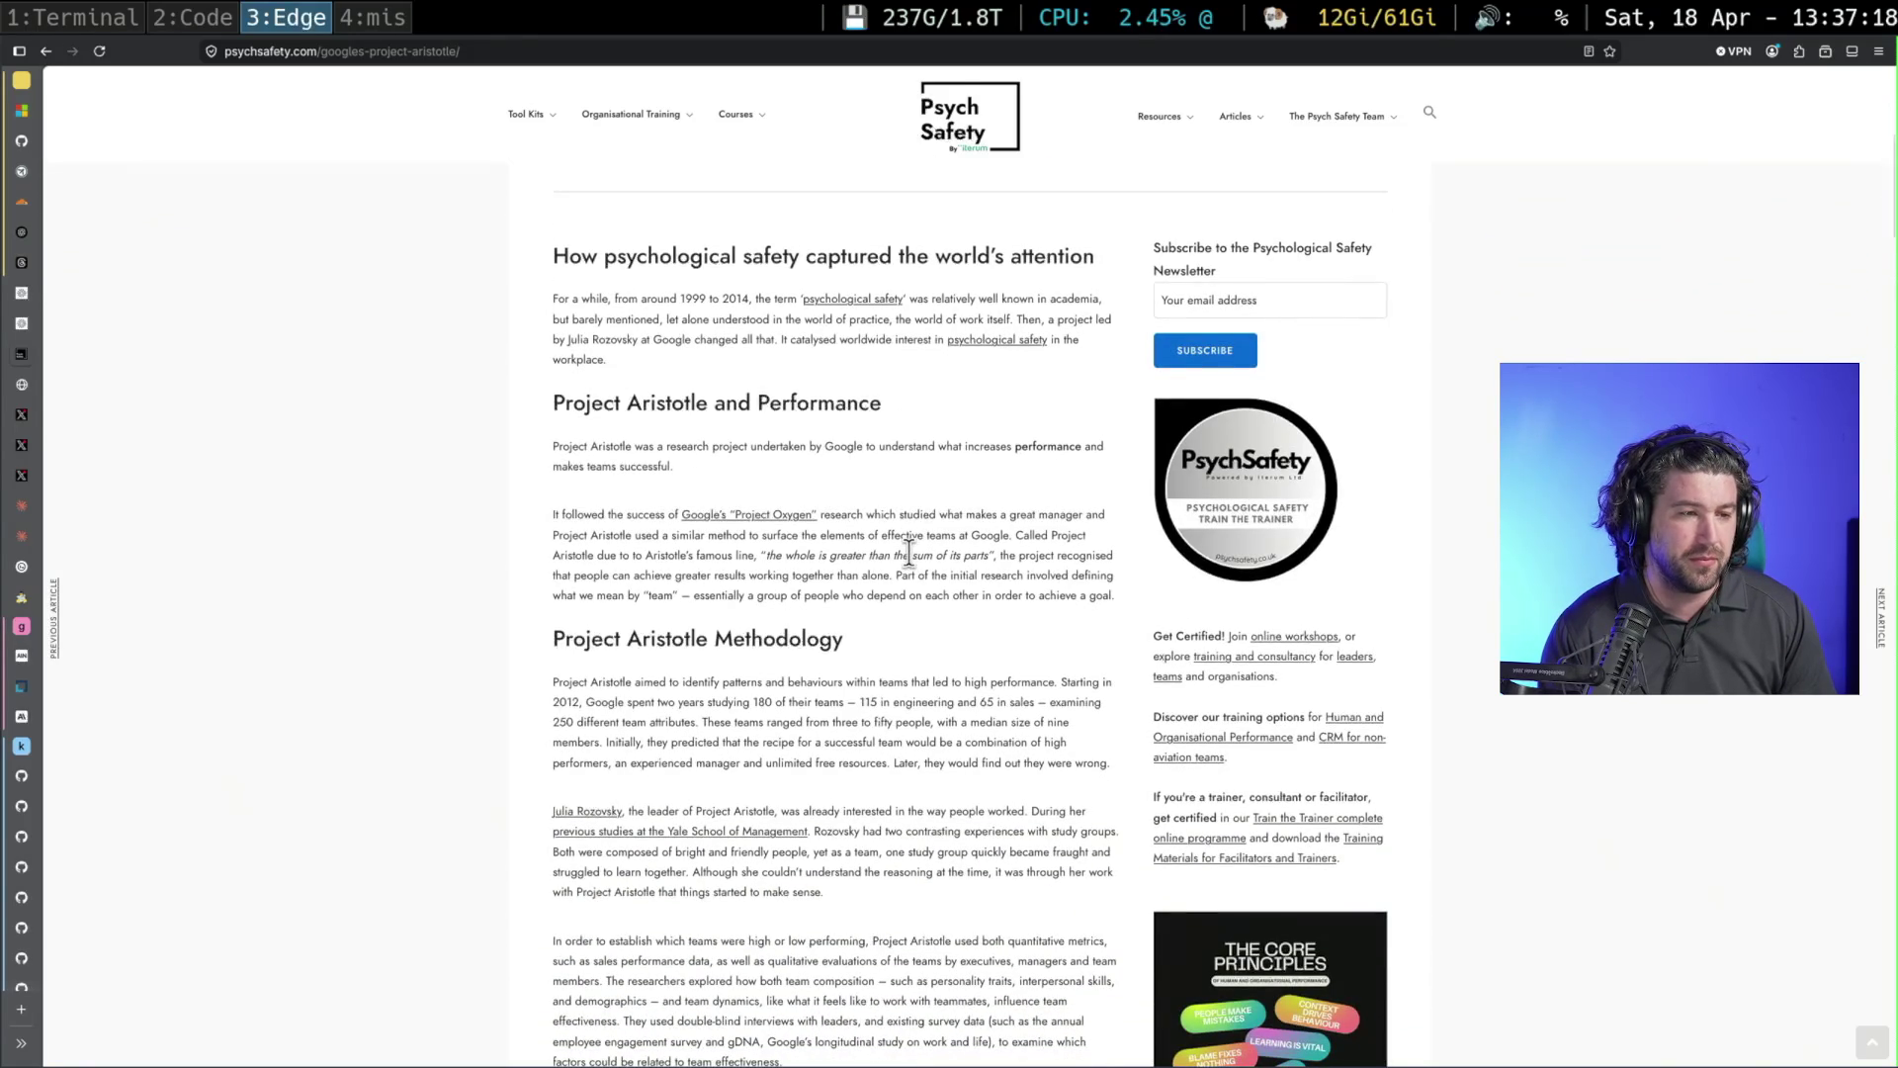
{"action": "scroll", "coordinate": [909, 556], "scroll_direction": "up", "scroll_amount": 2, "text": "ctrl"}
{"action": "scroll", "coordinate": [911, 561], "scroll_direction": "up", "scroll_amount": 2, "text": "ctrl"}
{"action": "scroll", "coordinate": [911, 569], "scroll_direction": "up", "scroll_amount": 1, "text": "ctrl"}
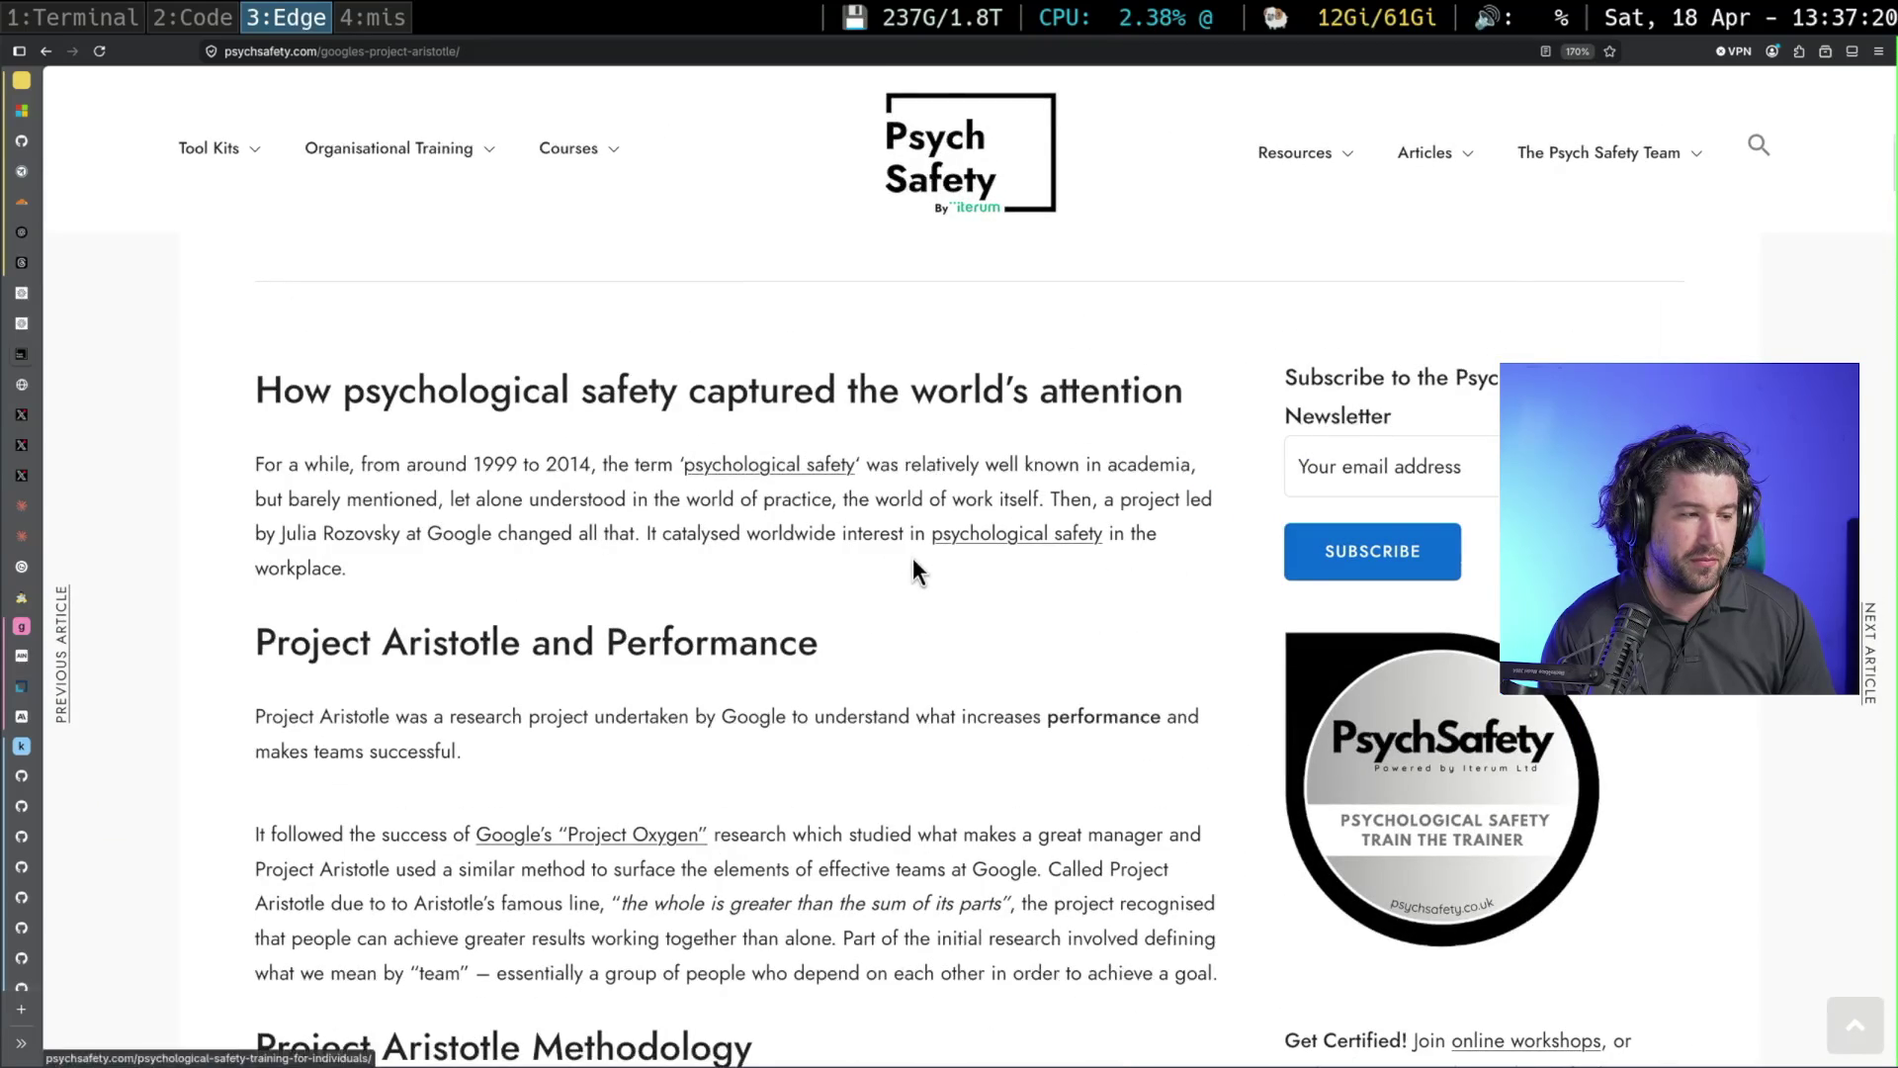
{"action": "scroll", "coordinate": [902, 564], "scroll_direction": "down", "scroll_amount": 1}
Highlight the sentence on what makes teams successful in the Aristotle article
{"action": "mouse_move", "coordinate": [809, 590]}
{"action": "left_mouse_down"}
{"action": "mouse_move", "coordinate": [1202, 592]}
{"action": "mouse_move", "coordinate": [464, 625]}
{"action": "left_mouse_up"}
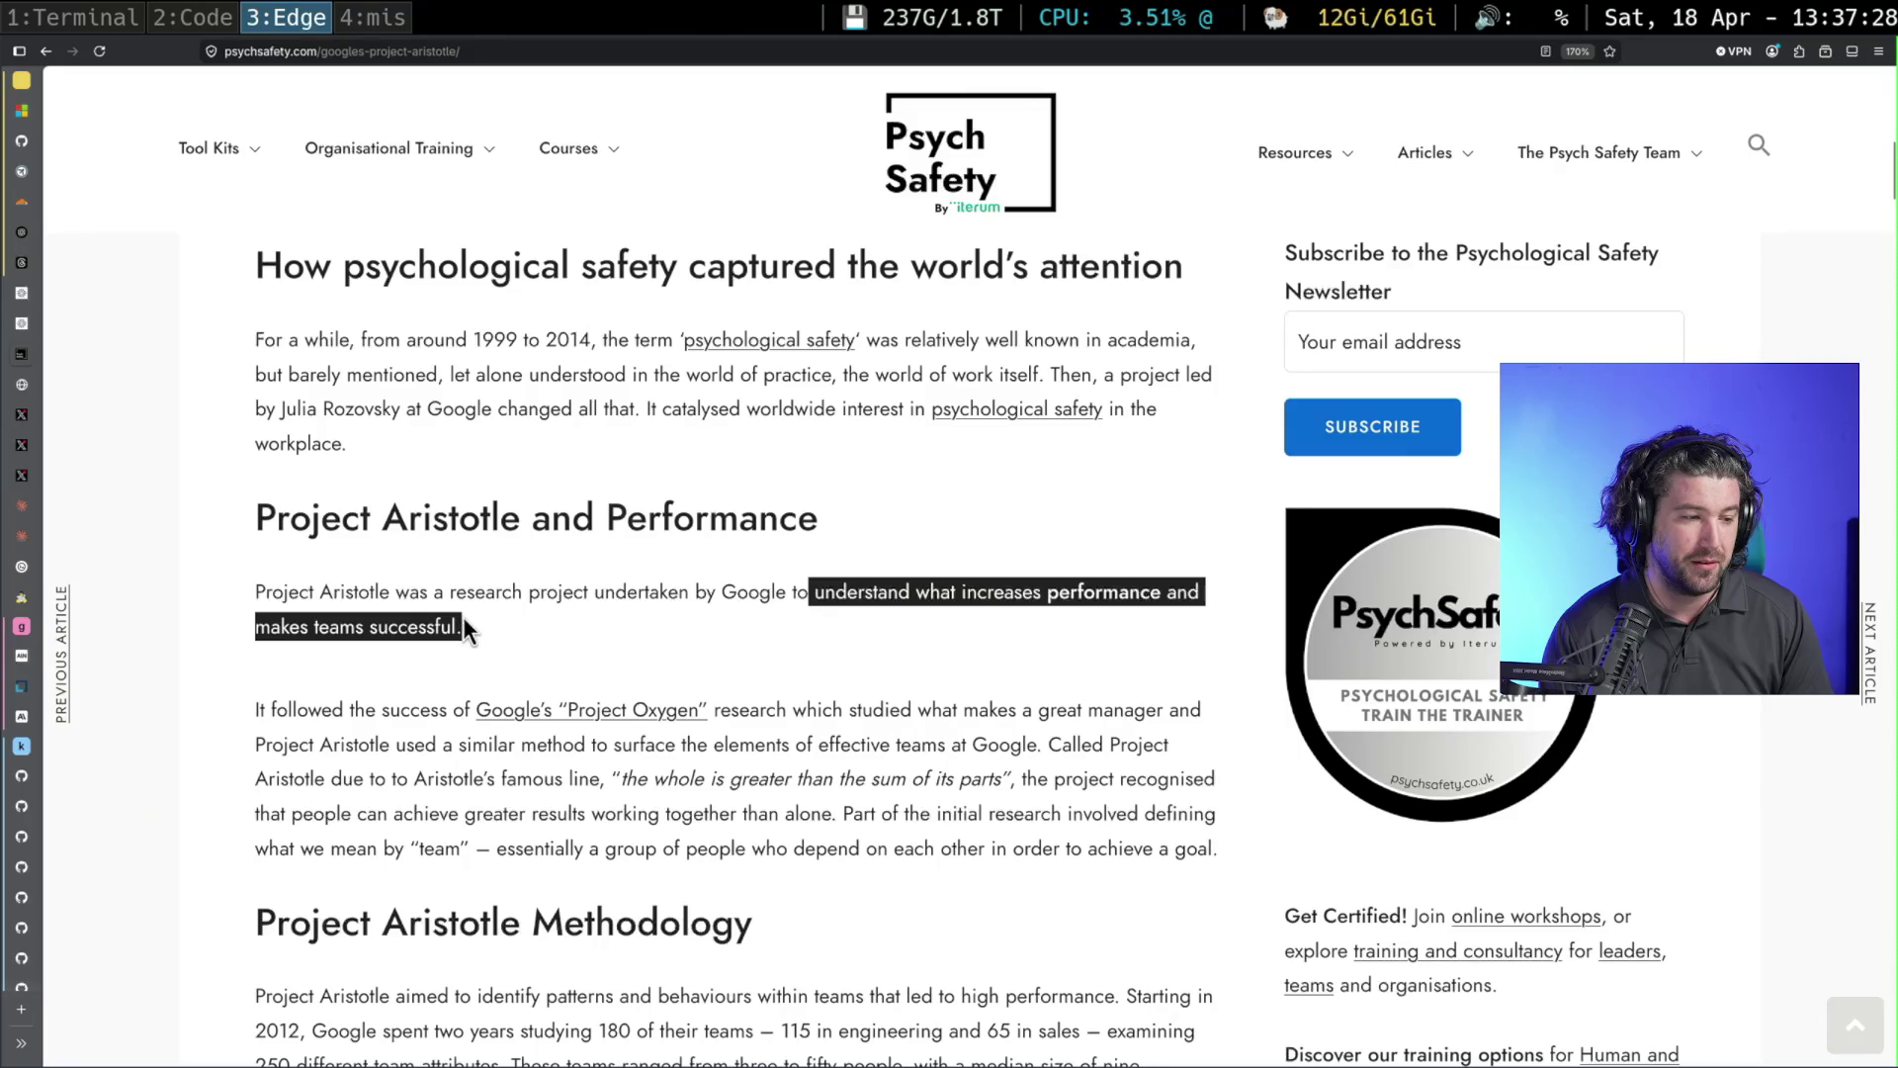
{"action": "scroll", "coordinate": [464, 627], "scroll_direction": "down", "scroll_amount": 4}
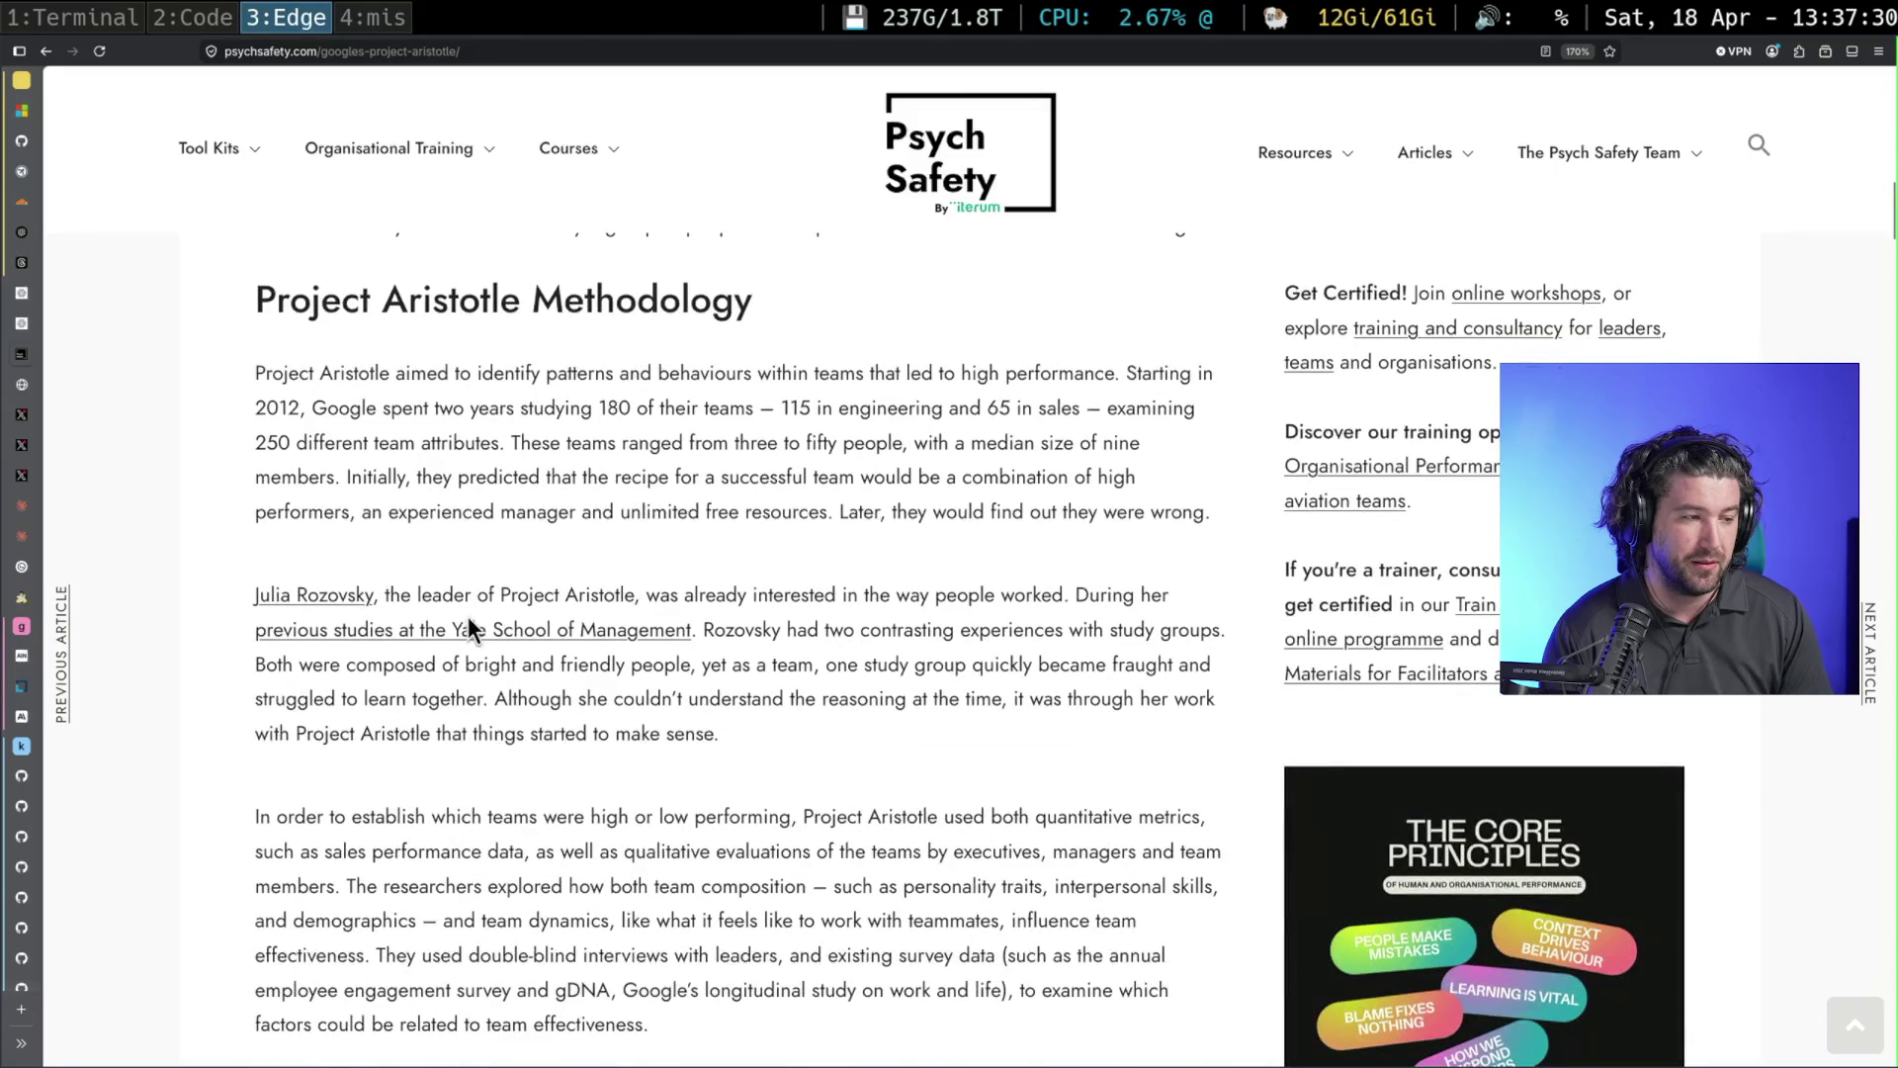
{"action": "scroll", "coordinate": [468, 622], "scroll_direction": "down", "scroll_amount": 5}
{"action": "scroll", "coordinate": [495, 616], "scroll_direction": "down", "scroll_amount": 3}
{"action": "scroll", "coordinate": [493, 620], "scroll_direction": "down", "scroll_amount": 1}
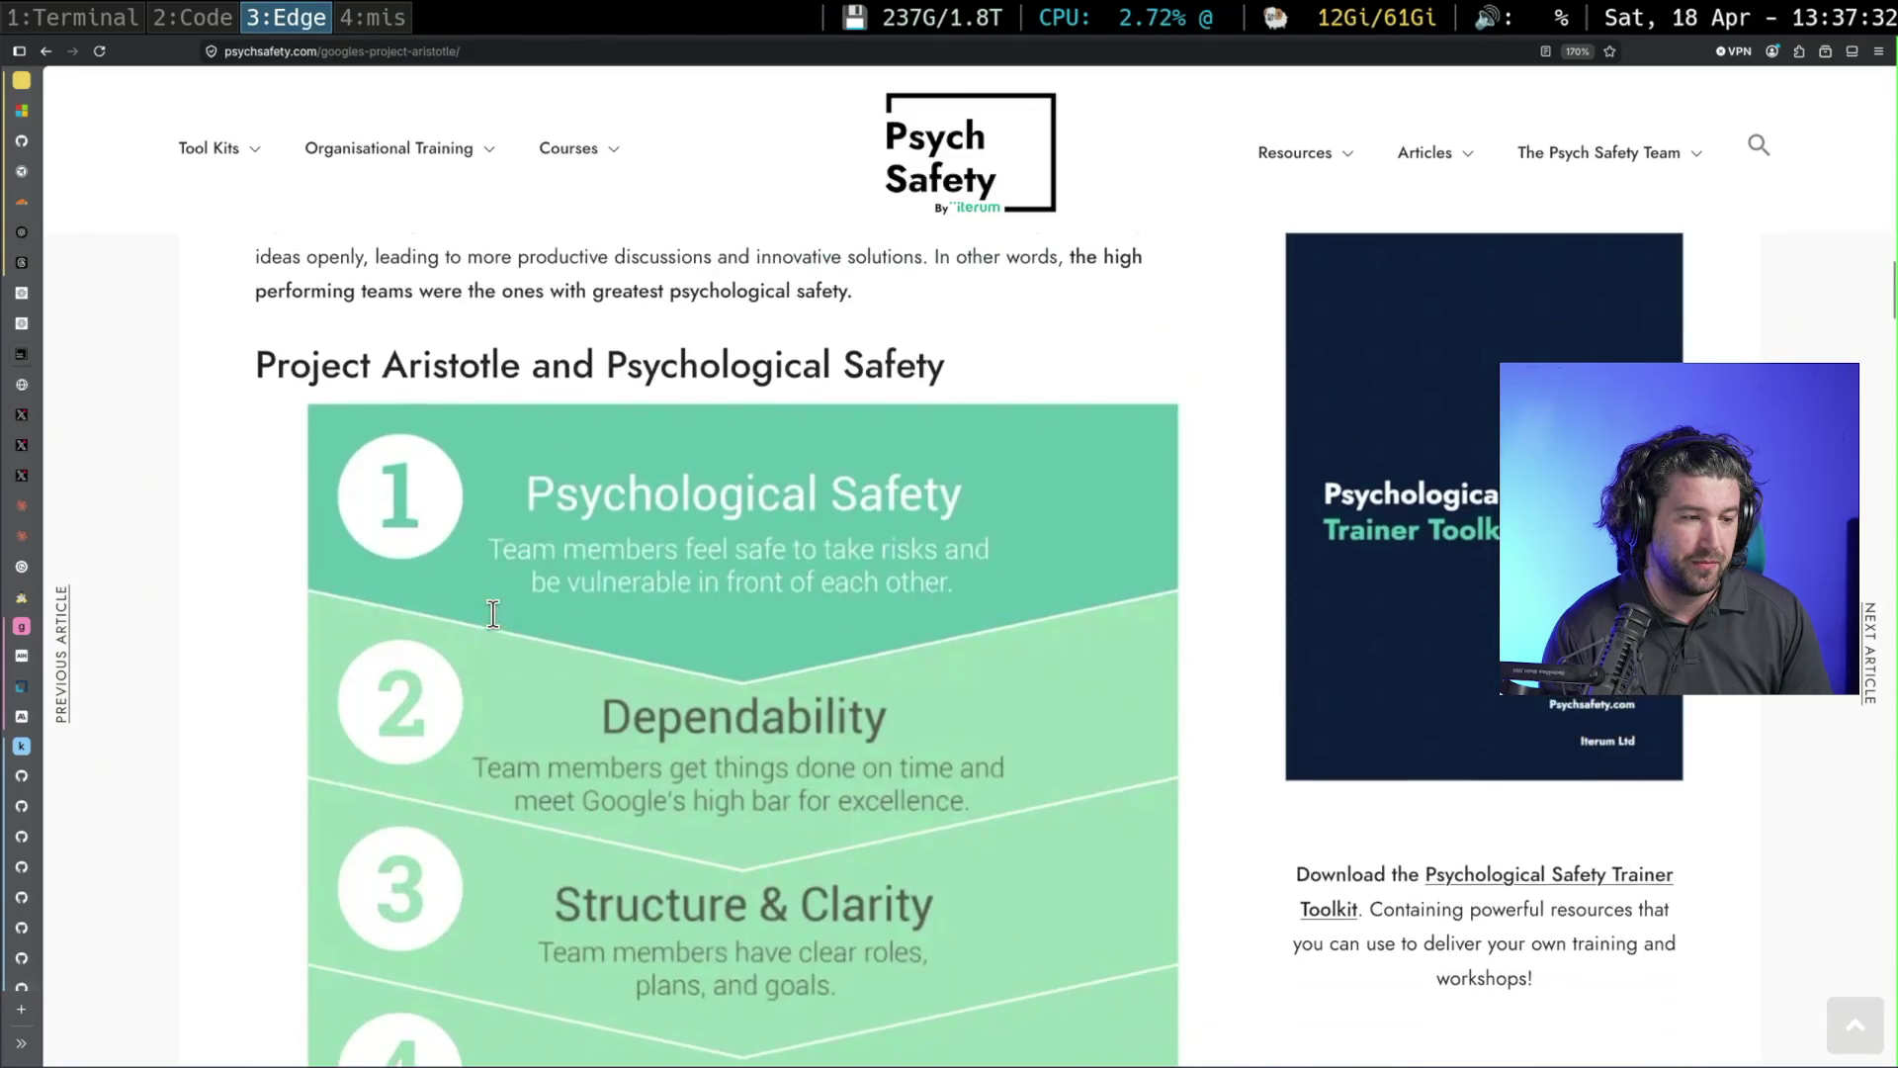
{"action": "scroll", "coordinate": [493, 629], "scroll_direction": "down", "scroll_amount": 1}
{"action": "scroll", "coordinate": [493, 615], "scroll_direction": "down", "scroll_amount": 2}
{"action": "scroll", "coordinate": [494, 615], "scroll_direction": "up", "scroll_amount": 1}
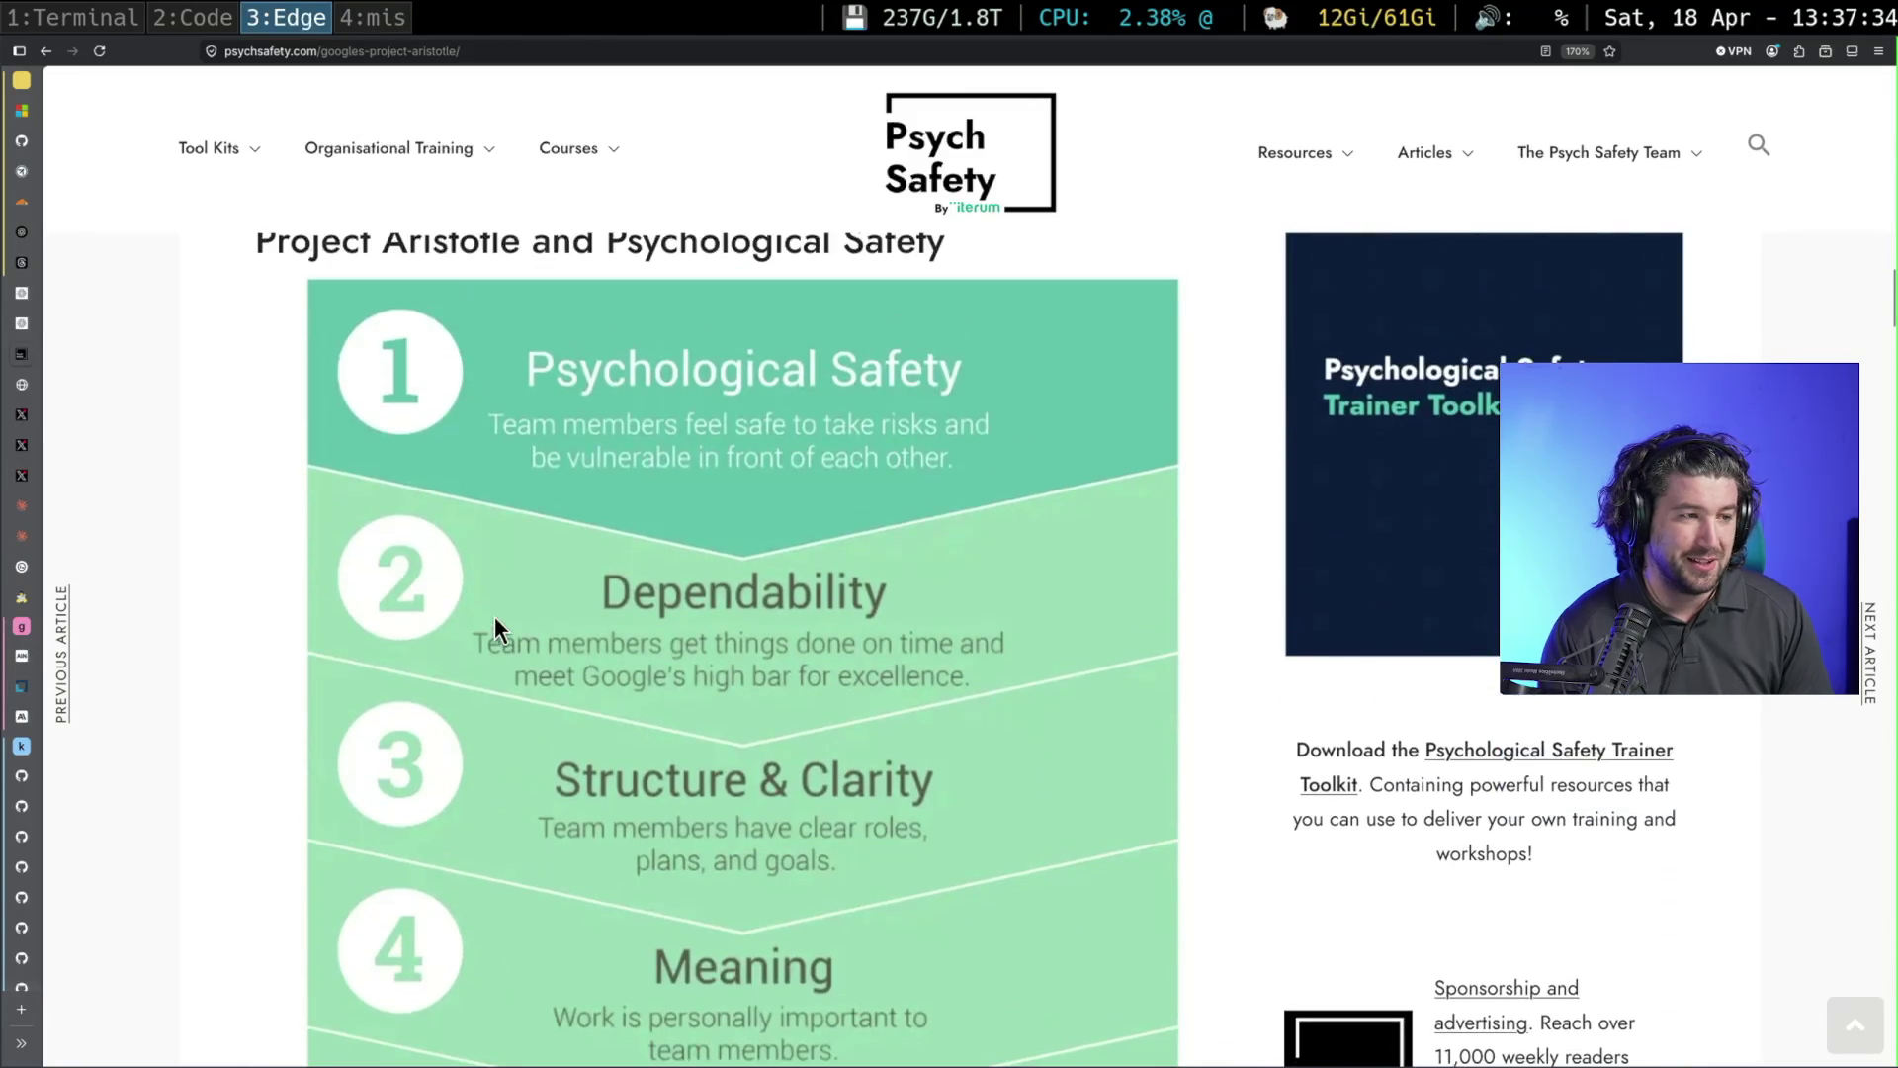
{"action": "scroll", "coordinate": [495, 616], "scroll_direction": "up", "scroll_amount": 1}
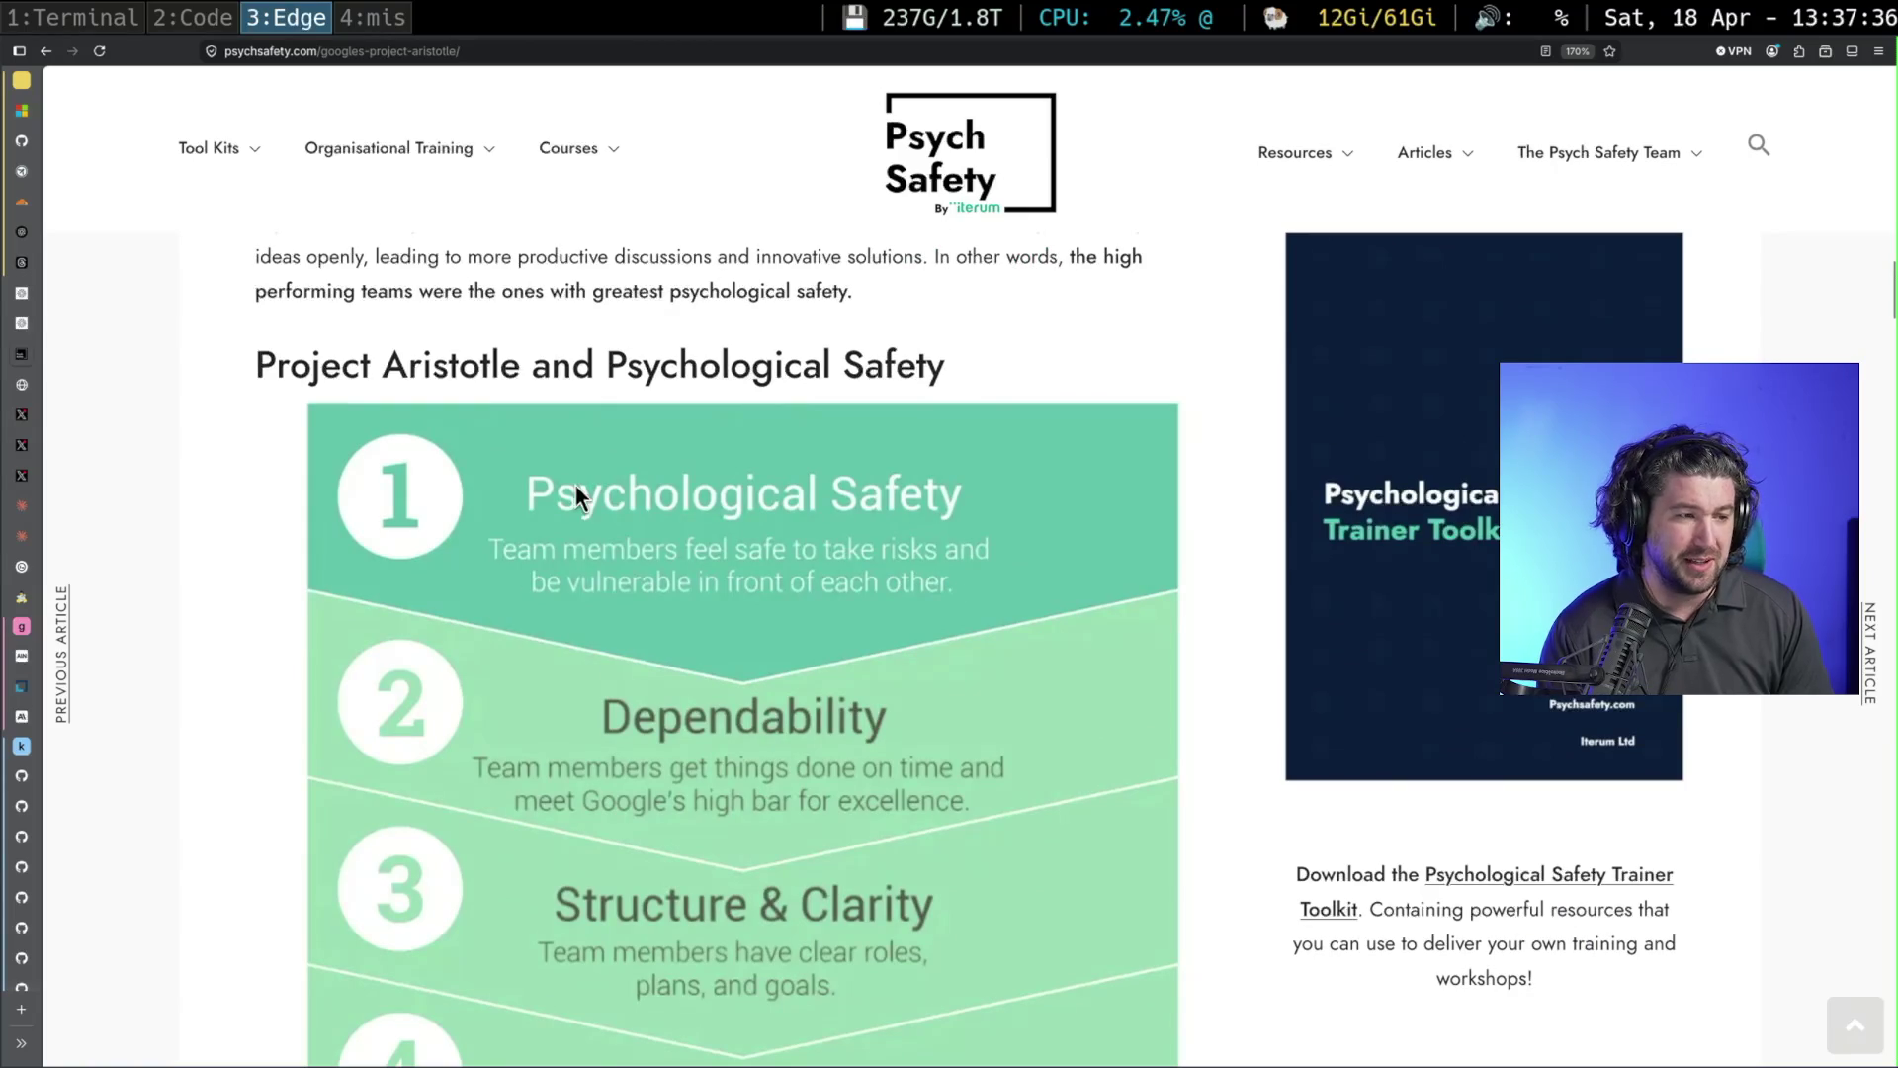
{"action": "scroll", "coordinate": [636, 594], "scroll_direction": "down", "scroll_amount": 1}
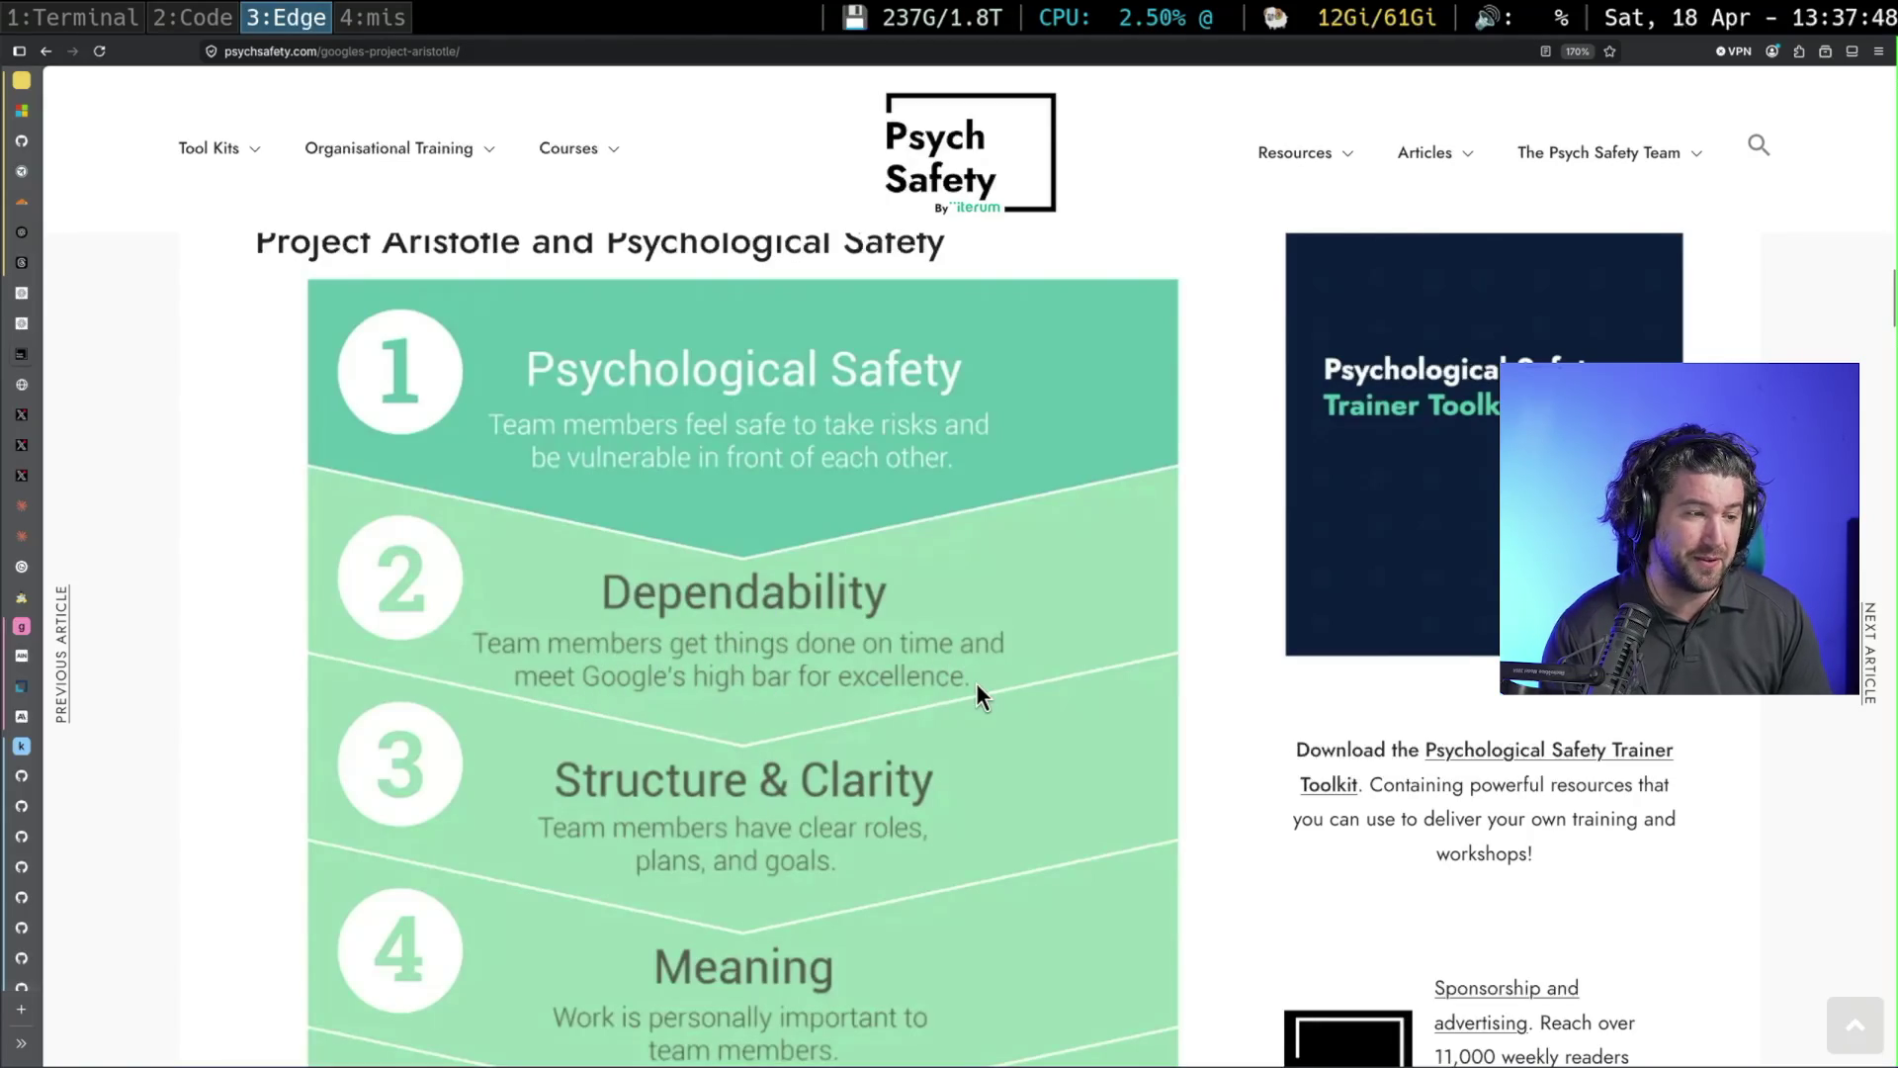
{"action": "scroll", "coordinate": [973, 684], "scroll_direction": "down", "scroll_amount": 1}
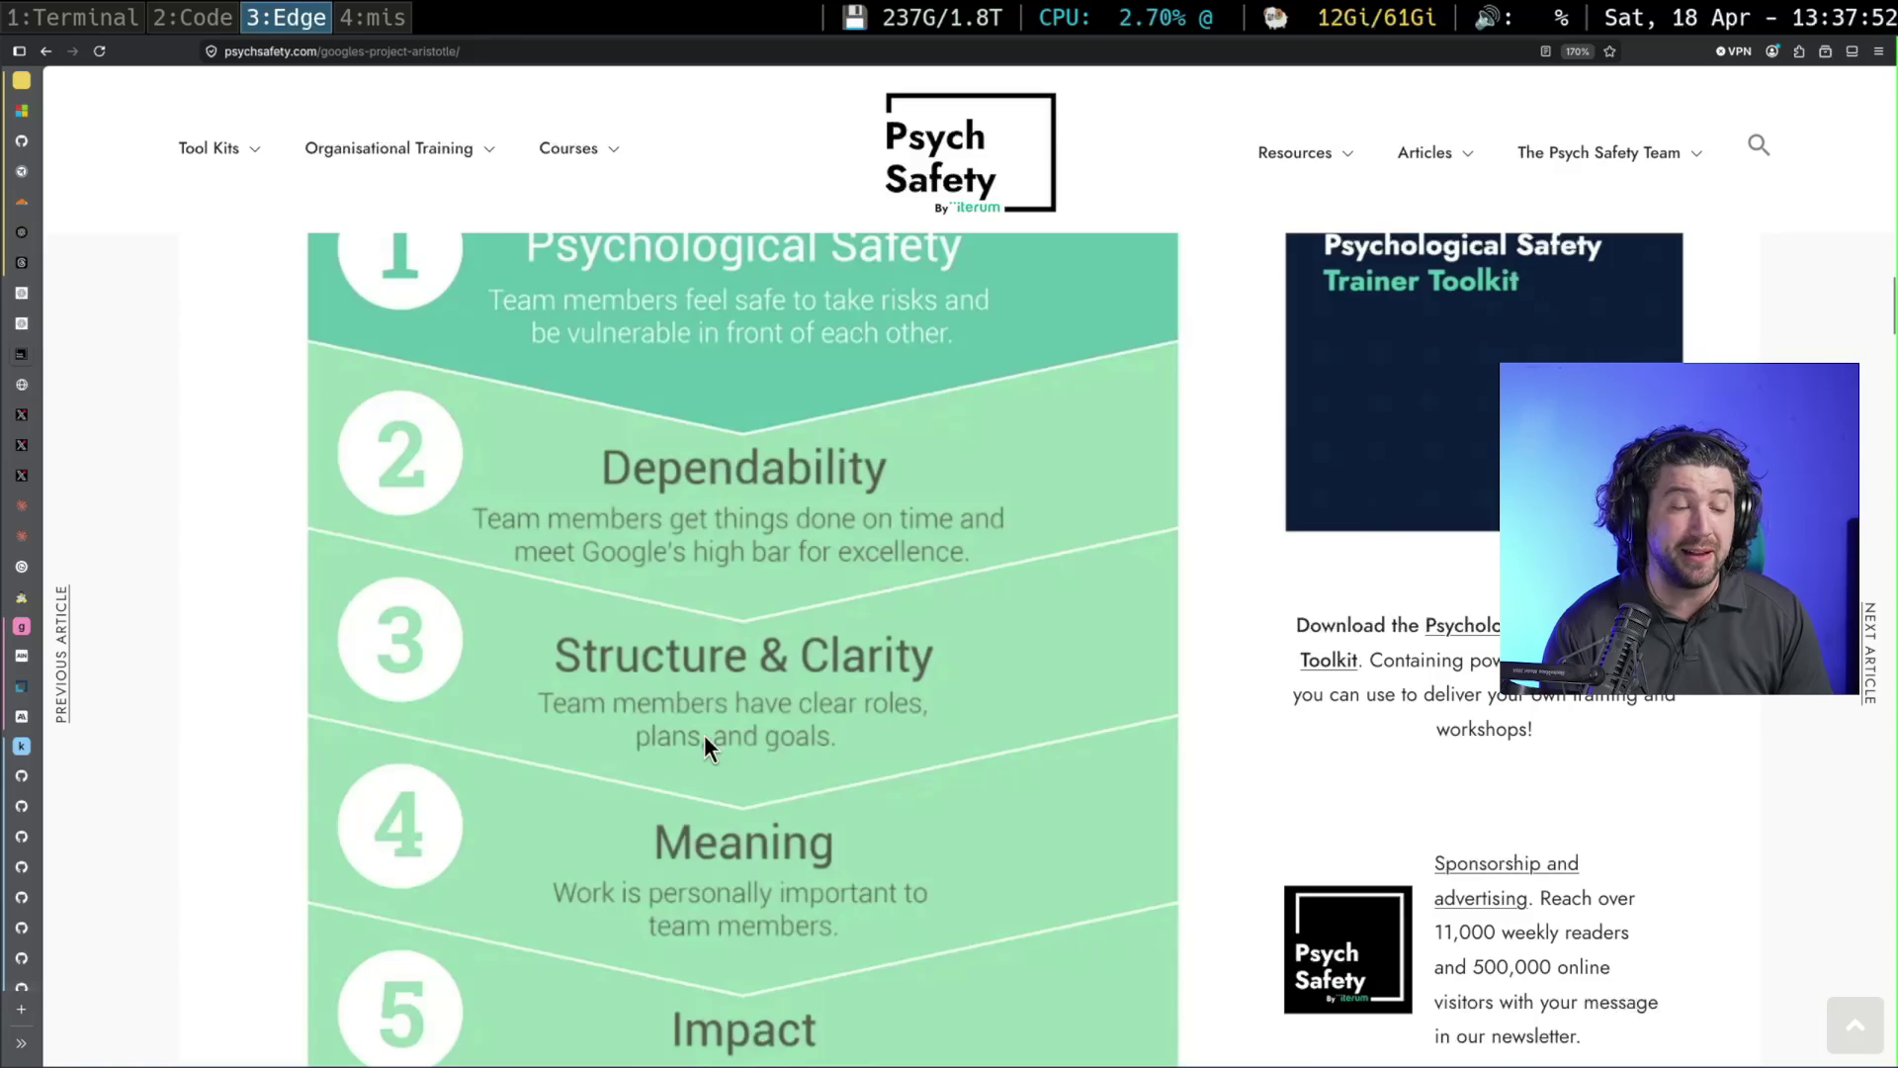
{"action": "scroll", "coordinate": [775, 730], "scroll_direction": "down", "scroll_amount": 1}
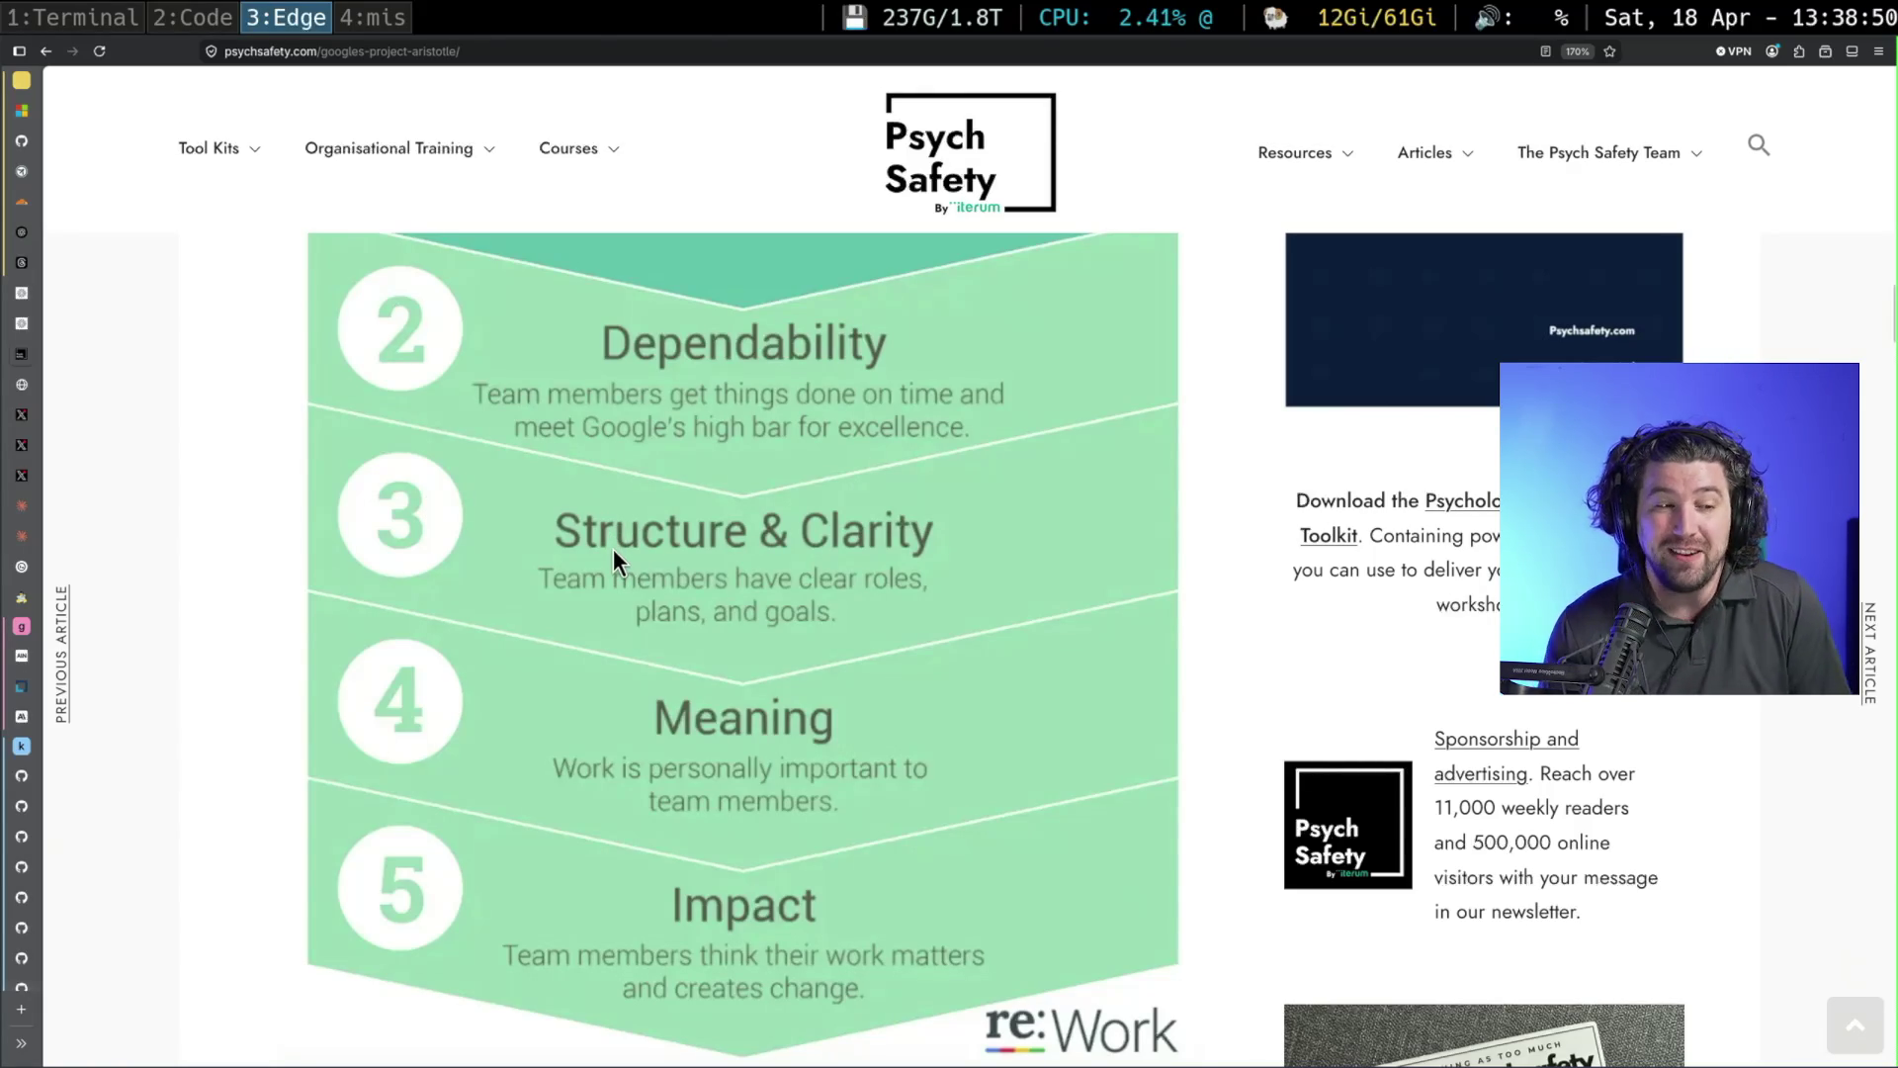
{"action": "scroll", "coordinate": [632, 568], "scroll_direction": "up", "scroll_amount": 3}
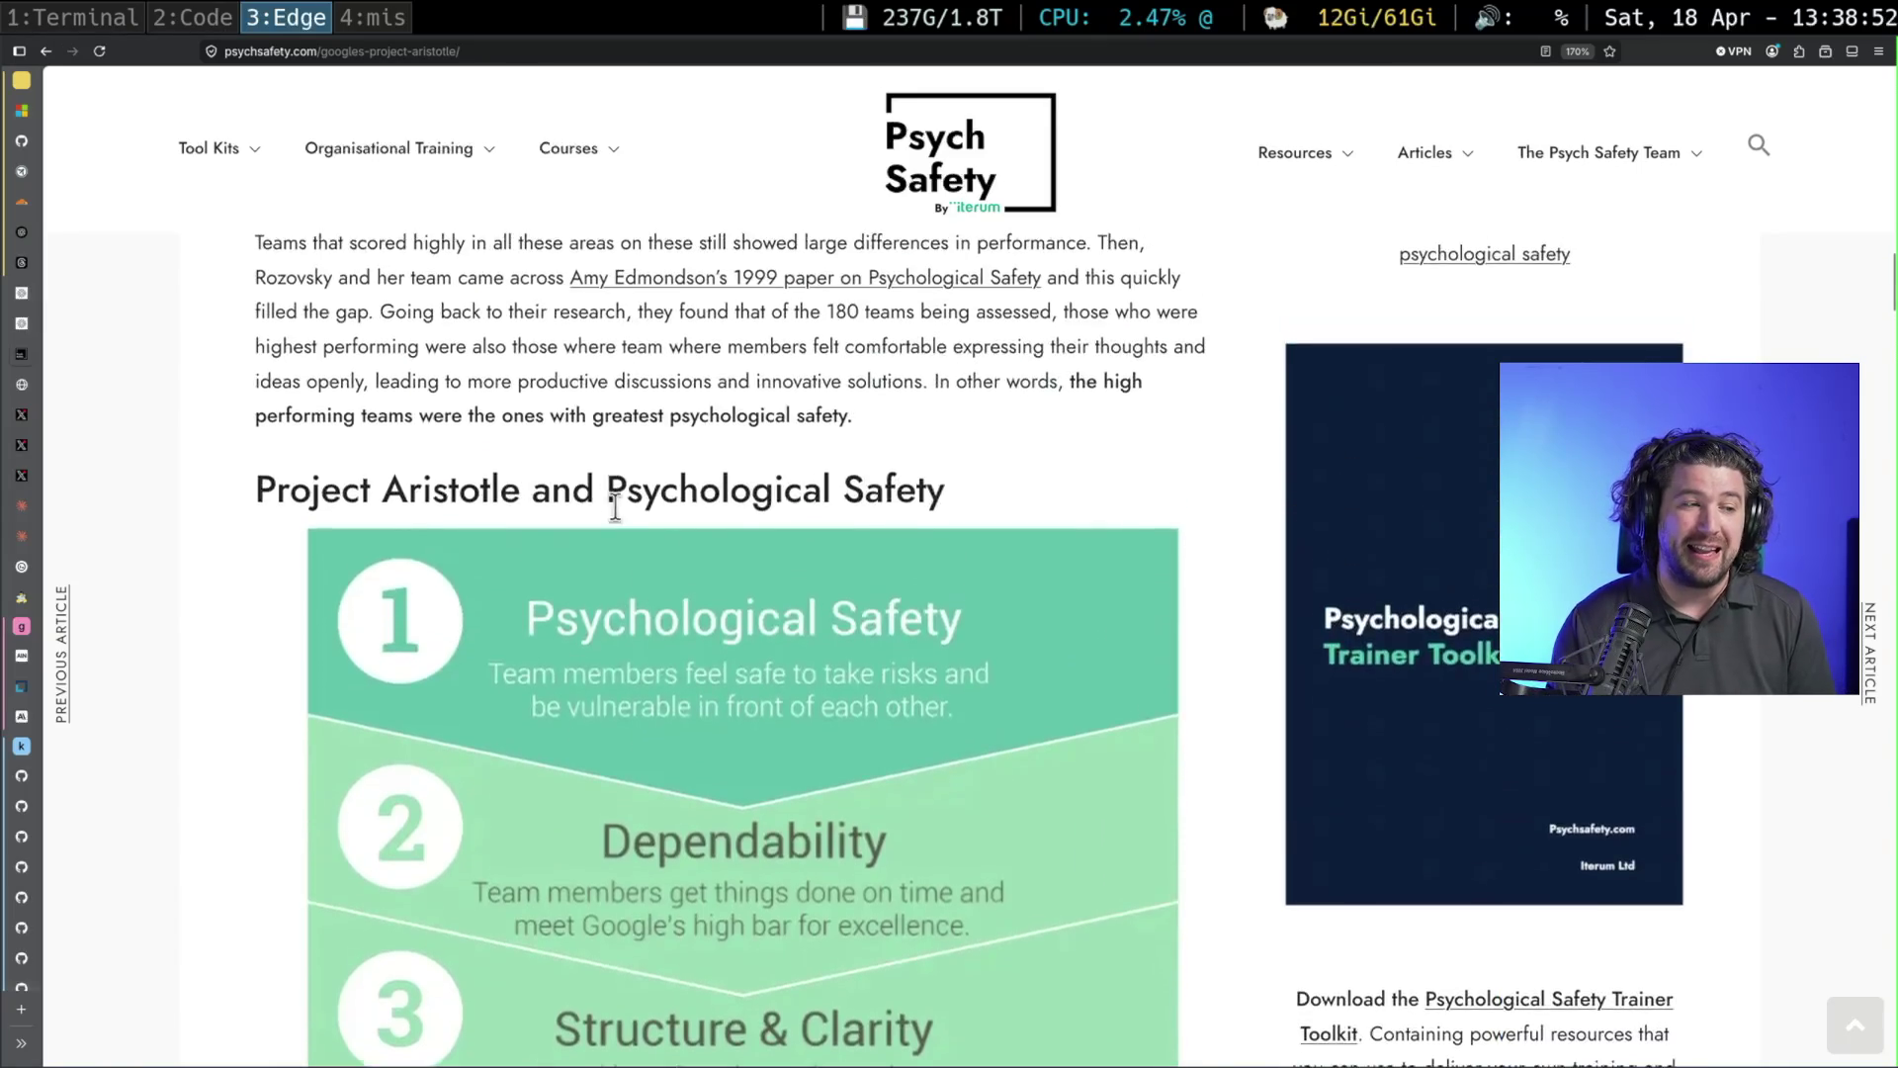
{"action": "scroll", "coordinate": [626, 506], "scroll_direction": "down", "scroll_amount": 5}
{"action": "scroll", "coordinate": [657, 584], "scroll_direction": "down", "scroll_amount": 5}
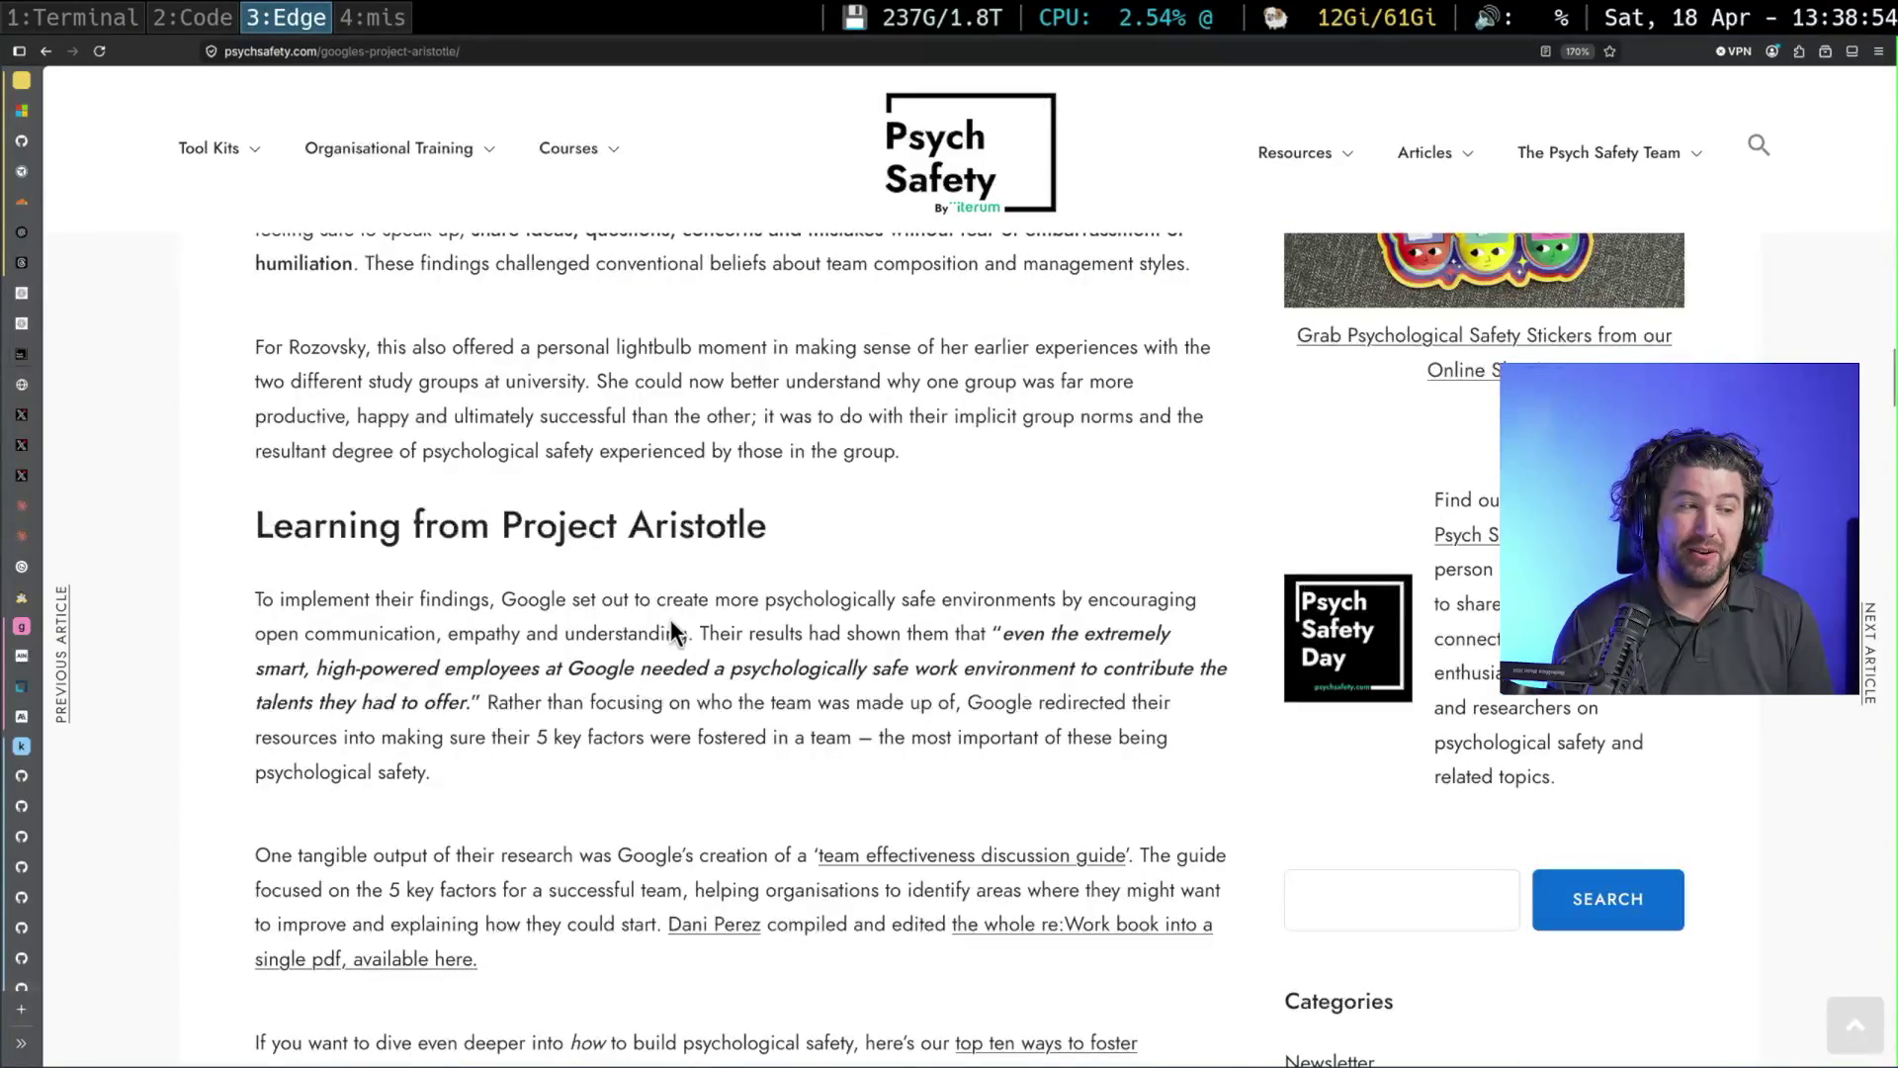
{"action": "scroll", "coordinate": [669, 628], "scroll_direction": "down", "scroll_amount": 5}
{"action": "scroll", "coordinate": [697, 652], "scroll_direction": "up", "scroll_amount": 5}
{"action": "scroll", "coordinate": [693, 636], "scroll_direction": "up", "scroll_amount": 5}
{"action": "scroll", "coordinate": [693, 631], "scroll_direction": "up", "scroll_amount": 5}
{"action": "scroll", "coordinate": [691, 627], "scroll_direction": "up", "scroll_amount": 5}
{"action": "scroll", "coordinate": [694, 595], "scroll_direction": "up", "scroll_amount": 2}
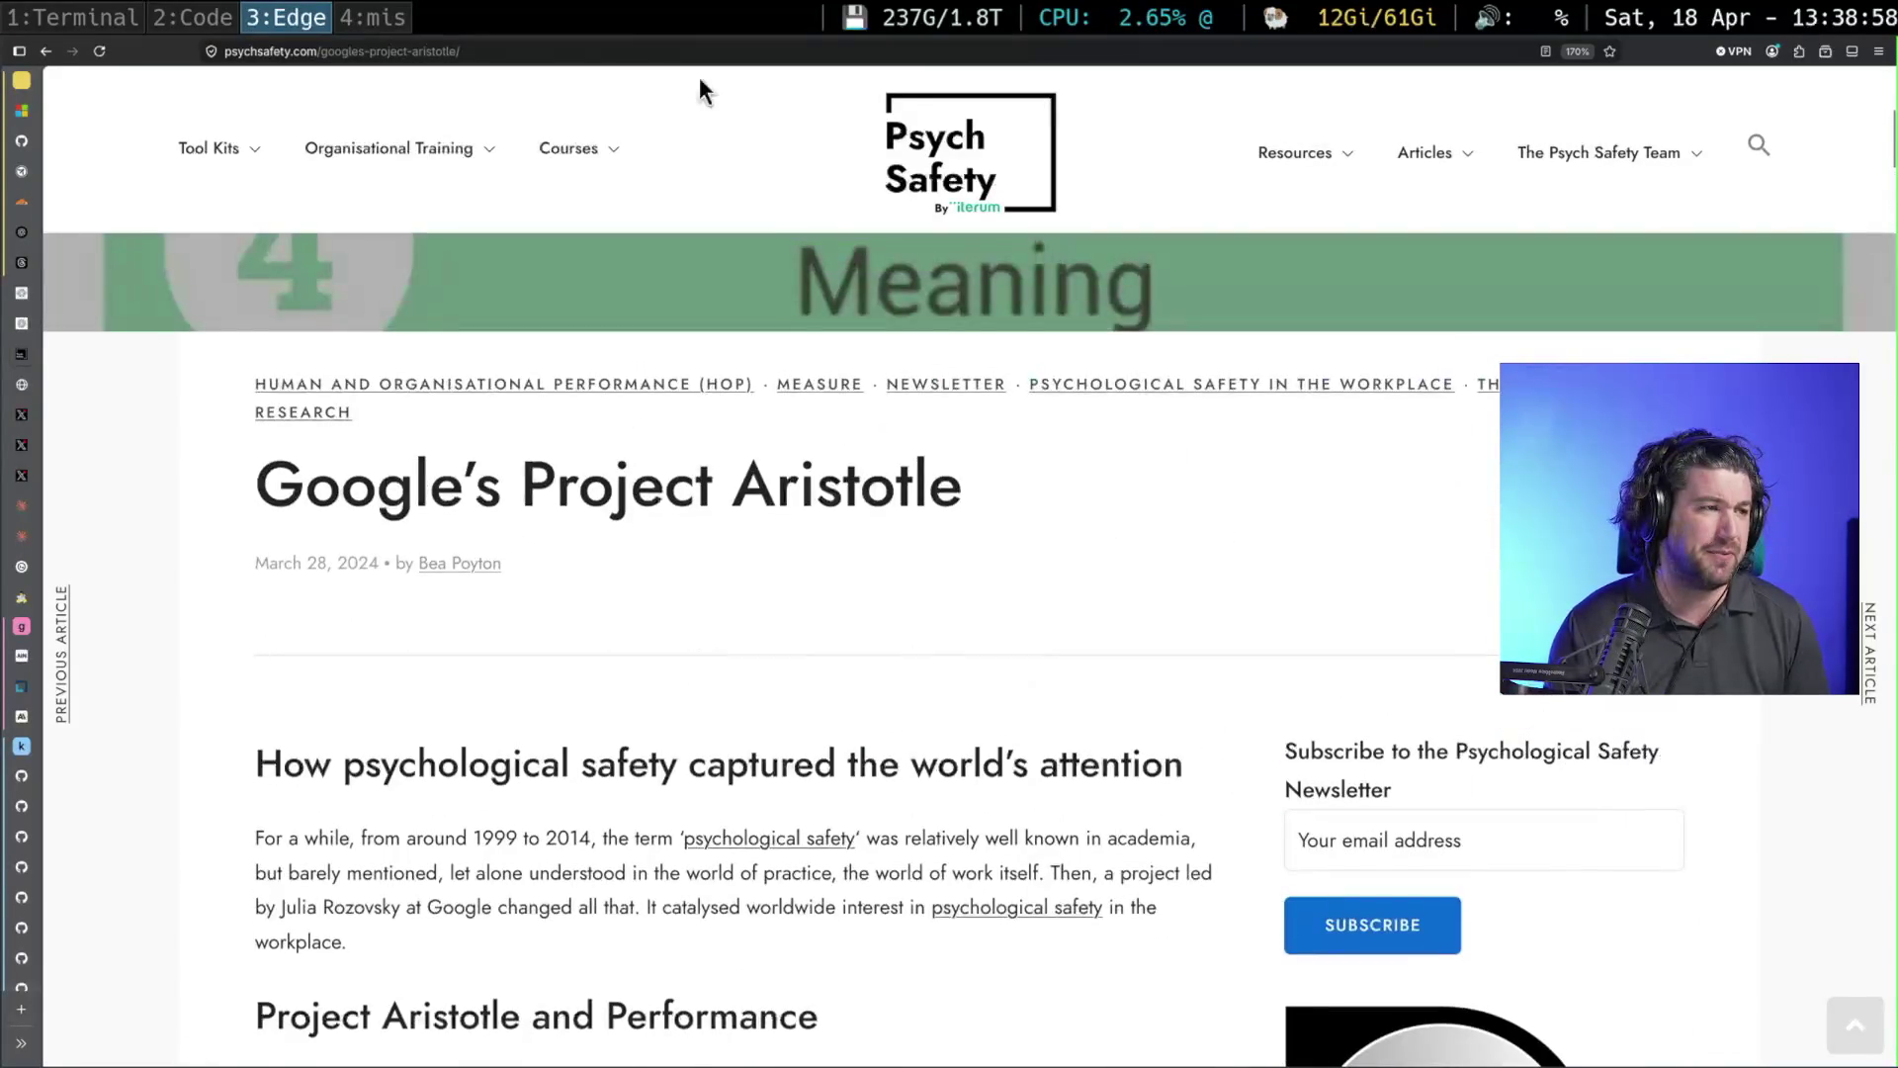
Select the article's address, dismiss suggestions, and switch to the ollama terminal
{"action": "left_click", "coordinate": [519, 51]}
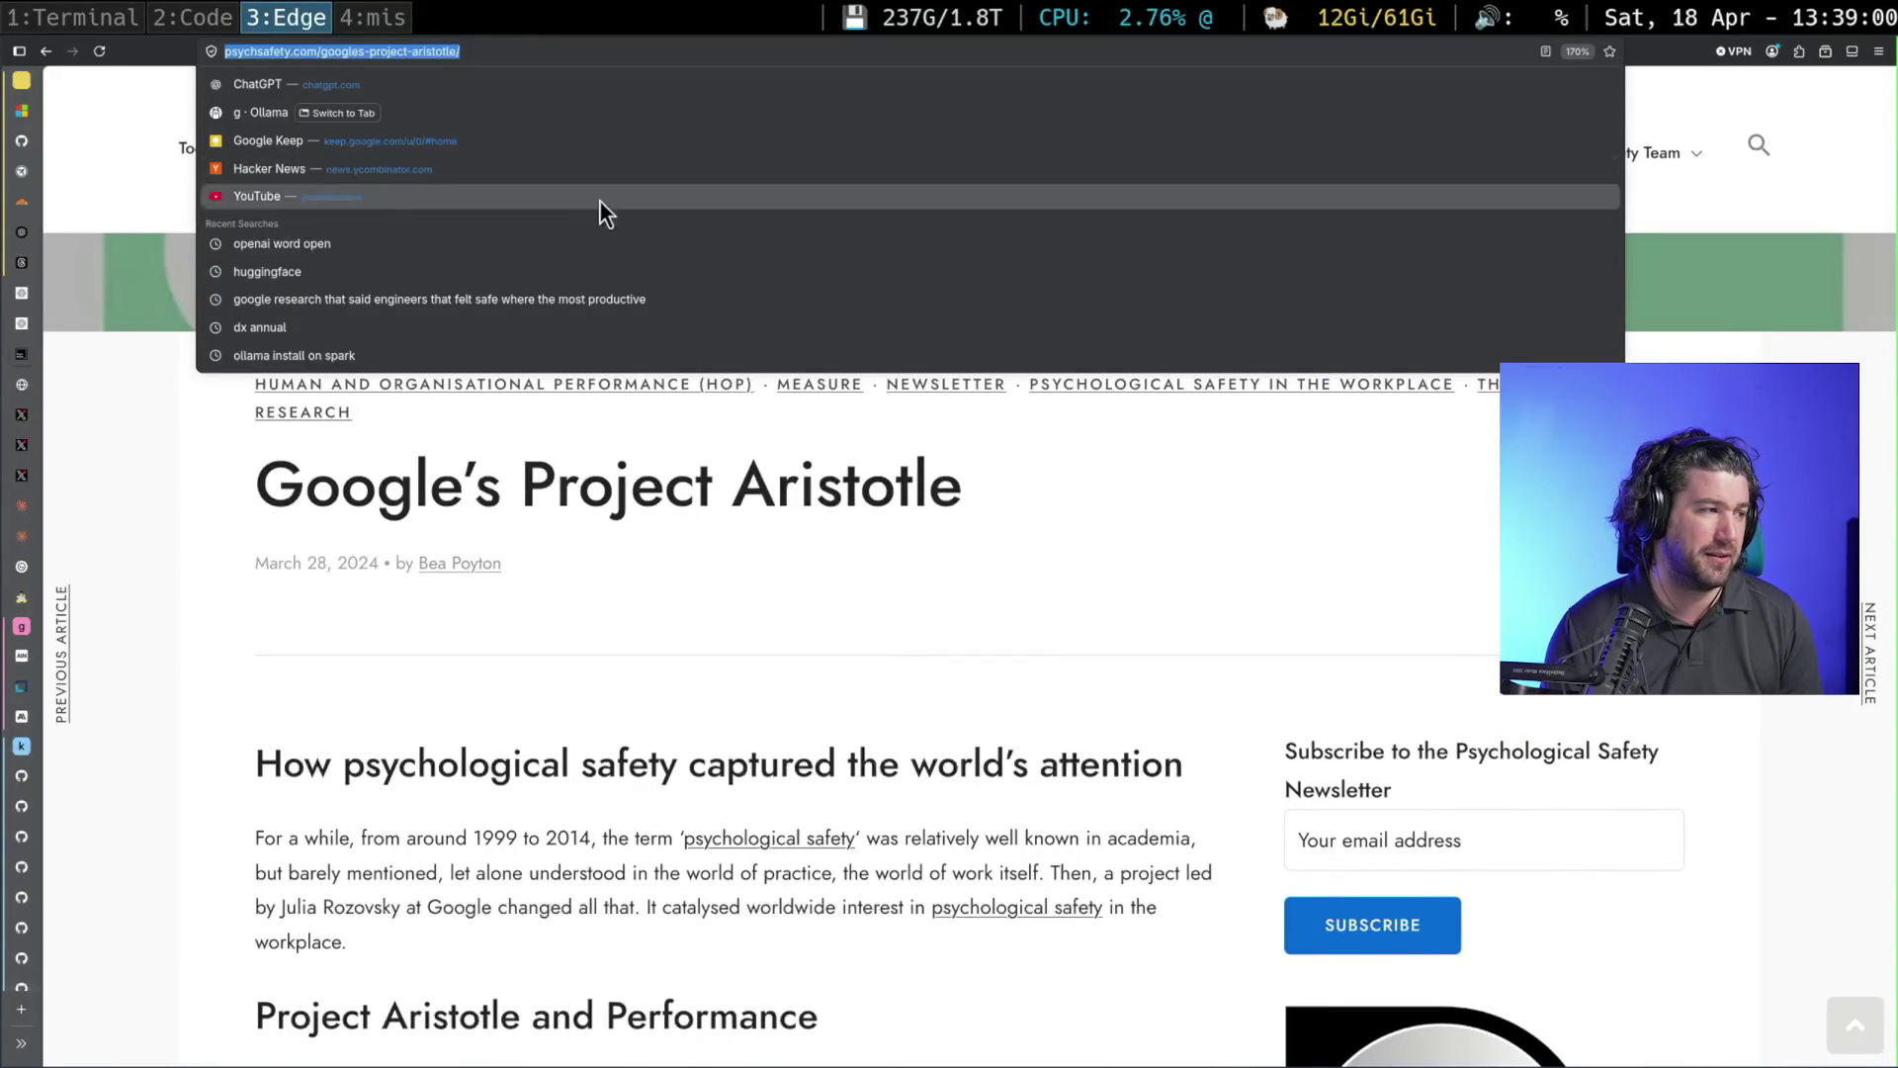
{"action": "key", "text": "Escape"}
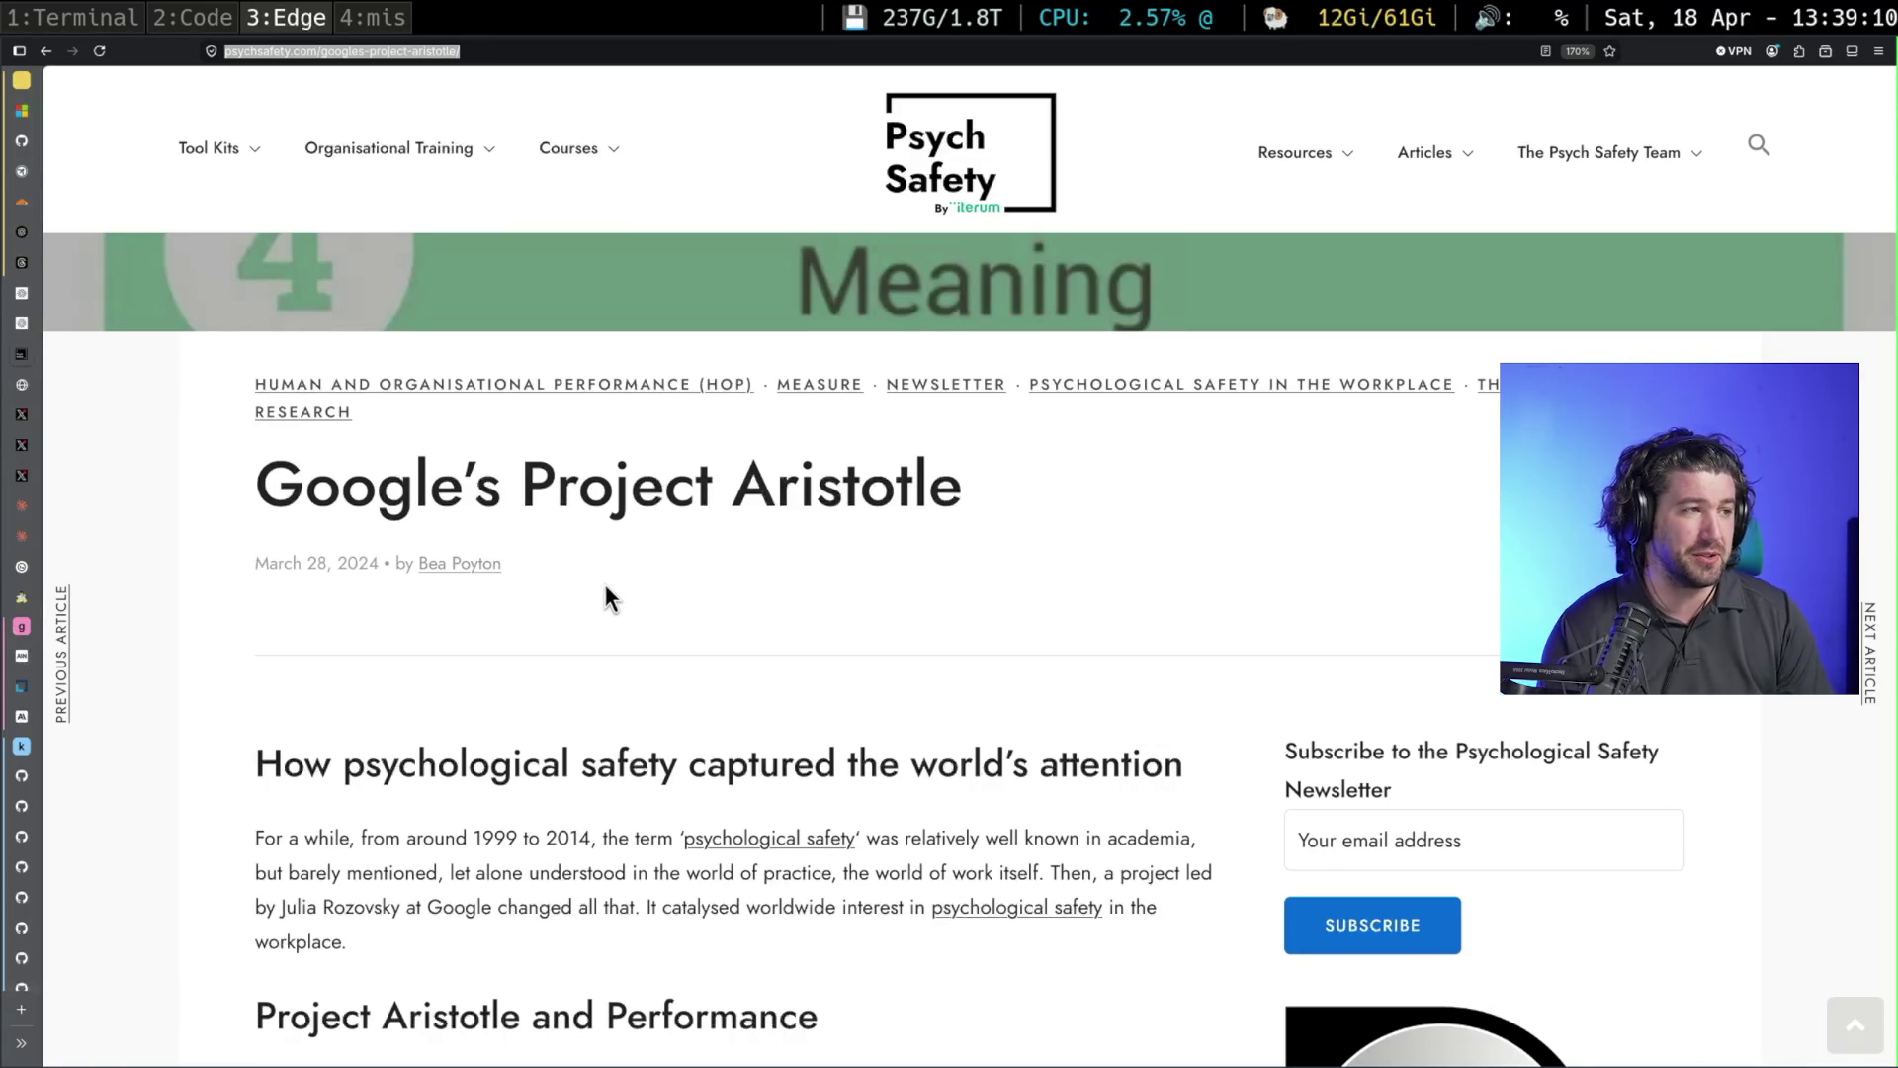
{"action": "key", "text": "super+1"}
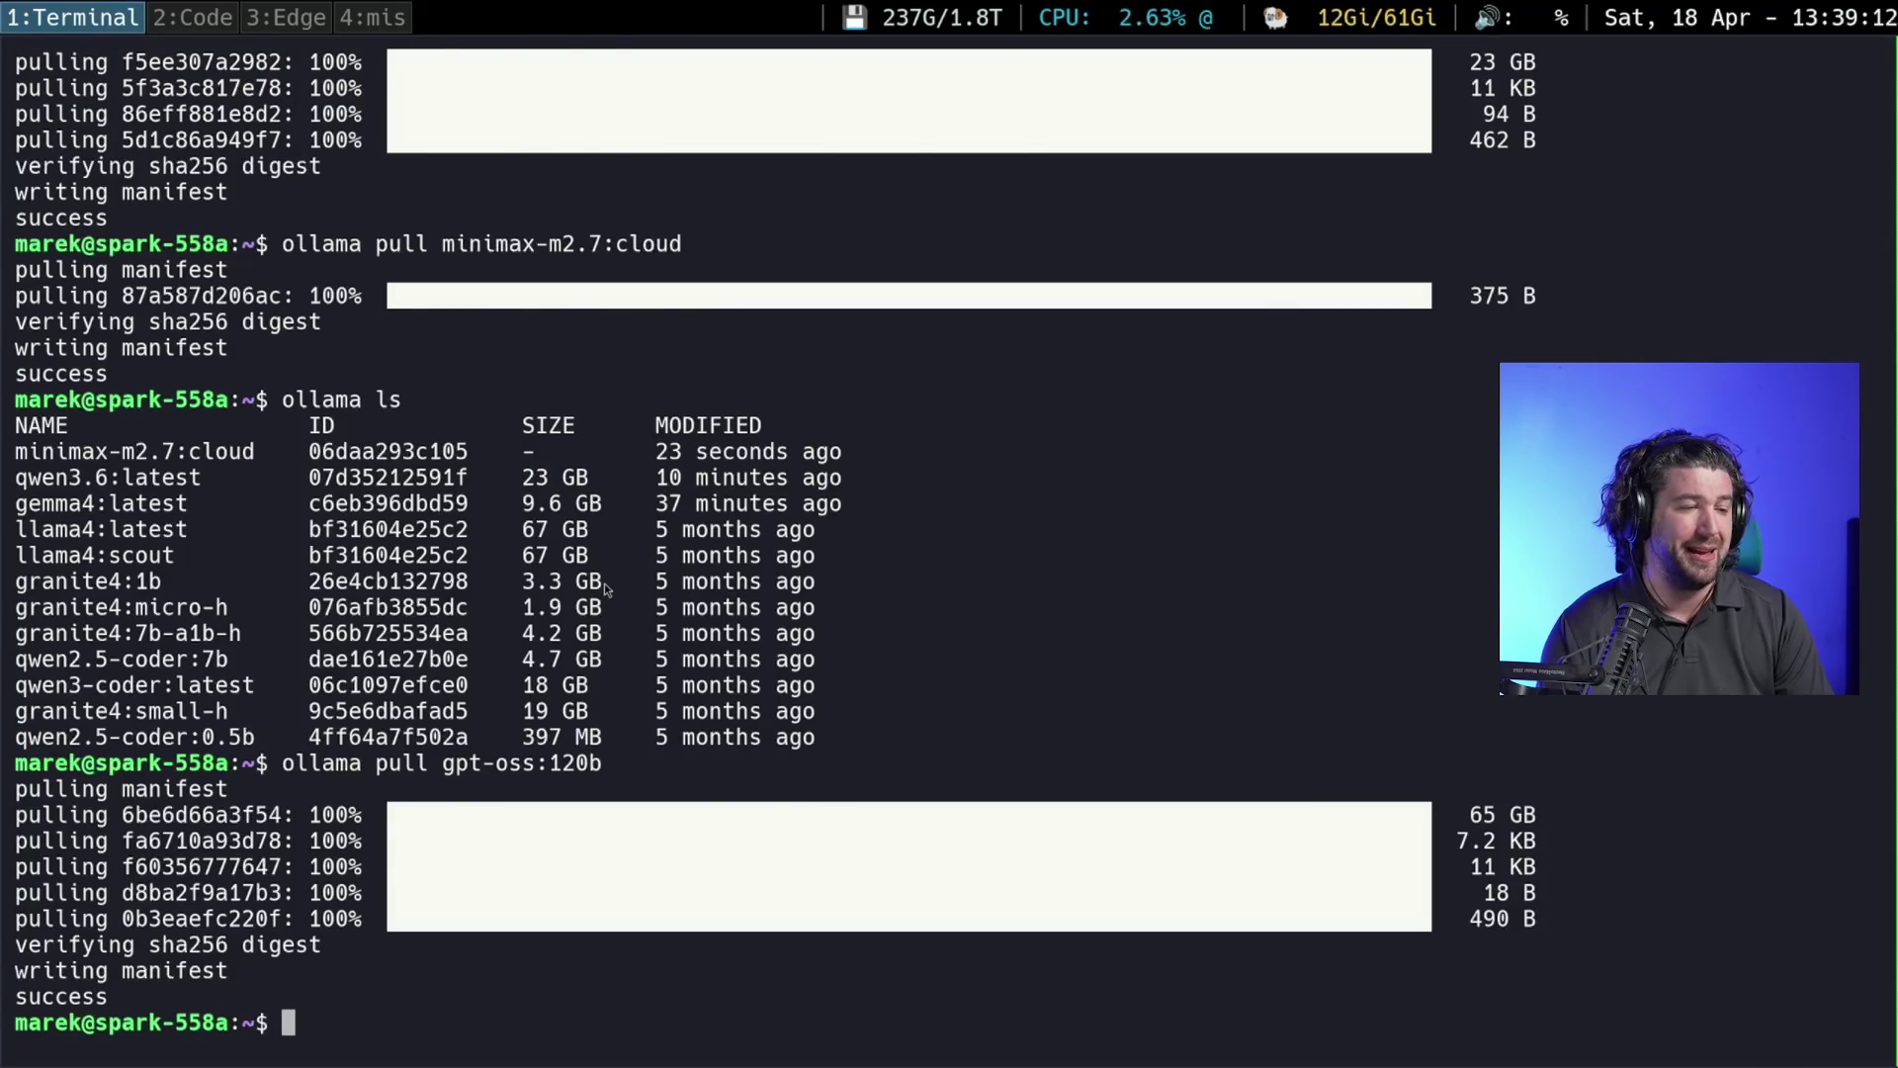
Check the wordle database error in the coding workspace, then return to the browser
{"action": "key", "text": "super+2"}
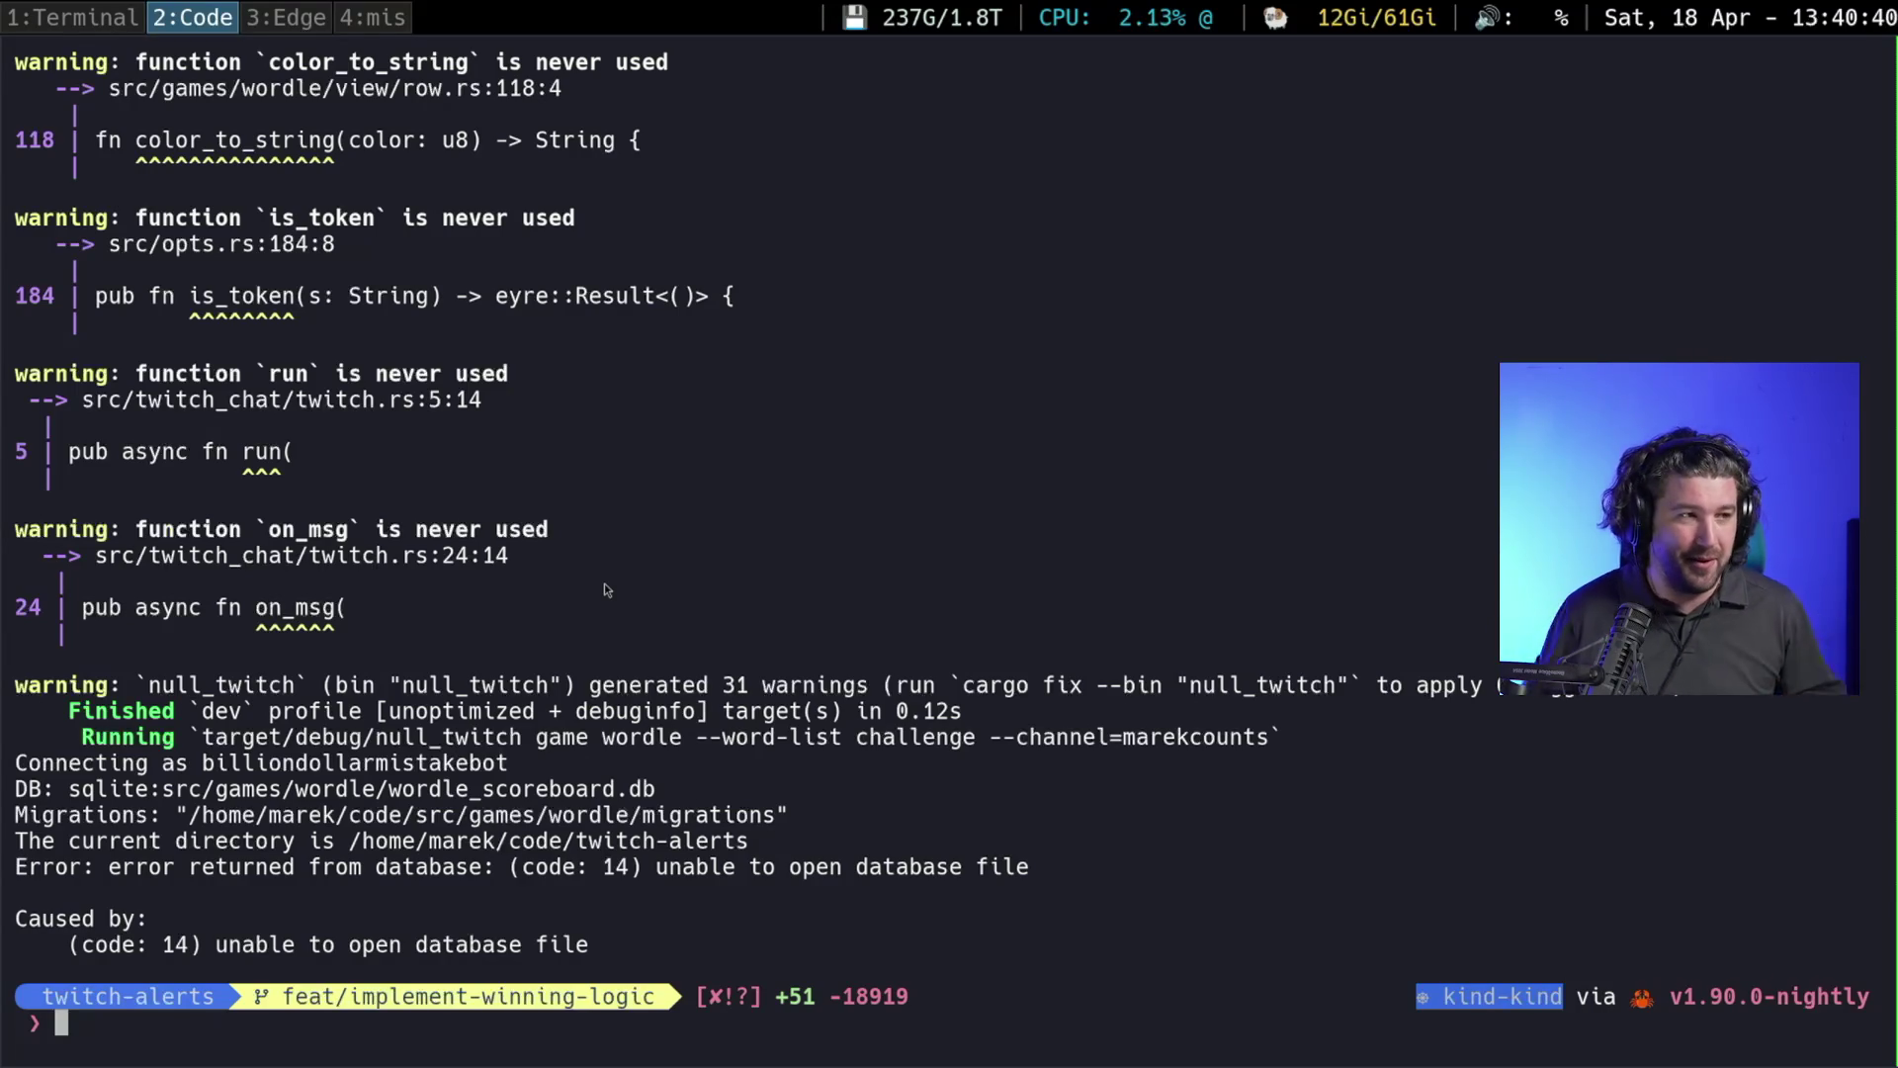
{"action": "key", "text": "super+3"}
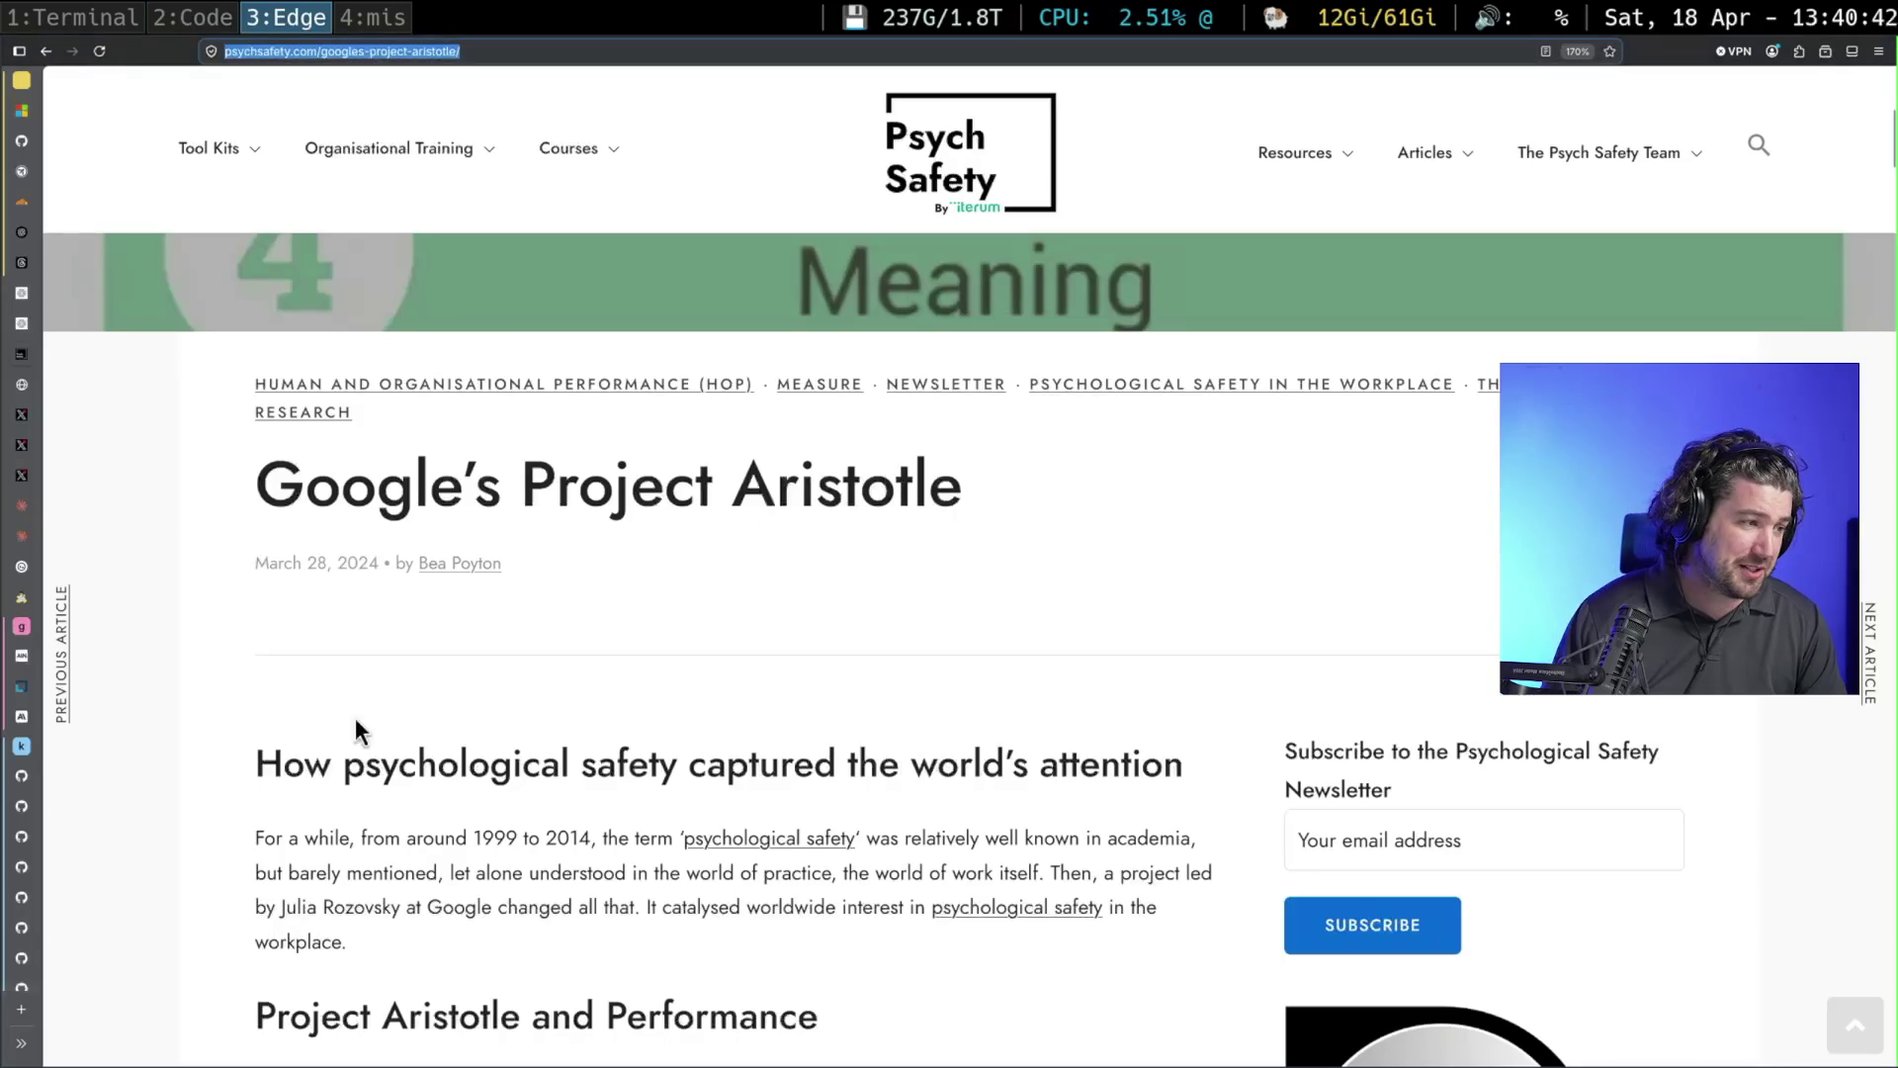
{"action": "mouse_move", "coordinate": [59, 680]}
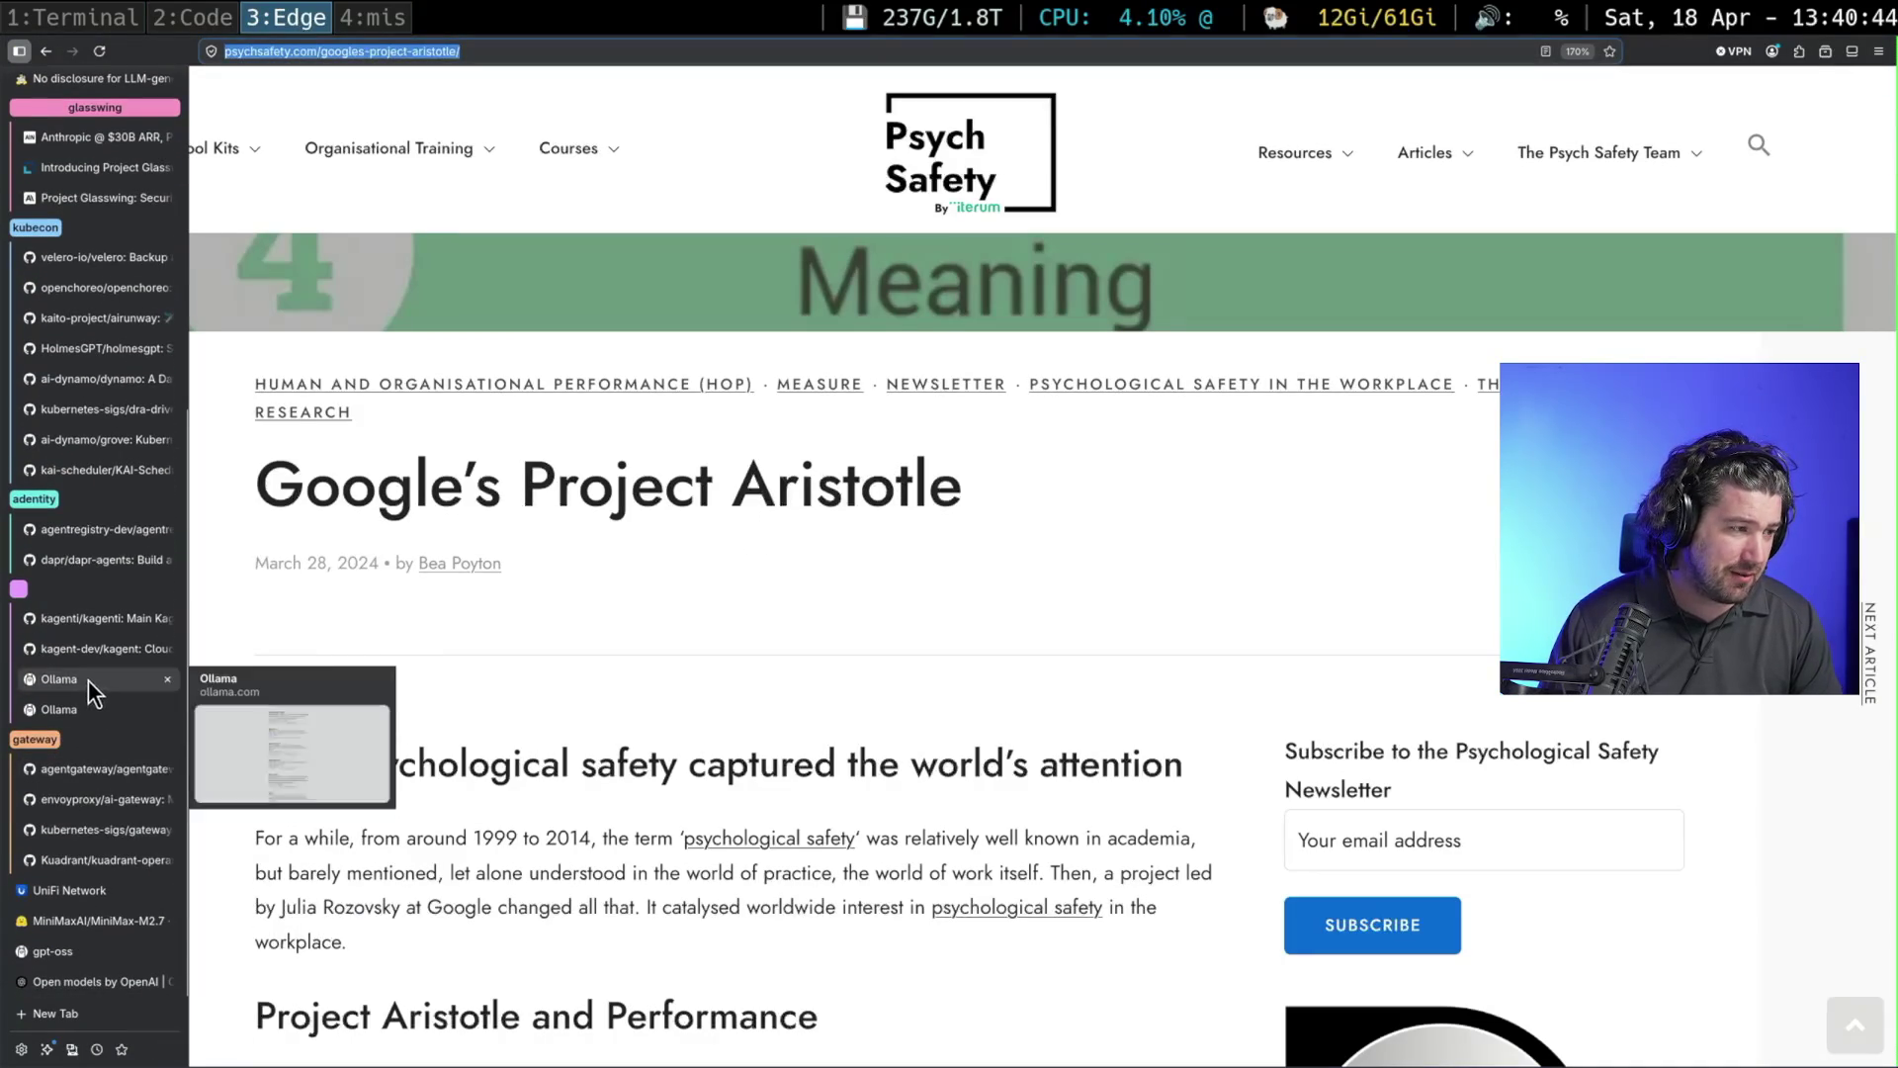
View the kagenti and agentregistry GitHub pages, then return to the ollama terminal
{"action": "left_click", "coordinate": [93, 616]}
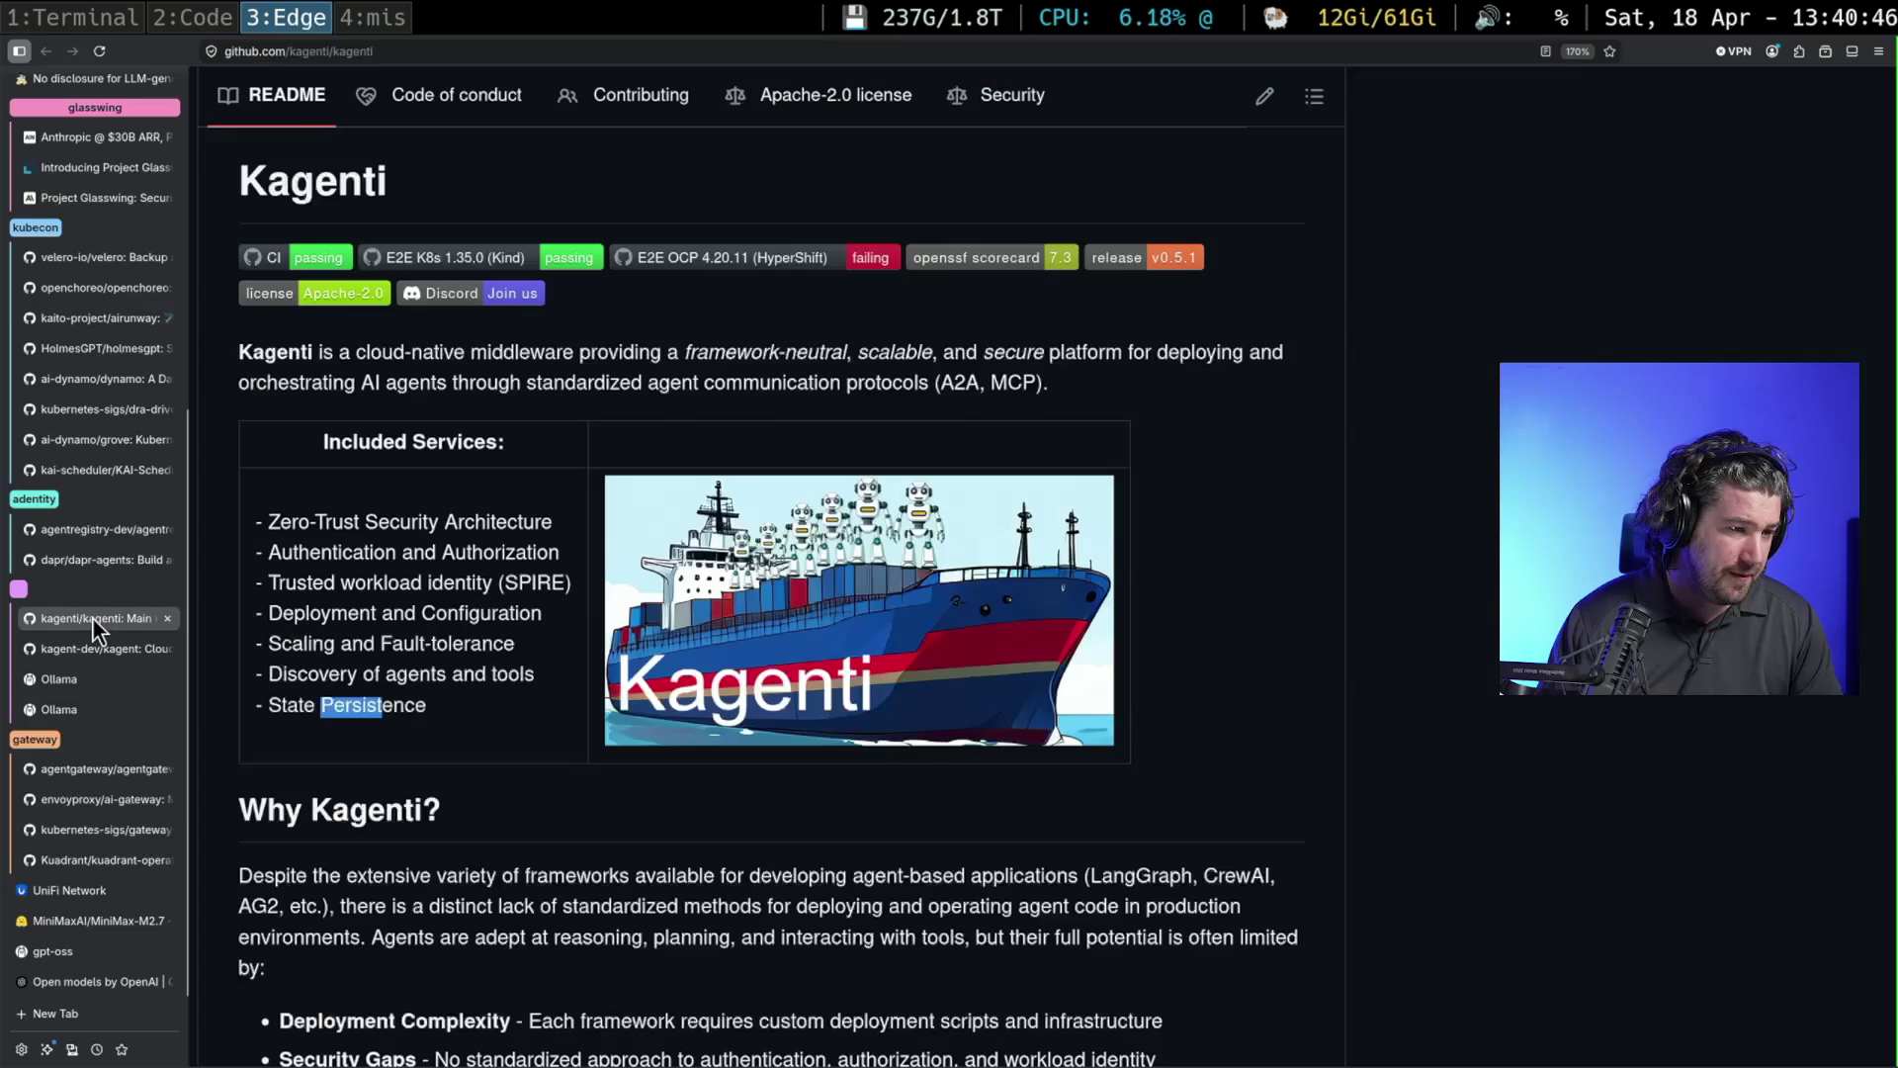
{"action": "left_click", "coordinate": [98, 537]}
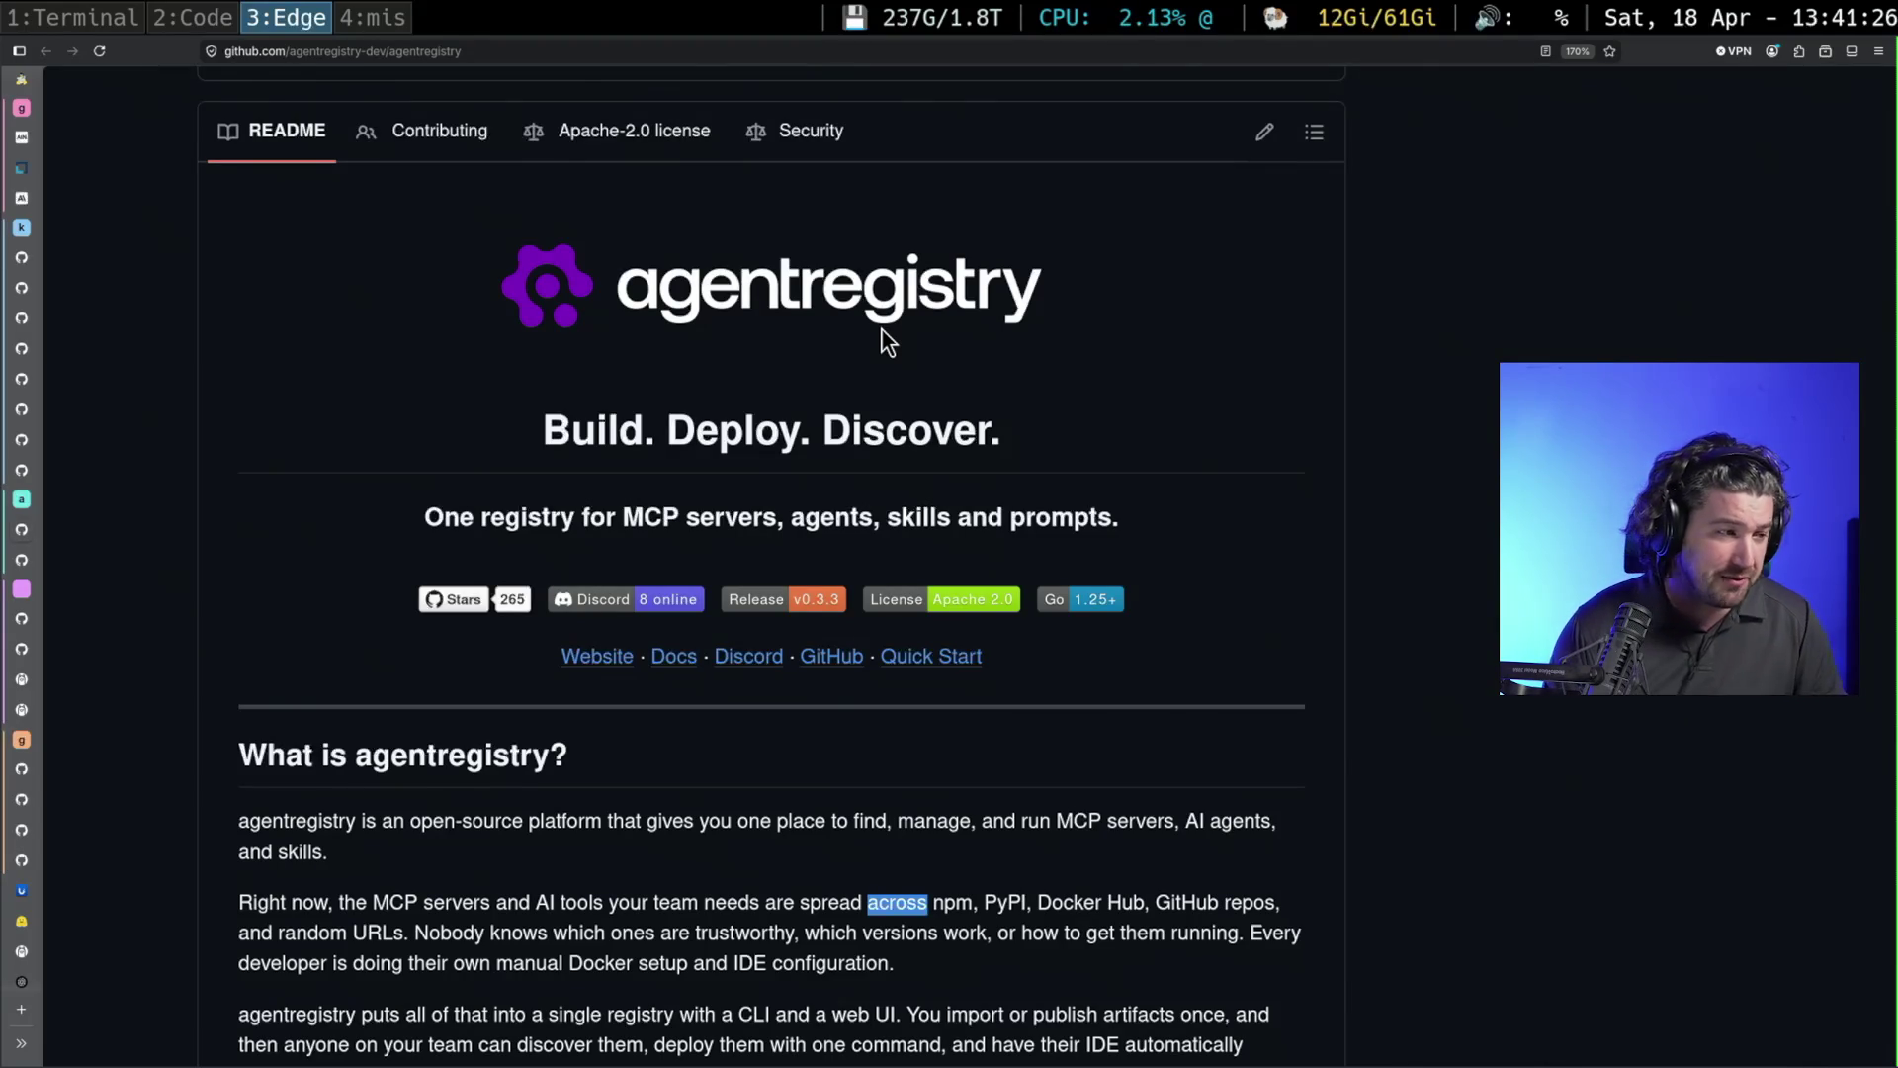
{"action": "key", "text": "super+1"}
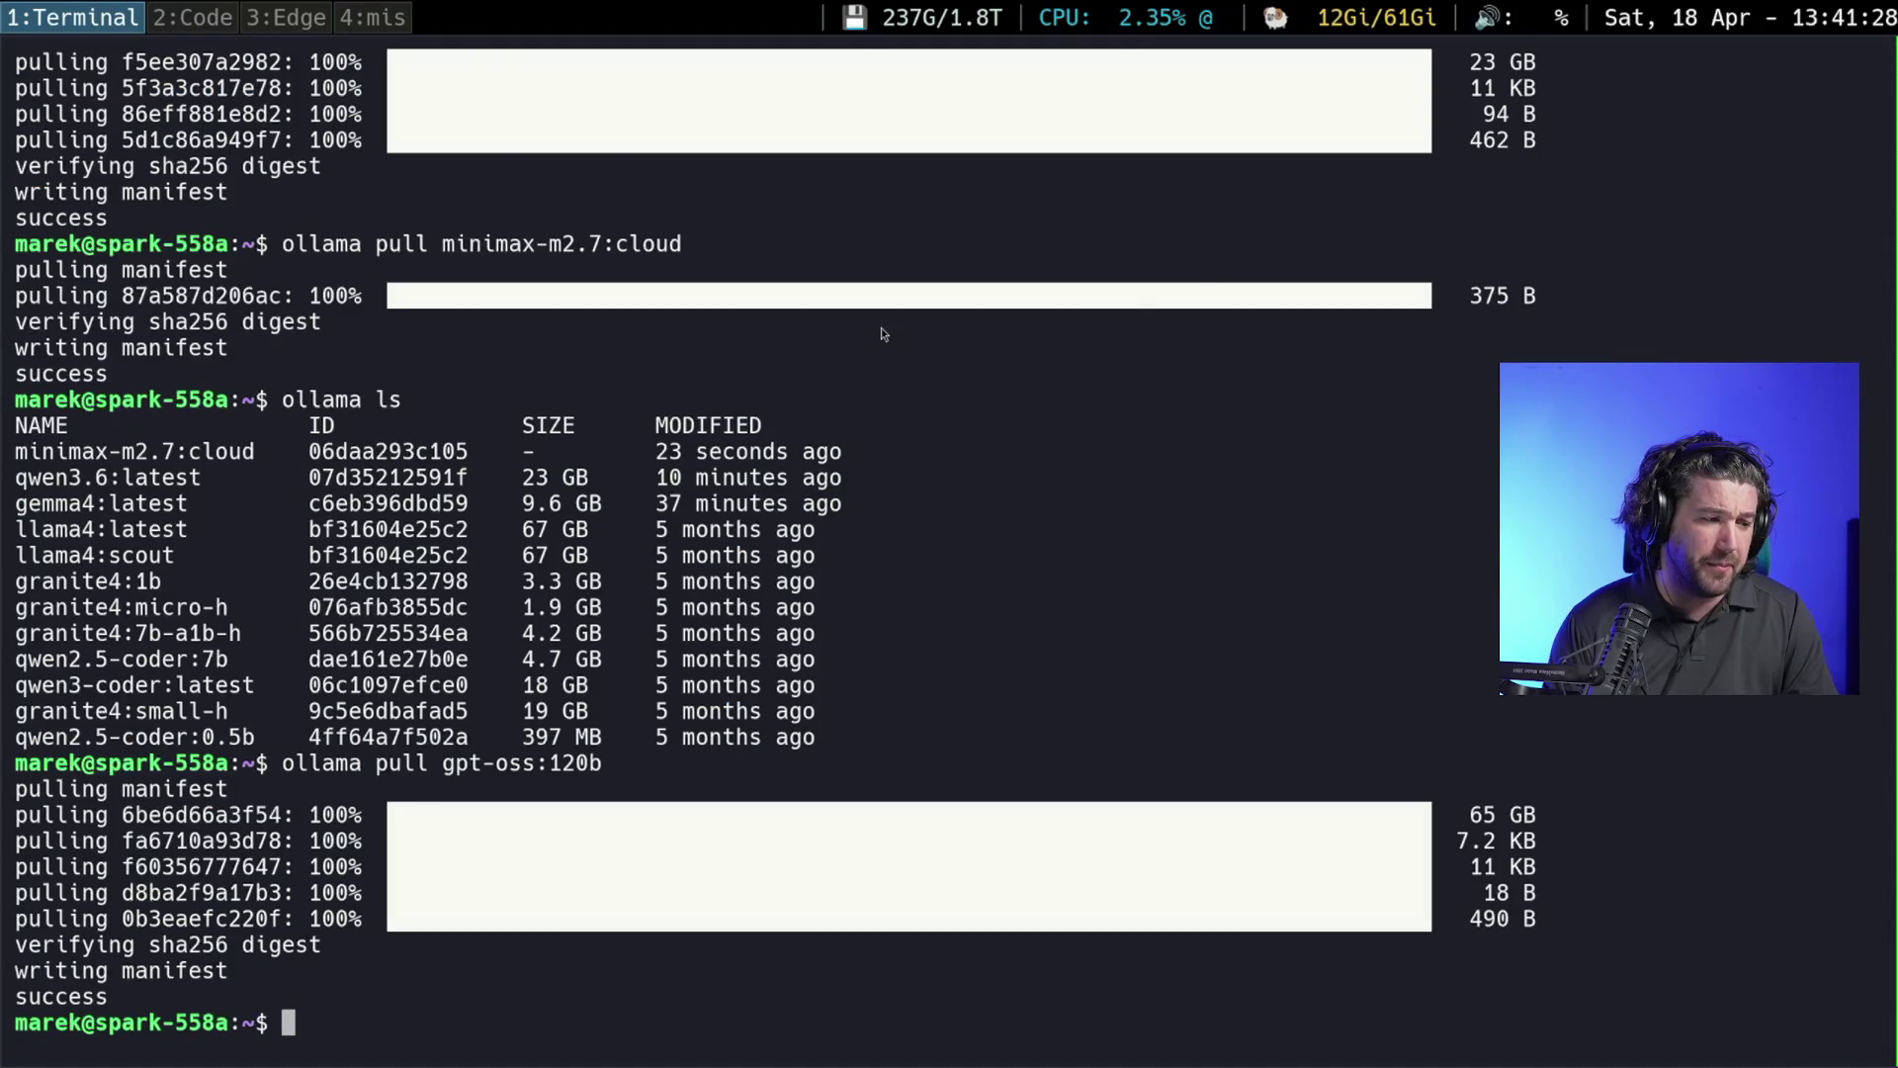
{"action": "key", "text": "super+2"}
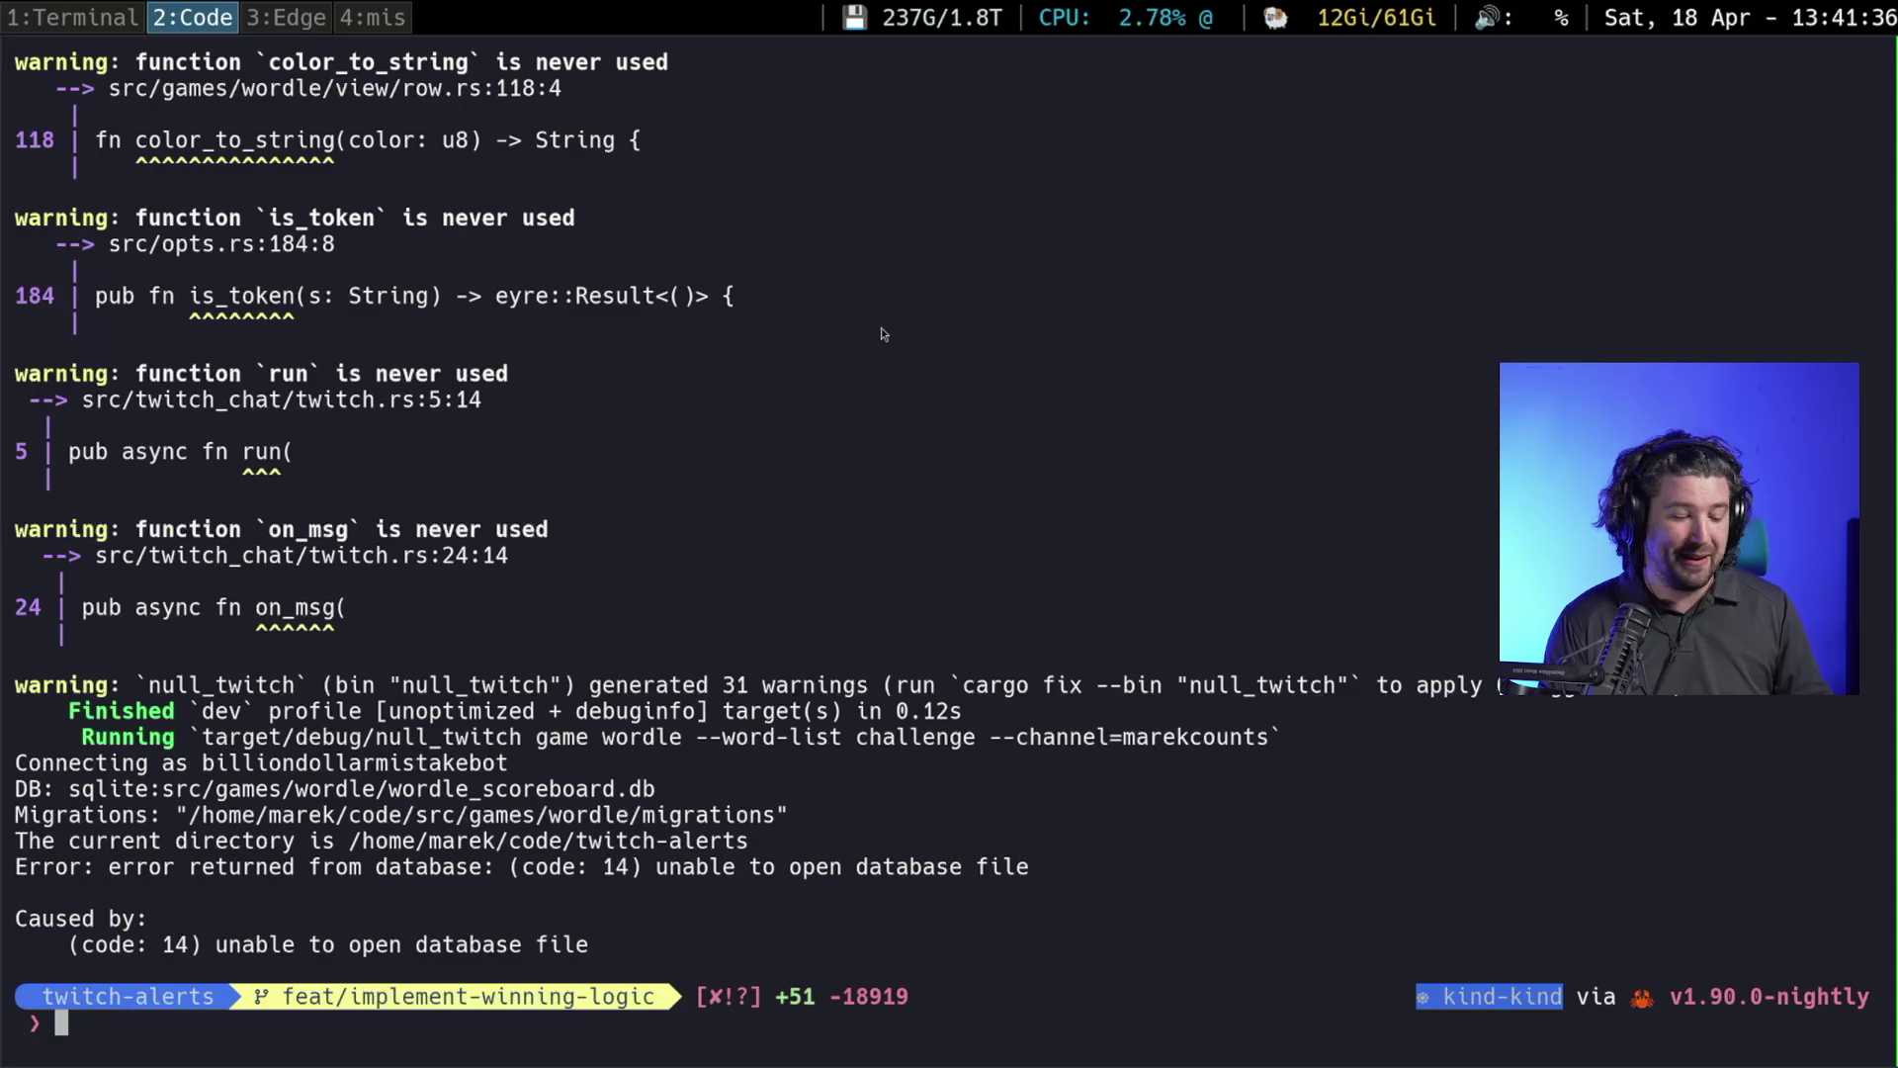
{"action": "key", "text": "super+3"}
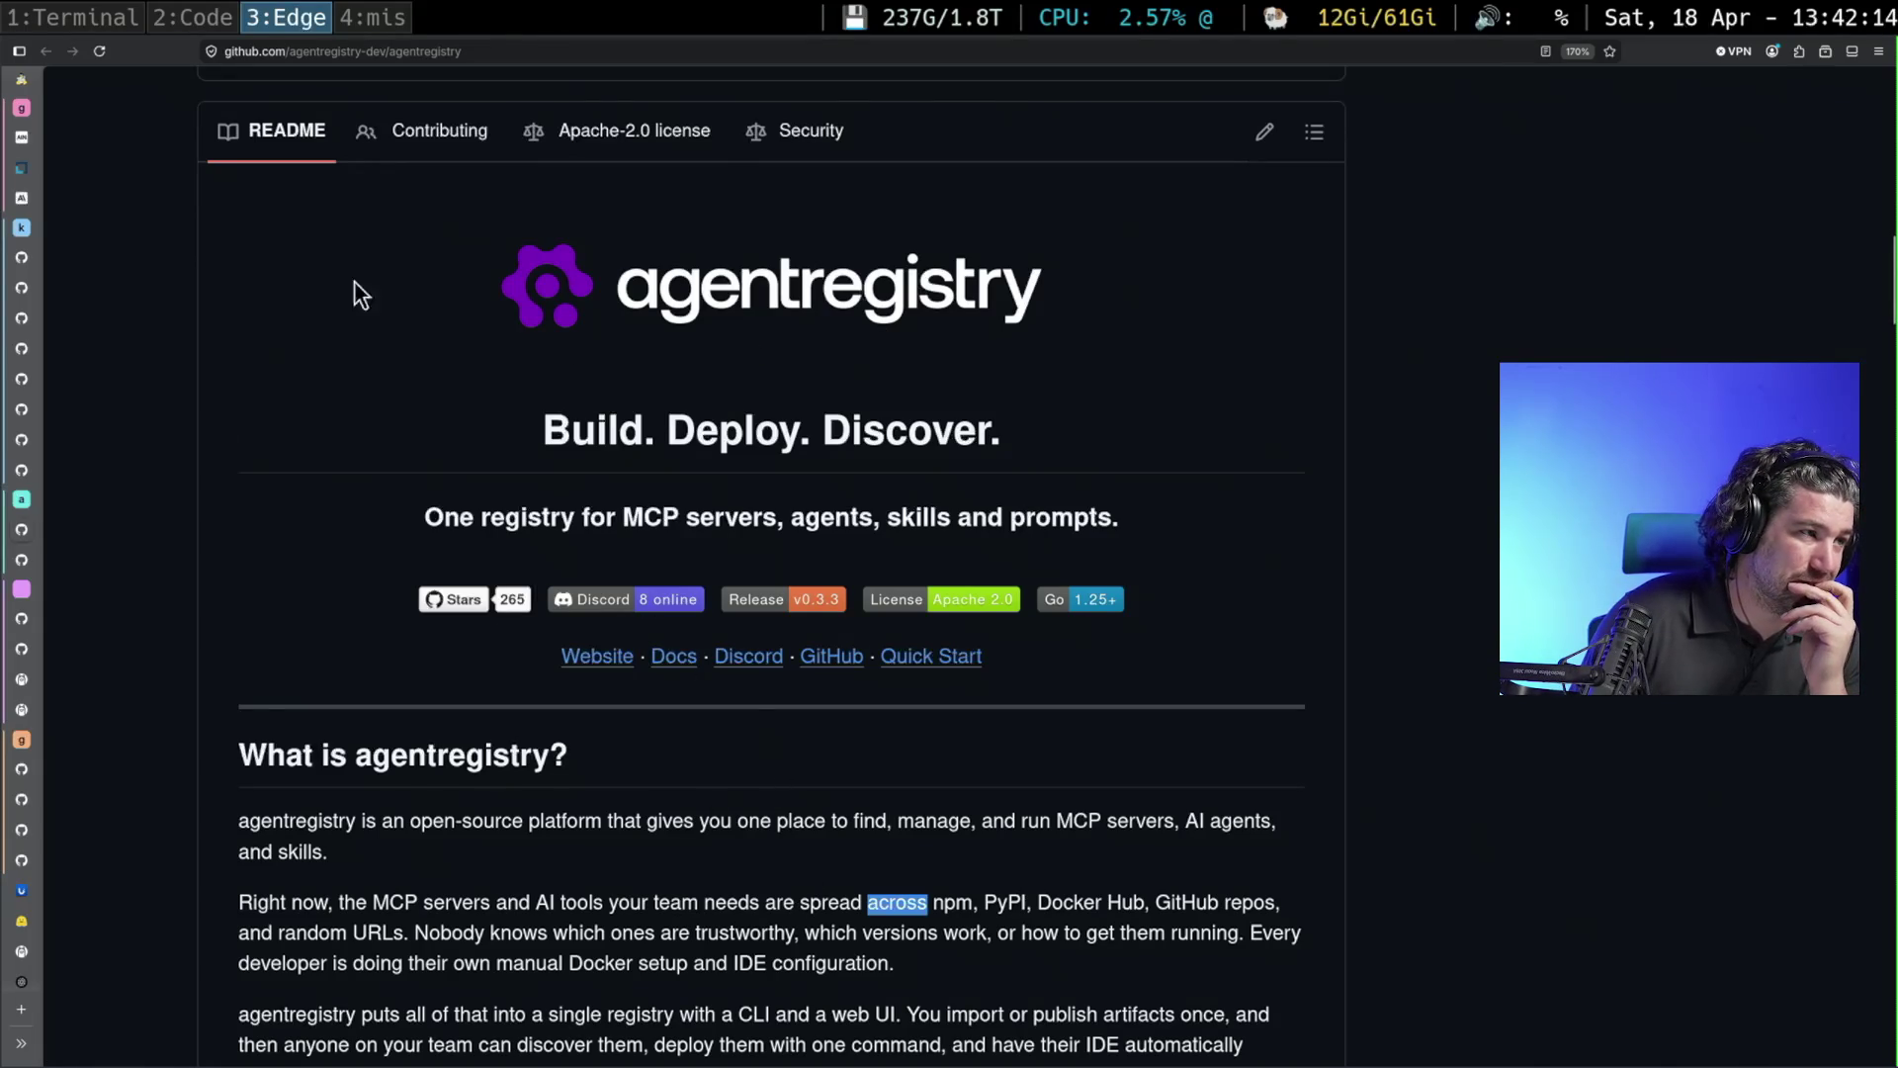
{"action": "left_click", "coordinate": [212, 18]}
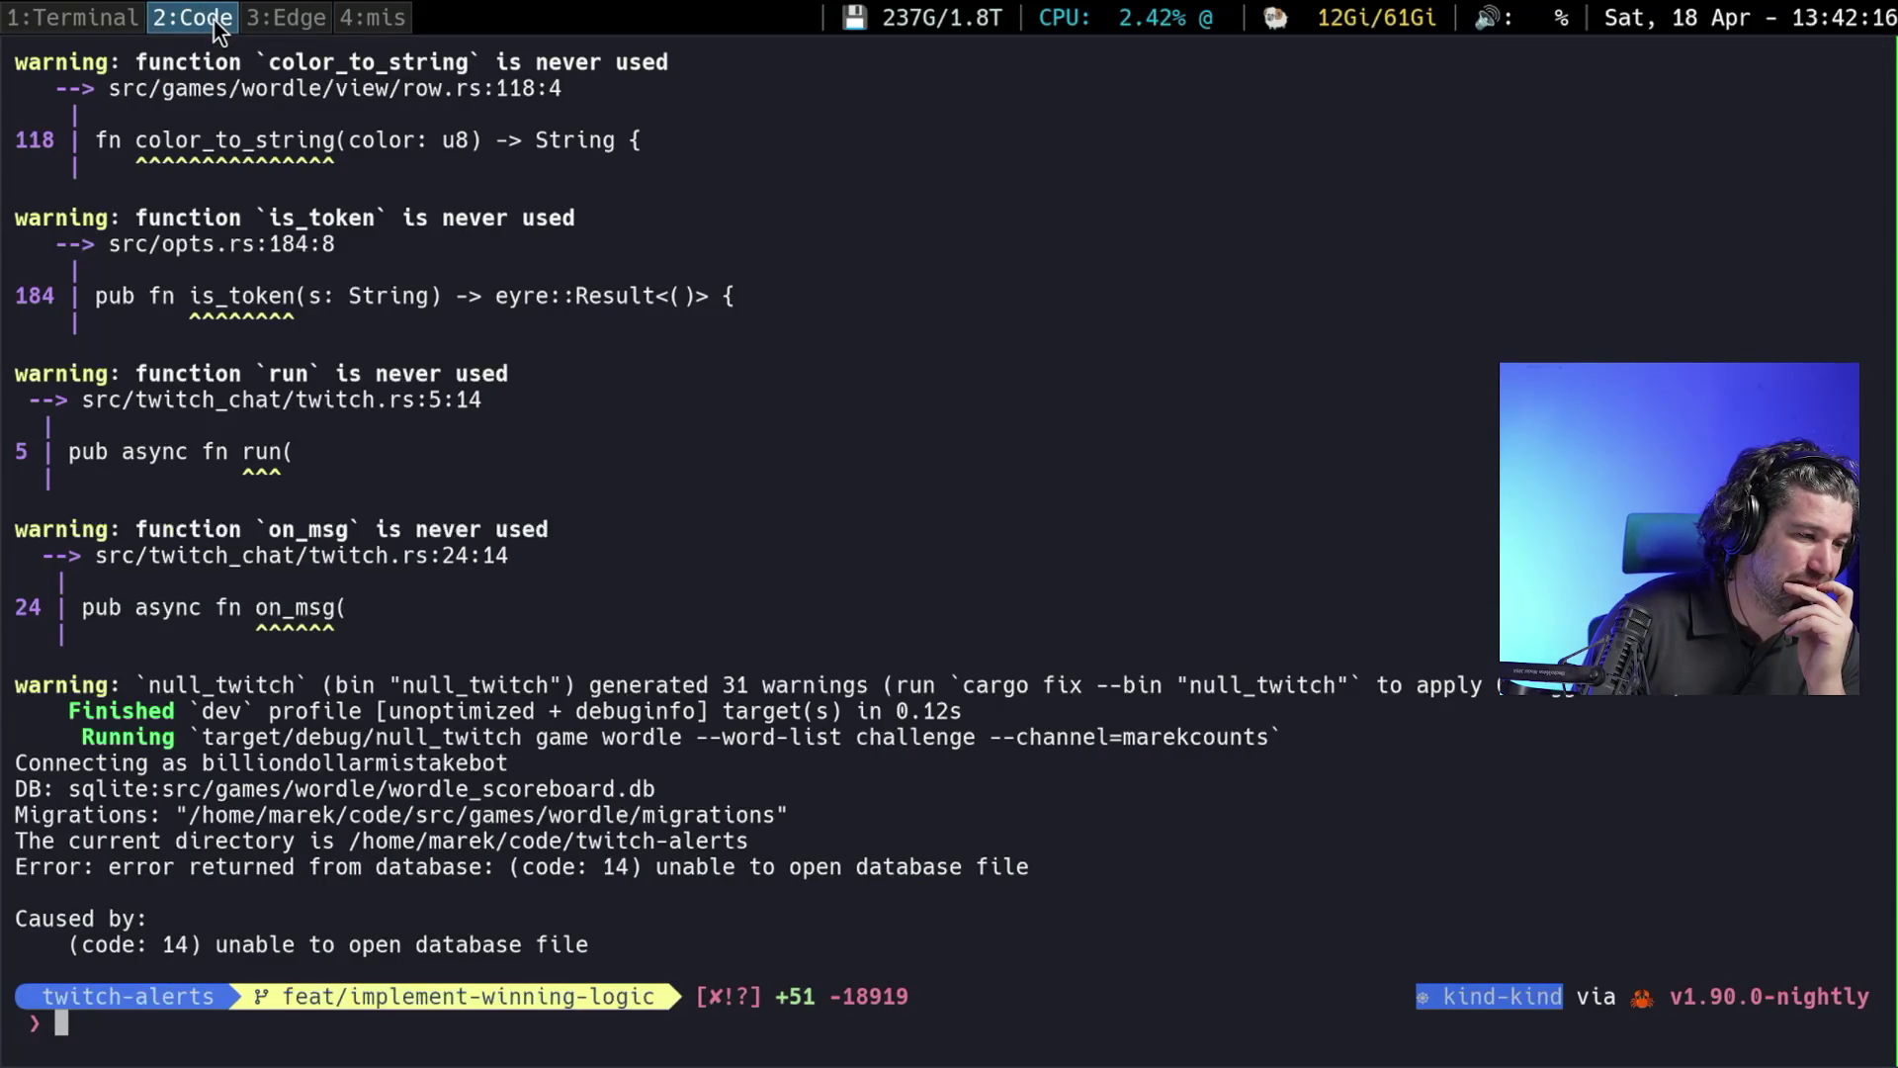
{"action": "left_click", "coordinate": [128, 7]}
{"action": "left_click", "coordinate": [222, 5]}
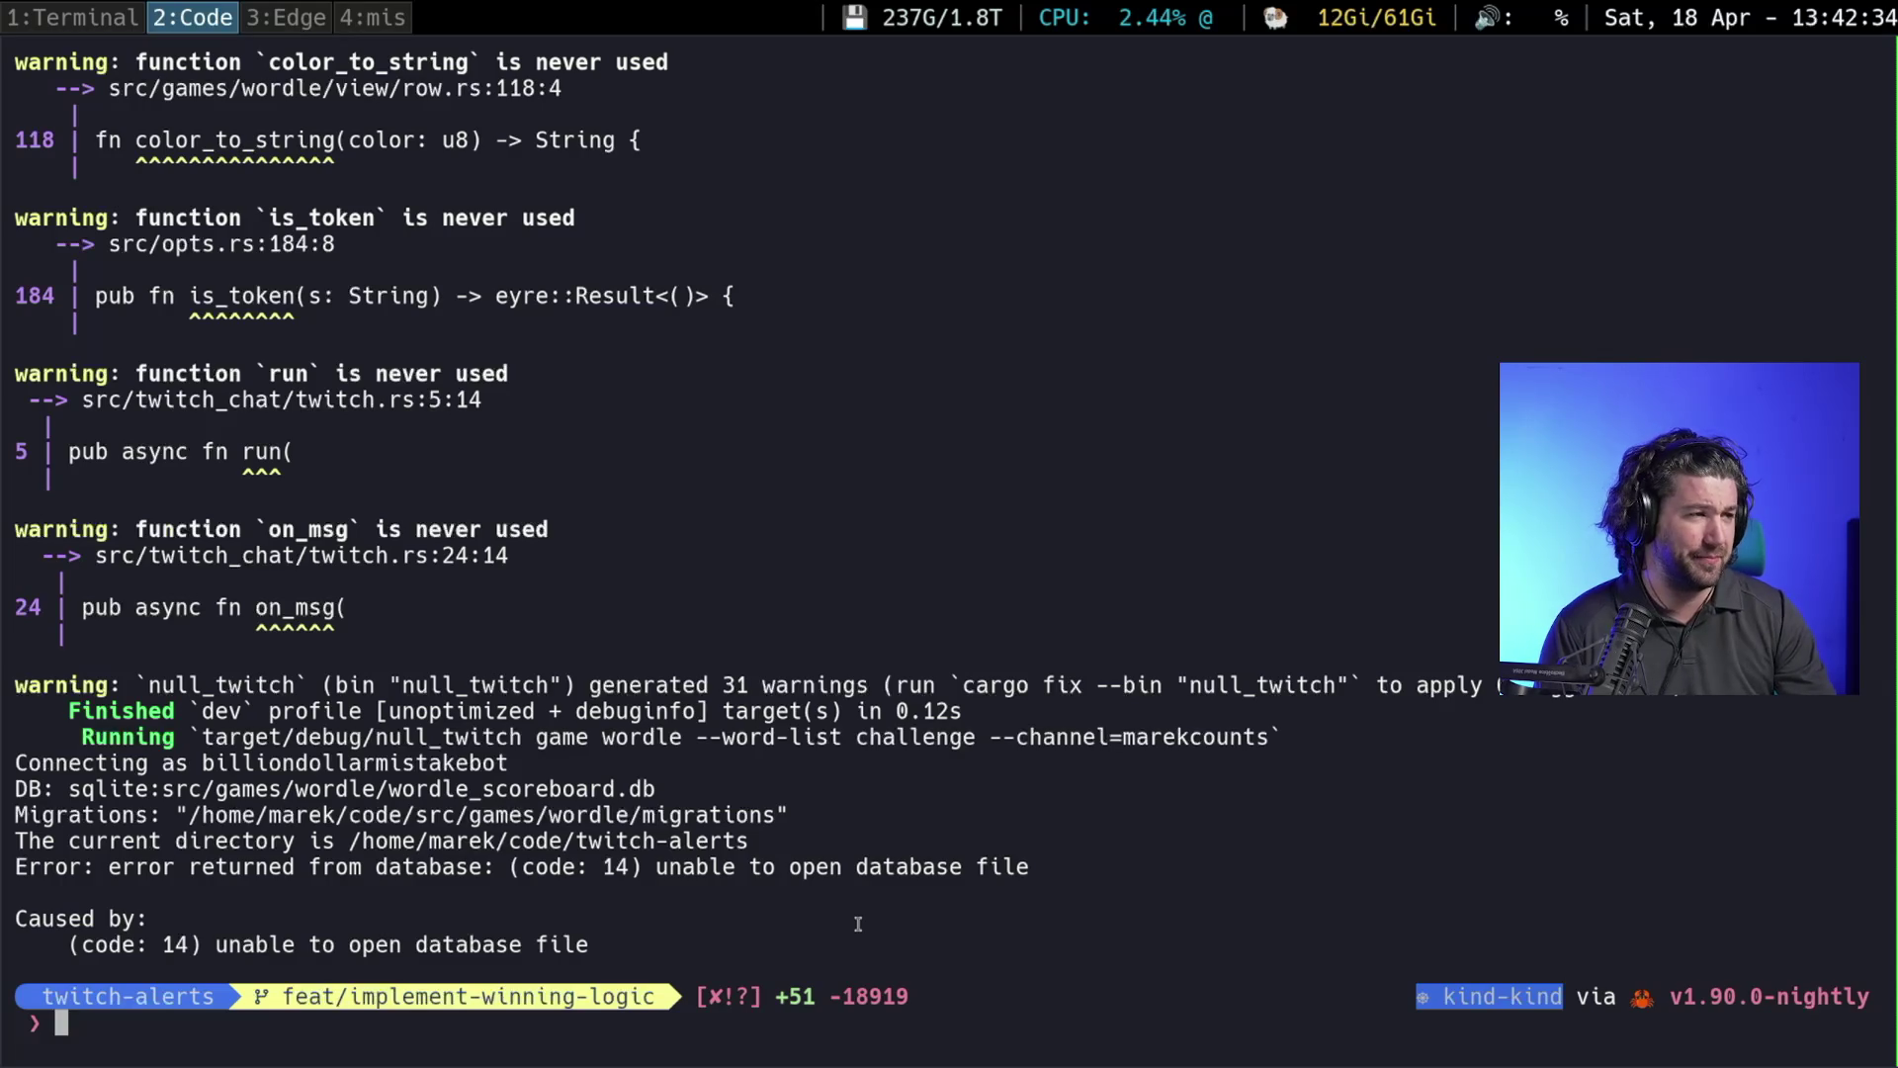
{"action": "key", "text": "super+3"}
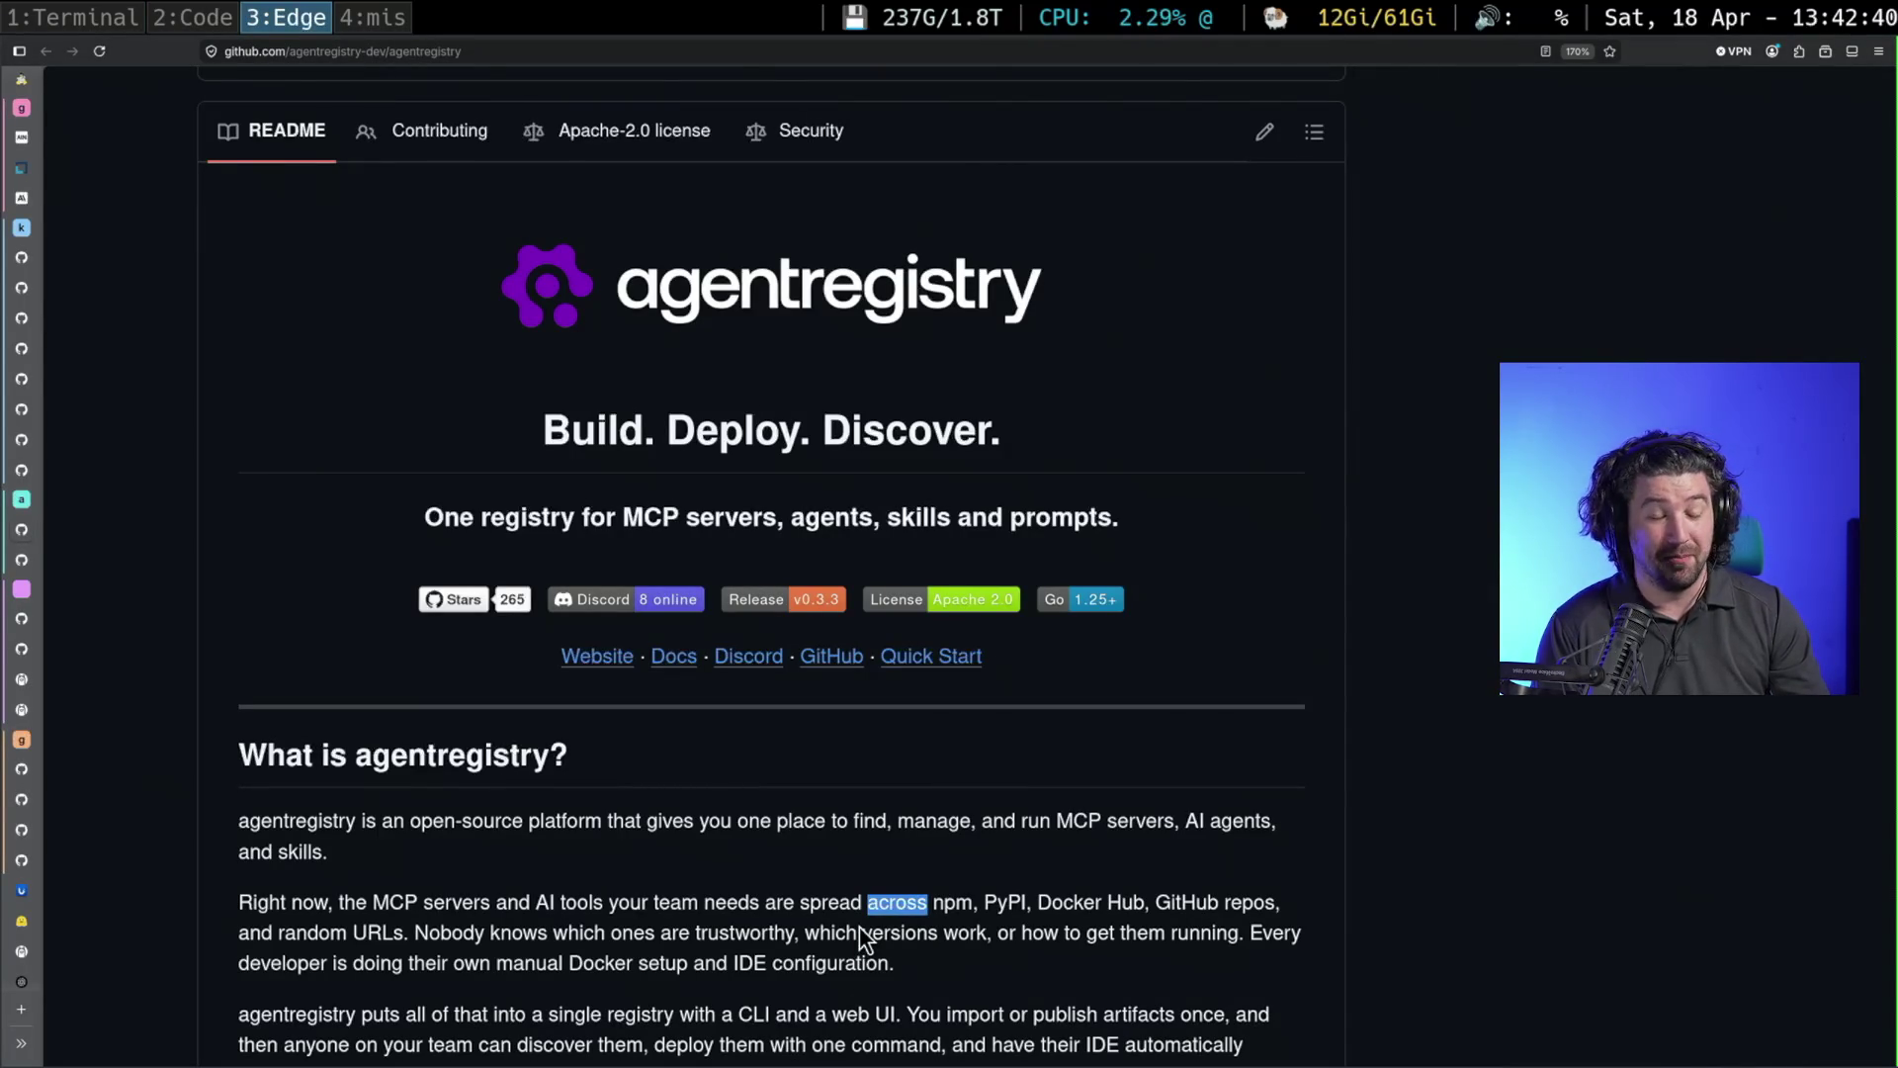
Cycle through the ollama terminal, cargo error output and README, ending on the ollama list
{"action": "key", "text": "super+1"}
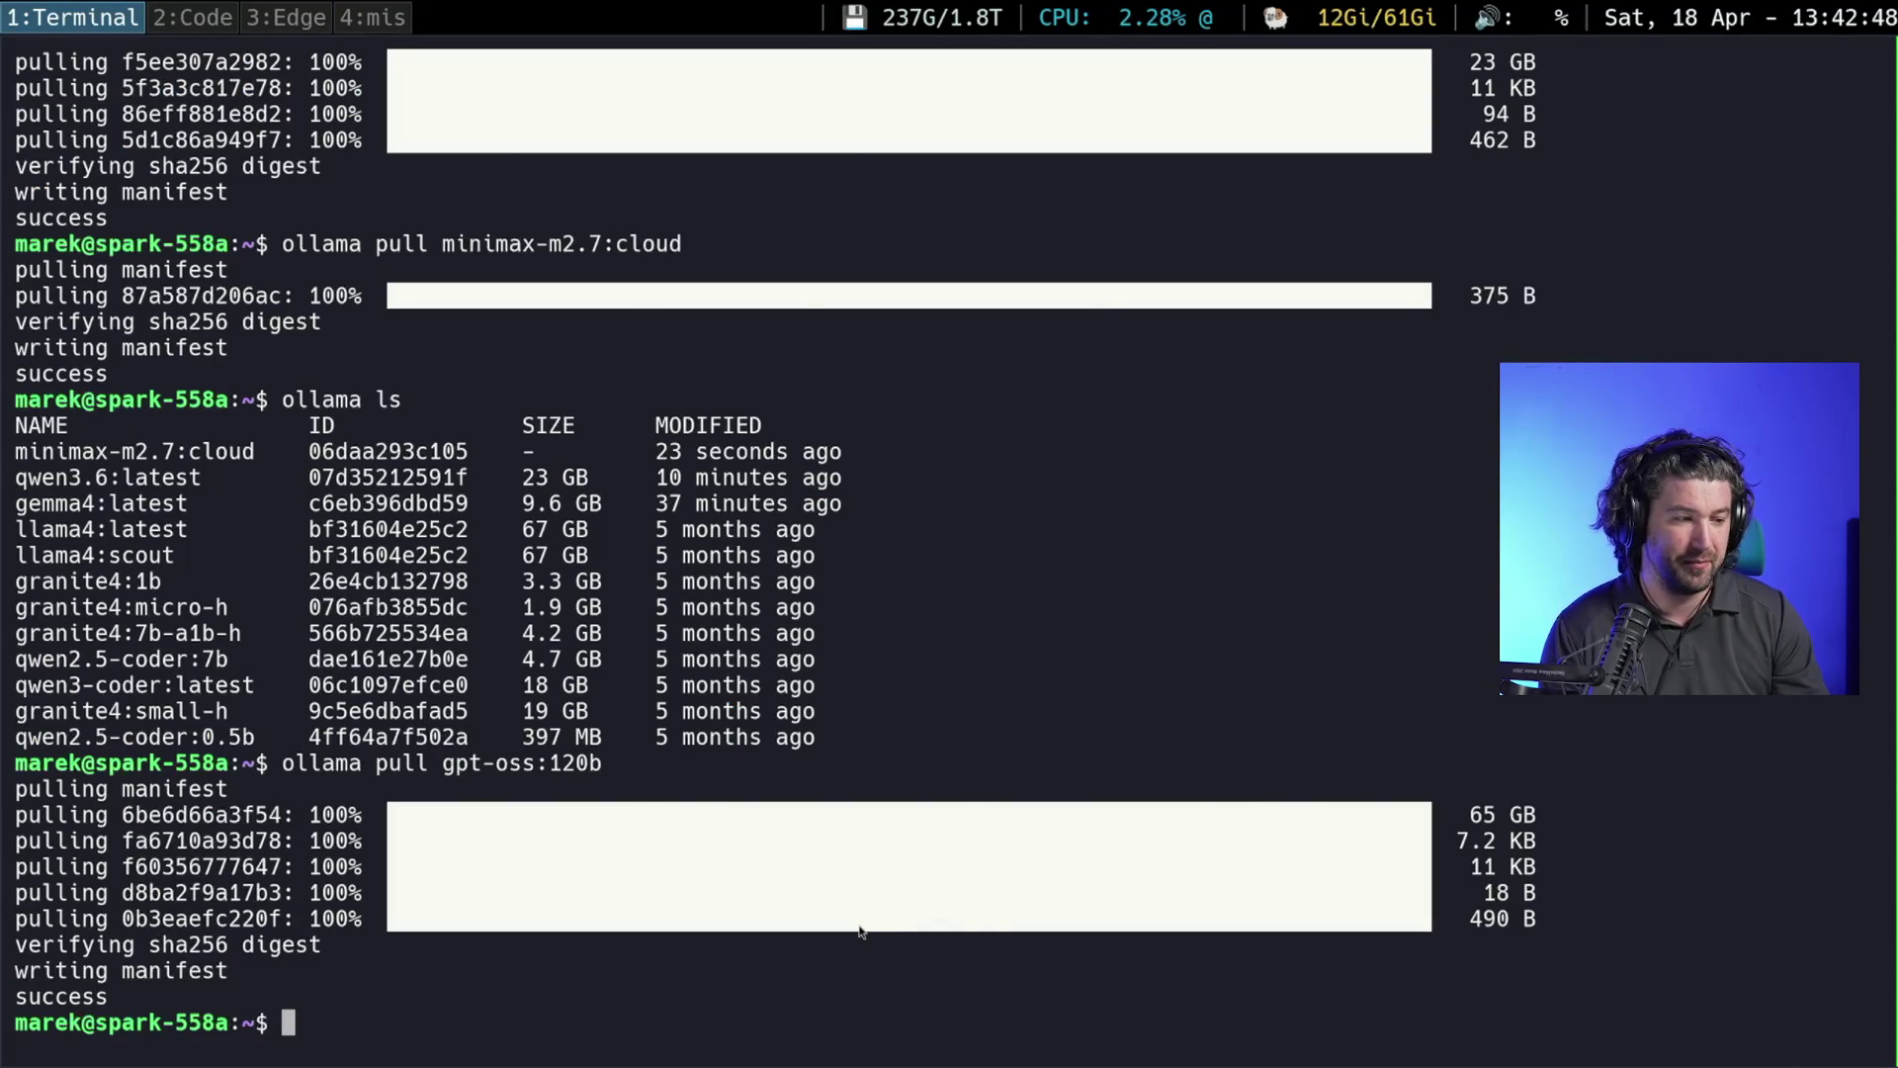
{"action": "key", "text": "super+2"}
{"action": "key", "text": "super+3"}
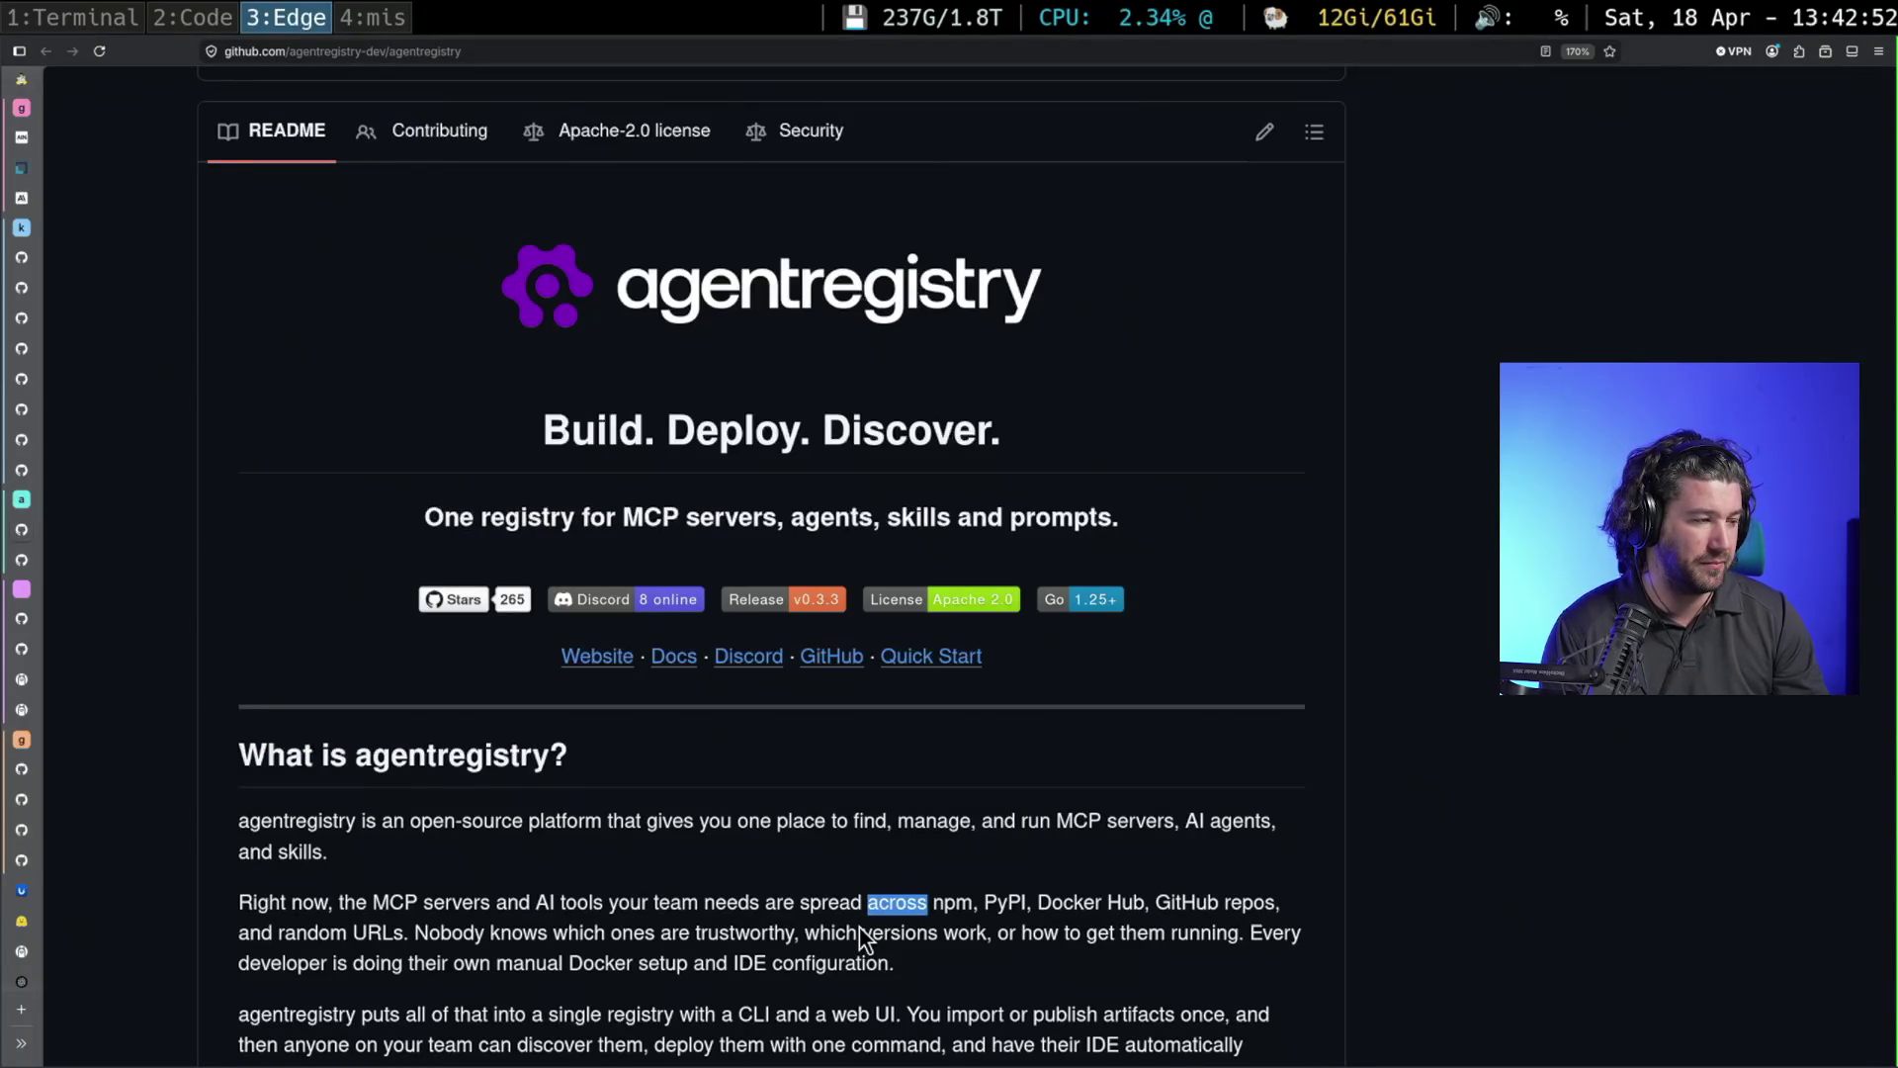
{"action": "key", "text": "super+2"}
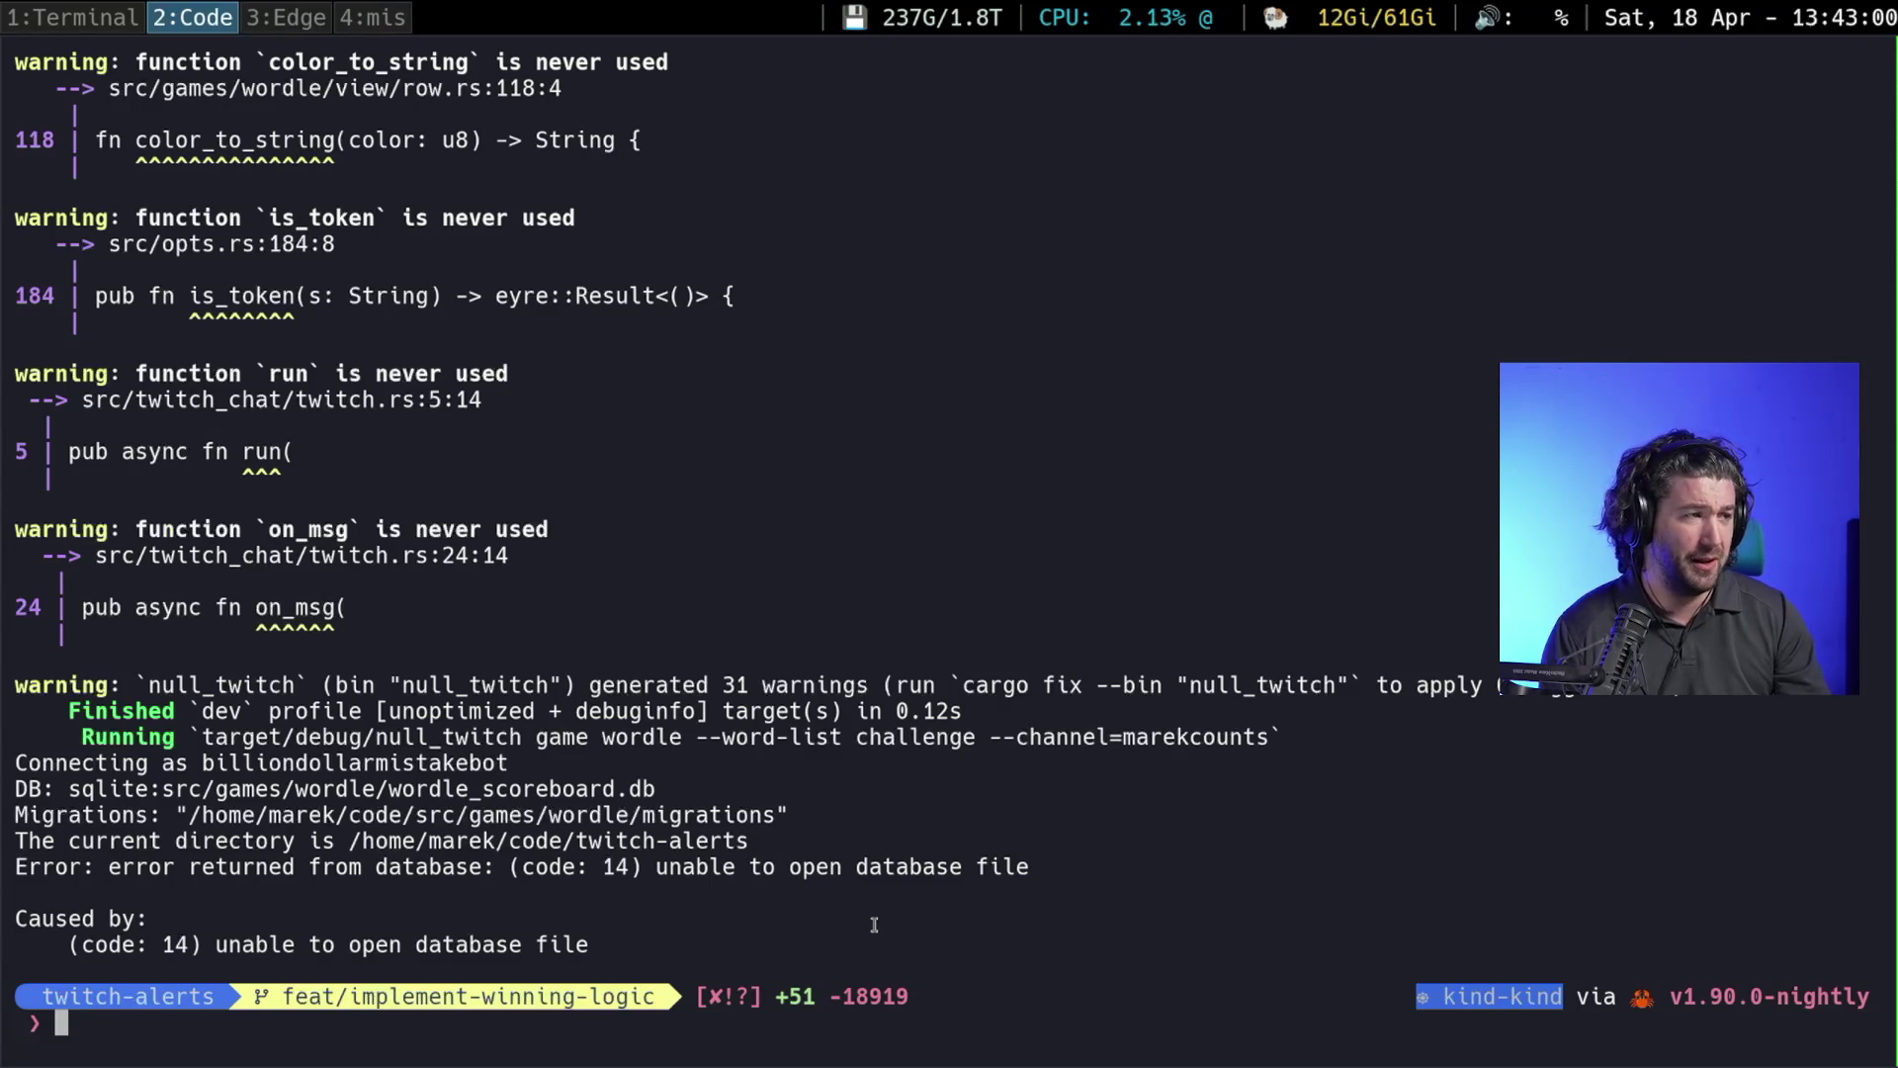
{"action": "key", "text": "super+1"}
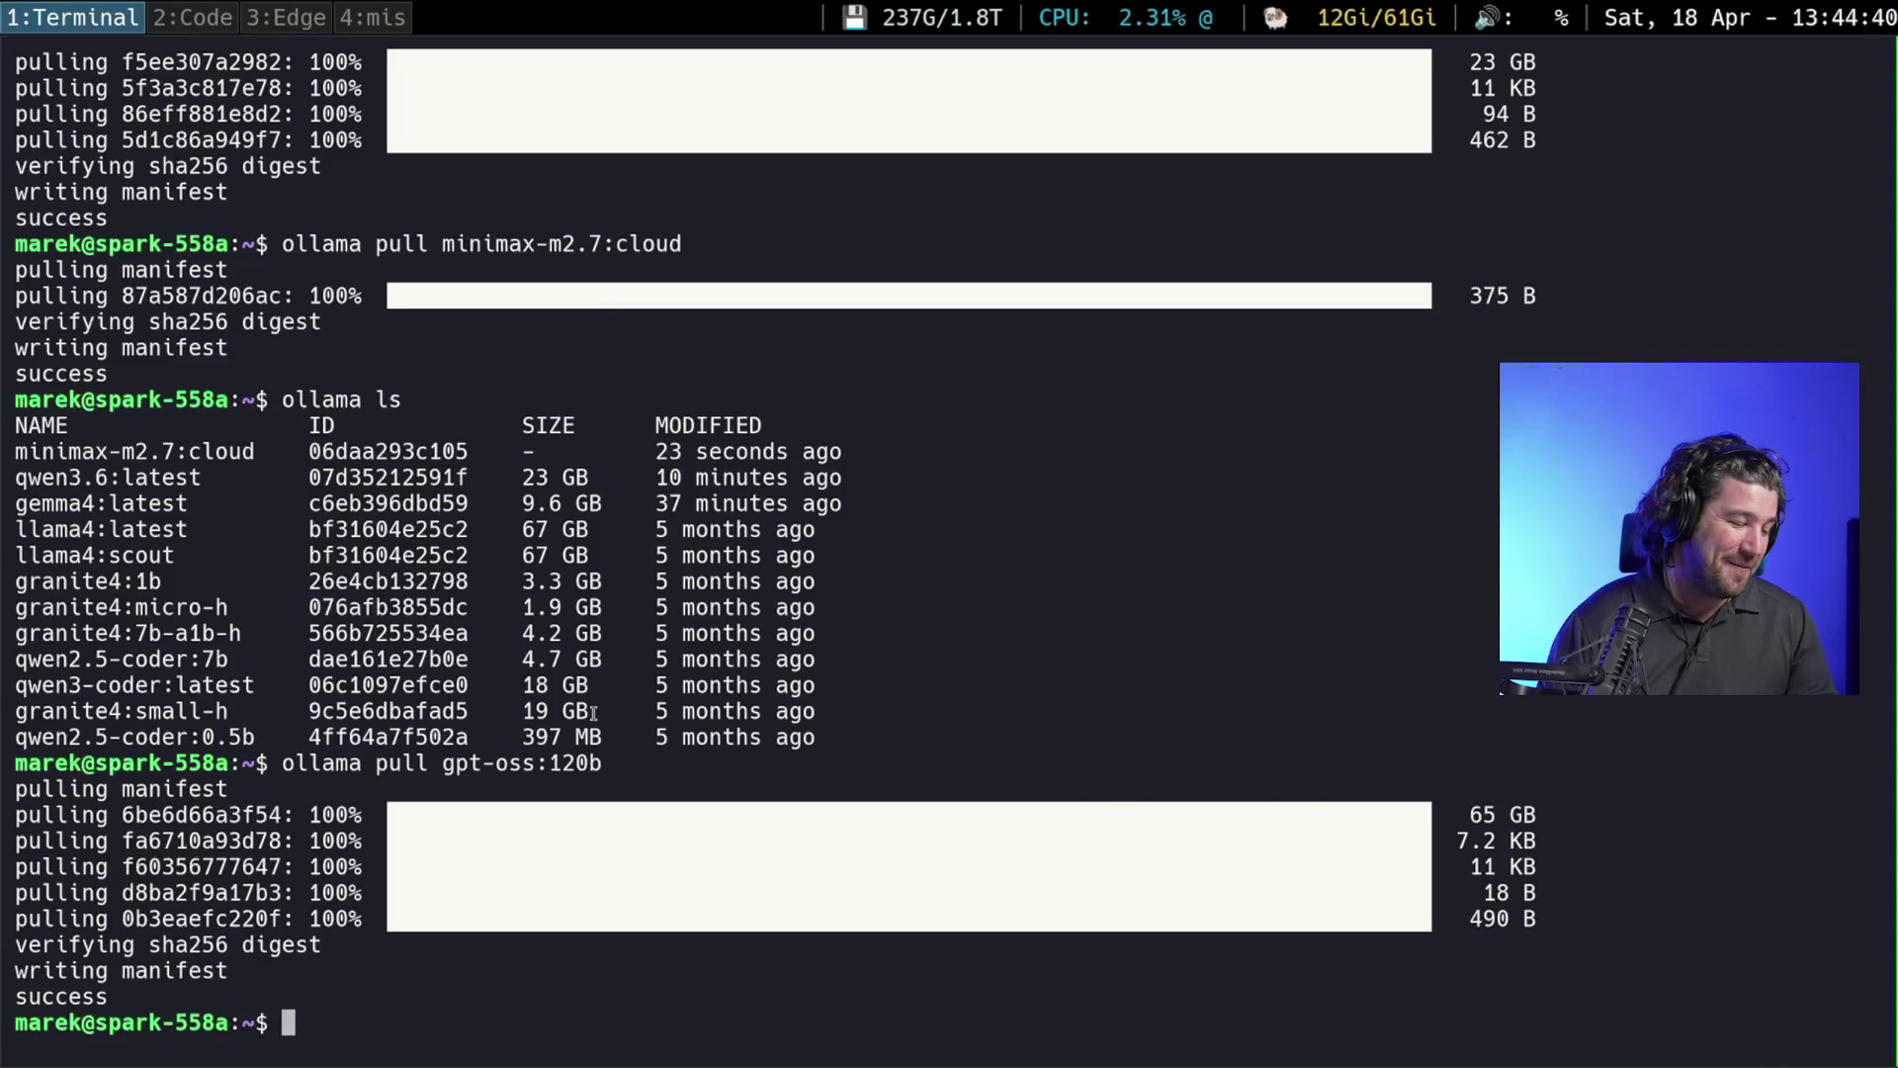
Recheck the cargo error output twice, then start a blank new browser tab
{"action": "key", "text": "super+2"}
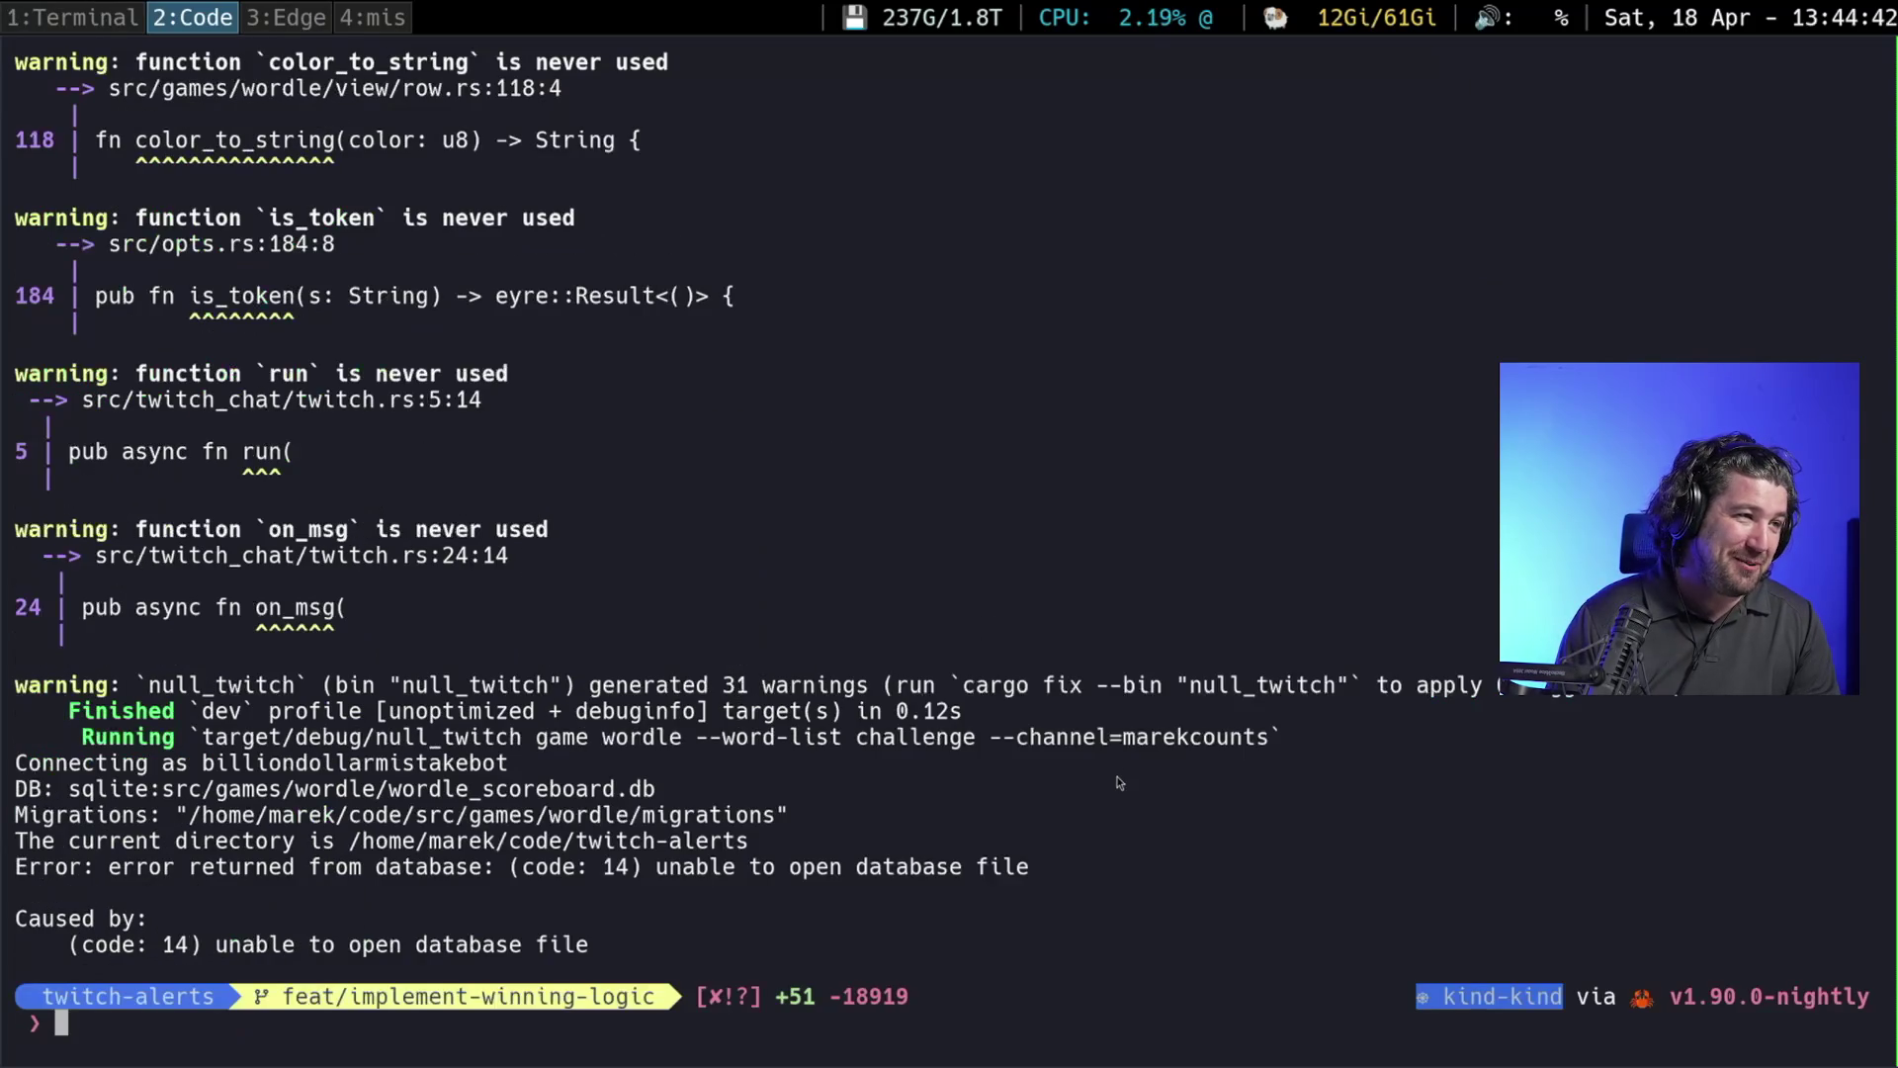
{"action": "key", "text": "super+3"}
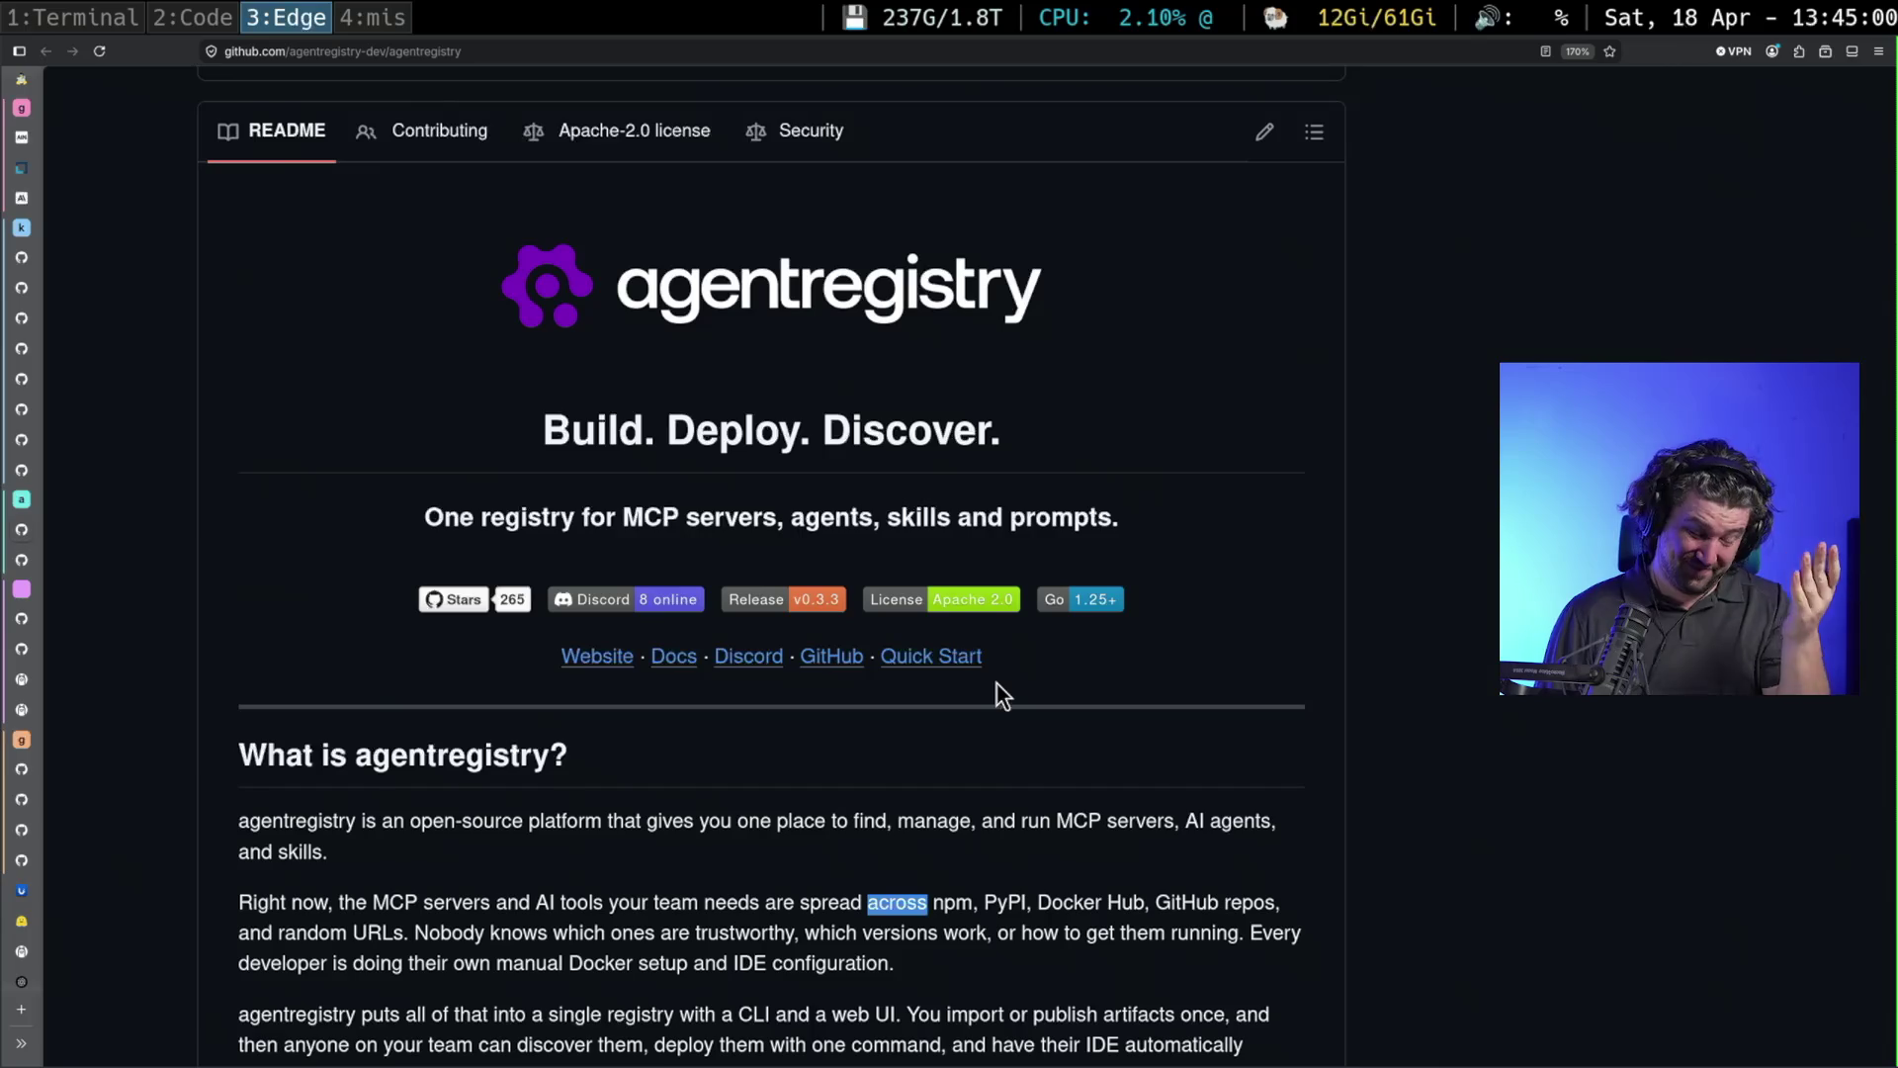
{"action": "key", "text": "super+2"}
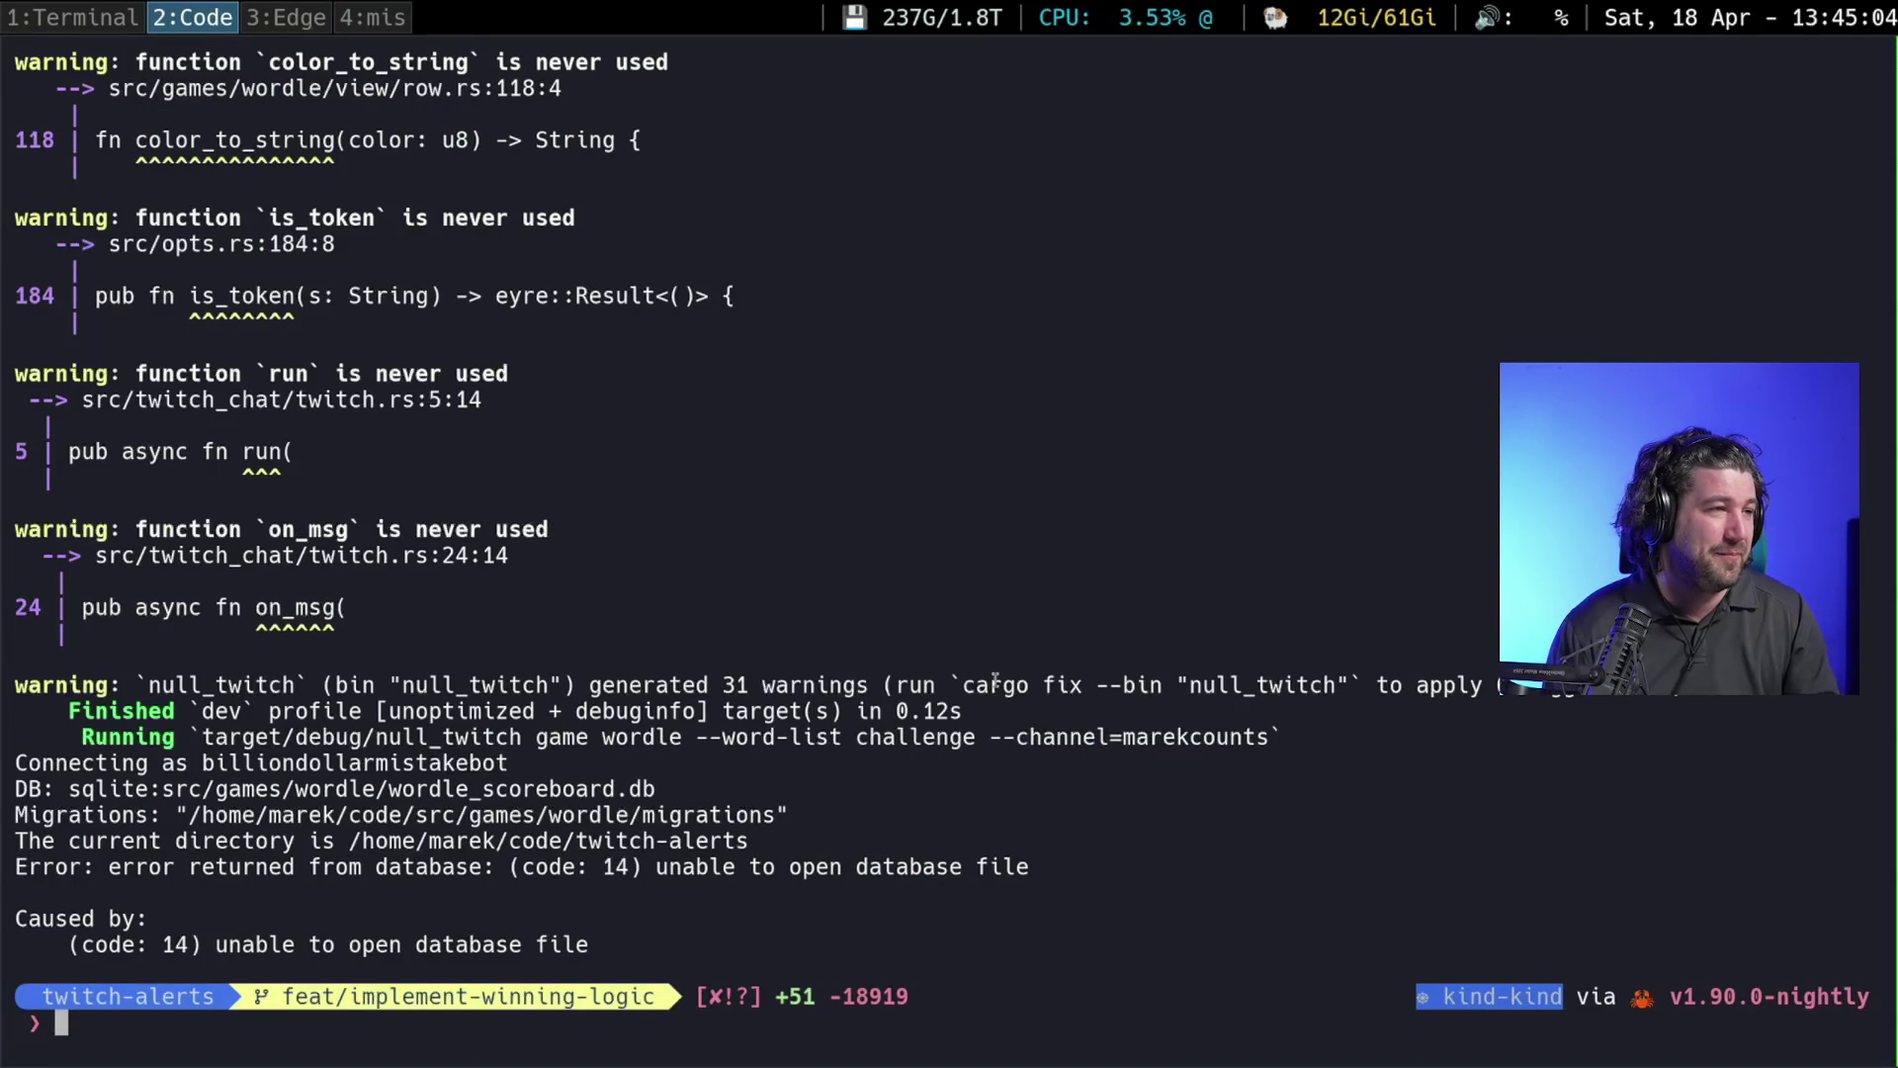
{"action": "key", "text": "super+3"}
{"action": "key", "text": "ctrl+t"}
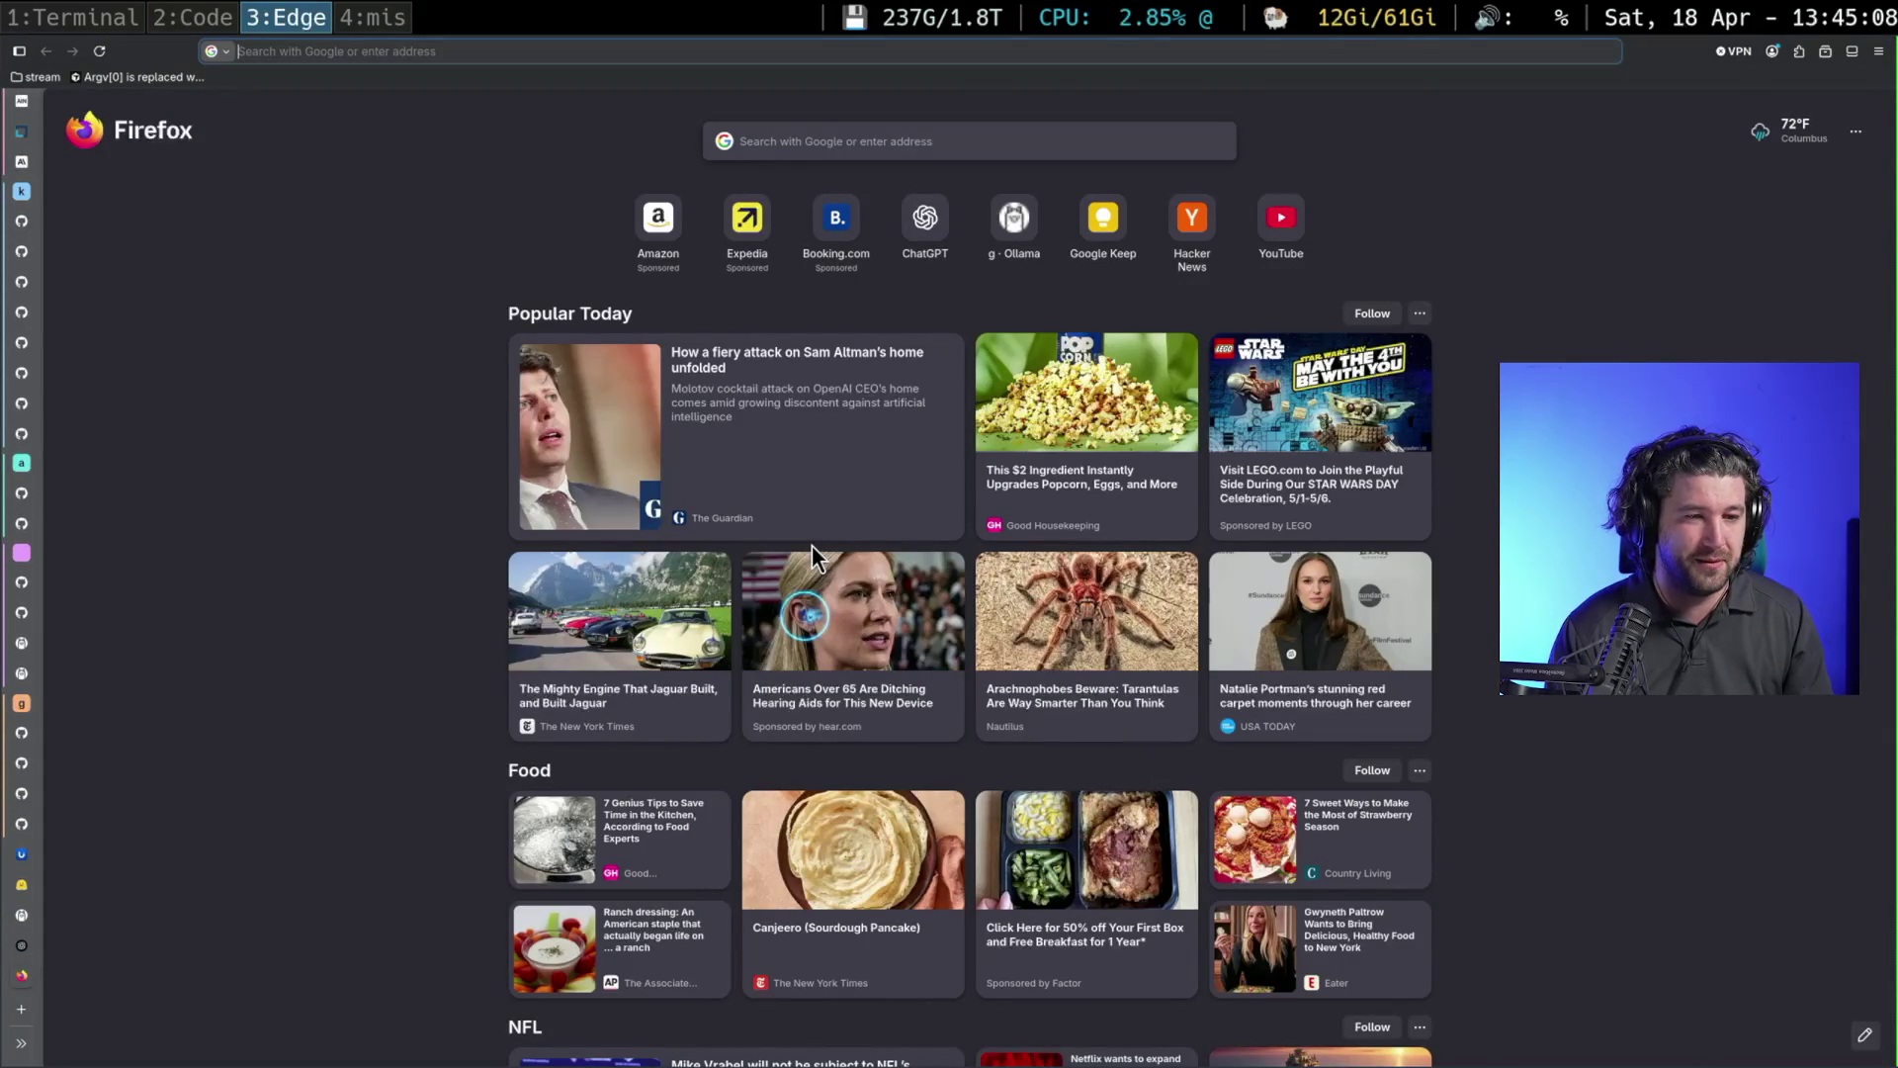
{"action": "type", "text": "tri"}
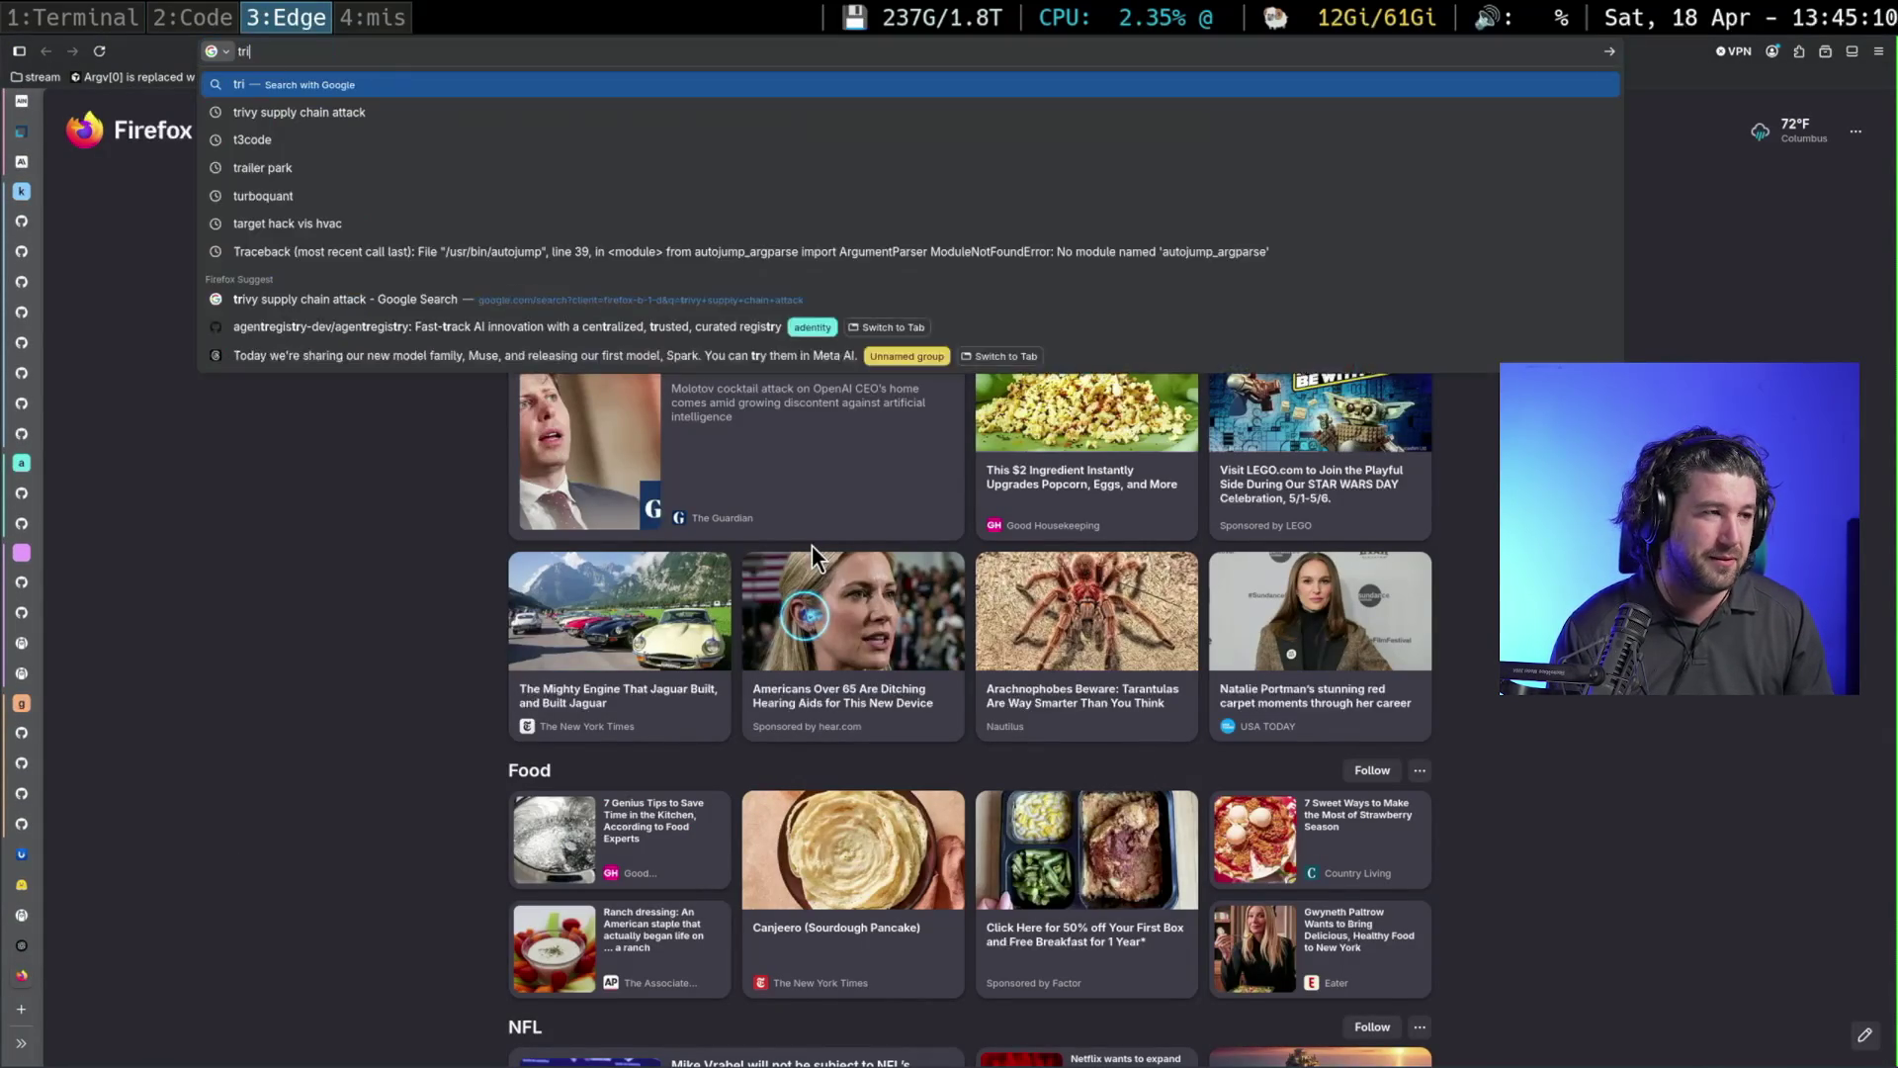
{"action": "type", "text": "umph"}
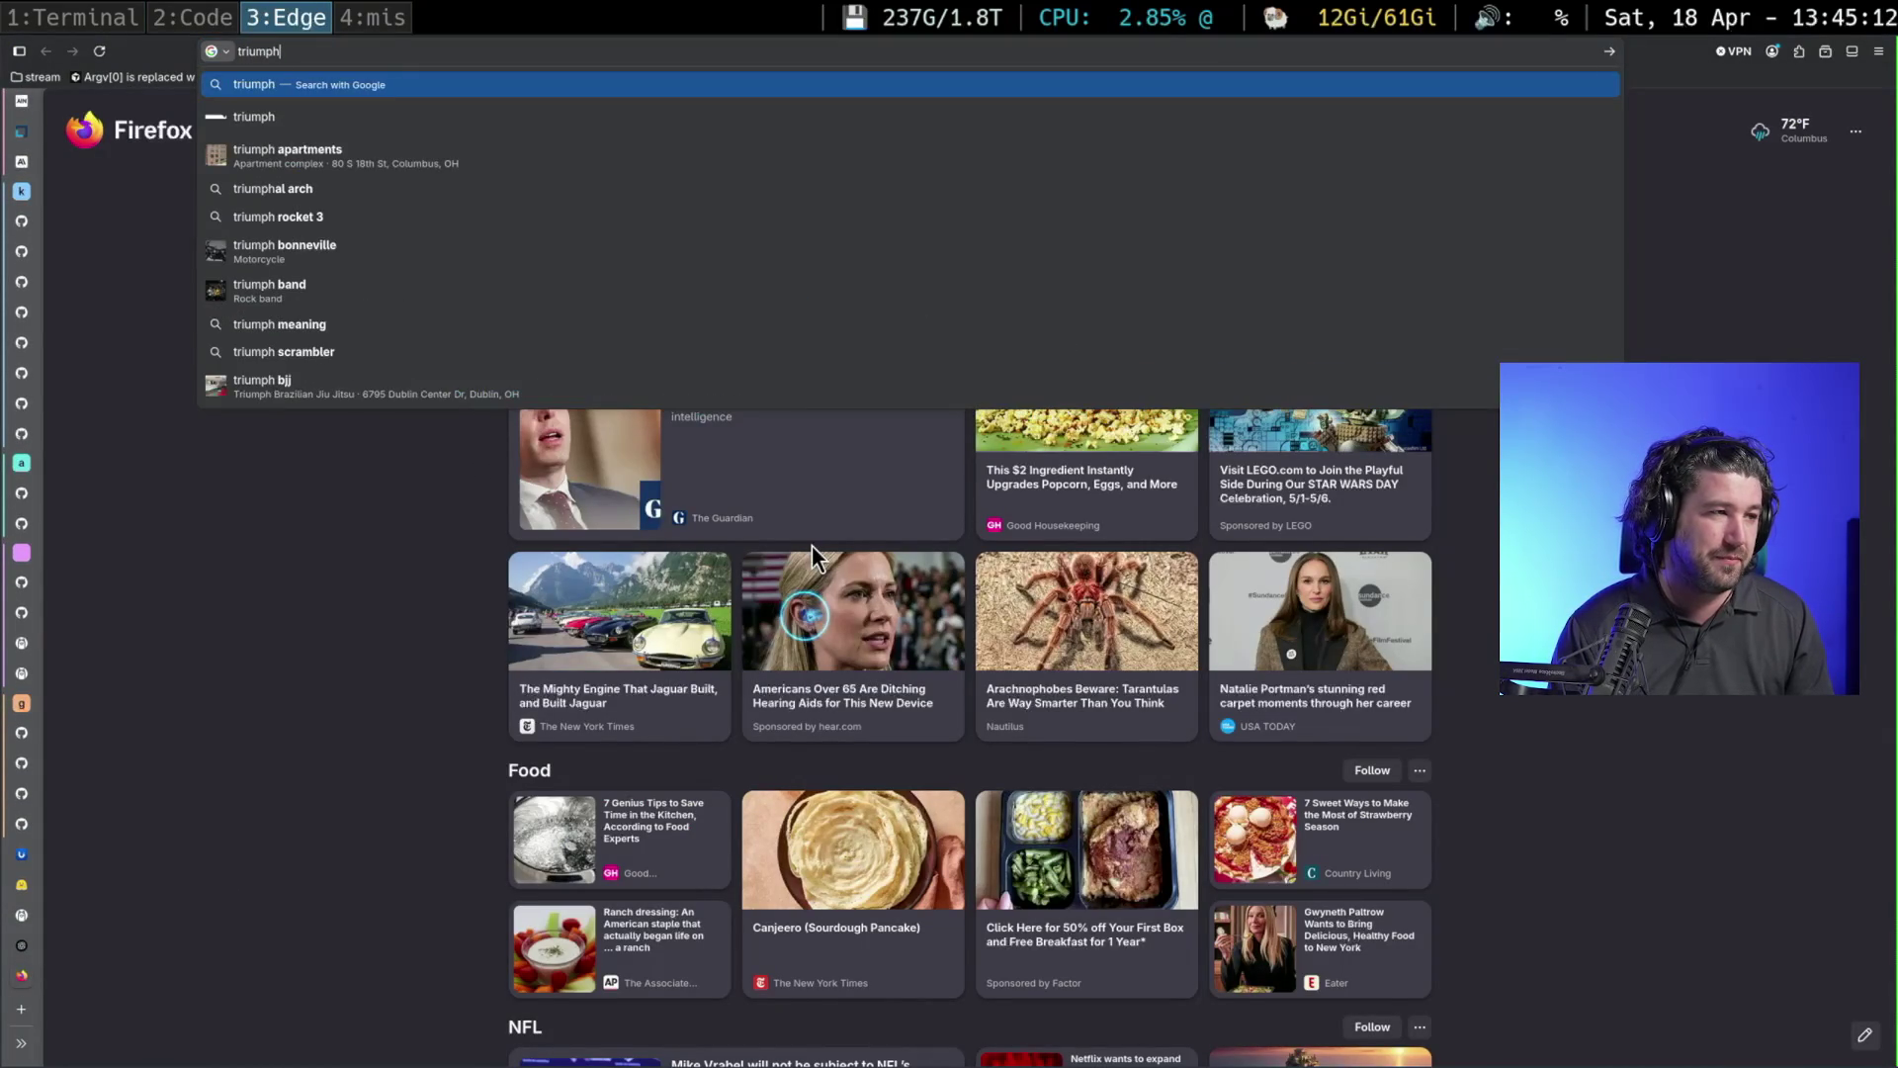
Search triumph, enter the Triumph site accepting cookies, and reach the Rocket 3 Storm GT page
{"action": "key", "text": "Return"}
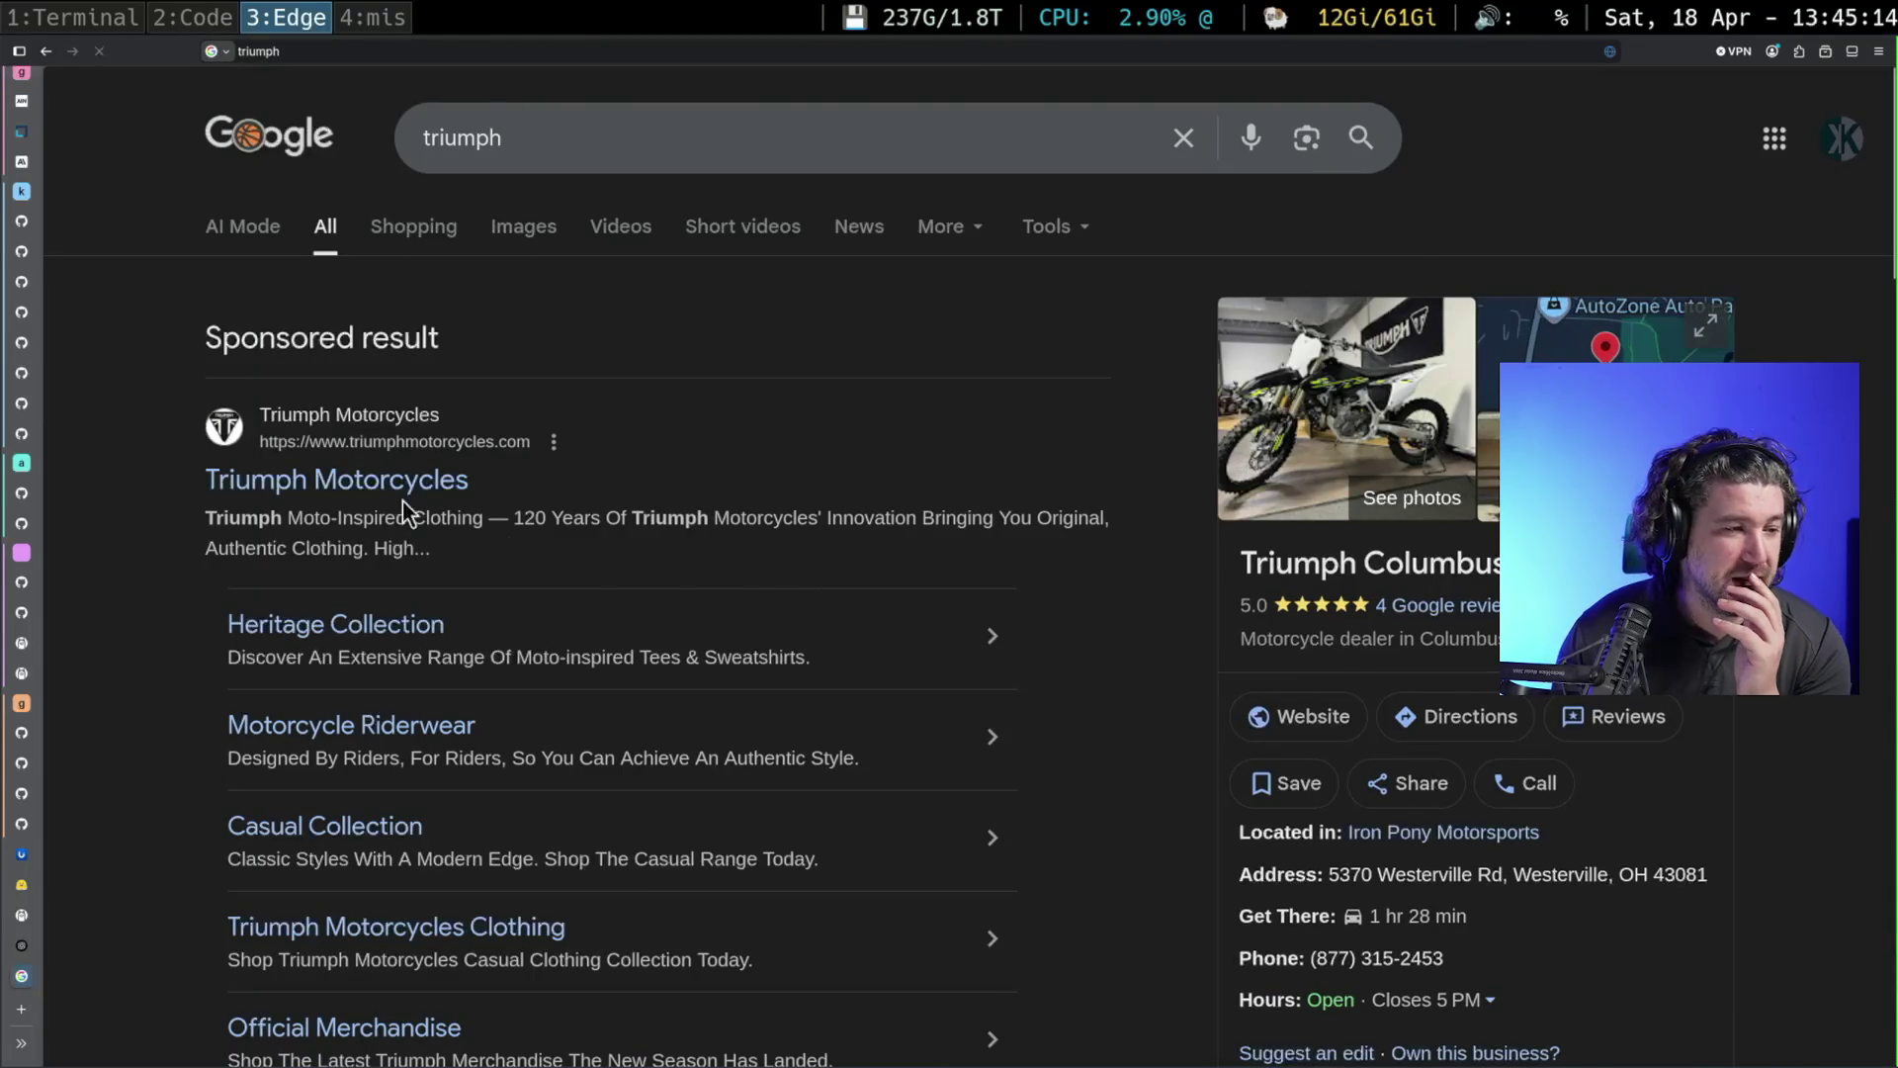
{"action": "left_click", "coordinate": [382, 480]}
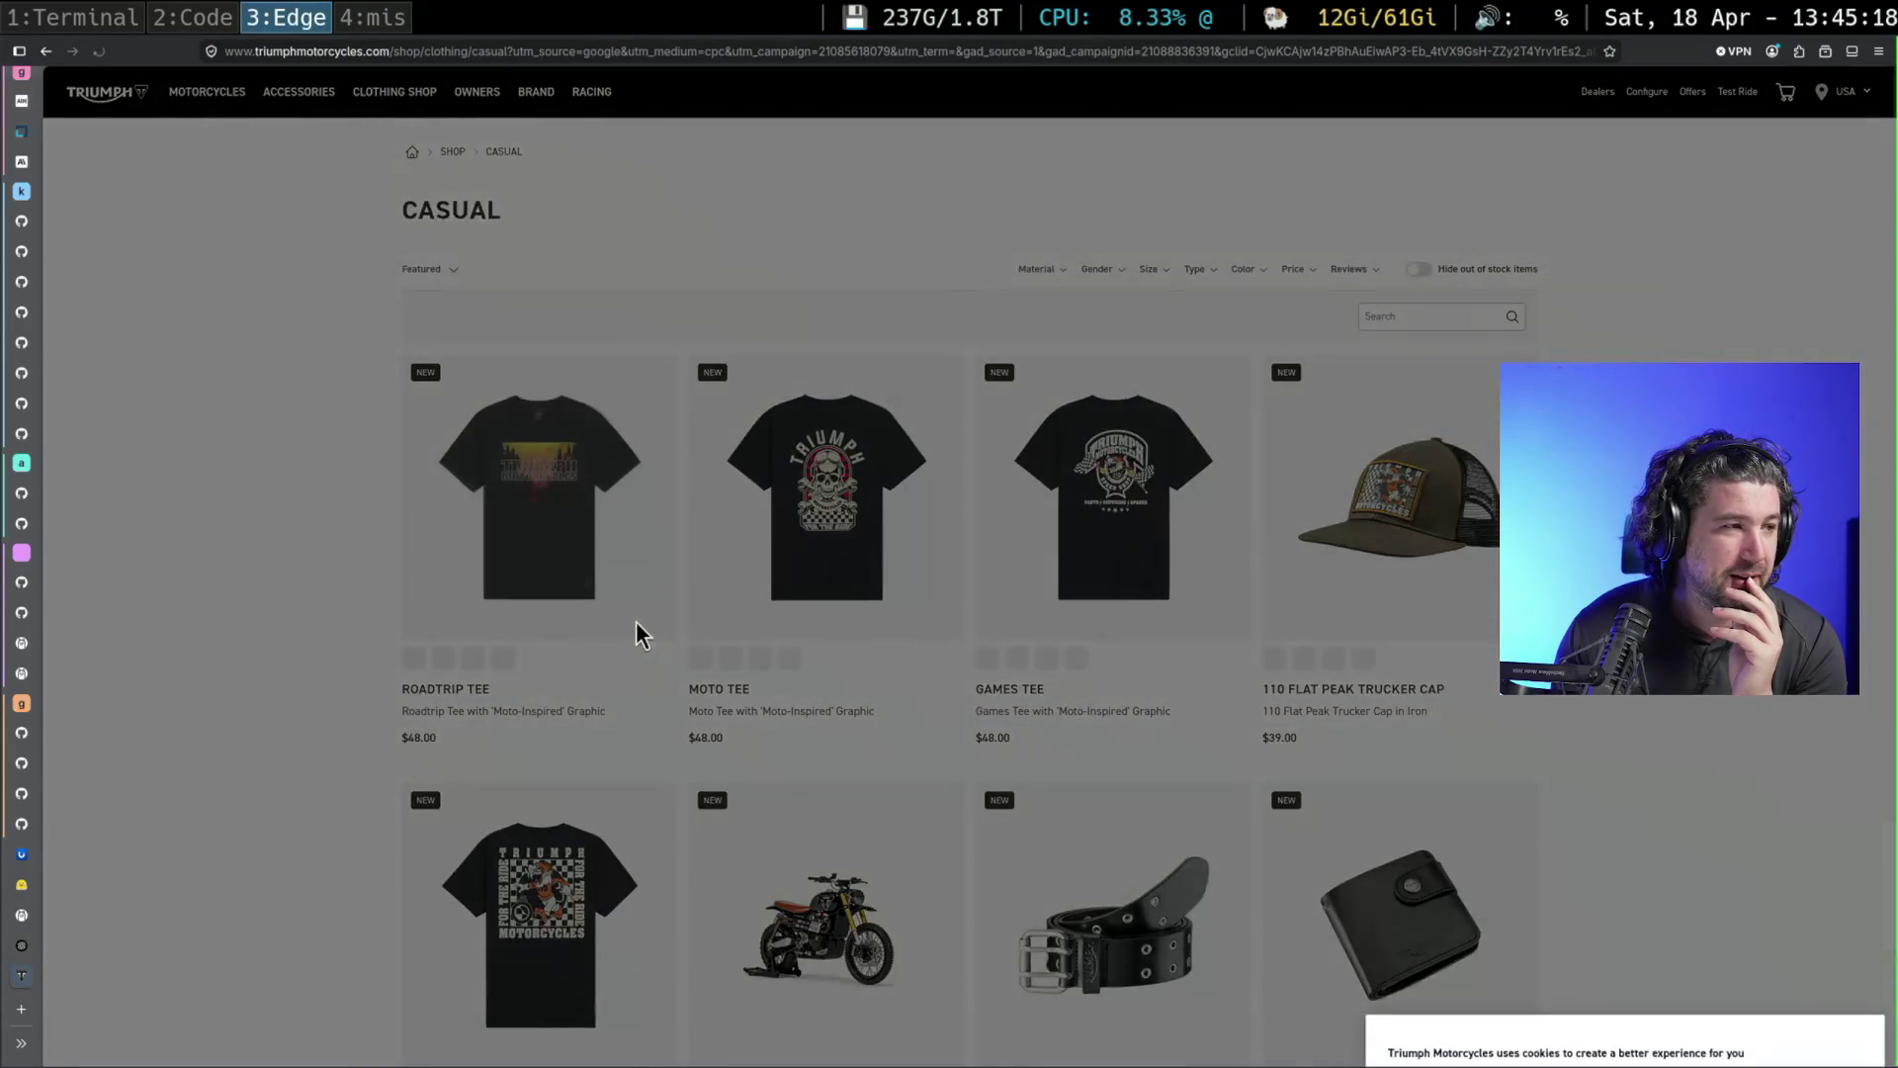
{"action": "left_click", "coordinate": [1812, 1020]}
{"action": "left_click", "coordinate": [215, 99]}
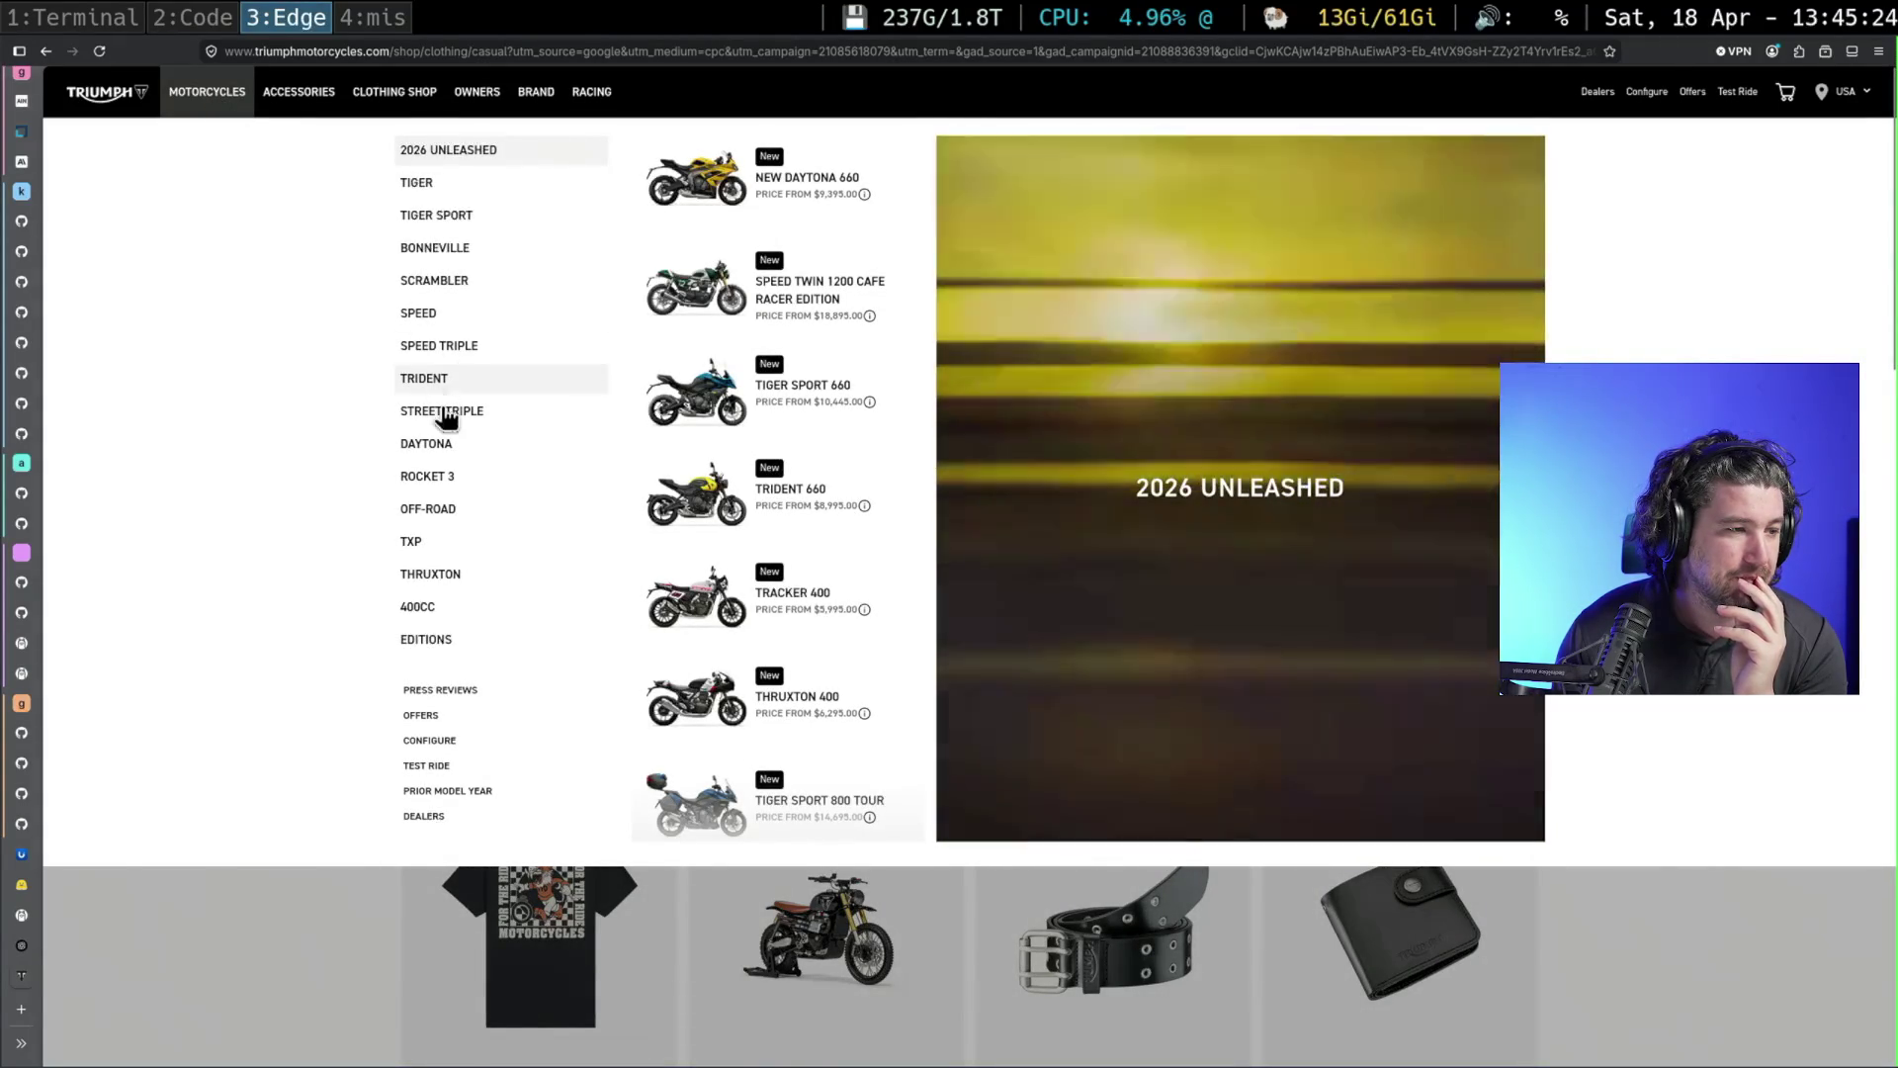
{"action": "left_click", "coordinate": [427, 475]}
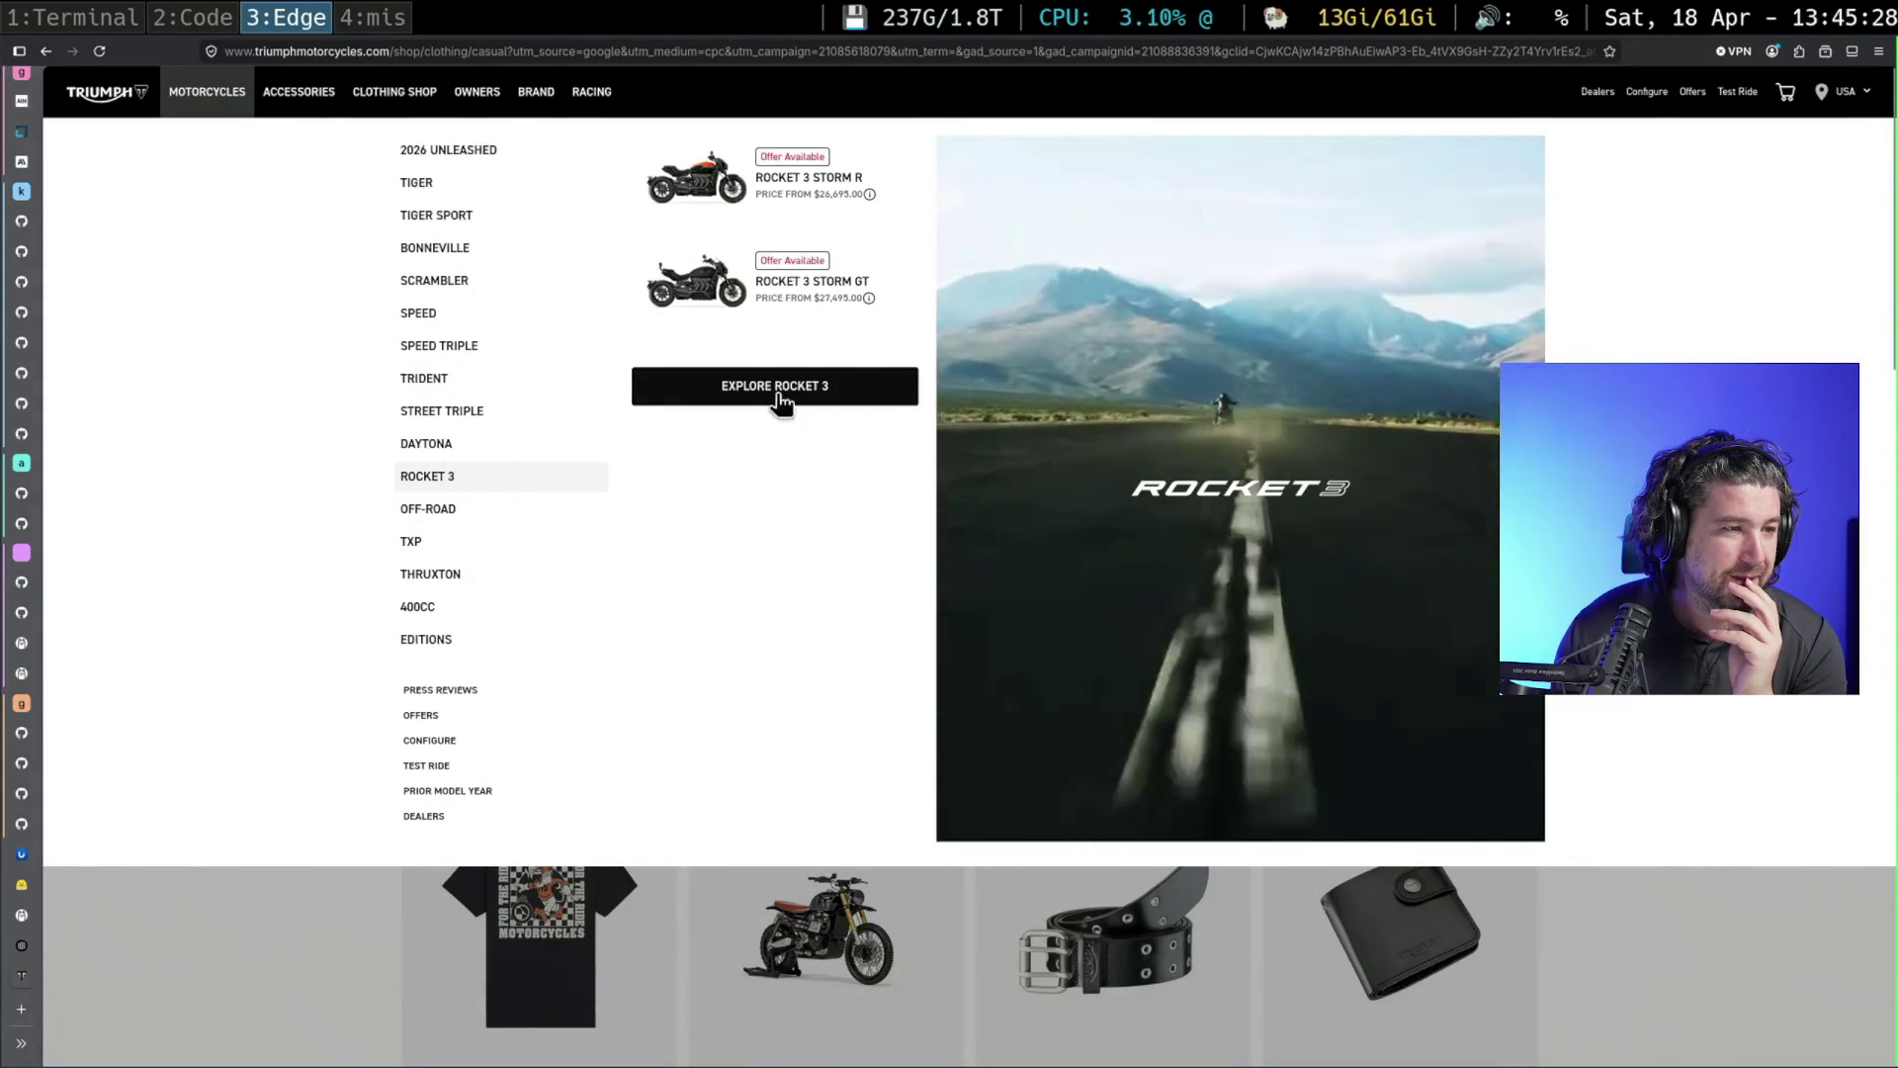
{"action": "left_click", "coordinate": [693, 293]}
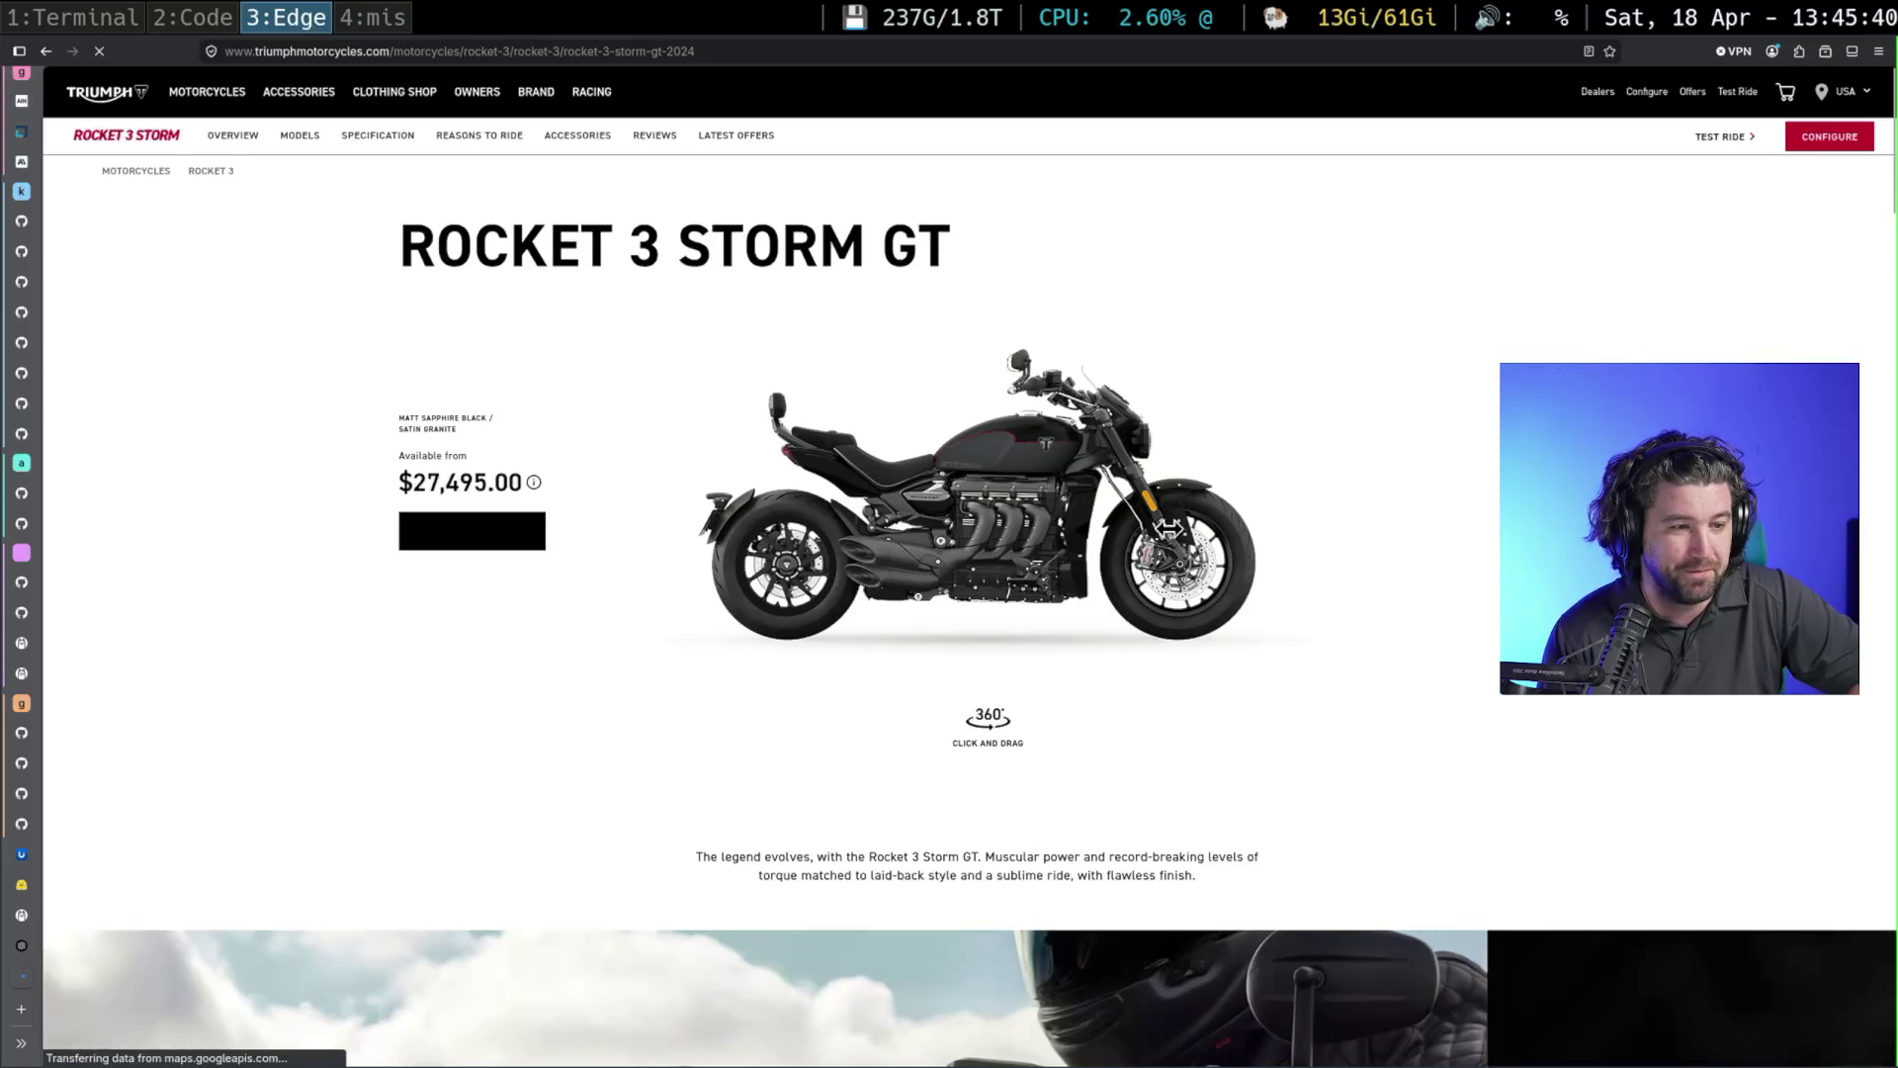
Spin the Rocket 3 Storm GT through left, front and rear views, then zoom to 150%
{"action": "left_click_drag", "start_coordinate": [1082, 566], "coordinate": [963, 577]}
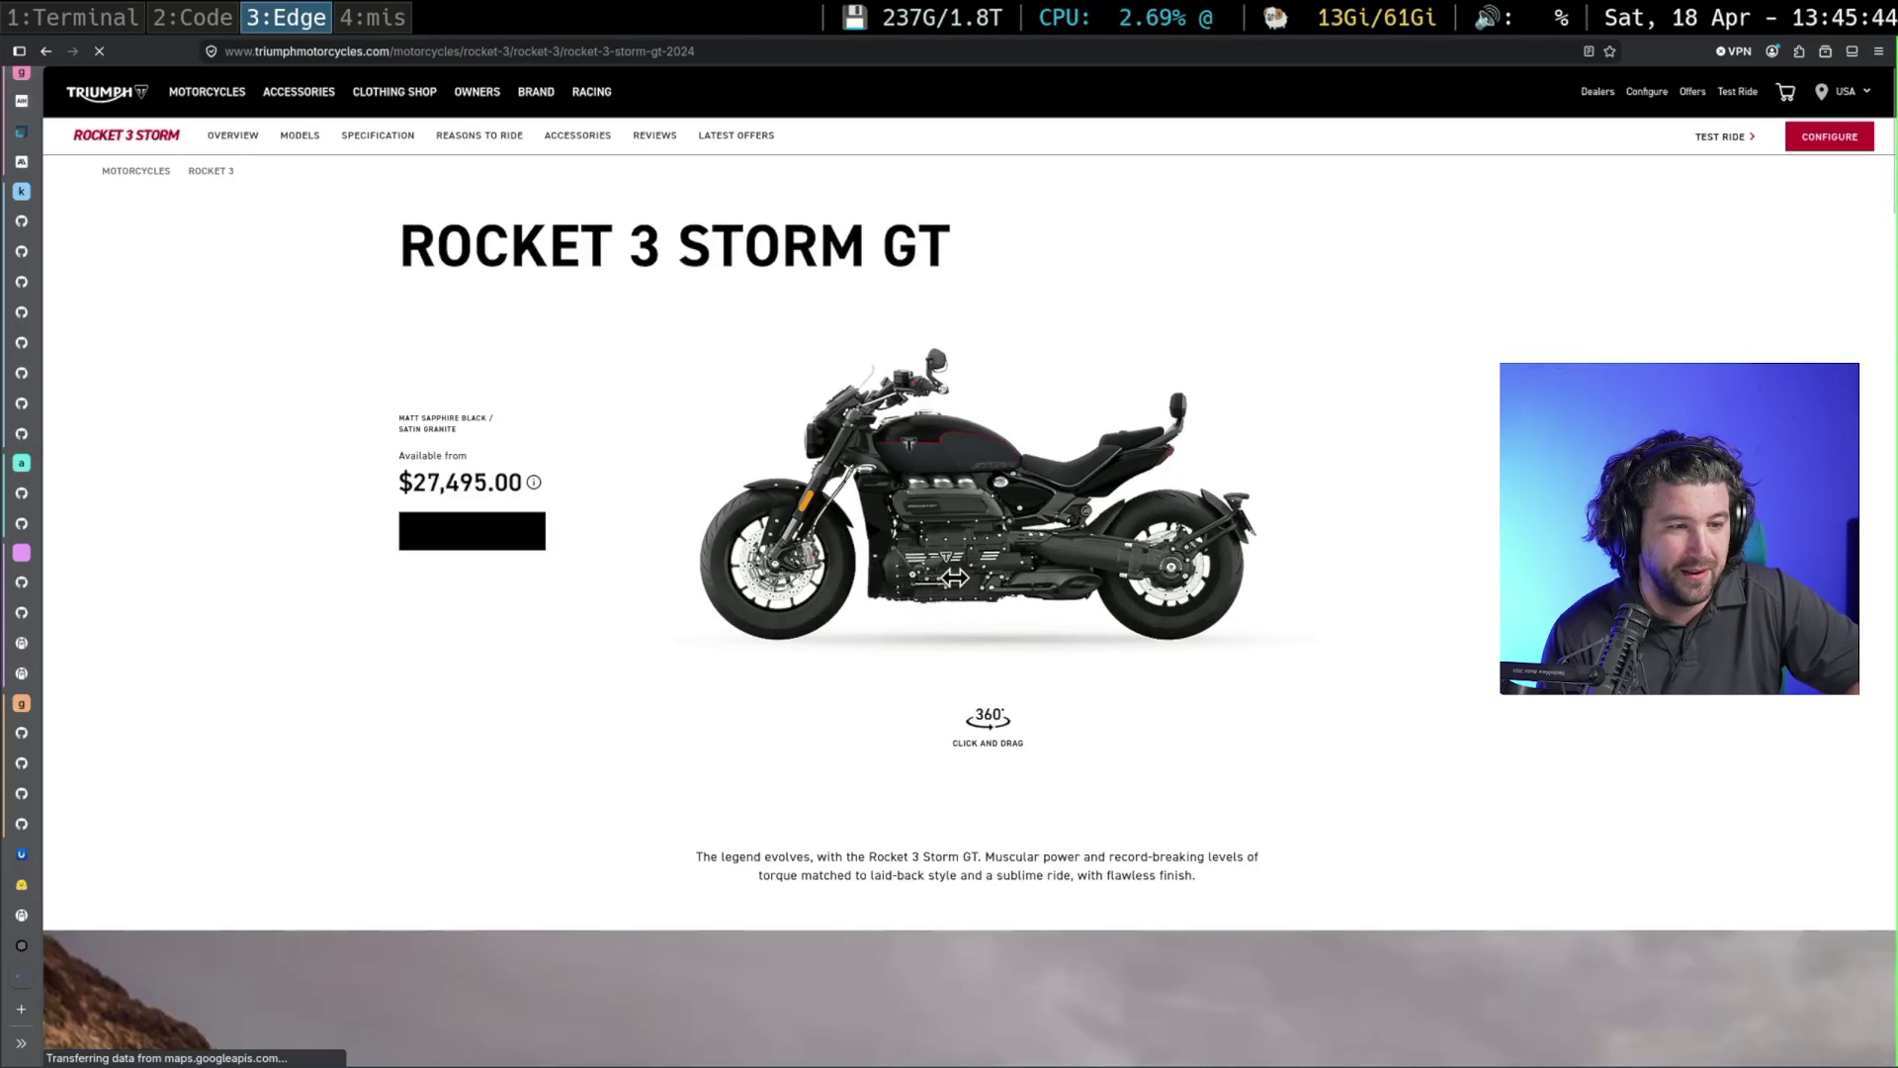
{"action": "mouse_move", "coordinate": [960, 577]}
{"action": "left_mouse_down"}
{"action": "mouse_move", "coordinate": [1085, 577]}
{"action": "mouse_move", "coordinate": [945, 606]}
{"action": "left_mouse_up"}
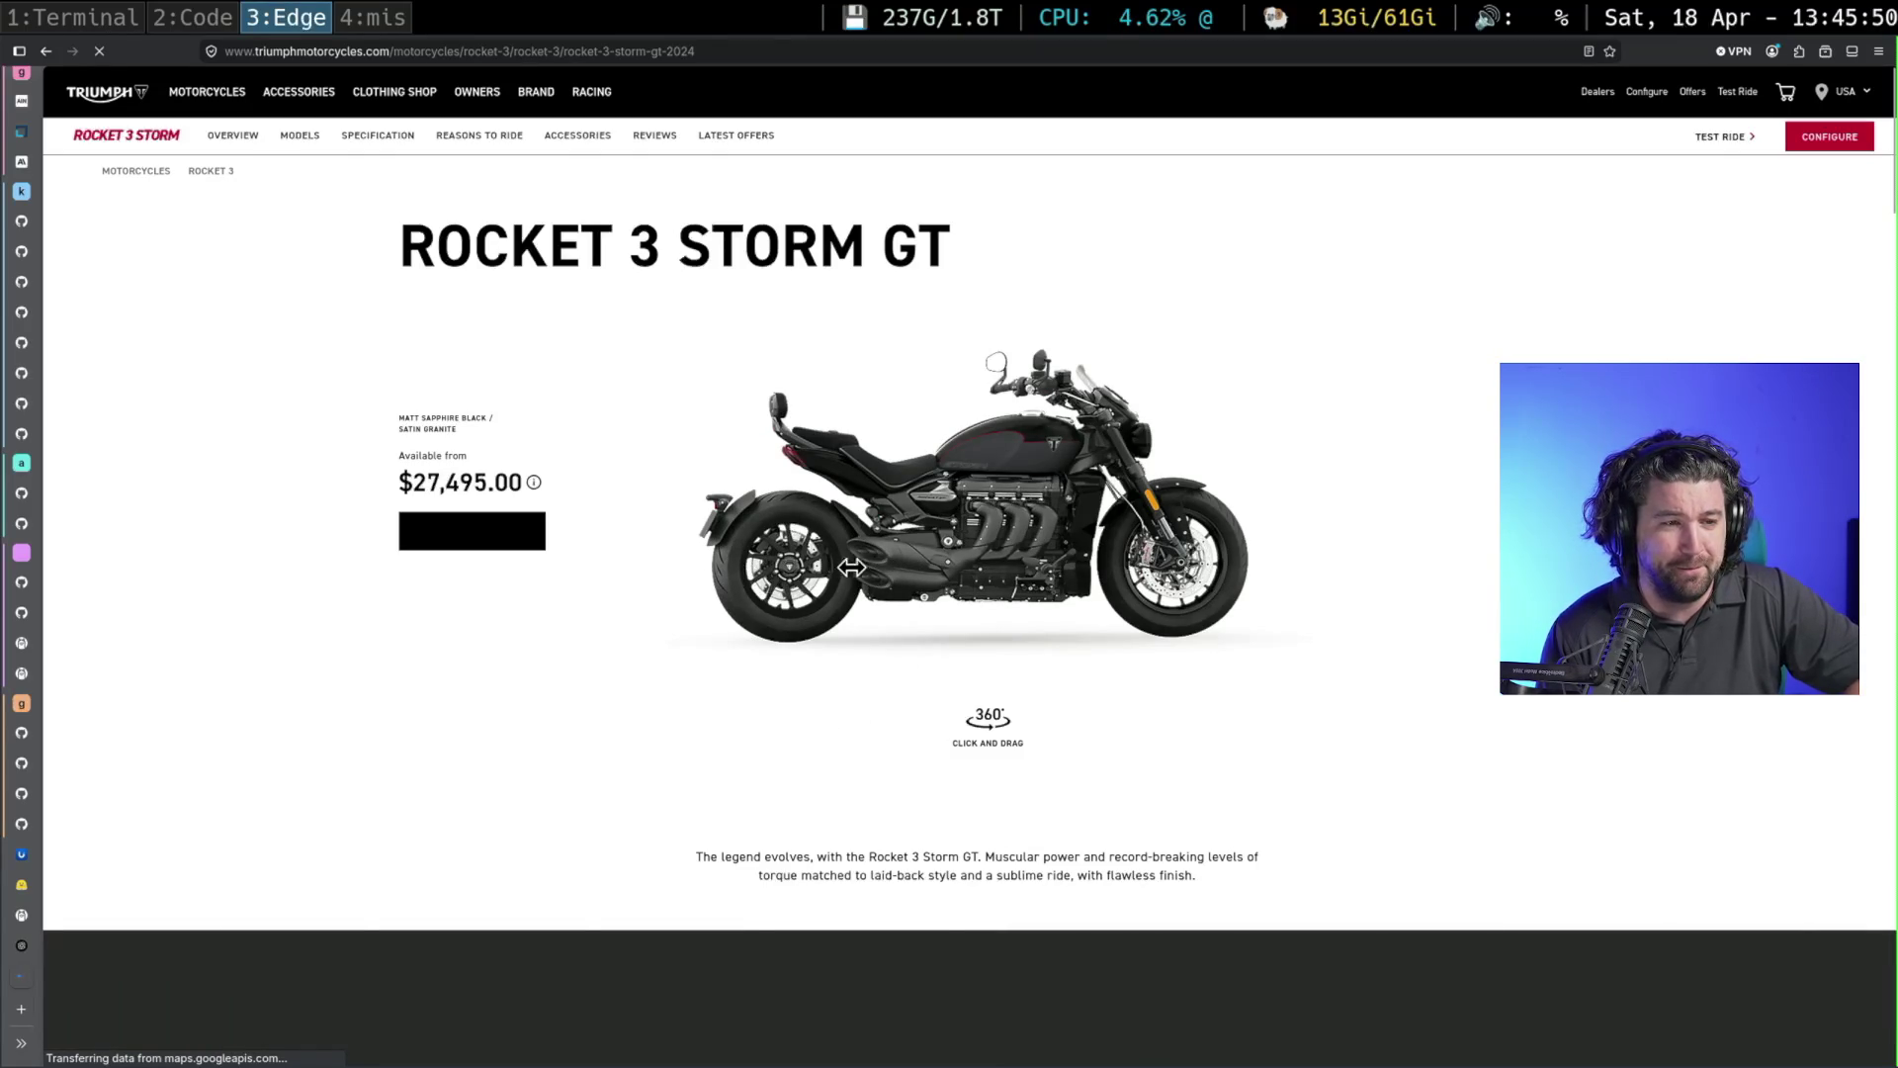
{"action": "mouse_move", "coordinate": [1023, 569]}
{"action": "left_mouse_down"}
{"action": "mouse_move", "coordinate": [869, 565]}
{"action": "mouse_move", "coordinate": [1064, 569]}
{"action": "left_mouse_up"}
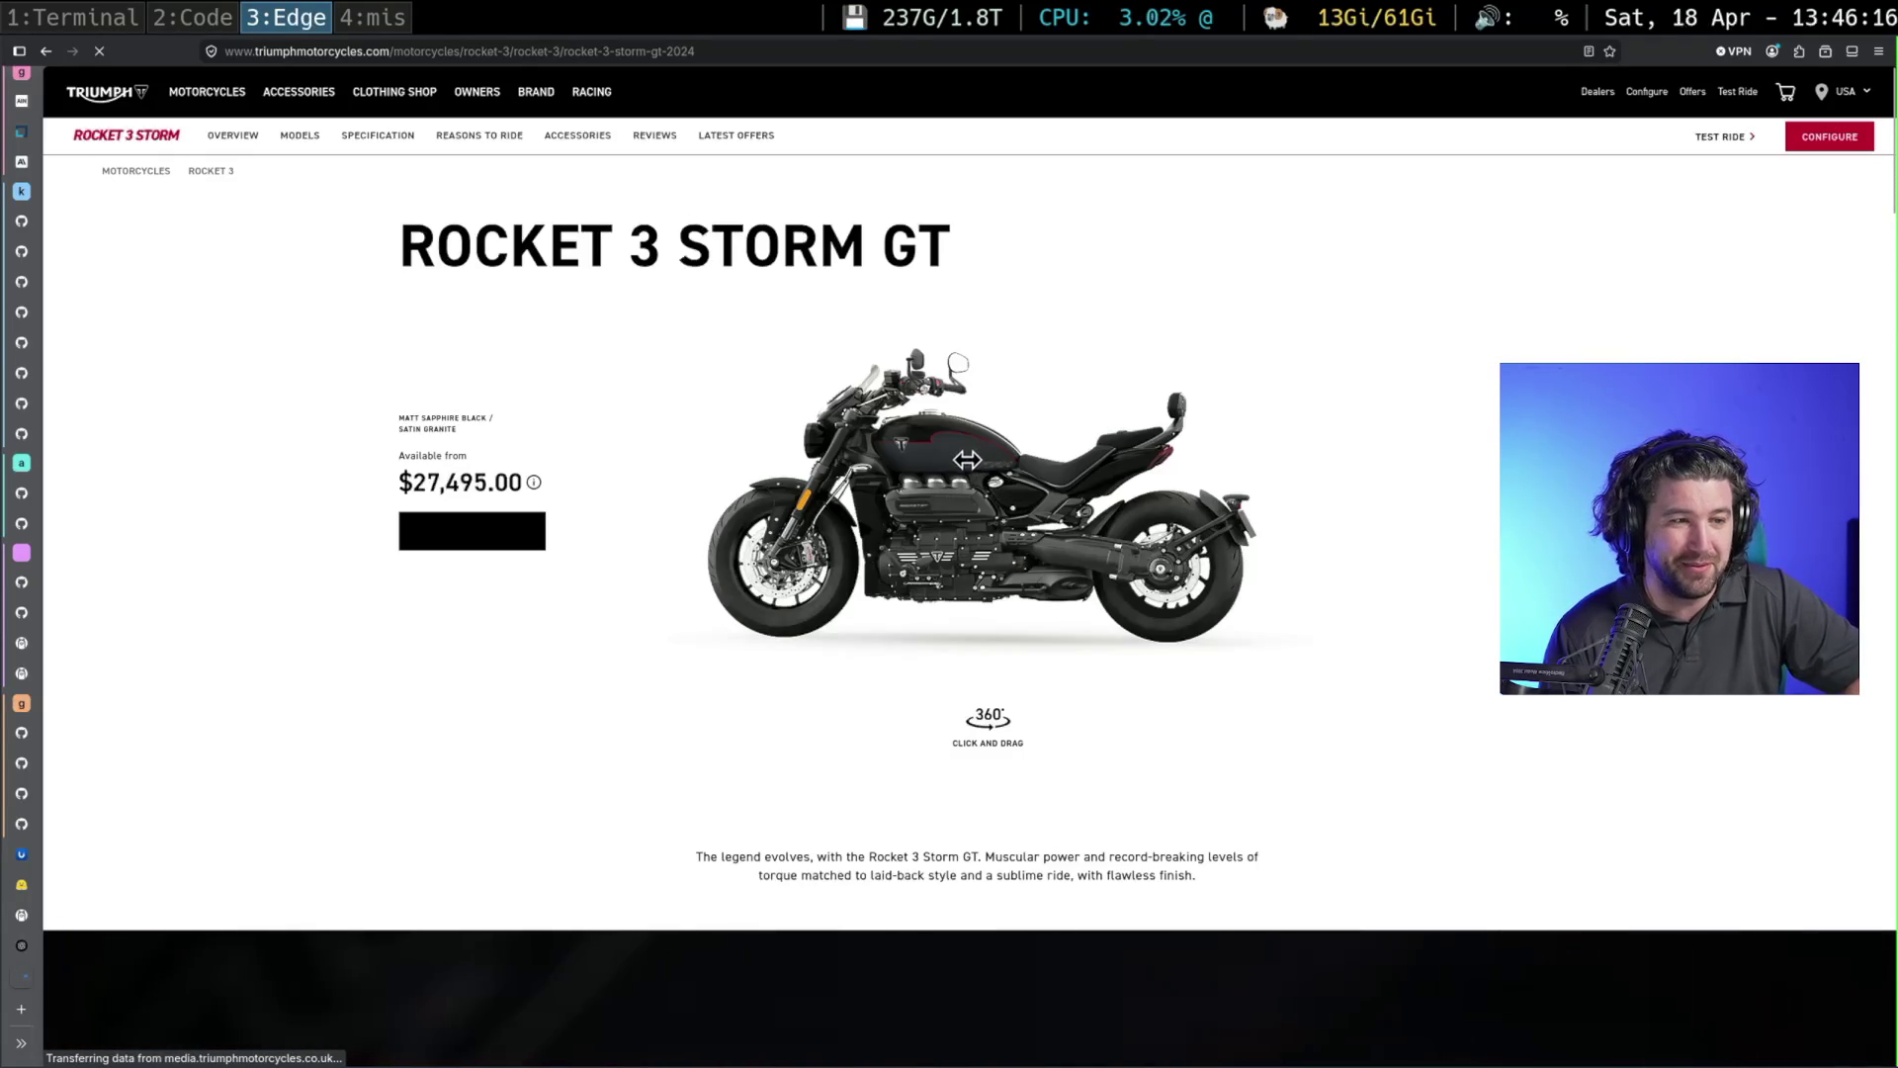
{"action": "left_click_drag", "start_coordinate": [1002, 470], "coordinate": [956, 472]}
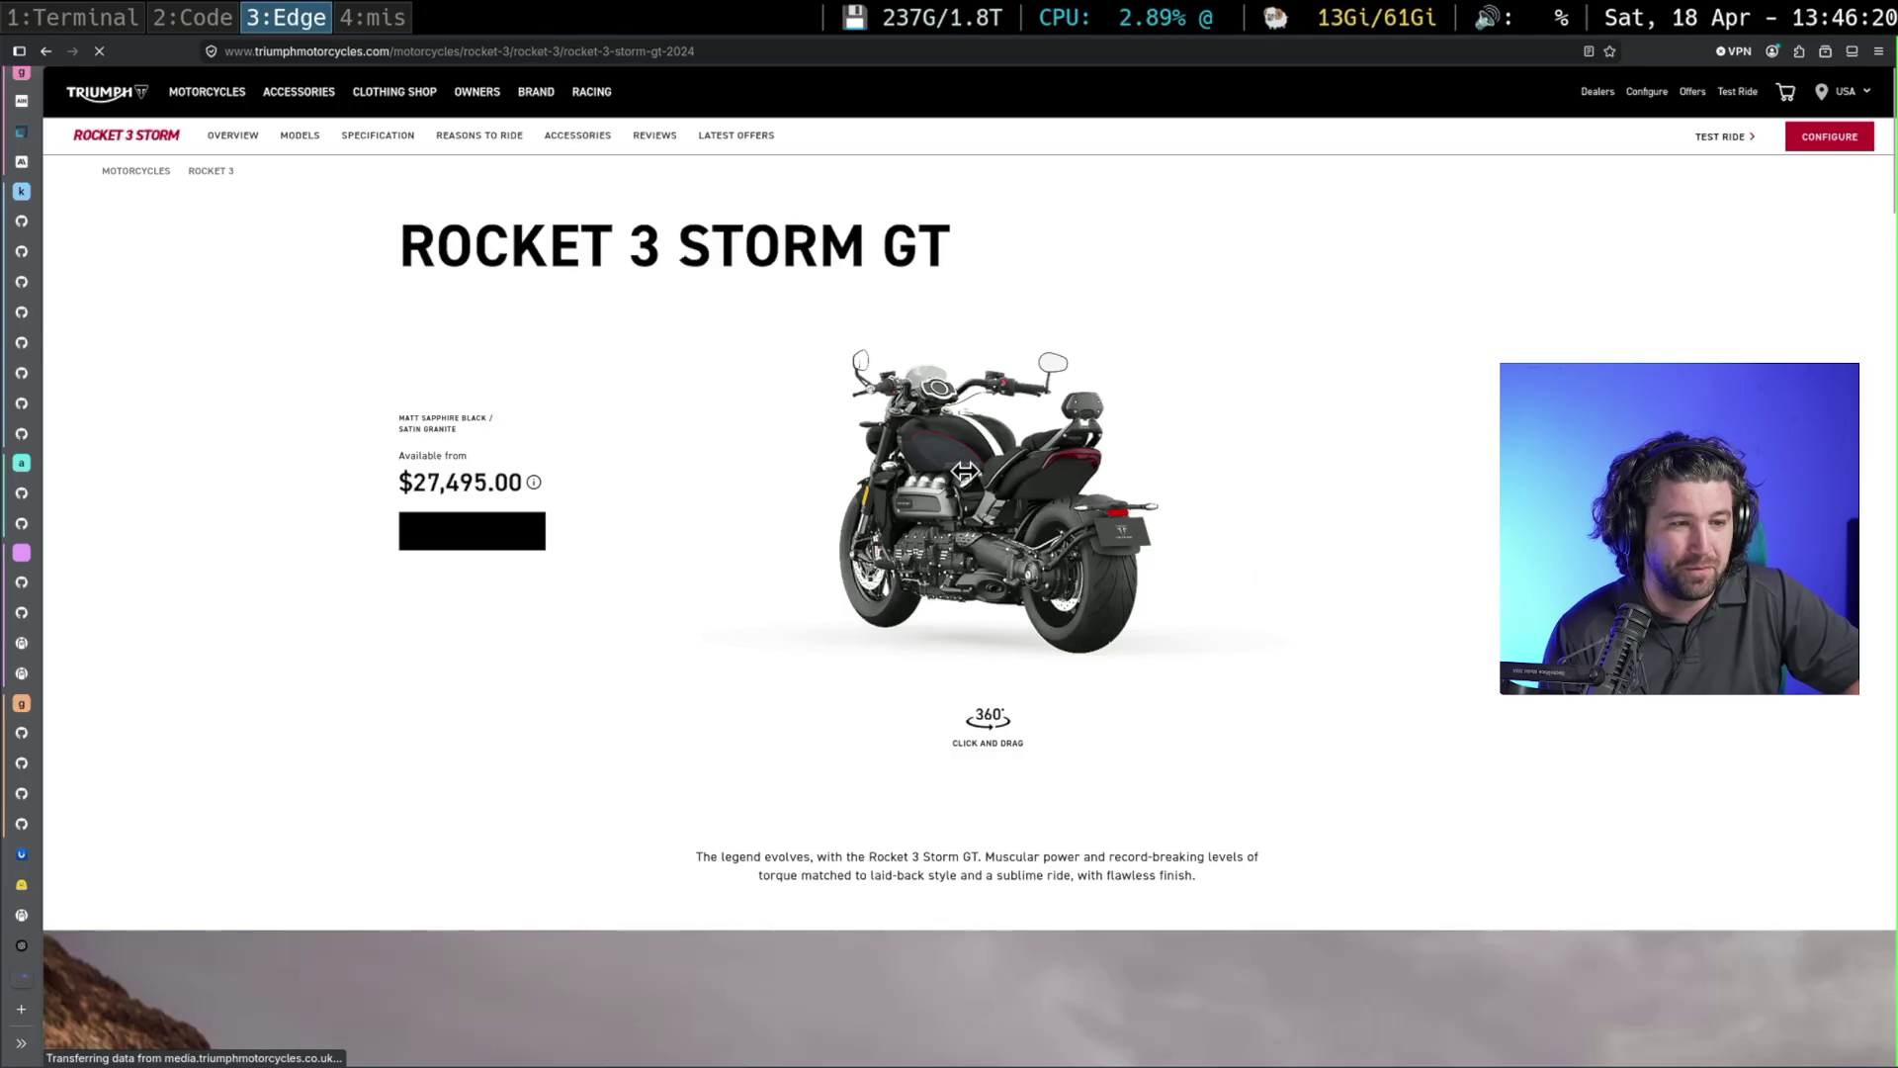
{"action": "left_click_drag", "start_coordinate": [967, 473], "coordinate": [999, 478]}
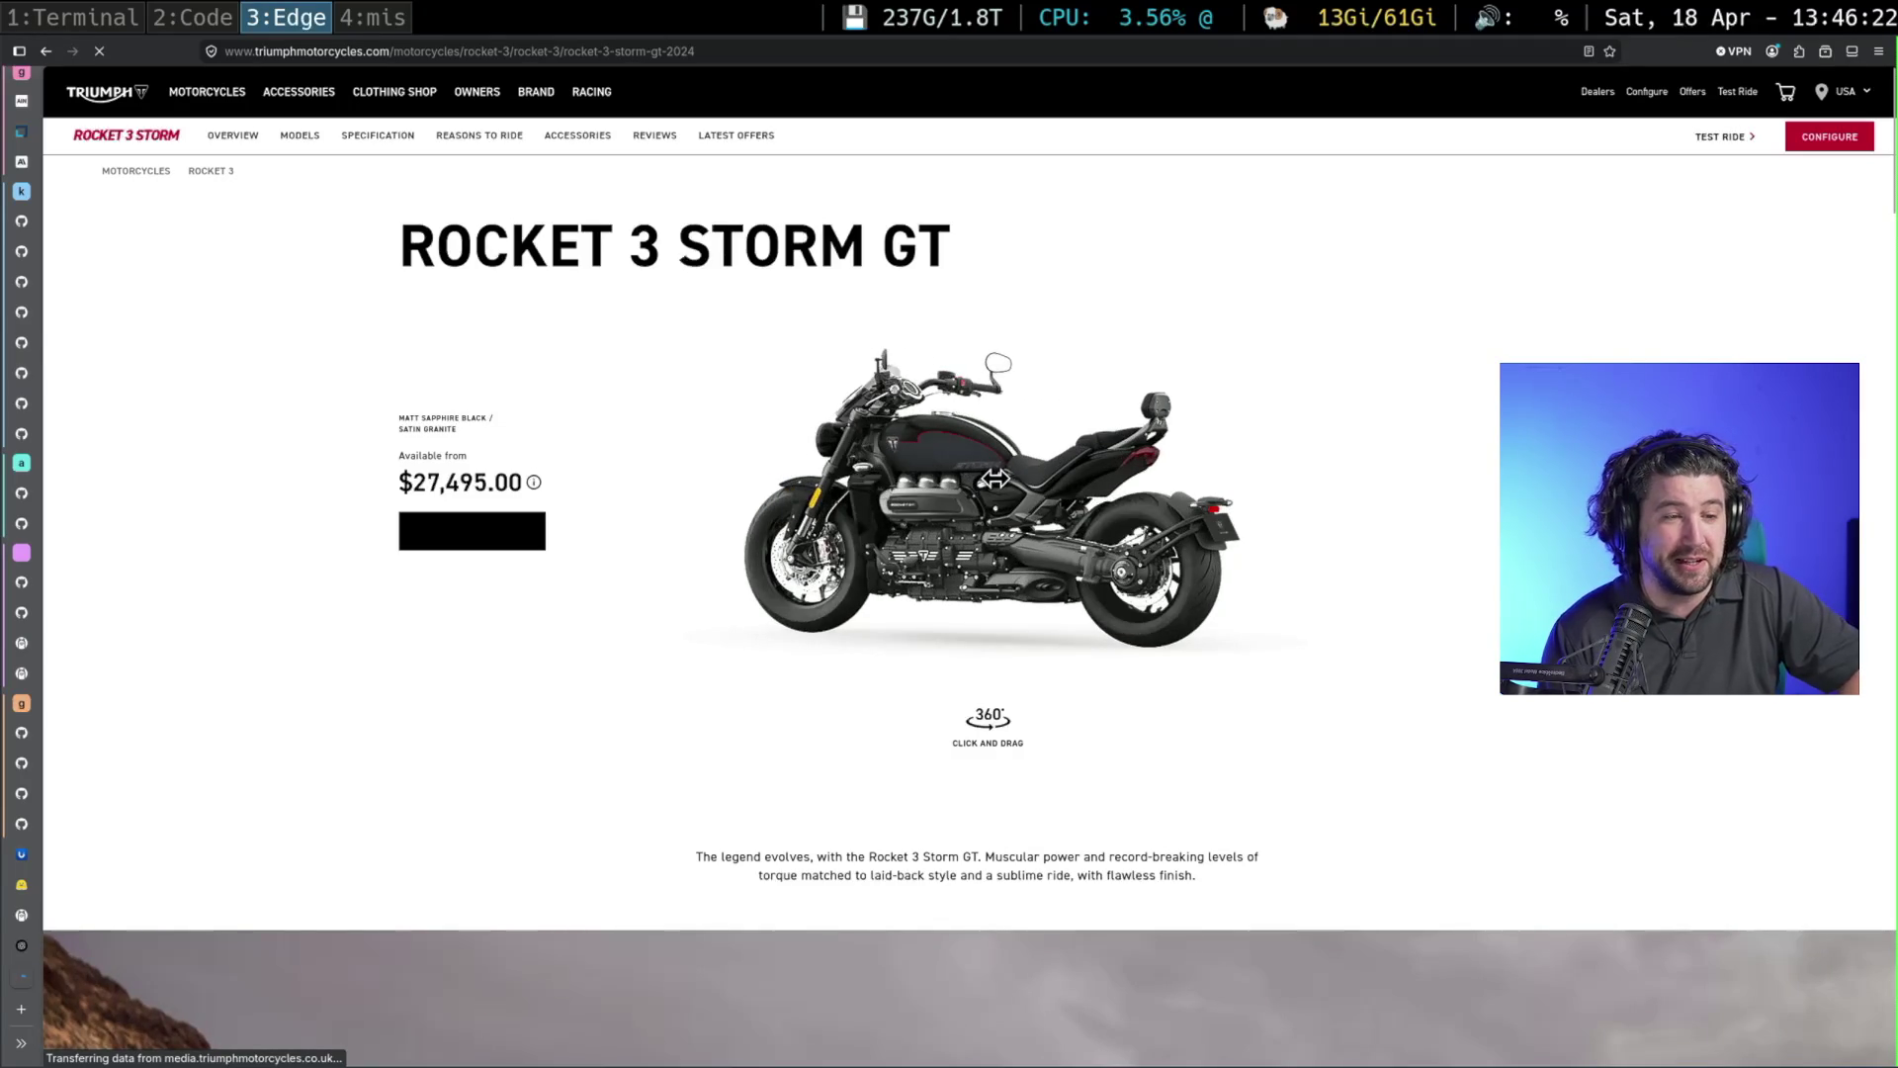
{"action": "left_click_drag", "start_coordinate": [1005, 479], "coordinate": [981, 485]}
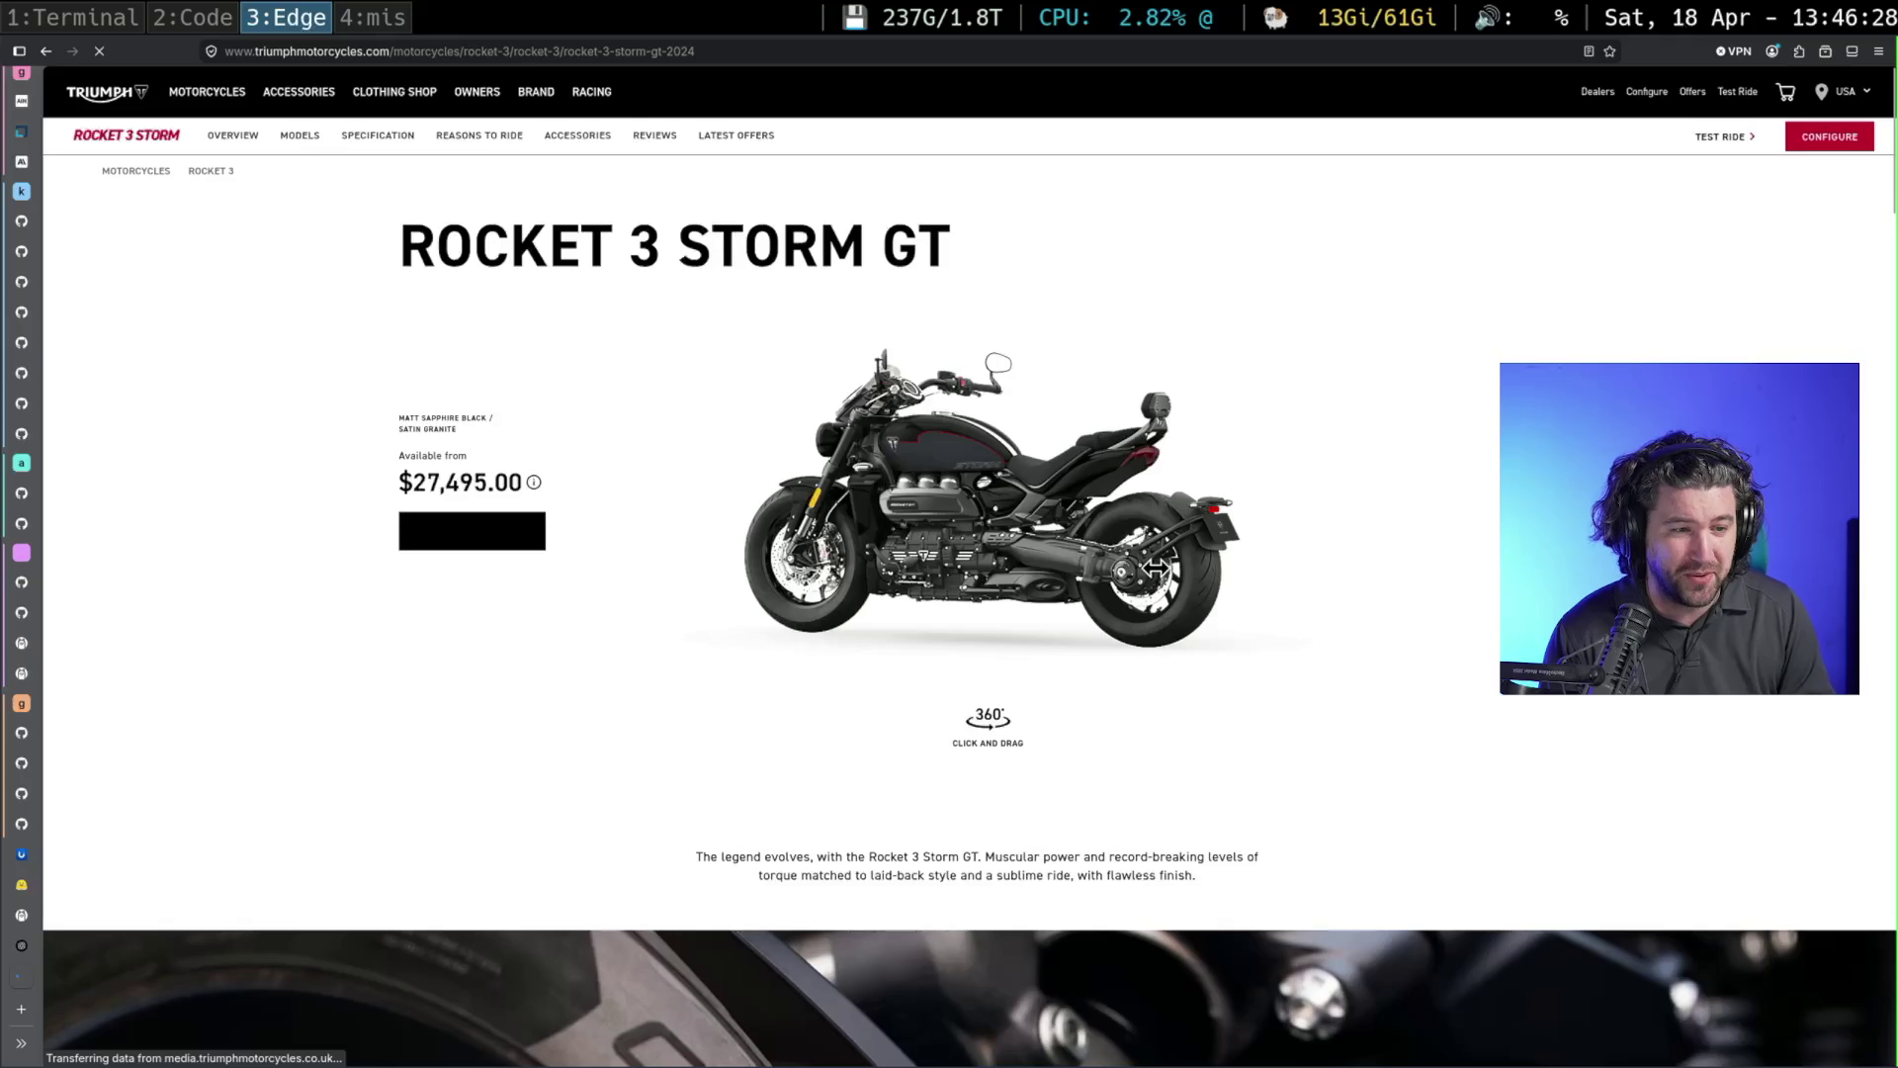
{"action": "key", "text": "ctrl+plus"}
{"action": "key", "text": "ctrl+plus"}
{"action": "key", "text": "ctrl+plus"}
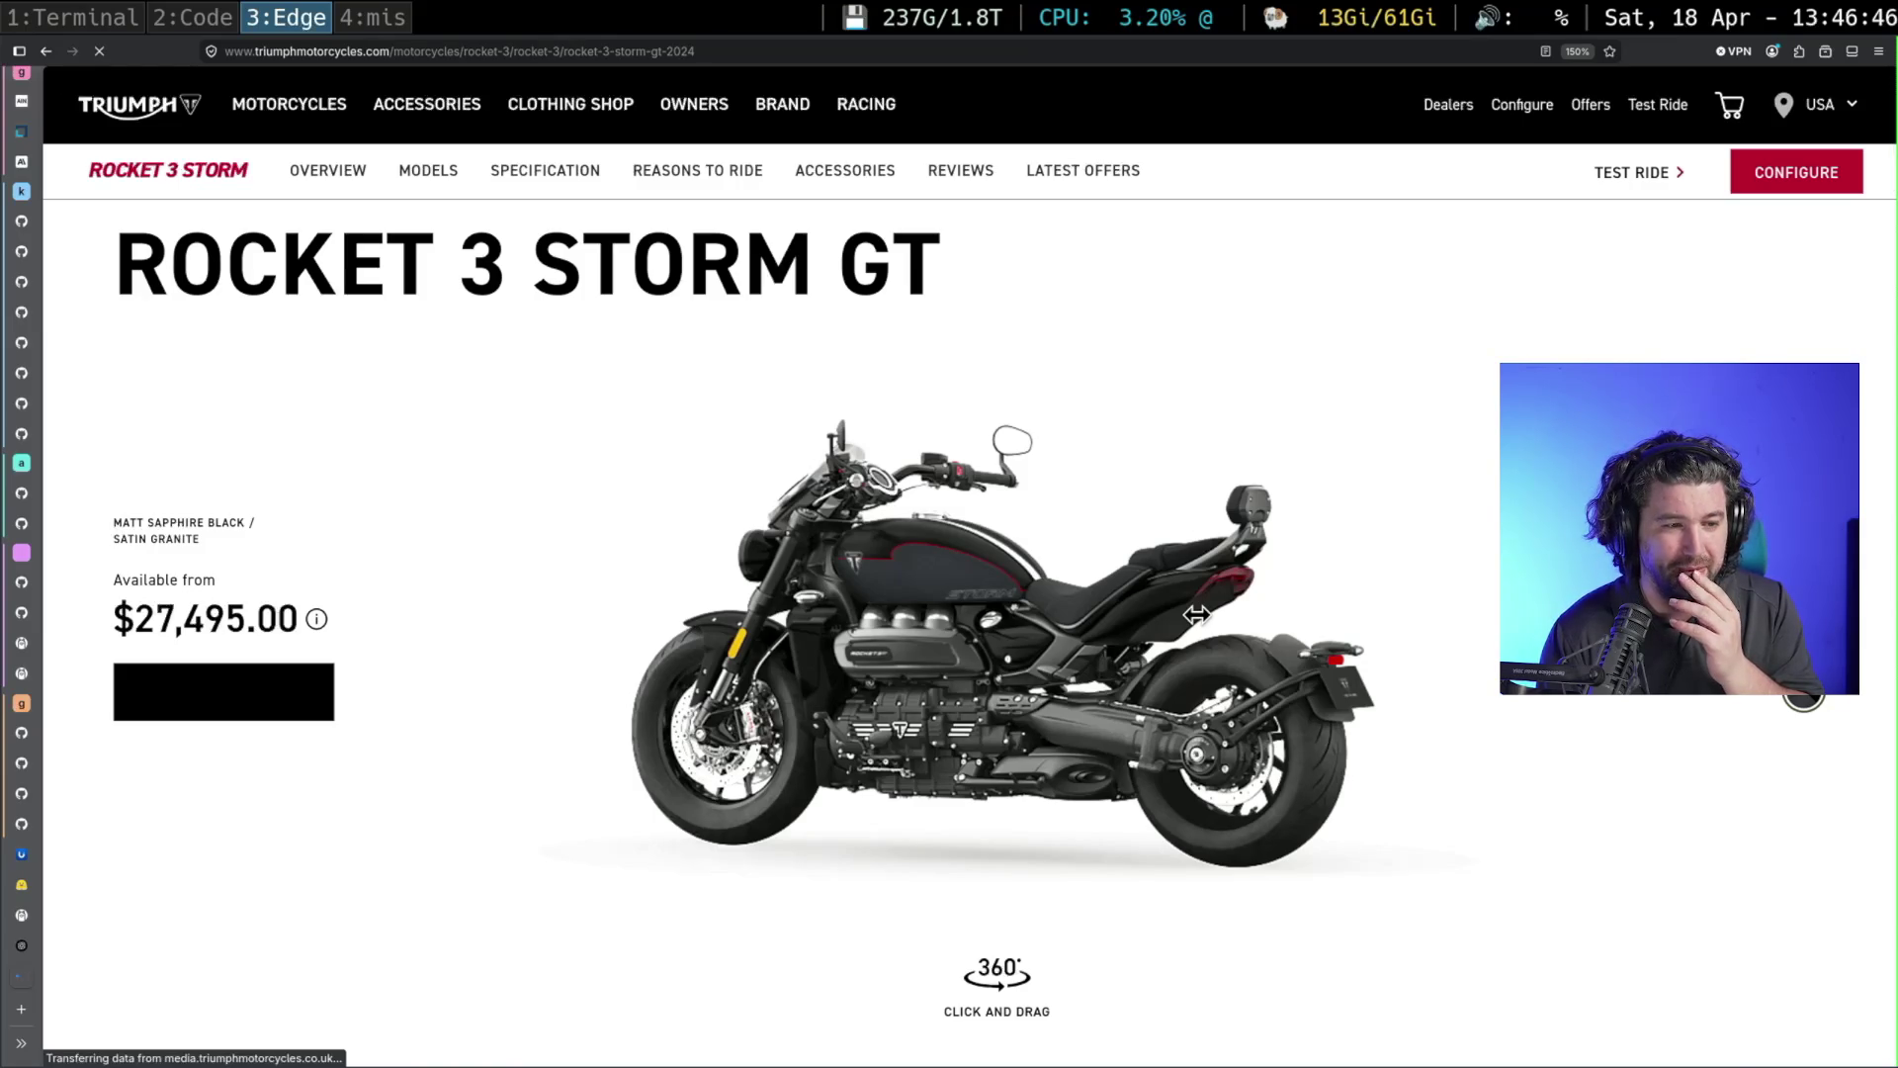
Highlight the $27,495.00 price, then rotate the bike to side-on and front three-quarter views
{"action": "left_click_drag", "start_coordinate": [133, 619], "coordinate": [294, 629]}
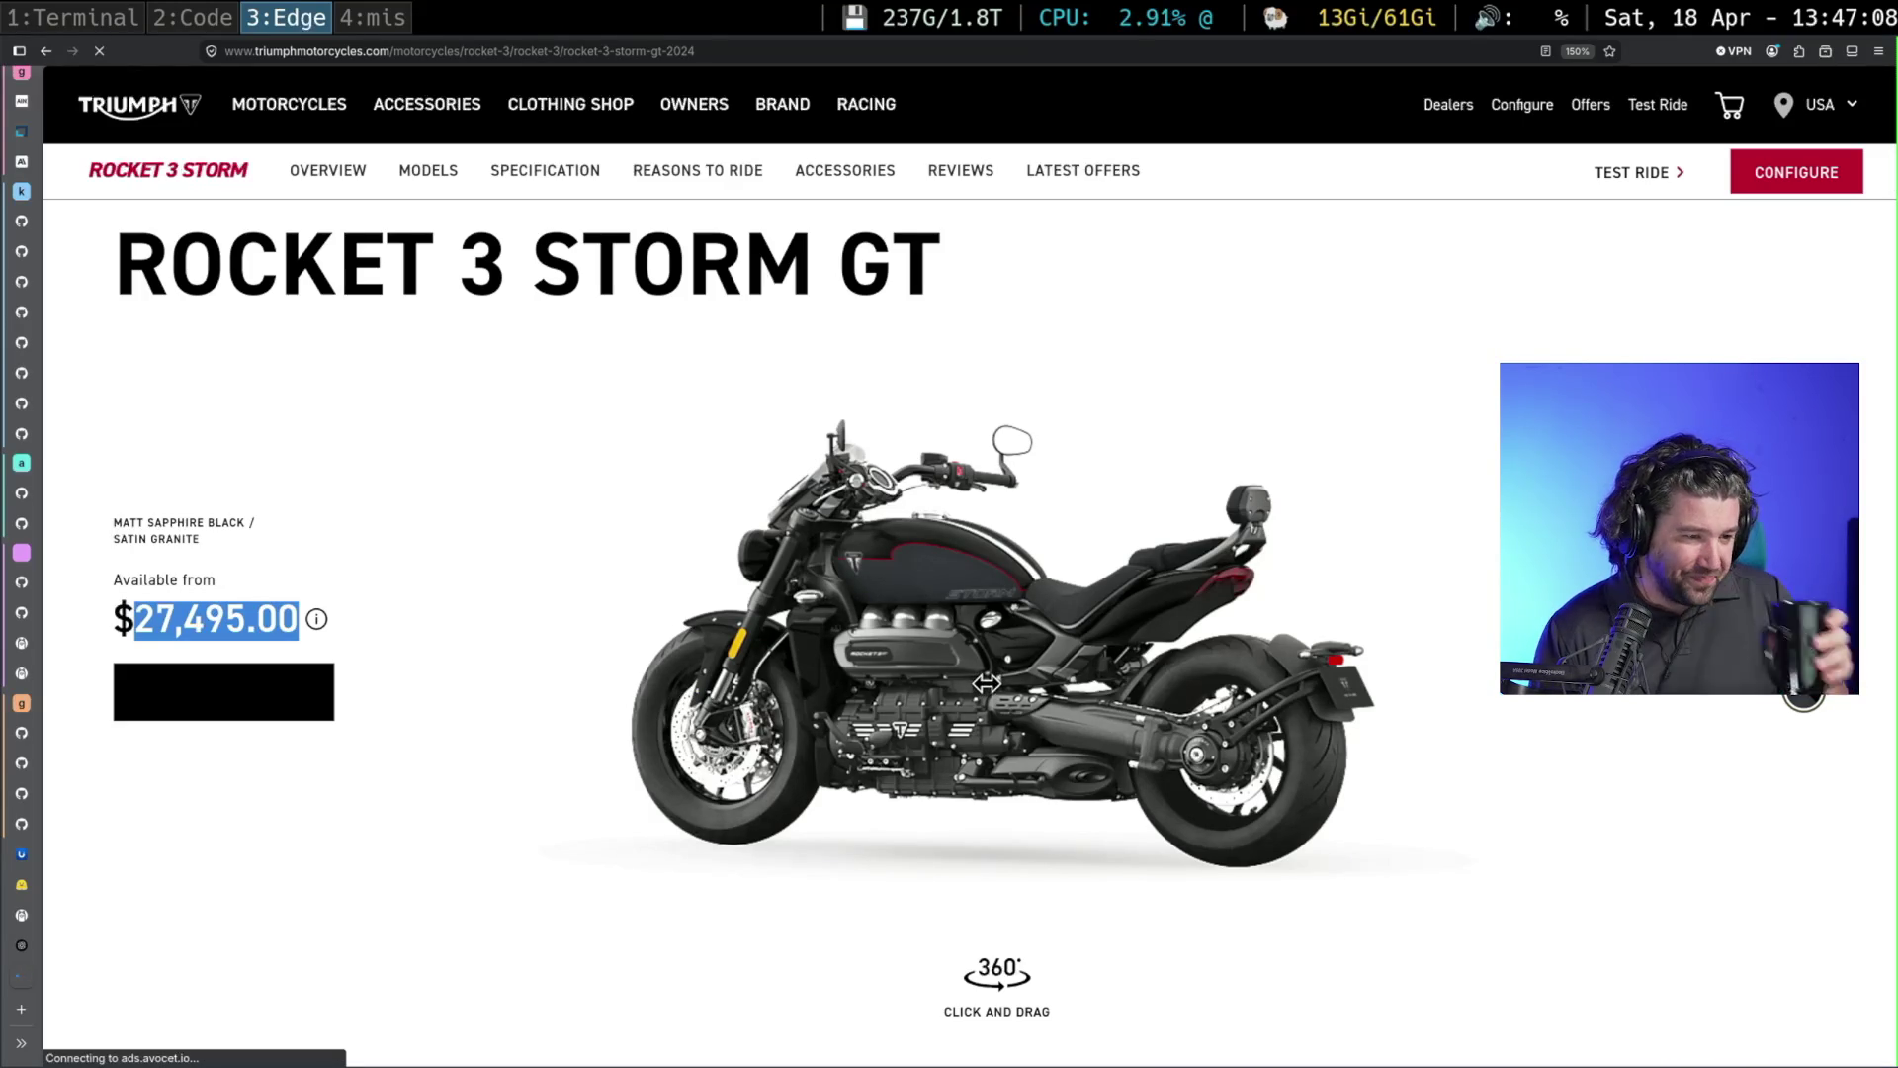
{"action": "left_click", "coordinate": [963, 675]}
{"action": "mouse_move", "coordinate": [963, 675]}
{"action": "left_mouse_down"}
{"action": "mouse_move", "coordinate": [1015, 679]}
{"action": "mouse_move", "coordinate": [998, 680]}
{"action": "left_mouse_up"}
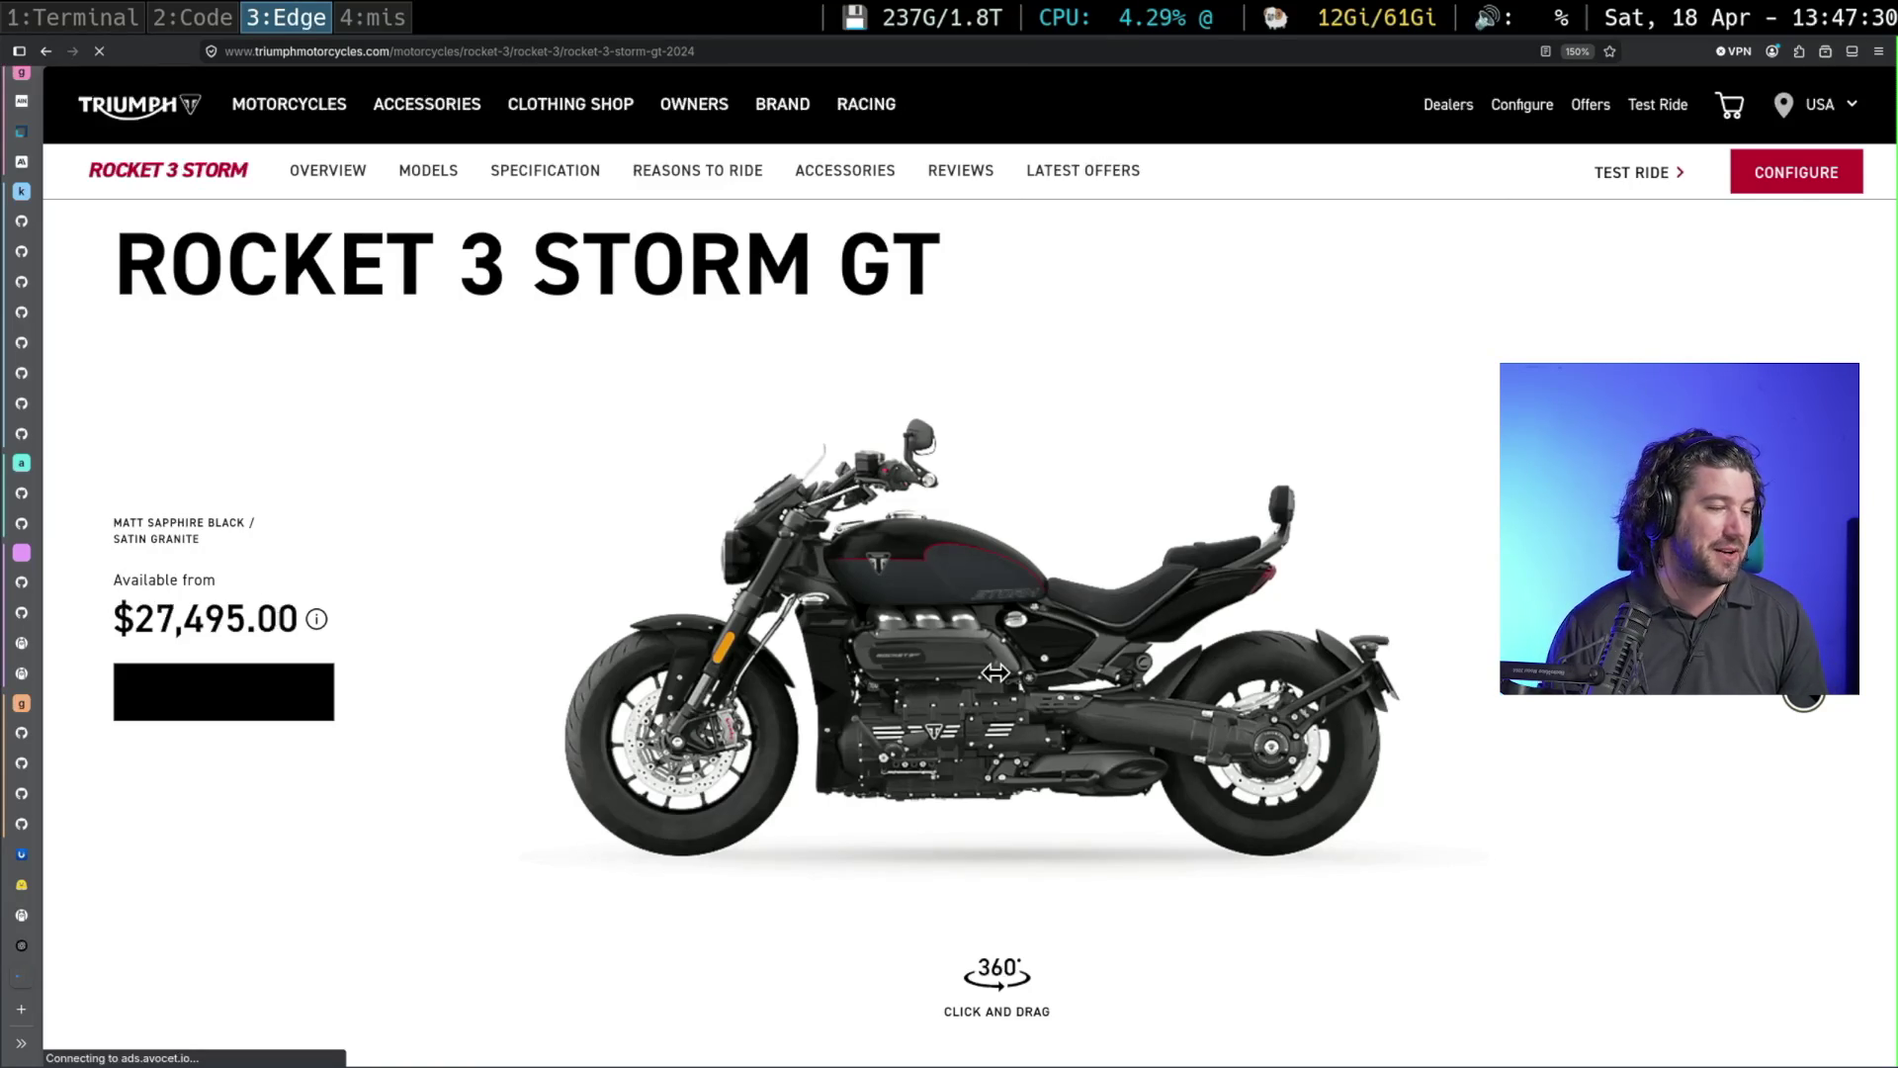
{"action": "left_click_drag", "start_coordinate": [1209, 744], "coordinate": [1187, 766]}
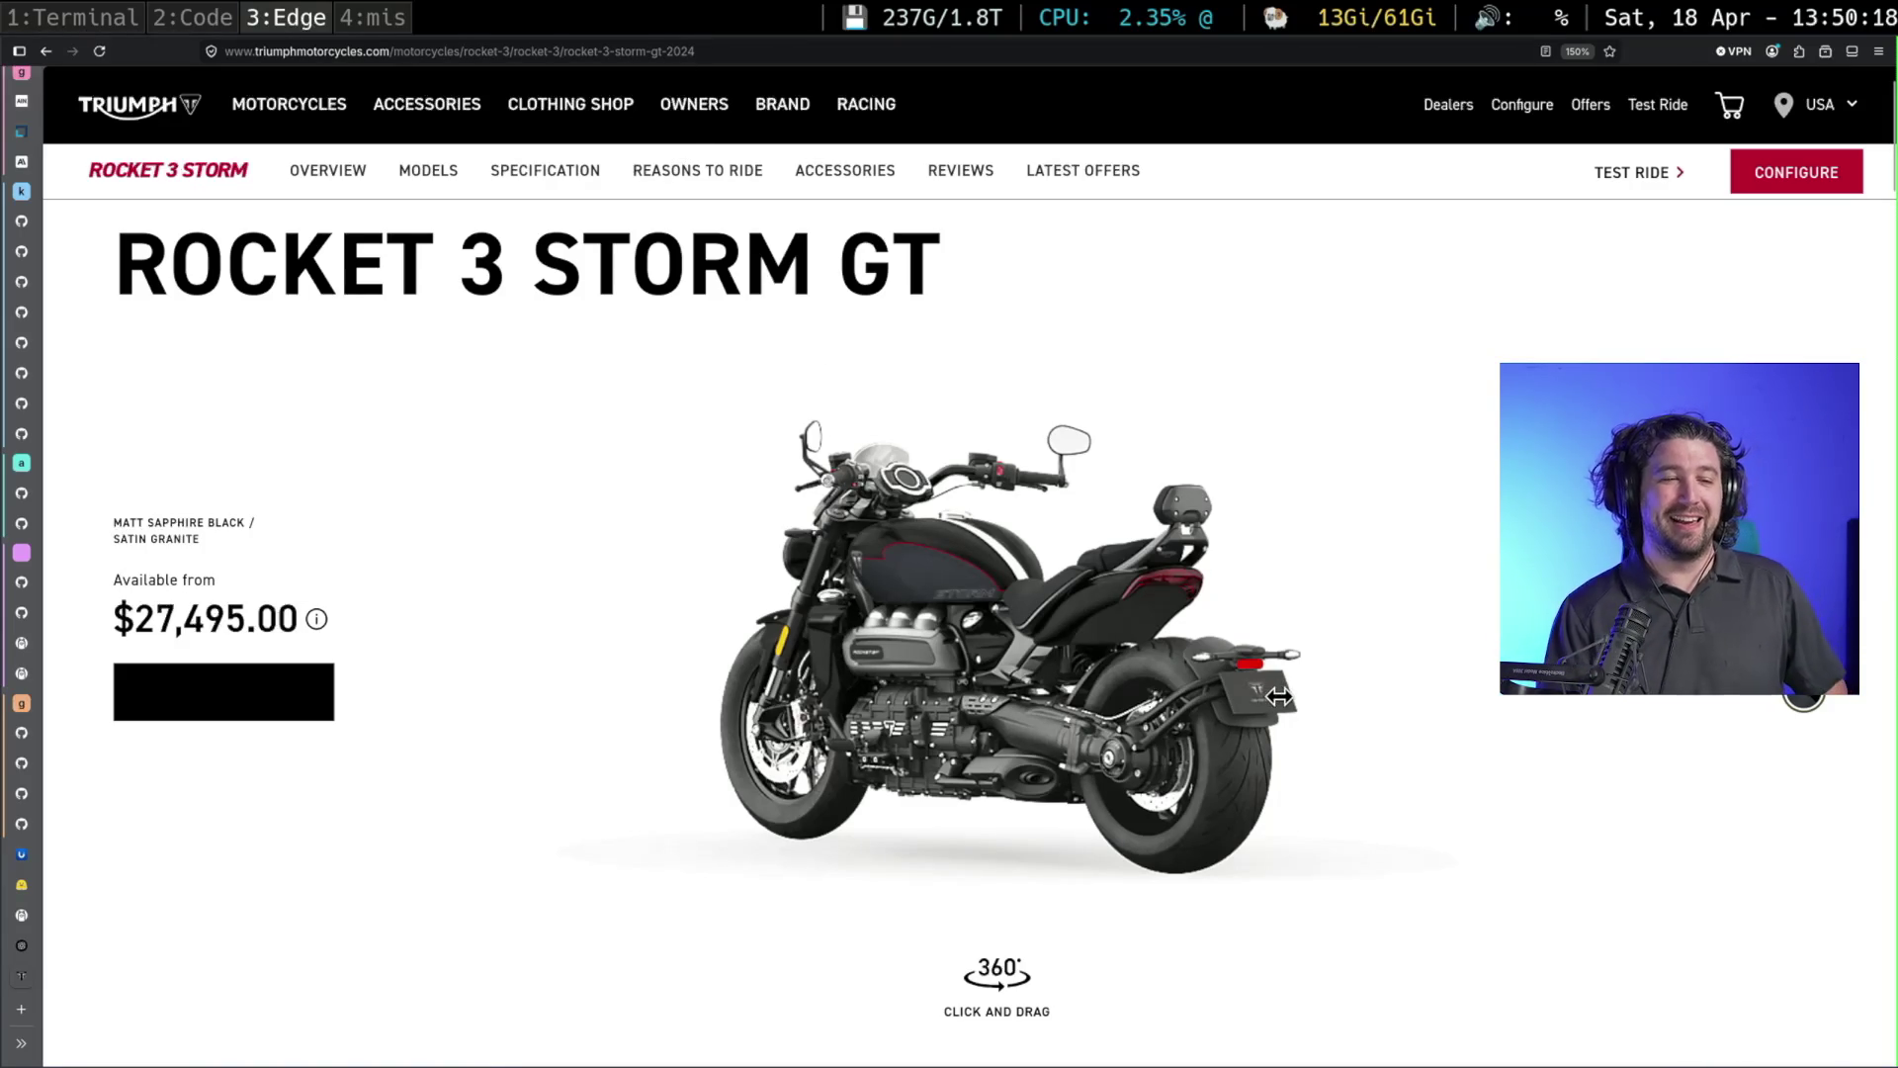
Rotate the bike through rear-facing and rear three-quarter angles, ending on a full side profile
{"action": "left_click_drag", "start_coordinate": [1278, 696], "coordinate": [1280, 702]}
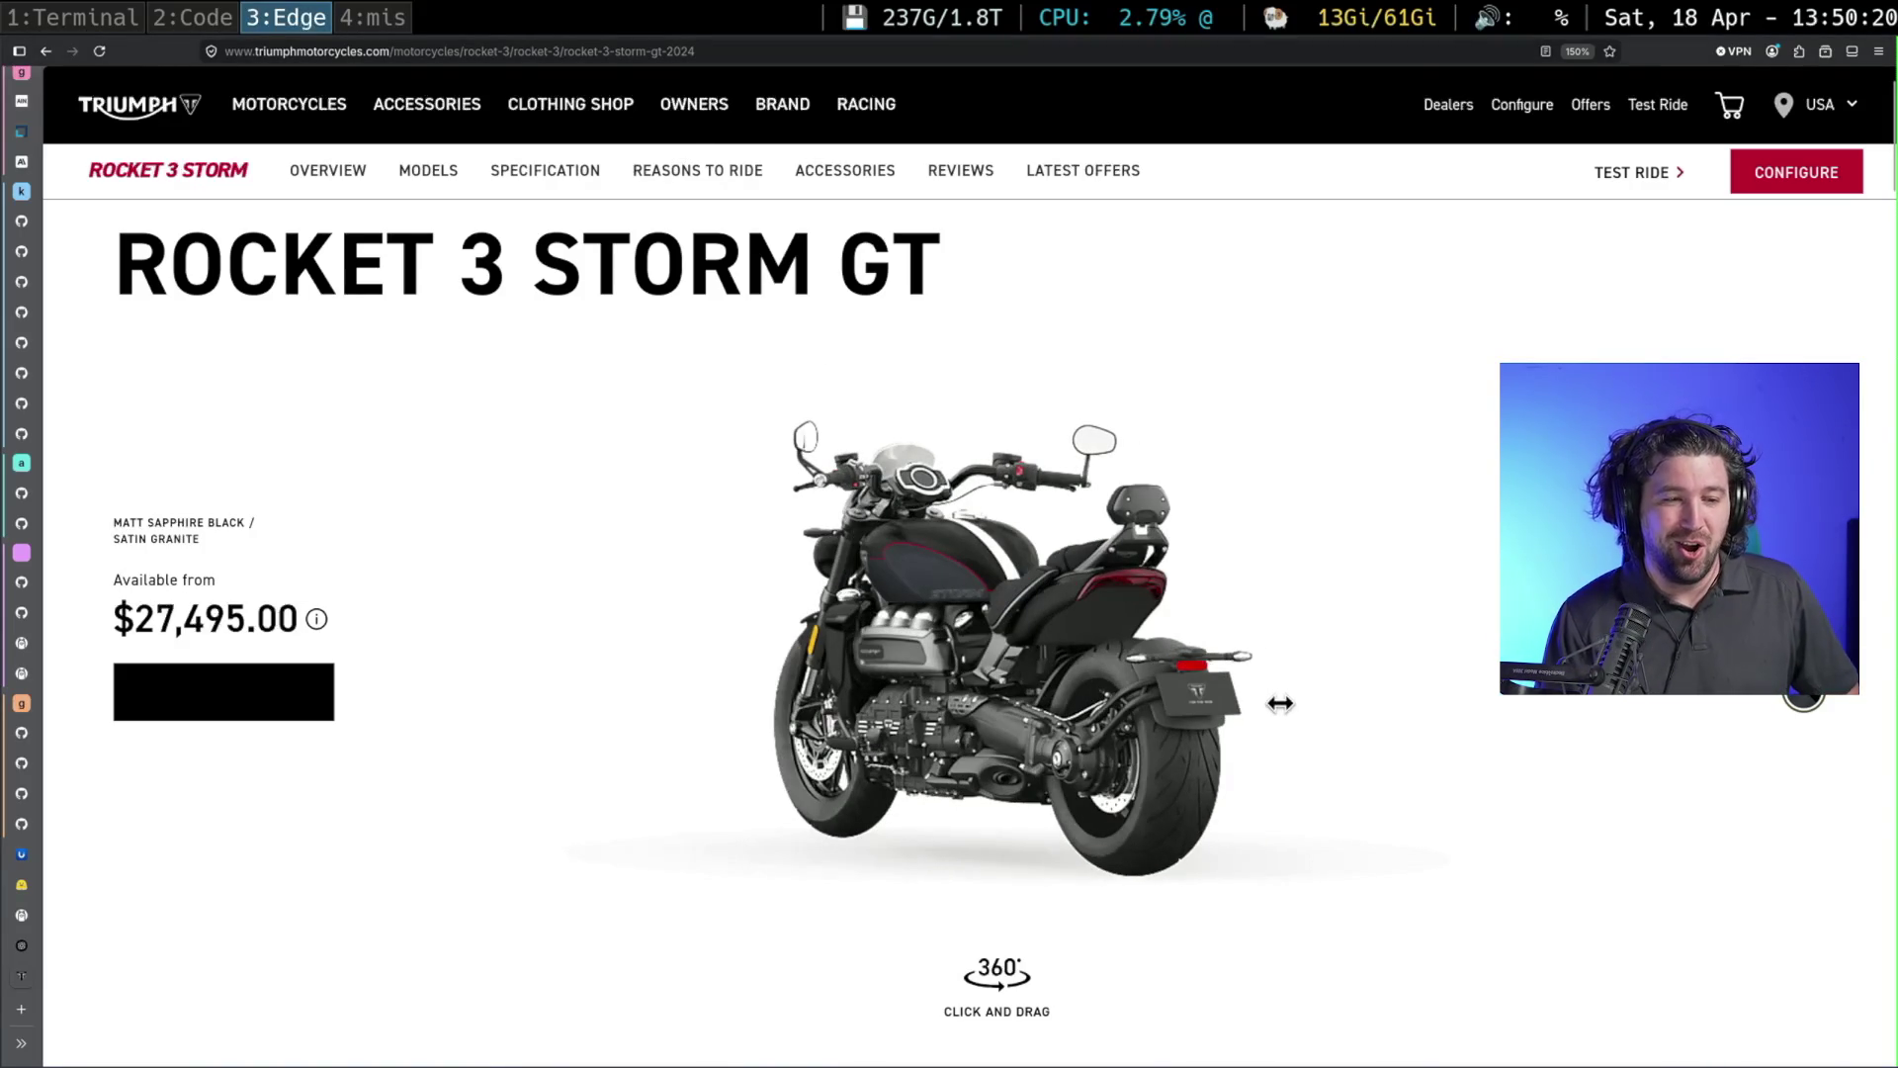
{"action": "left_click_drag", "start_coordinate": [1284, 703], "coordinate": [1327, 710]}
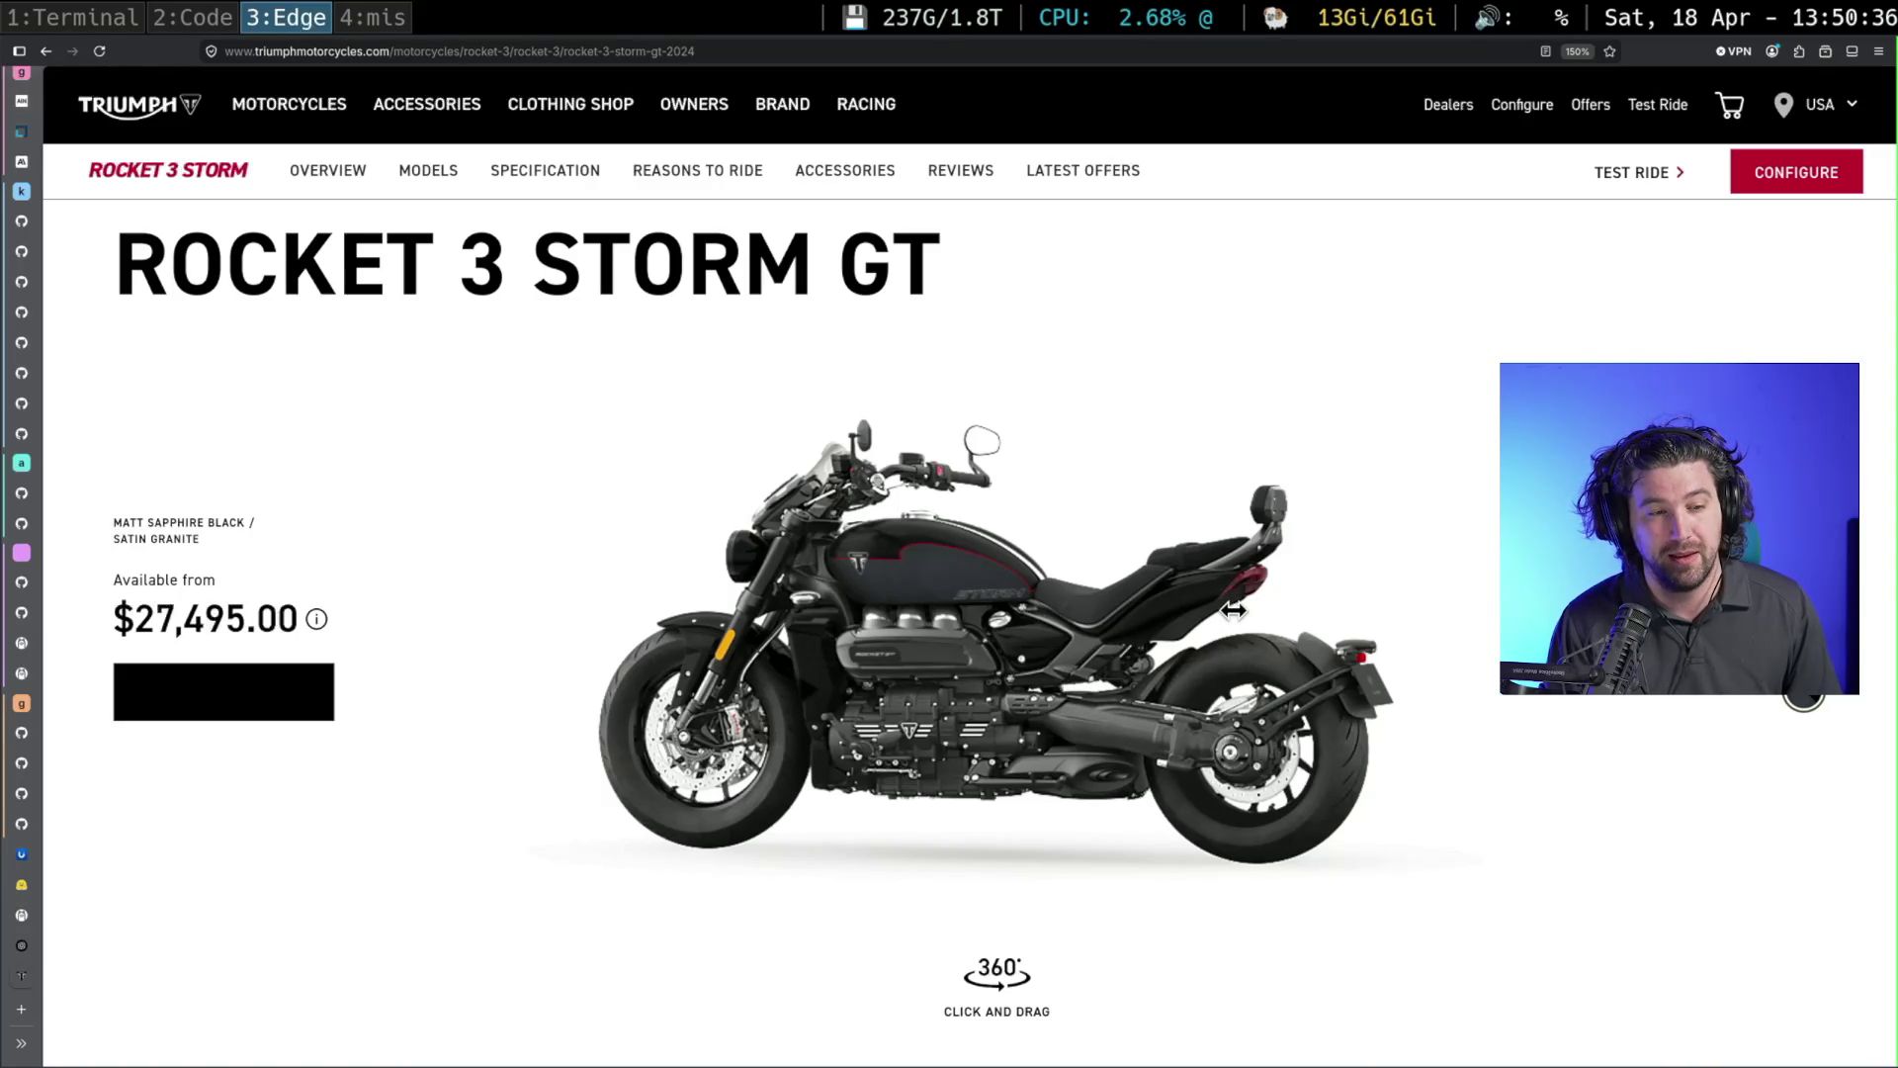
{"action": "left_click_drag", "start_coordinate": [1372, 685], "coordinate": [1350, 690]}
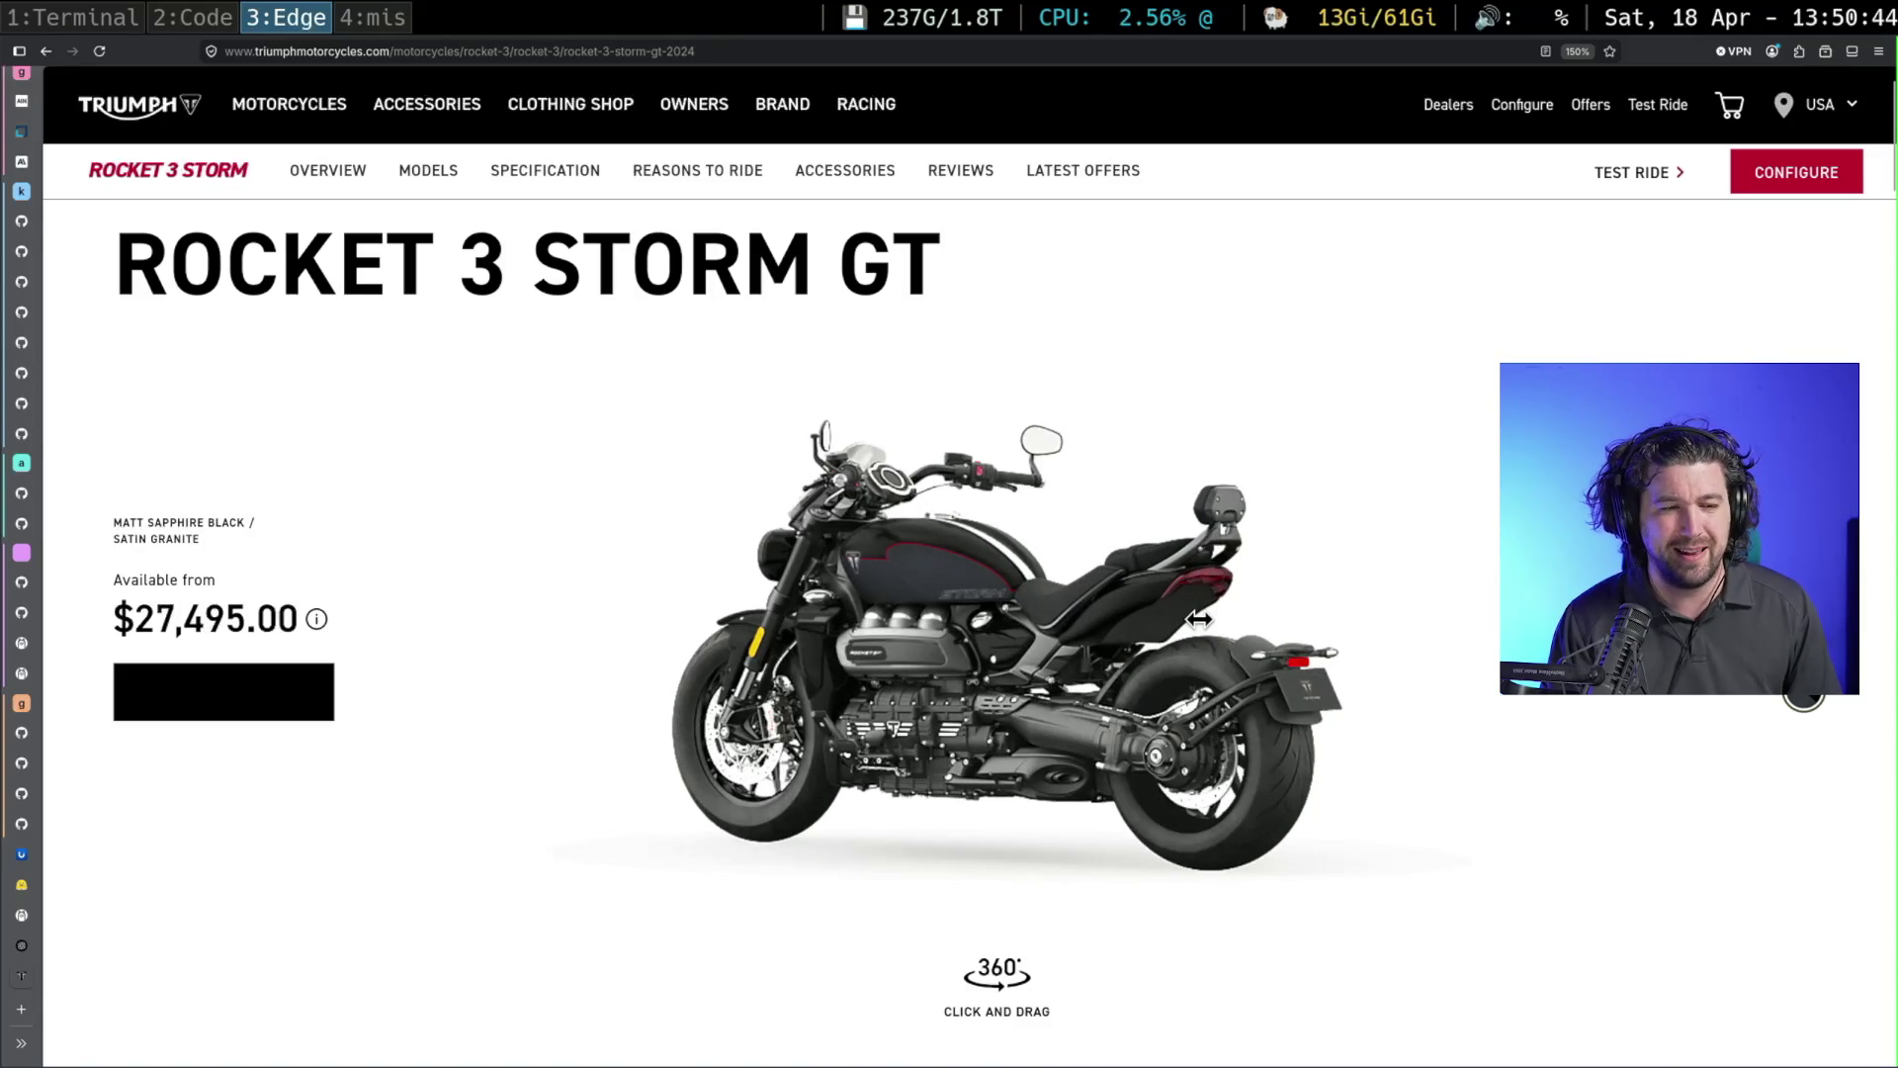
{"action": "left_click_drag", "start_coordinate": [1154, 671], "coordinate": [1202, 750]}
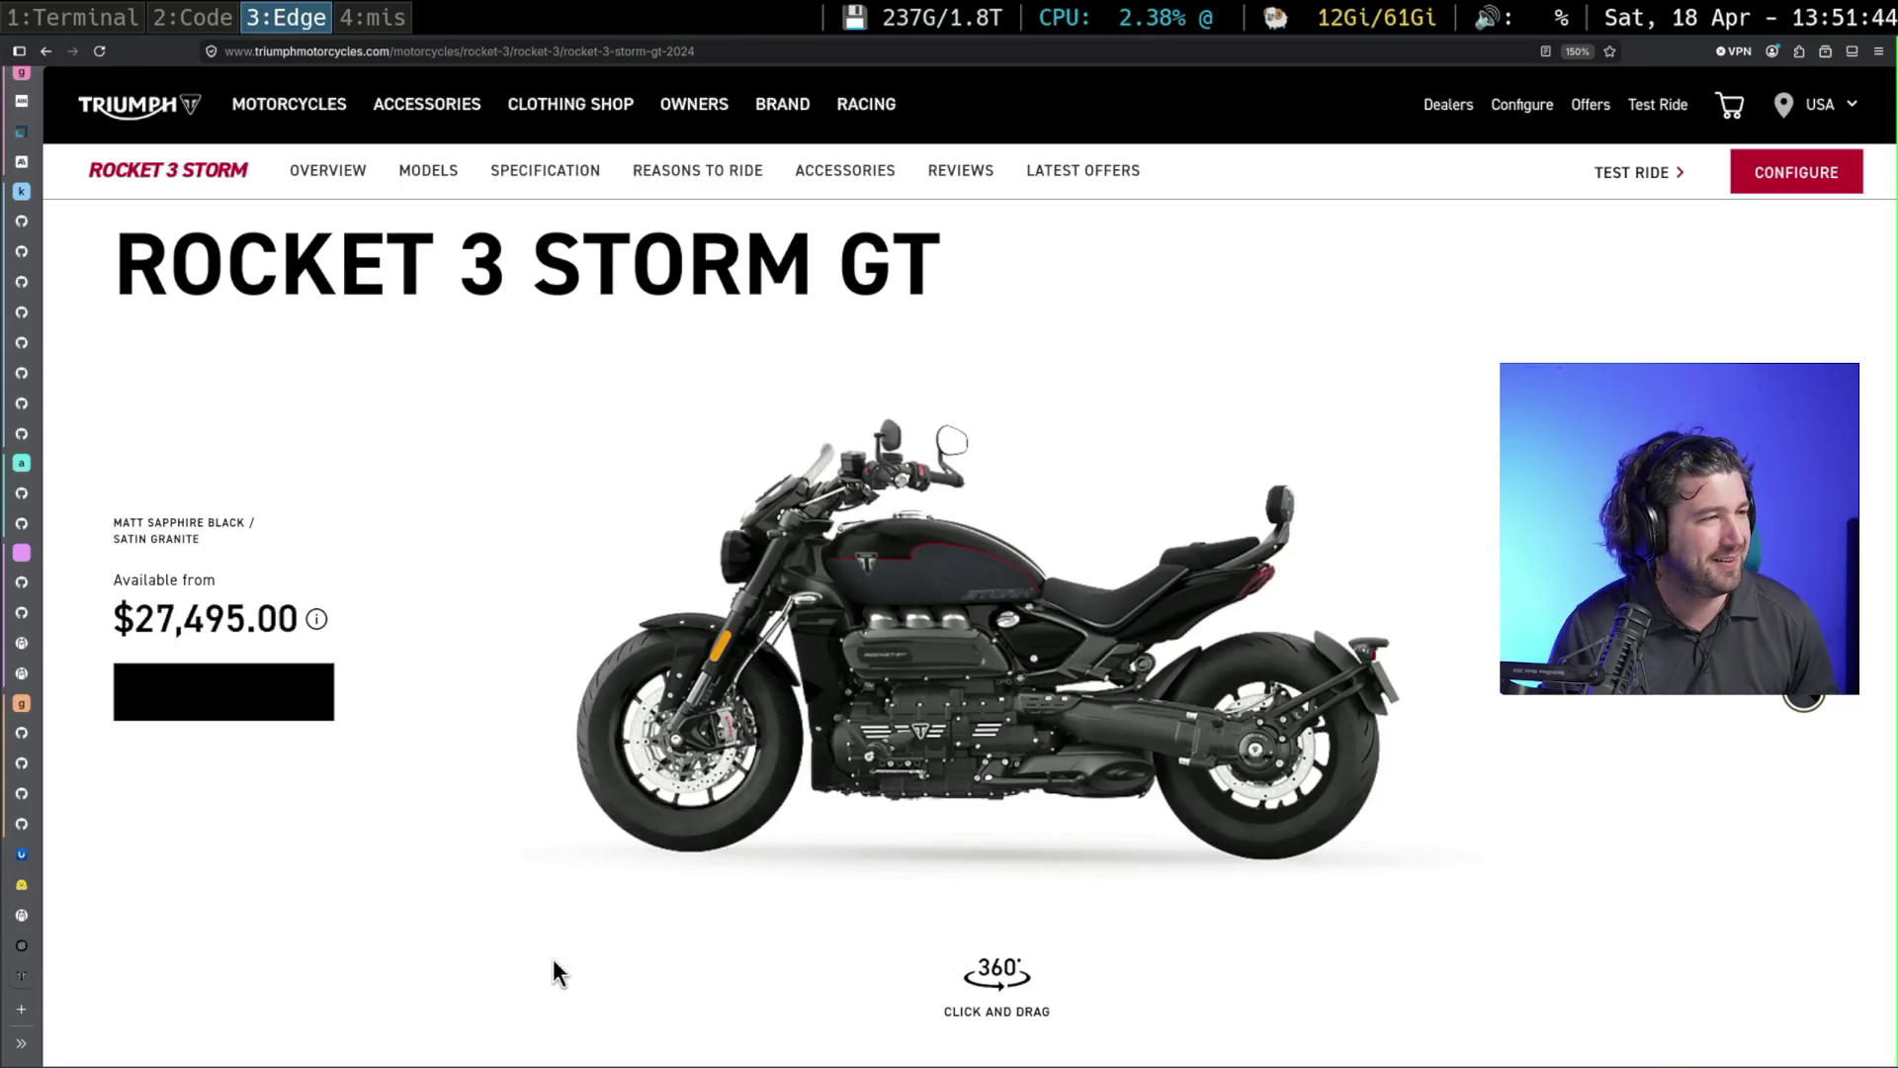
{"action": "mouse_move", "coordinate": [21, 593]}
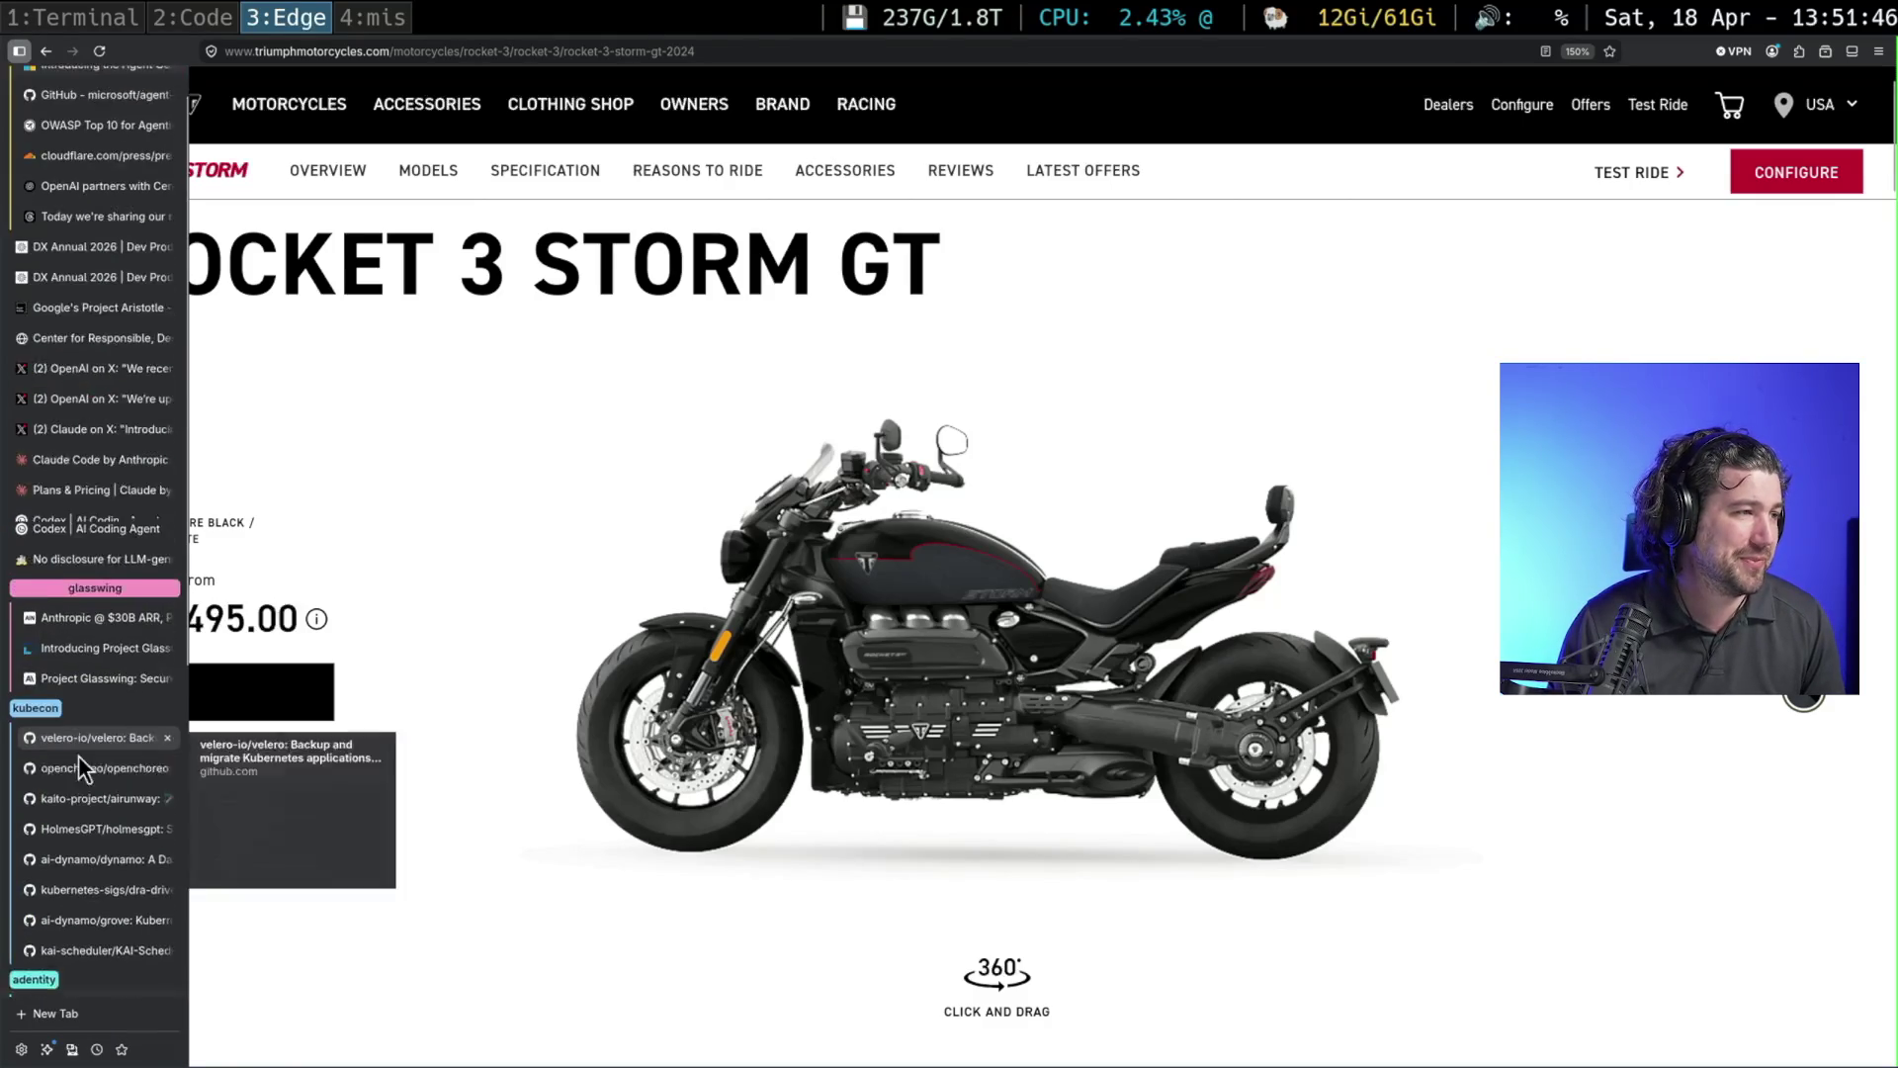
Flip between workspaces, then select the 'Connecting as…' through 'Error:' lines in the Code terminal
{"action": "key", "text": "super+2"}
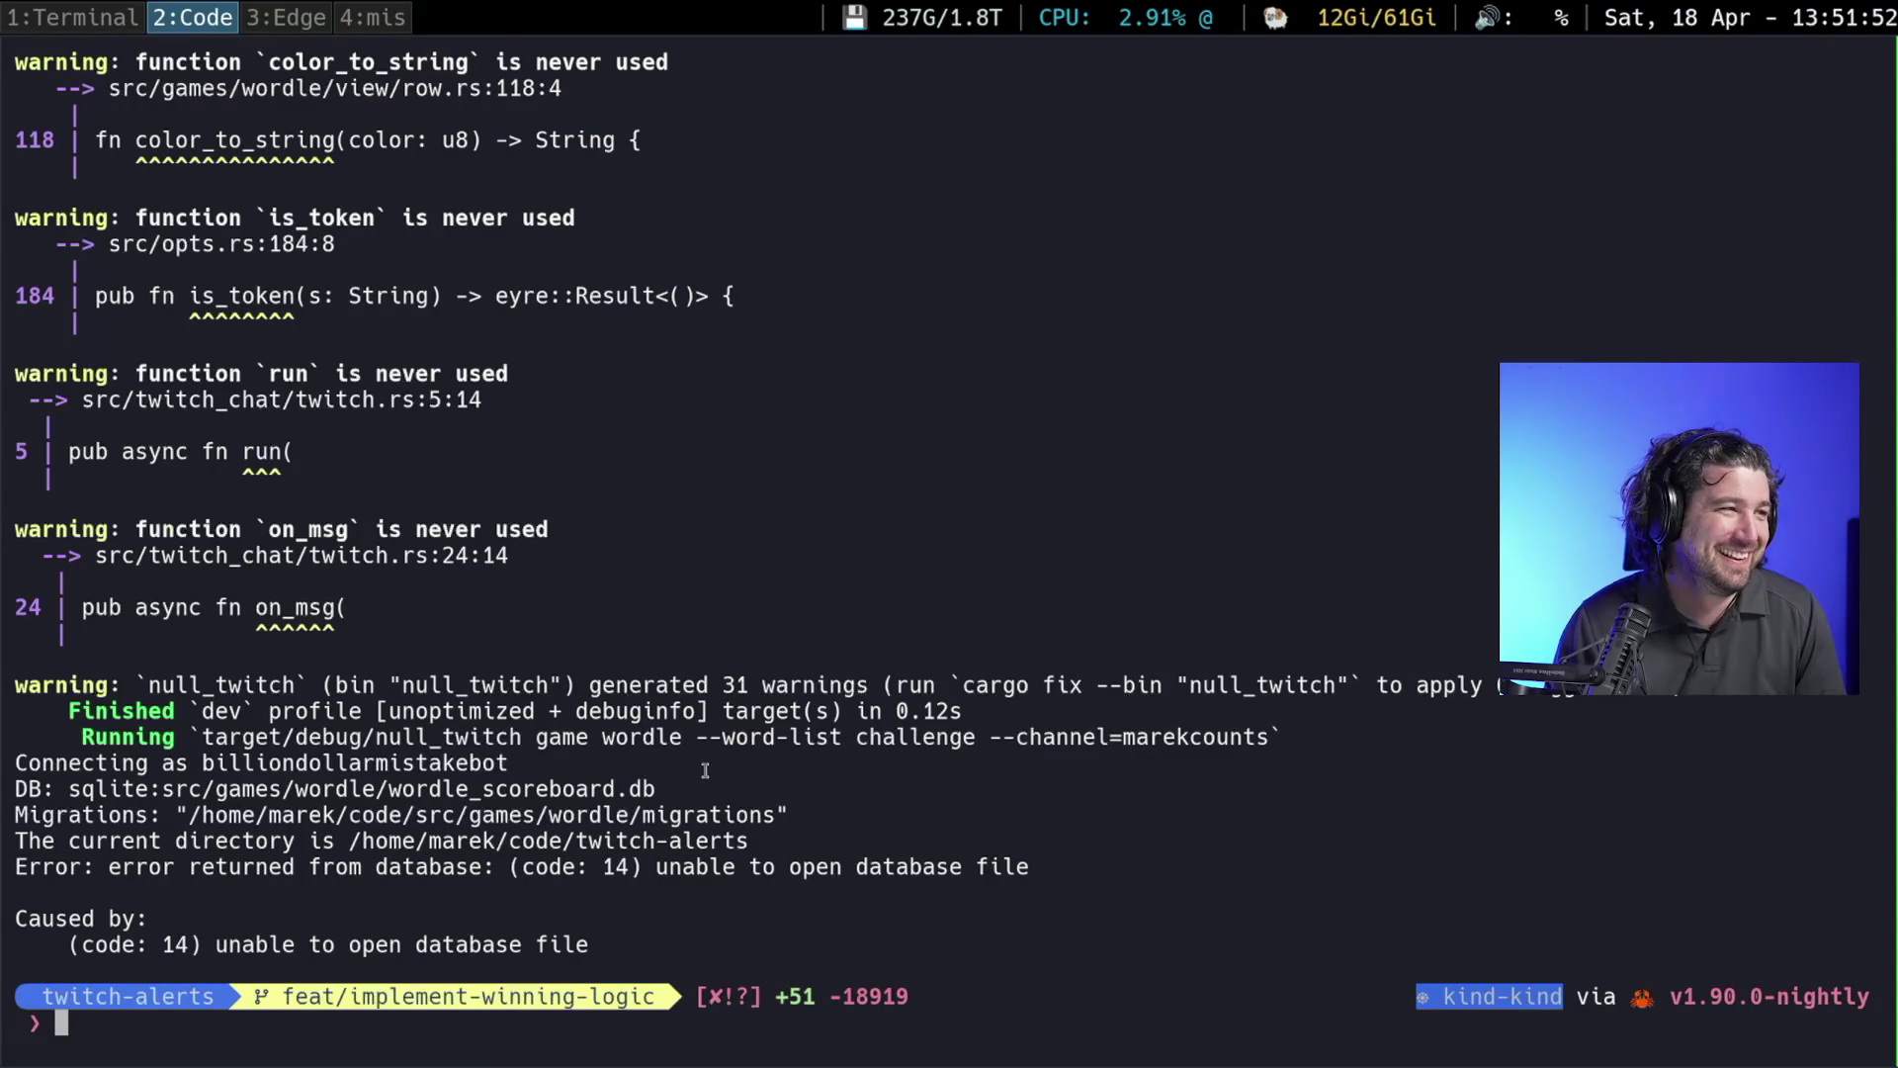
{"action": "key", "text": "super+3"}
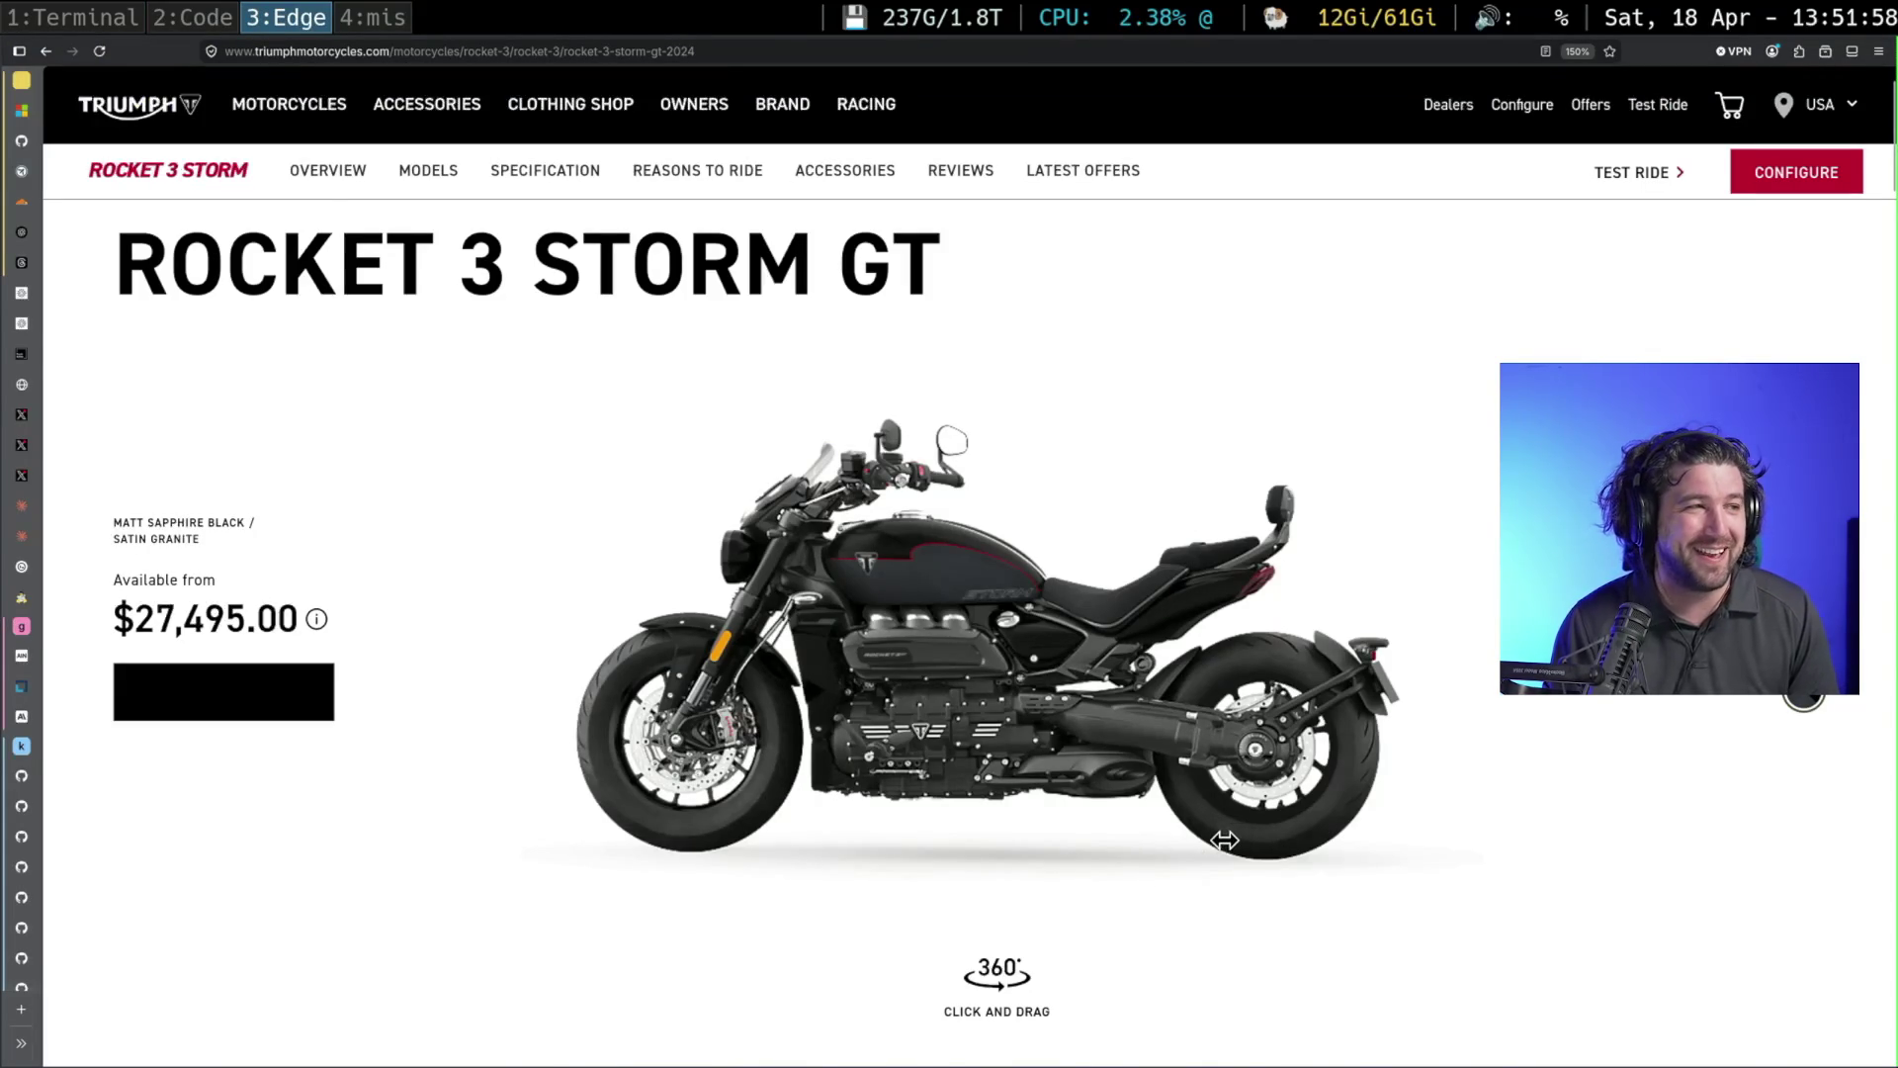
{"action": "key", "text": "super+2"}
{"action": "key", "text": "super+1"}
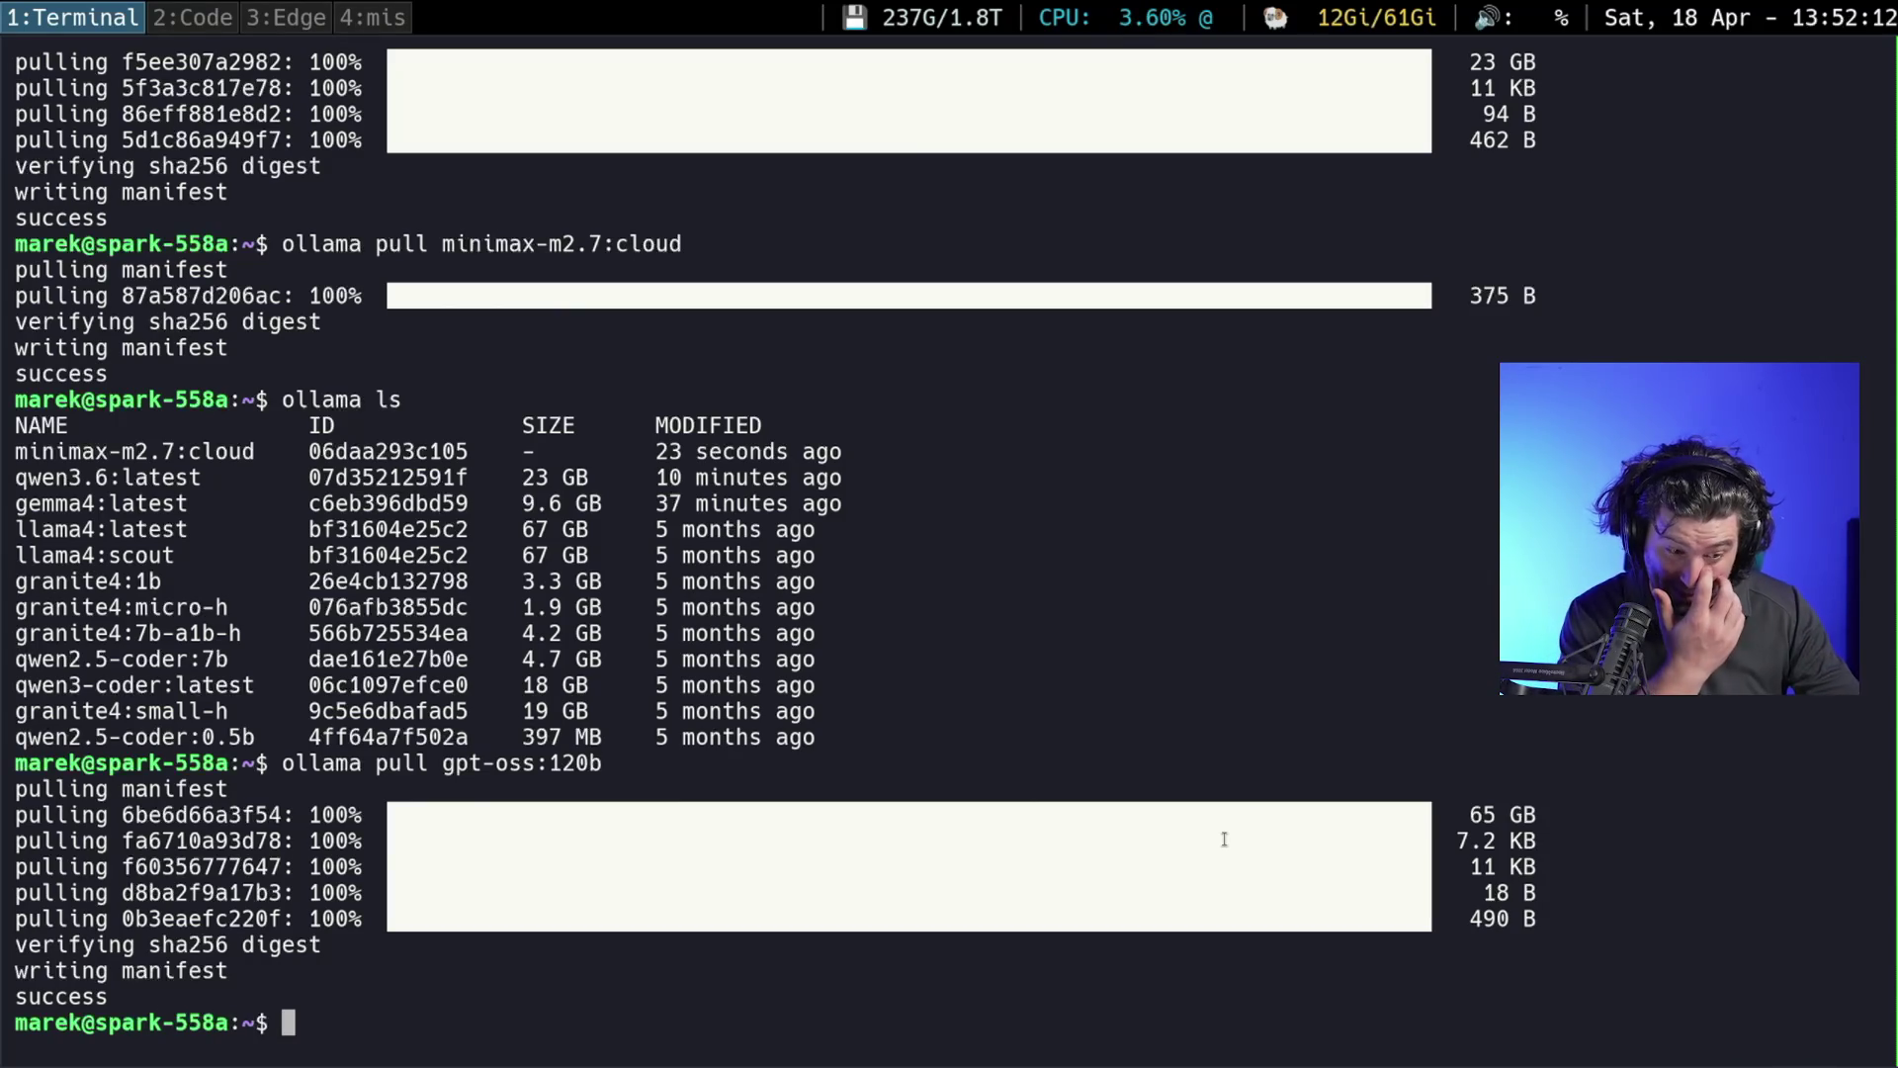
{"action": "key", "text": "super+2"}
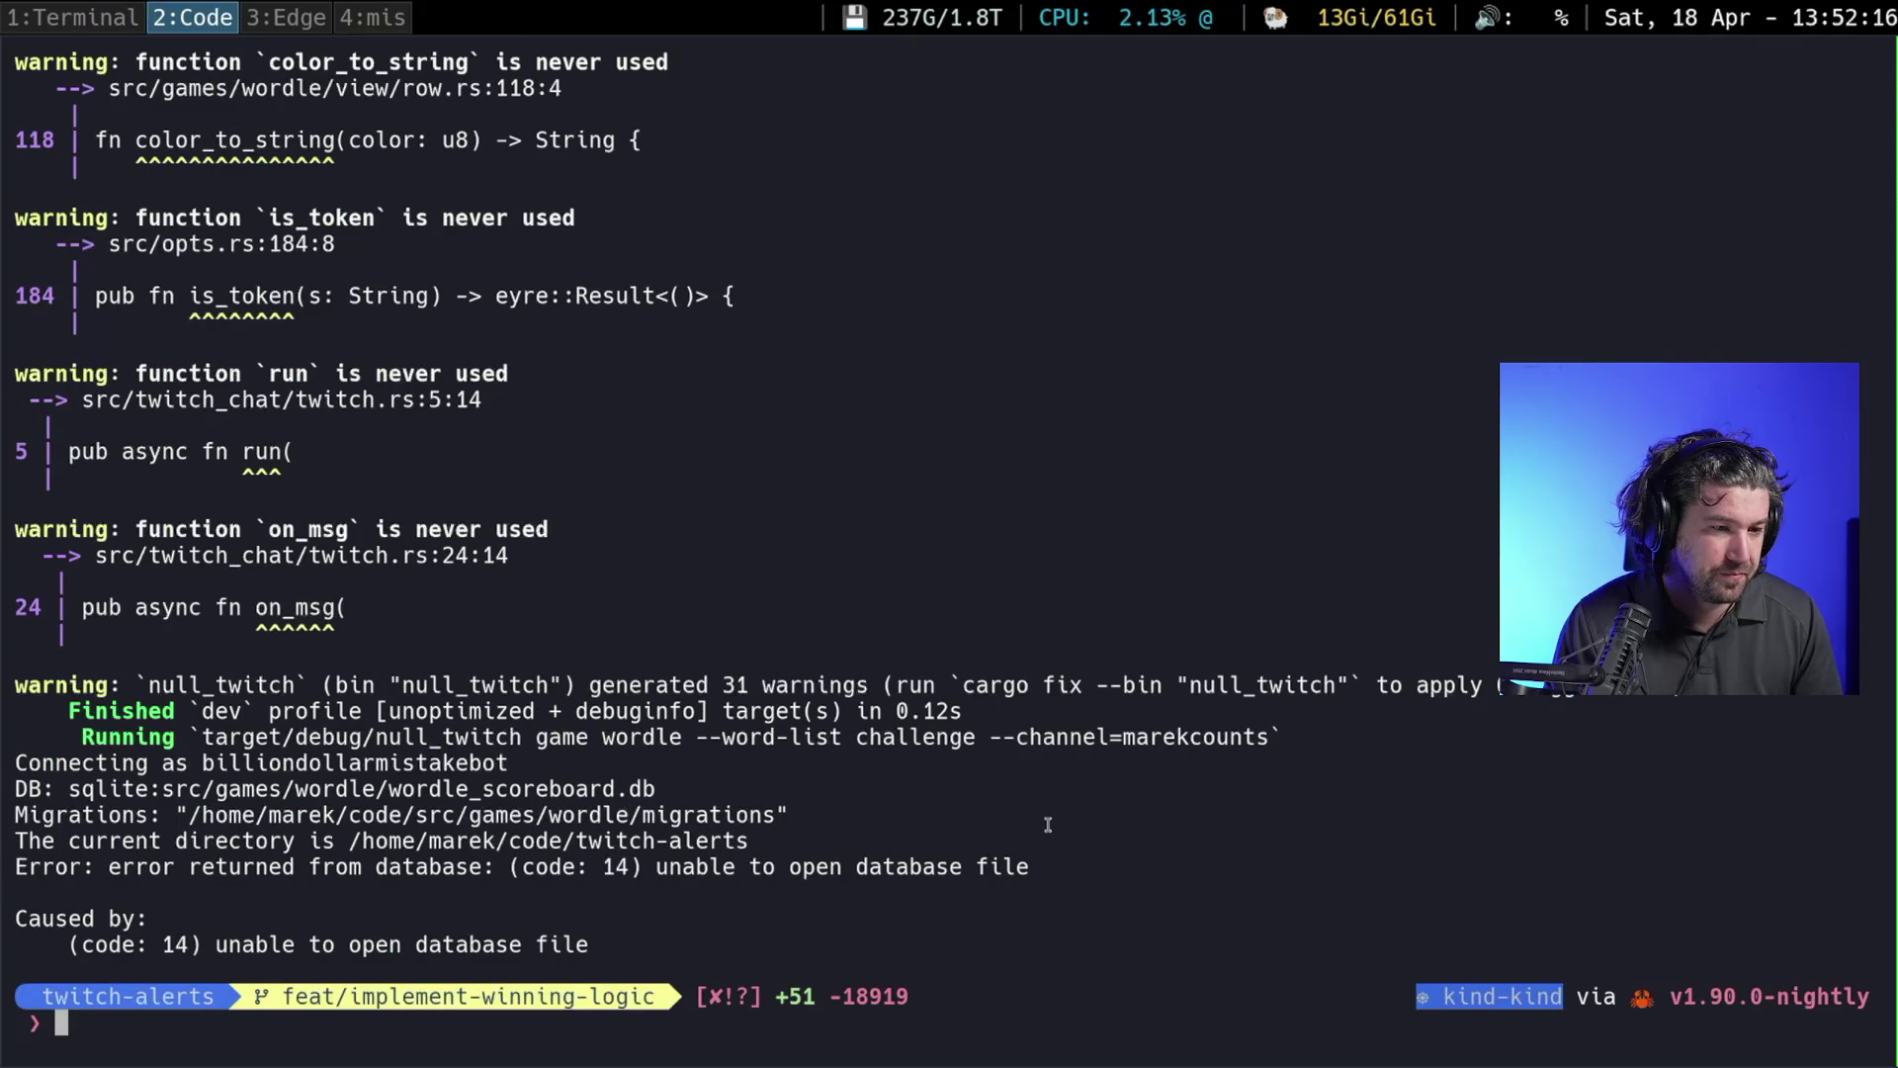
{"action": "left_click_drag", "start_coordinate": [1038, 865], "coordinate": [10, 764]}
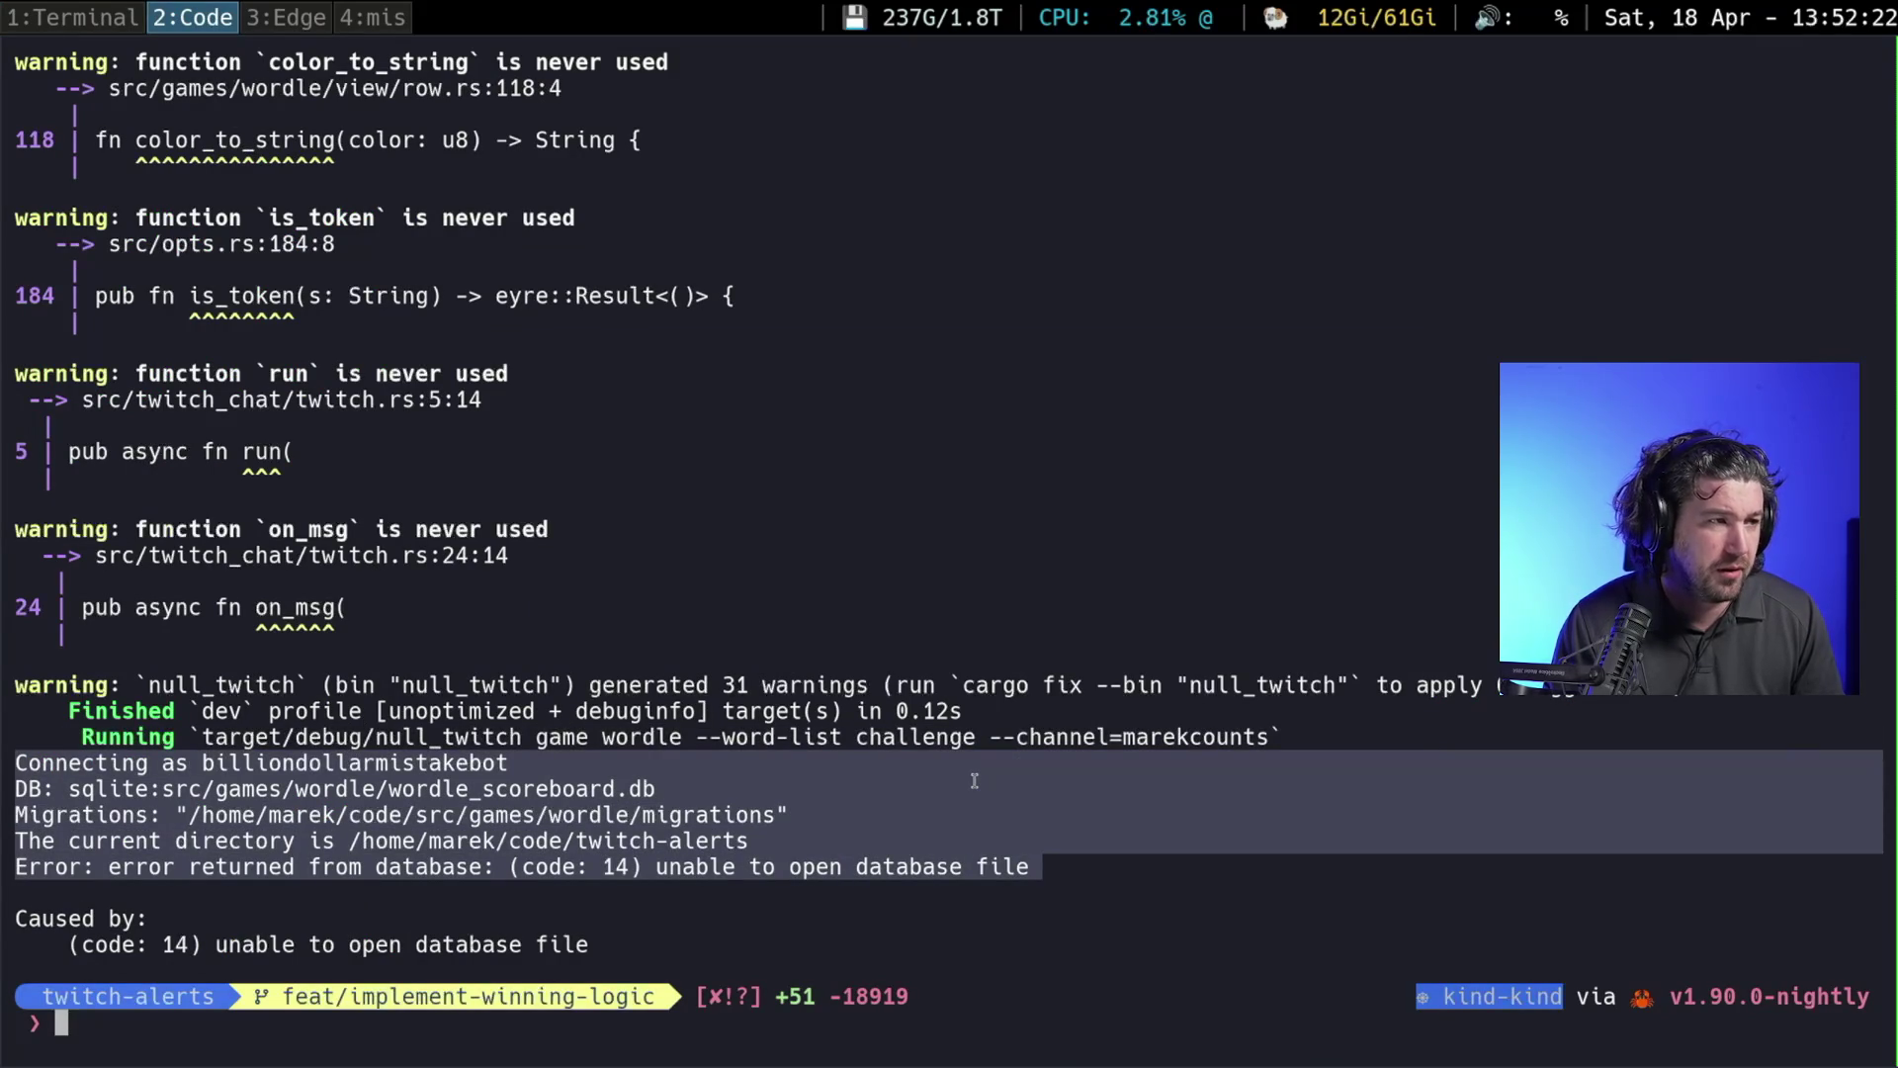
{"action": "key", "text": "super+d"}
{"action": "type", "text": "curs"}
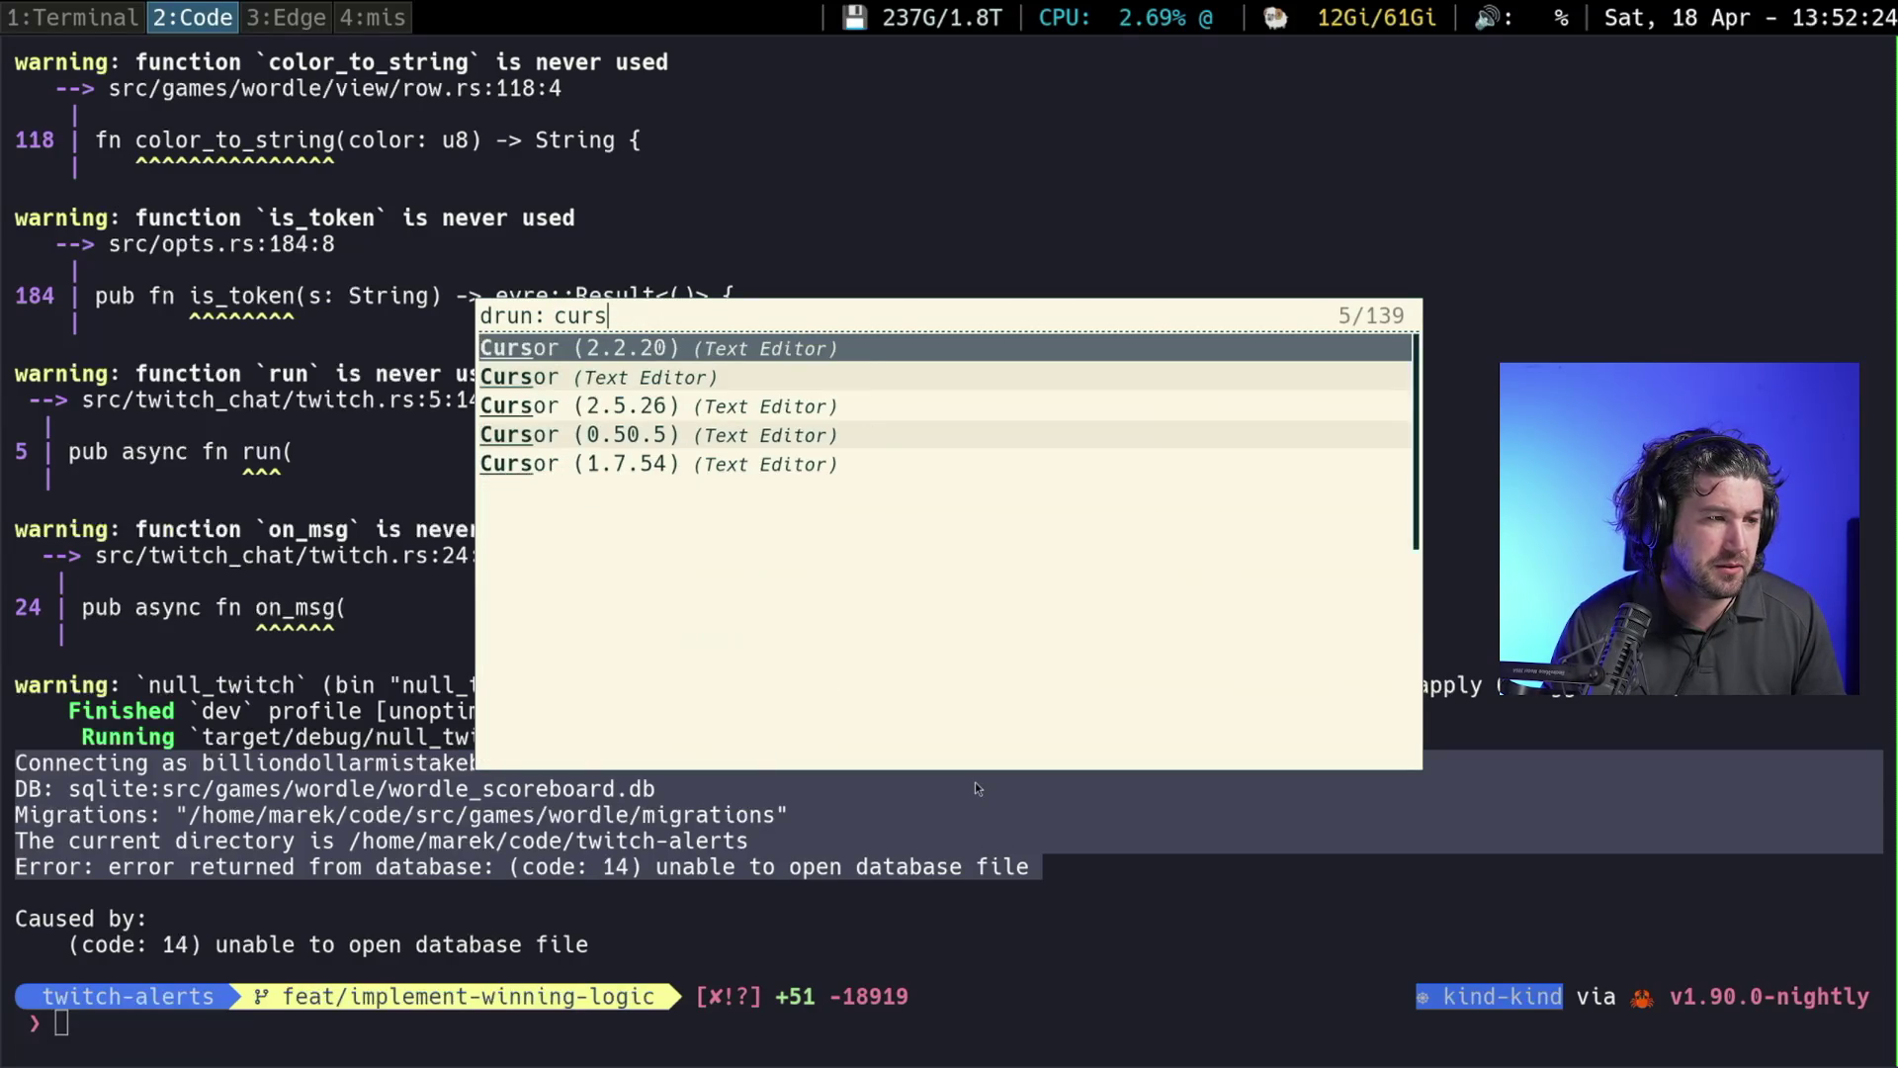
Pick Cursor (Text Editor) from the rofi 'curs' results and launch it
{"action": "key", "text": "Down"}
{"action": "key", "text": "Return"}
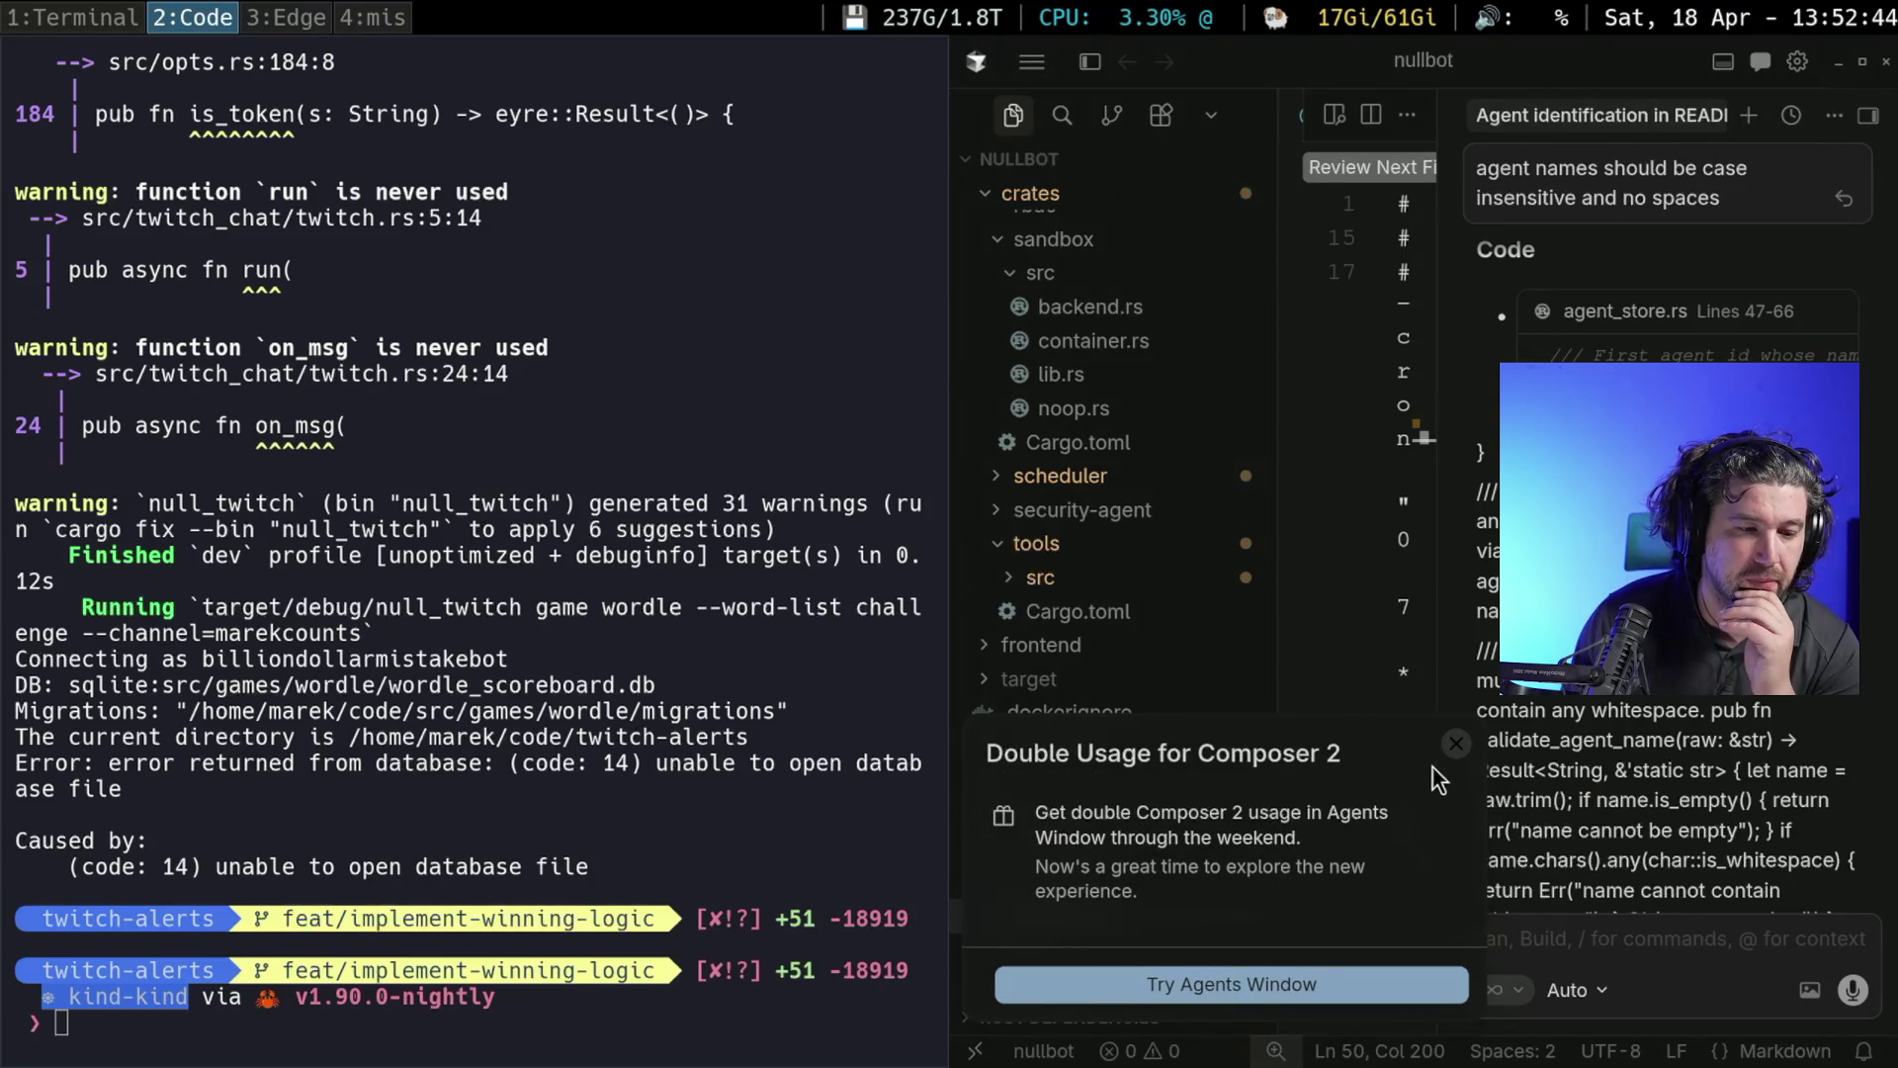
Switch to the Agents window and close the nullbot editor with Don't Save for README.md
{"action": "left_click", "coordinate": [1220, 988]}
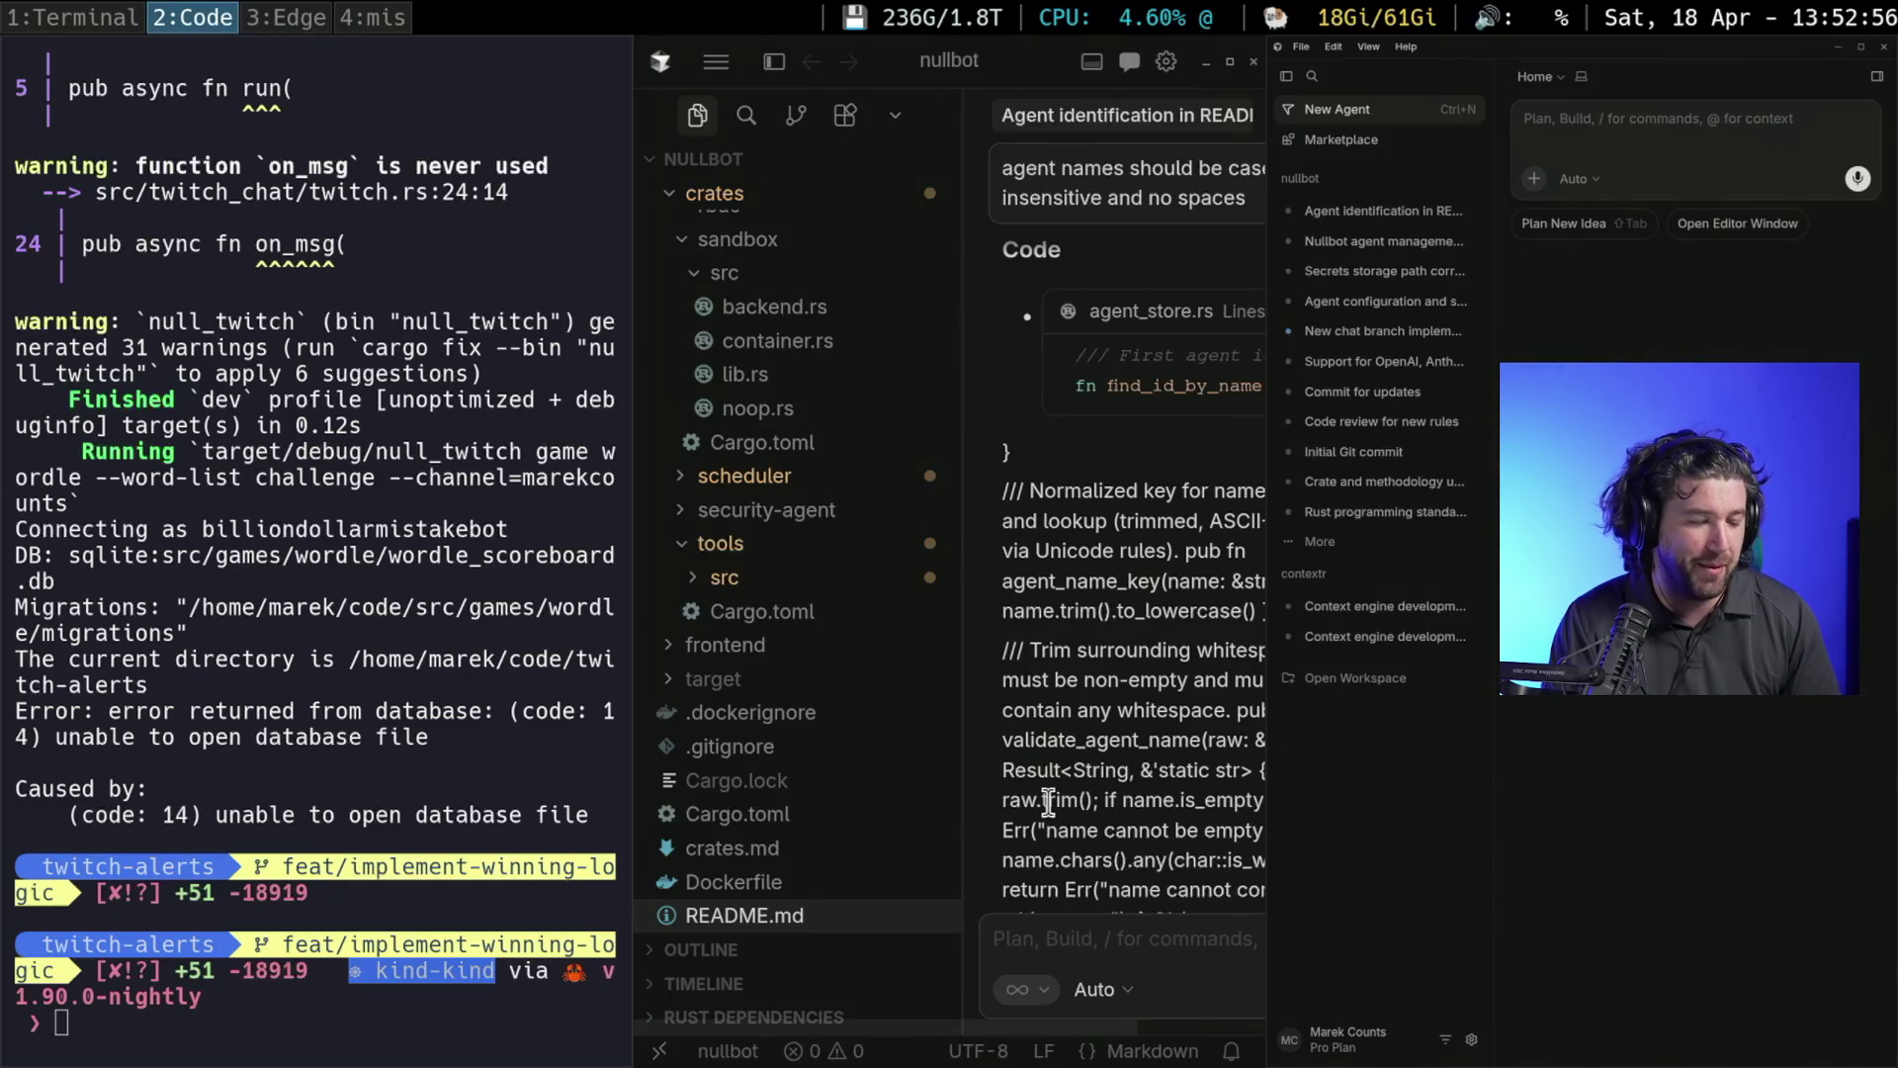
{"action": "key", "text": "ctrl+w"}
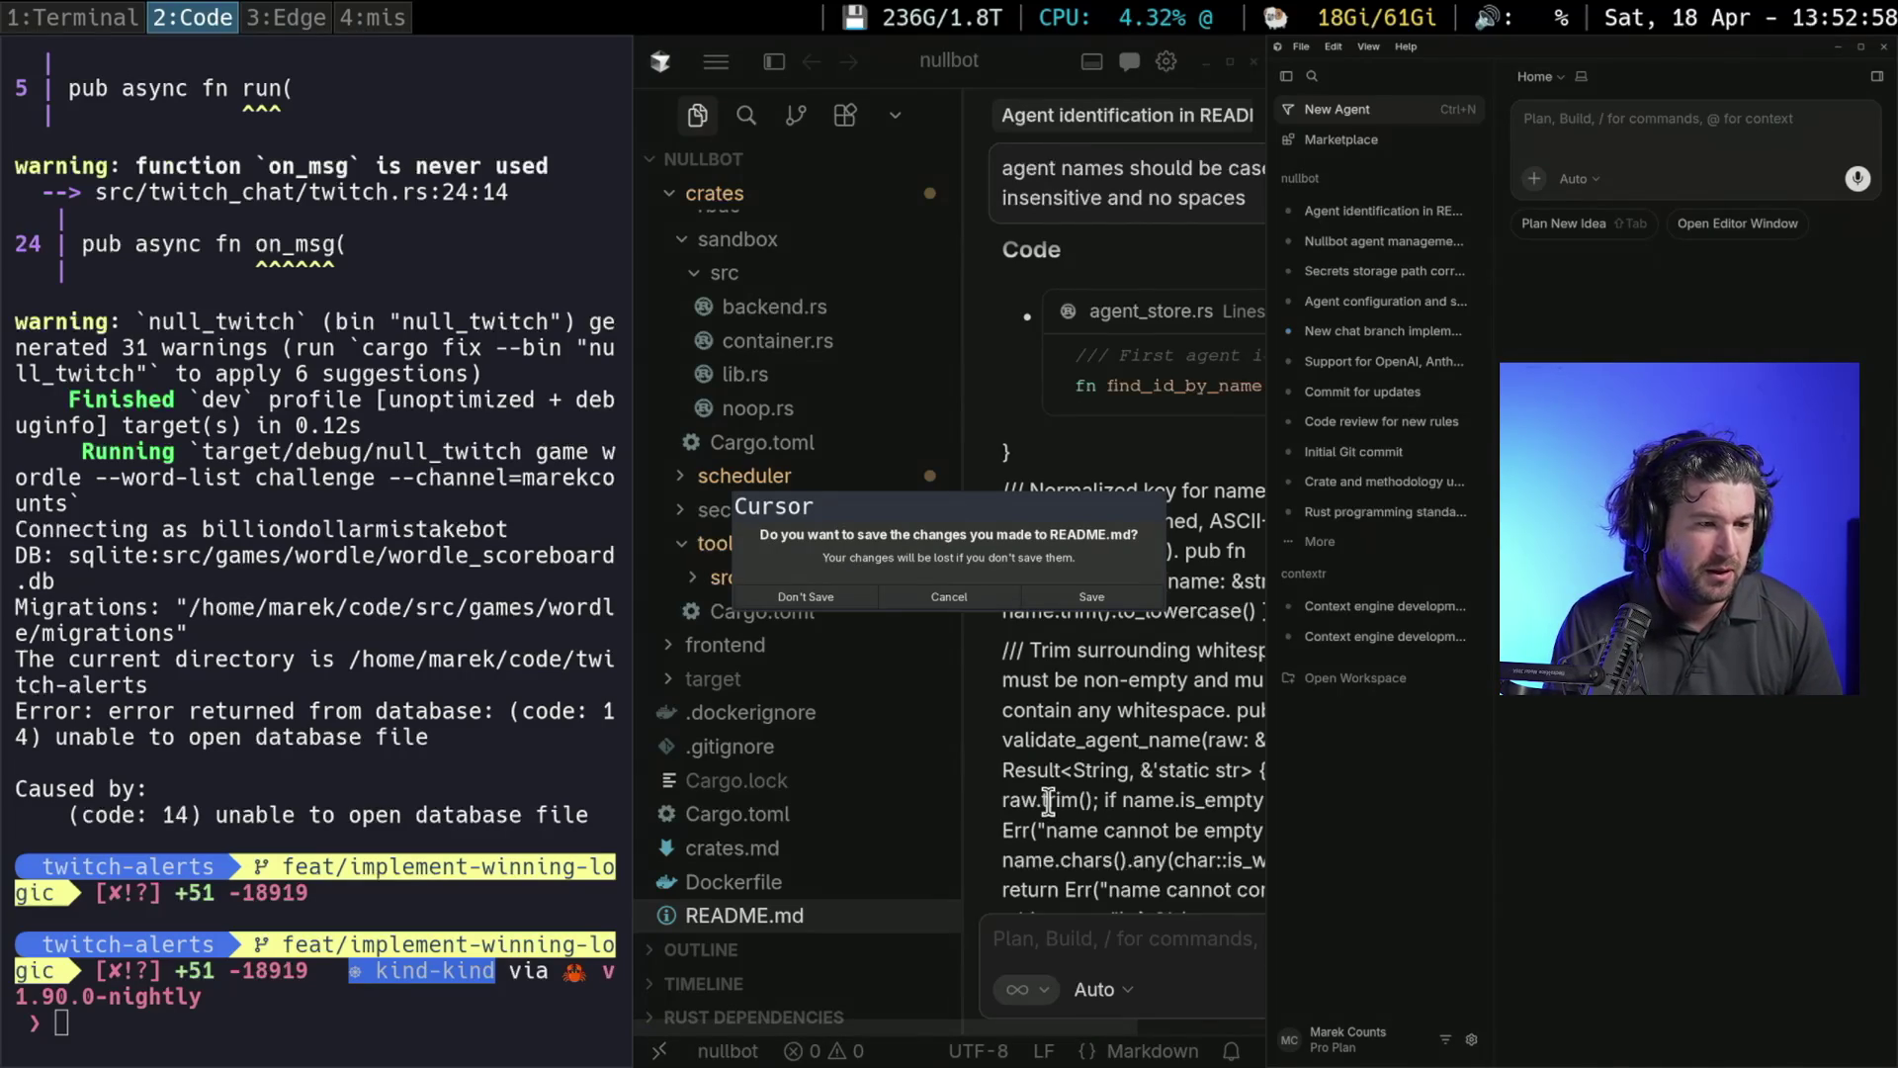
{"action": "left_click", "coordinate": [809, 599]}
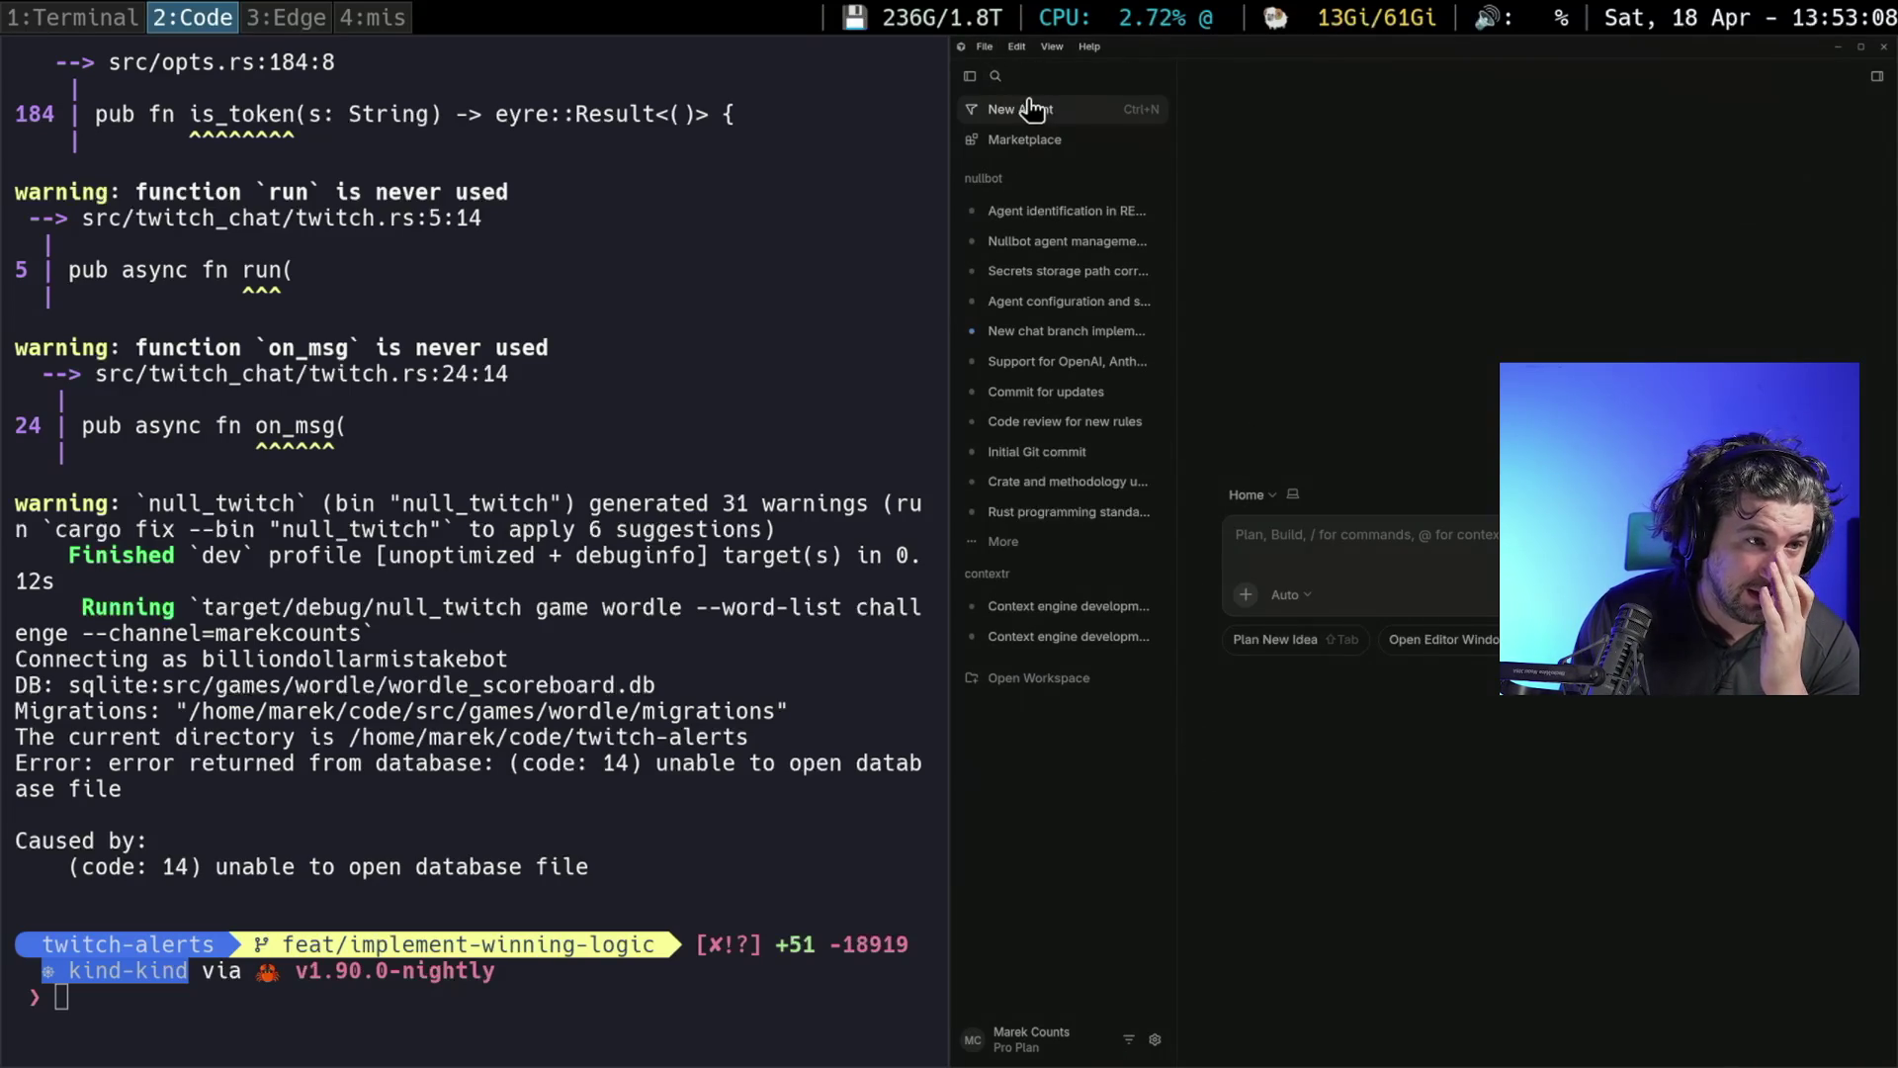
Browse the File and Edit menus, then choose Open Folder from the File menu
{"action": "mouse_move", "coordinate": [985, 178]}
{"action": "left_click", "coordinate": [984, 45]}
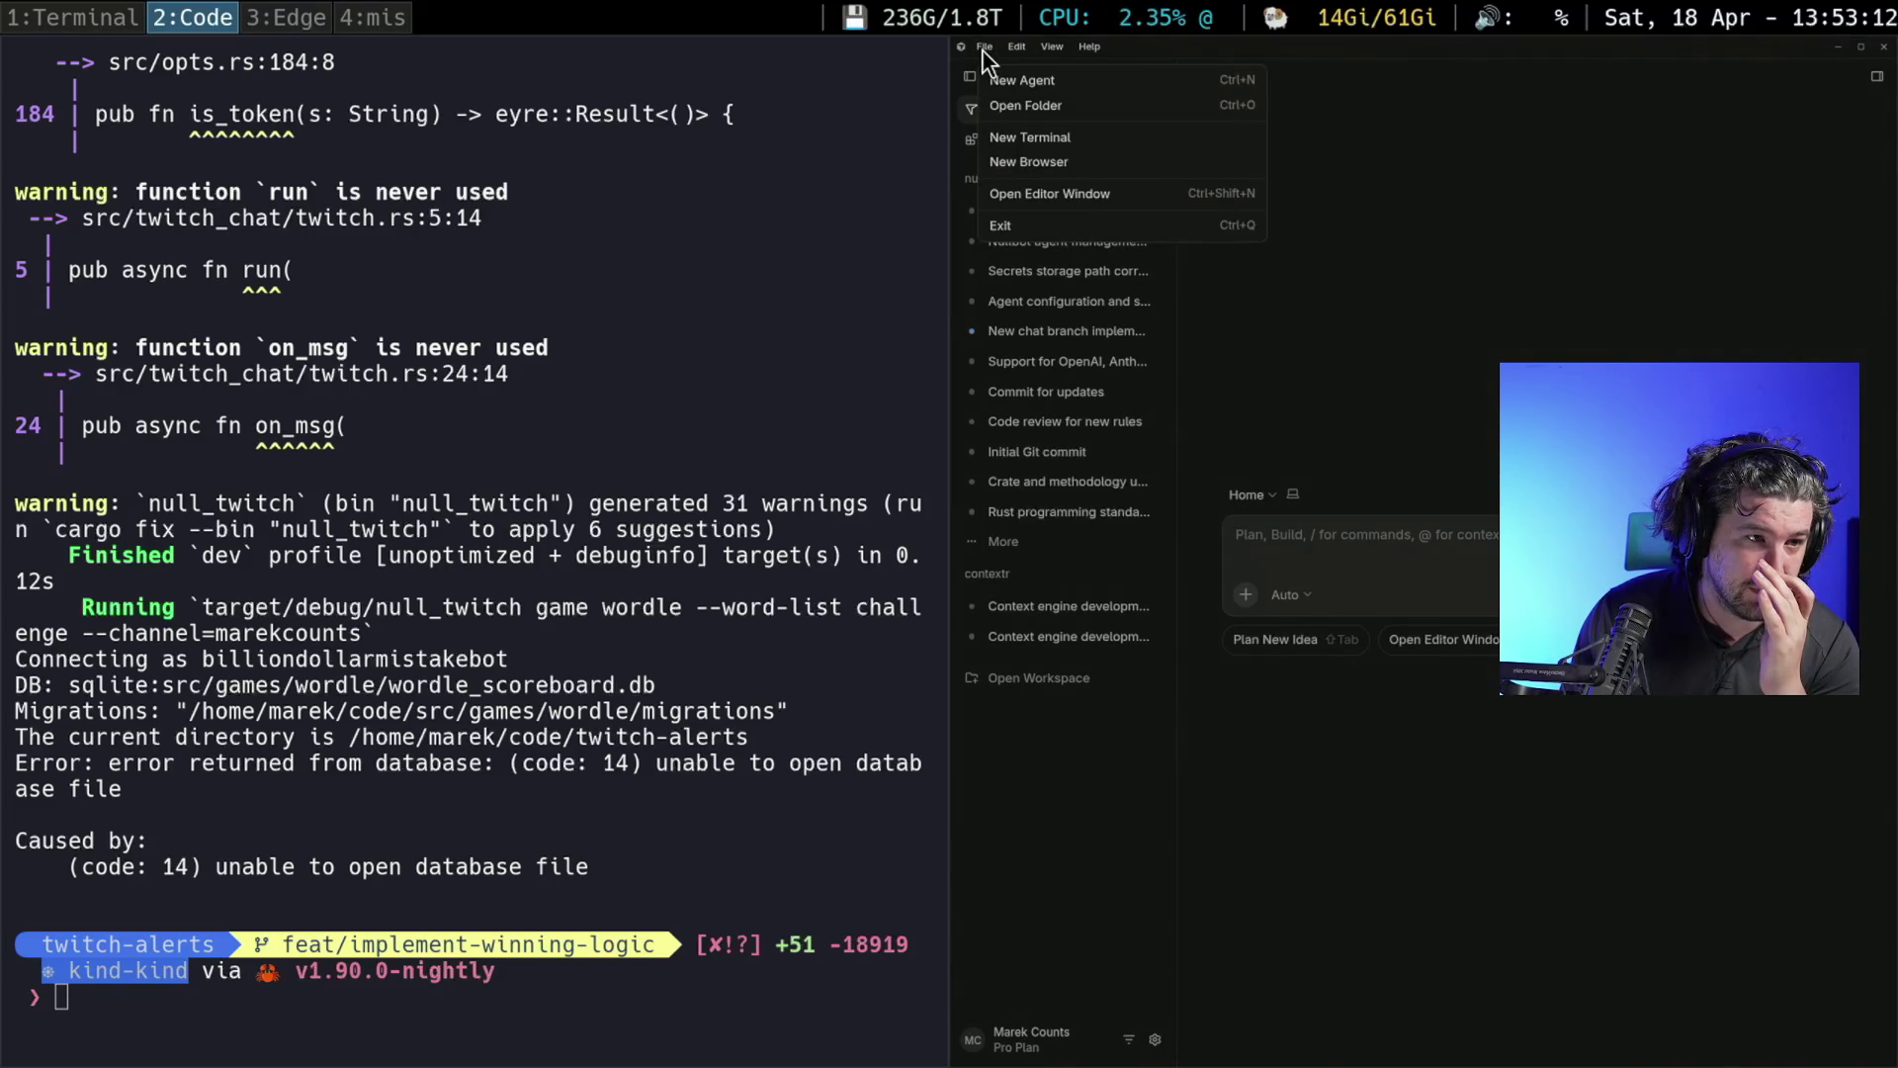
{"action": "key", "text": "Escape"}
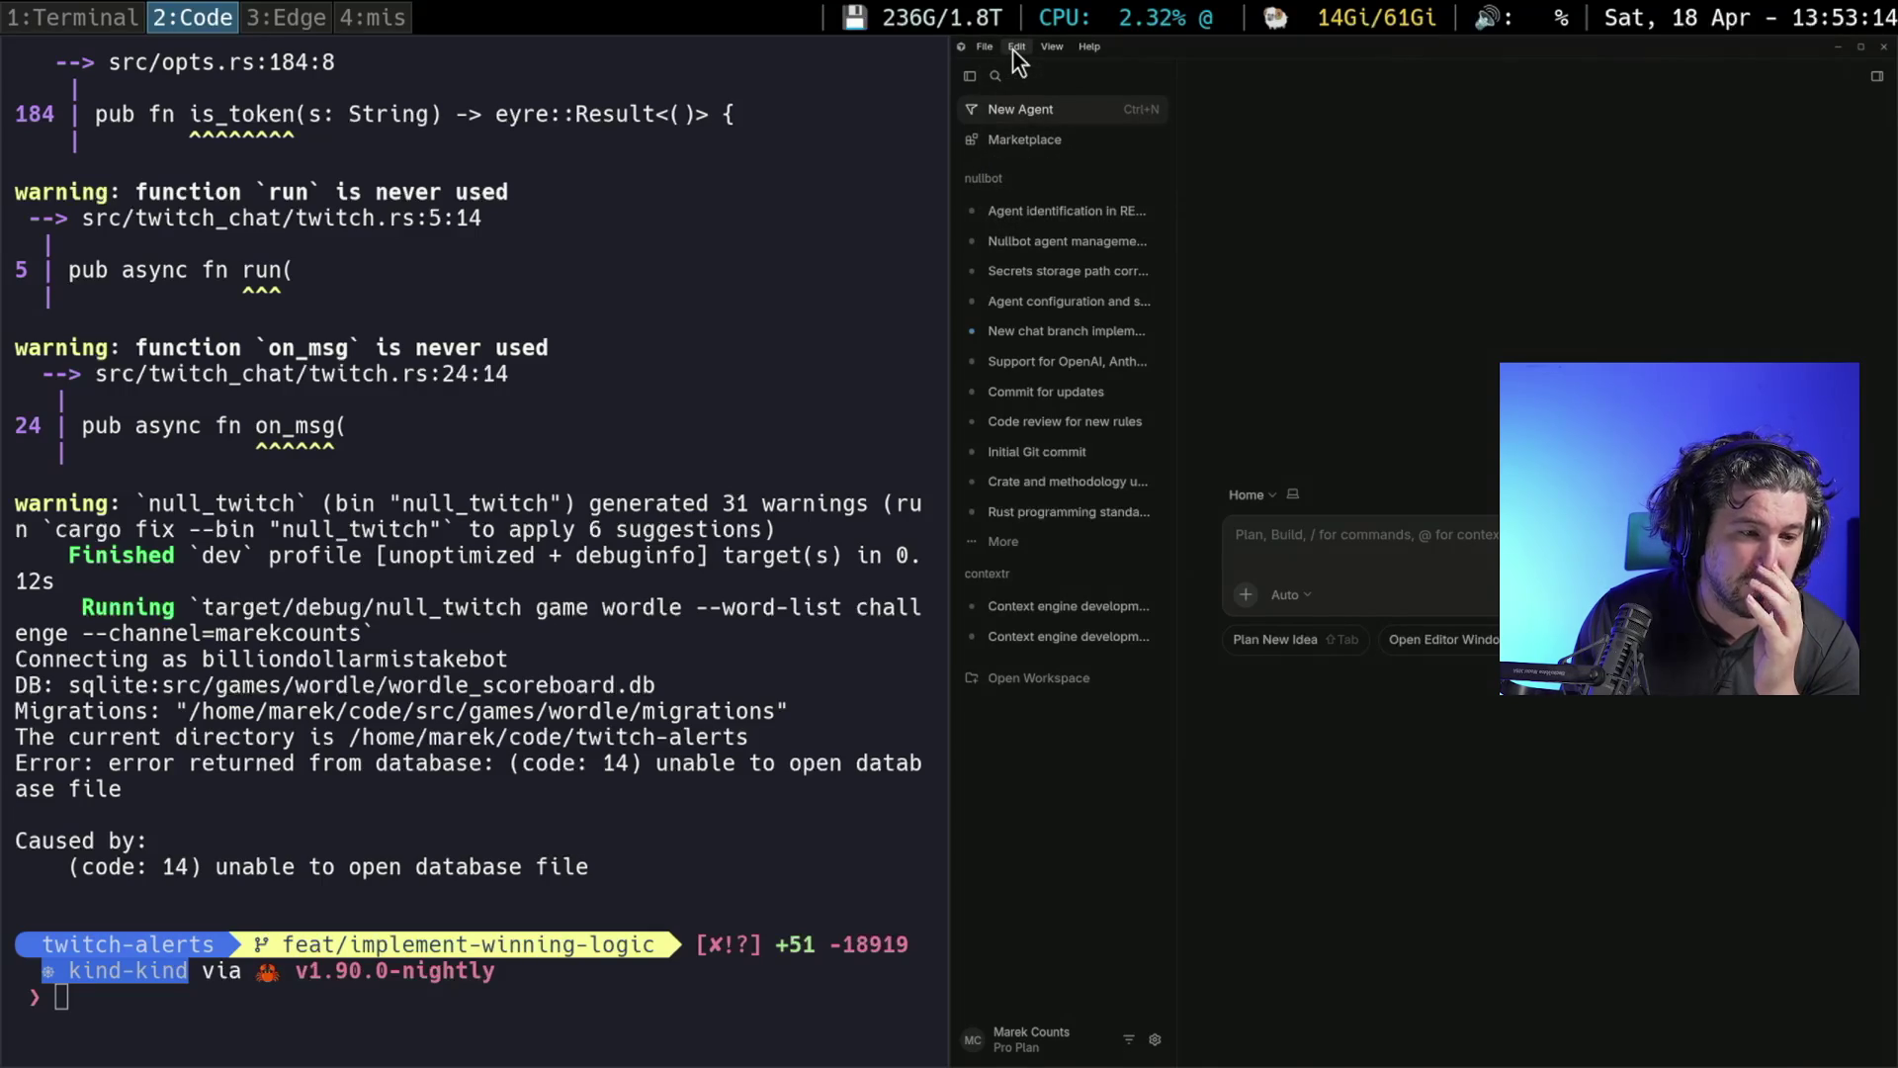
{"action": "left_click", "coordinate": [1016, 49]}
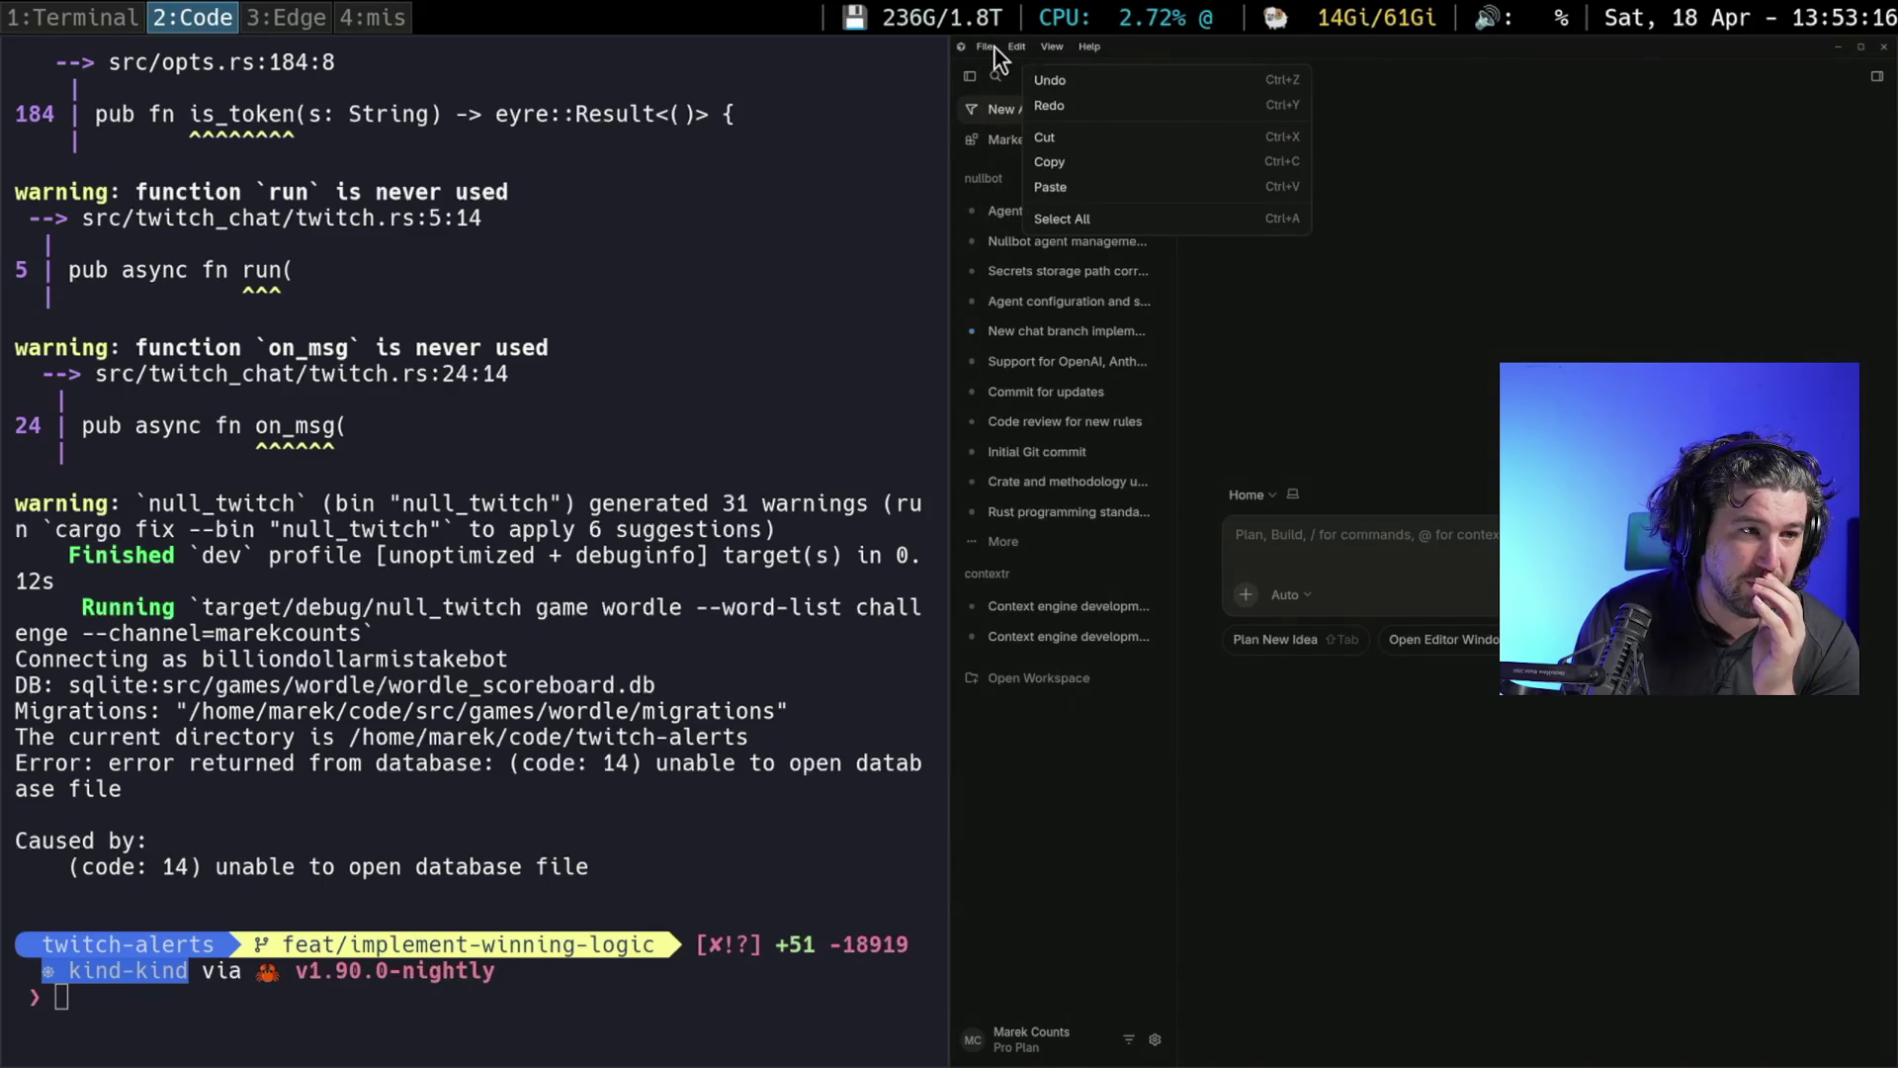
{"action": "left_click", "coordinate": [992, 46]}
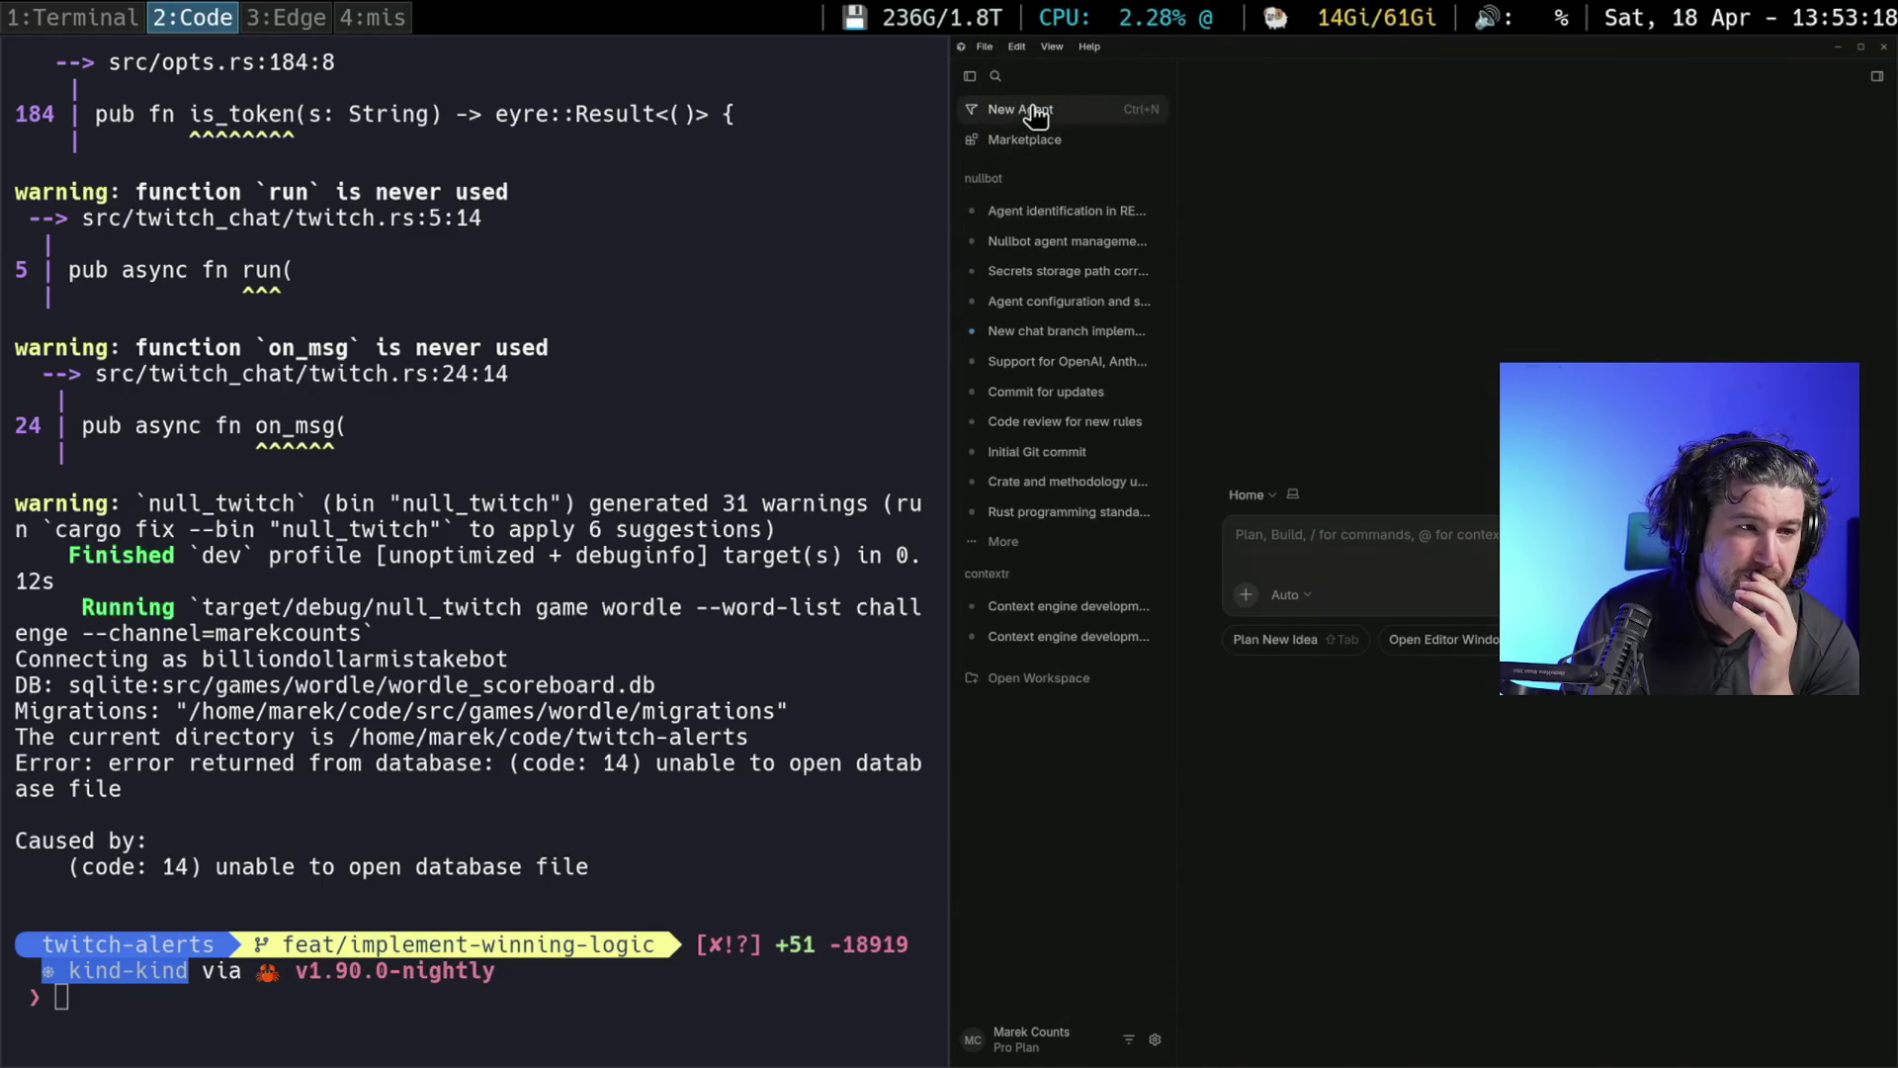
{"action": "left_click", "coordinate": [974, 50]}
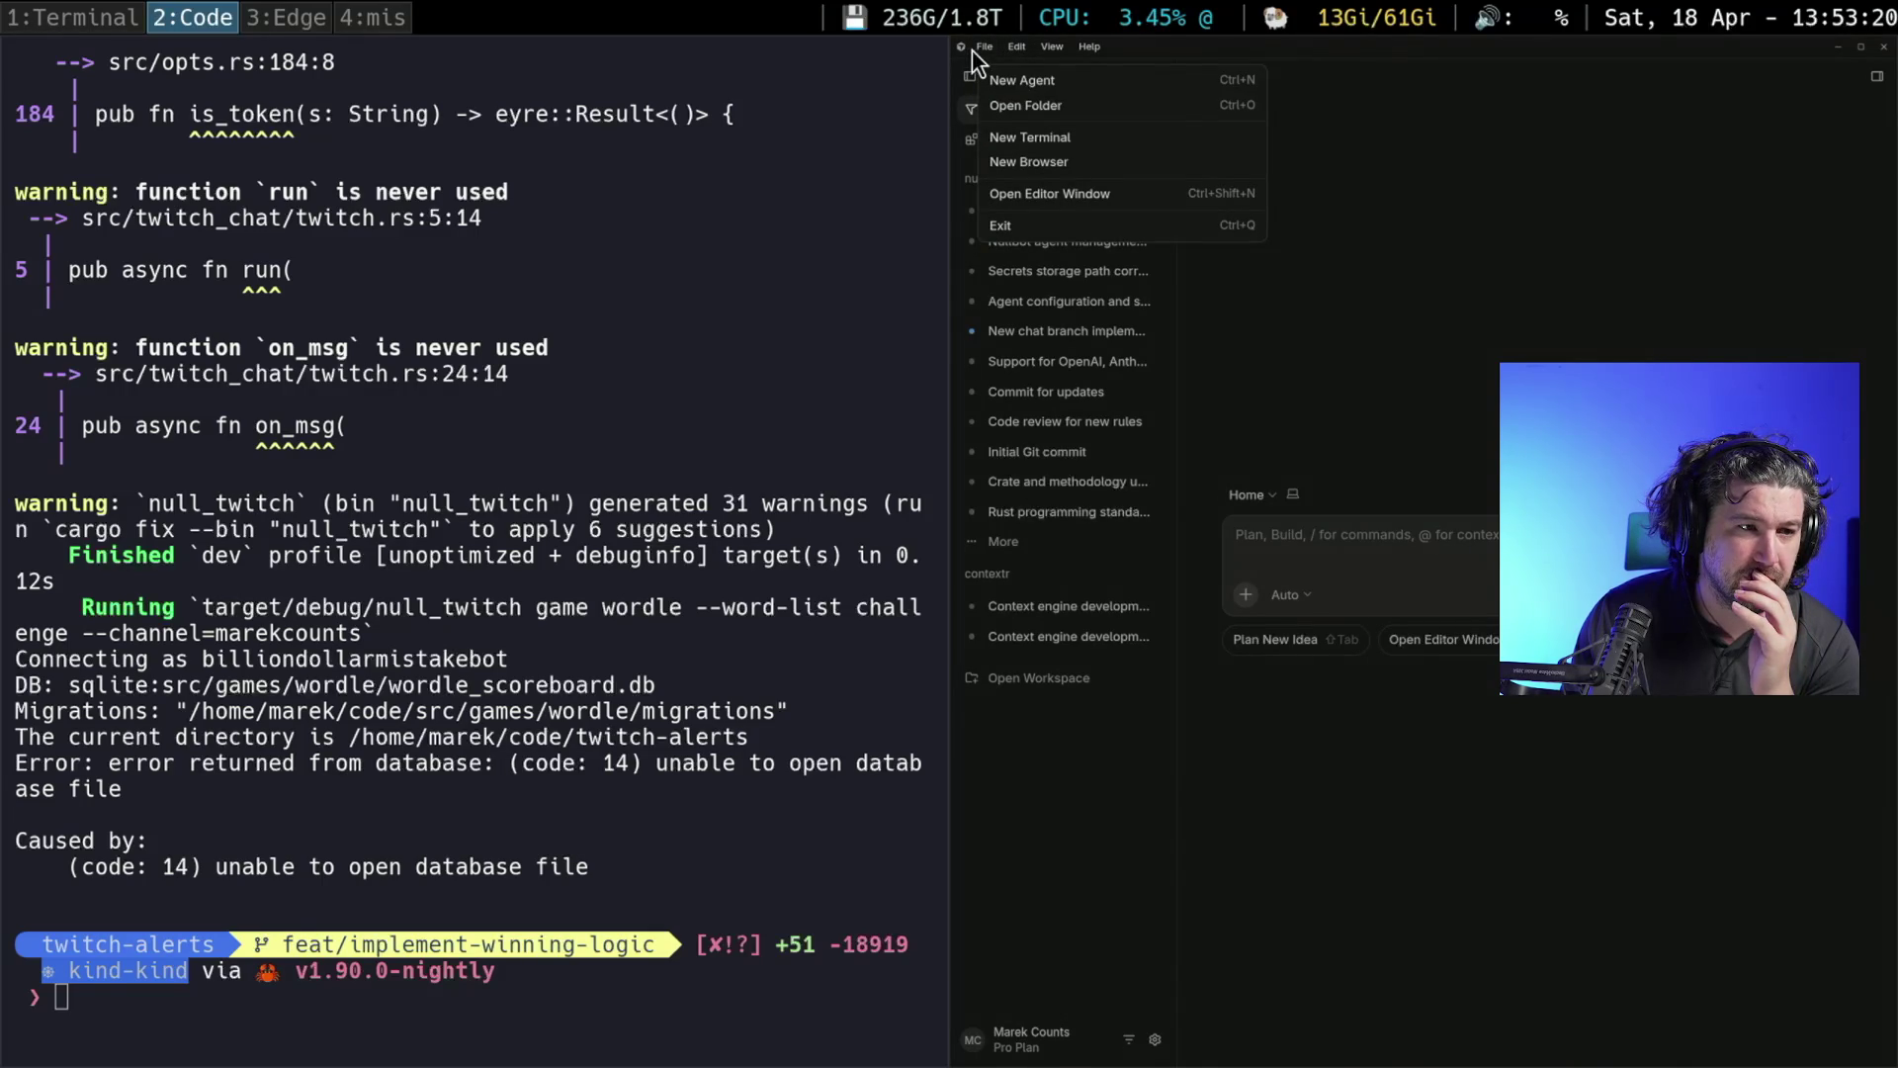
{"action": "left_click", "coordinate": [1030, 105]}
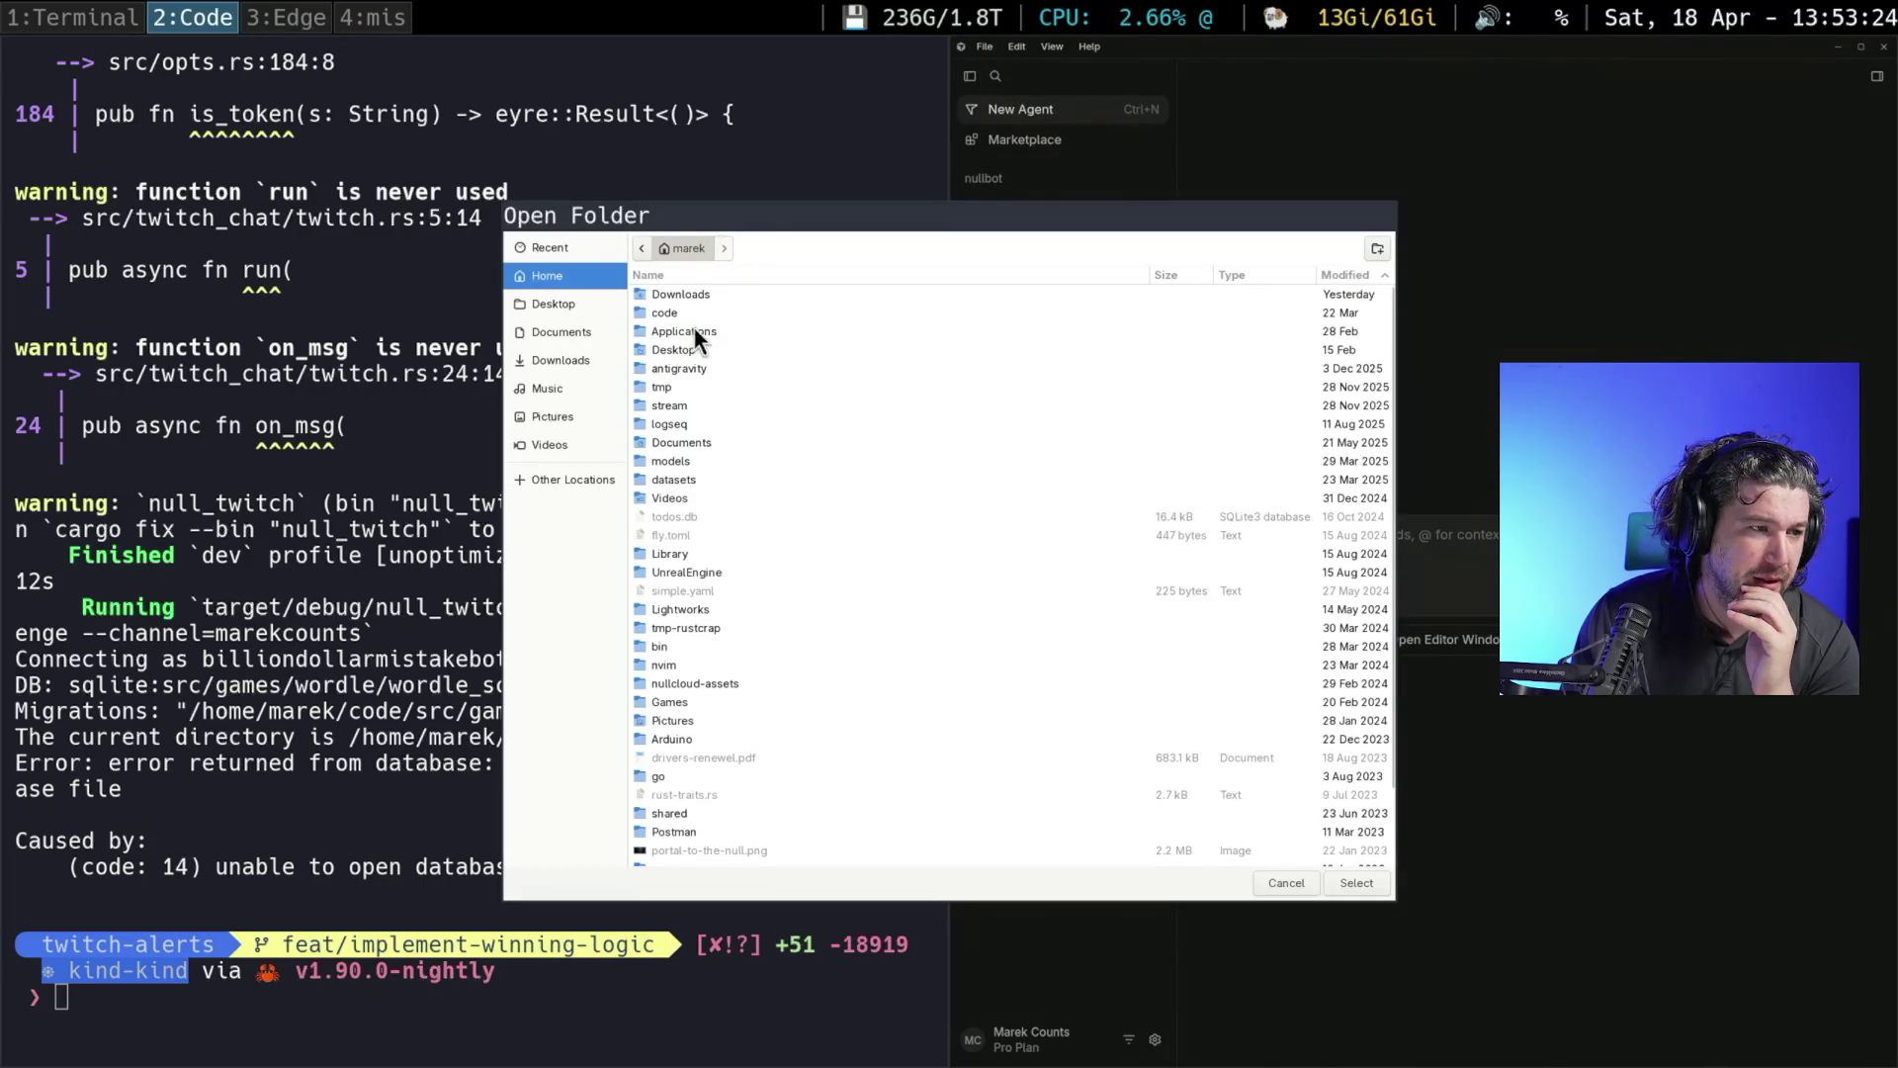
Select code/twitch-alerts and open it as the null-channel/twitch-alerts workspace
{"action": "double_click", "coordinate": [670, 312]}
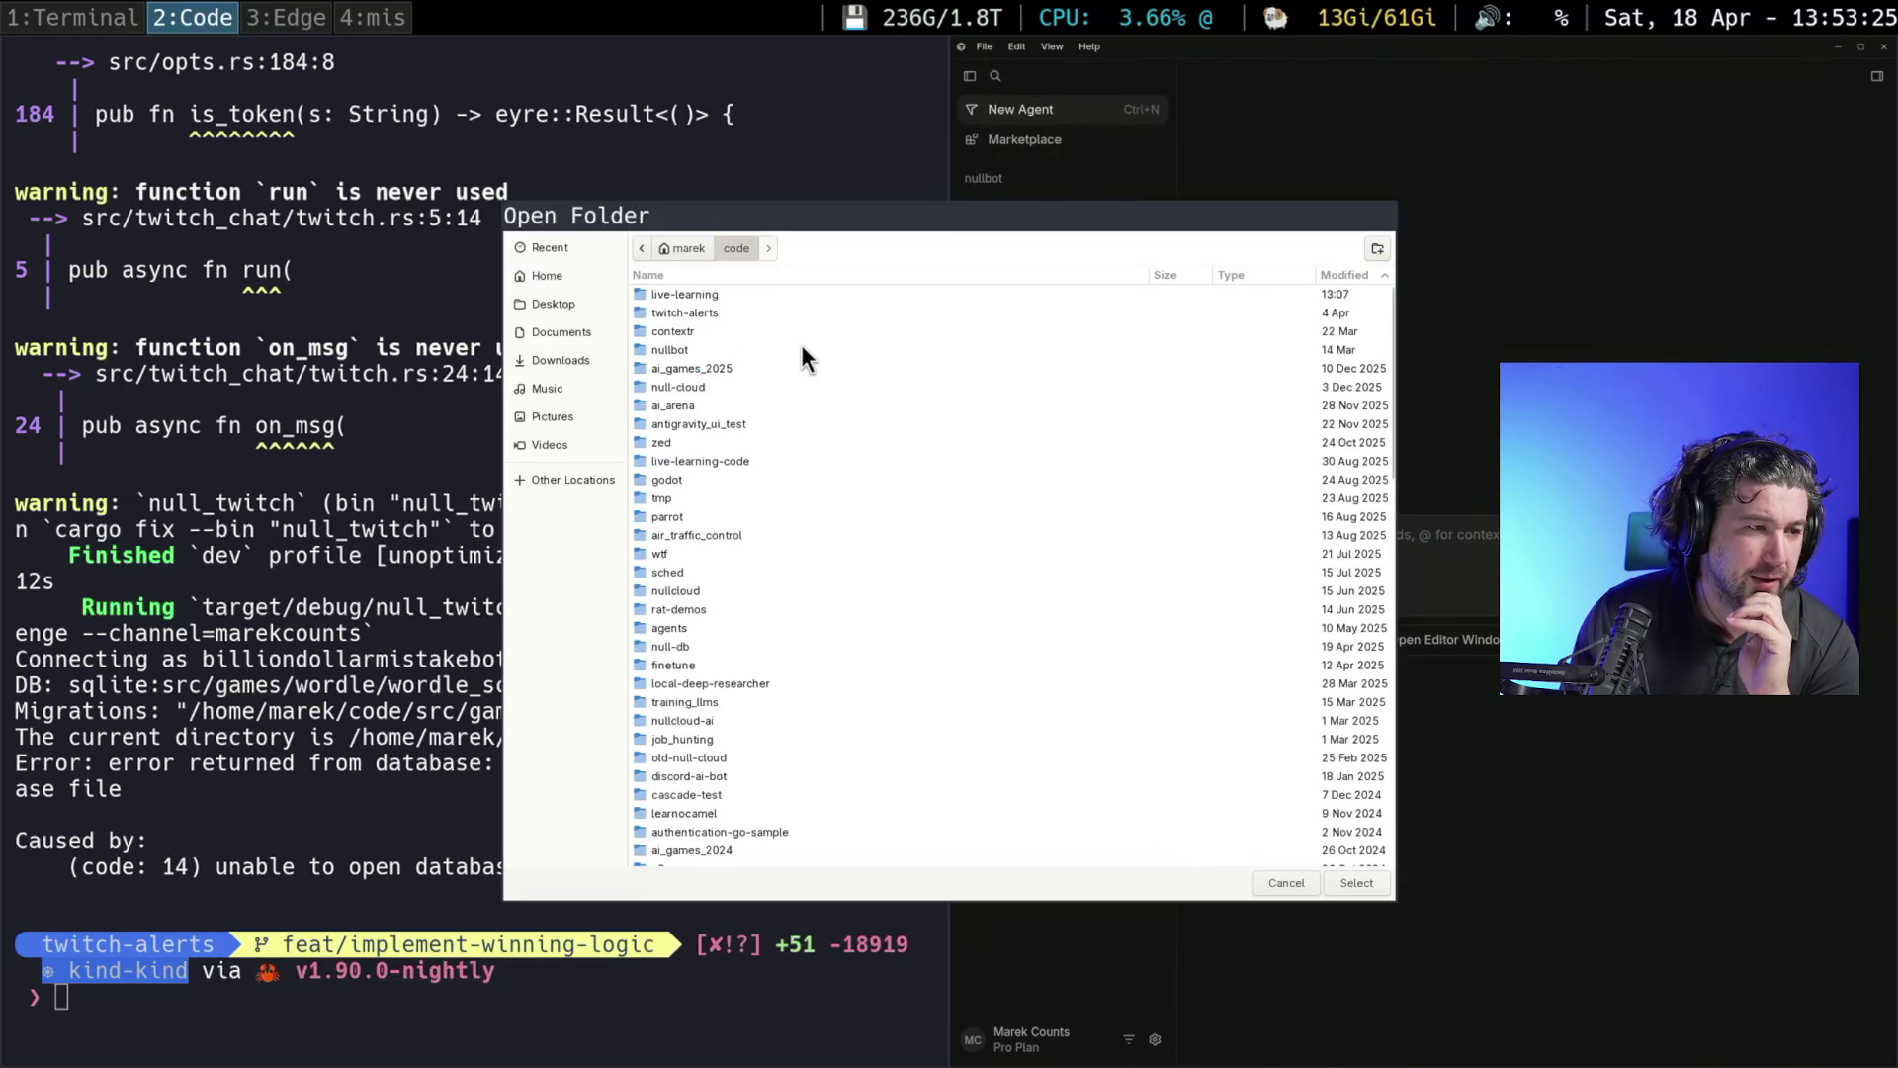
{"action": "left_click", "coordinate": [695, 311]}
{"action": "left_click", "coordinate": [1366, 881]}
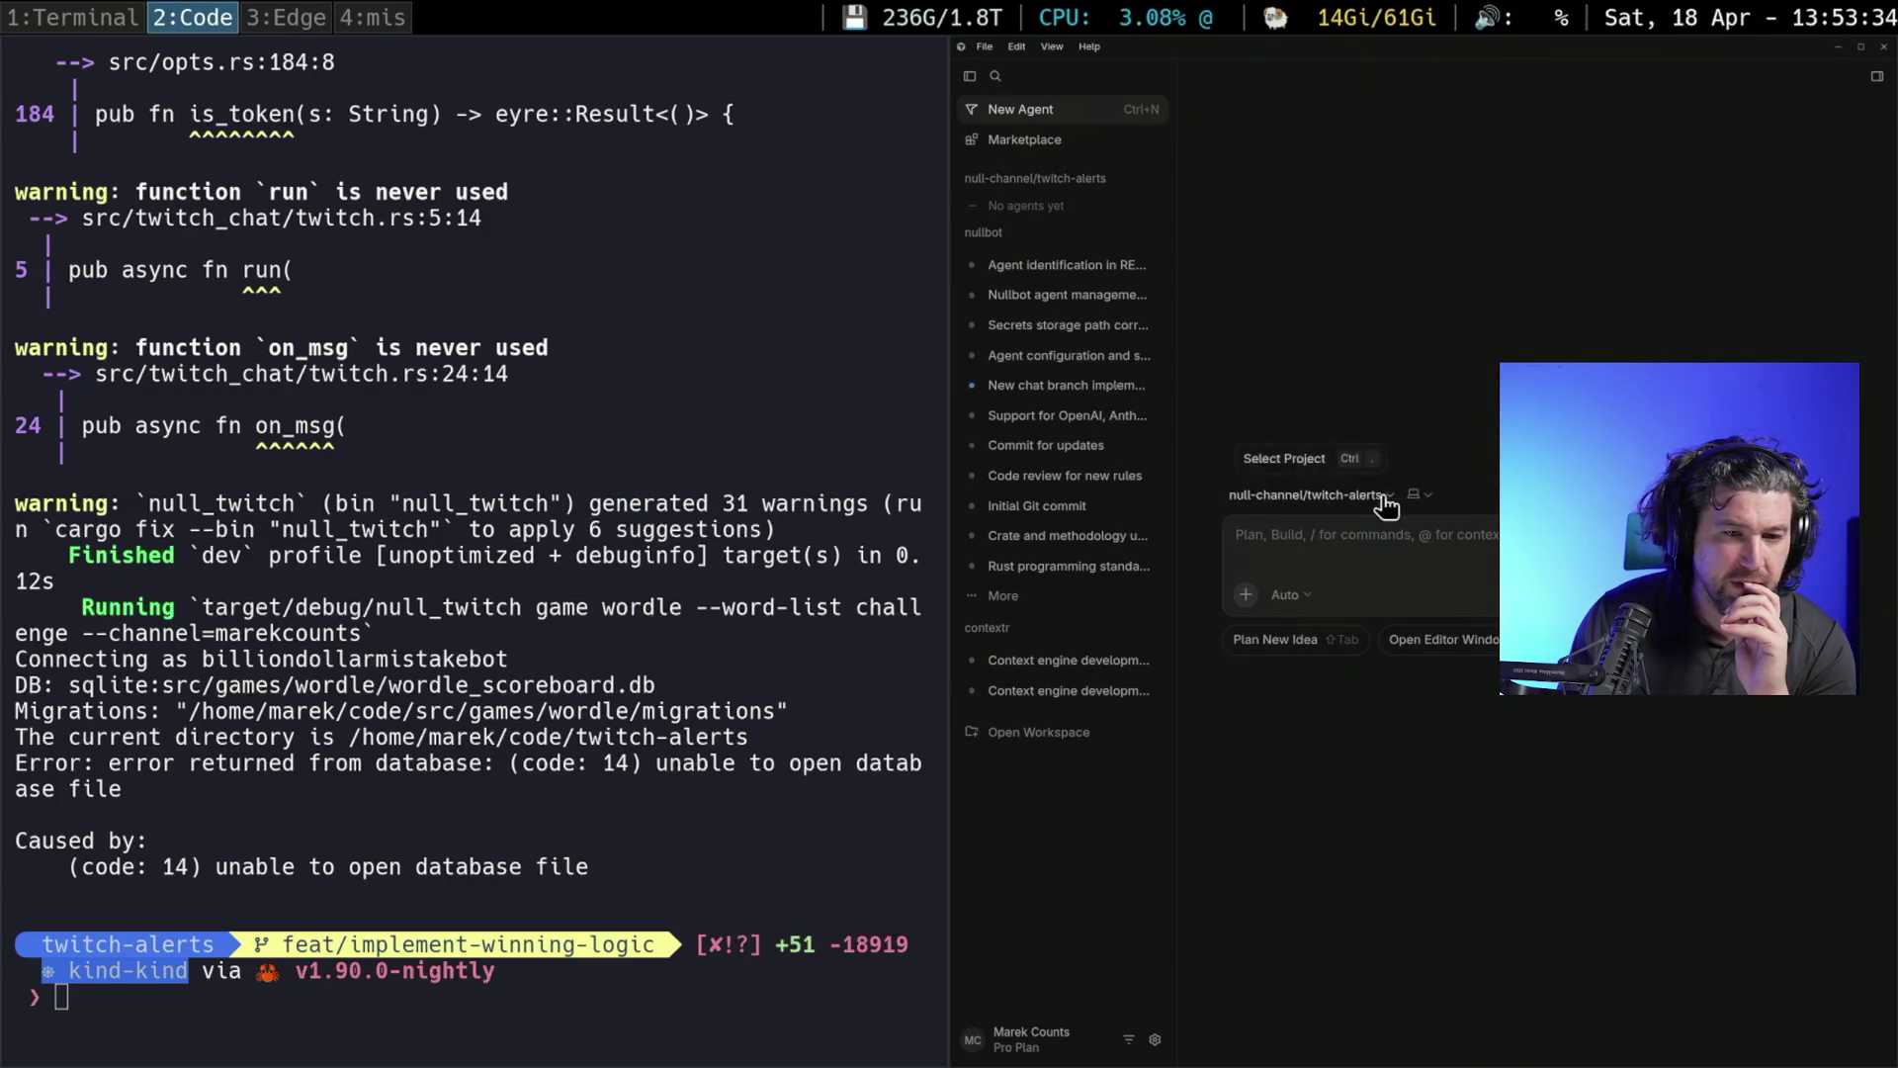
Focus the agent prompt box, glance at the ollama model list on workspace 1, and return
{"action": "left_click", "coordinate": [1481, 563]}
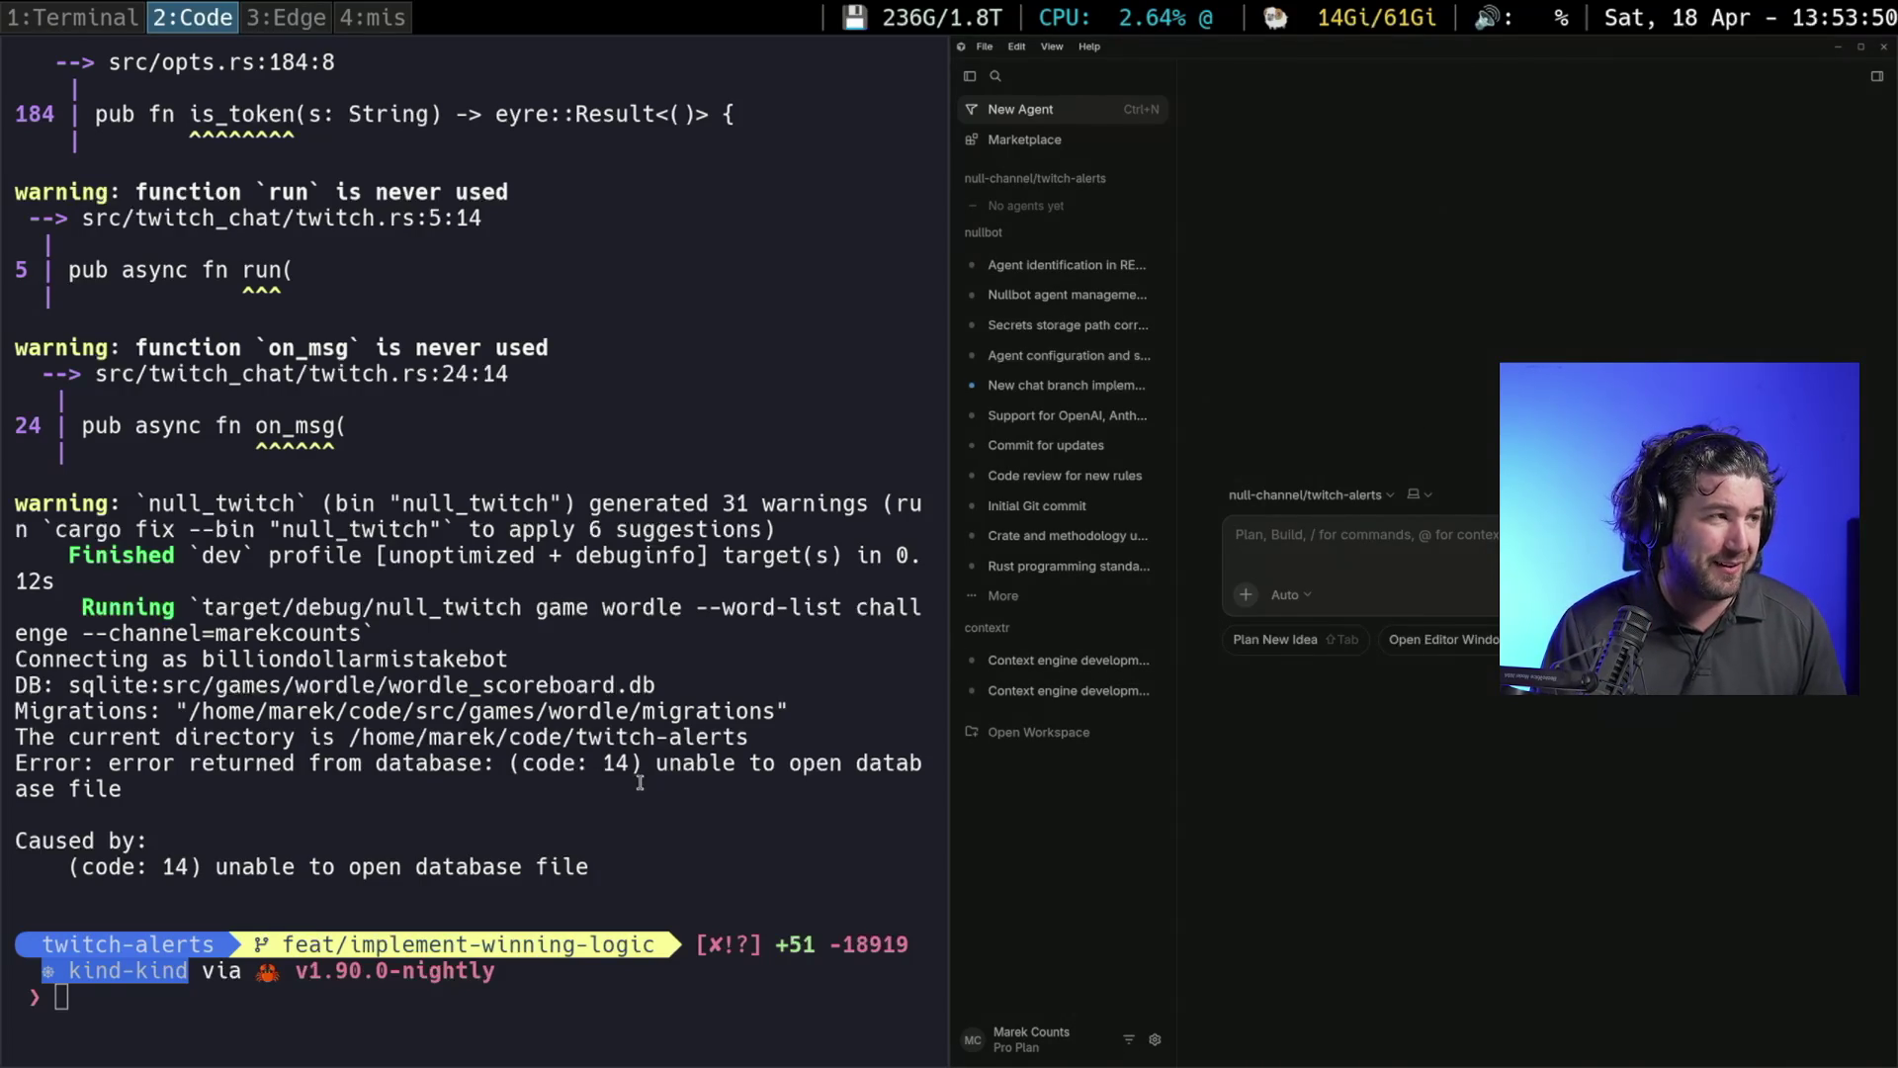
{"action": "key", "text": "super+1"}
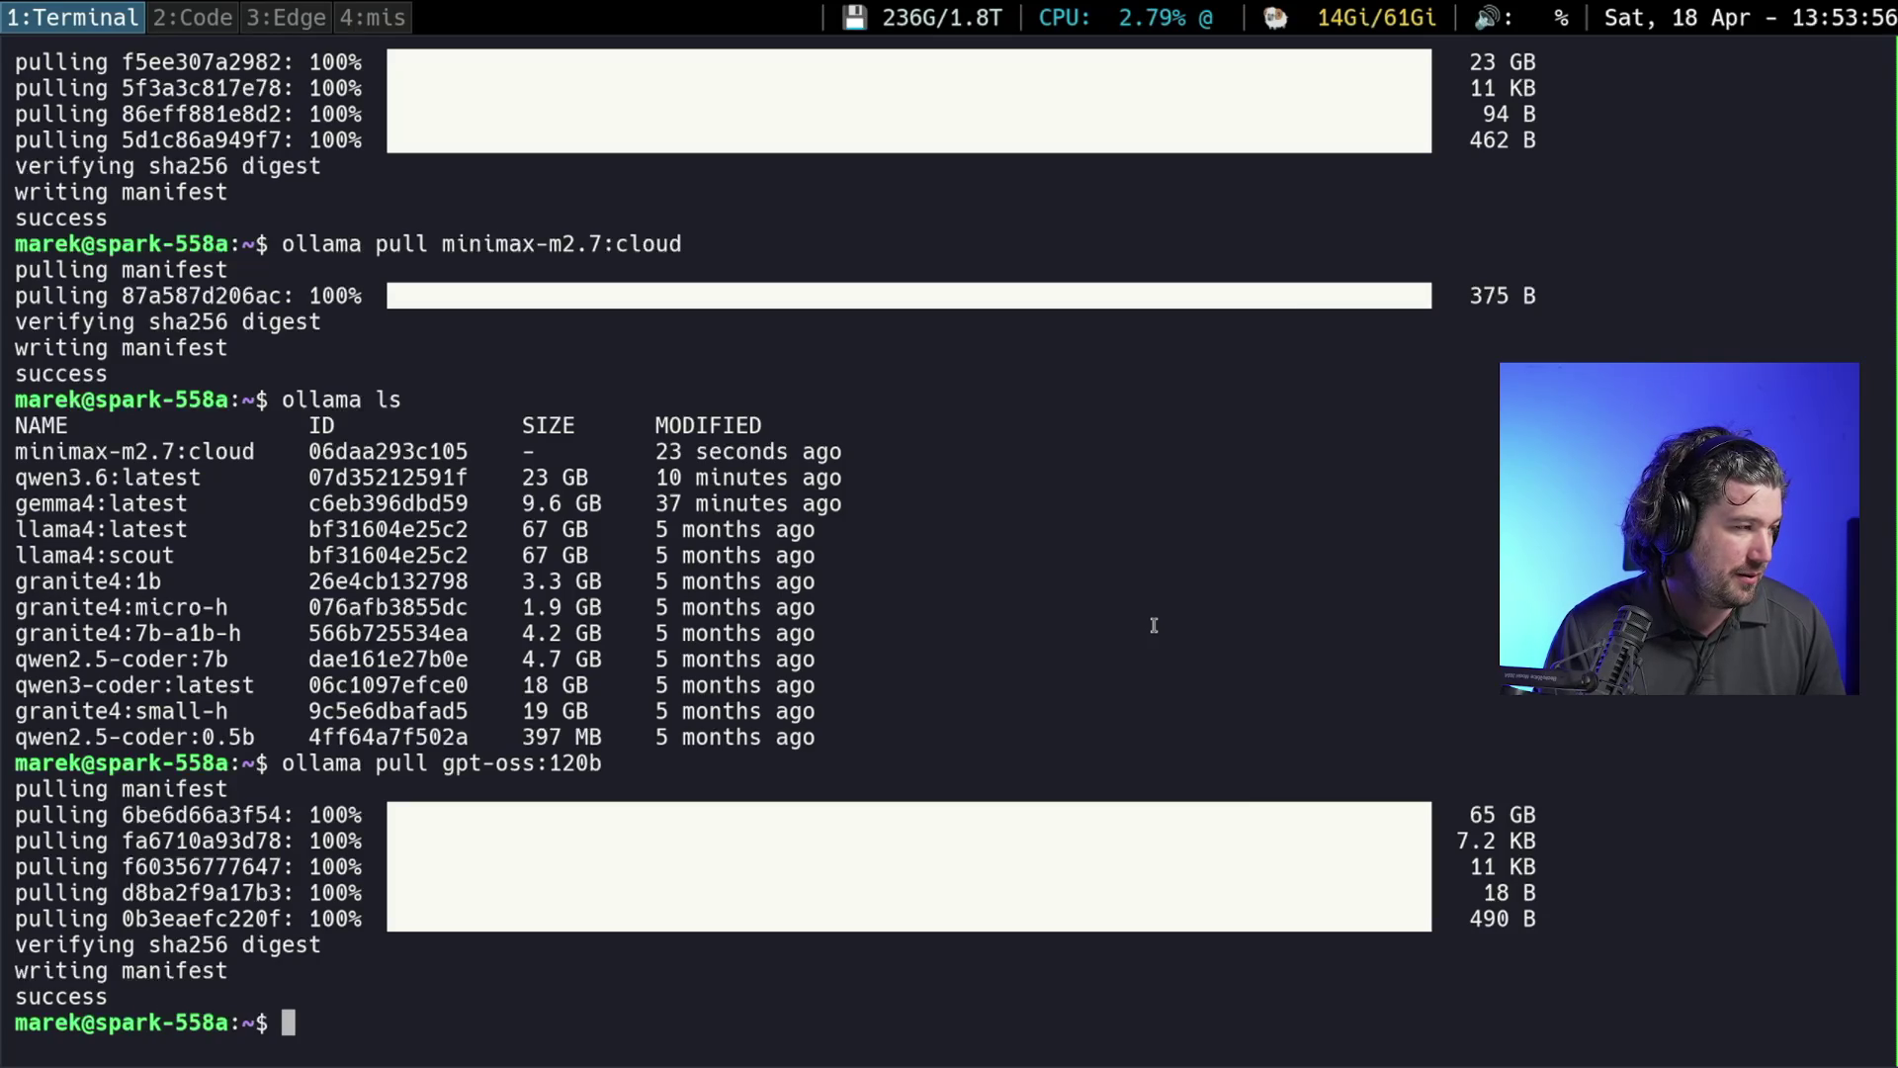
{"action": "key", "text": "super+2"}
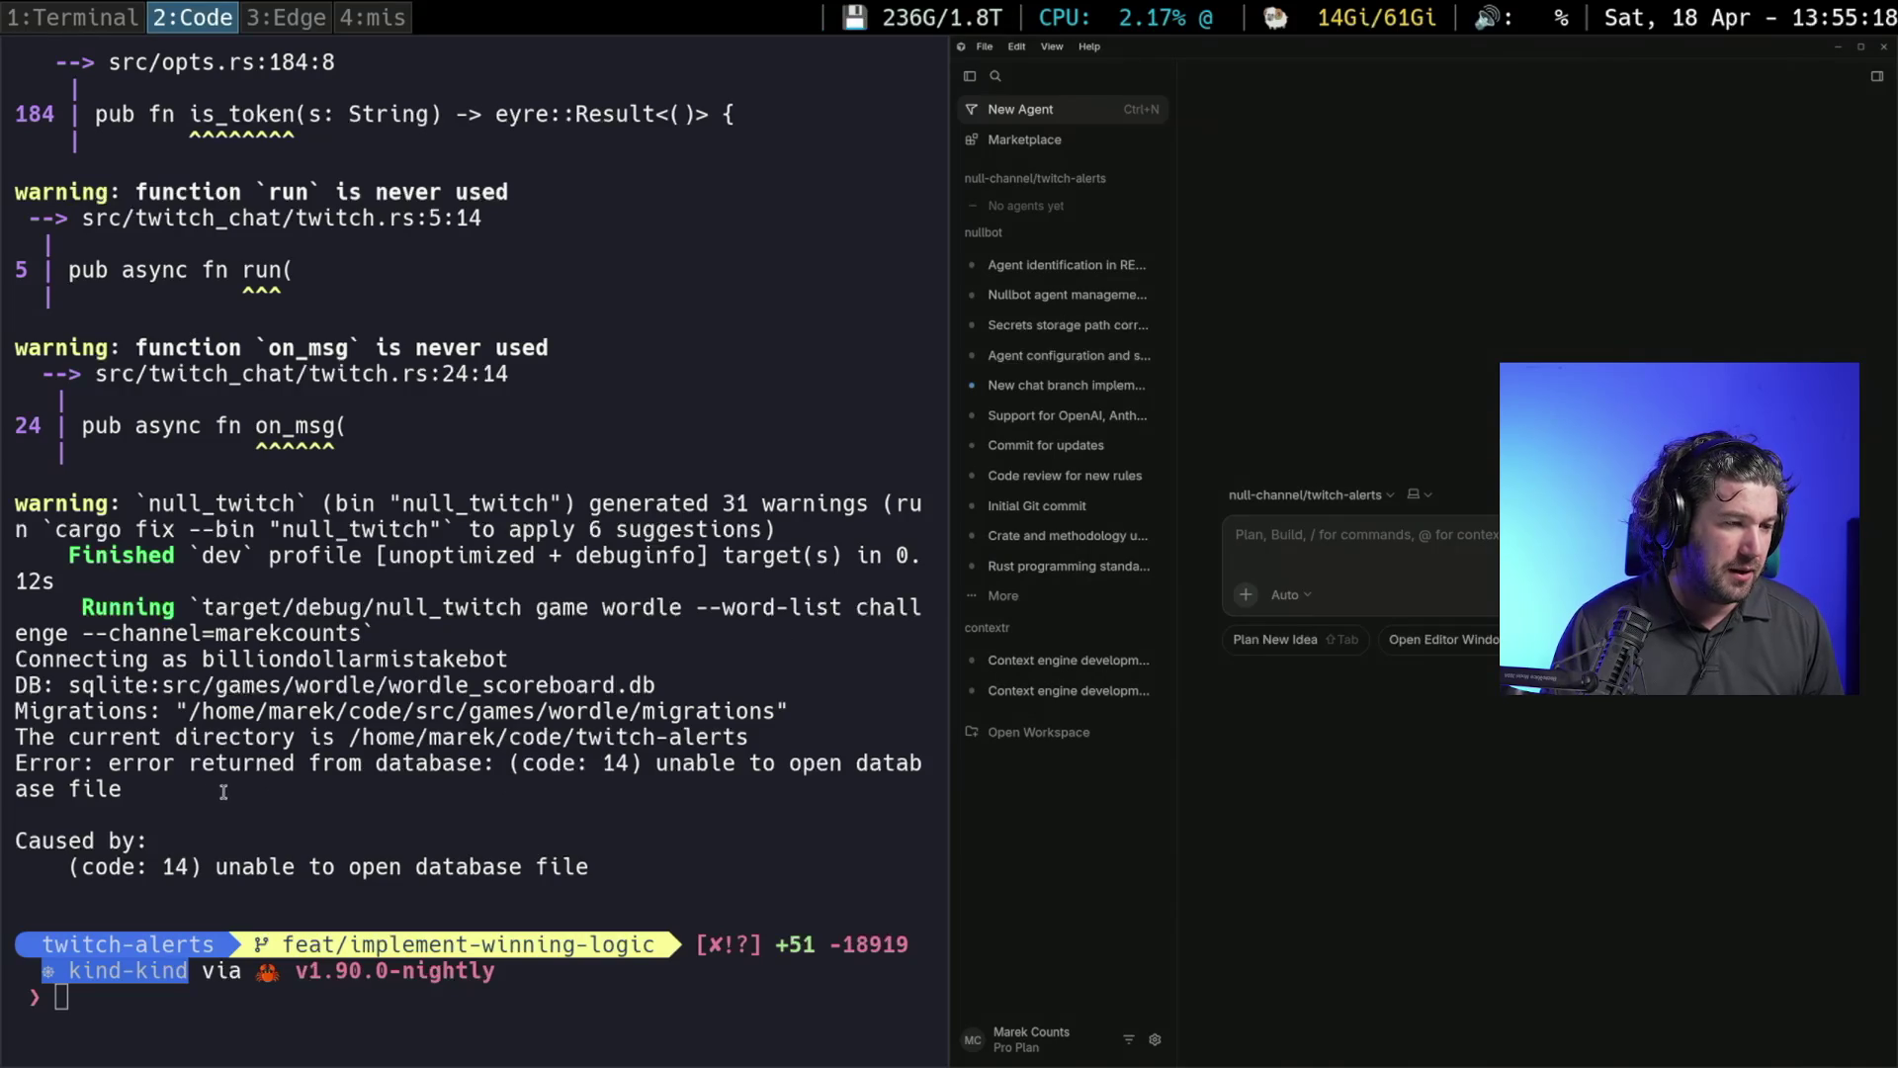
Recall the cargo run command, paste it into the new agent request and start a new line
{"action": "left_click", "coordinate": [192, 662]}
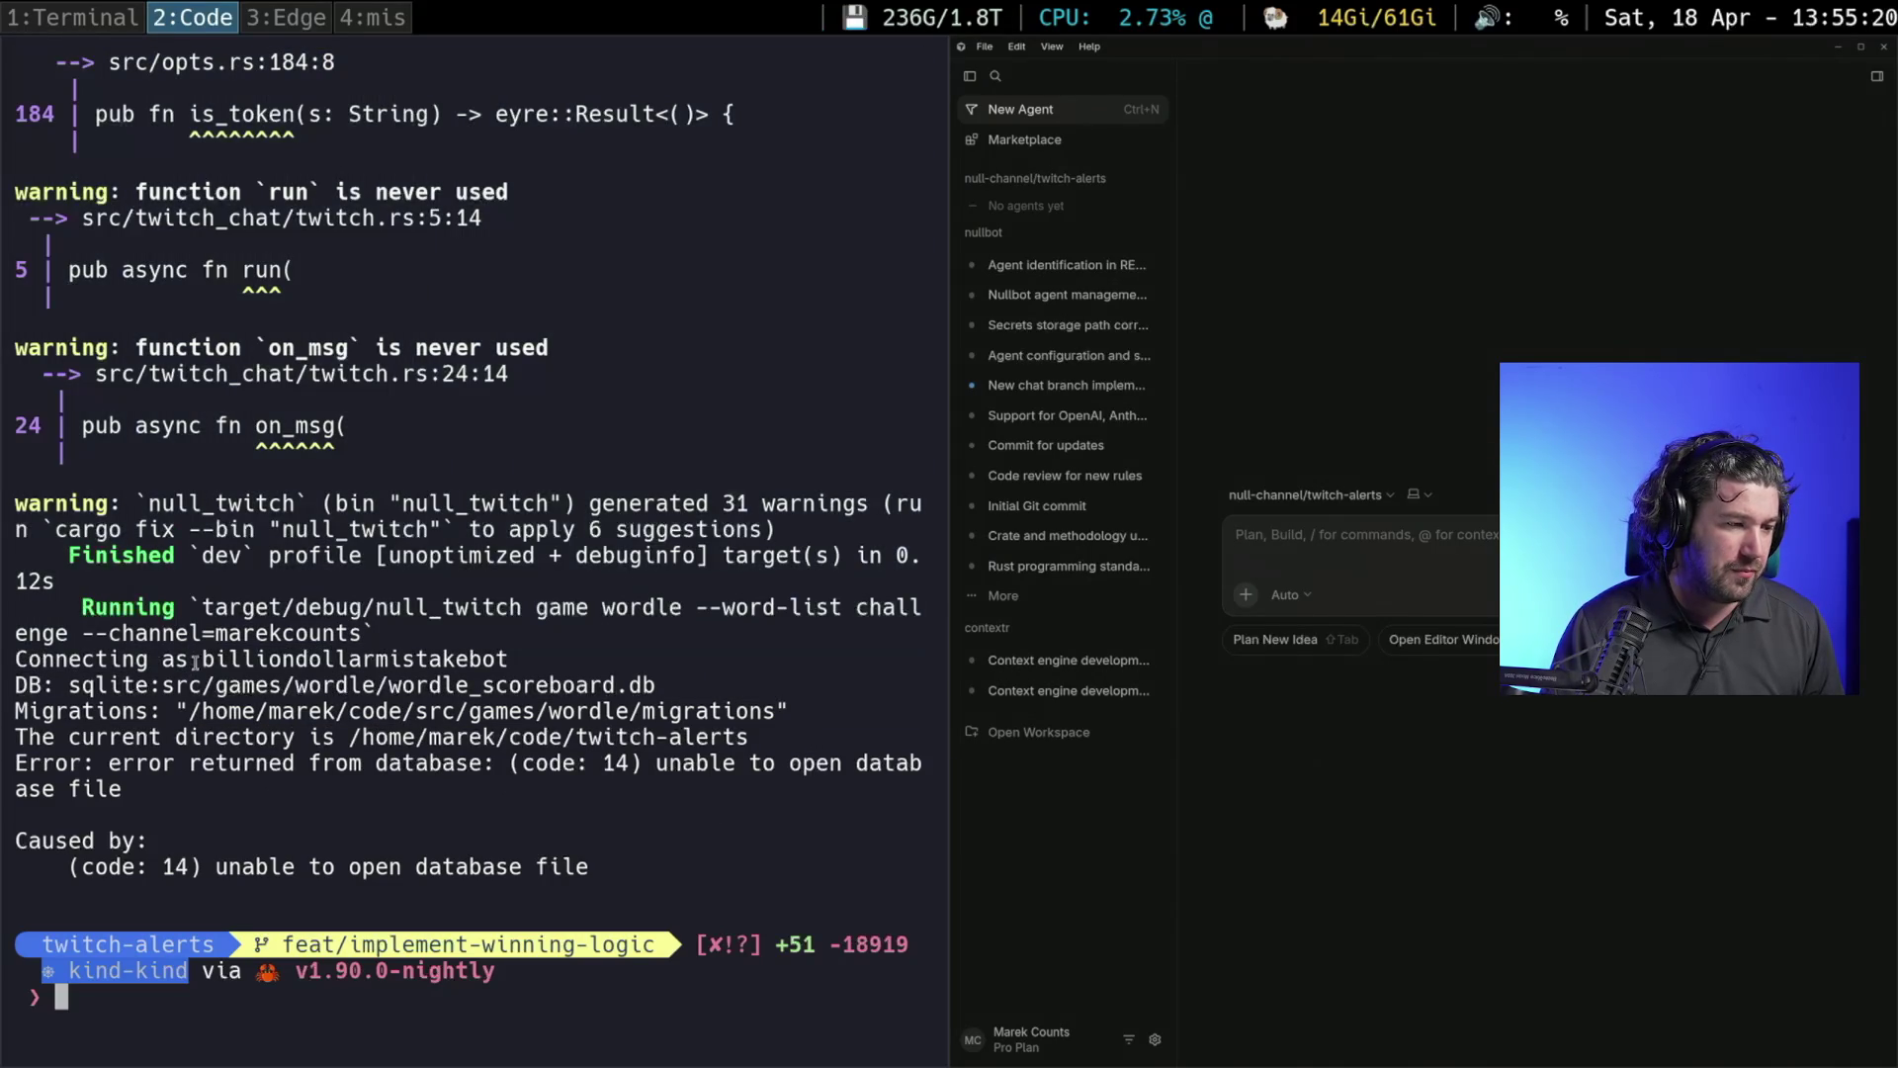
{"action": "key", "text": "Up"}
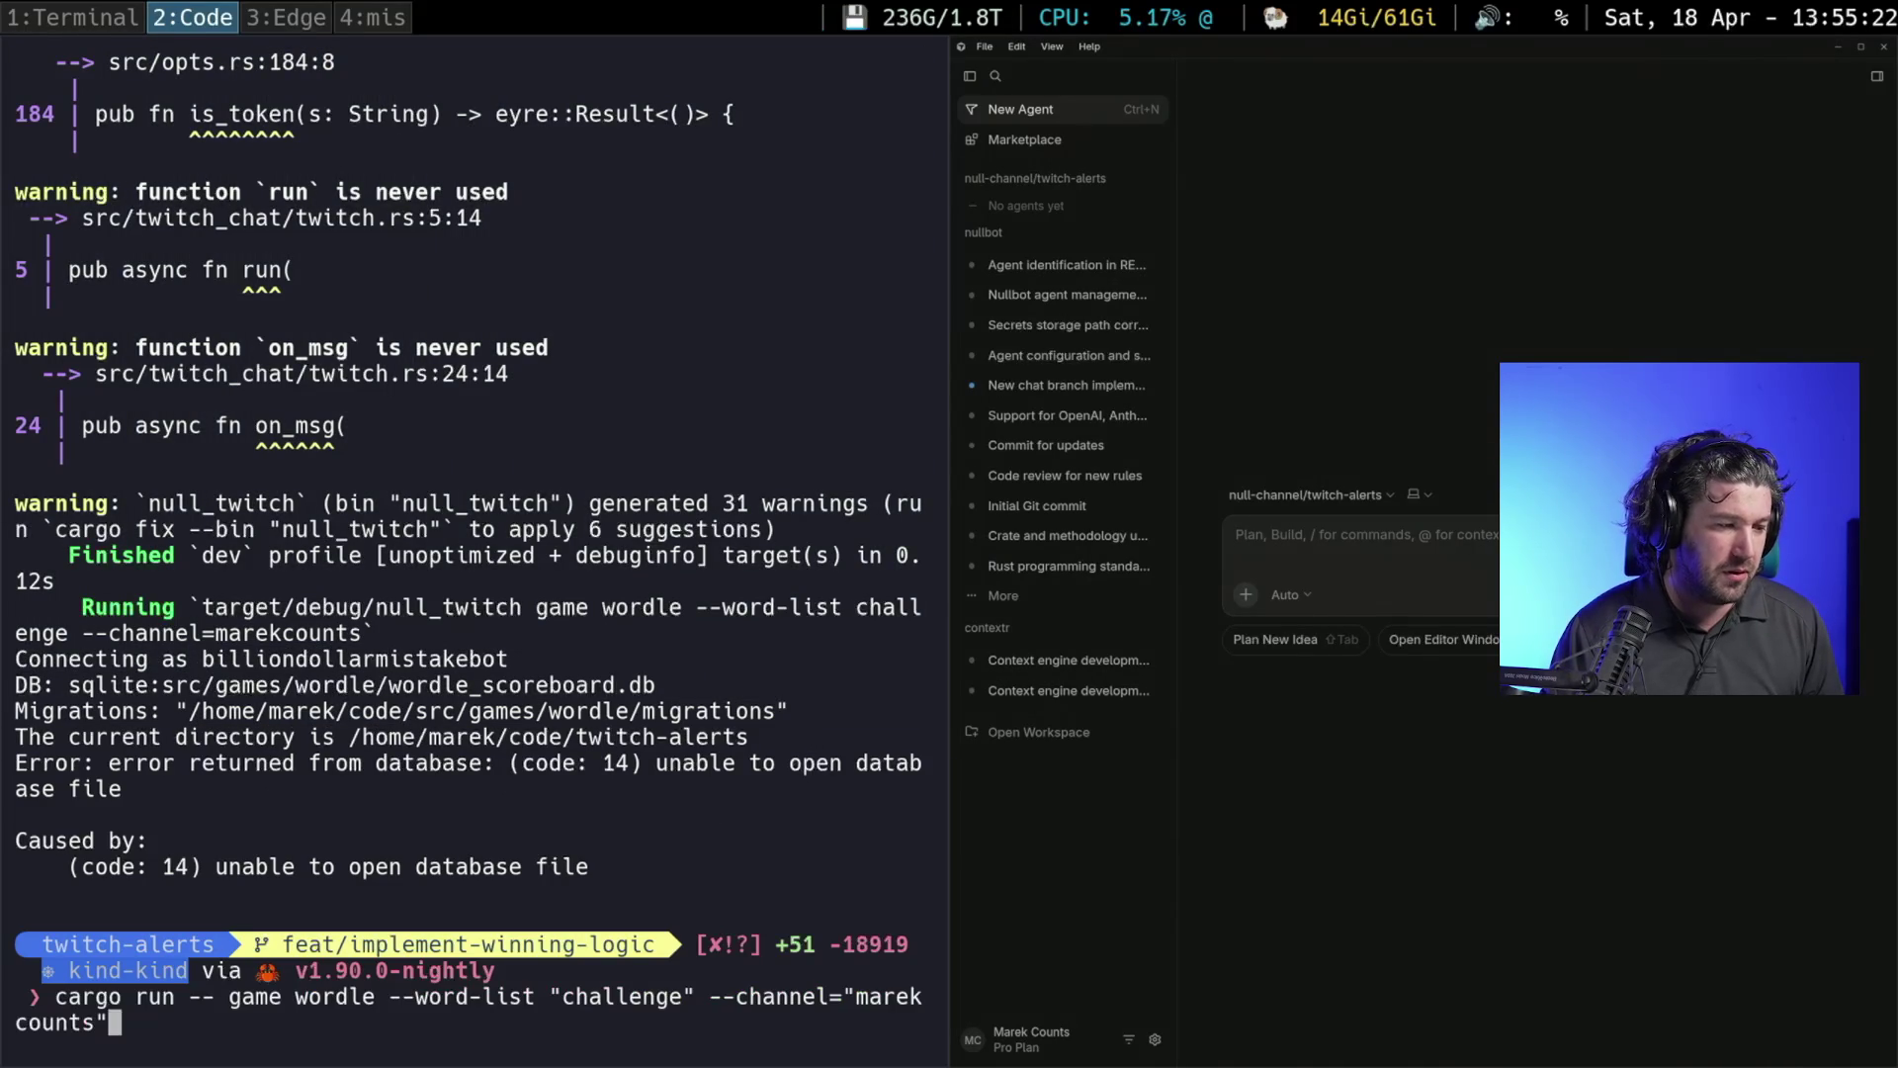
{"action": "left_click_drag", "start_coordinate": [141, 1018], "coordinate": [63, 1001]}
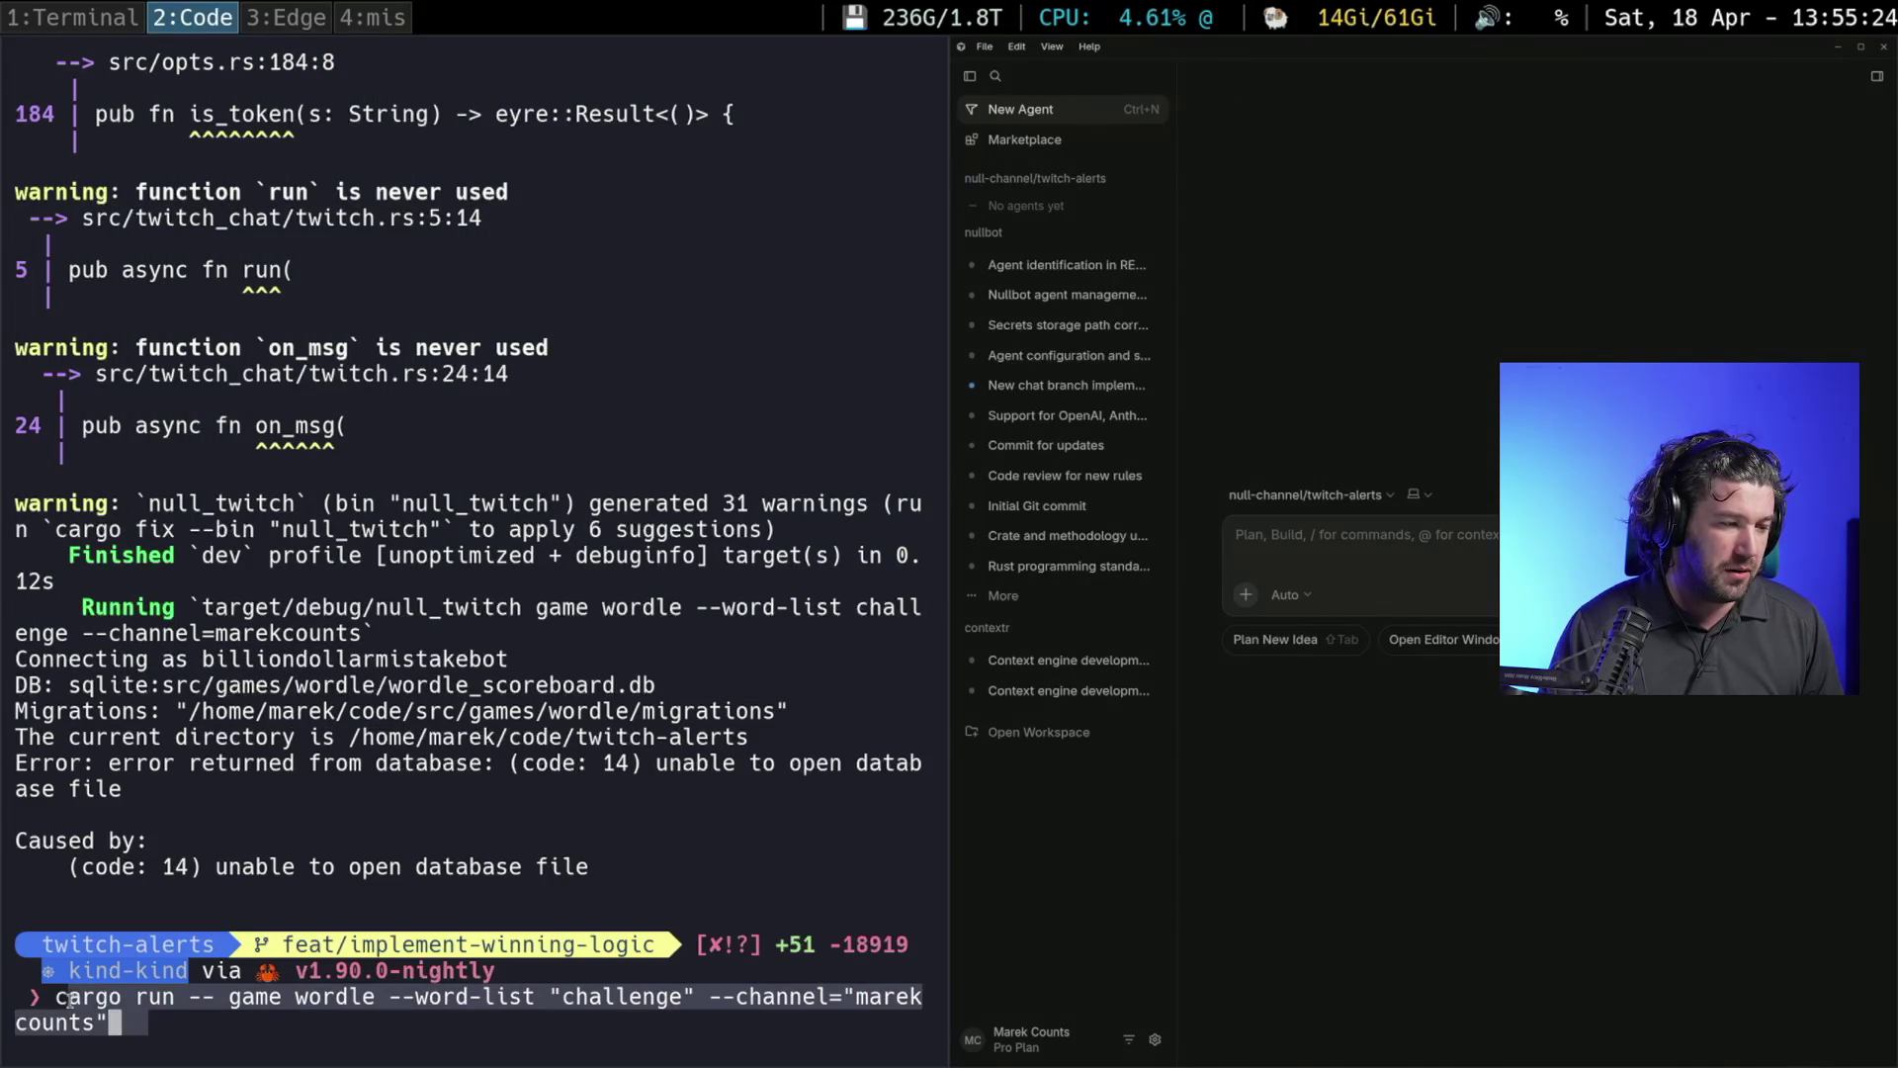
{"action": "left_click", "coordinate": [1329, 535]}
{"action": "type", "text": "when "}
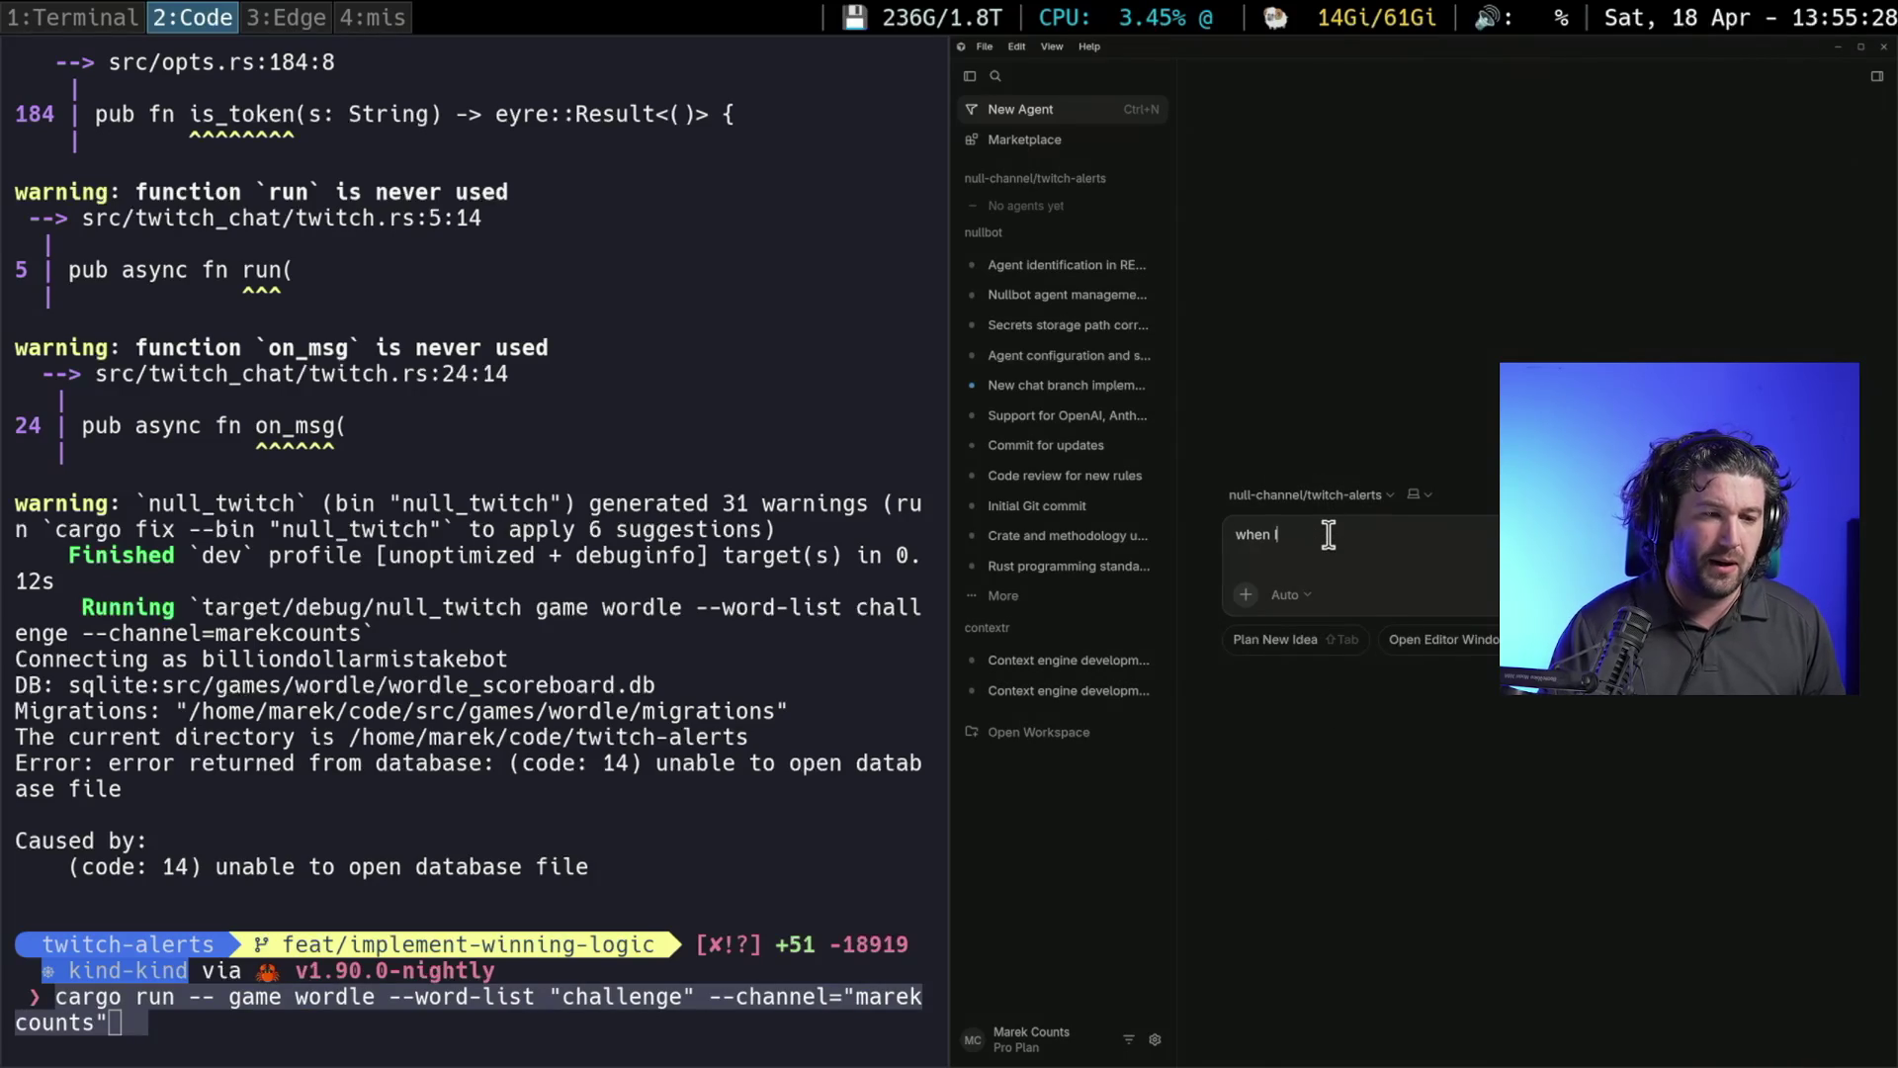
{"action": "type", "text": "I run the project using this comman"}
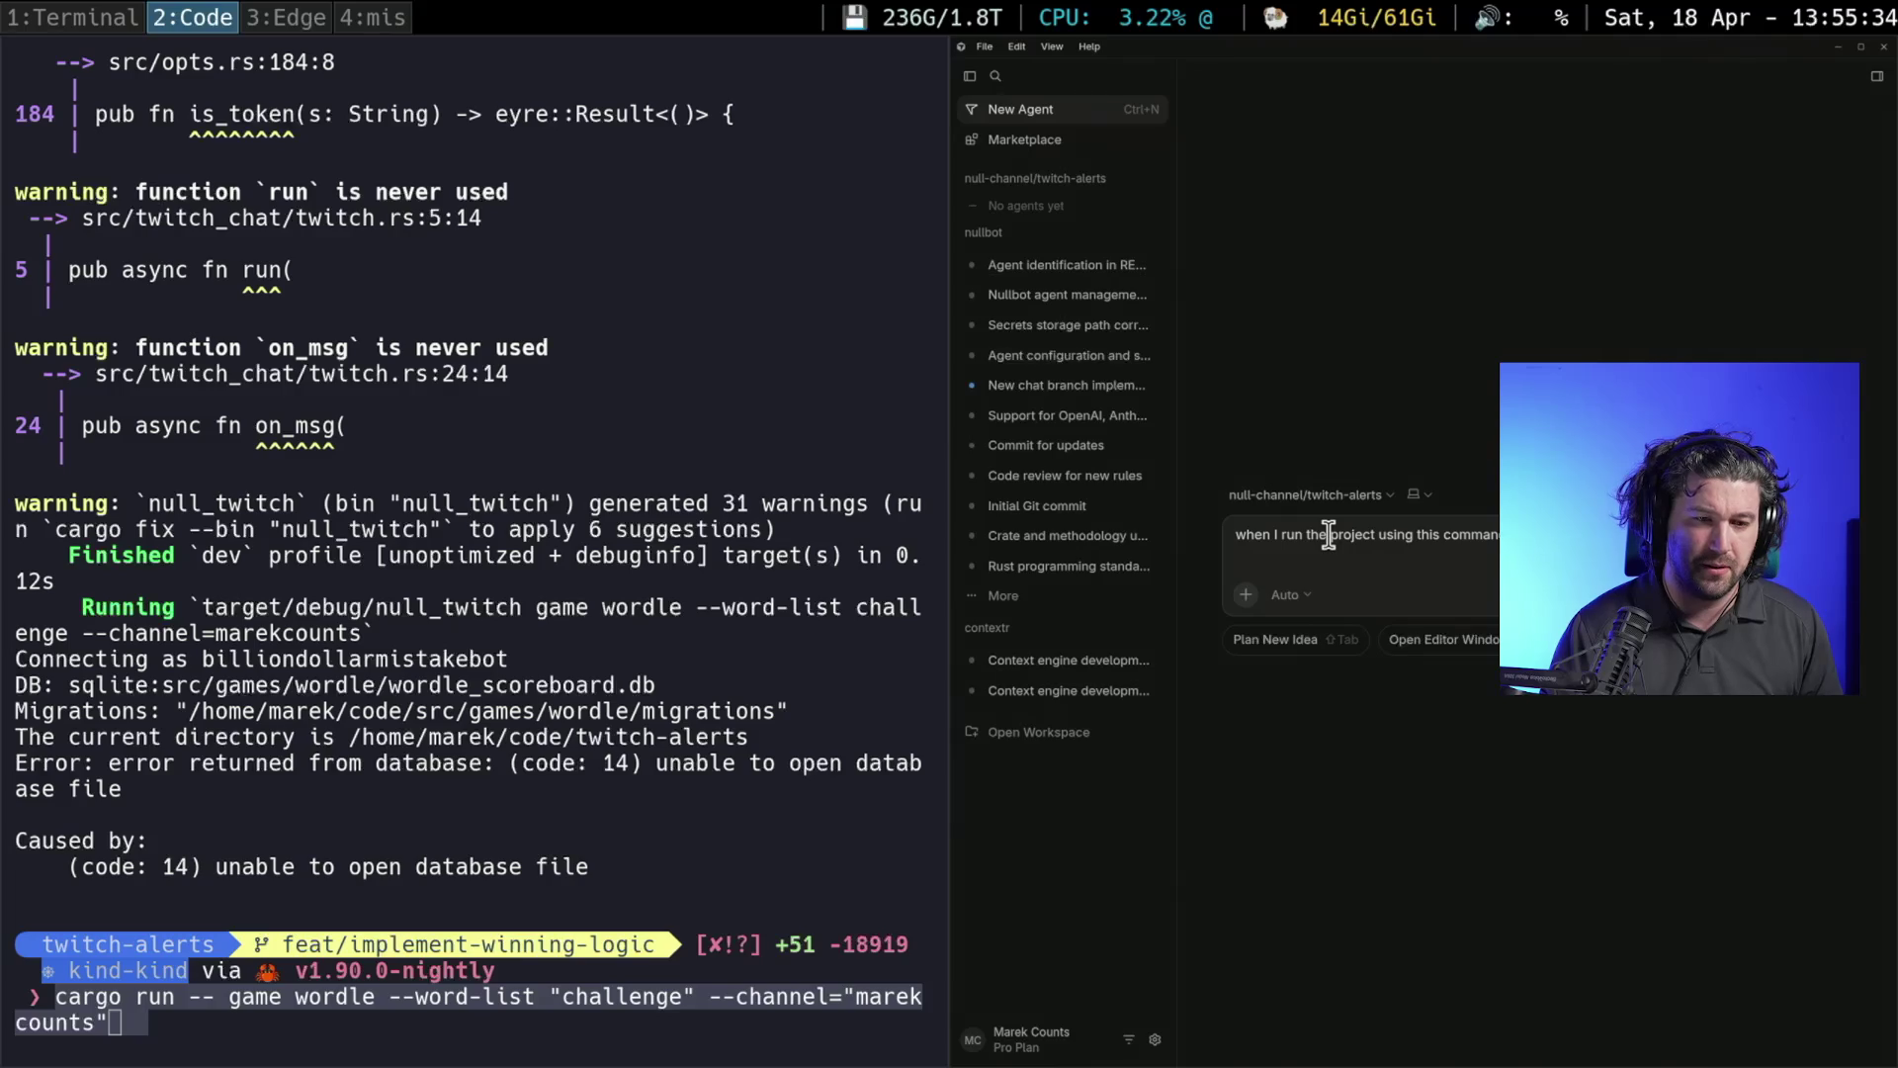
{"action": "key", "text": "ctrl+v"}
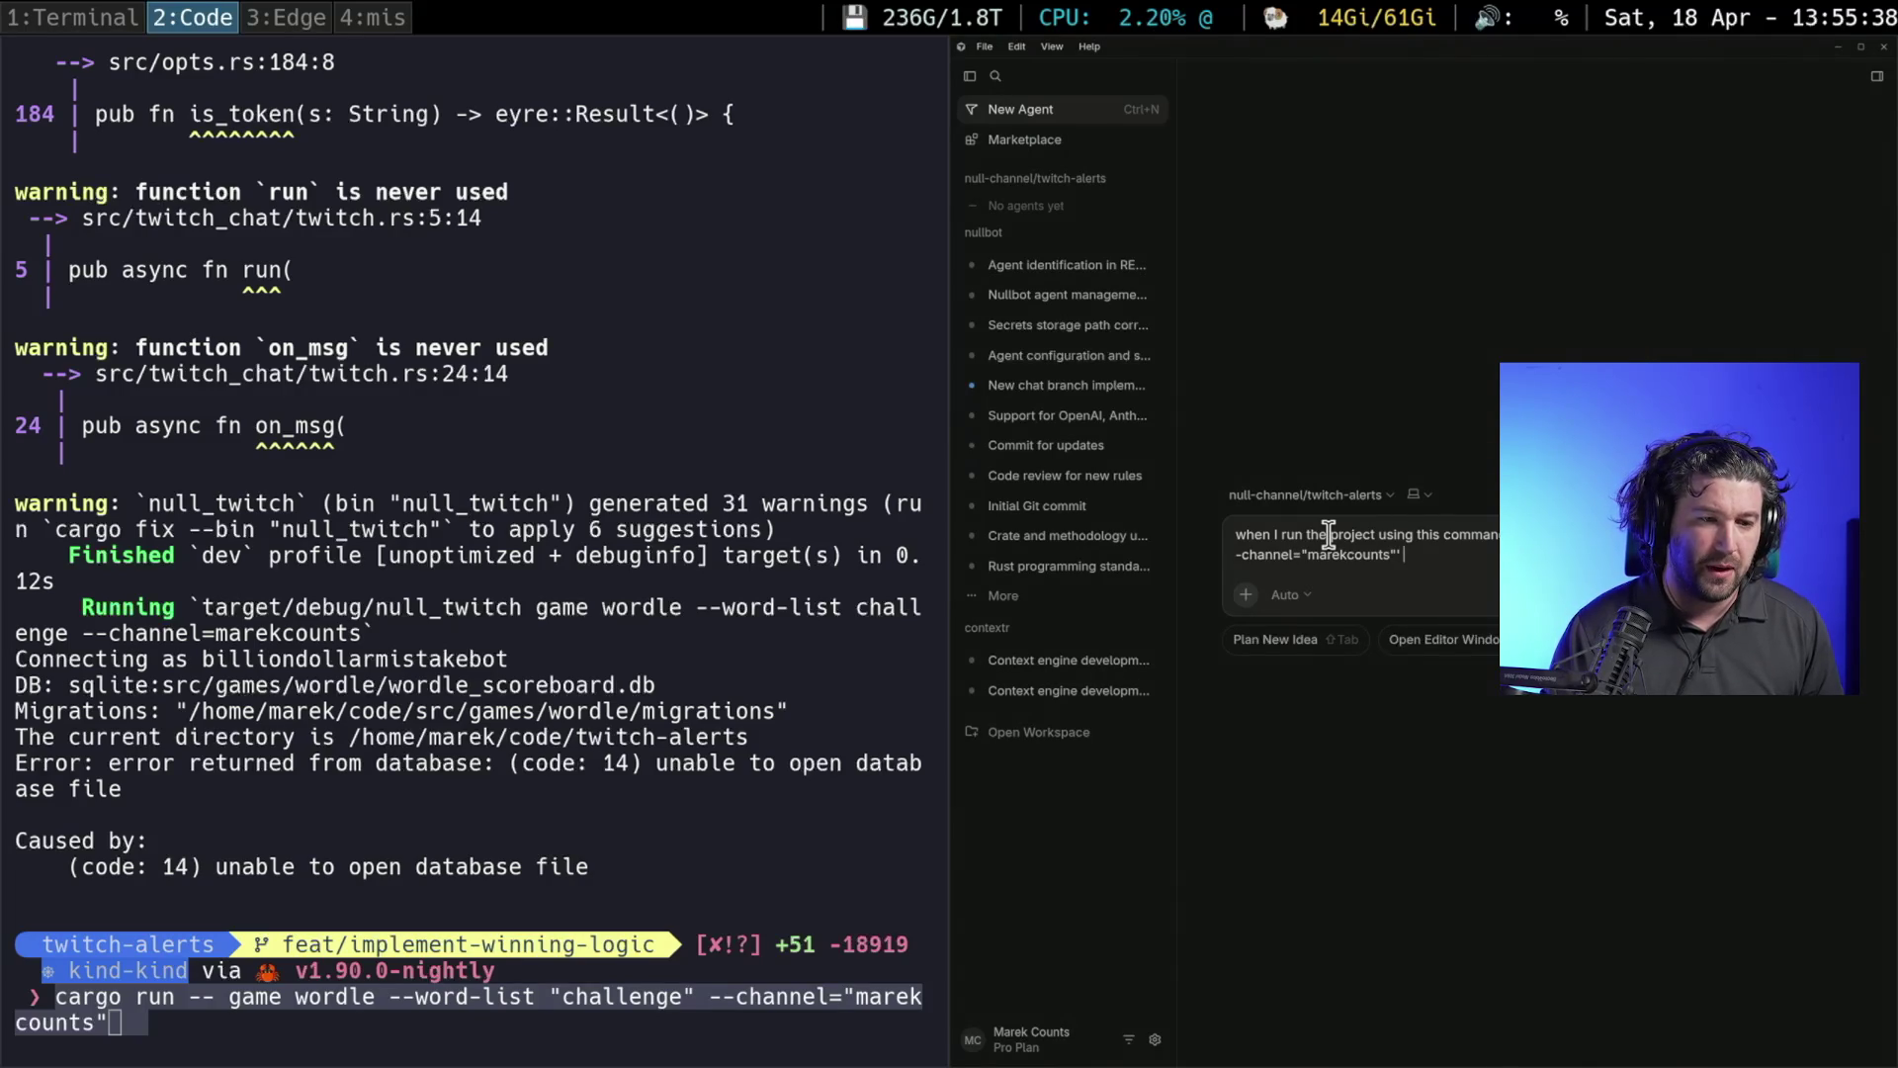
{"action": "type", "text": "I get the fo"}
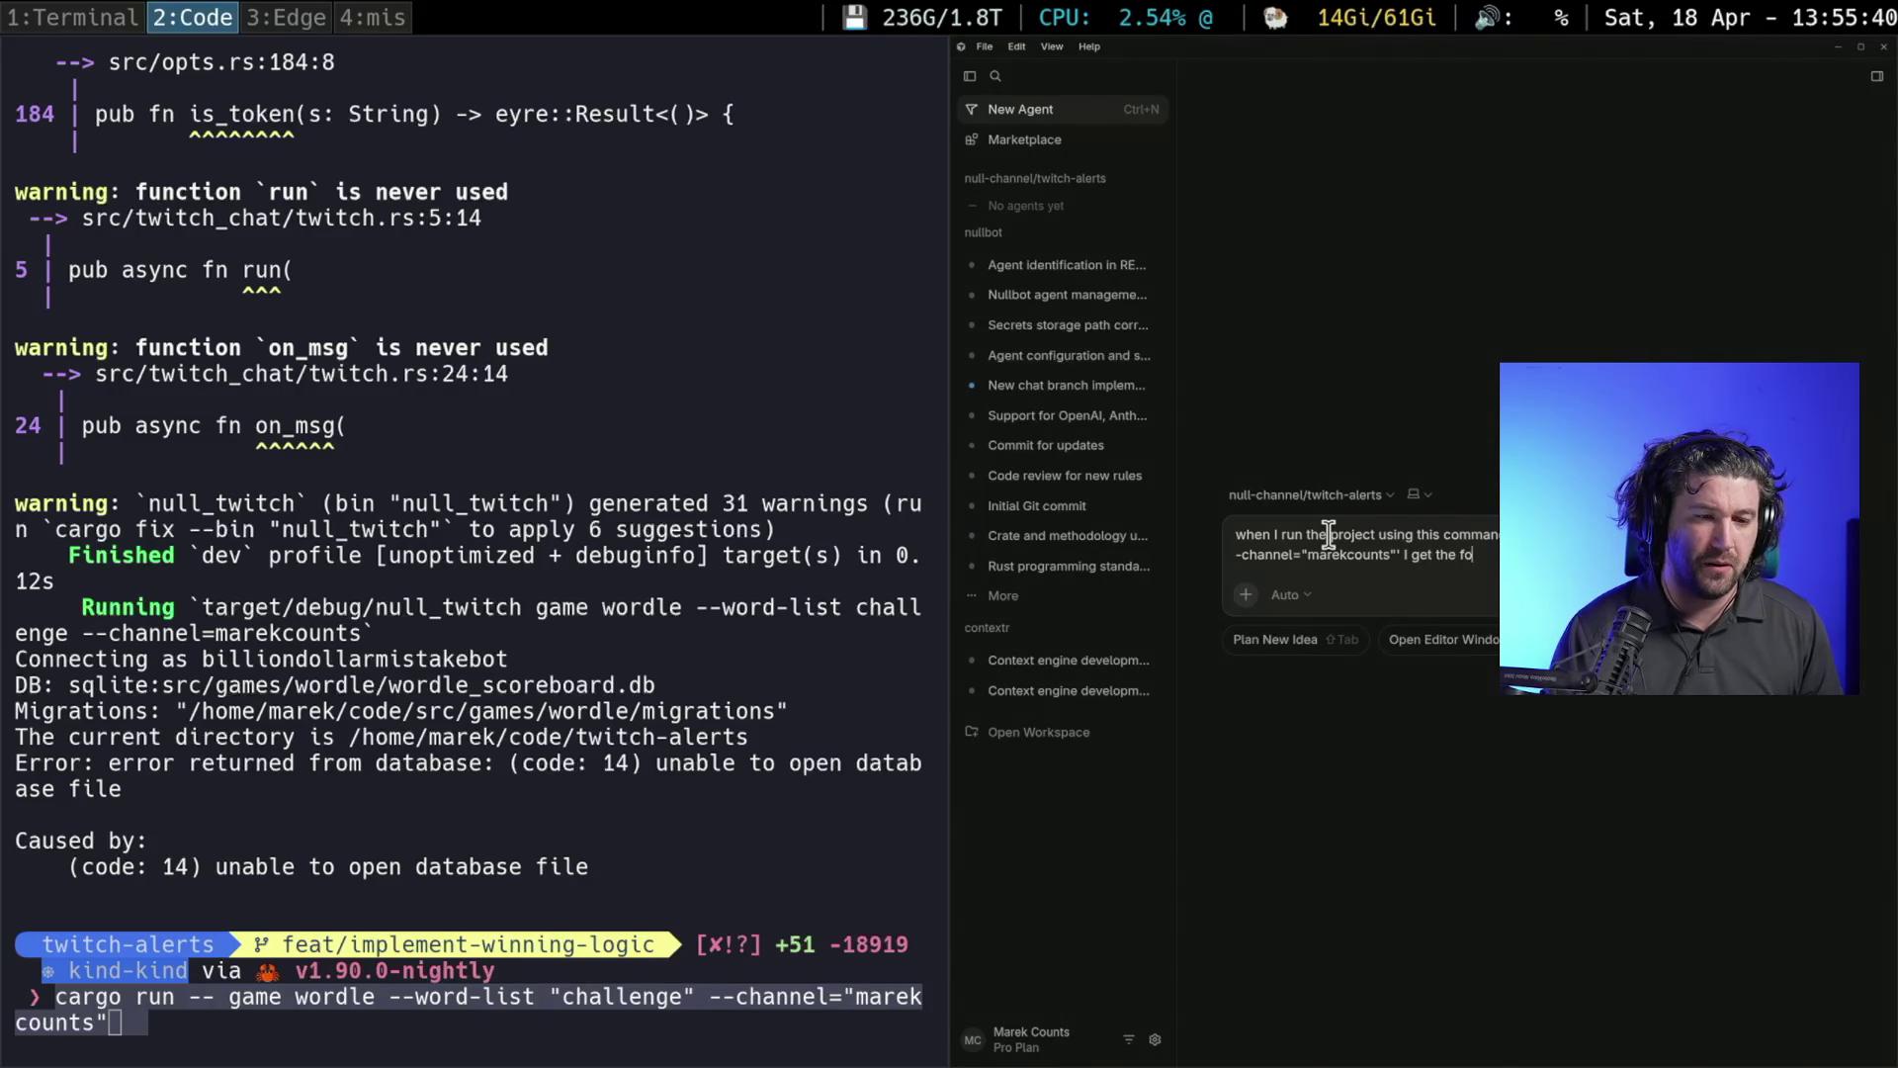
{"action": "type", "text": "llow"}
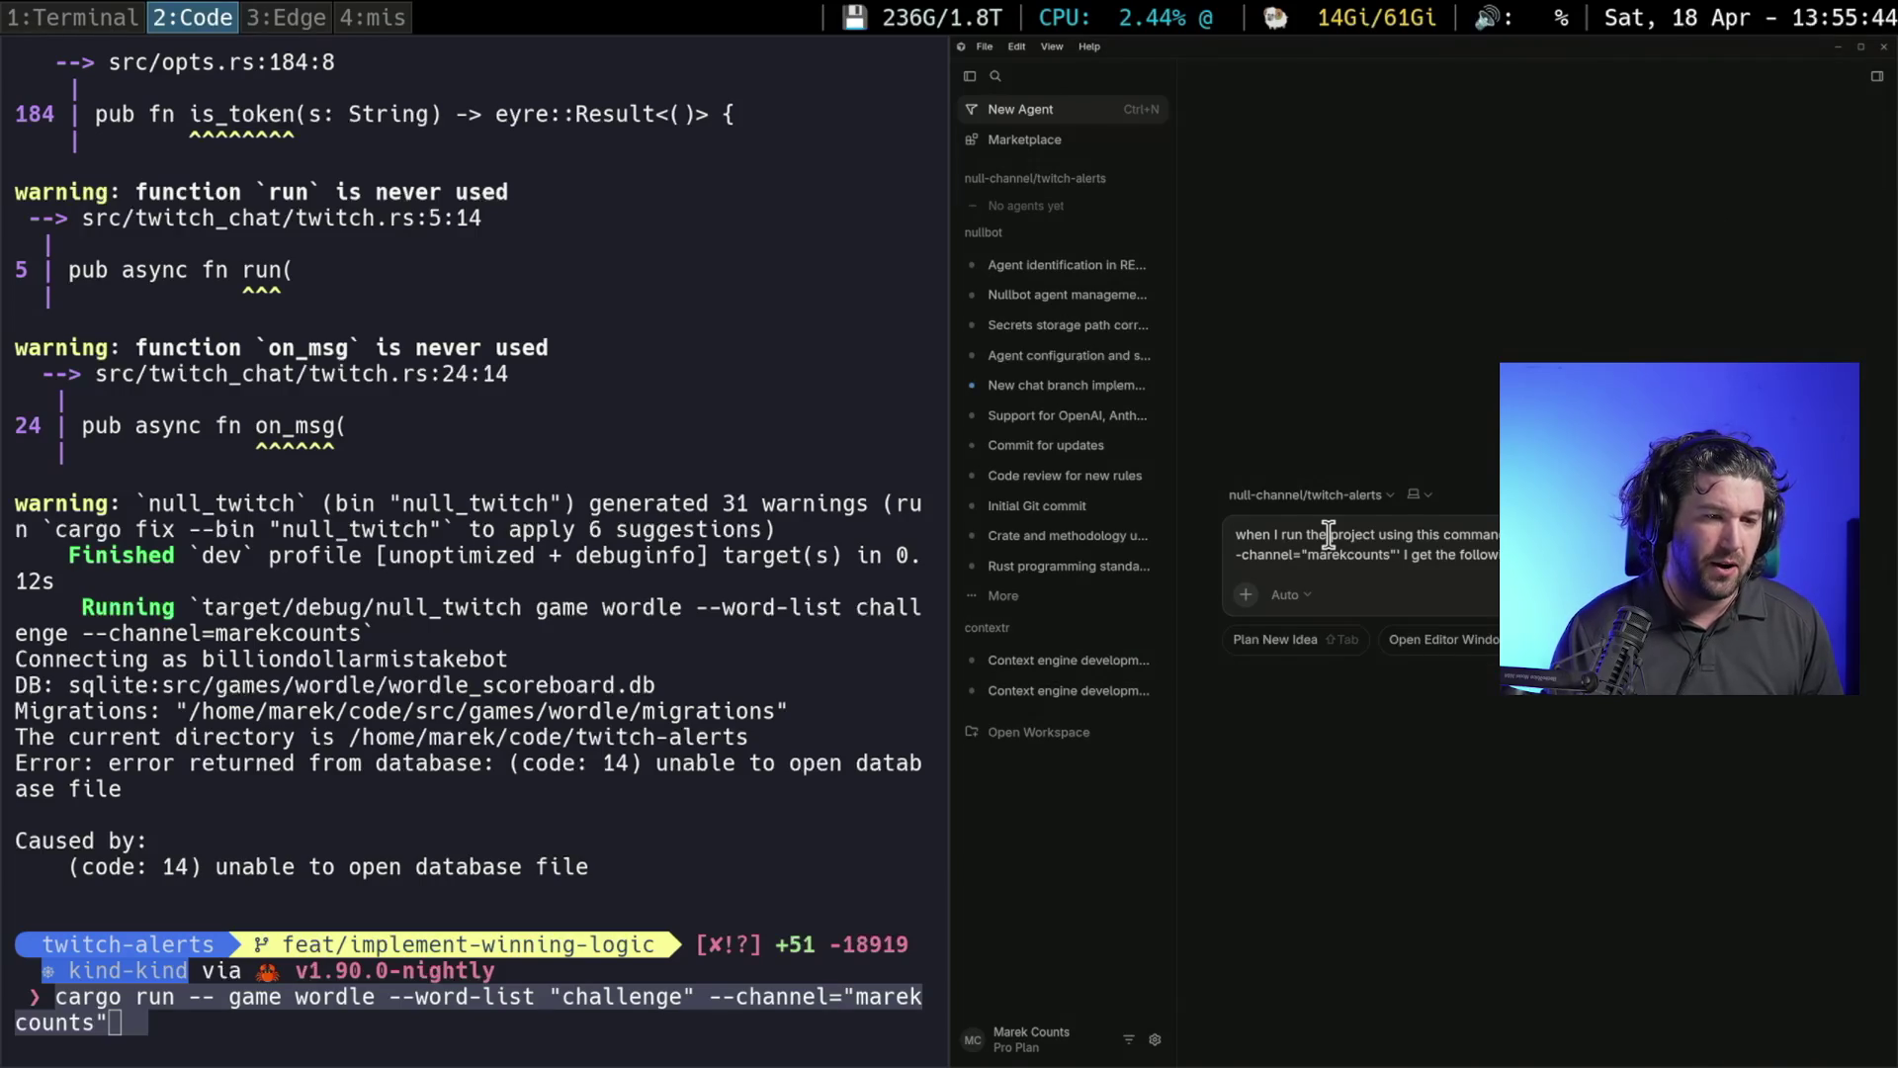
{"action": "key", "text": "shift+Return"}
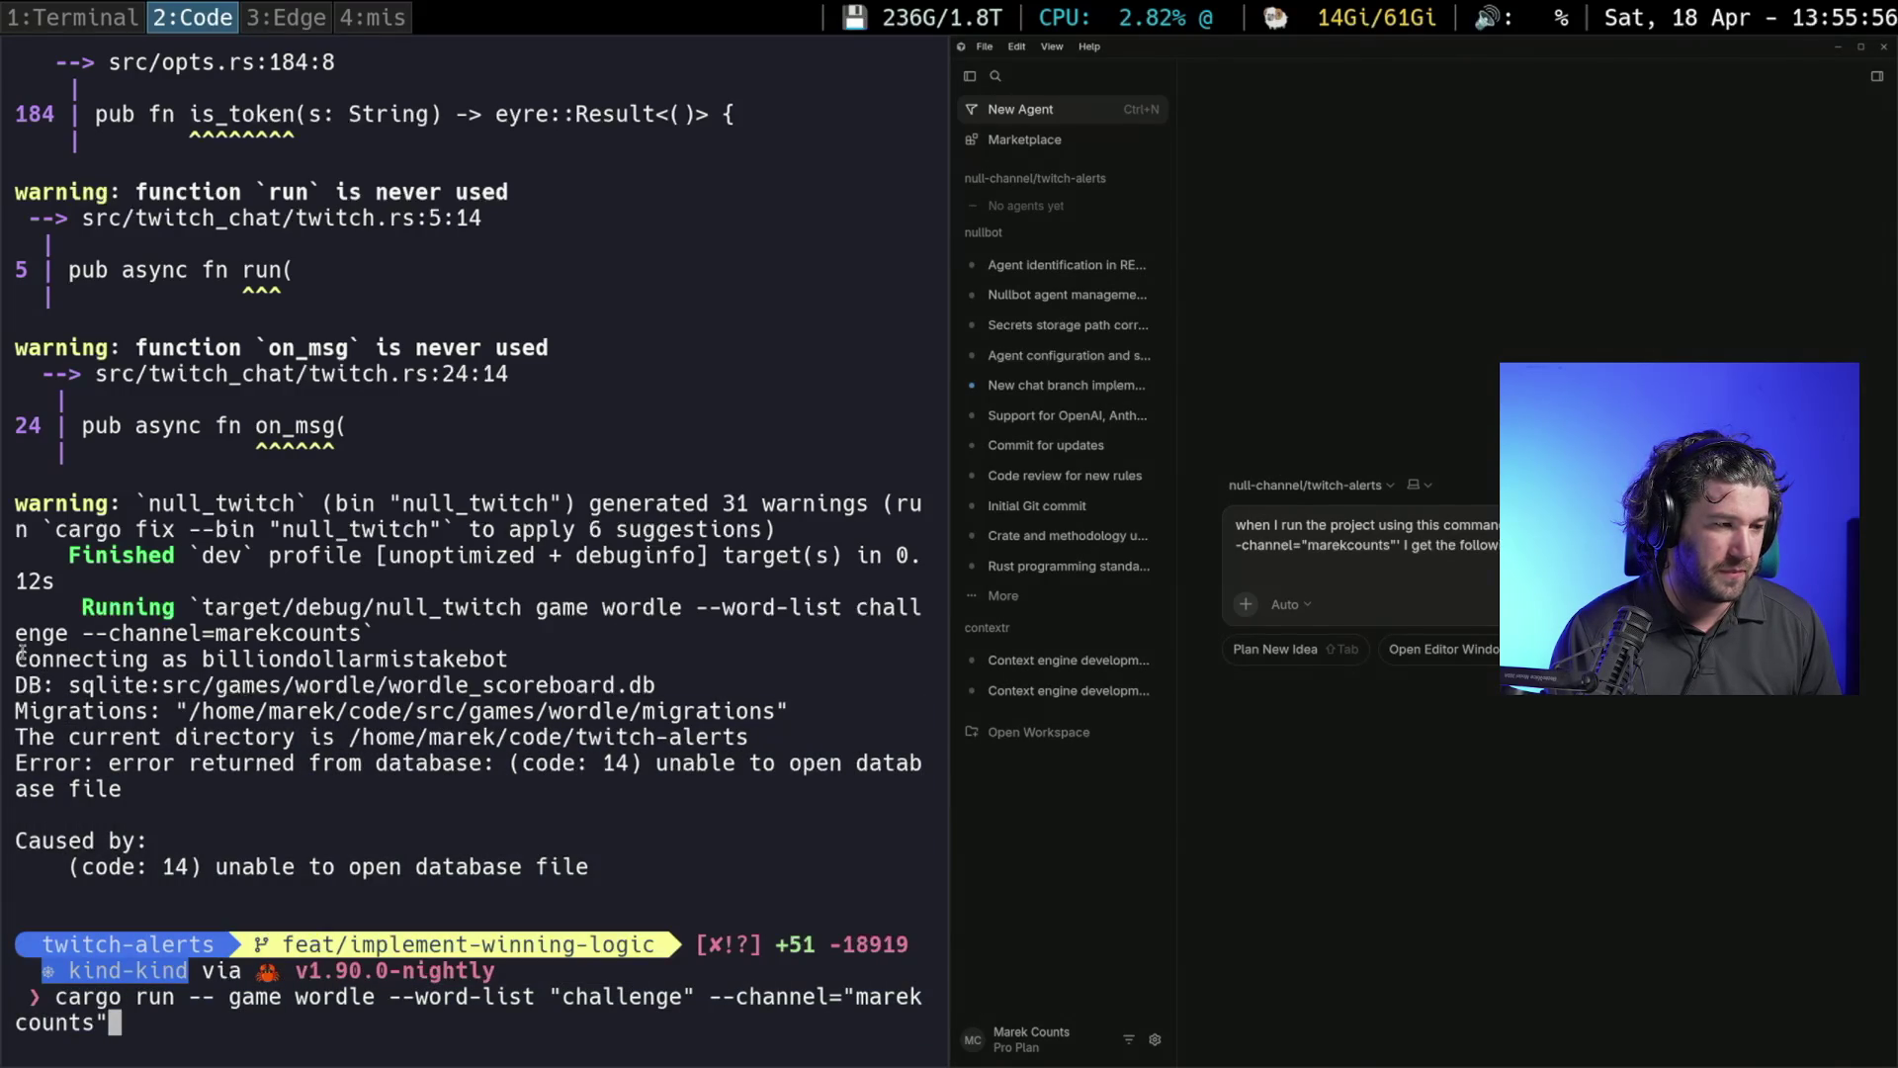
Paste the DB/Migrations/Error lines into the request inside backticks and send it to the agent
{"action": "mouse_move", "coordinate": [14, 652]}
{"action": "left_mouse_down"}
{"action": "mouse_move", "coordinate": [108, 681]}
{"action": "mouse_move", "coordinate": [145, 787]}
{"action": "left_mouse_up"}
{"action": "key", "text": "ctrl+c"}
{"action": "left_click", "coordinate": [107, 680]}
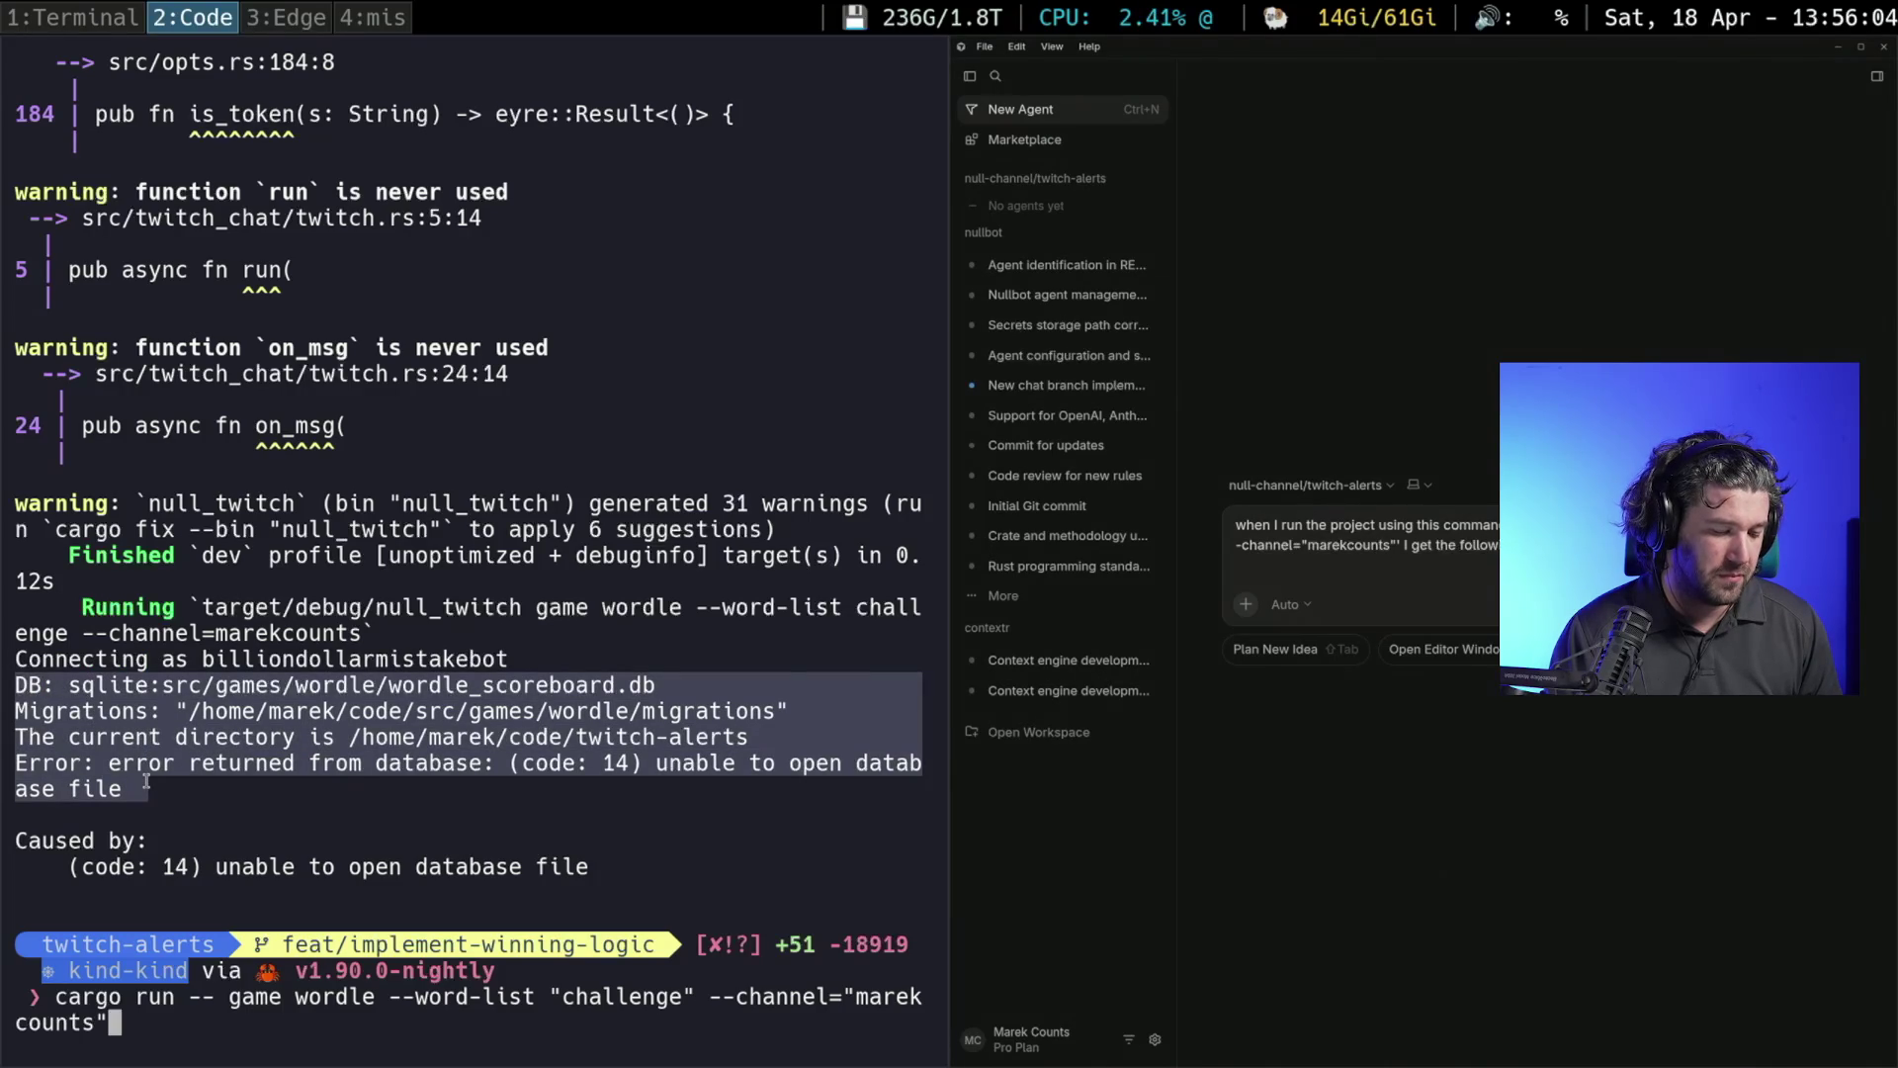
{"action": "key", "text": "super+l"}
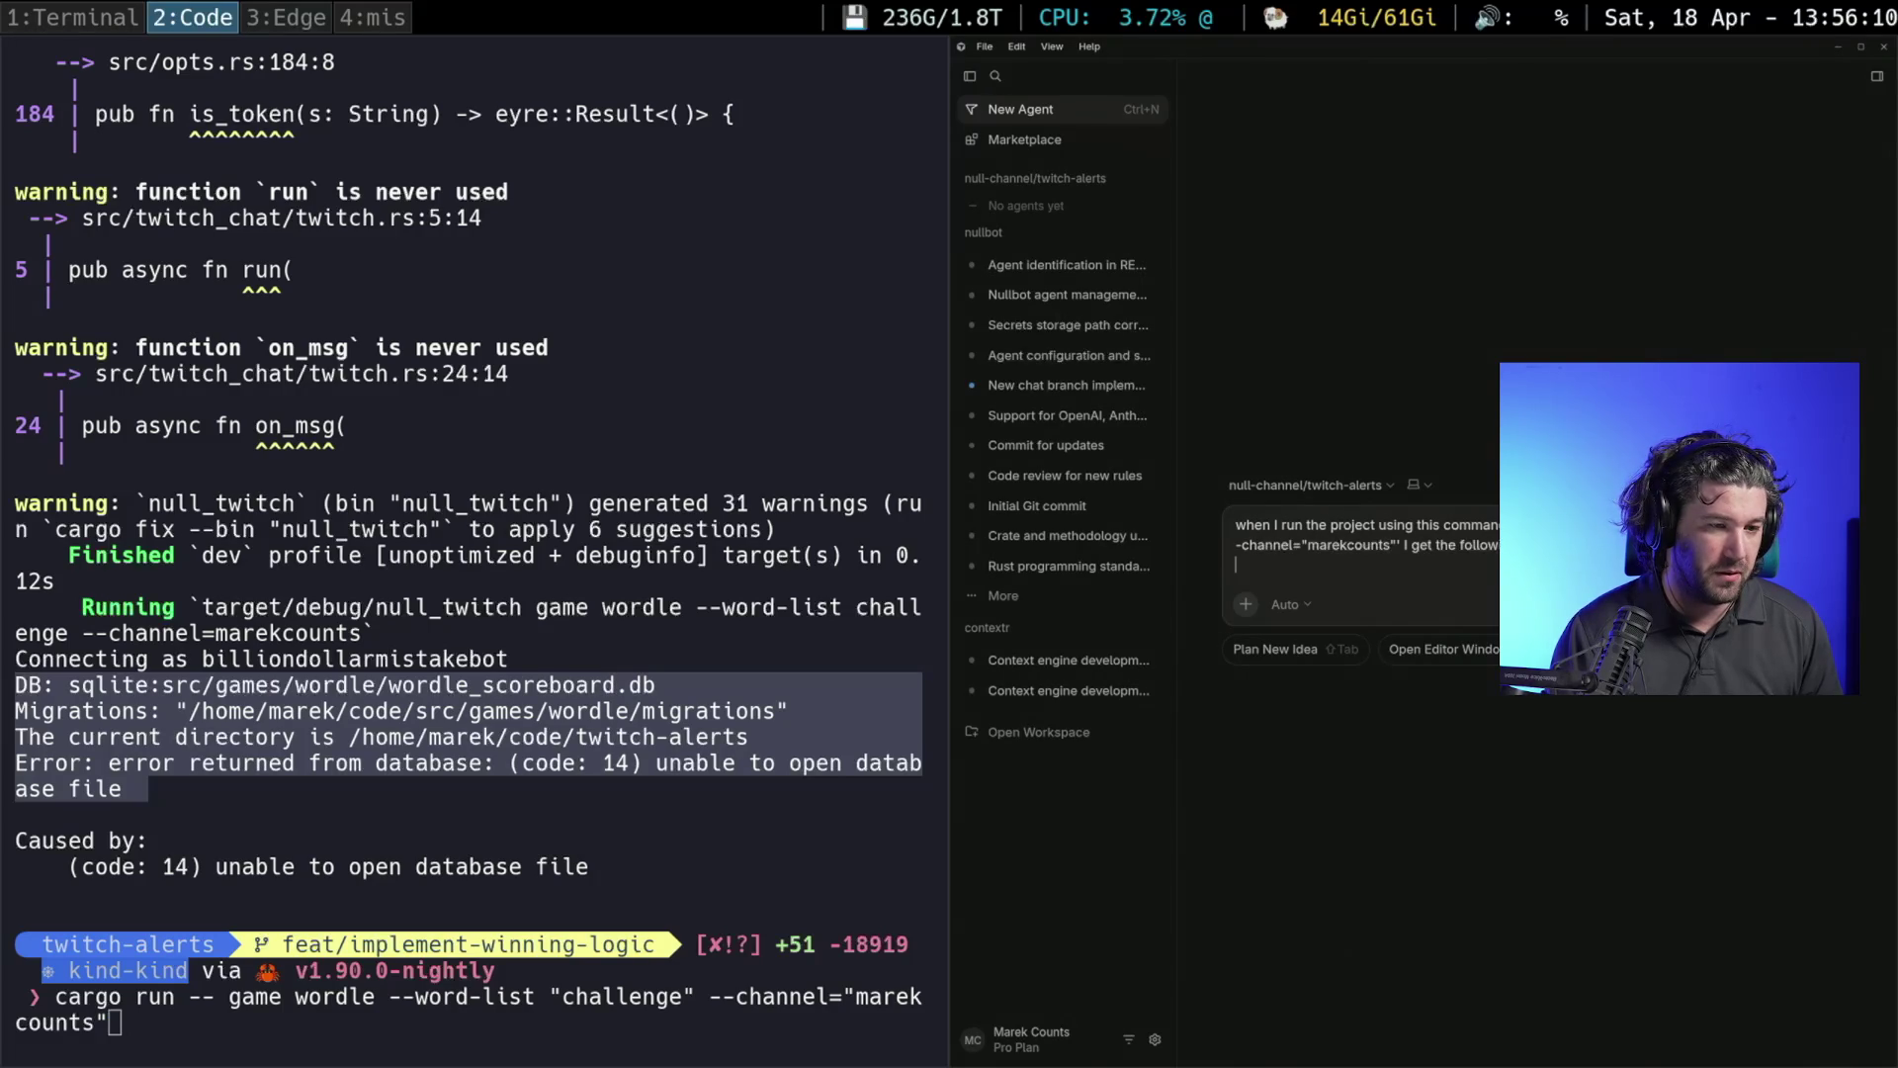
{"action": "key", "text": "ctrl+v"}
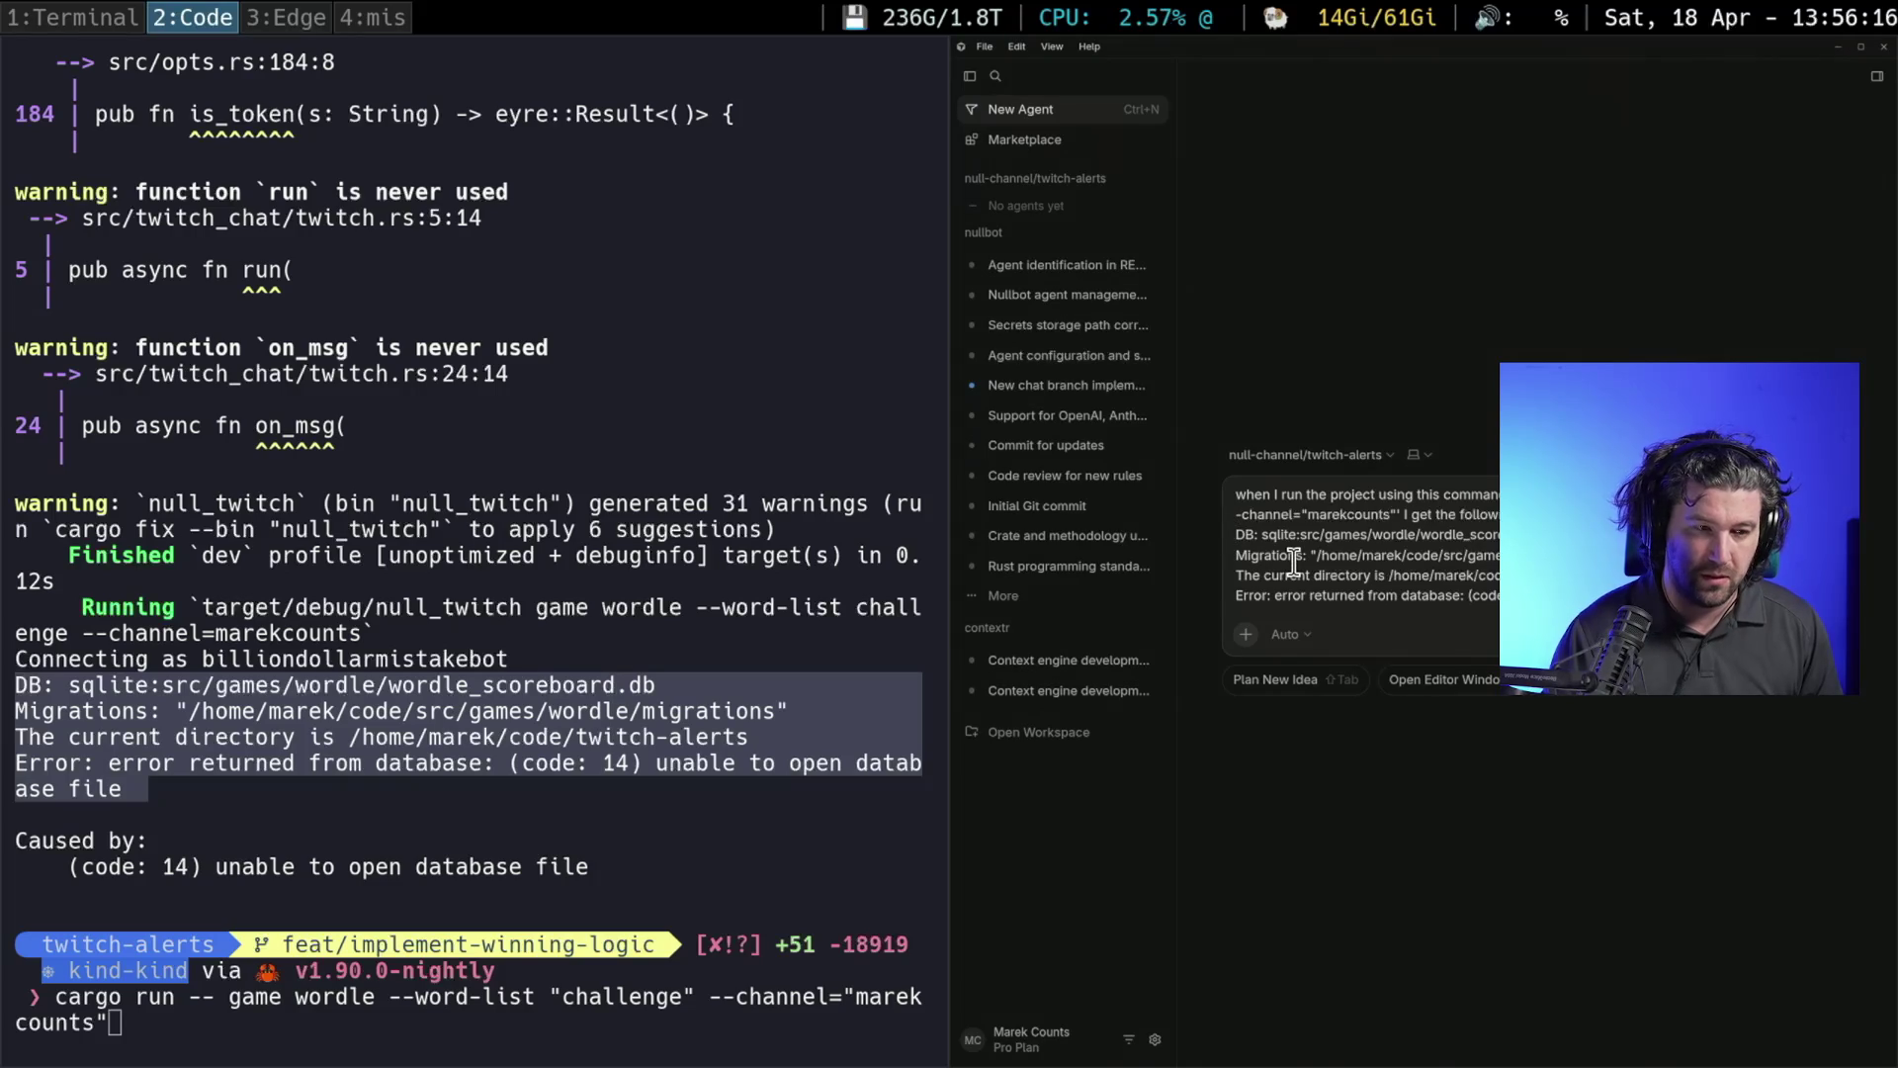
{"action": "type", "text": "```"}
{"action": "key", "text": "BackSpace"}
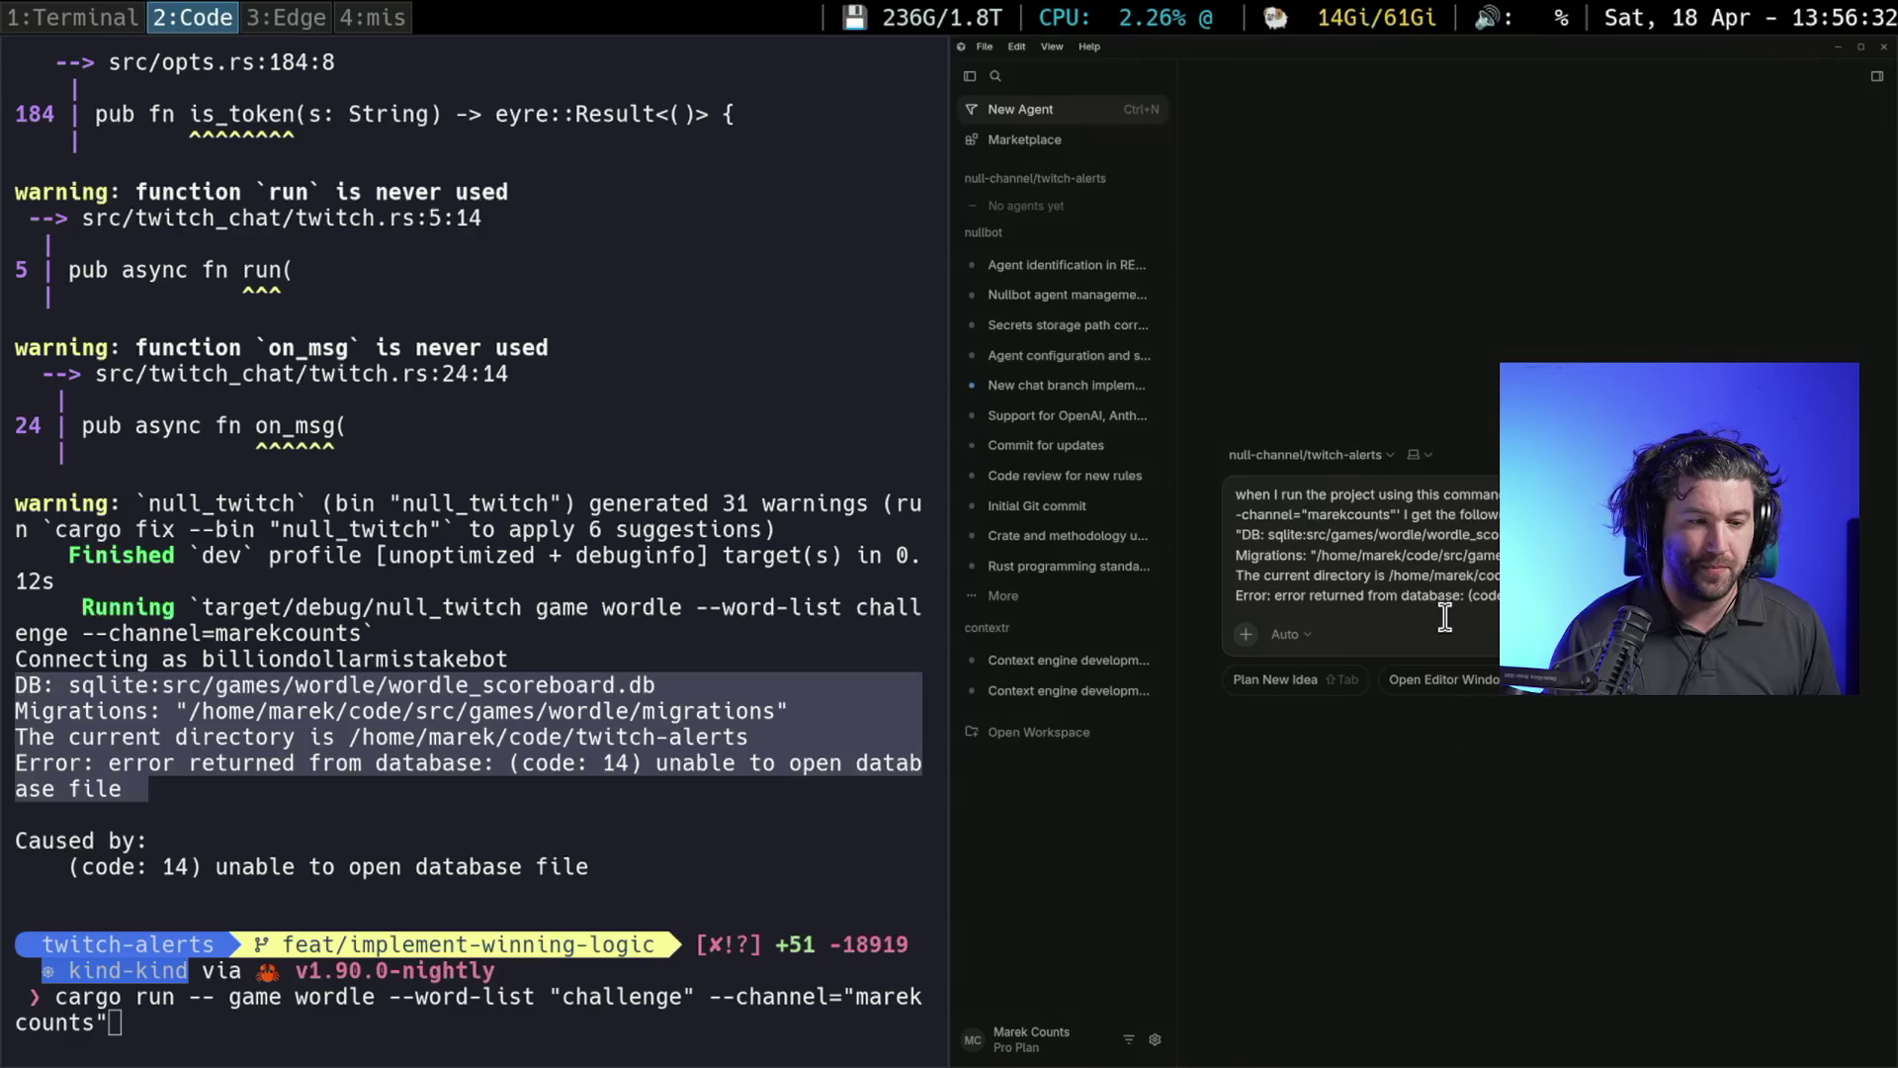
{"action": "key", "text": "Return"}
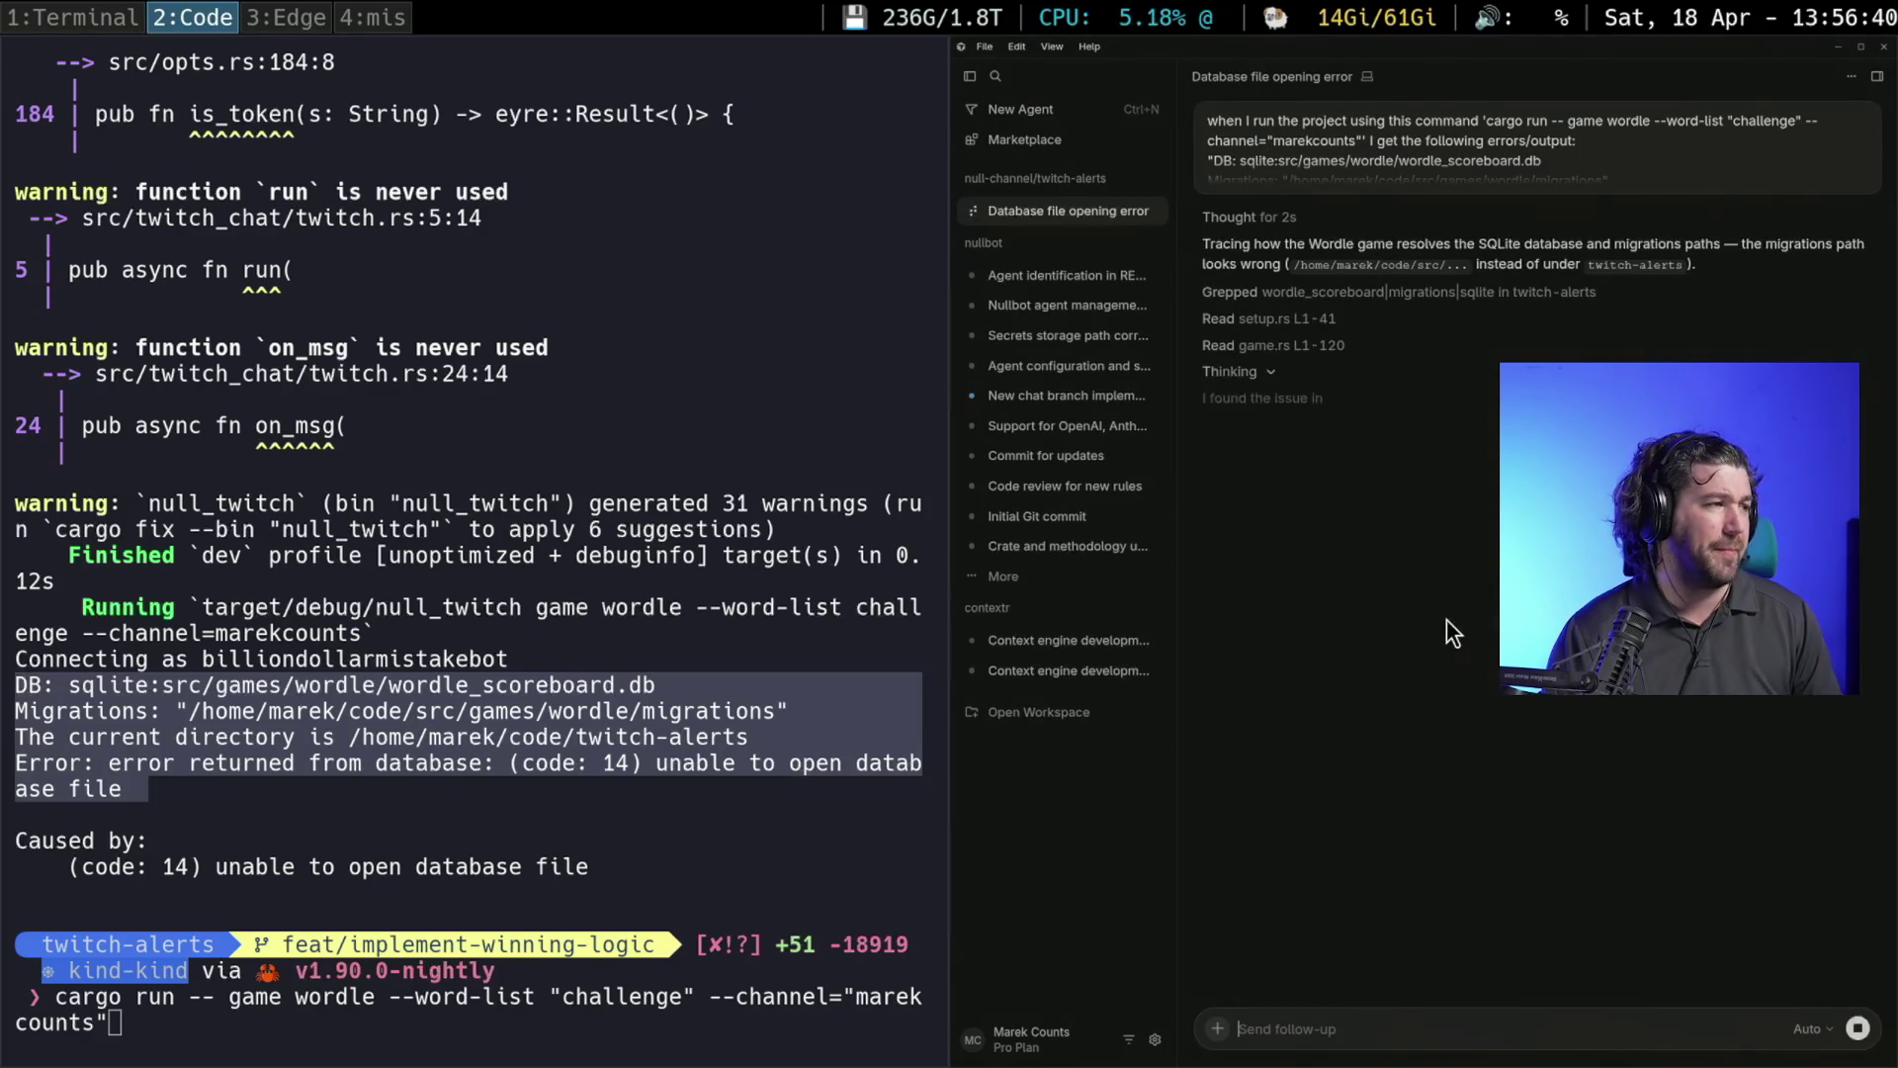
Switch to workspace 1:Terminal with the ollama model downloads
{"action": "key", "text": "super+1"}
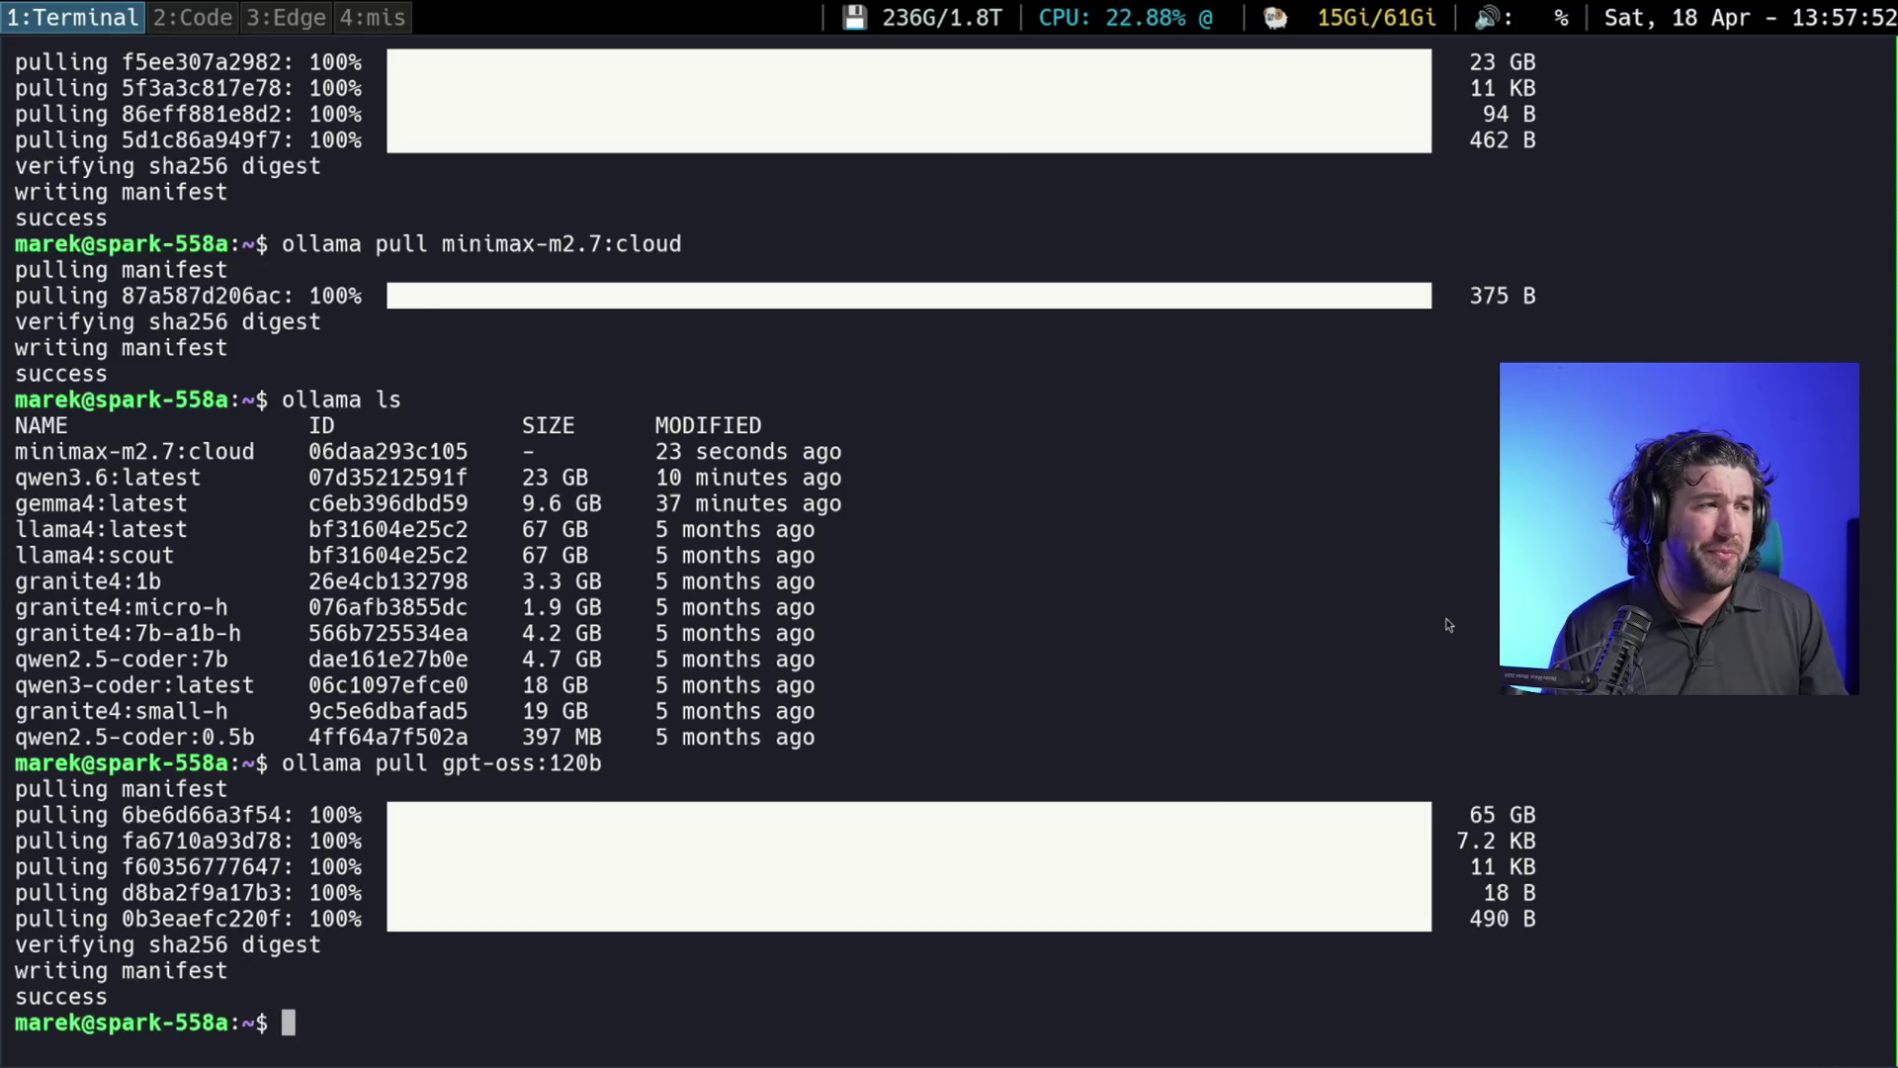
Switch back to the 2:Code workspace to see the agent's database-error explanation
{"action": "key", "text": "super+2"}
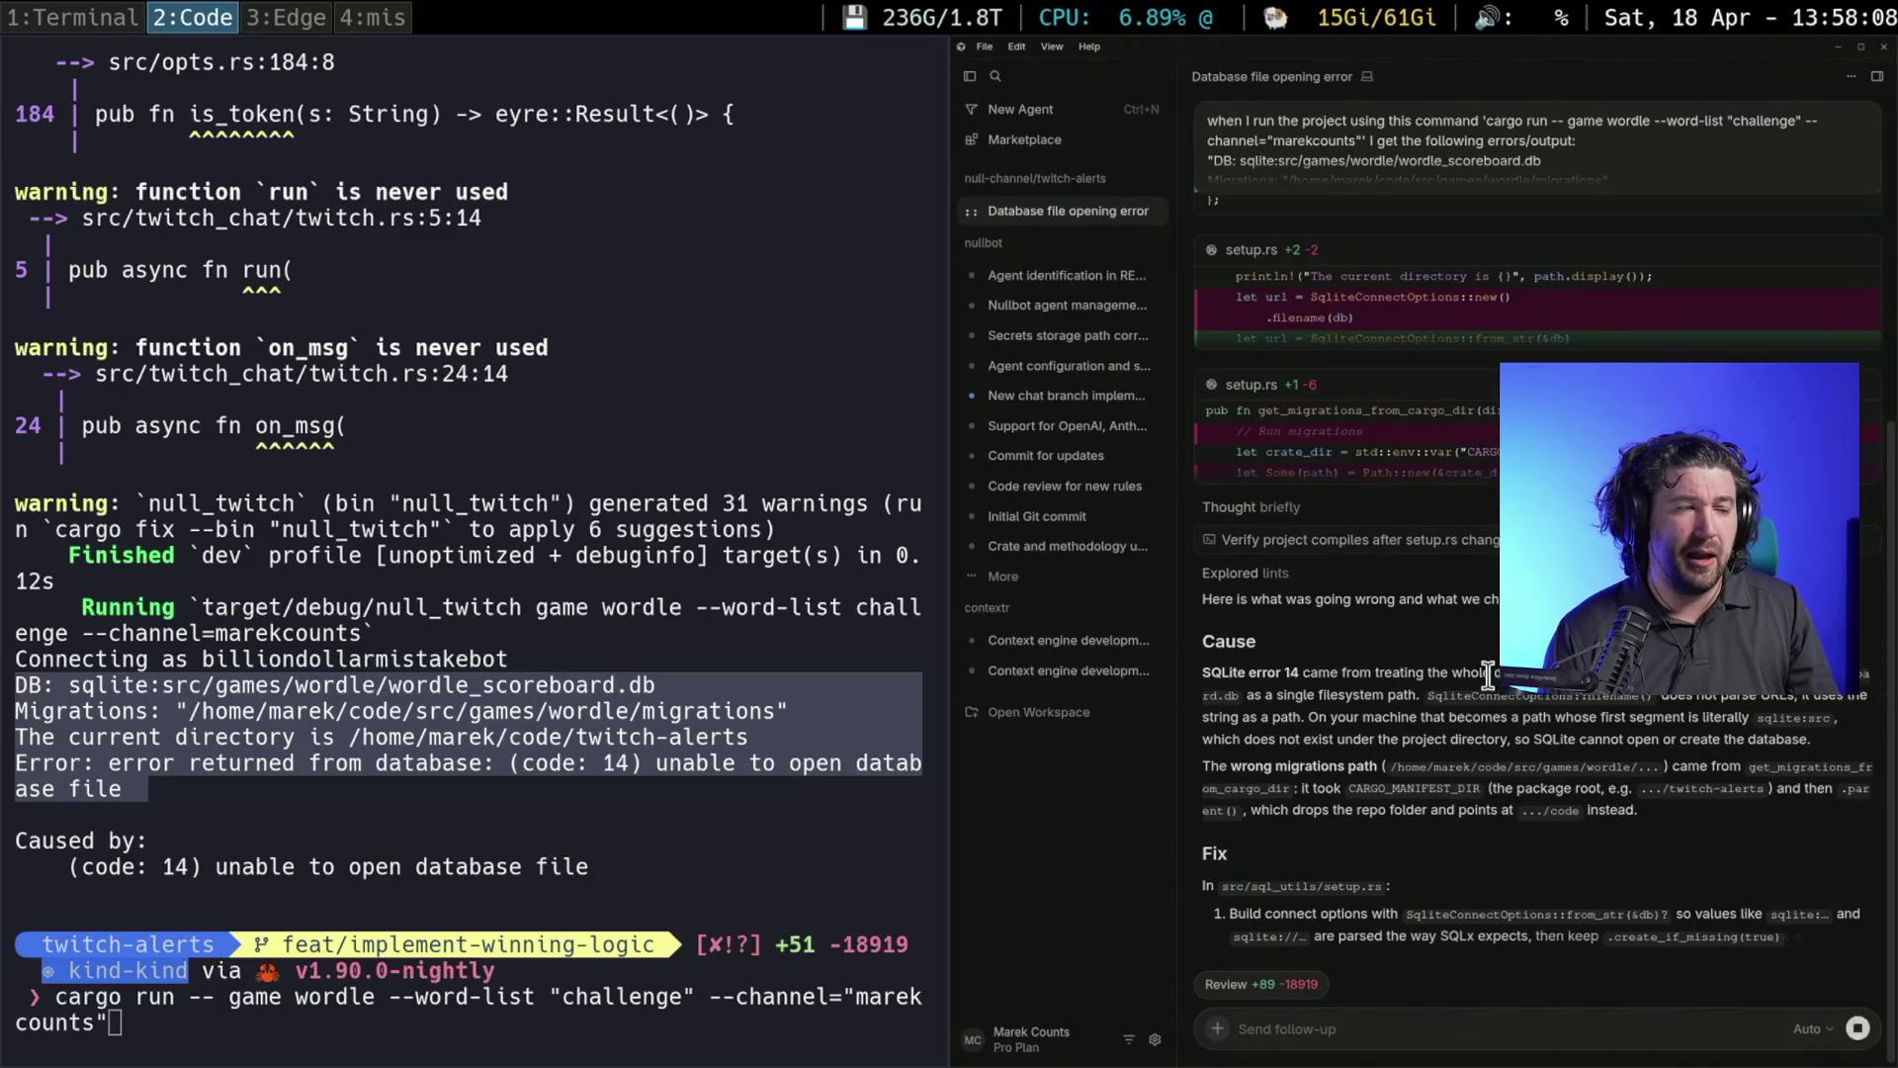
Switch to the 1:Terminal workspace showing the ollama model list
{"action": "key", "text": "super+1"}
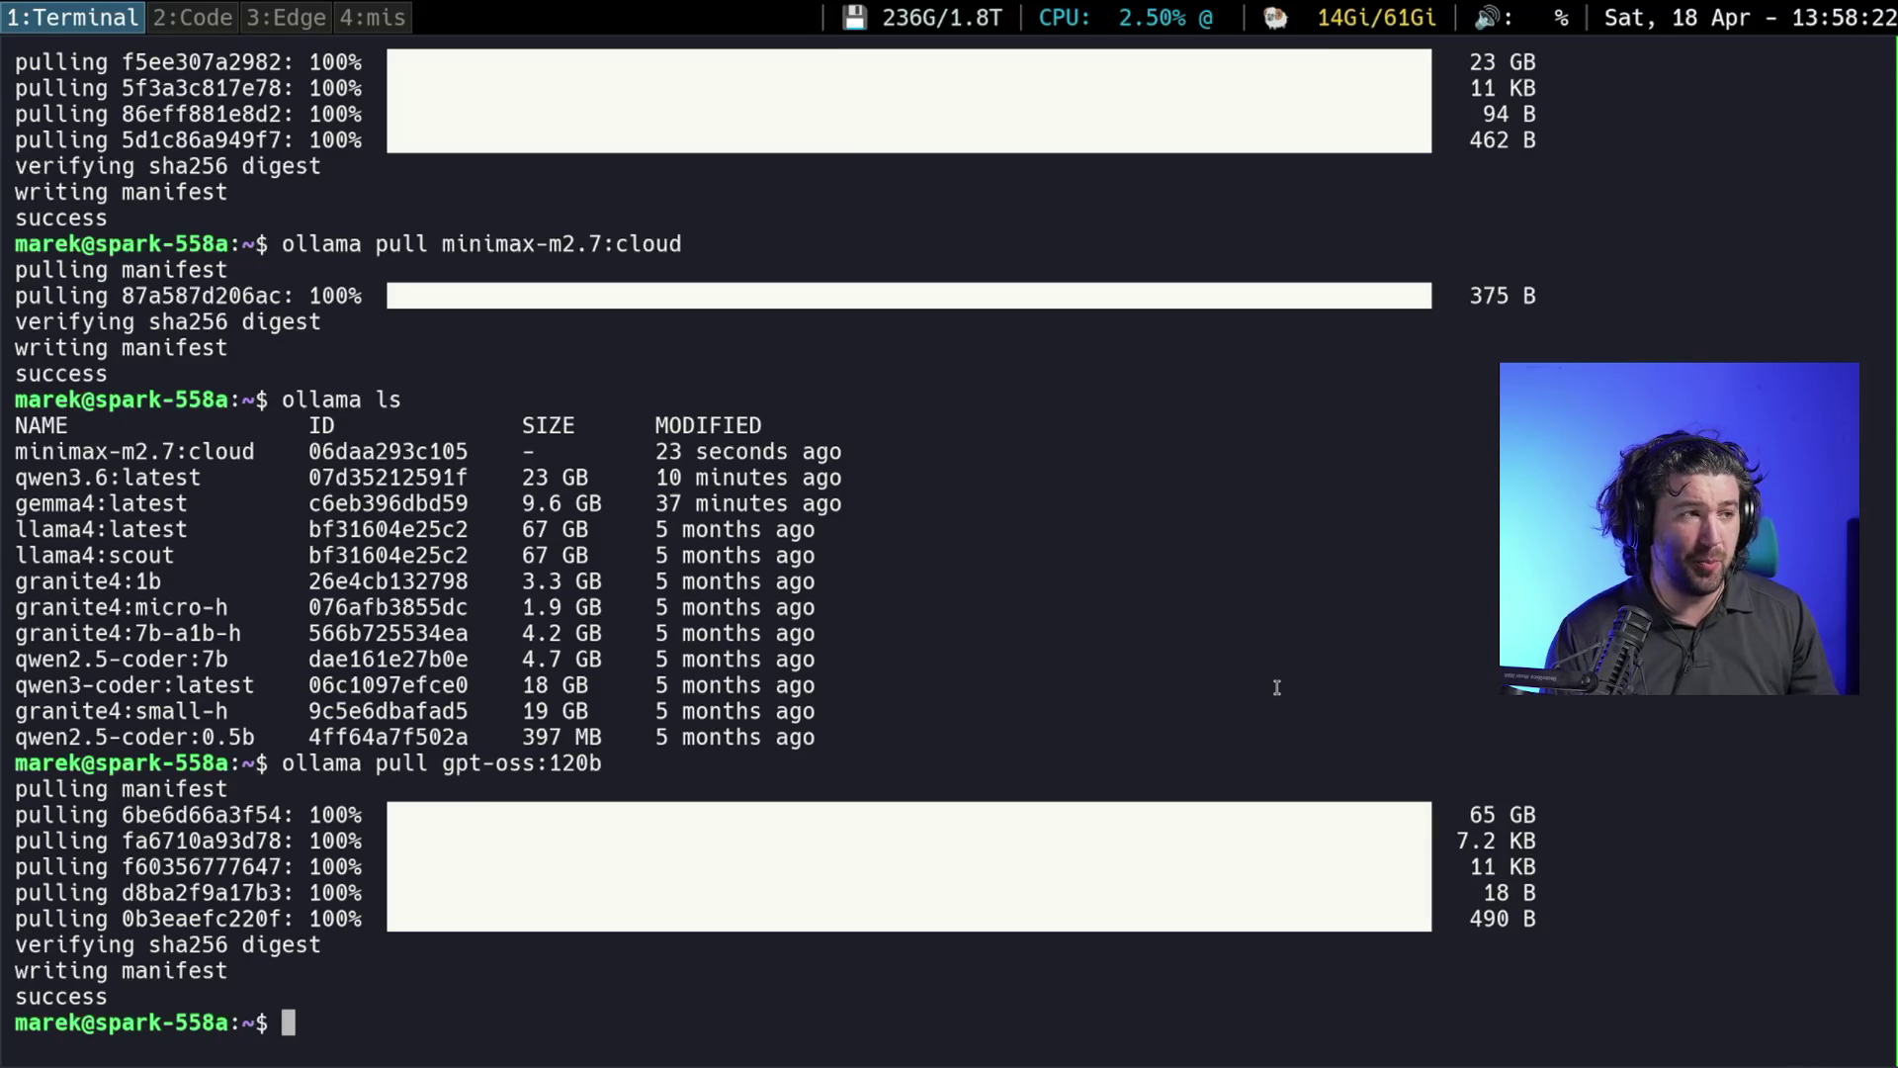
Return to the 2:Code workspace and read the agent's Cause/Fix summary for setup.rs
{"action": "key", "text": "super+2"}
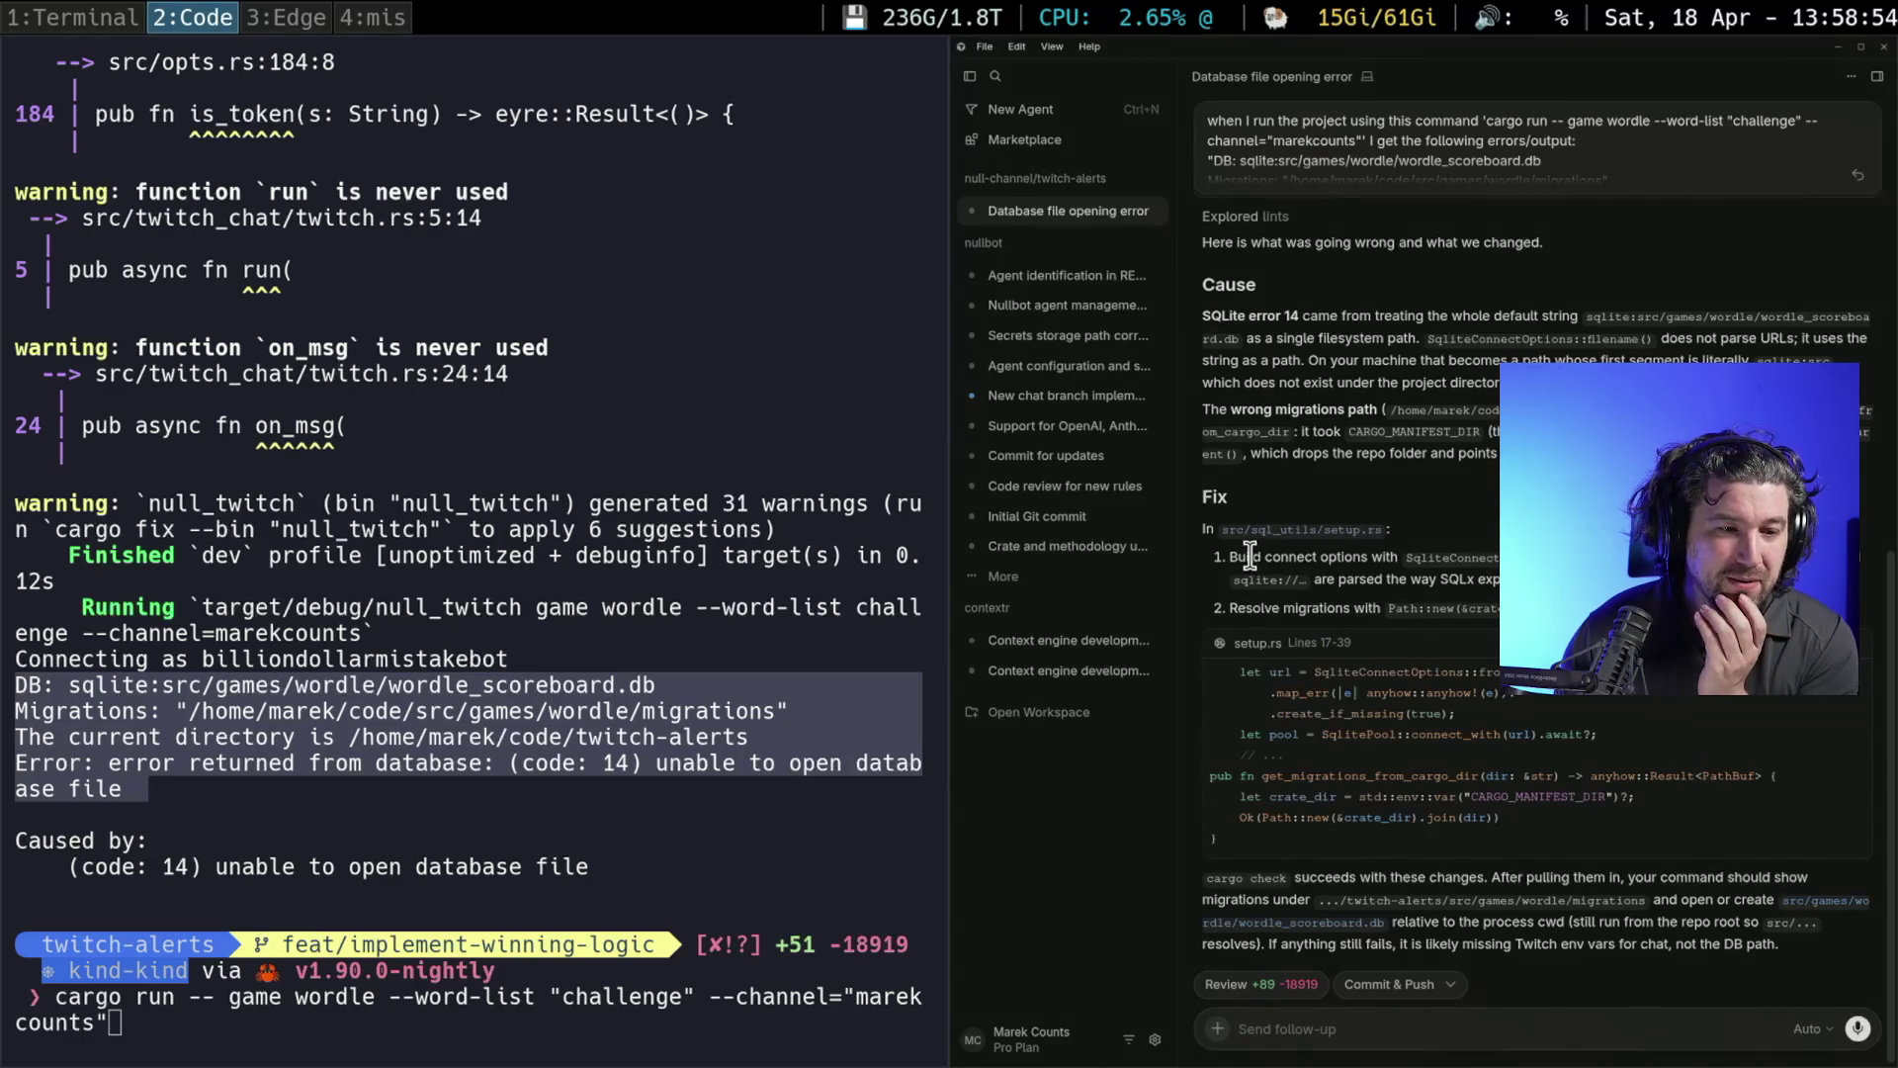
Have the agent Commit & Push the database path fix, then move to the 1:Terminal workspace
{"action": "left_click_drag", "start_coordinate": [1250, 555], "coordinate": [1527, 579]}
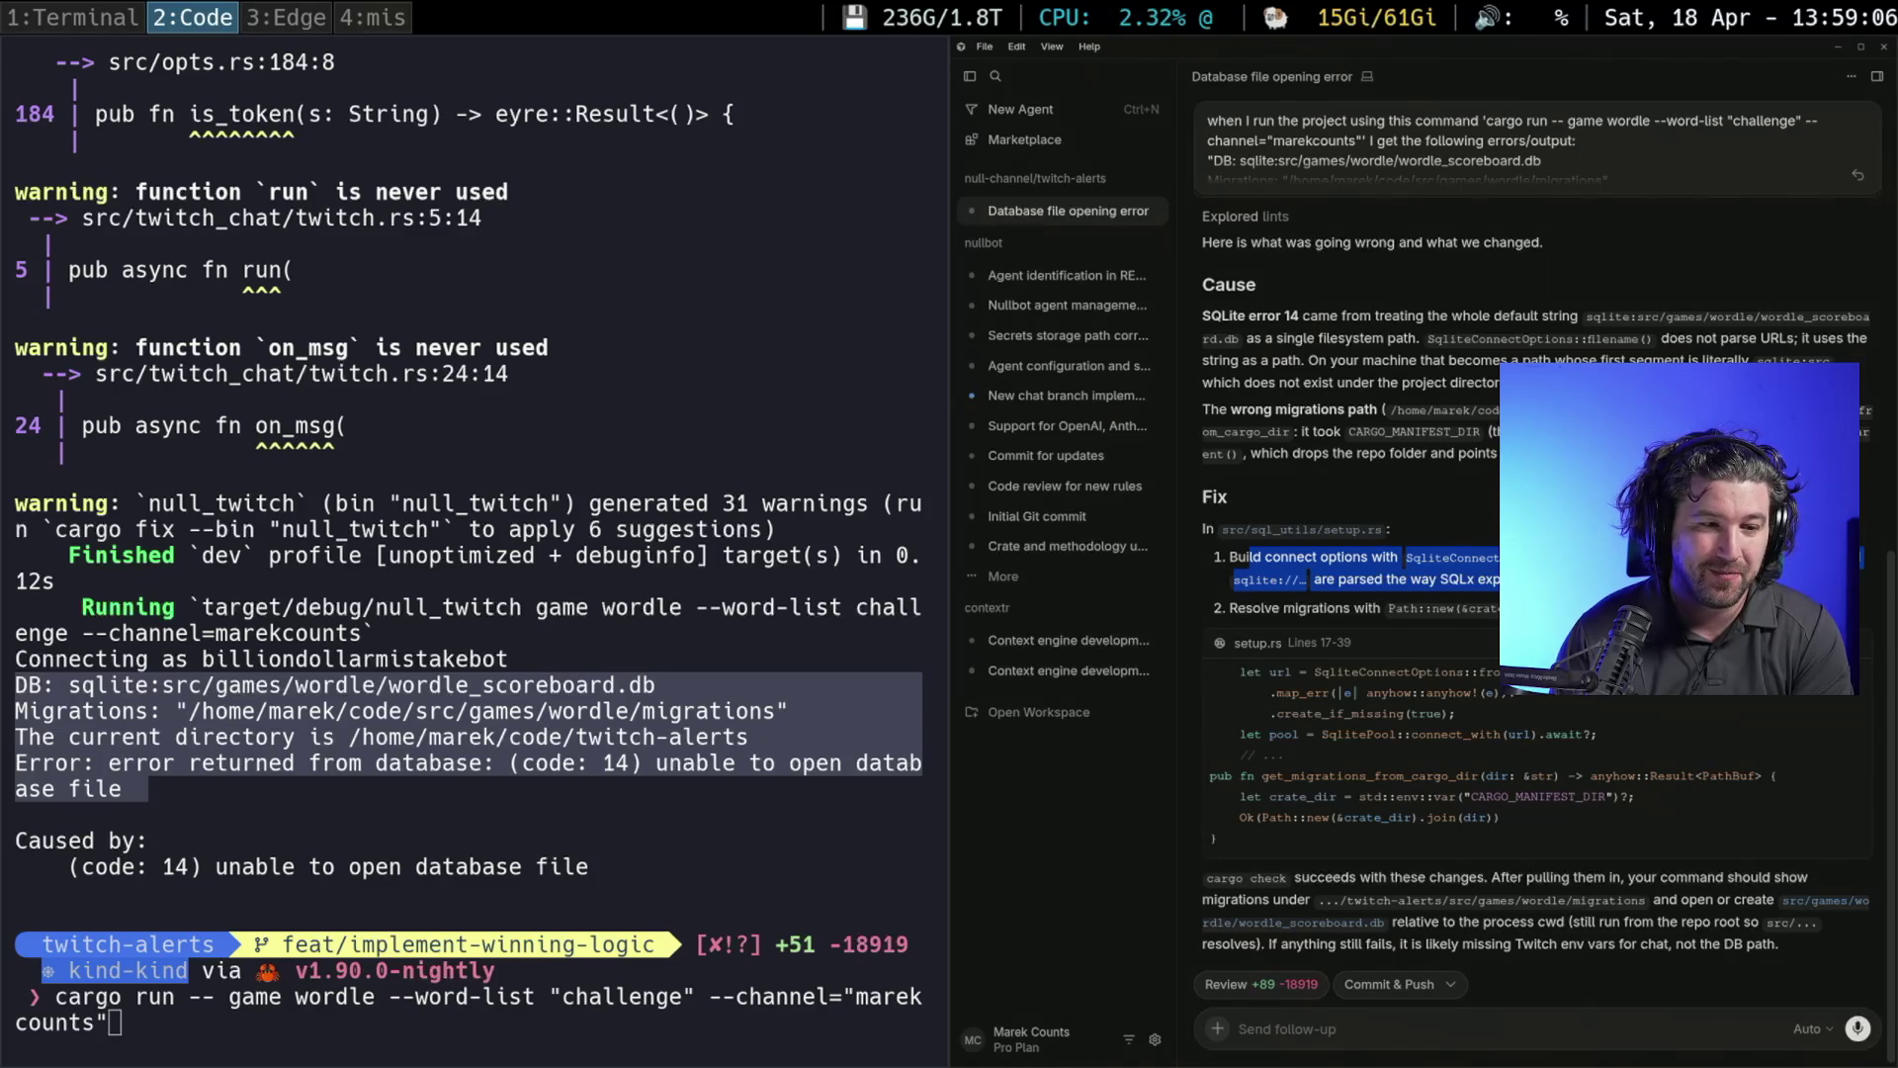
{"action": "left_click", "coordinate": [1406, 983]}
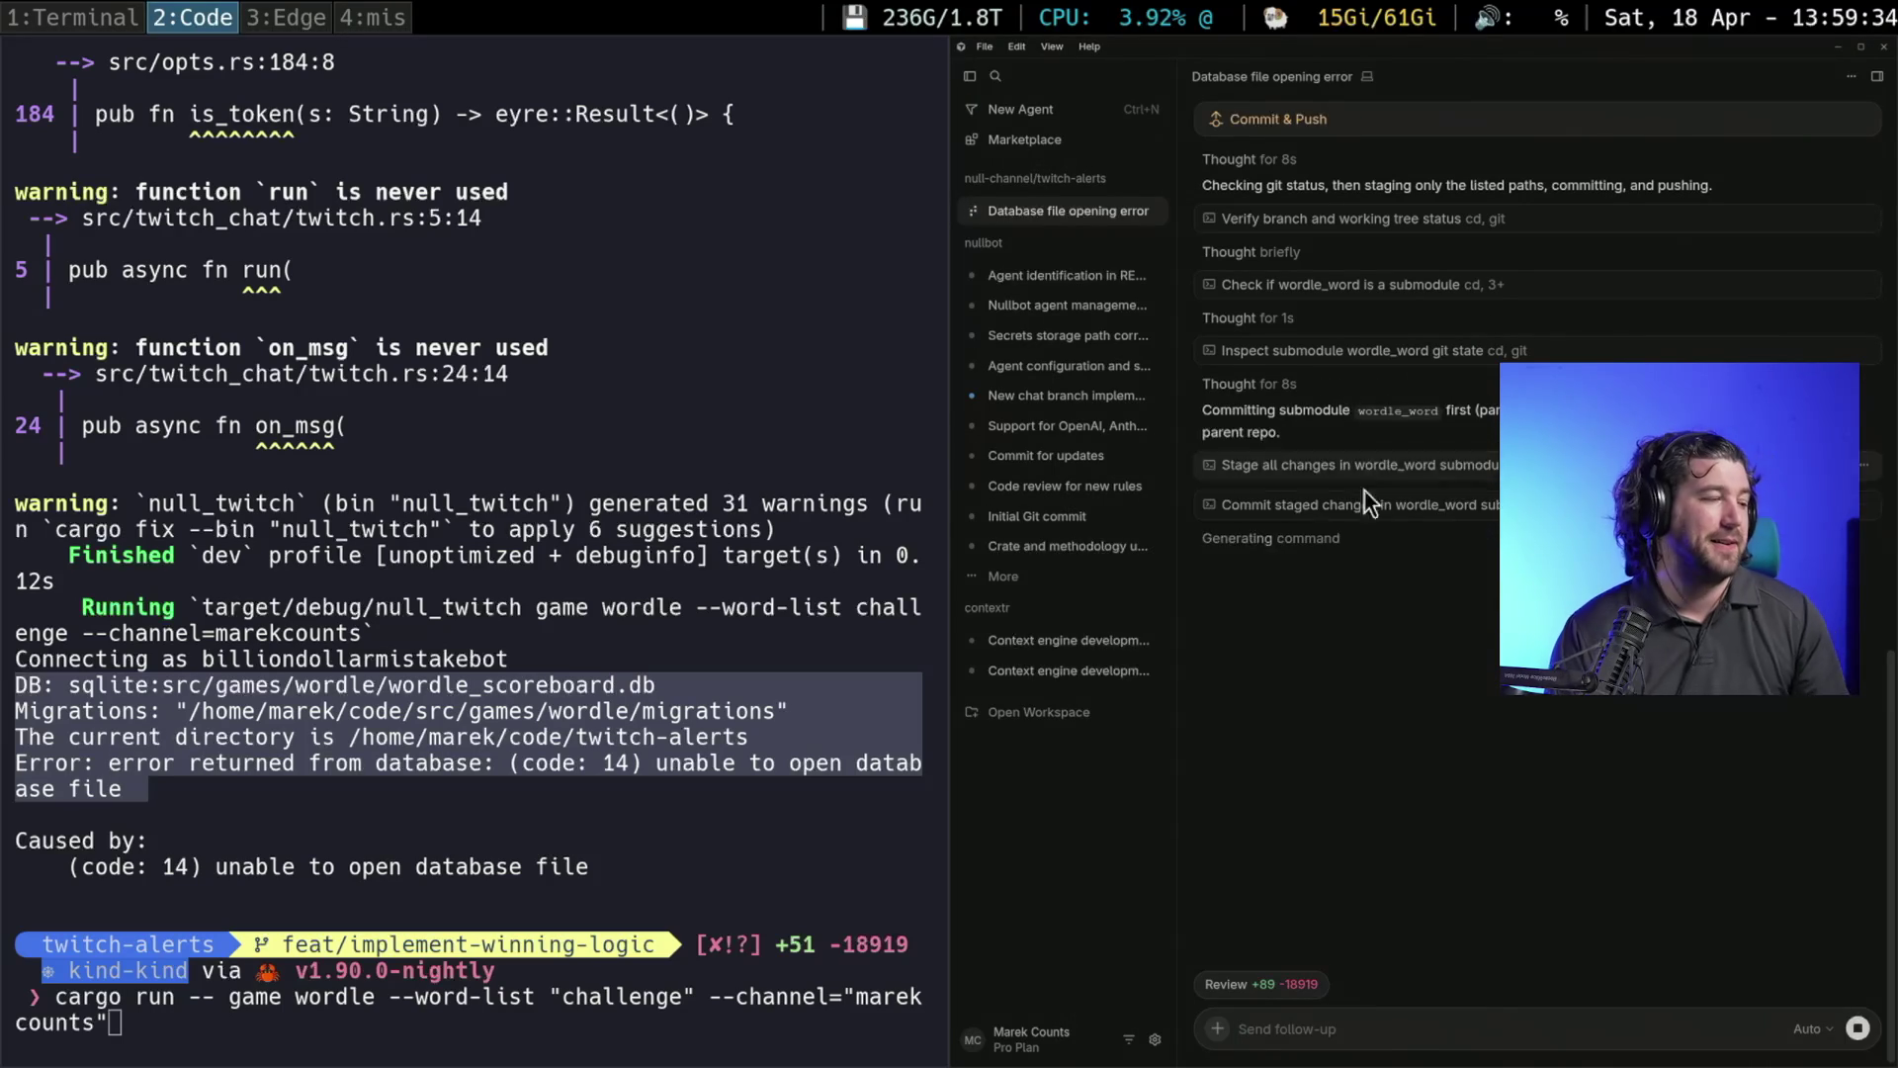
{"action": "key", "text": "super+1"}
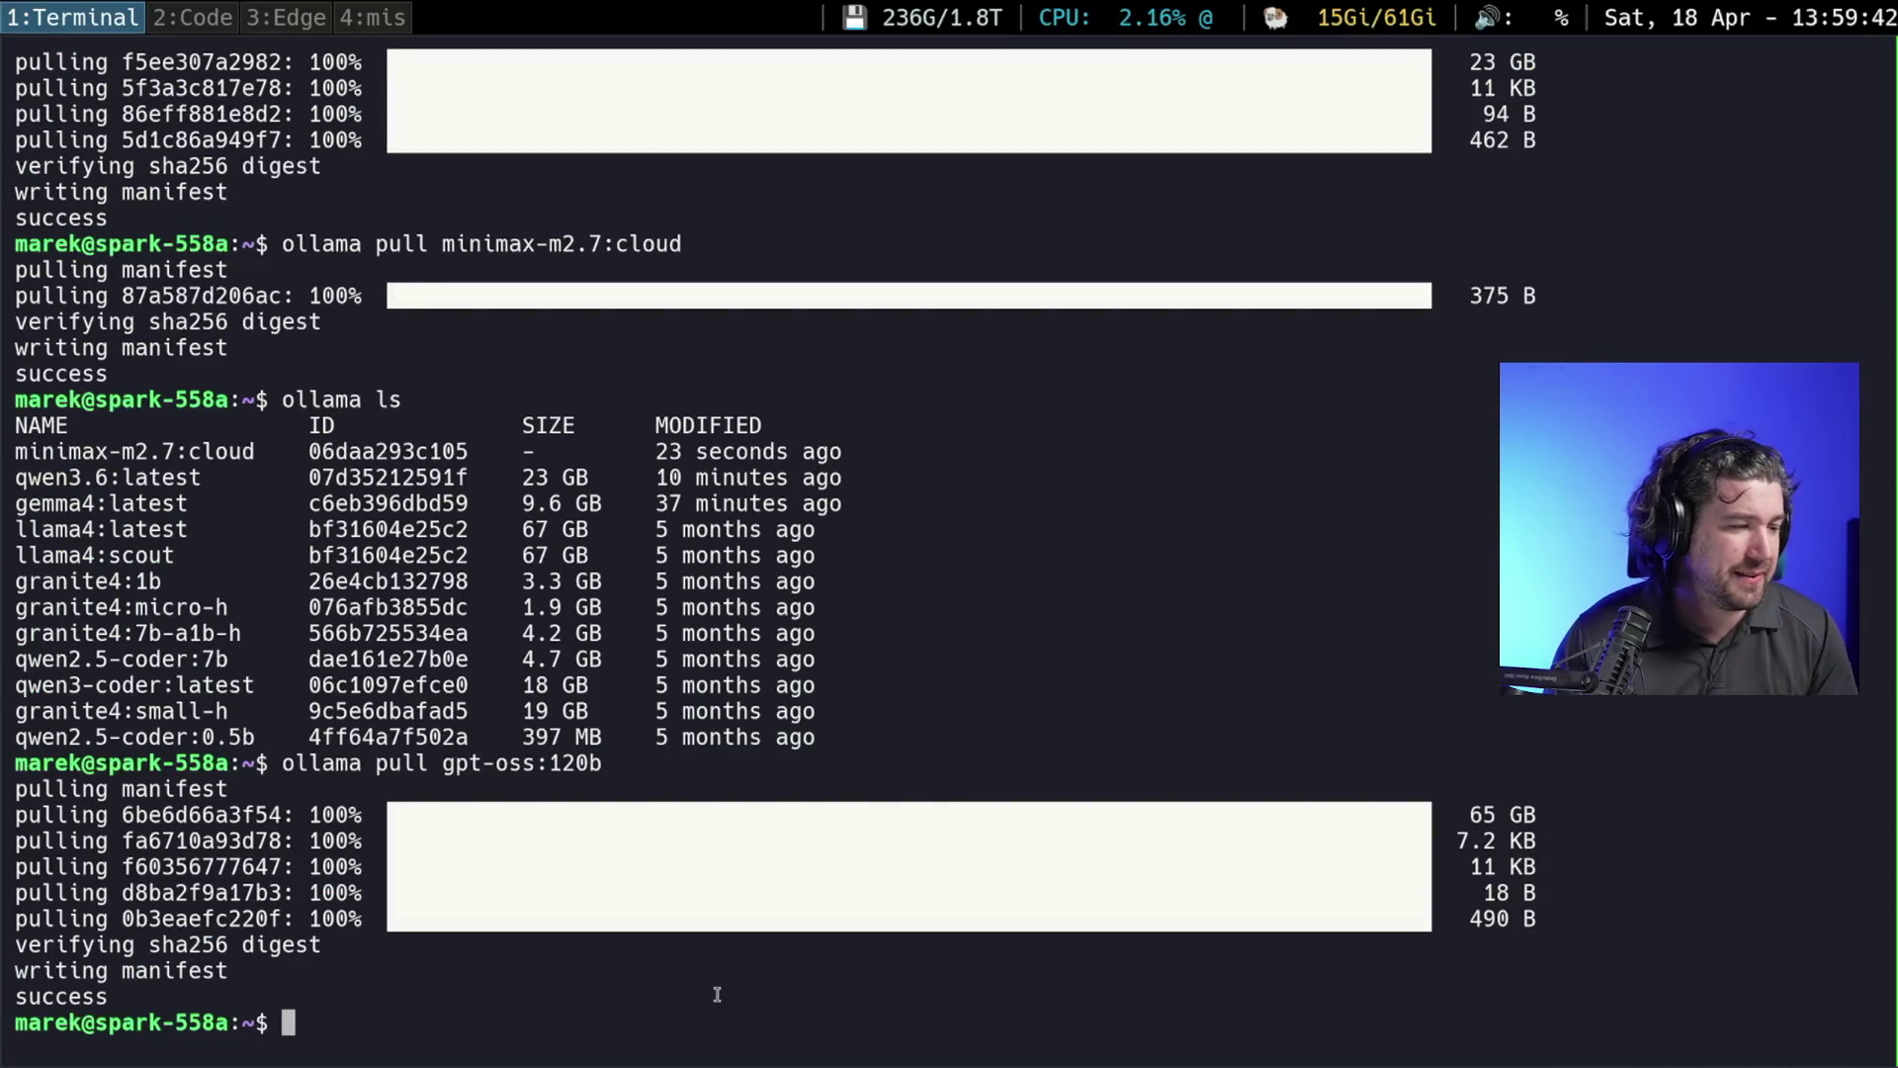
{"action": "type", "text": "ollama rm "}
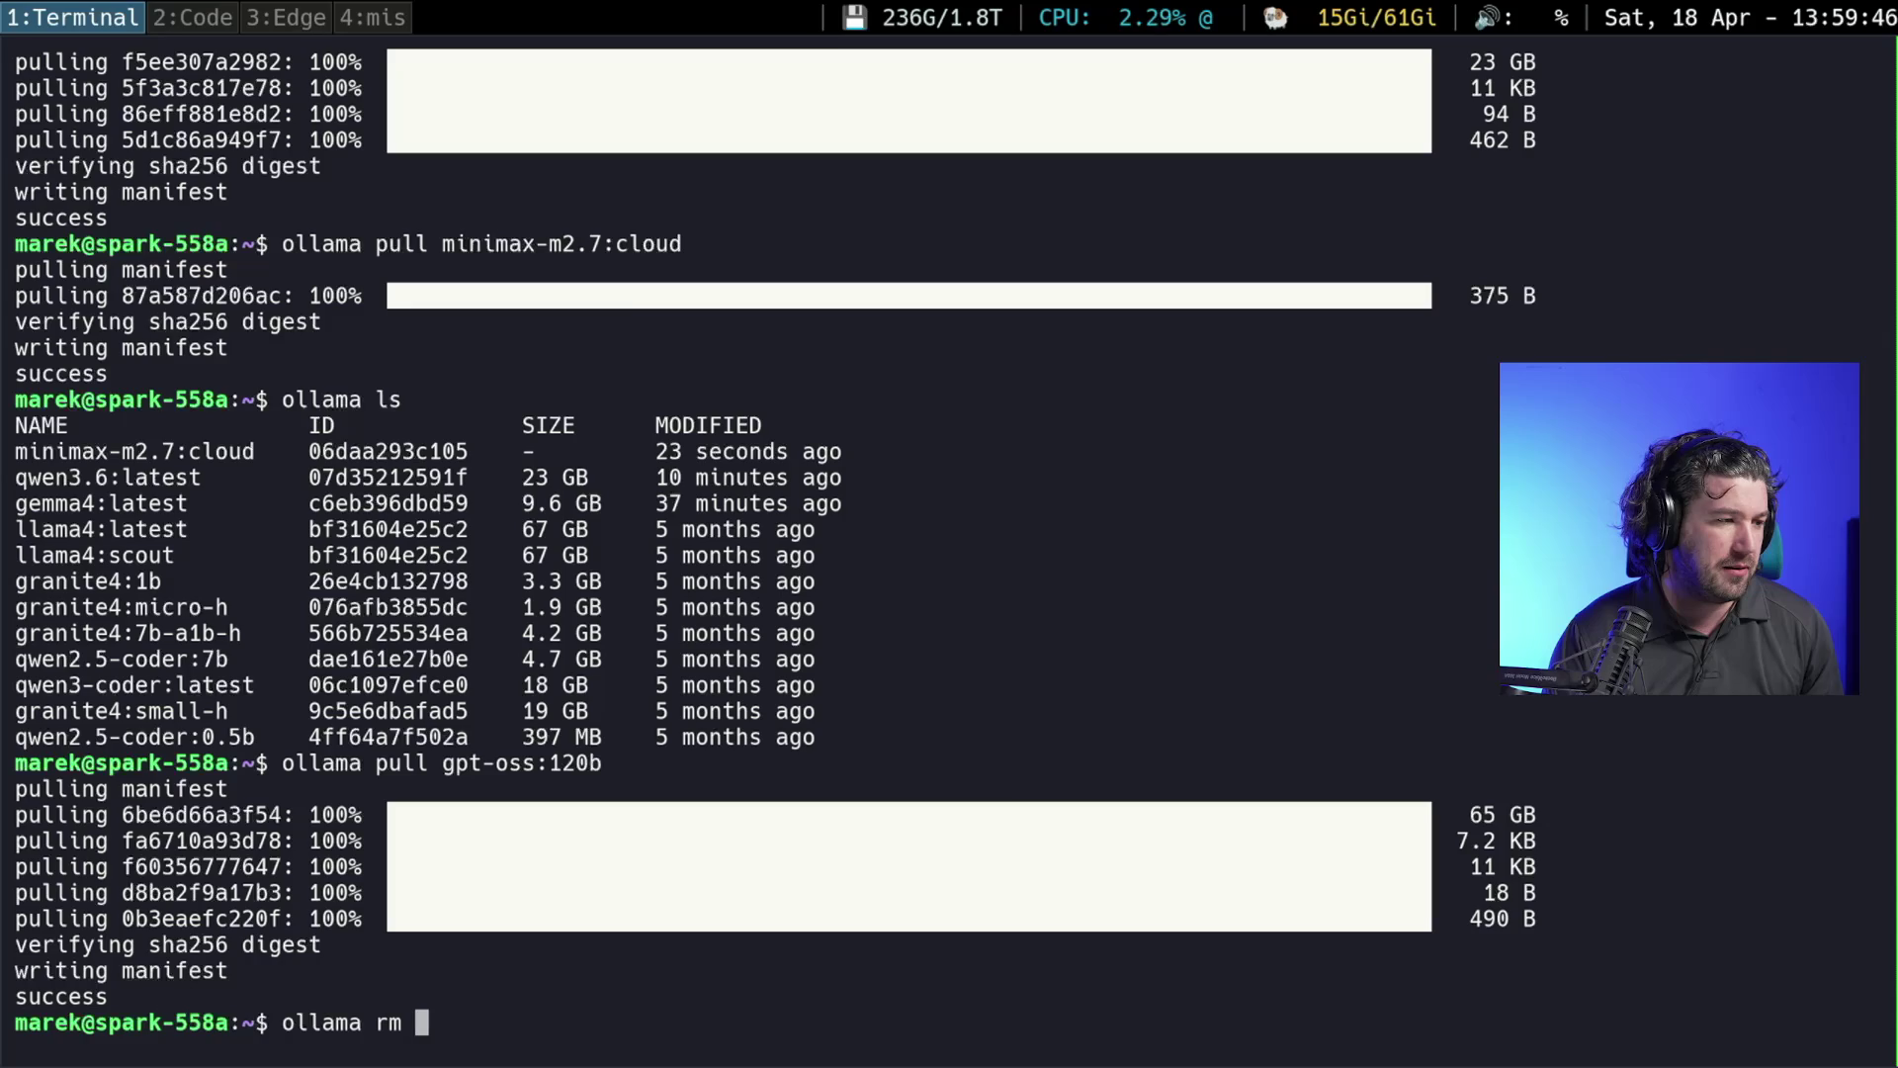
{"action": "type", "text": "minimax"}
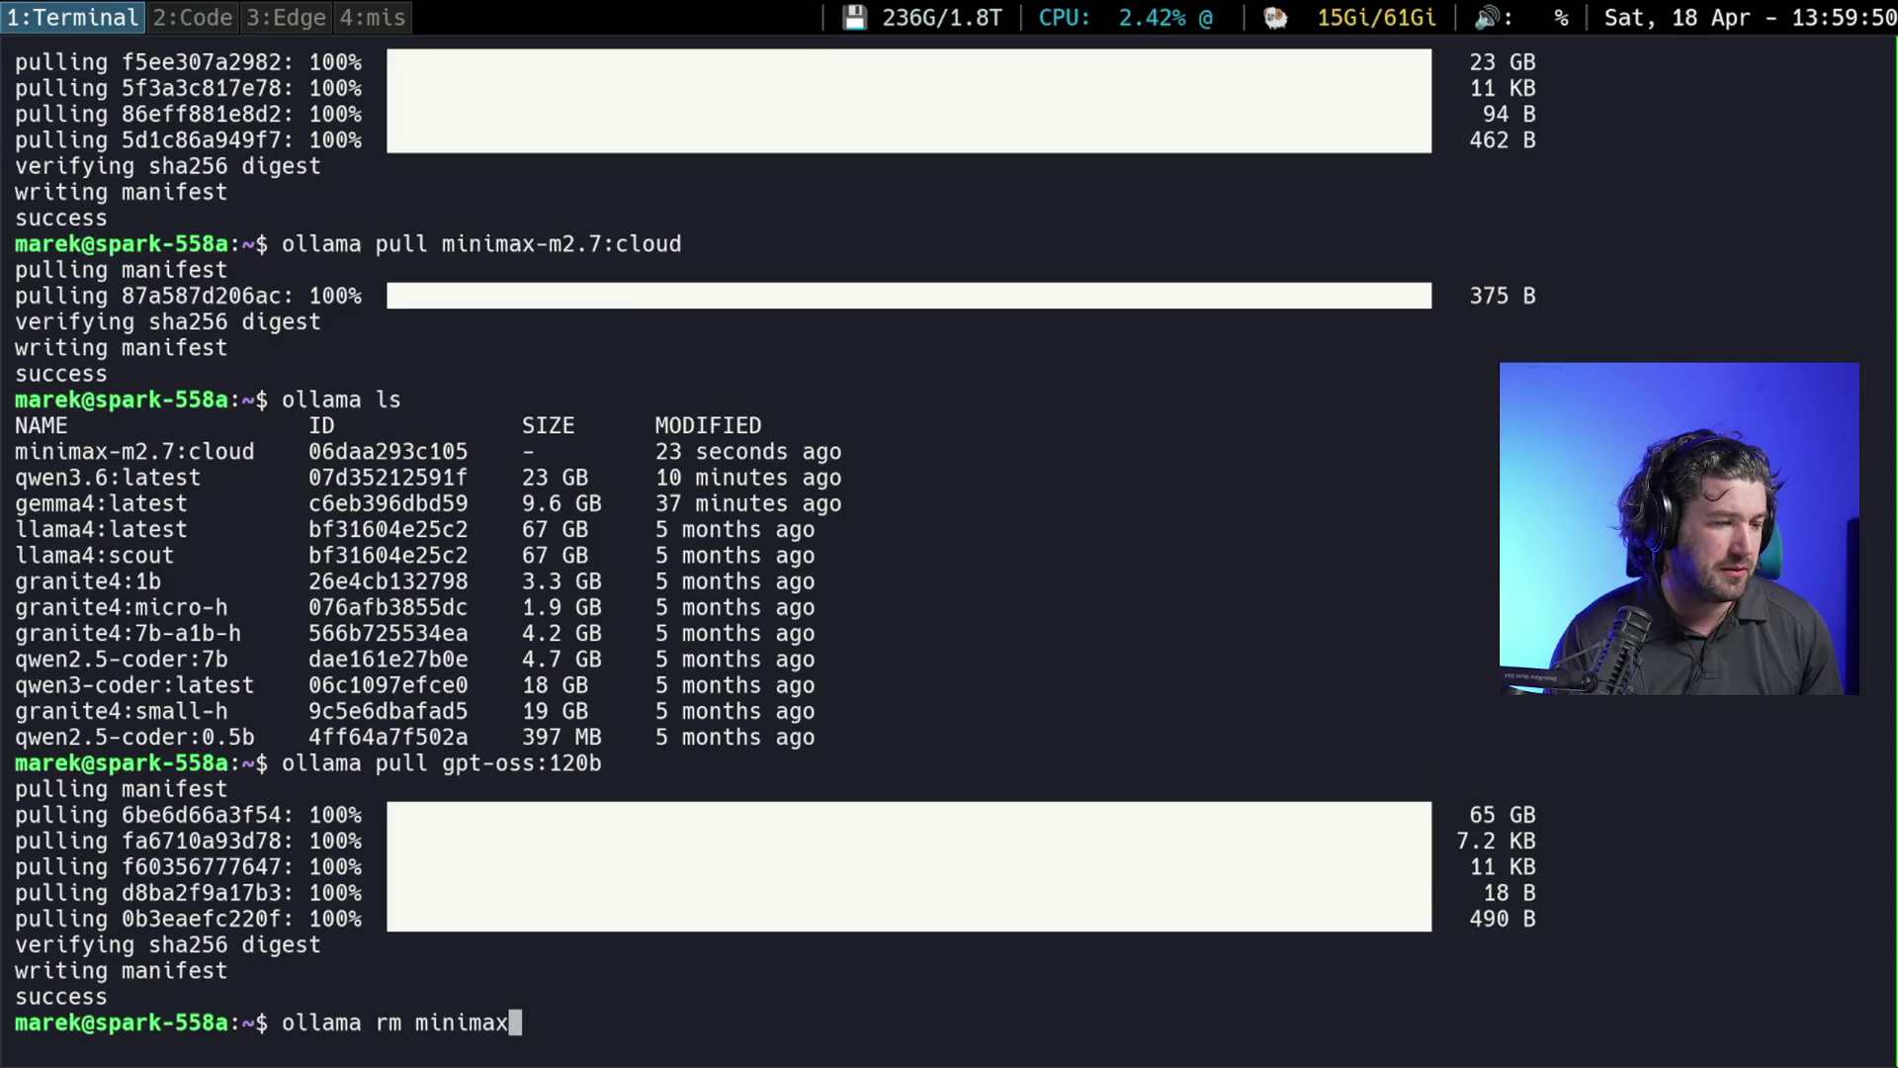
Remove minimax-m2.7:cloud via ollama rm, after 'minimax' and 'minimax-m2.7' attempts fail
{"action": "key", "text": "Return"}
{"action": "key", "text": "Up"}
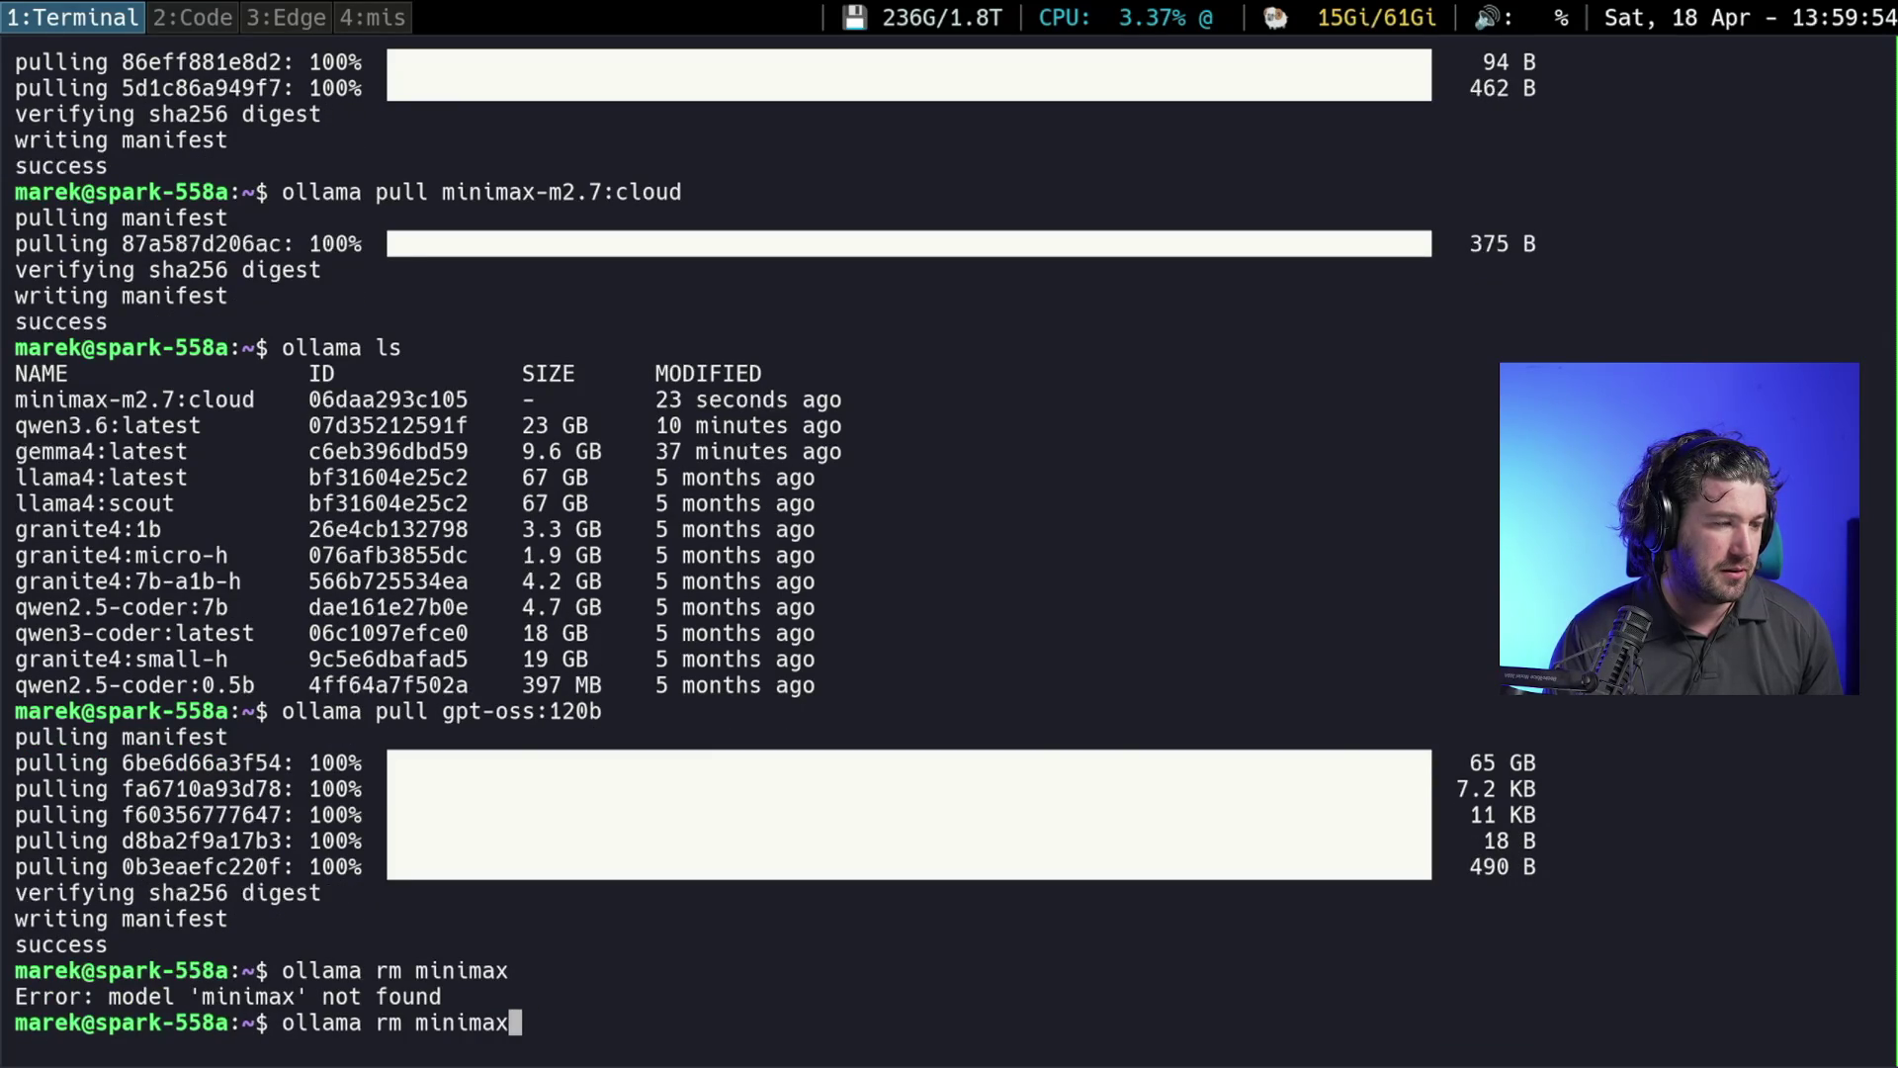
{"action": "type", "text": "-m2.7"}
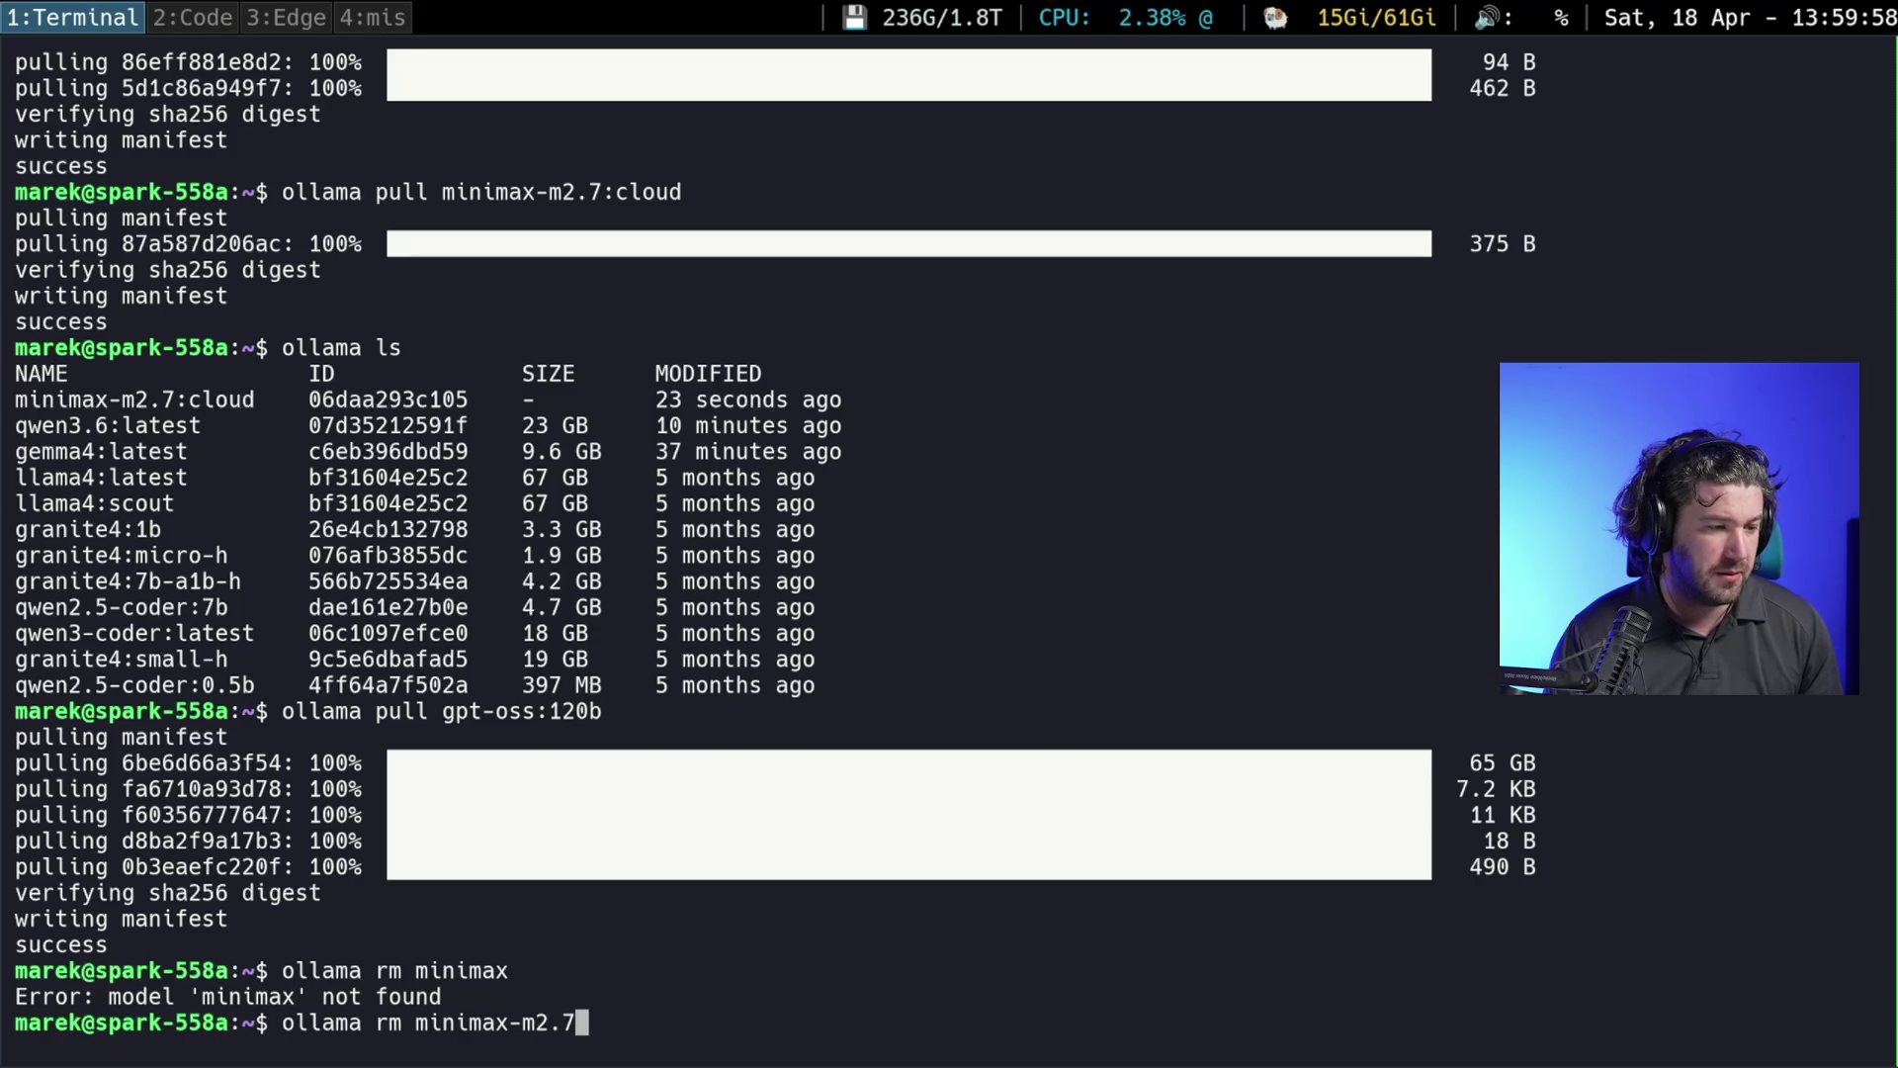
{"action": "key", "text": "Return"}
{"action": "key", "text": "Up"}
{"action": "type", "text": ":cloud"}
{"action": "key", "text": "Return"}
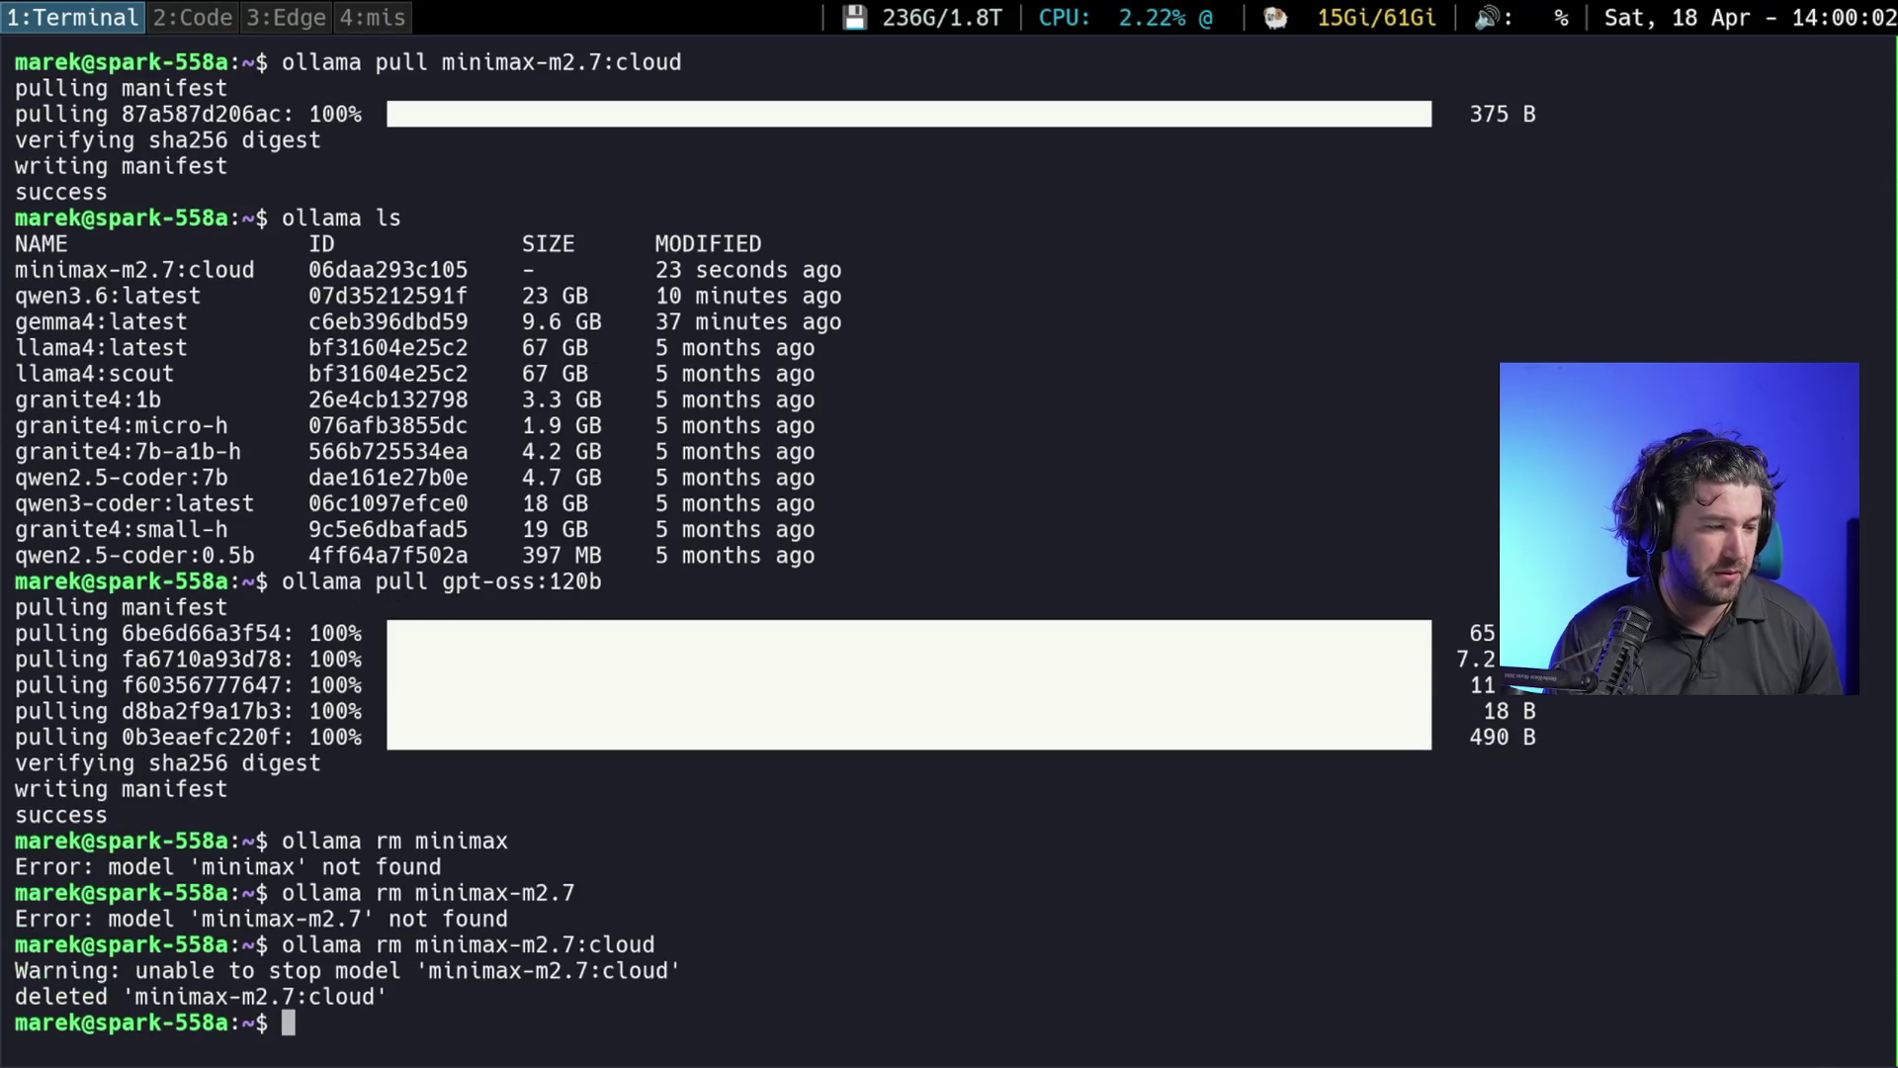